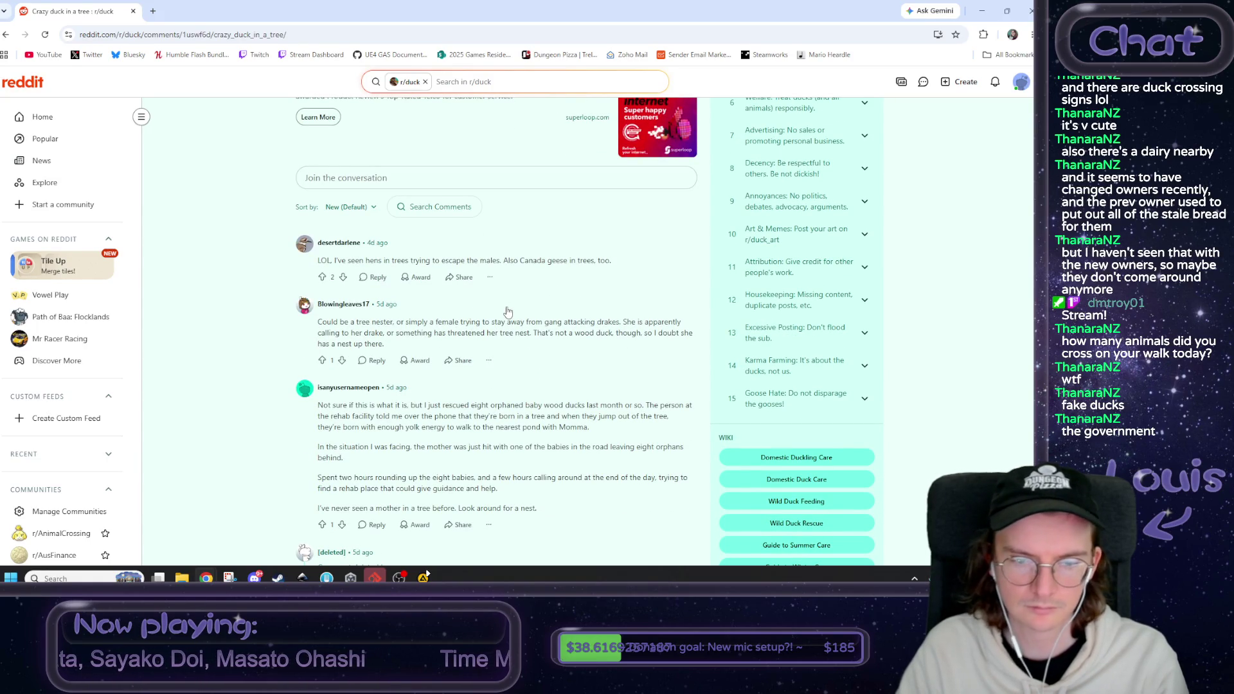
- Scroll down the duck-in-a-tree thread and highlight a comment's closing sentence
{"action": "scroll", "coordinate": [505, 312], "scroll_direction": "down", "scroll_amount": 1}
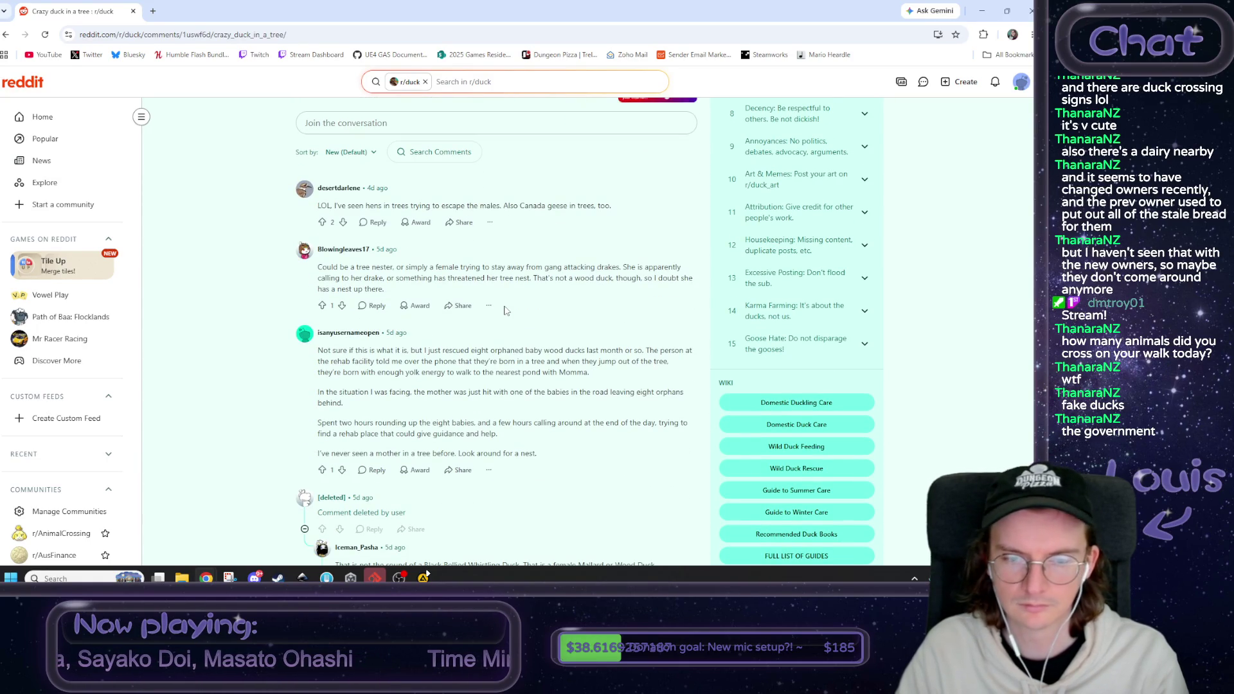
{"action": "scroll", "coordinate": [505, 311], "scroll_direction": "down", "scroll_amount": 2}
{"action": "scroll", "coordinate": [505, 310], "scroll_direction": "down", "scroll_amount": 7}
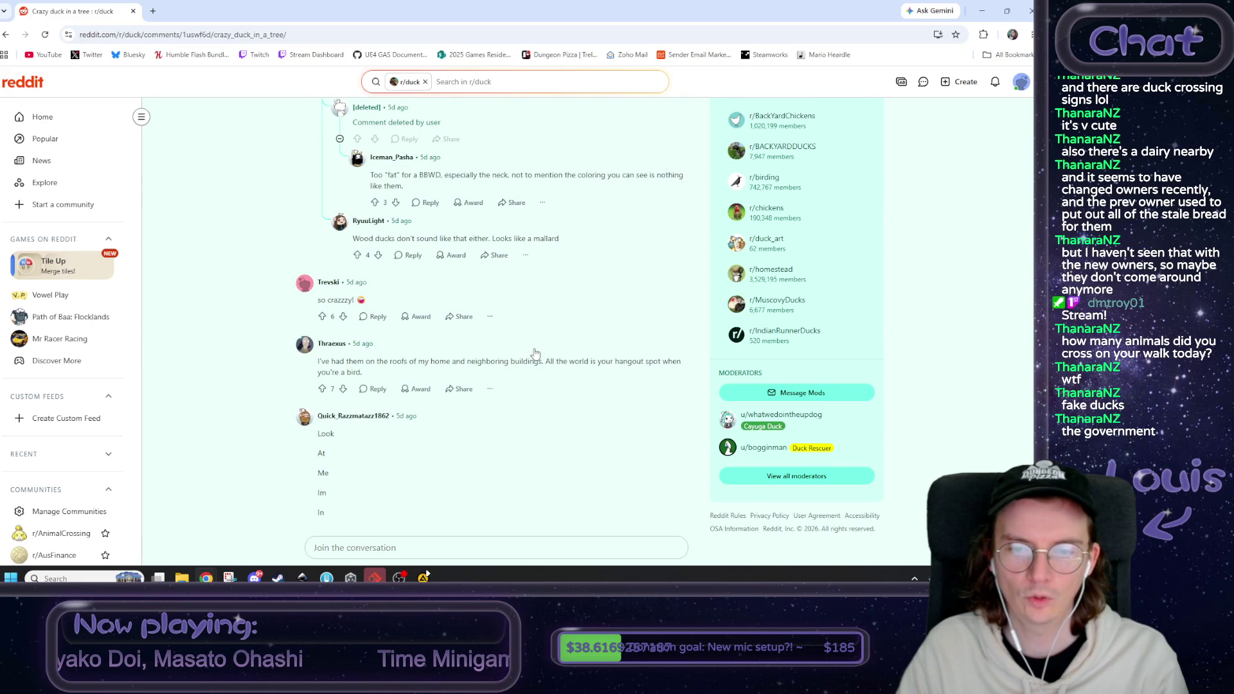
{"action": "left_click_drag", "start_coordinate": [543, 368], "coordinate": [541, 368]}
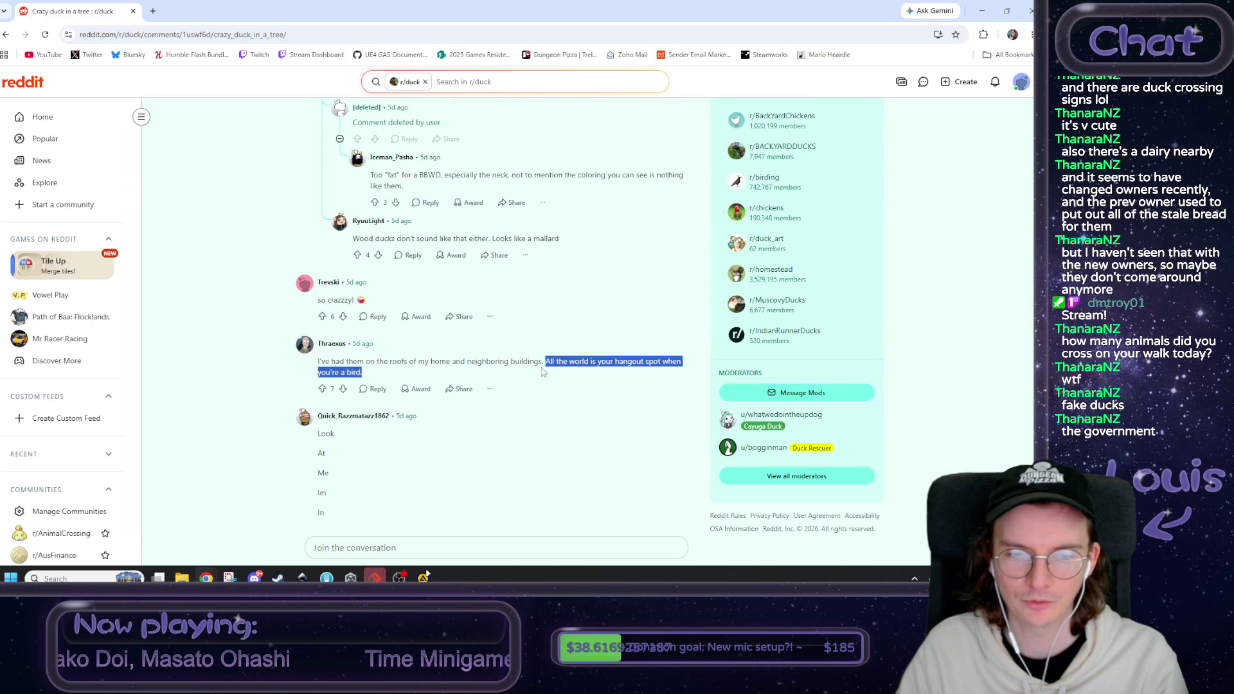
{"action": "left_click", "coordinate": [229, 400]}
- Highlight the stacked 'Look At Me' comment, then return to the pizza PIN.svg drawing
{"action": "scroll", "coordinate": [229, 400], "scroll_direction": "down", "scroll_amount": 3}
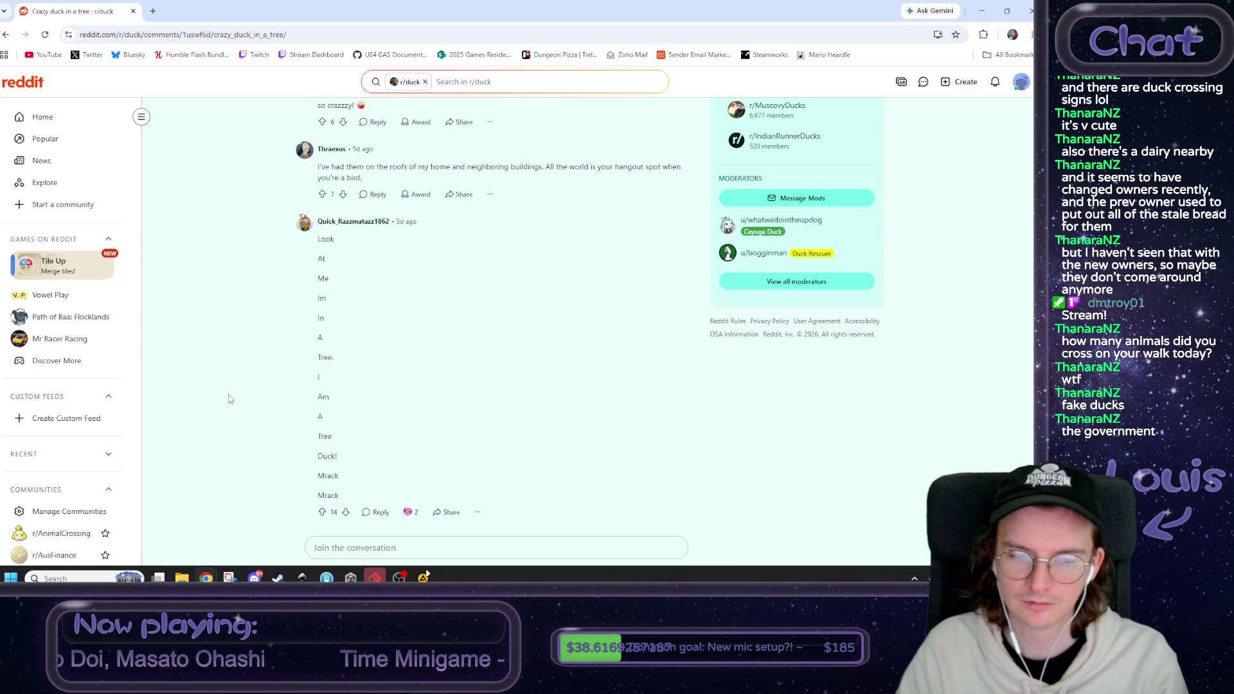
{"action": "left_click_drag", "start_coordinate": [317, 244], "coordinate": [353, 487]}
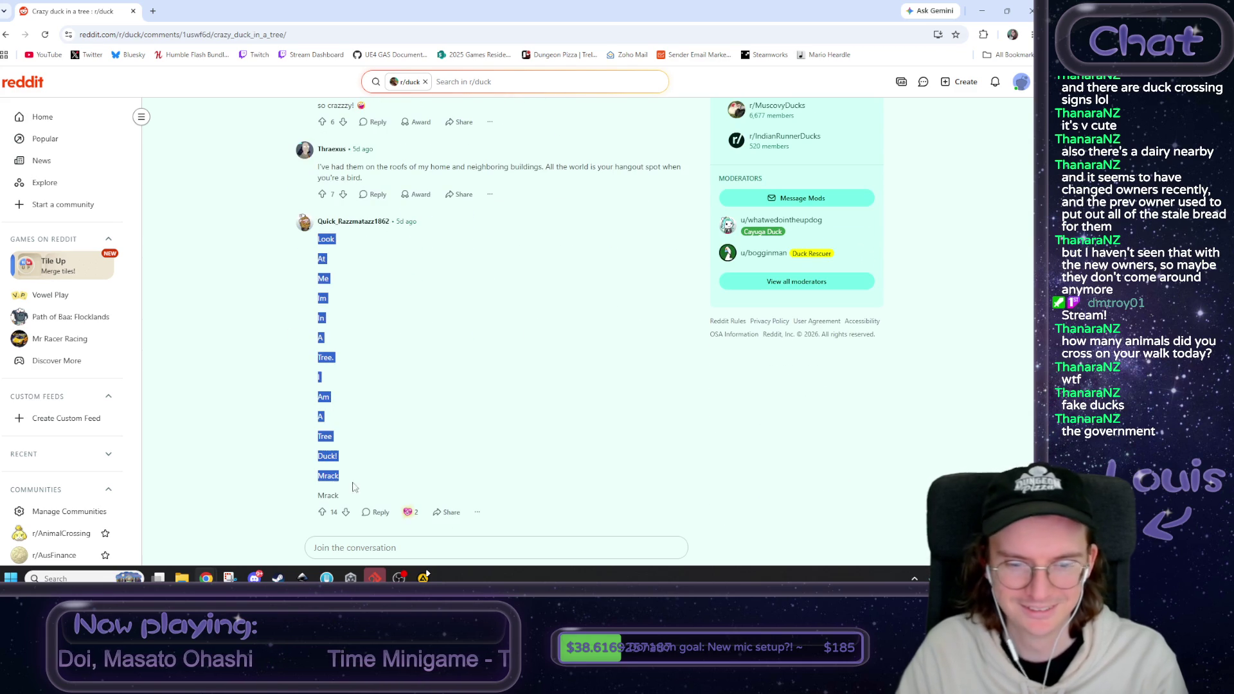
{"action": "key", "text": "alt+Tab"}
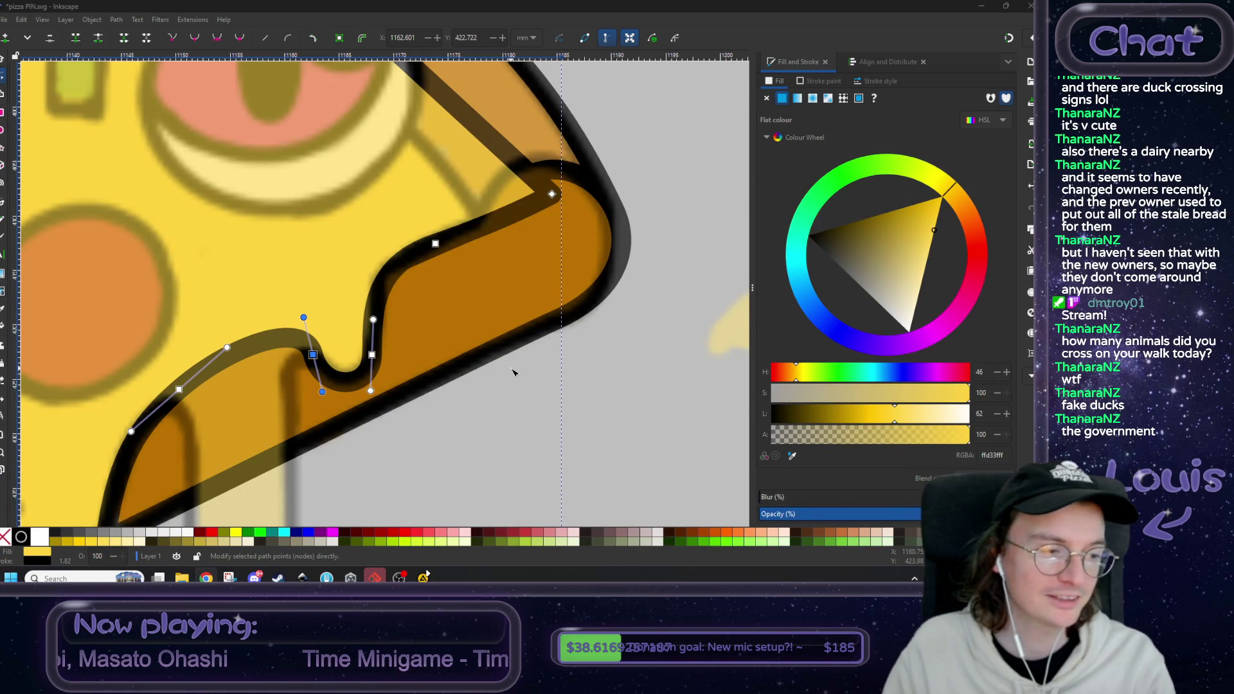
- Select the bottom node of the cheese drip and nudge it slightly left
{"action": "scroll", "coordinate": [441, 347], "scroll_direction": "down", "scroll_amount": 4, "text": "ctrl"}
{"action": "scroll", "coordinate": [454, 313], "scroll_direction": "up", "scroll_amount": 1, "text": "ctrl"}
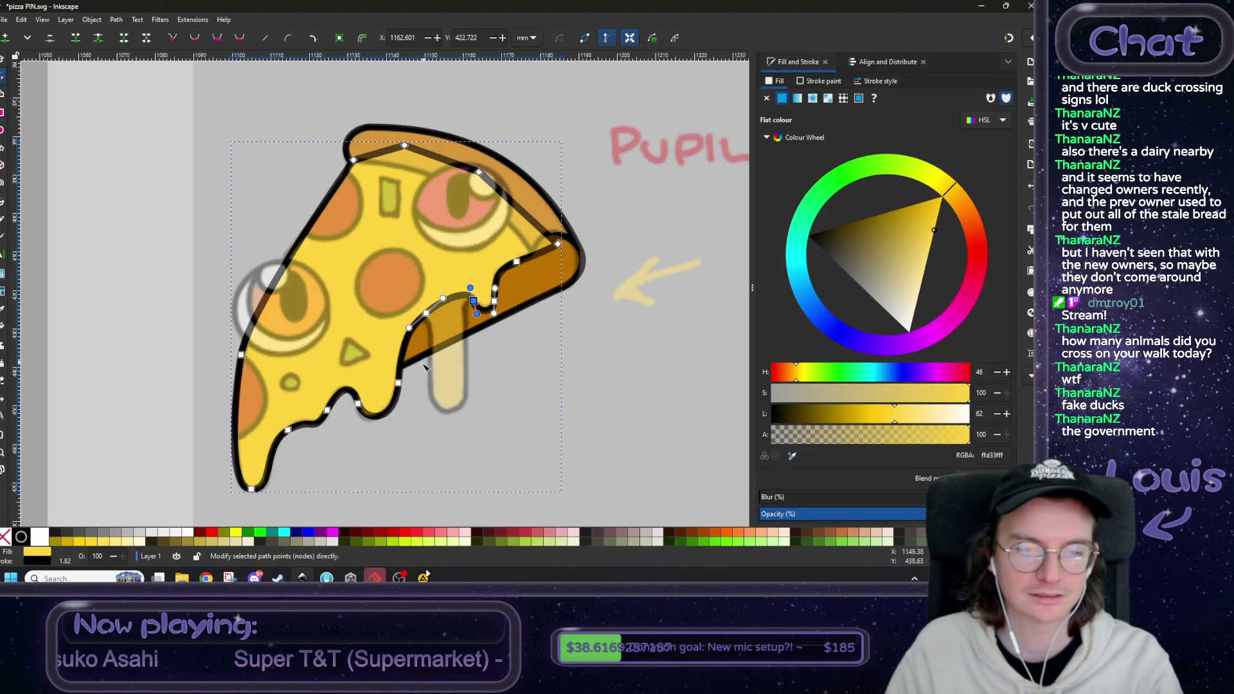
{"action": "scroll", "coordinate": [416, 367], "scroll_direction": "up", "scroll_amount": 3, "text": "ctrl"}
{"action": "left_click", "coordinate": [364, 412]}
{"action": "scroll", "coordinate": [373, 352], "scroll_direction": "down", "scroll_amount": 2}
{"action": "scroll", "coordinate": [379, 348], "scroll_direction": "left", "scroll_amount": 2}
{"action": "scroll", "coordinate": [379, 348], "scroll_direction": "down", "scroll_amount": 1}
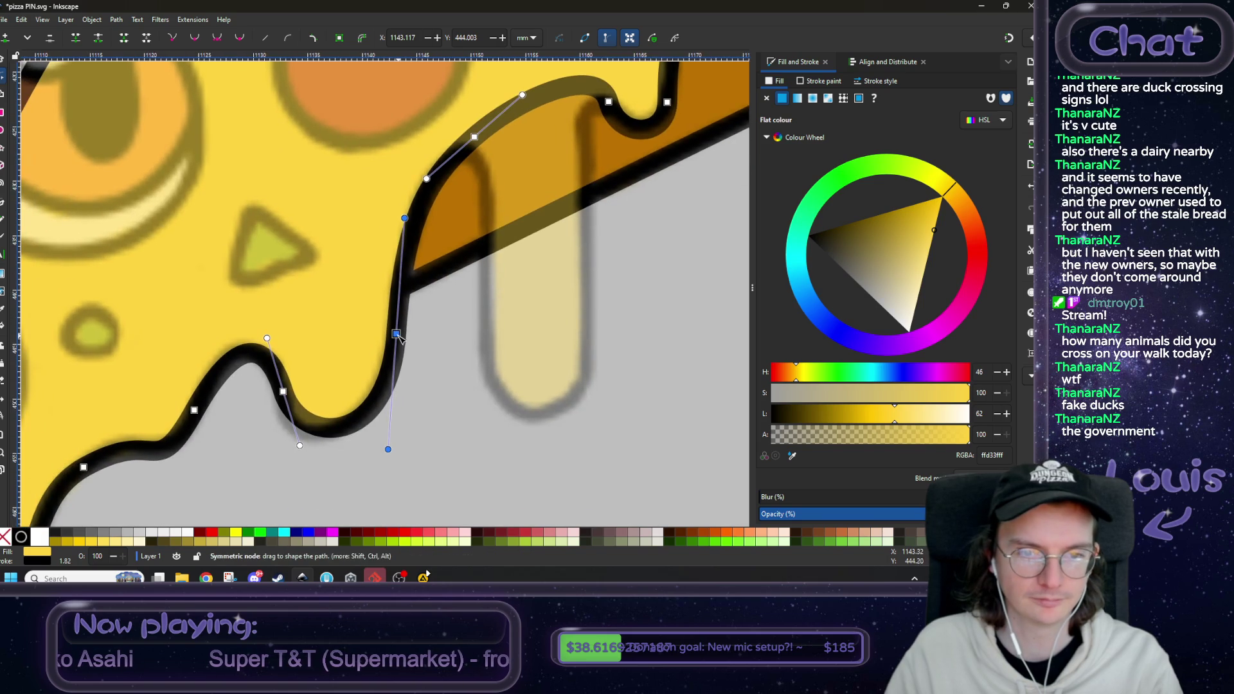
{"action": "left_click_drag", "start_coordinate": [397, 335], "coordinate": [393, 334]}
- Move the lower drip node up-left, make it symmetric, and bend its curve evenly
{"action": "left_click", "coordinate": [282, 391]}
{"action": "scroll", "coordinate": [421, 363], "scroll_direction": "left", "scroll_amount": 4}
{"action": "scroll", "coordinate": [421, 363], "scroll_direction": "down", "scroll_amount": 1}
{"action": "scroll", "coordinate": [421, 364], "scroll_direction": "up", "scroll_amount": 1}
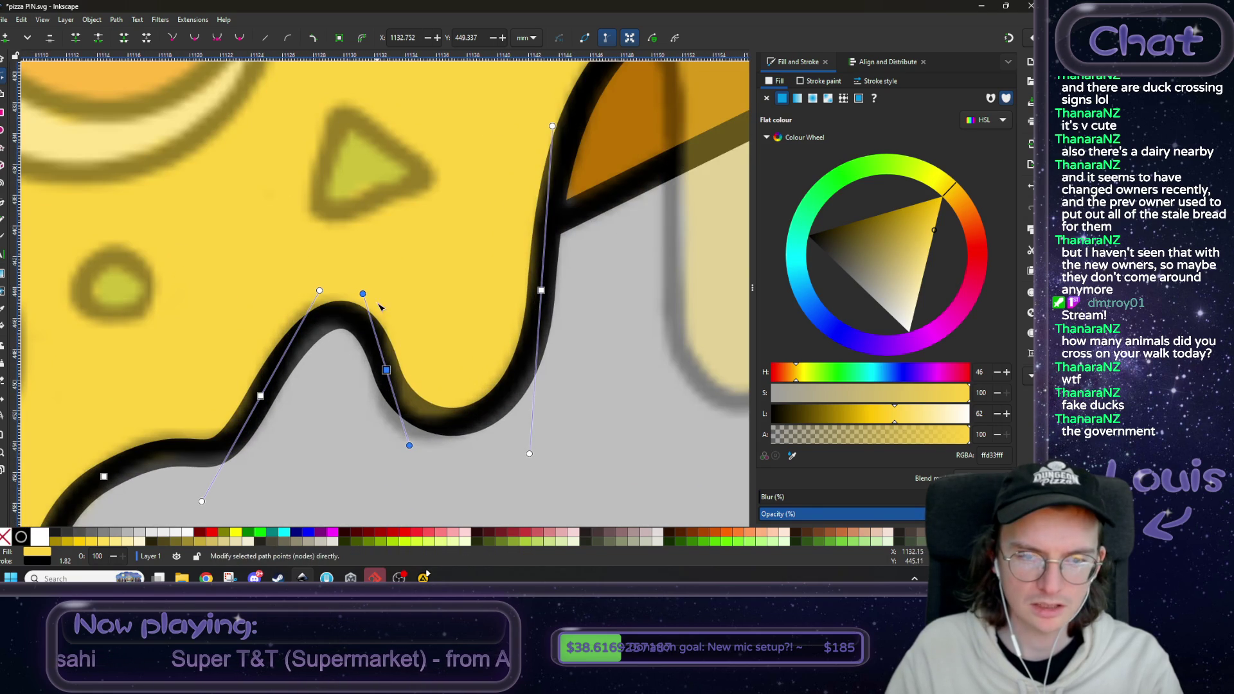
{"action": "left_click_drag", "start_coordinate": [363, 293], "coordinate": [392, 309]}
{"action": "left_click_drag", "start_coordinate": [390, 368], "coordinate": [380, 354]}
{"action": "left_click", "coordinate": [225, 40]}
{"action": "mouse_move", "coordinate": [381, 285]}
{"action": "left_mouse_down"}
{"action": "mouse_move", "coordinate": [365, 263]}
{"action": "mouse_move", "coordinate": [378, 304]}
{"action": "mouse_move", "coordinate": [393, 299]}
{"action": "mouse_move", "coordinate": [380, 205]}
{"action": "mouse_move", "coordinate": [383, 258]}
{"action": "mouse_move", "coordinate": [372, 247]}
{"action": "left_mouse_up"}
- Reposition the drip node and lengthen its handle to deepen the drip
{"action": "left_click_drag", "start_coordinate": [381, 369], "coordinate": [375, 351]}
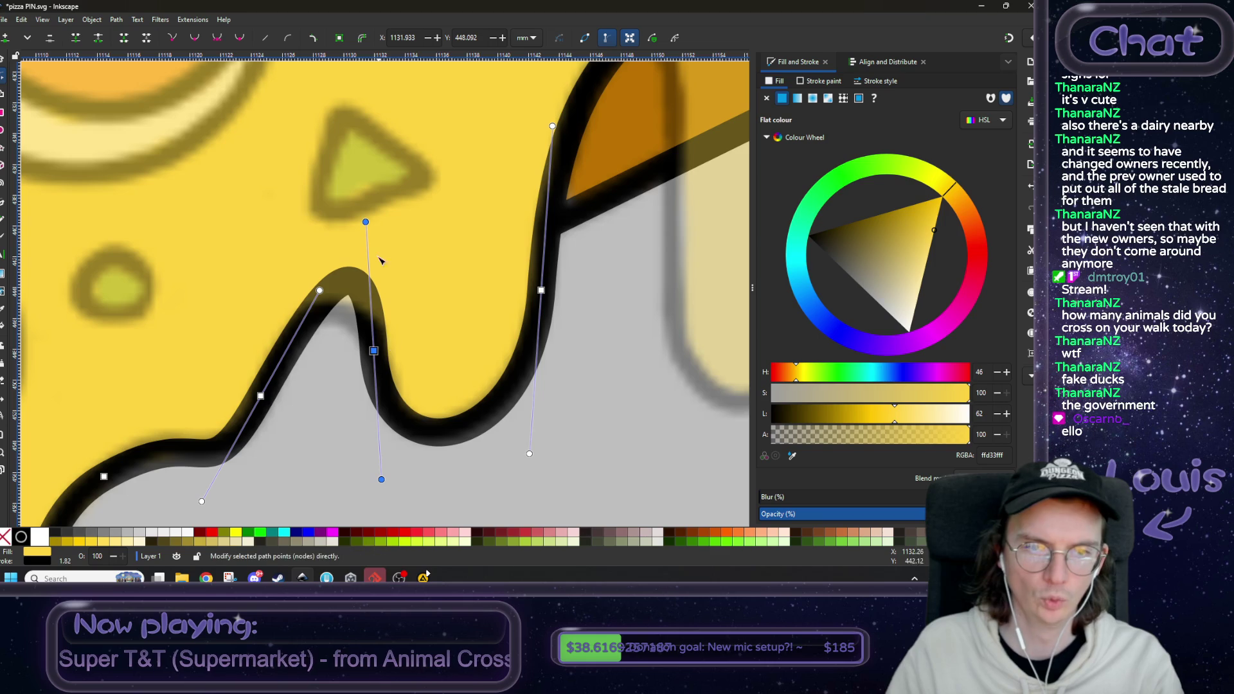
{"action": "left_click_drag", "start_coordinate": [367, 223], "coordinate": [372, 237]}
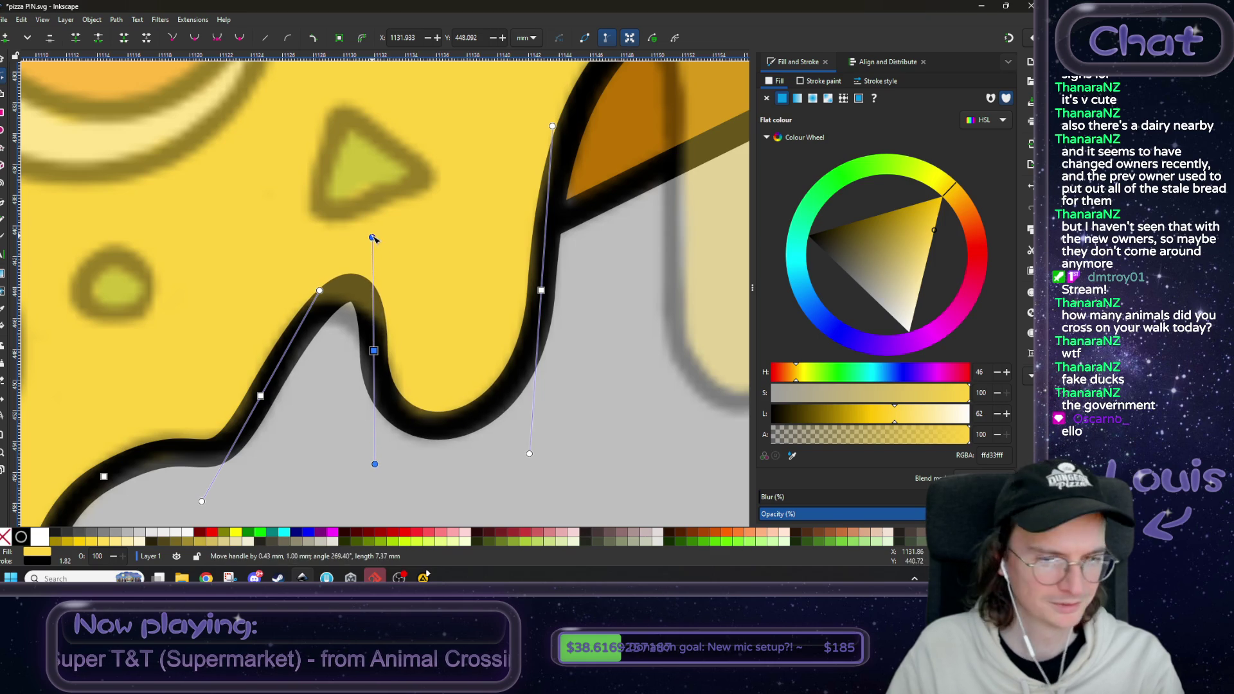
{"action": "left_click_drag", "start_coordinate": [378, 347], "coordinate": [380, 354]}
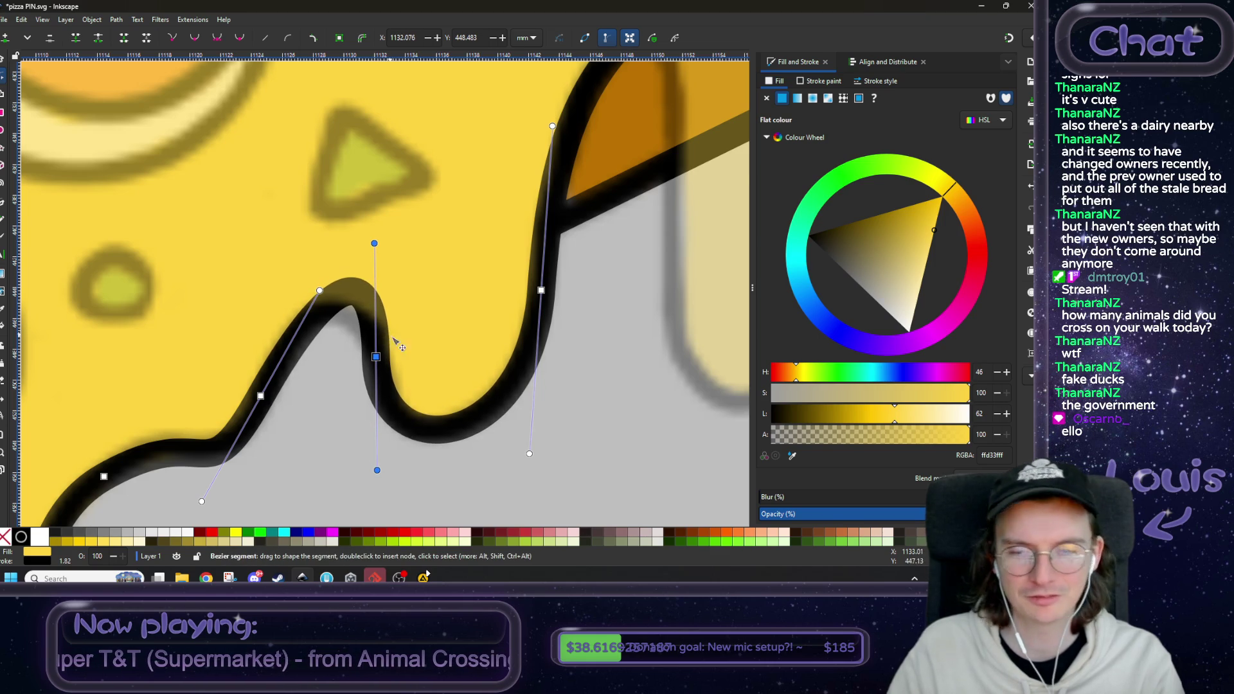
{"action": "scroll", "coordinate": [469, 368], "scroll_direction": "left", "scroll_amount": 3}
{"action": "scroll", "coordinate": [475, 374], "scroll_direction": "down", "scroll_amount": 3}
{"action": "scroll", "coordinate": [474, 374], "scroll_direction": "left", "scroll_amount": 1}
- Make the next edge node symmetric and reshape its bump, moving it down-left
{"action": "left_click", "coordinate": [376, 337]}
{"action": "left_click_drag", "start_coordinate": [435, 232], "coordinate": [407, 265]}
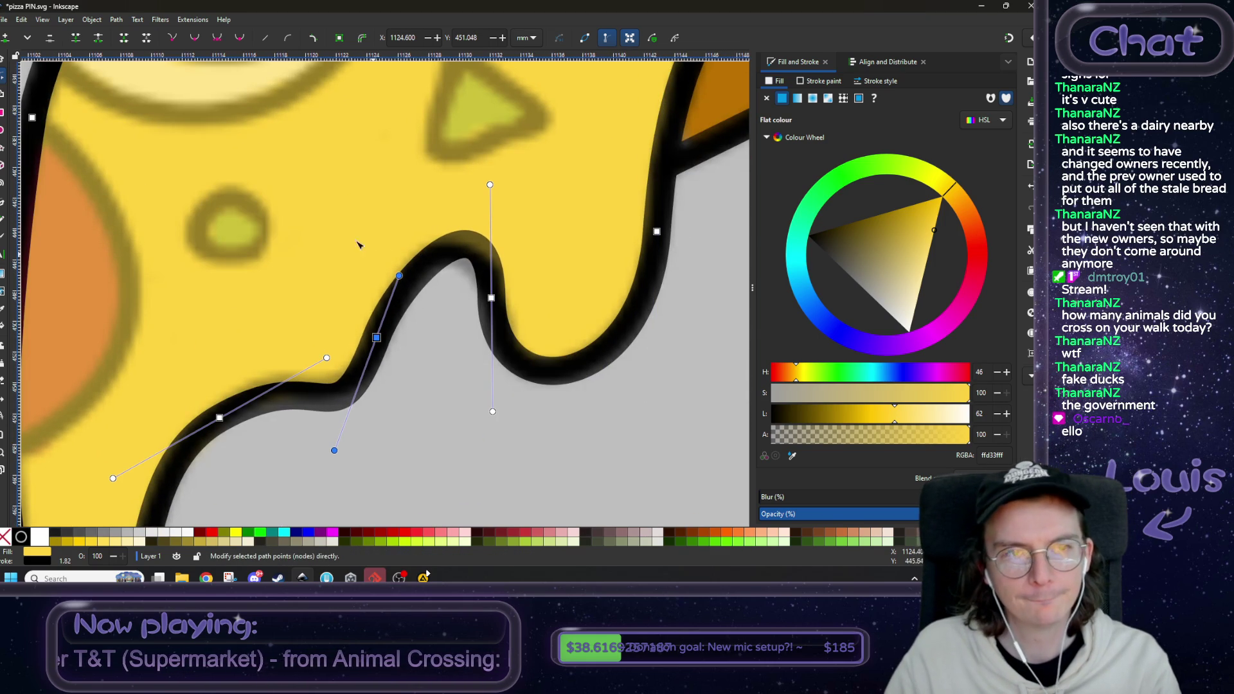
{"action": "left_click", "coordinate": [221, 41]}
{"action": "left_click_drag", "start_coordinate": [407, 256], "coordinate": [394, 284]}
{"action": "mouse_move", "coordinate": [358, 390]}
{"action": "left_mouse_down"}
{"action": "mouse_move", "coordinate": [331, 441]}
{"action": "mouse_move", "coordinate": [413, 484]}
{"action": "mouse_move", "coordinate": [392, 482]}
{"action": "left_mouse_up"}
{"action": "mouse_move", "coordinate": [377, 338]}
{"action": "left_mouse_down"}
{"action": "mouse_move", "coordinate": [369, 368]}
{"action": "mouse_move", "coordinate": [348, 382]}
{"action": "left_mouse_up"}
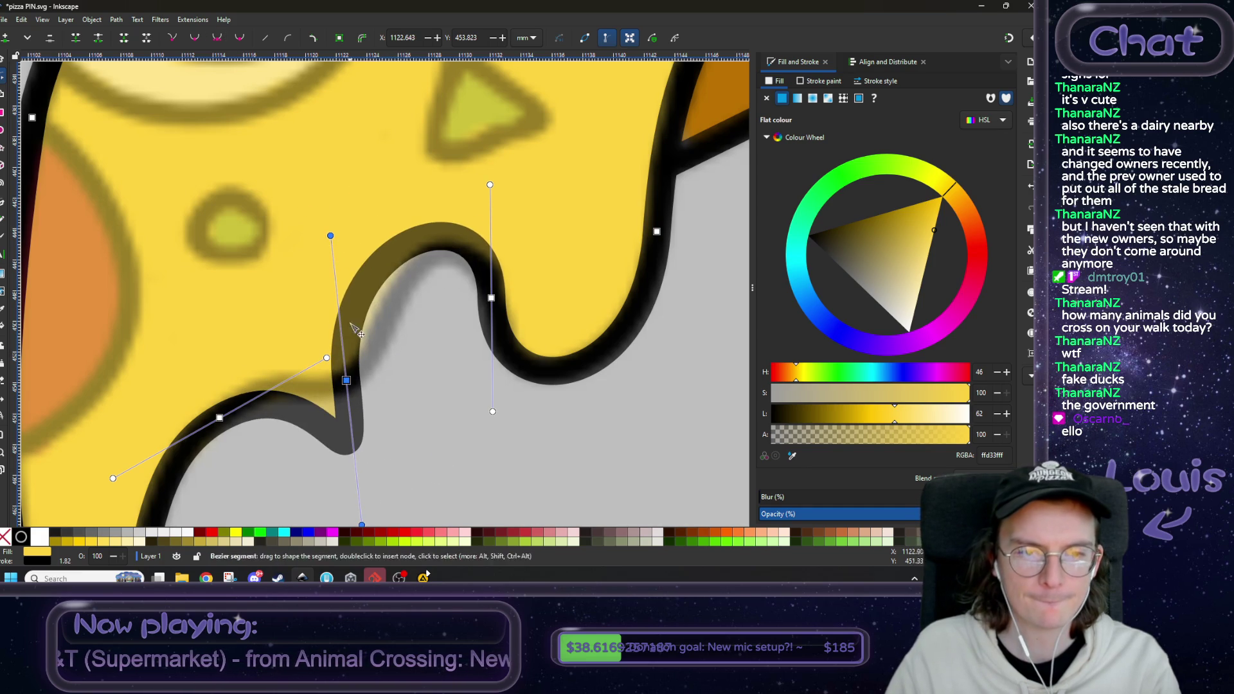
- Flatten and tighten that bump's curve, then delete an unneeded node from the edge
{"action": "mouse_move", "coordinate": [329, 236]}
{"action": "left_mouse_down"}
{"action": "mouse_move", "coordinate": [371, 307]}
{"action": "mouse_move", "coordinate": [372, 366]}
{"action": "mouse_move", "coordinate": [381, 277]}
{"action": "left_mouse_up"}
{"action": "left_click_drag", "start_coordinate": [348, 381], "coordinate": [365, 356]}
{"action": "left_click_drag", "start_coordinate": [399, 252], "coordinate": [372, 312]}
{"action": "left_click_drag", "start_coordinate": [365, 355], "coordinate": [379, 323]}
{"action": "scroll", "coordinate": [379, 323], "scroll_direction": "down", "scroll_amount": 6}
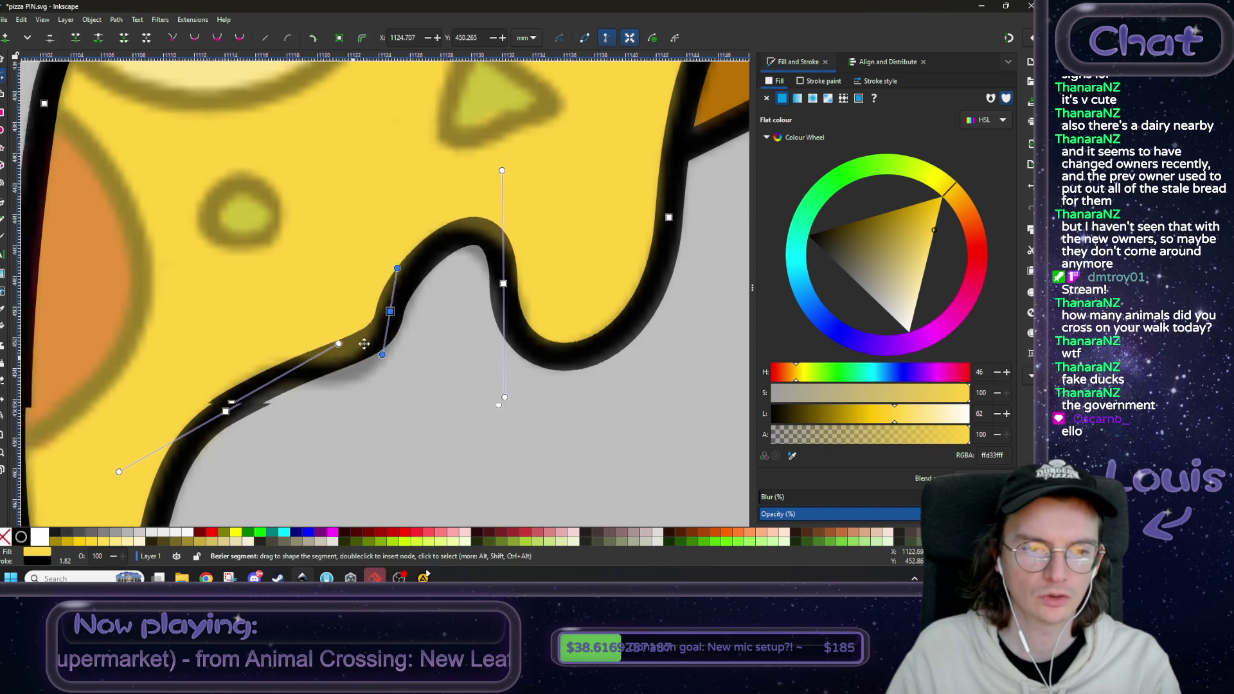
{"action": "scroll", "coordinate": [417, 308], "scroll_direction": "left", "scroll_amount": 4}
{"action": "key", "text": "Delete"}
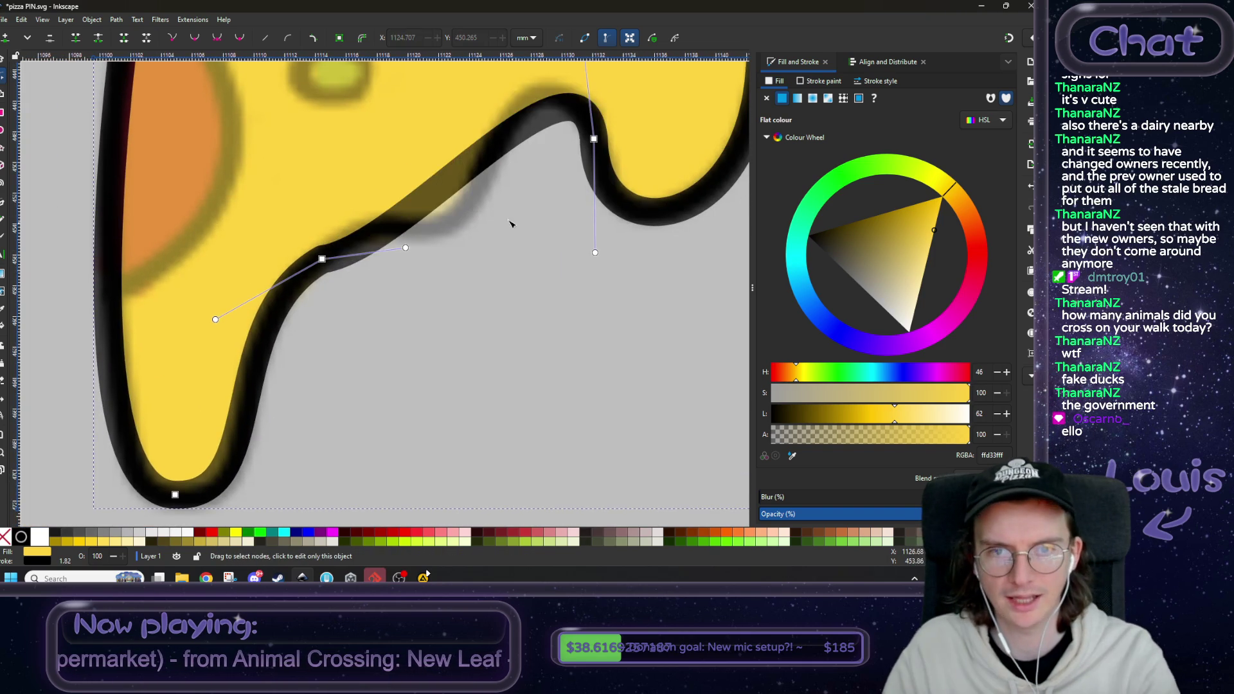
- Make the selected node symmetric, flatten the outline curve, and delete the dip node
{"action": "scroll", "coordinate": [354, 334], "scroll_direction": "up", "scroll_amount": 3}
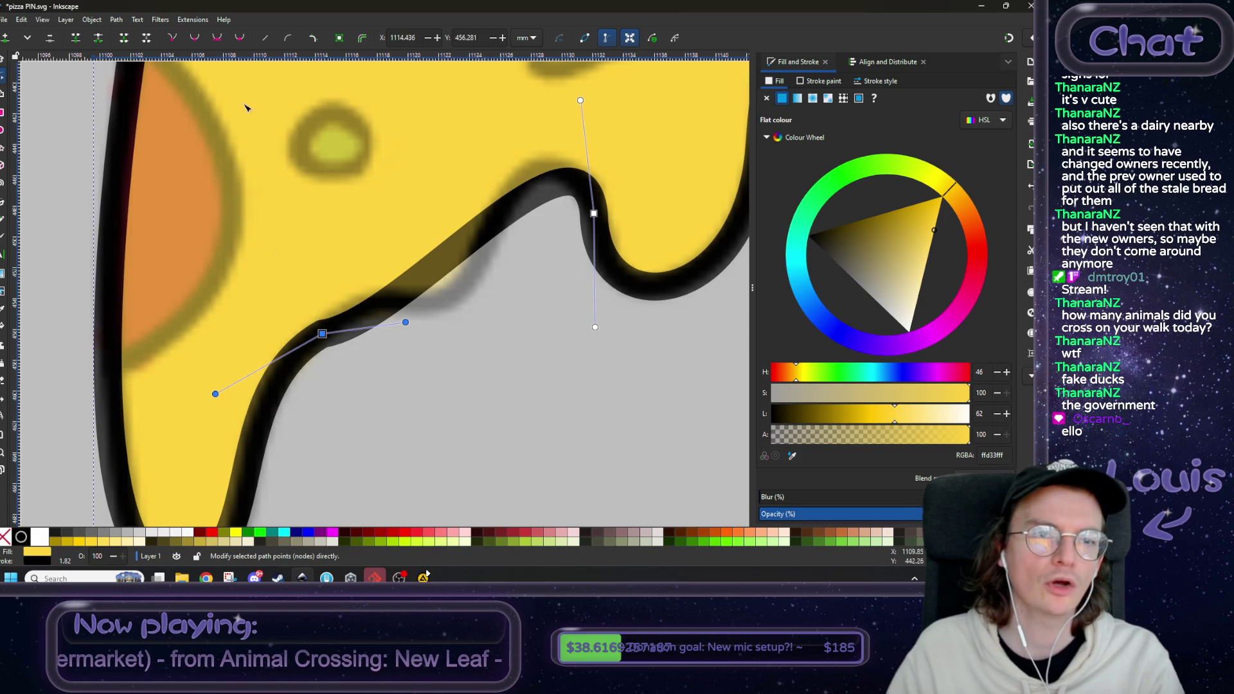
{"action": "left_click", "coordinate": [218, 41]}
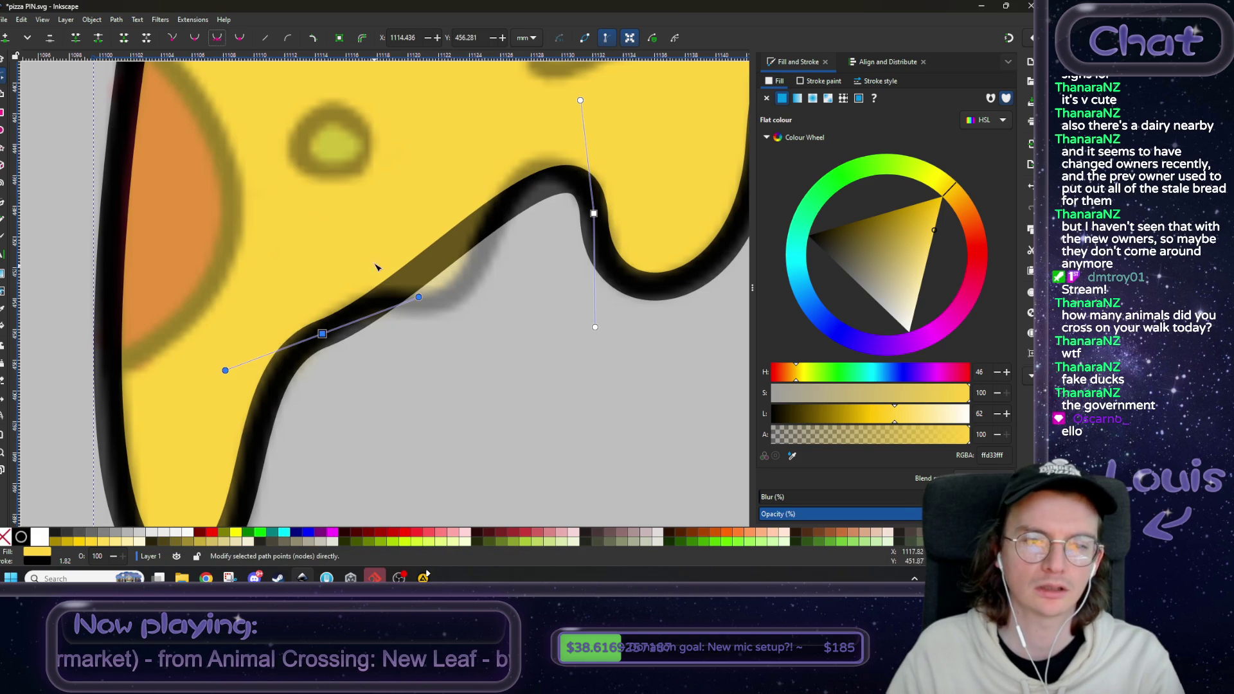
{"action": "scroll", "coordinate": [376, 266], "scroll_direction": "down", "scroll_amount": 3}
{"action": "left_click_drag", "start_coordinate": [312, 235], "coordinate": [394, 203]}
{"action": "mouse_move", "coordinate": [491, 167]}
{"action": "left_mouse_down"}
{"action": "mouse_move", "coordinate": [526, 223]}
{"action": "mouse_move", "coordinate": [576, 221]}
{"action": "mouse_move", "coordinate": [548, 221]}
{"action": "mouse_move", "coordinate": [571, 260]}
{"action": "mouse_move", "coordinate": [540, 277]}
{"action": "mouse_move", "coordinate": [594, 281]}
{"action": "mouse_move", "coordinate": [507, 283]}
{"action": "mouse_move", "coordinate": [443, 379]}
{"action": "mouse_move", "coordinate": [303, 418]}
{"action": "mouse_move", "coordinate": [326, 414]}
{"action": "left_mouse_up"}
{"action": "left_click", "coordinate": [400, 297]}
{"action": "key", "text": "Delete"}
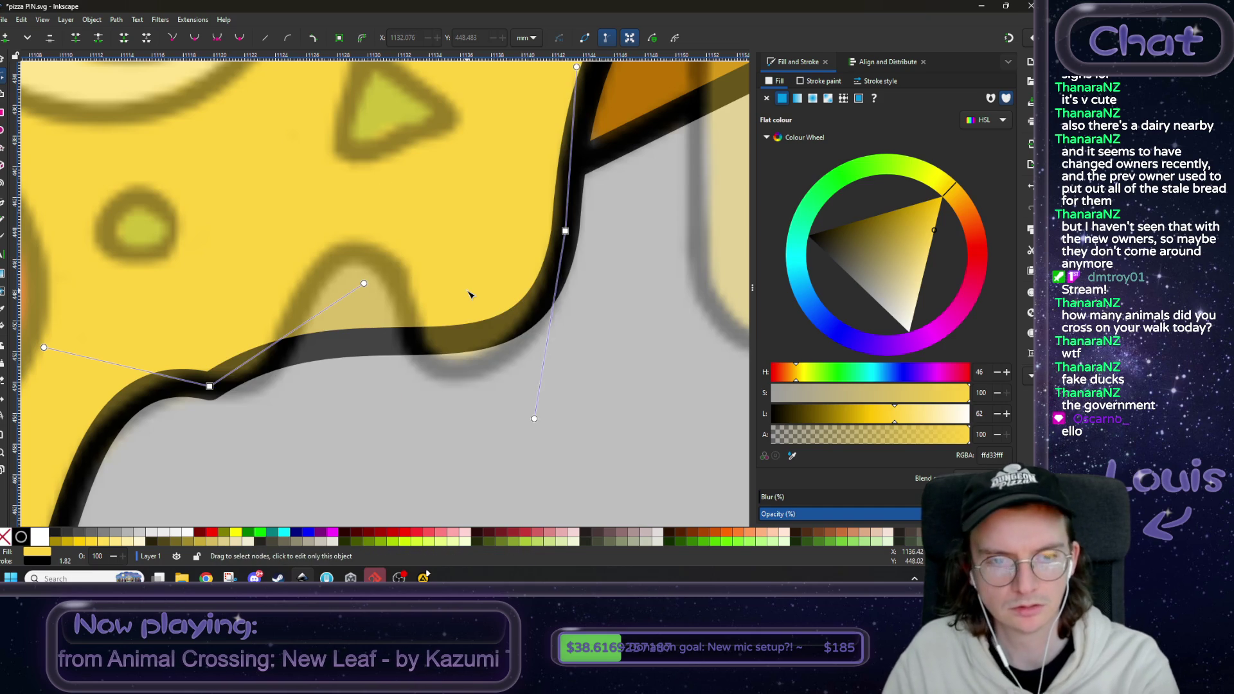
- Make the neighbouring node symmetric and stretch its curve to smooth the edge, then deselect
{"action": "left_click", "coordinate": [210, 385]}
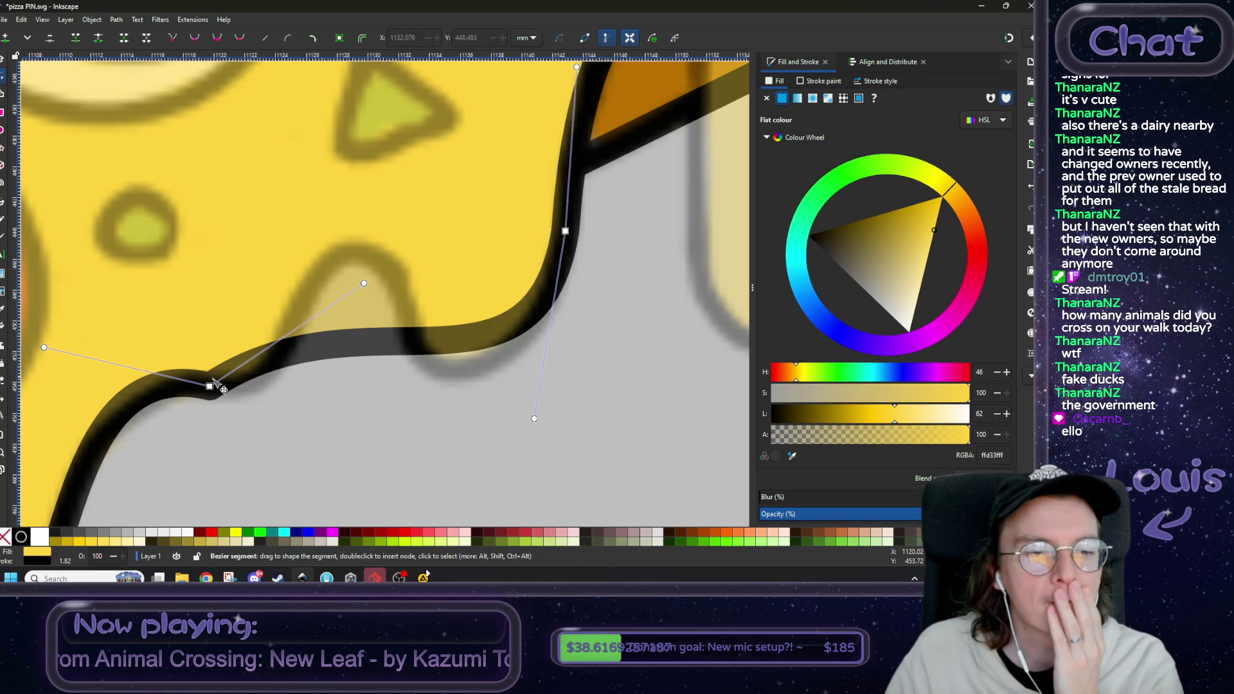
{"action": "left_click", "coordinate": [218, 39]}
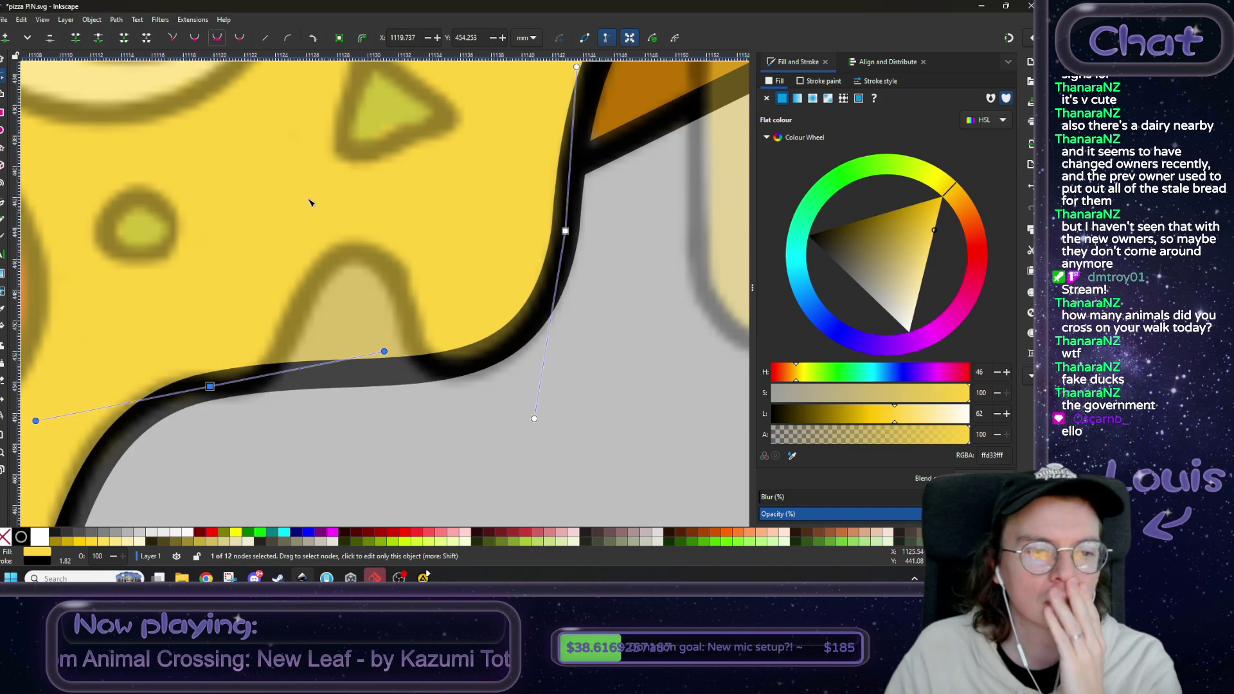
{"action": "scroll", "coordinate": [308, 203], "scroll_direction": "down", "scroll_amount": 3}
{"action": "scroll", "coordinate": [309, 203], "scroll_direction": "left", "scroll_amount": 2}
{"action": "left_click_drag", "start_coordinate": [435, 262], "coordinate": [457, 303]}
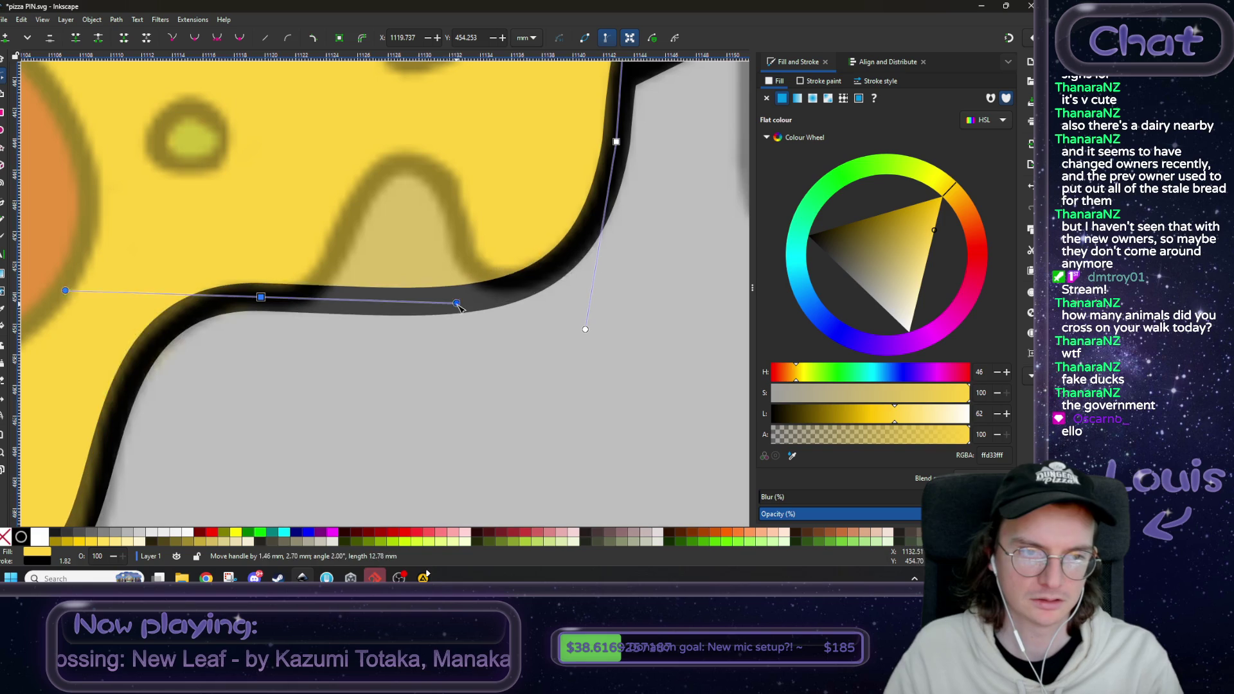
{"action": "scroll", "coordinate": [463, 366], "scroll_direction": "up", "scroll_amount": 3}
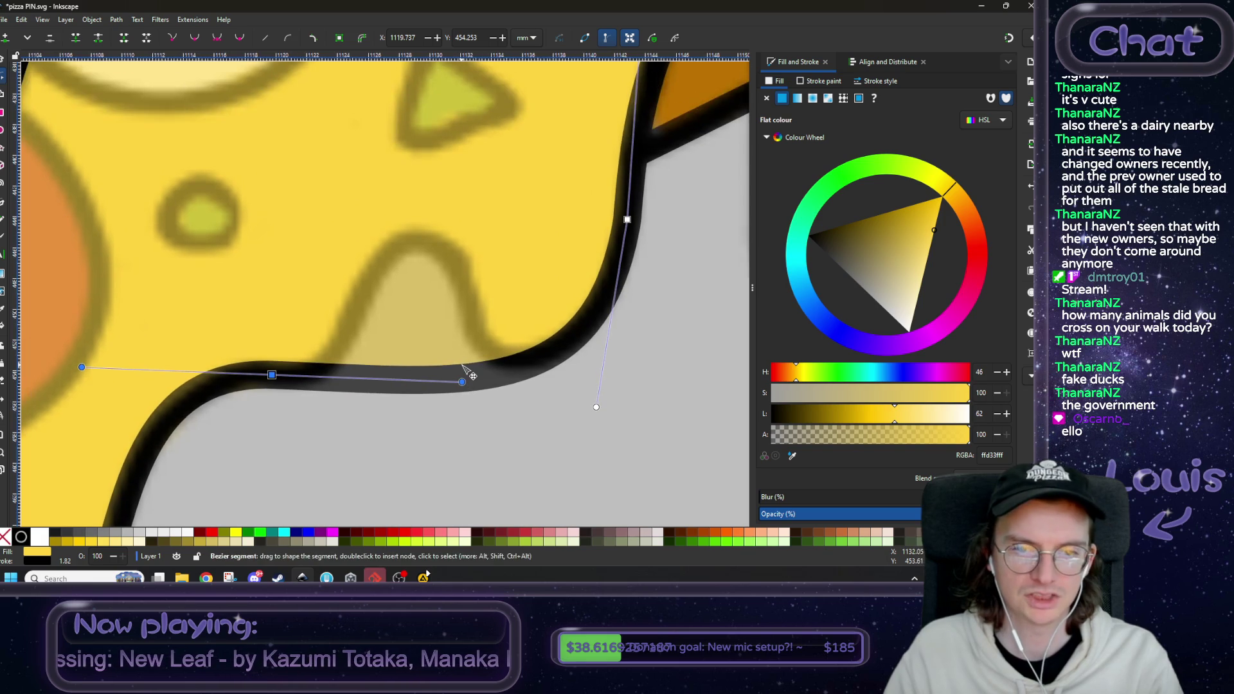
{"action": "mouse_move", "coordinate": [681, 184]}
{"action": "left_mouse_down"}
{"action": "mouse_move", "coordinate": [292, 362]}
{"action": "mouse_move", "coordinate": [256, 450]}
{"action": "left_mouse_up"}
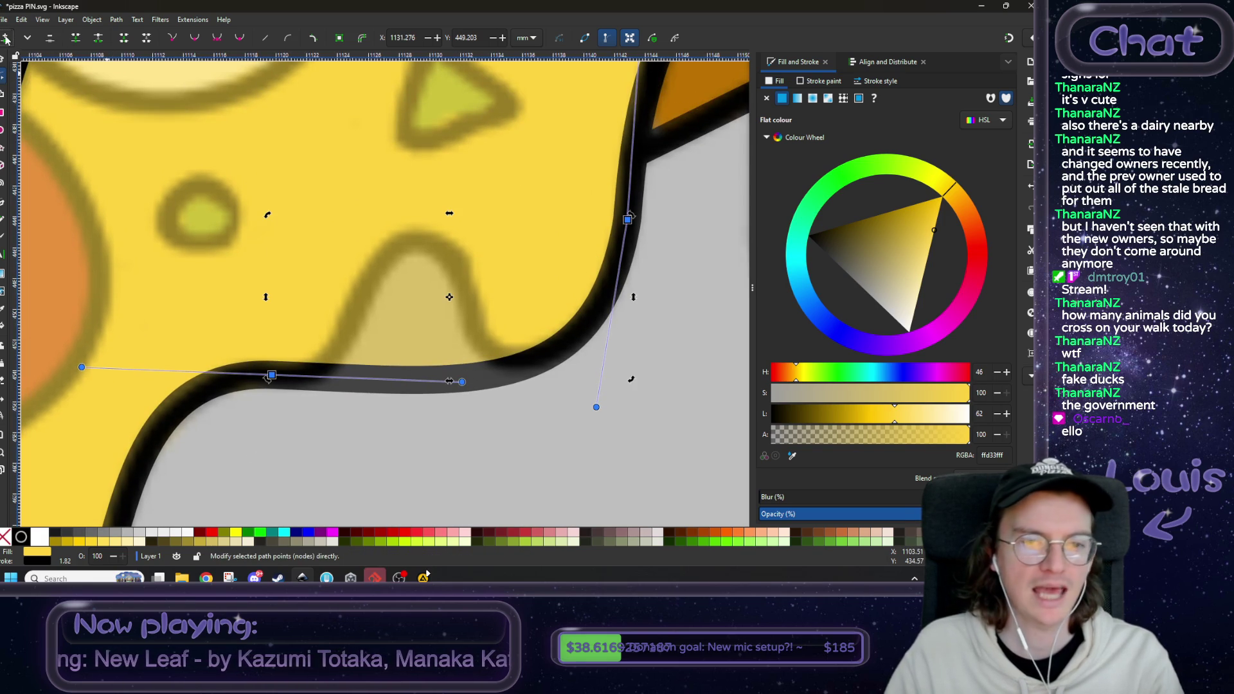
{"action": "left_click", "coordinate": [504, 409]}
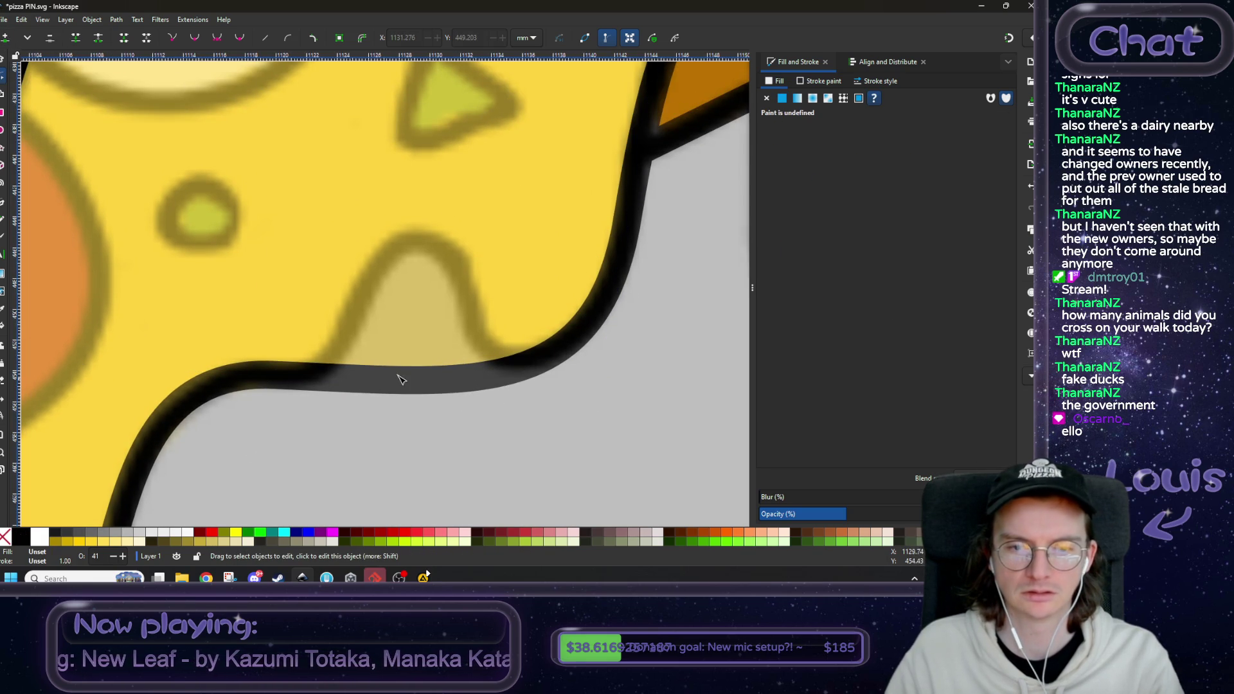
- Lower the pizza reference image and the yellow cheese shape in the stacking order
{"action": "left_click", "coordinate": [3, 59]}
{"action": "scroll", "coordinate": [347, 308], "scroll_direction": "down", "scroll_amount": 5}
{"action": "left_click", "coordinate": [362, 307]}
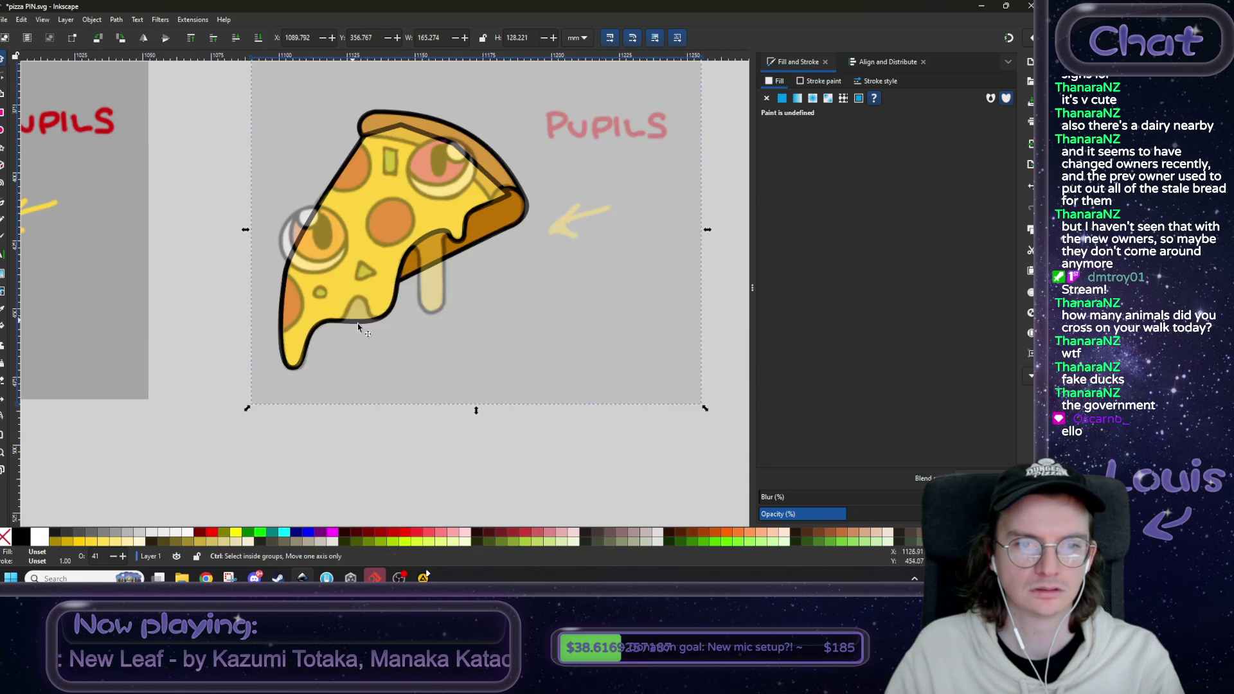
{"action": "left_click", "coordinate": [238, 38]}
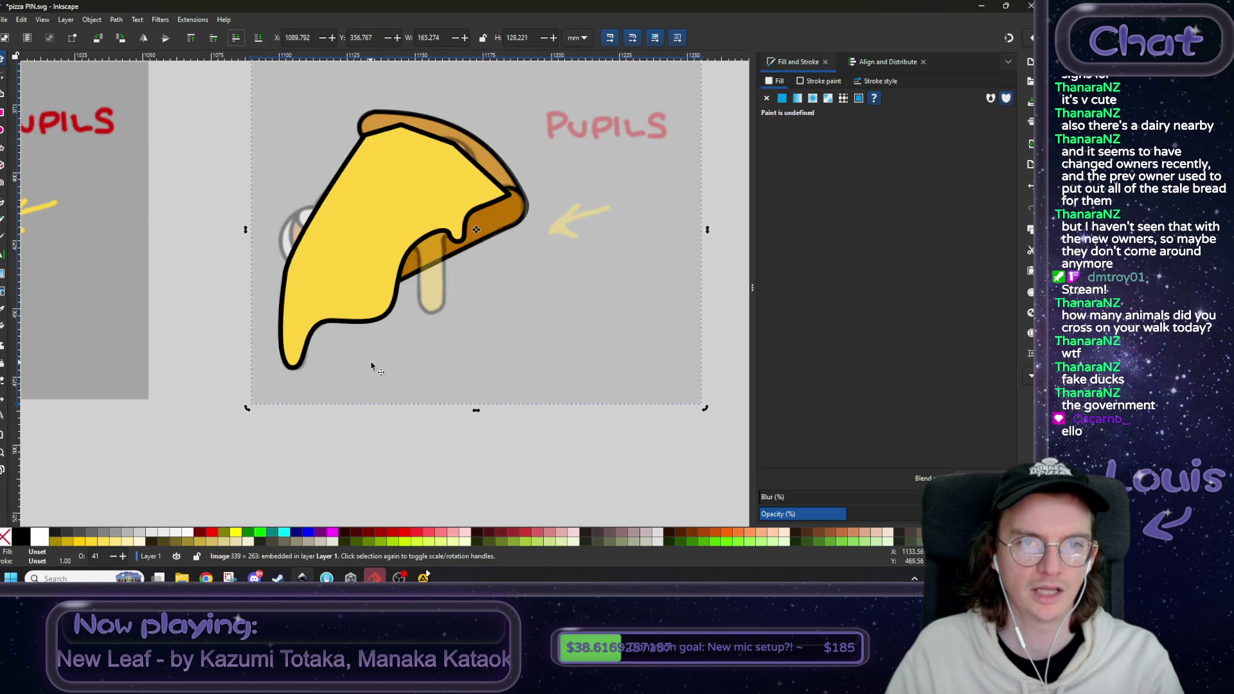
{"action": "scroll", "coordinate": [353, 257], "scroll_direction": "up", "scroll_amount": 1}
{"action": "left_click", "coordinate": [322, 223]}
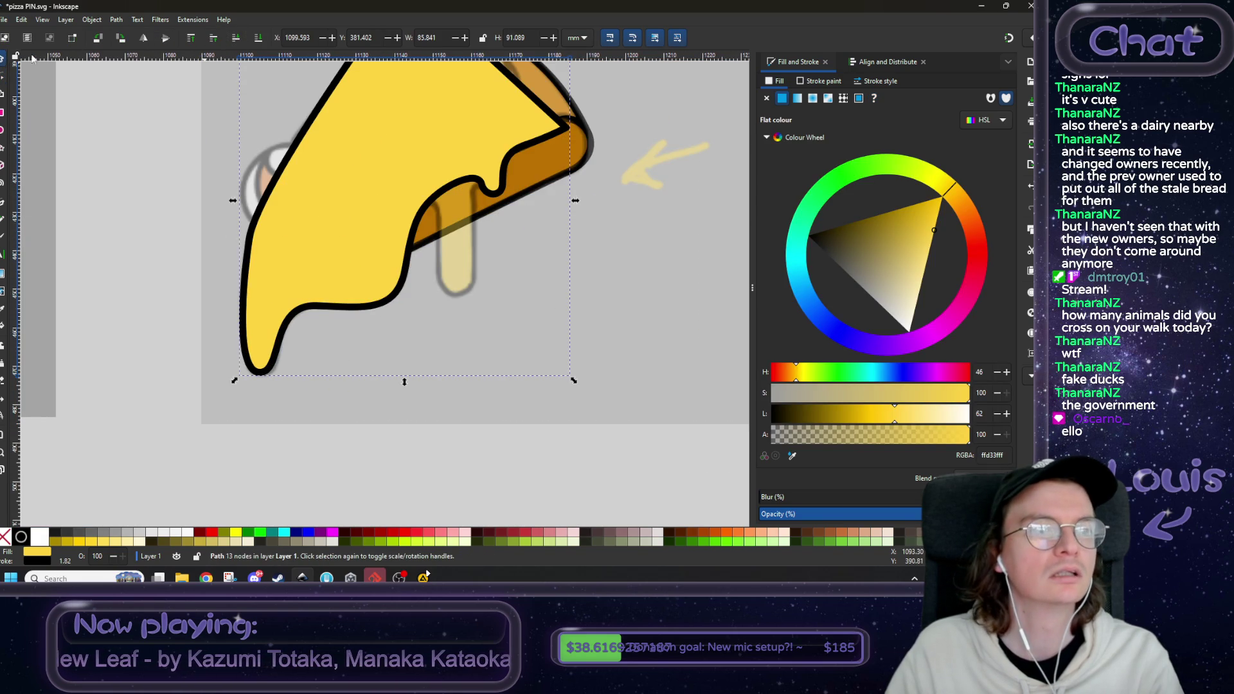
{"action": "left_click", "coordinate": [237, 39]}
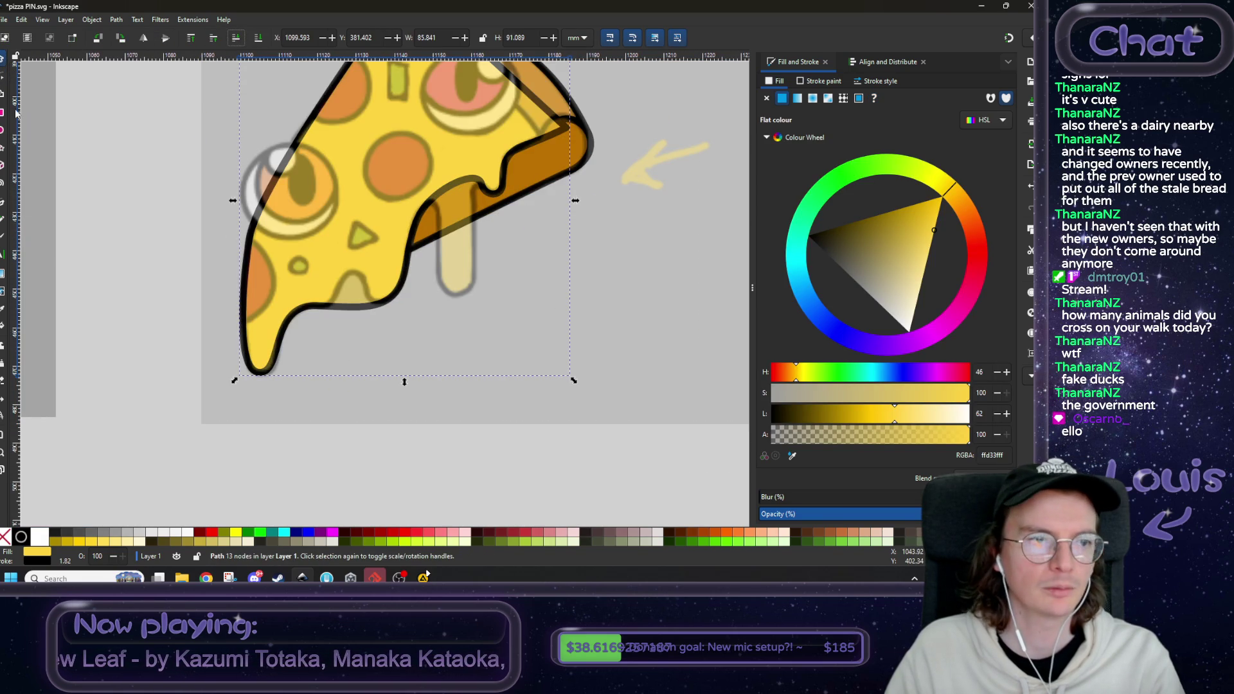
- Drag a lower-edge cheese node up-right so the outline follows the reference
{"action": "left_click", "coordinate": [3, 77]}
{"action": "scroll", "coordinate": [276, 257], "scroll_direction": "up", "scroll_amount": 4}
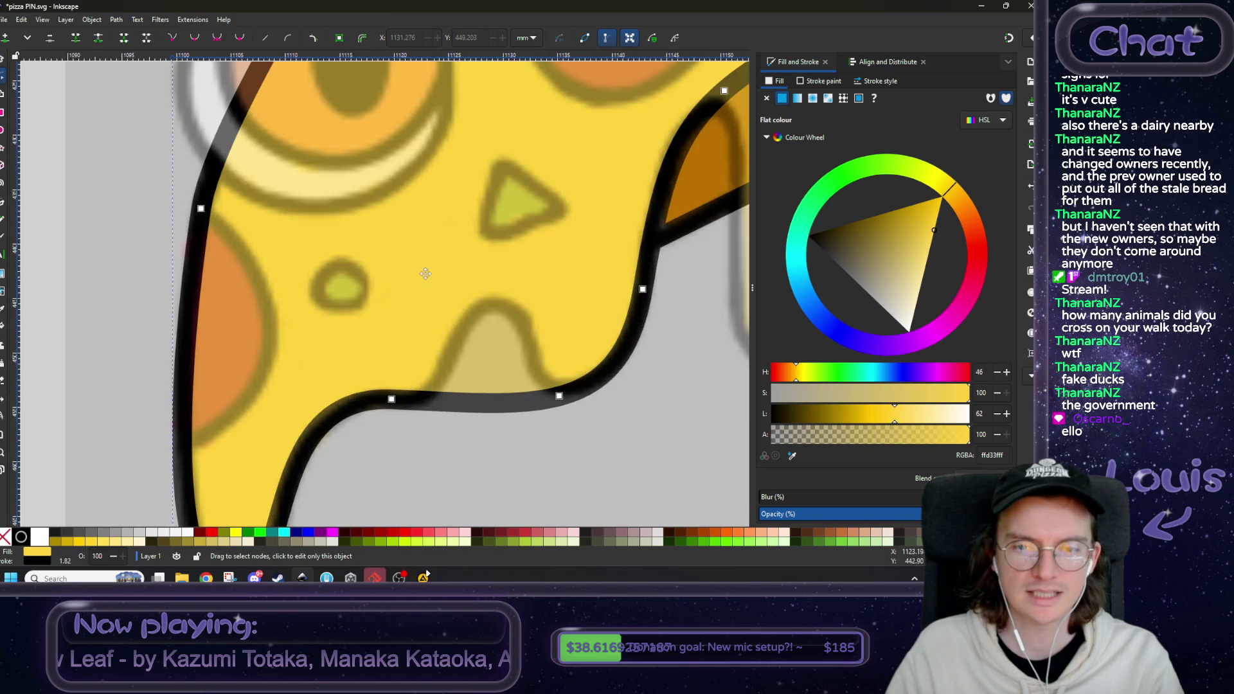
{"action": "scroll", "coordinate": [309, 313], "scroll_direction": "up", "scroll_amount": 2}
{"action": "scroll", "coordinate": [270, 253], "scroll_direction": "down", "scroll_amount": 2}
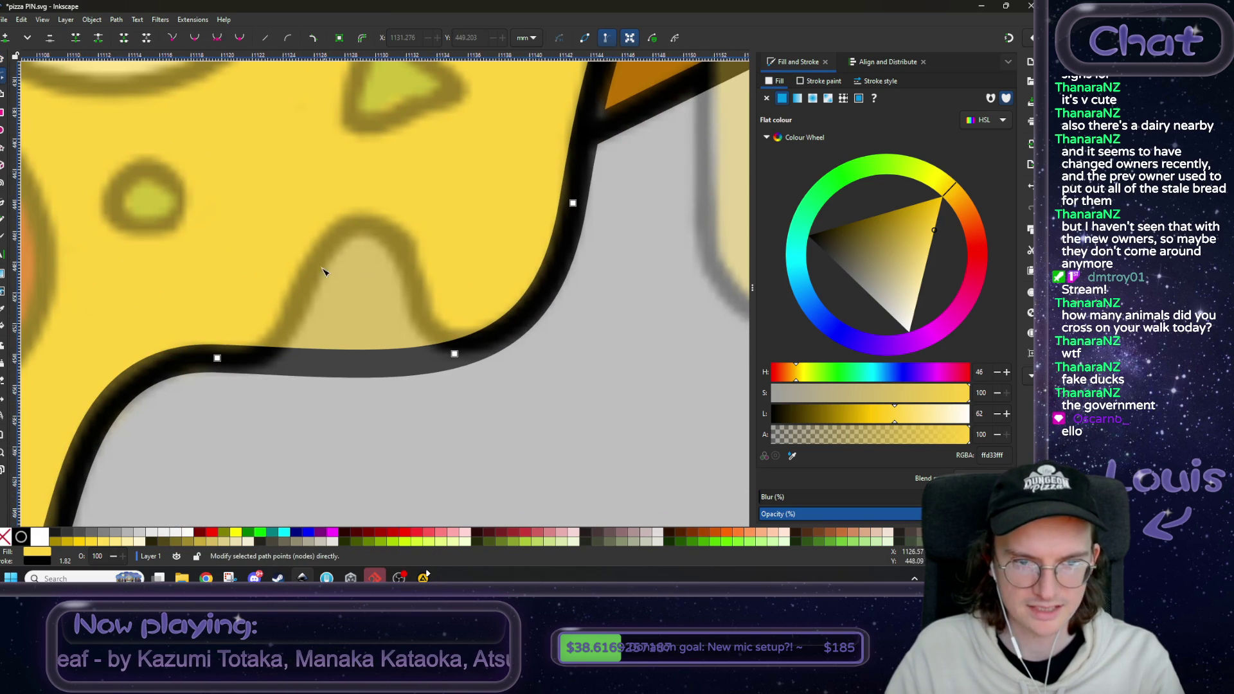
{"action": "left_click", "coordinate": [455, 354]}
{"action": "mouse_move", "coordinate": [457, 358]}
{"action": "left_mouse_down"}
{"action": "mouse_move", "coordinate": [372, 236]}
{"action": "mouse_move", "coordinate": [485, 335]}
{"action": "mouse_move", "coordinate": [519, 320]}
{"action": "left_mouse_up"}
{"action": "left_click_drag", "start_coordinate": [156, 276], "coordinate": [533, 415]}
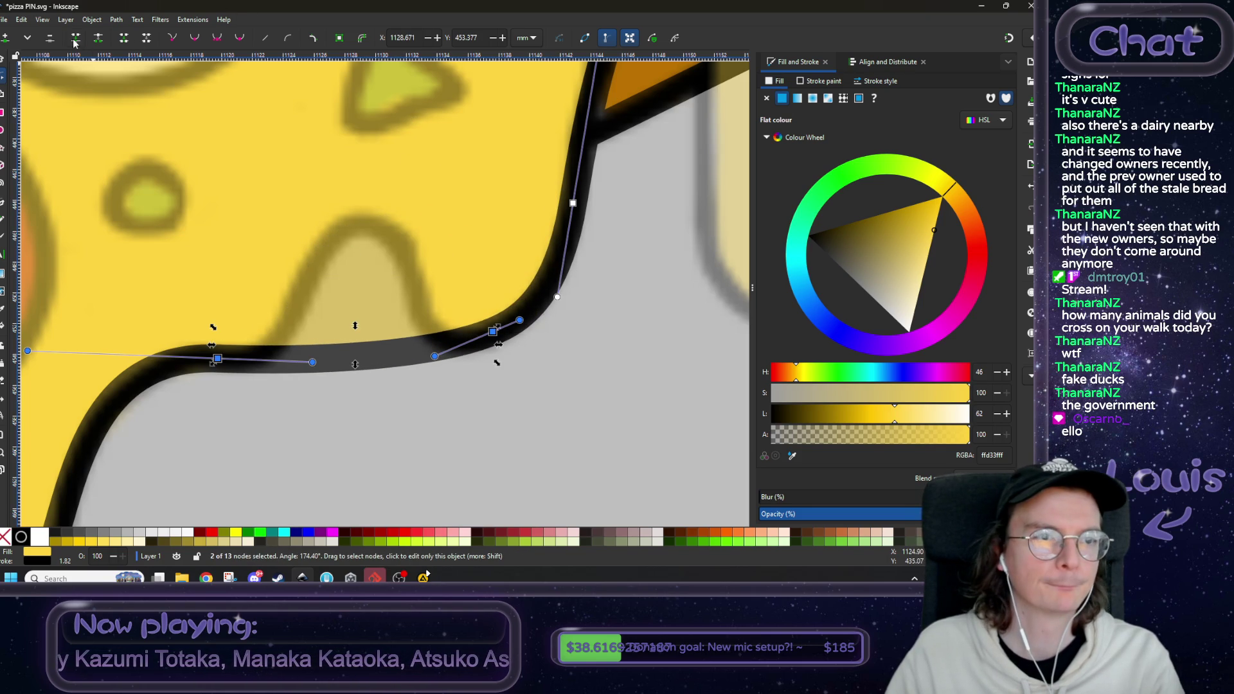
{"action": "left_click", "coordinate": [379, 392]}
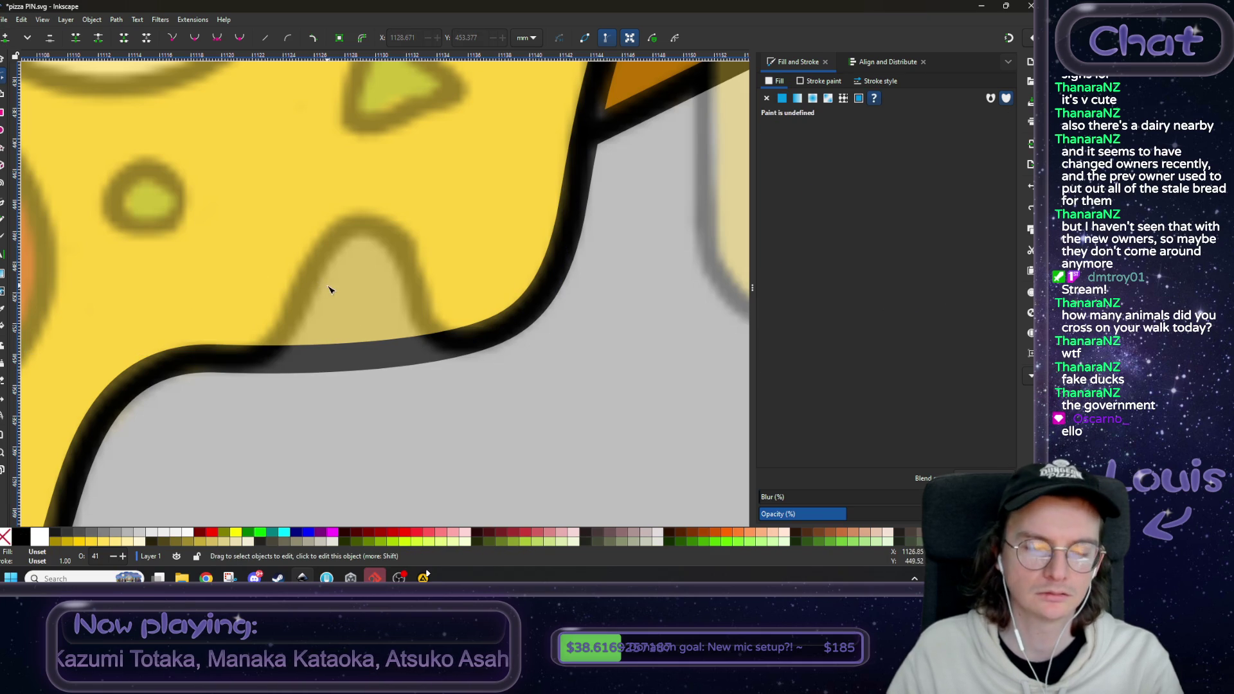
- Lower the reference image and the cheese shape in the stack again
{"action": "scroll", "coordinate": [328, 290], "scroll_direction": "down", "scroll_amount": 4}
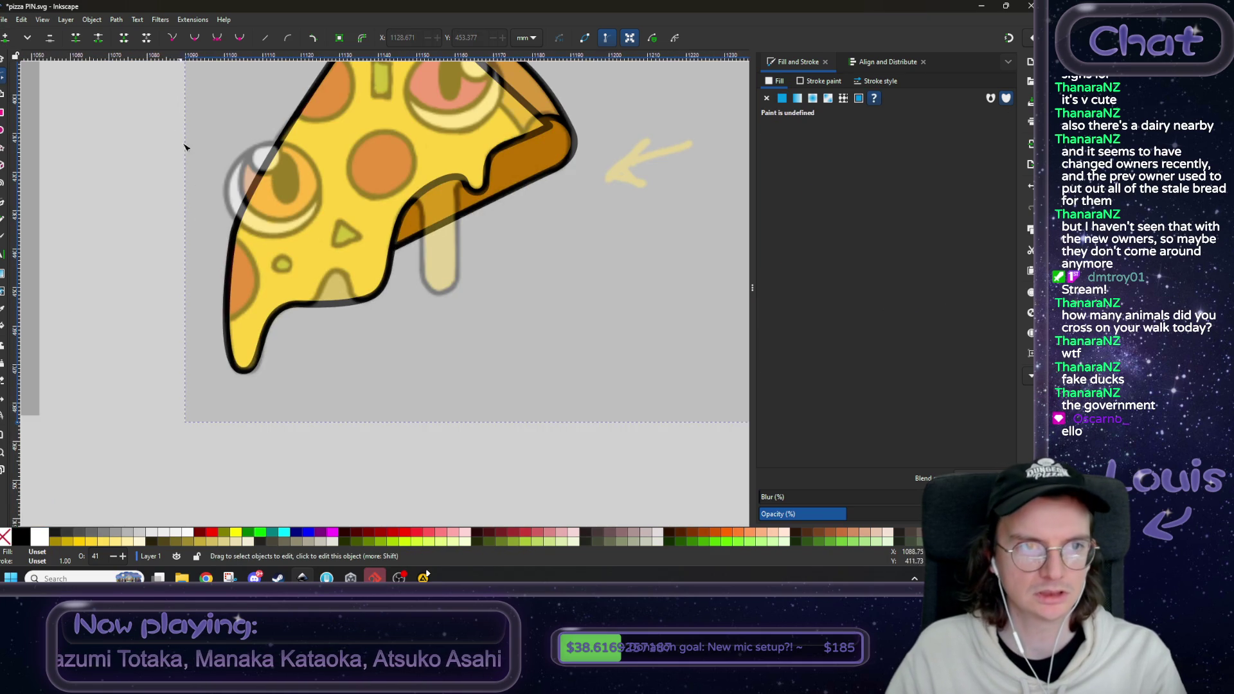
{"action": "left_click", "coordinate": [3, 62]}
{"action": "left_click", "coordinate": [199, 104]}
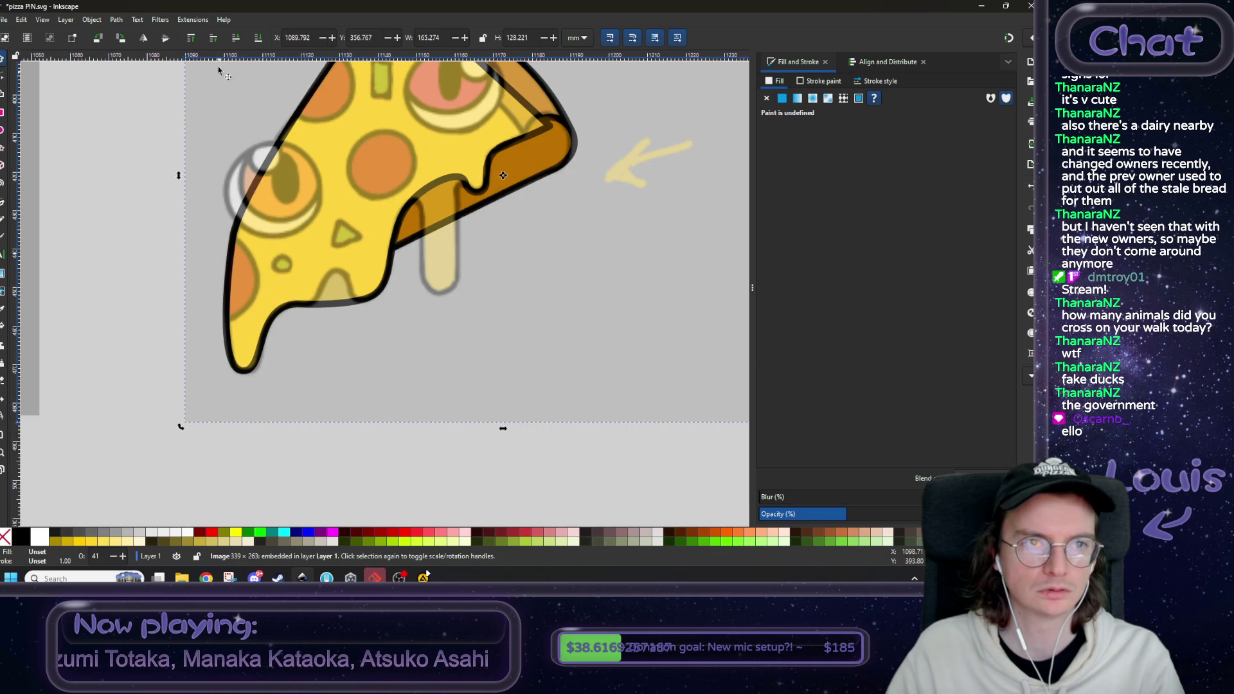
{"action": "left_click", "coordinate": [236, 37]}
{"action": "left_click", "coordinate": [264, 197]}
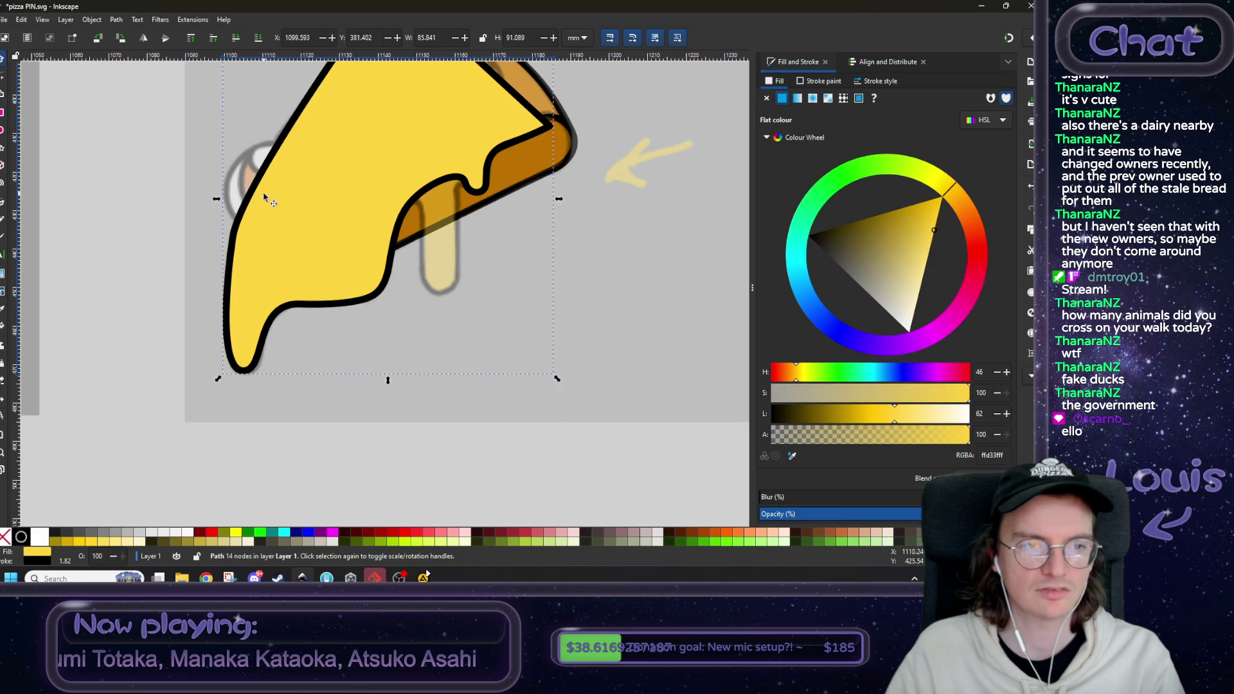
{"action": "left_click", "coordinate": [237, 38]}
{"action": "left_click", "coordinate": [2, 77]}
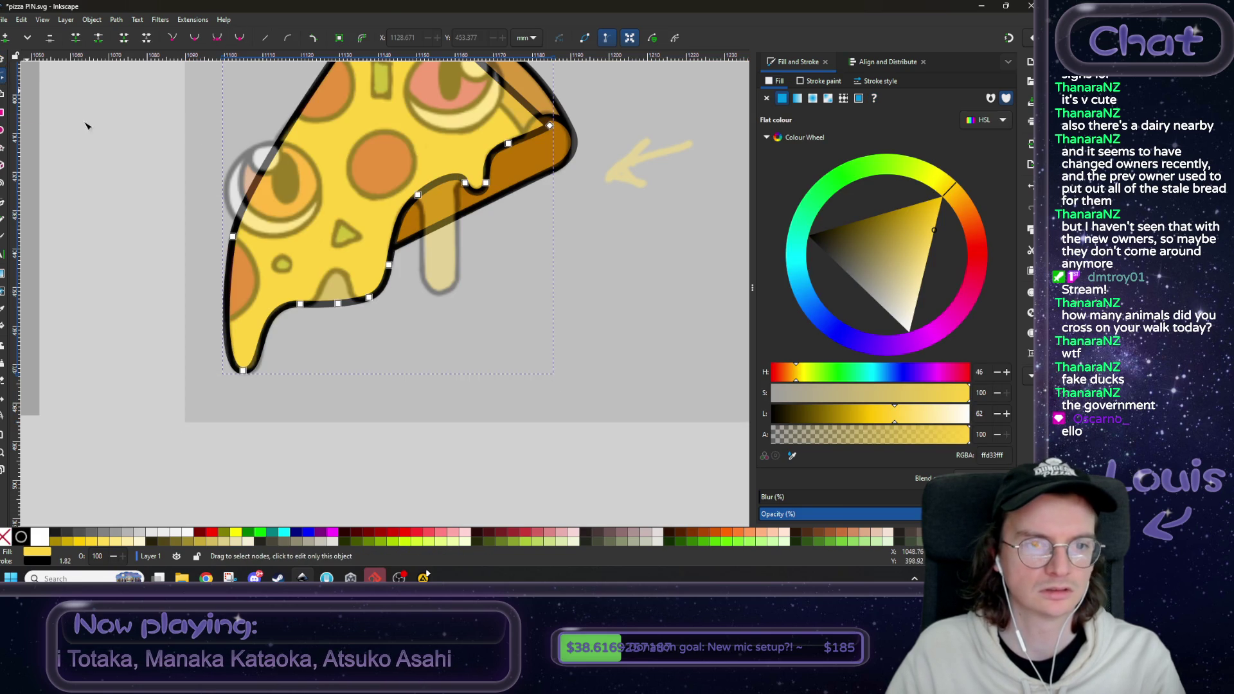
- Pull a single lower-edge cheese node up into a tall bump
{"action": "scroll", "coordinate": [280, 316], "scroll_direction": "up", "scroll_amount": 4, "text": "ctrl"}
{"action": "left_click", "coordinate": [349, 336]}
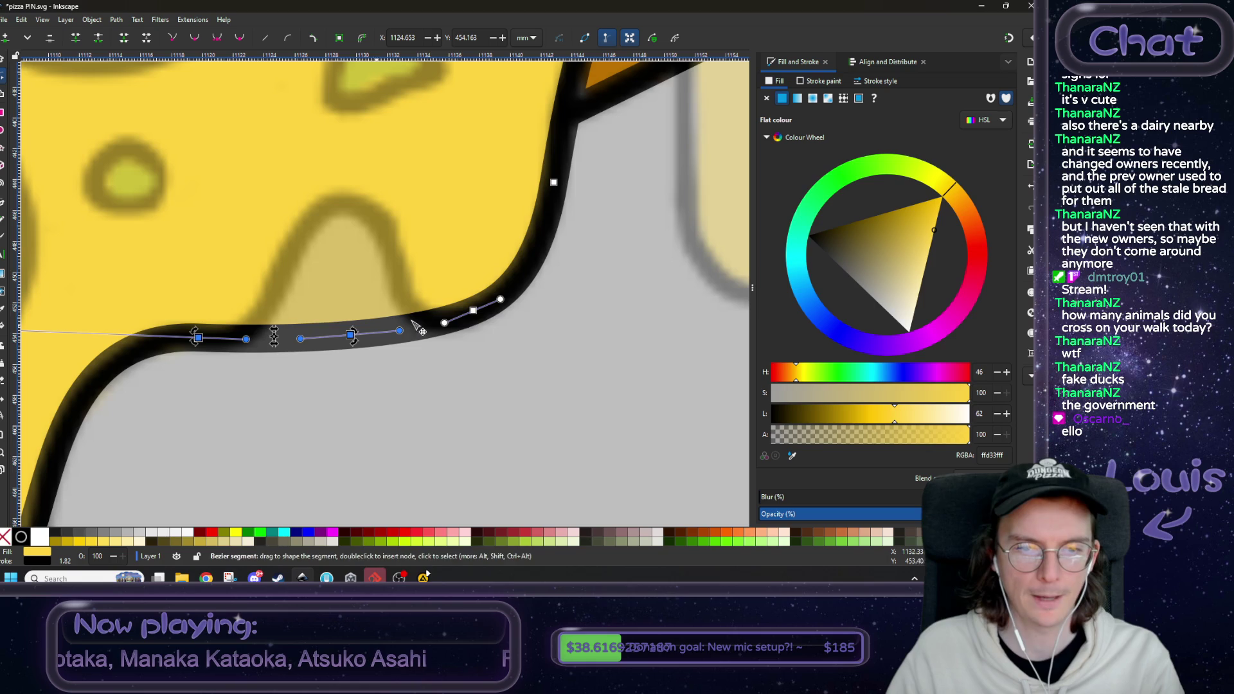
{"action": "left_click", "coordinate": [351, 336]}
{"action": "left_click_drag", "start_coordinate": [351, 335], "coordinate": [344, 205]}
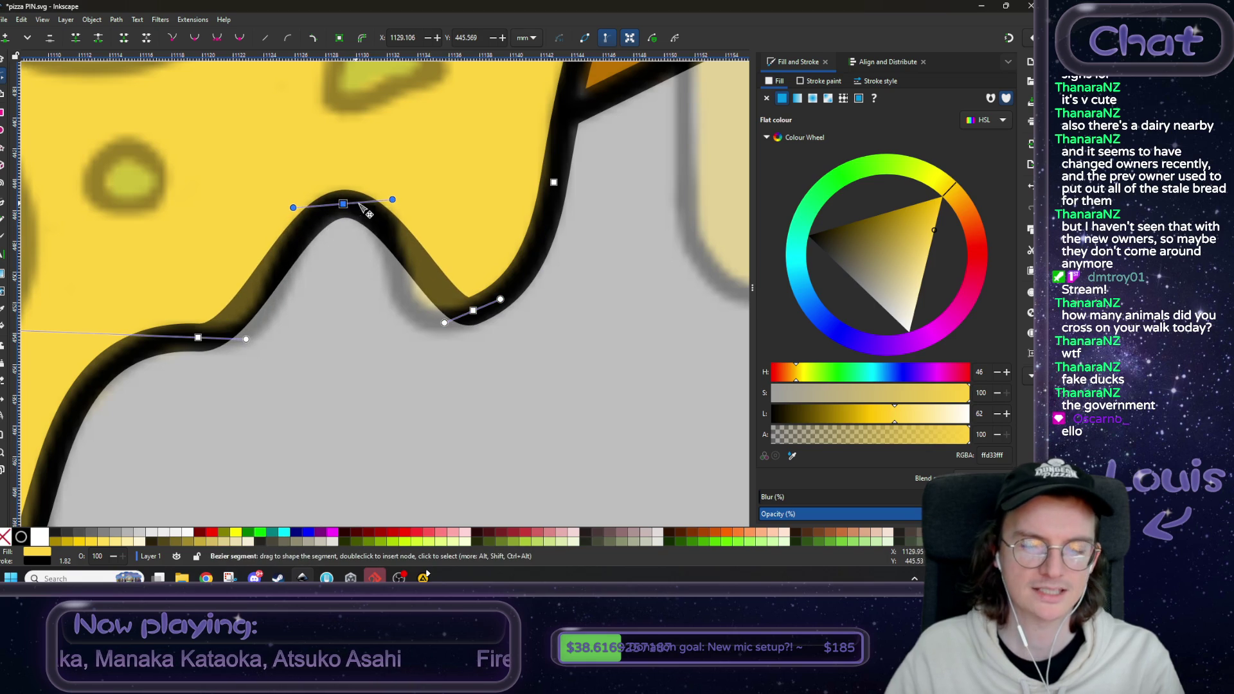
{"action": "scroll", "coordinate": [369, 214], "scroll_direction": "down", "scroll_amount": 1}
{"action": "scroll", "coordinate": [363, 251], "scroll_direction": "up", "scroll_amount": 1}
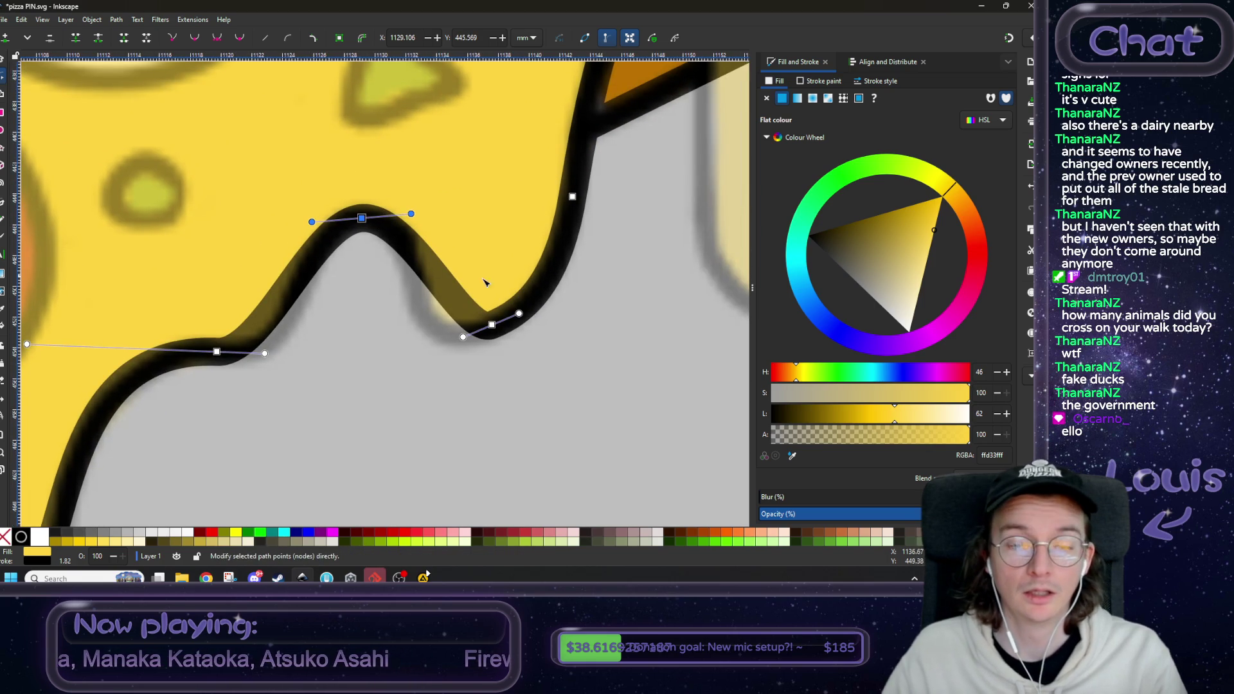
{"action": "scroll", "coordinate": [485, 283], "scroll_direction": "down", "scroll_amount": 3}
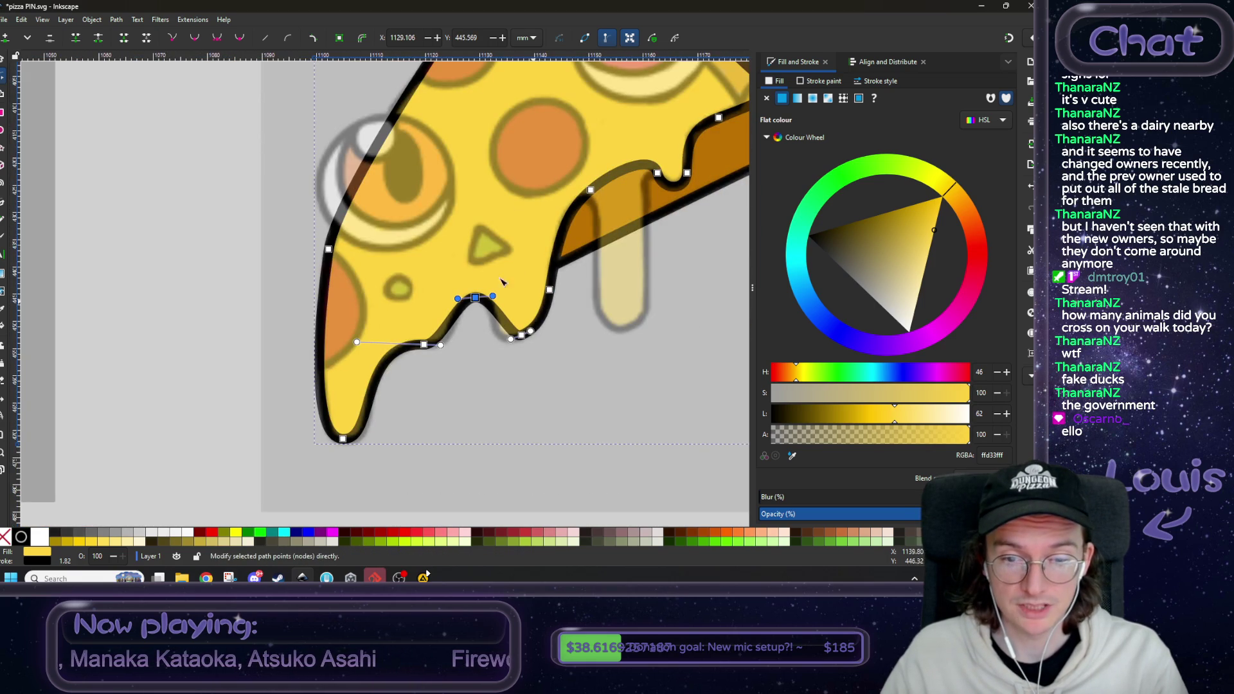
{"action": "scroll", "coordinate": [495, 322], "scroll_direction": "up", "scroll_amount": 4}
- Adjust the bump's lower-right node handles and lower it to deepen the drip
{"action": "left_click", "coordinate": [508, 307], "text": "shift"}
{"action": "left_click", "coordinate": [508, 307]}
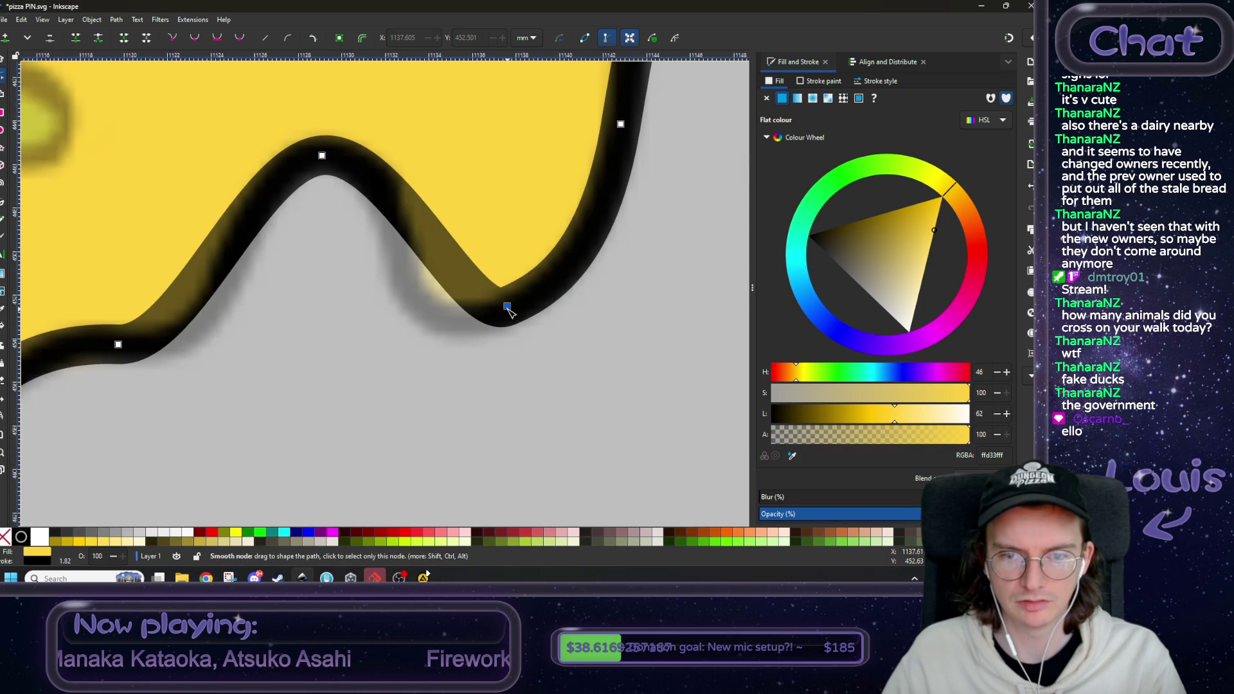
{"action": "left_click_drag", "start_coordinate": [467, 323], "coordinate": [354, 360]}
{"action": "mouse_move", "coordinate": [392, 149]}
{"action": "left_mouse_down"}
{"action": "mouse_move", "coordinate": [464, 165]}
{"action": "mouse_move", "coordinate": [448, 147]}
{"action": "left_mouse_up"}
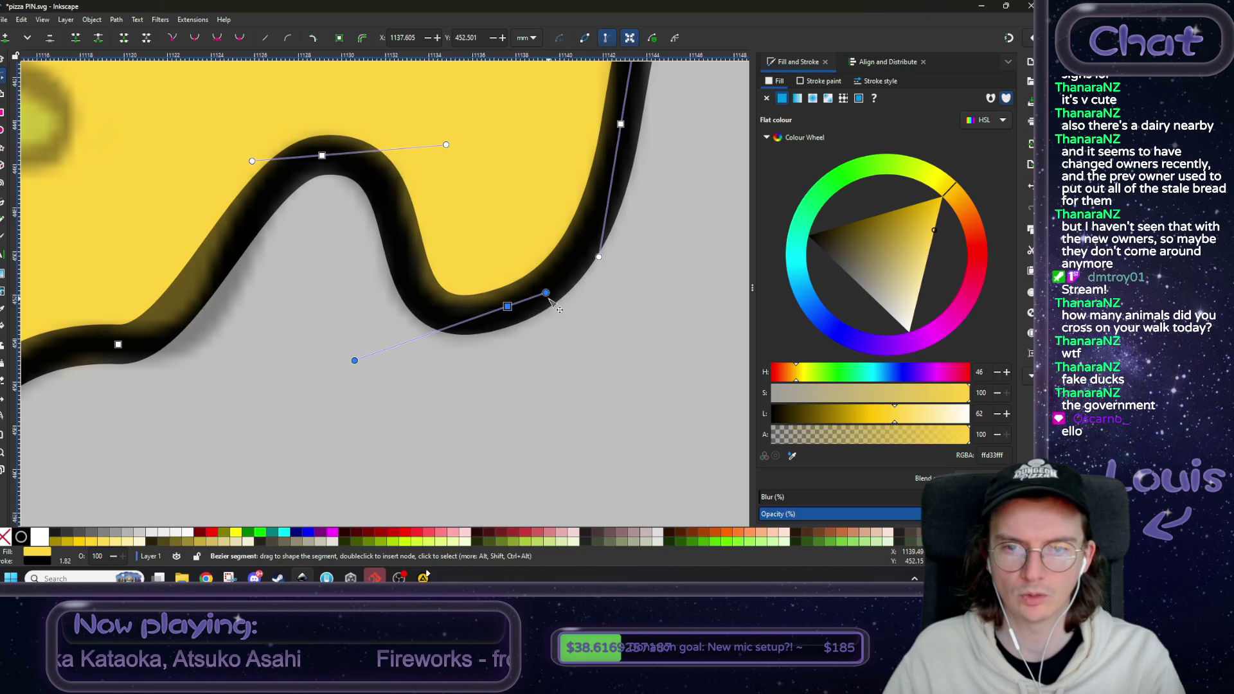
{"action": "mouse_move", "coordinate": [354, 361]}
{"action": "left_mouse_down"}
{"action": "mouse_move", "coordinate": [325, 339]}
{"action": "mouse_move", "coordinate": [390, 337]}
{"action": "mouse_move", "coordinate": [350, 336]}
{"action": "left_mouse_up"}
{"action": "left_click_drag", "start_coordinate": [508, 307], "coordinate": [508, 327]}
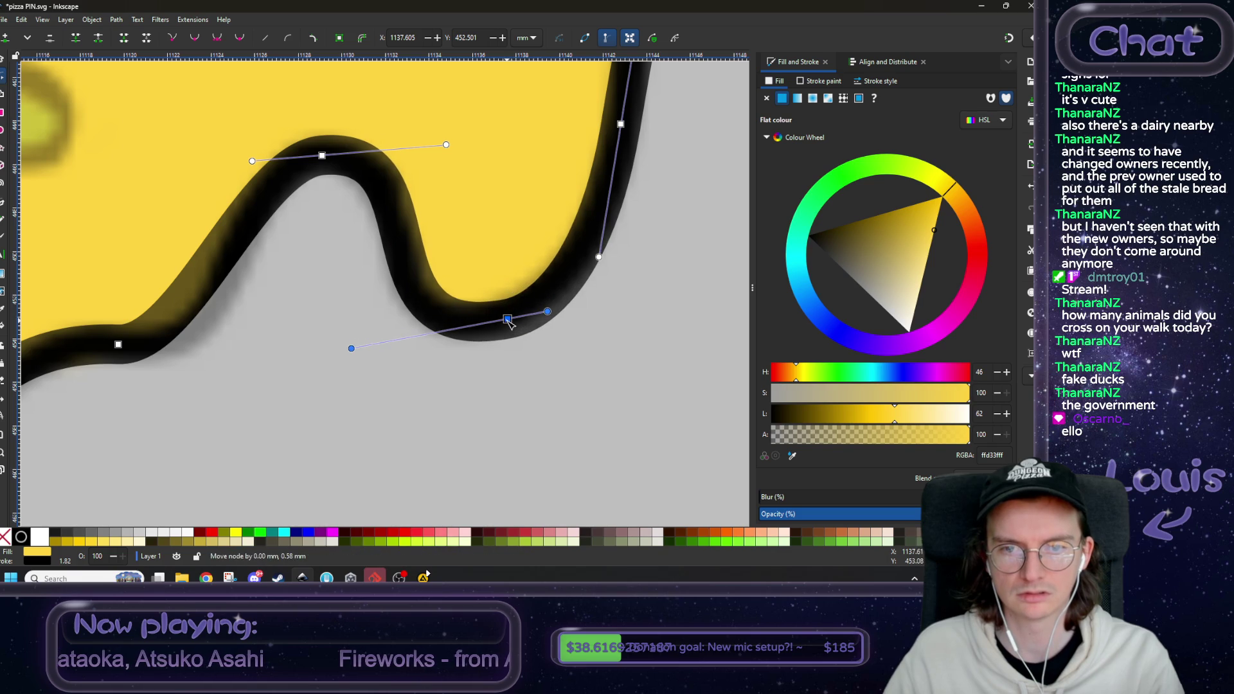
- Widen the bump's left base and round off its top node into an even arch
{"action": "scroll", "coordinate": [528, 329], "scroll_direction": "down", "scroll_amount": 3}
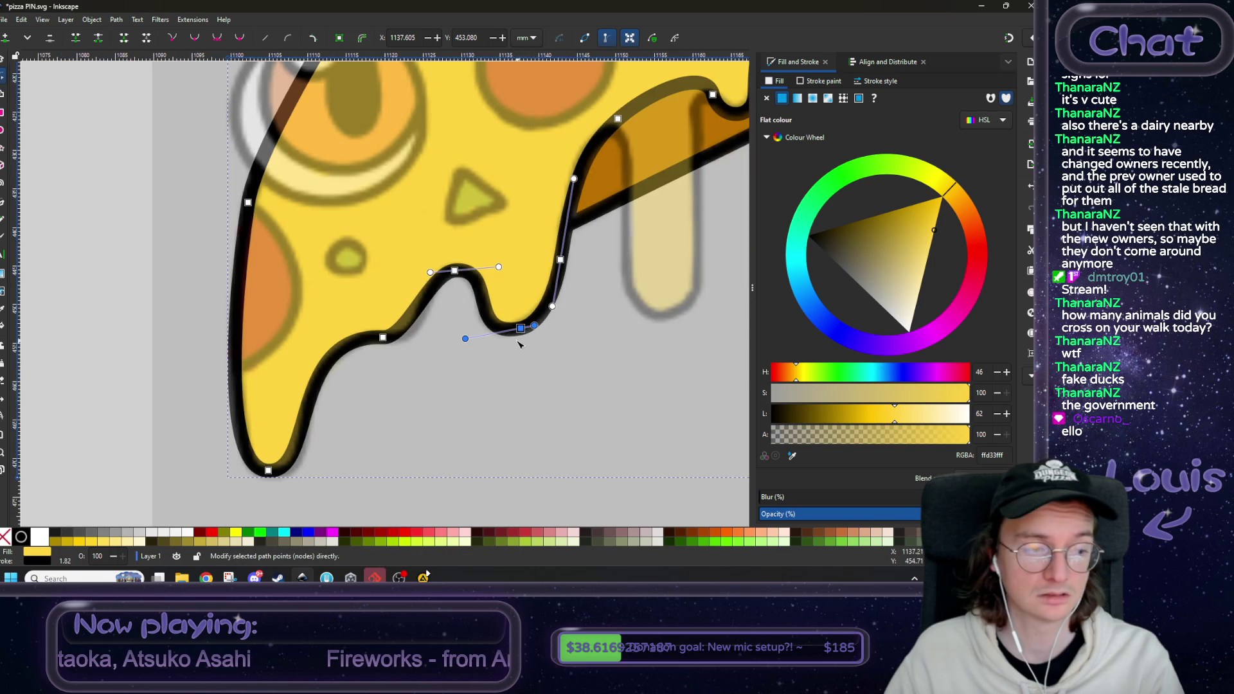
{"action": "scroll", "coordinate": [432, 344], "scroll_direction": "up", "scroll_amount": 1}
{"action": "scroll", "coordinate": [507, 350], "scroll_direction": "up", "scroll_amount": 1}
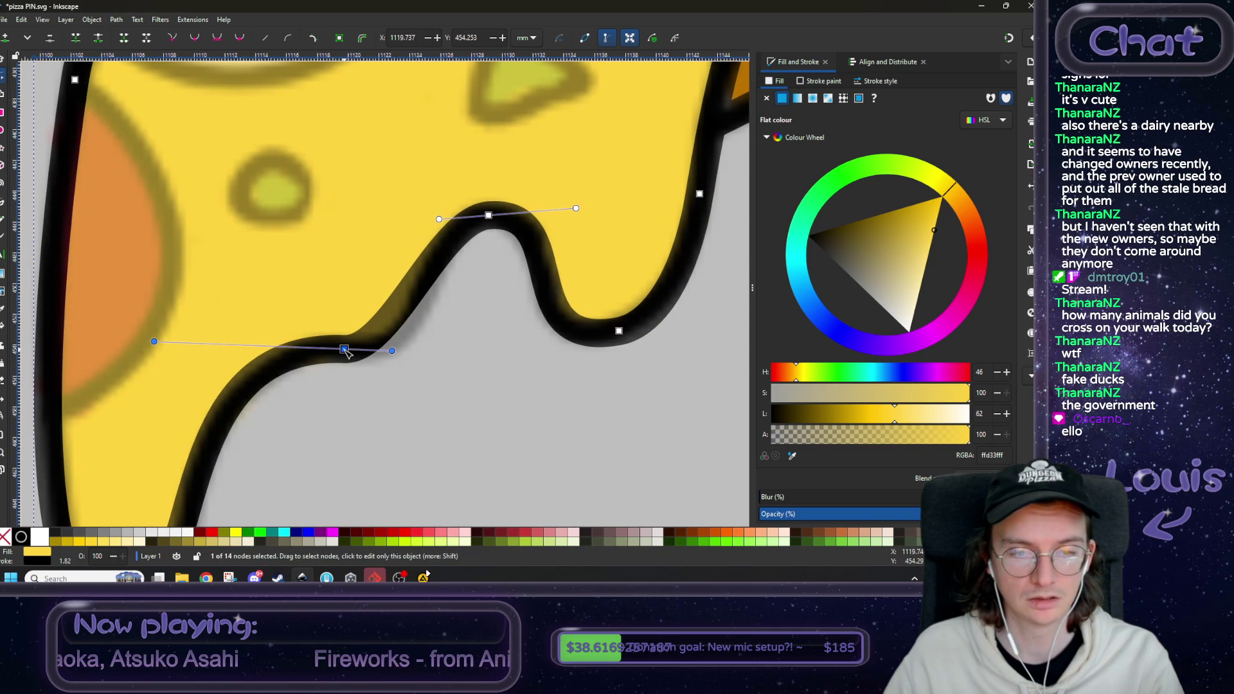
{"action": "left_click_drag", "start_coordinate": [393, 350], "coordinate": [486, 359]}
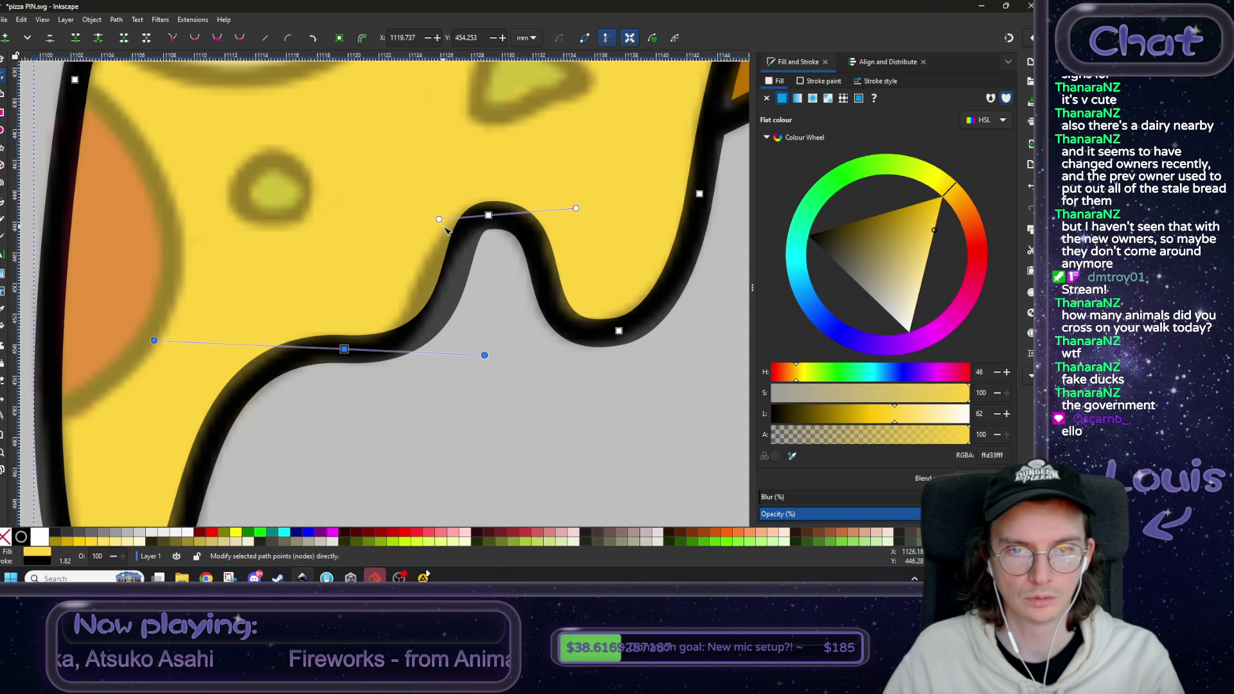
{"action": "mouse_move", "coordinate": [440, 220]}
{"action": "left_mouse_down"}
{"action": "mouse_move", "coordinate": [389, 222]}
{"action": "mouse_move", "coordinate": [379, 237]}
{"action": "mouse_move", "coordinate": [402, 236]}
{"action": "left_mouse_up"}
{"action": "left_click", "coordinate": [488, 215]}
{"action": "left_click_drag", "start_coordinate": [489, 216], "coordinate": [481, 223]}
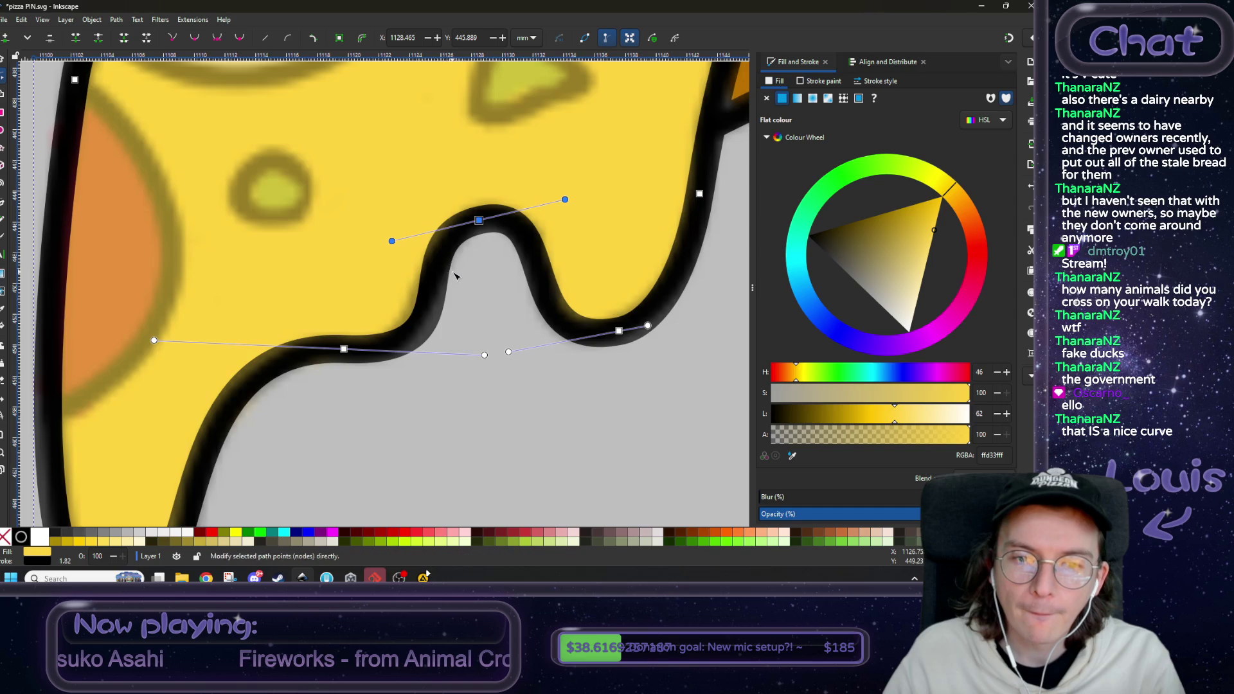
{"action": "scroll", "coordinate": [446, 257], "scroll_direction": "down", "scroll_amount": 5}
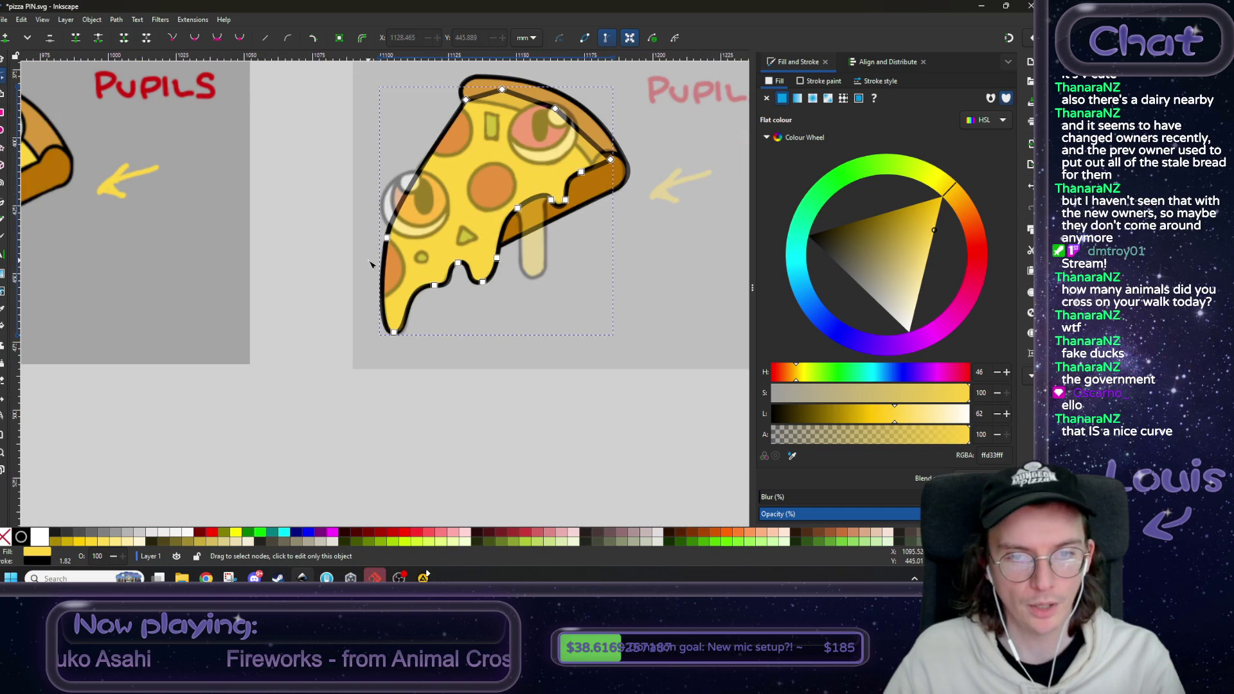
- Pan to the second pizza and send its reference image behind the cheese shape
{"action": "left_click", "coordinate": [302, 270]}
{"action": "mouse_move", "coordinate": [345, 271]}
{"action": "left_mouse_down"}
{"action": "mouse_move", "coordinate": [671, 371]}
{"action": "mouse_move", "coordinate": [426, 341]}
{"action": "mouse_move", "coordinate": [623, 305]}
{"action": "mouse_move", "coordinate": [381, 341]}
{"action": "mouse_move", "coordinate": [572, 312]}
{"action": "mouse_move", "coordinate": [239, 315]}
{"action": "left_mouse_up"}
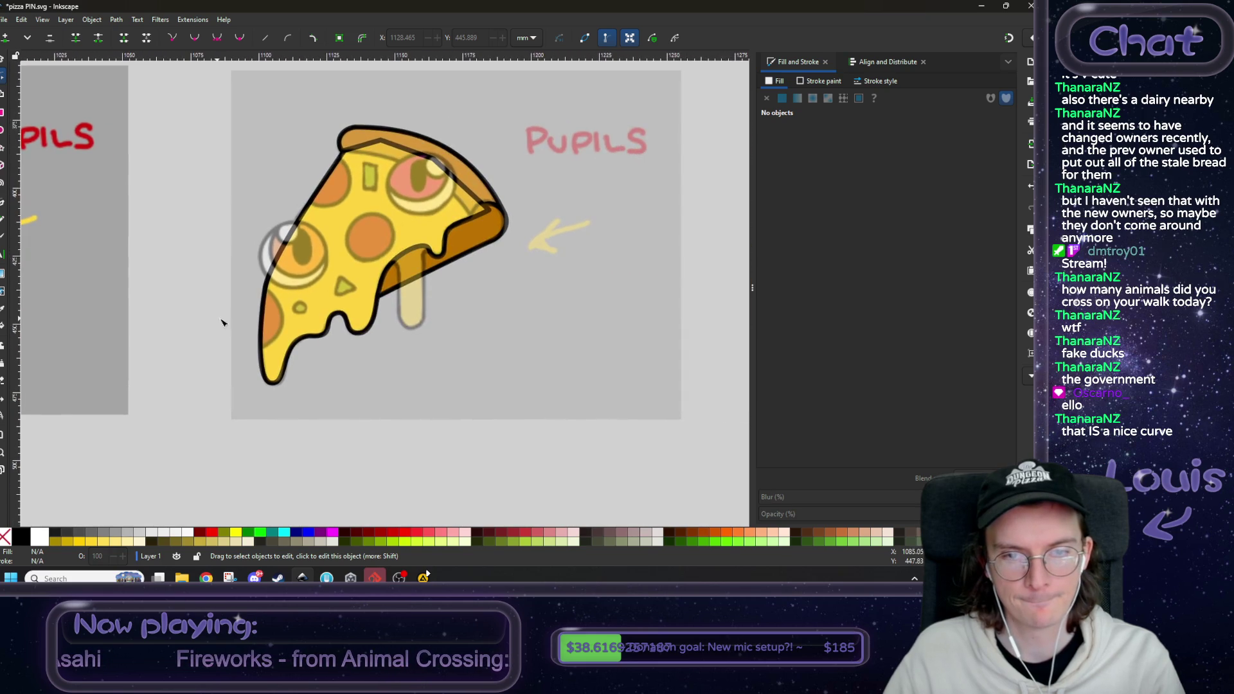
{"action": "scroll", "coordinate": [411, 222], "scroll_direction": "up", "scroll_amount": 3}
{"action": "scroll", "coordinate": [411, 222], "scroll_direction": "down", "scroll_amount": 4}
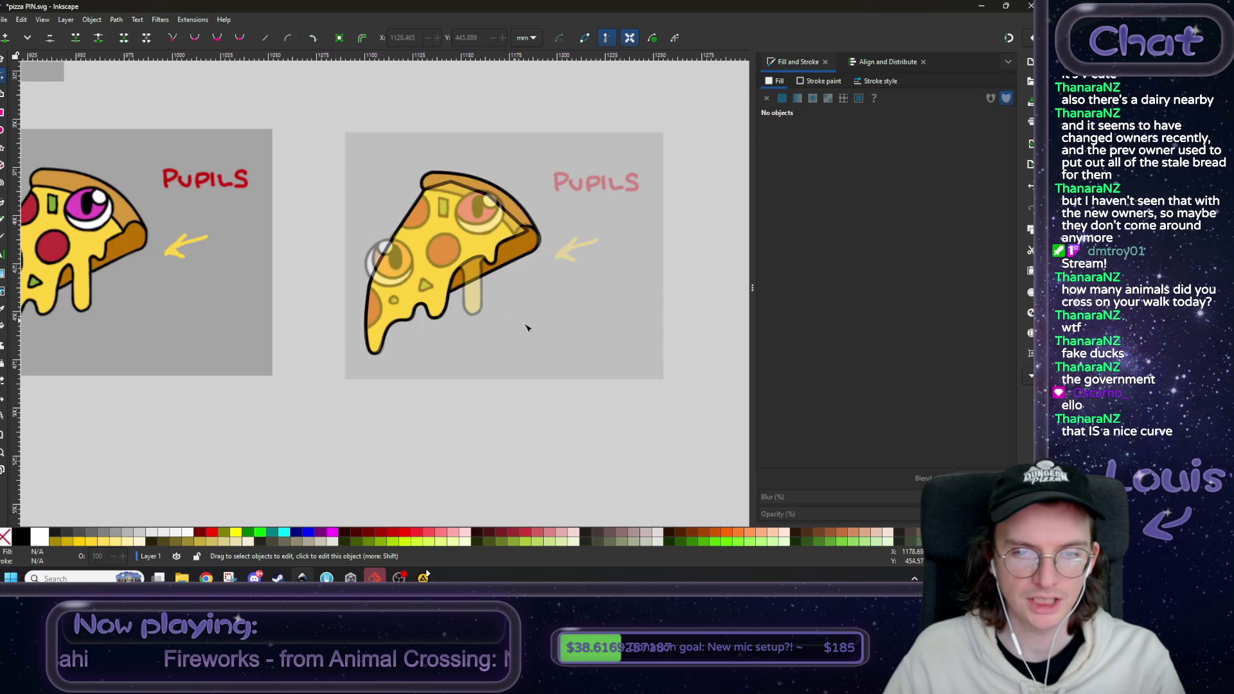
{"action": "left_click", "coordinate": [579, 342]}
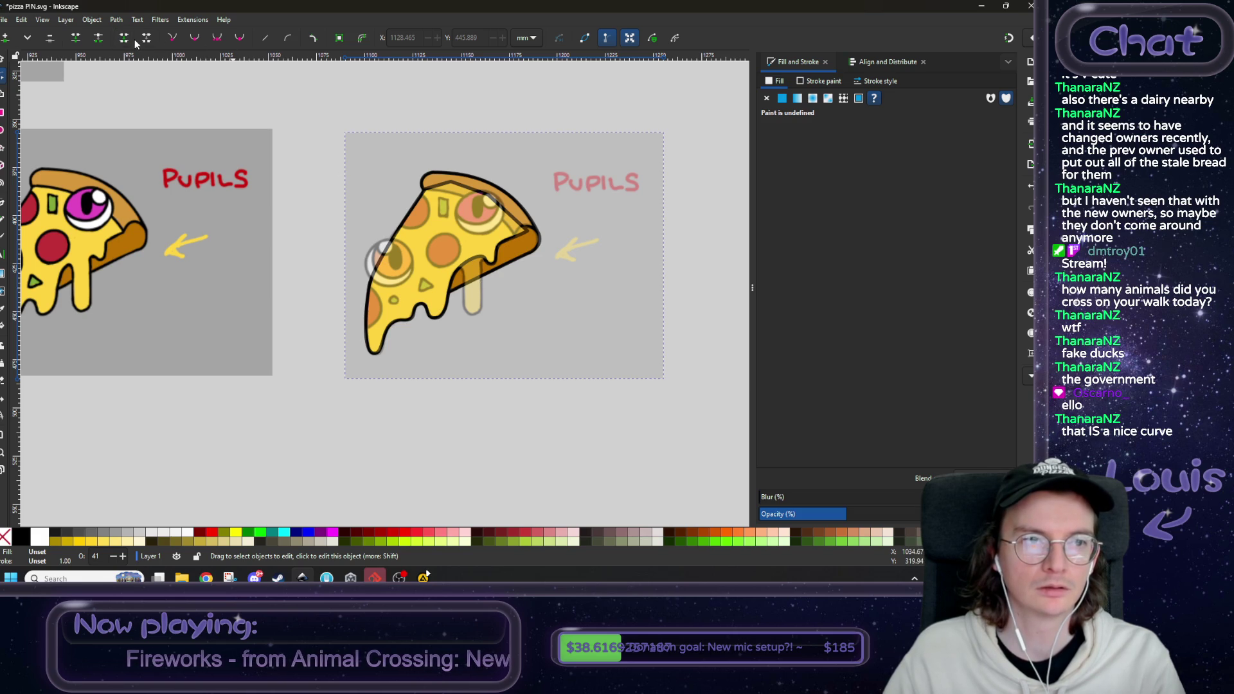
{"action": "left_click", "coordinate": [4, 59]}
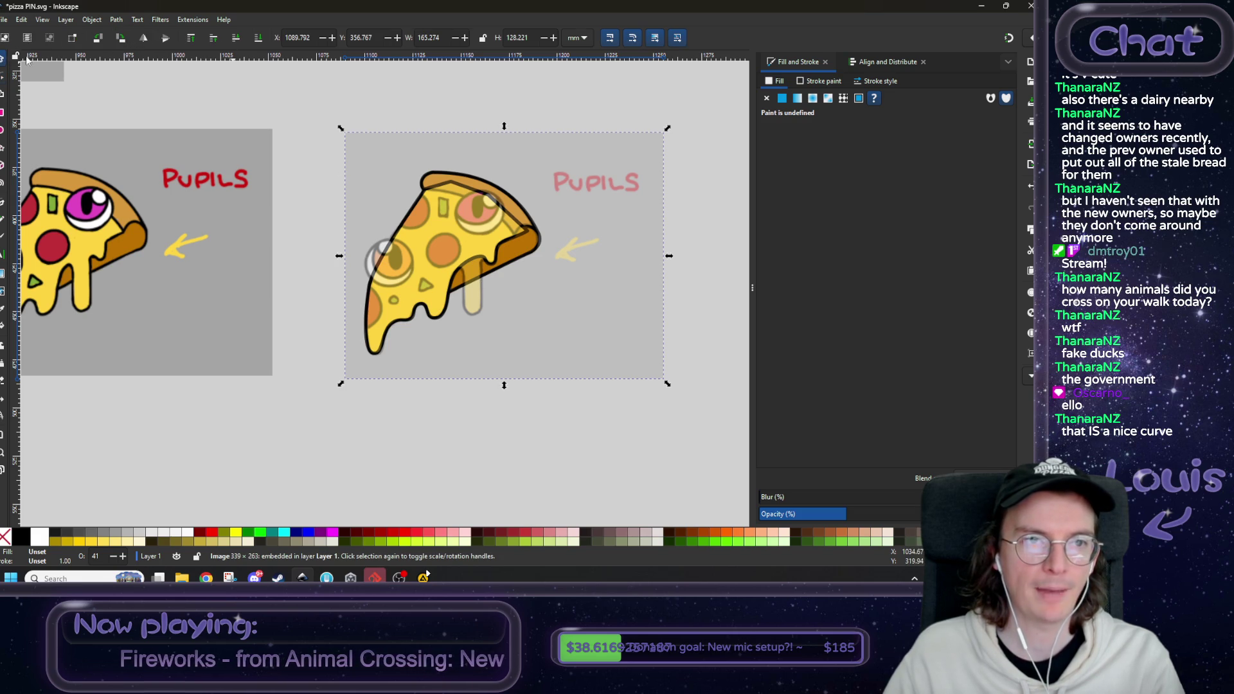
{"action": "left_click", "coordinate": [259, 39]}
{"action": "left_click", "coordinate": [436, 415]}
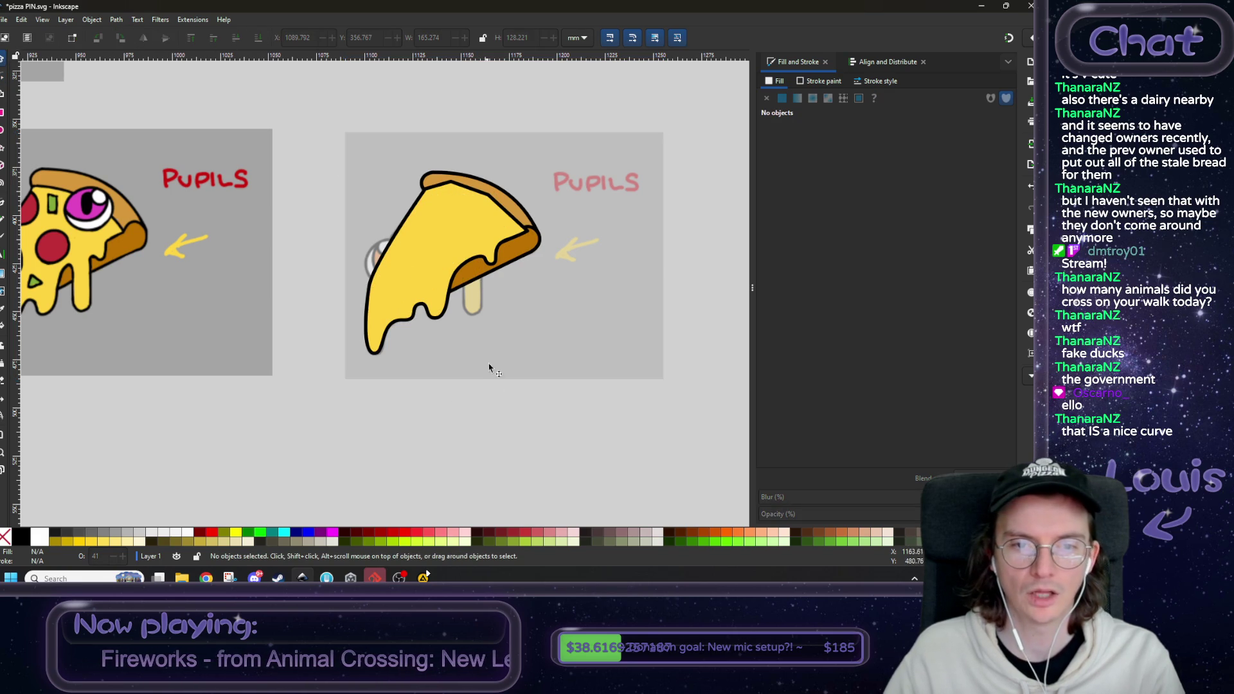
{"action": "left_click", "coordinate": [412, 325]}
{"action": "scroll", "coordinate": [373, 289], "scroll_direction": "up", "scroll_amount": 5}
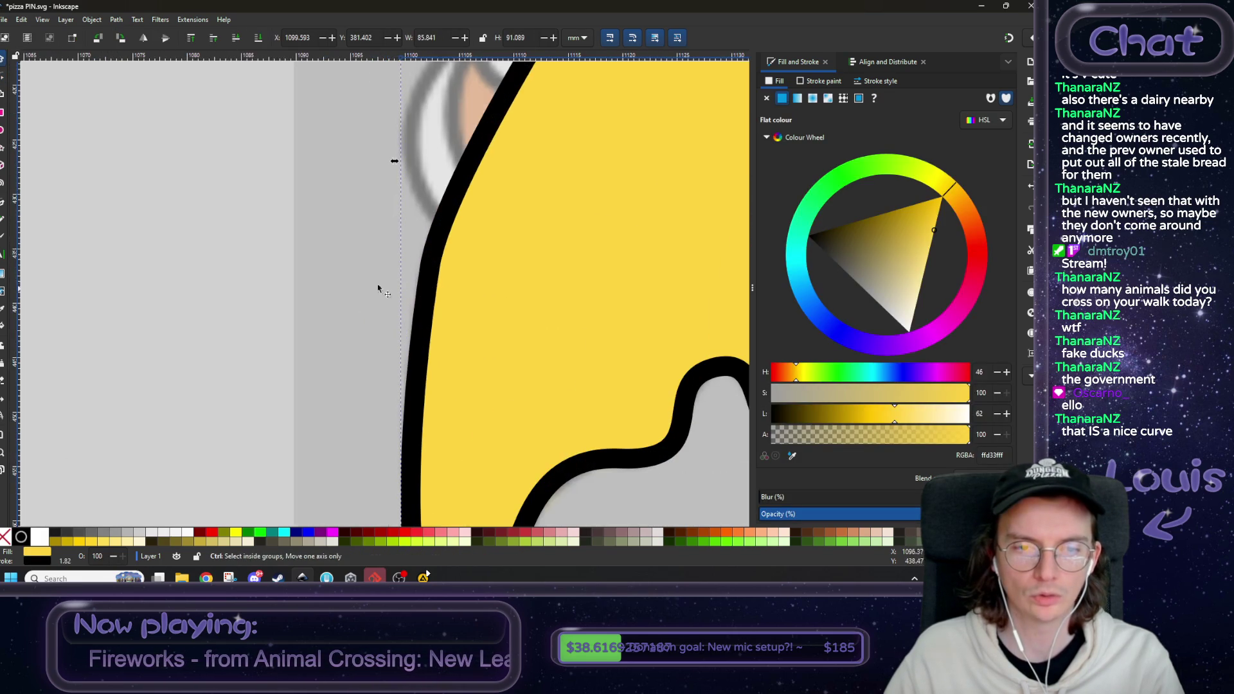
- Drag the left-edge node's handle and make it symmetric so the edge bows out smoothly
{"action": "key", "text": "n"}
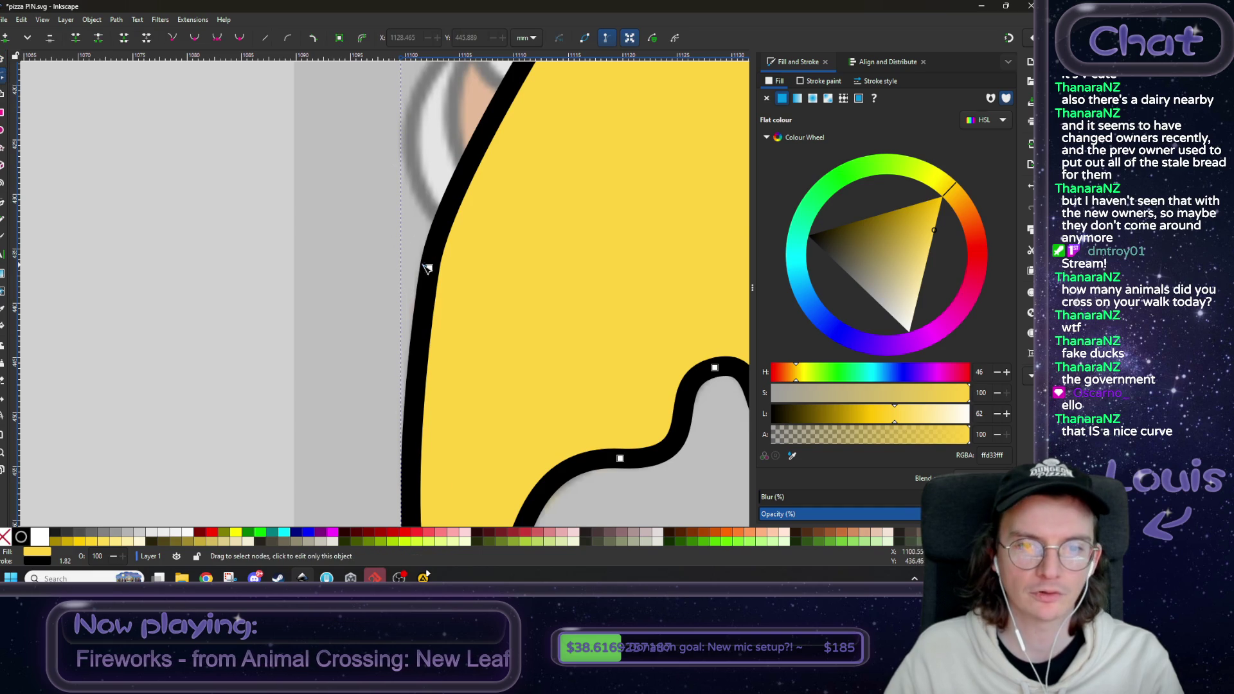
{"action": "left_click", "coordinate": [429, 261]}
{"action": "left_click_drag", "start_coordinate": [504, 255], "coordinate": [322, 309]}
{"action": "scroll", "coordinate": [321, 309], "scroll_direction": "down", "scroll_amount": 4}
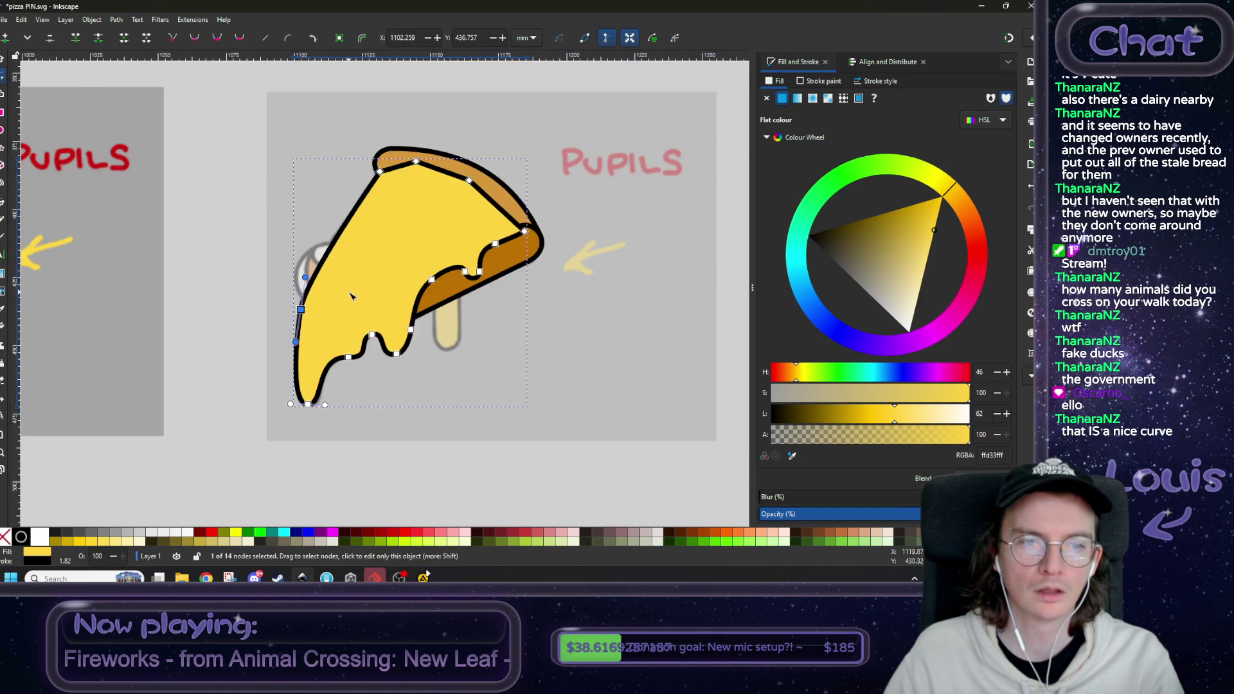
{"action": "scroll", "coordinate": [328, 306], "scroll_direction": "up", "scroll_amount": 1}
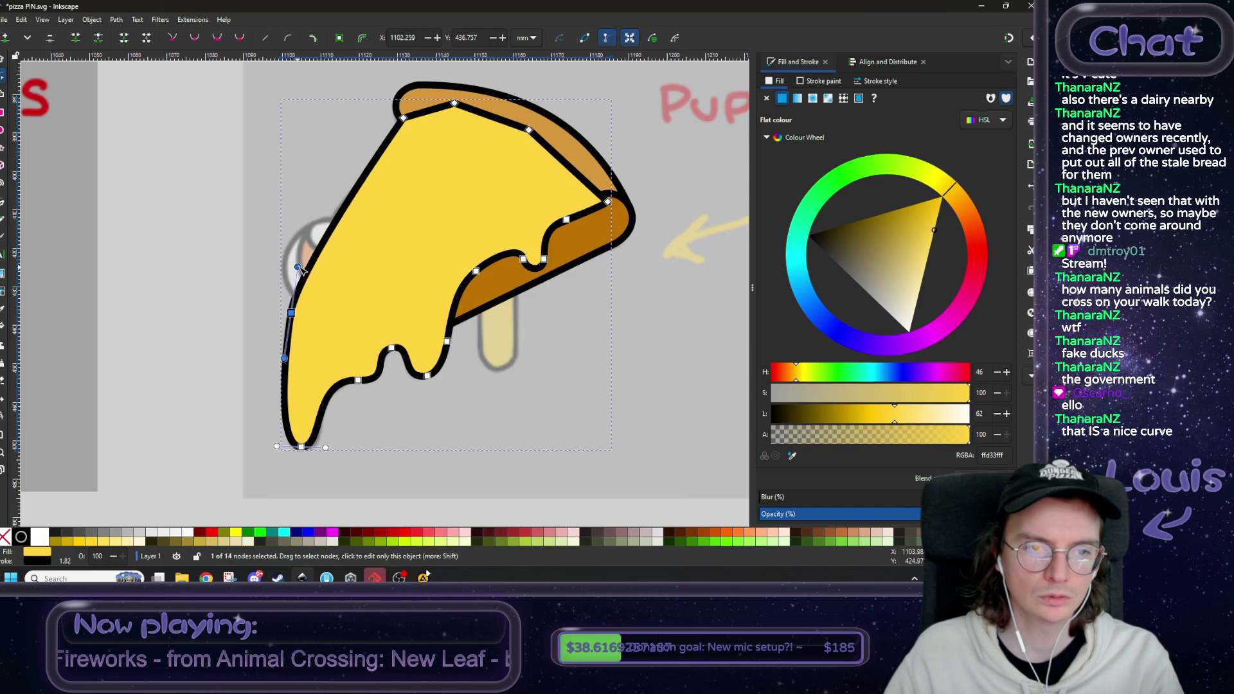
{"action": "left_click_drag", "start_coordinate": [297, 268], "coordinate": [319, 247]}
{"action": "left_click", "coordinate": [217, 37]}
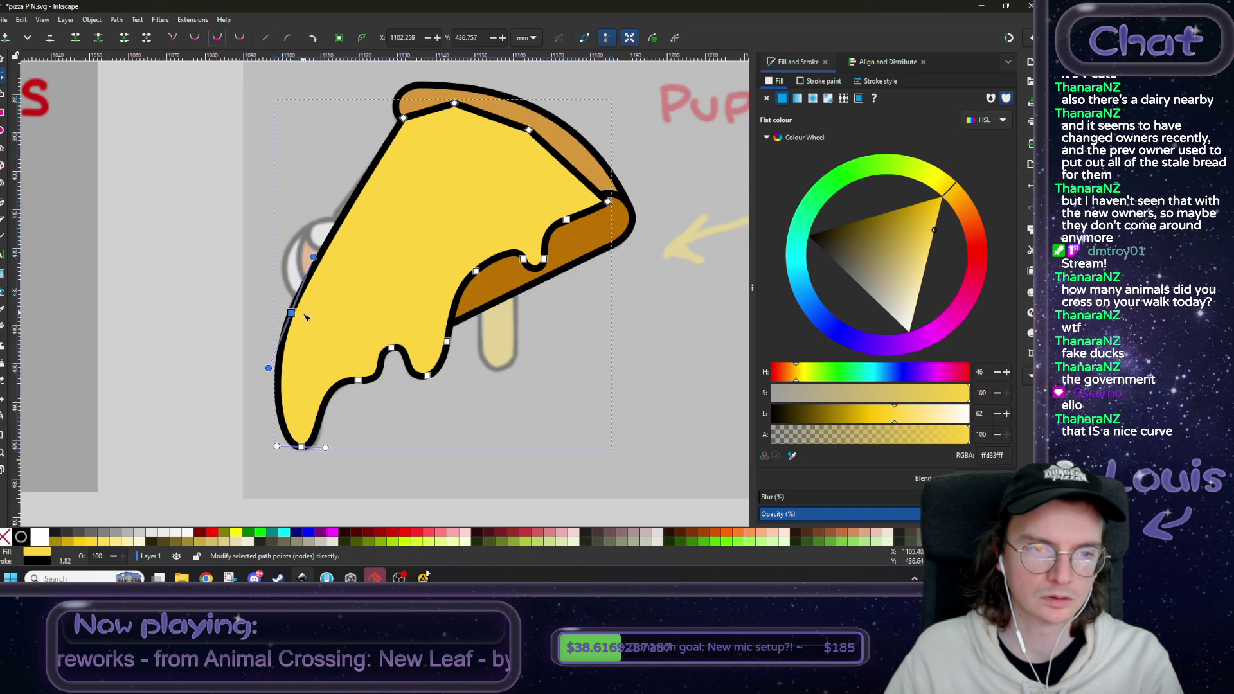
{"action": "left_click", "coordinate": [168, 273]}
{"action": "left_click", "coordinate": [168, 273]}
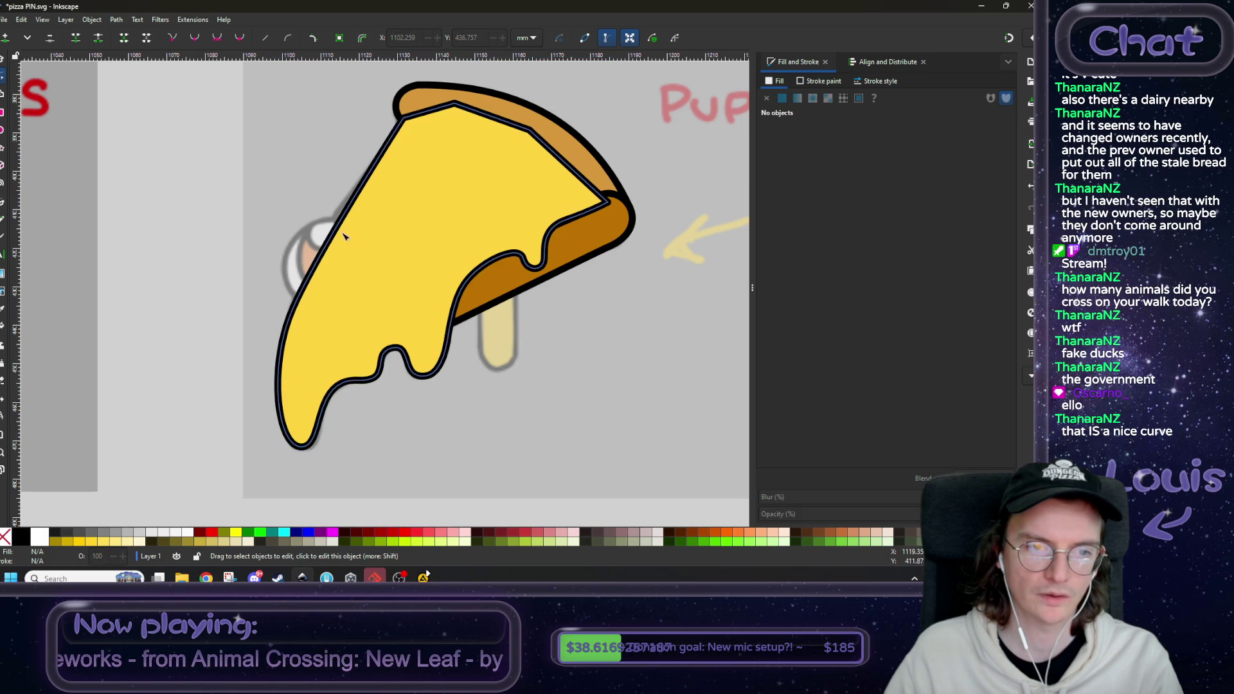
{"action": "scroll", "coordinate": [485, 384], "scroll_direction": "down", "scroll_amount": 2}
{"action": "scroll", "coordinate": [485, 385], "scroll_direction": "up", "scroll_amount": 2}
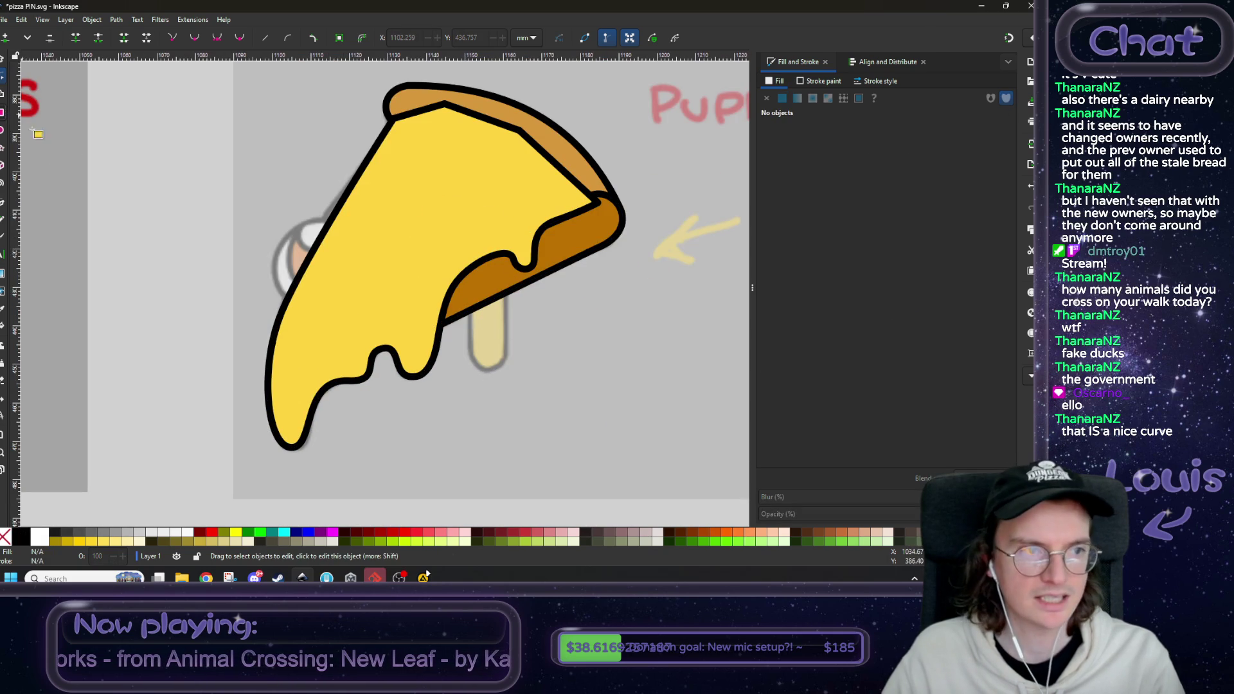
- Draw a yellow rectangle beside the pizza and round its ends into a pill
{"action": "key", "text": "r"}
{"action": "left_click_drag", "start_coordinate": [98, 262], "coordinate": [274, 322]}
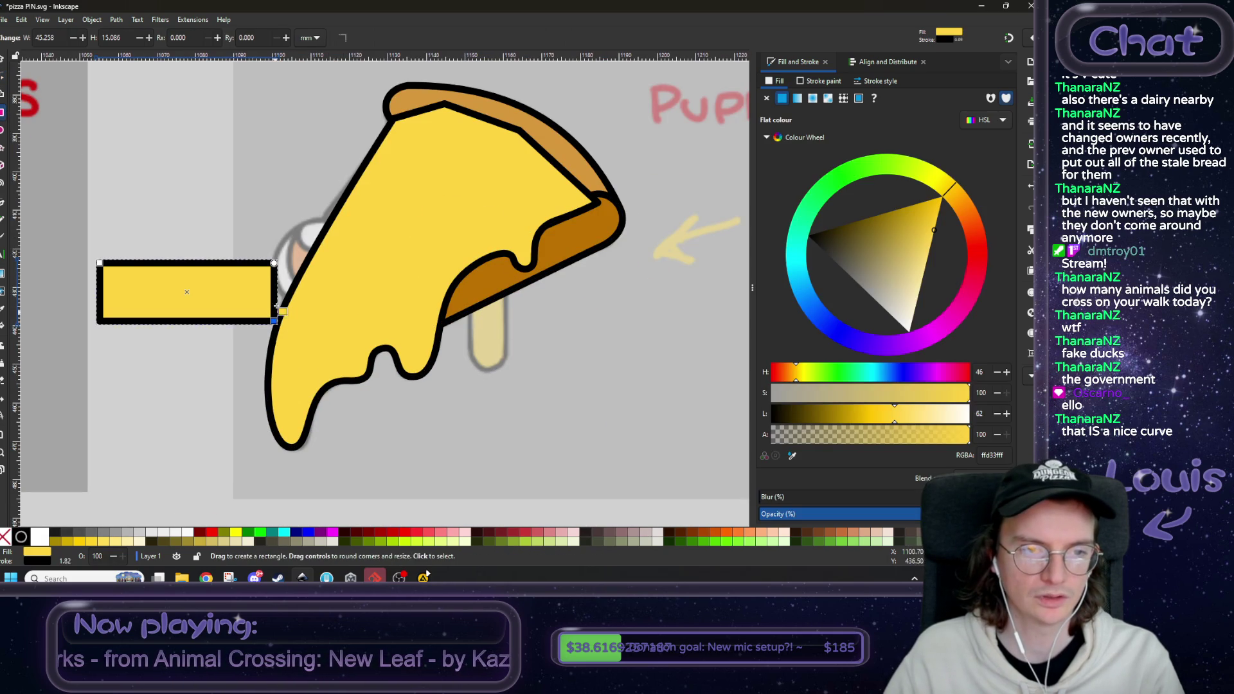
{"action": "left_click_drag", "start_coordinate": [274, 263], "coordinate": [273, 292]}
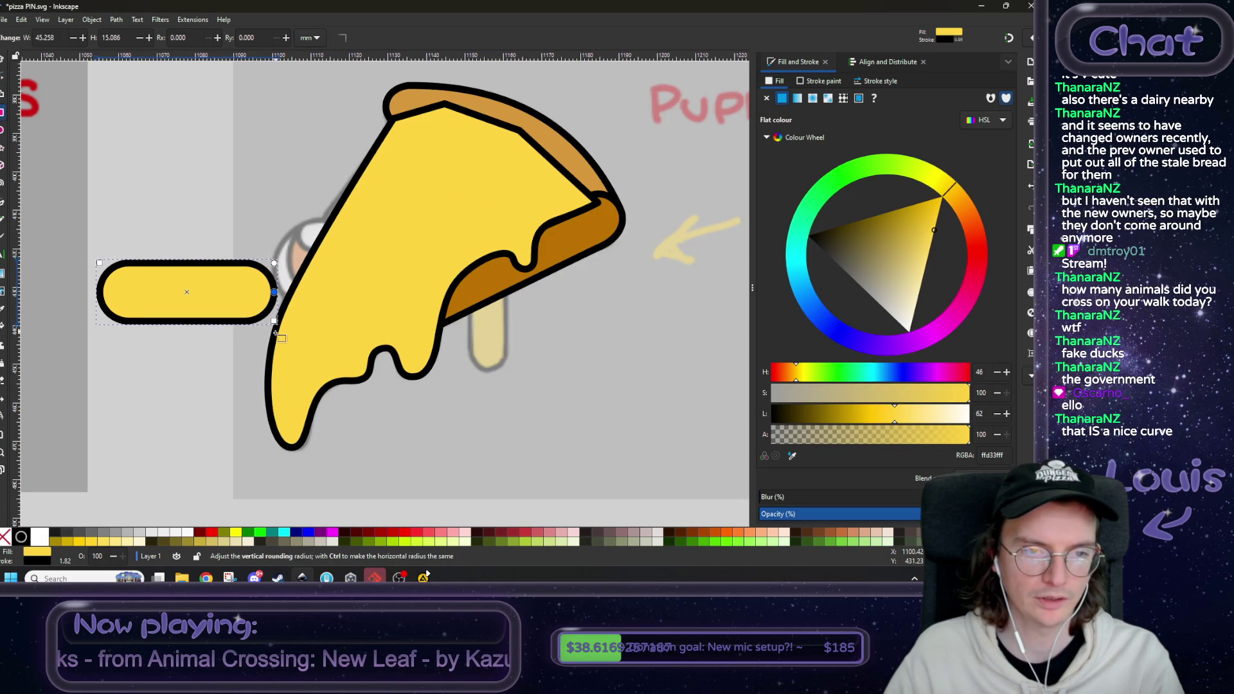
- Rotate the pill upright and move it onto the pizza's lower edge as a drip
{"action": "left_click", "coordinate": [4, 61]}
{"action": "mouse_move", "coordinate": [280, 268]}
{"action": "left_mouse_down"}
{"action": "mouse_move", "coordinate": [266, 348]}
{"action": "mouse_move", "coordinate": [193, 402]}
{"action": "mouse_move", "coordinate": [241, 374]}
{"action": "mouse_move", "coordinate": [223, 378]}
{"action": "left_mouse_up"}
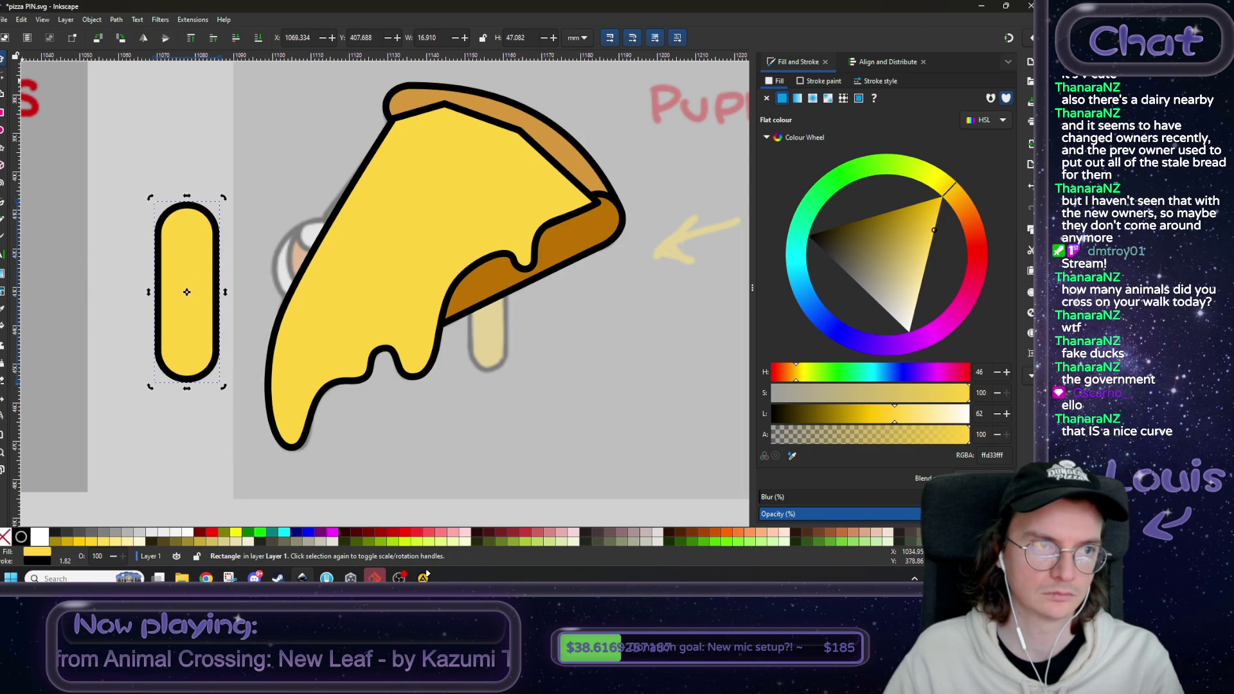
{"action": "mouse_move", "coordinate": [192, 328]}
{"action": "left_mouse_down"}
{"action": "mouse_move", "coordinate": [491, 298]}
{"action": "mouse_move", "coordinate": [504, 314]}
{"action": "mouse_move", "coordinate": [494, 335]}
{"action": "left_mouse_up"}
{"action": "scroll", "coordinate": [540, 341], "scroll_direction": "up", "scroll_amount": 1}
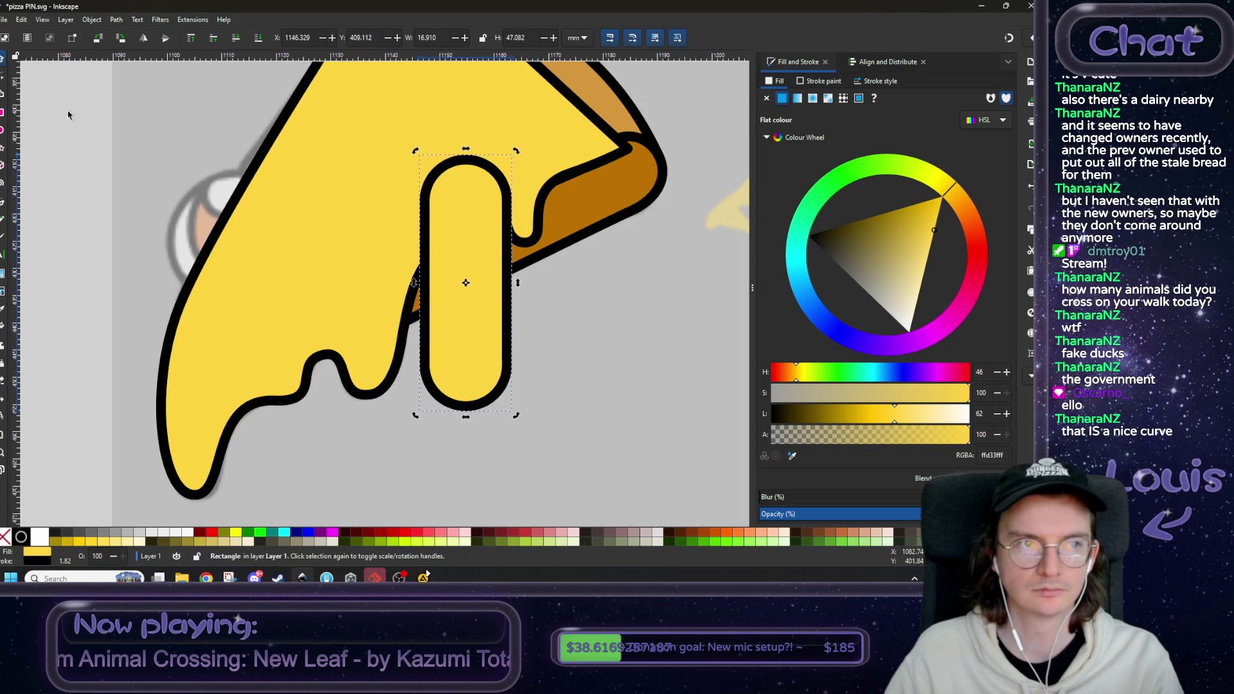
{"action": "scroll", "coordinate": [379, 270], "scroll_direction": "down", "scroll_amount": 2}
{"action": "left_click", "coordinate": [530, 296]}
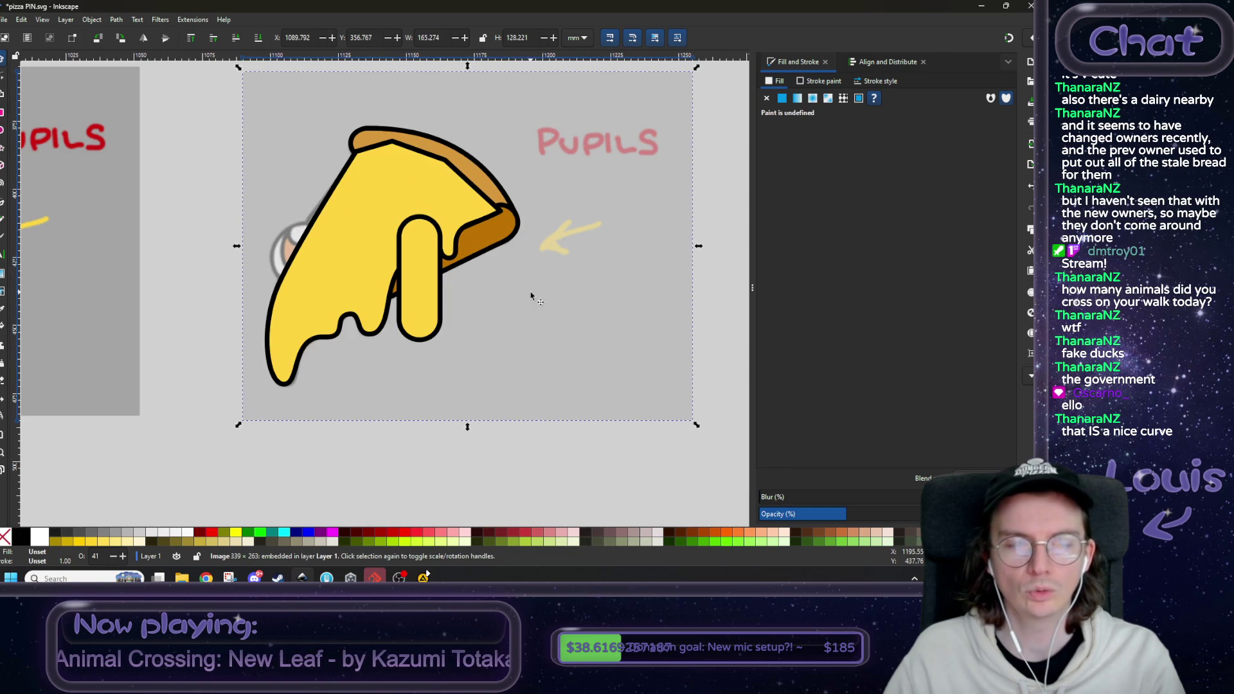
- Restack the reference image and yellow pill so the translucent sketch shows above the pill
{"action": "left_click", "coordinate": [201, 41]}
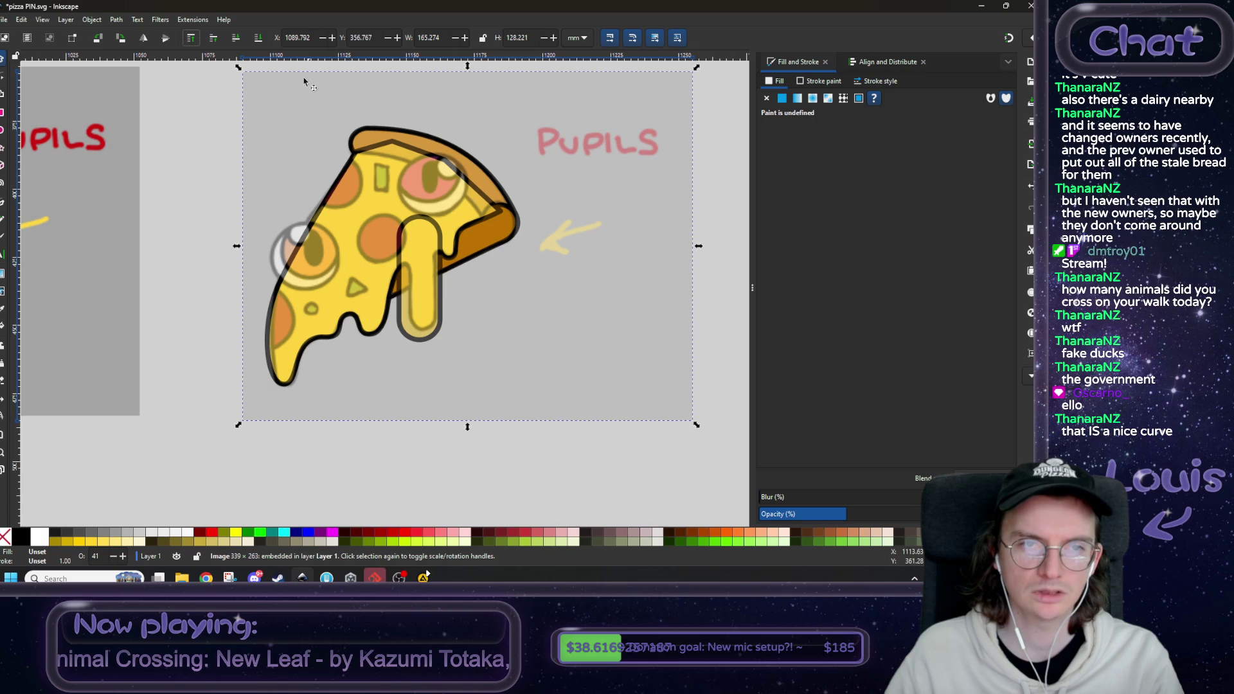
{"action": "left_click", "coordinate": [237, 39]}
{"action": "left_click", "coordinate": [421, 277]}
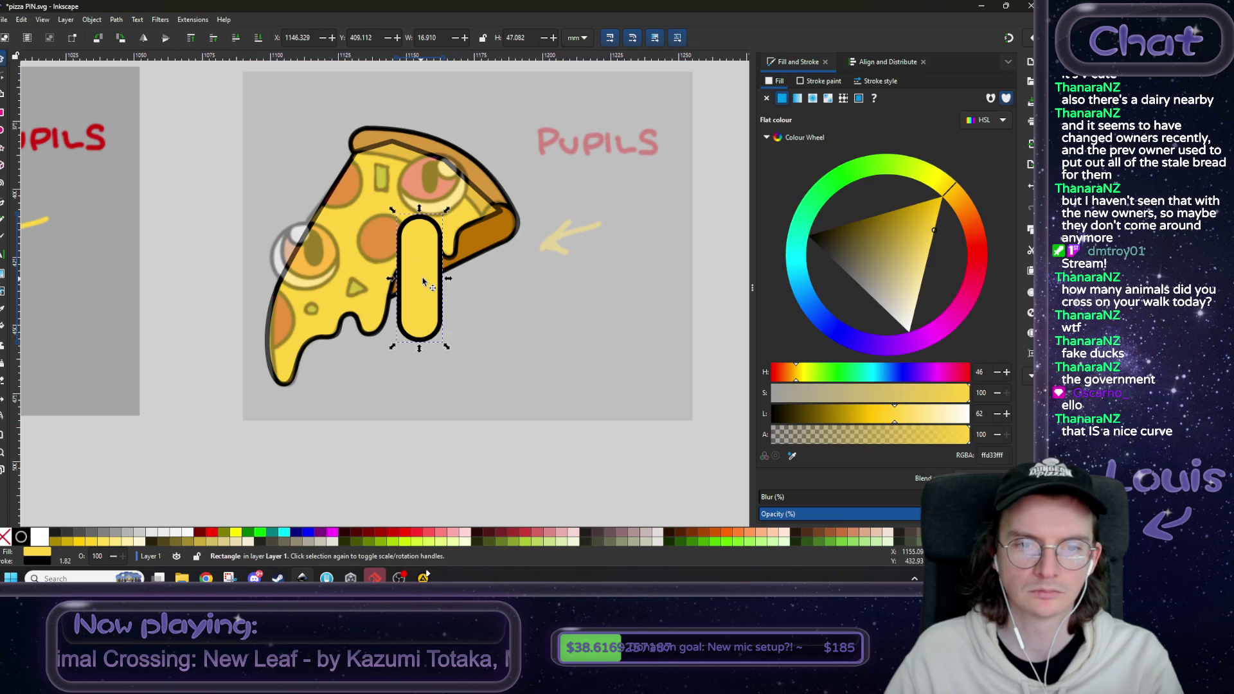
{"action": "left_click", "coordinate": [236, 41]}
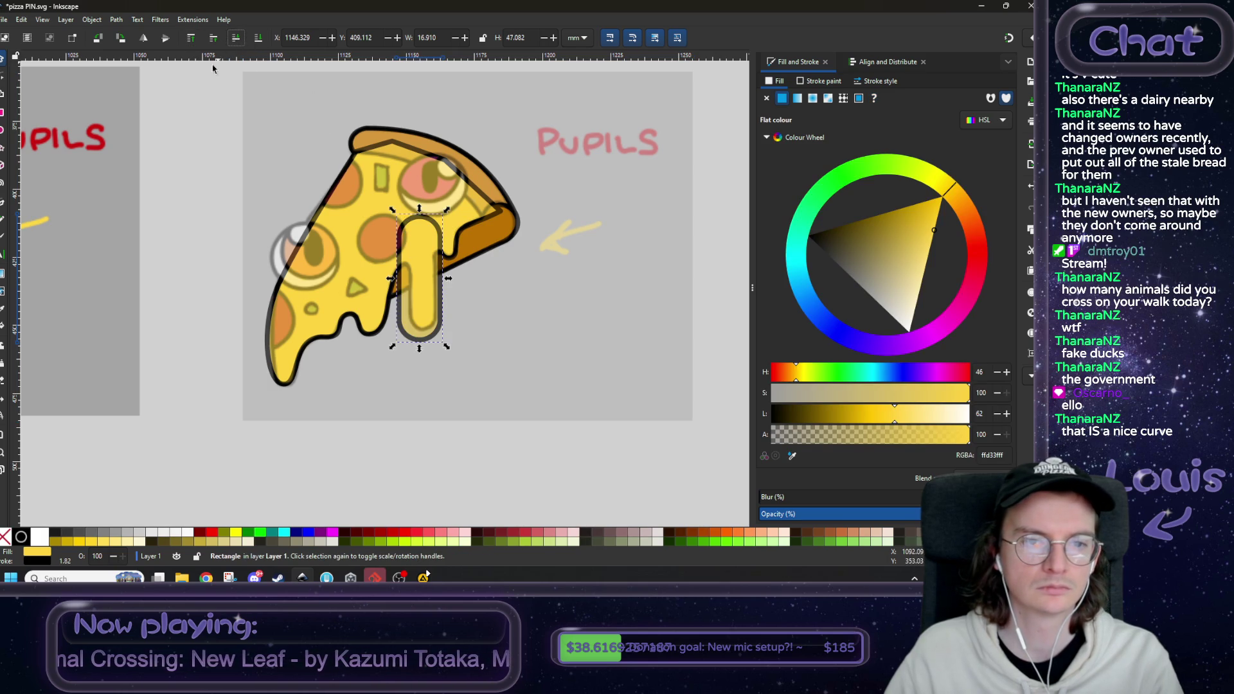
- Narrow the drip pill from both sides and shorten it from the bottom
{"action": "scroll", "coordinate": [454, 286], "scroll_direction": "up", "scroll_amount": 2}
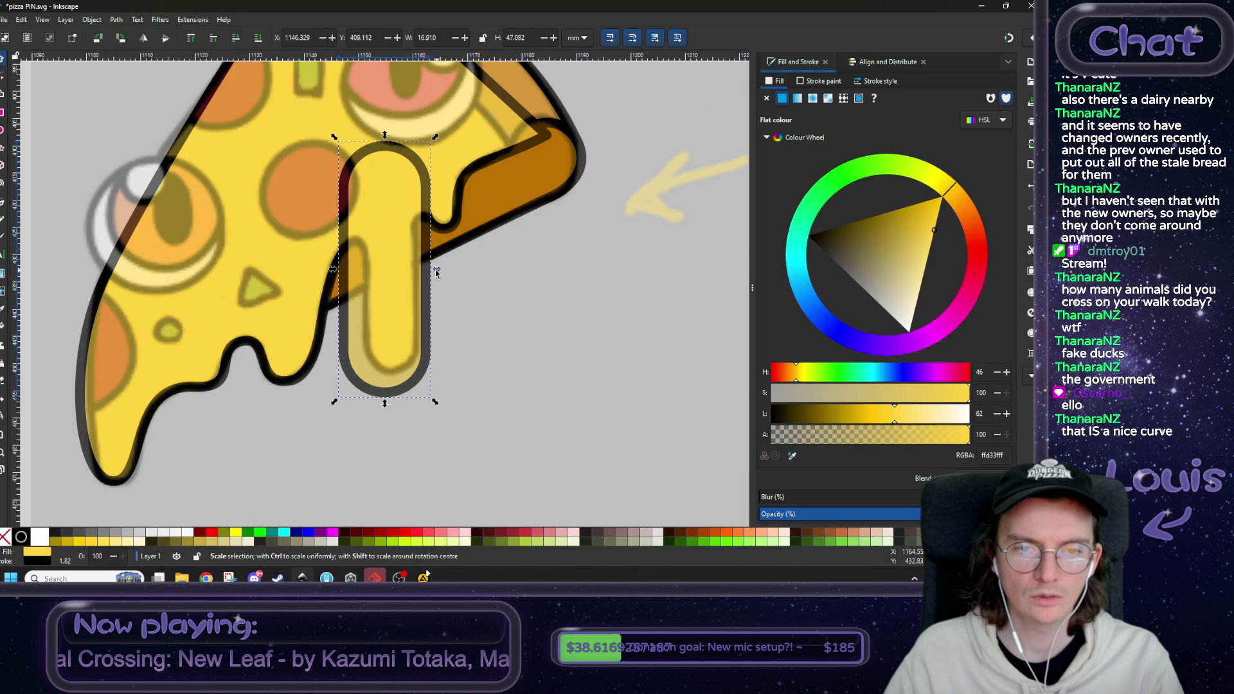
{"action": "left_click_drag", "start_coordinate": [436, 272], "coordinate": [424, 272]}
{"action": "scroll", "coordinate": [367, 286], "scroll_direction": "up", "scroll_amount": 1}
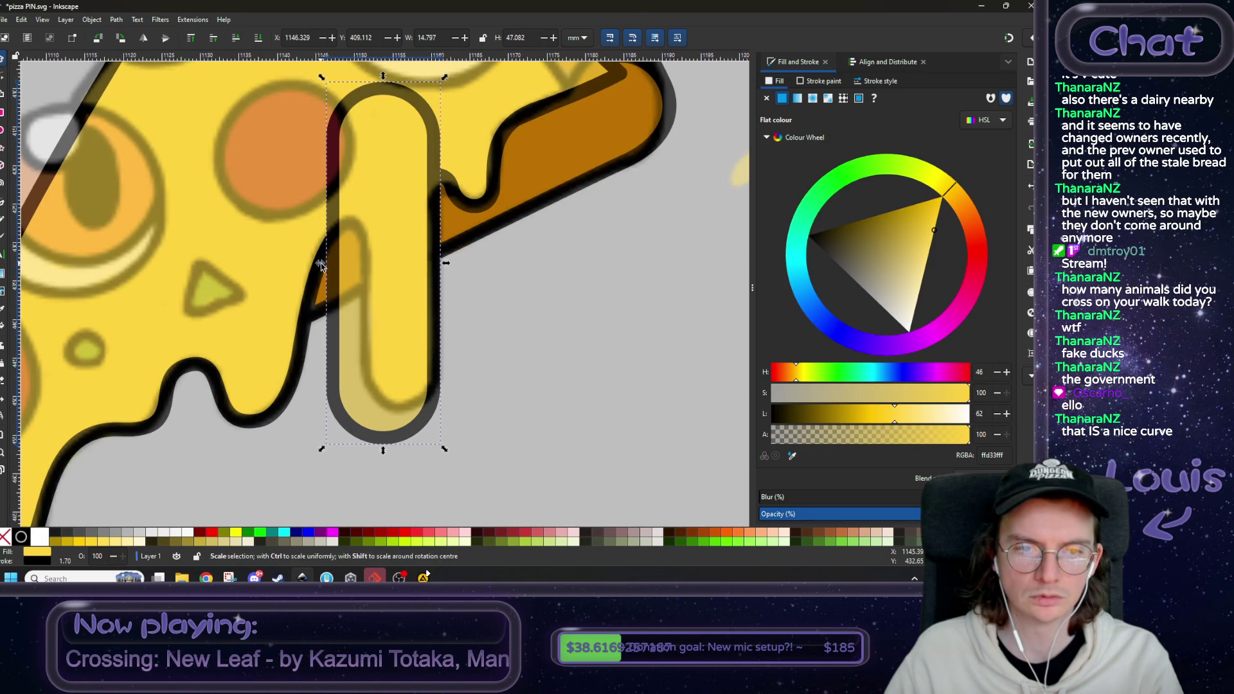
{"action": "left_click_drag", "start_coordinate": [321, 265], "coordinate": [354, 265]}
{"action": "left_click_drag", "start_coordinate": [402, 456], "coordinate": [403, 420]}
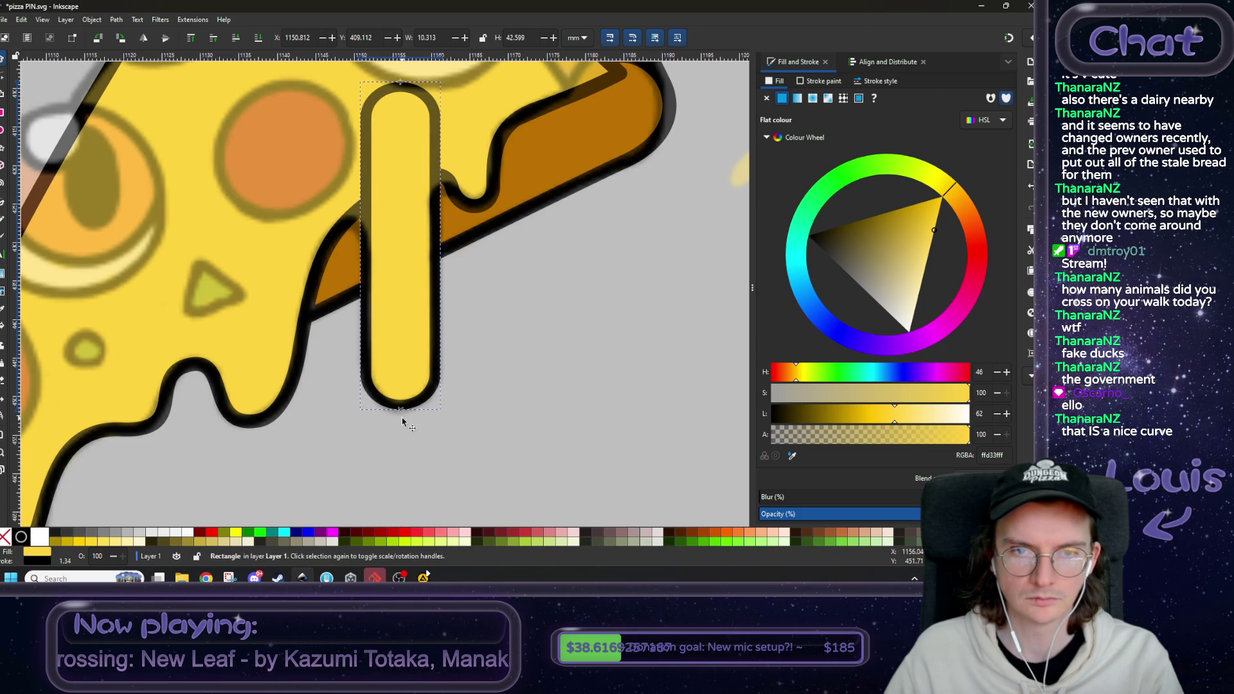
- Convert the resized pill, about 10.3 × 42.6 mm, into an 8-node path
{"action": "scroll", "coordinate": [450, 347], "scroll_direction": "up", "scroll_amount": 1}
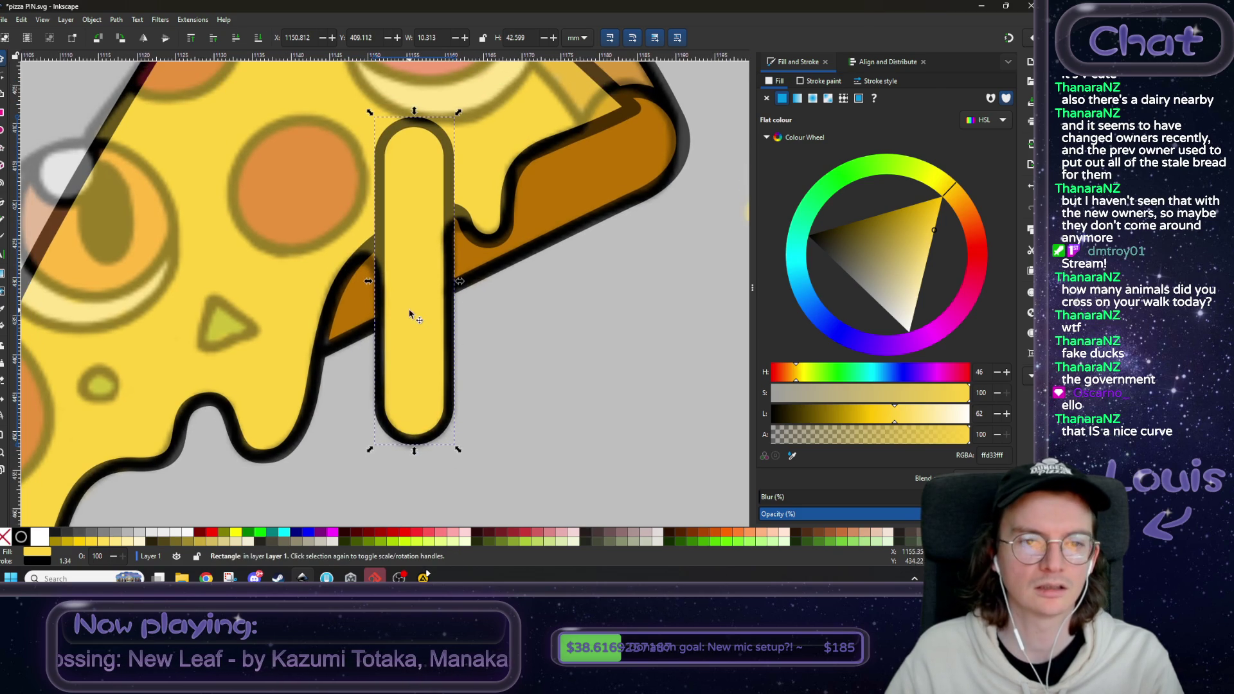
{"action": "left_click", "coordinate": [116, 24]}
{"action": "left_click", "coordinate": [135, 45]}
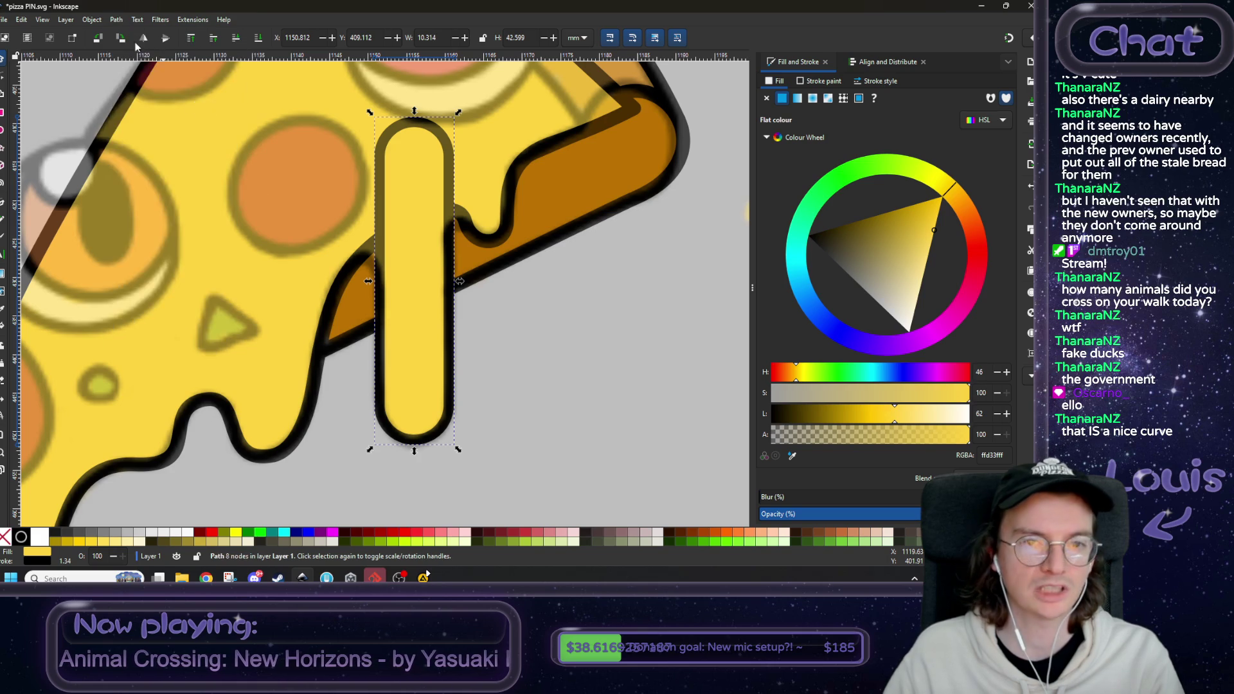
{"action": "key", "text": "minus"}
{"action": "key", "text": "minus"}
{"action": "key", "text": "minus"}
{"action": "left_click", "coordinate": [233, 156]}
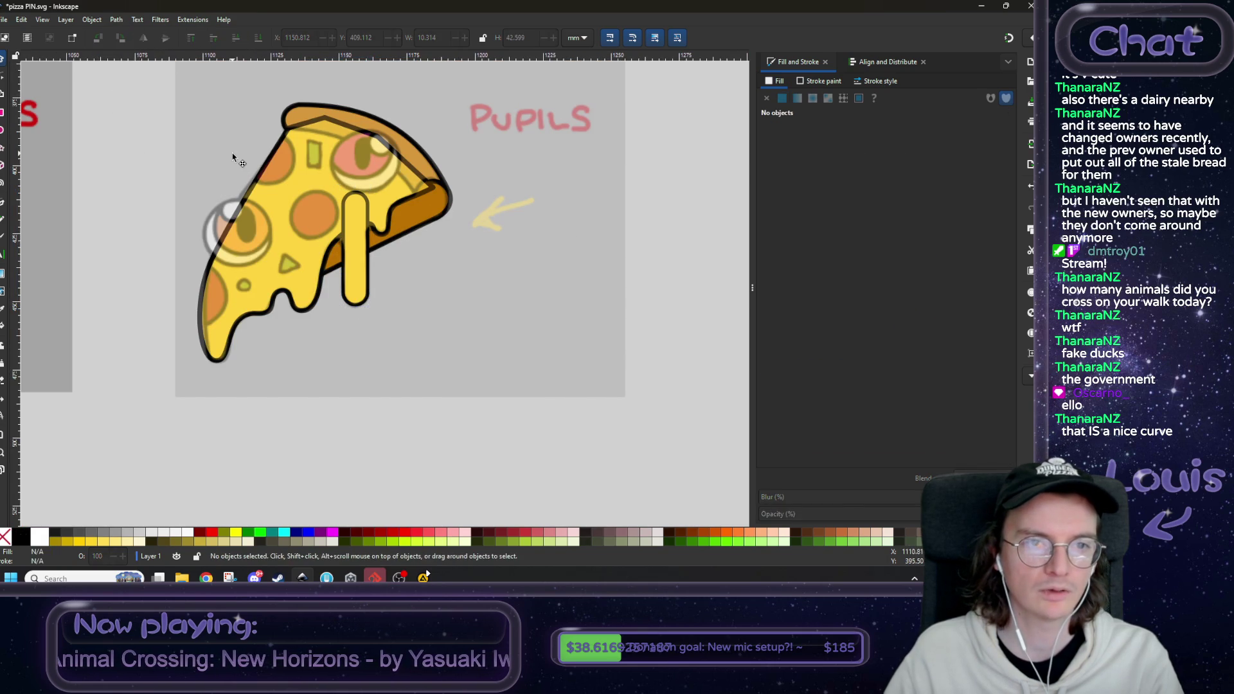
- Union the drip pill with the pizza body into a single 19-node cheese path
{"action": "left_click", "coordinate": [259, 38]}
{"action": "key", "text": "plus"}
{"action": "key", "text": "plus"}
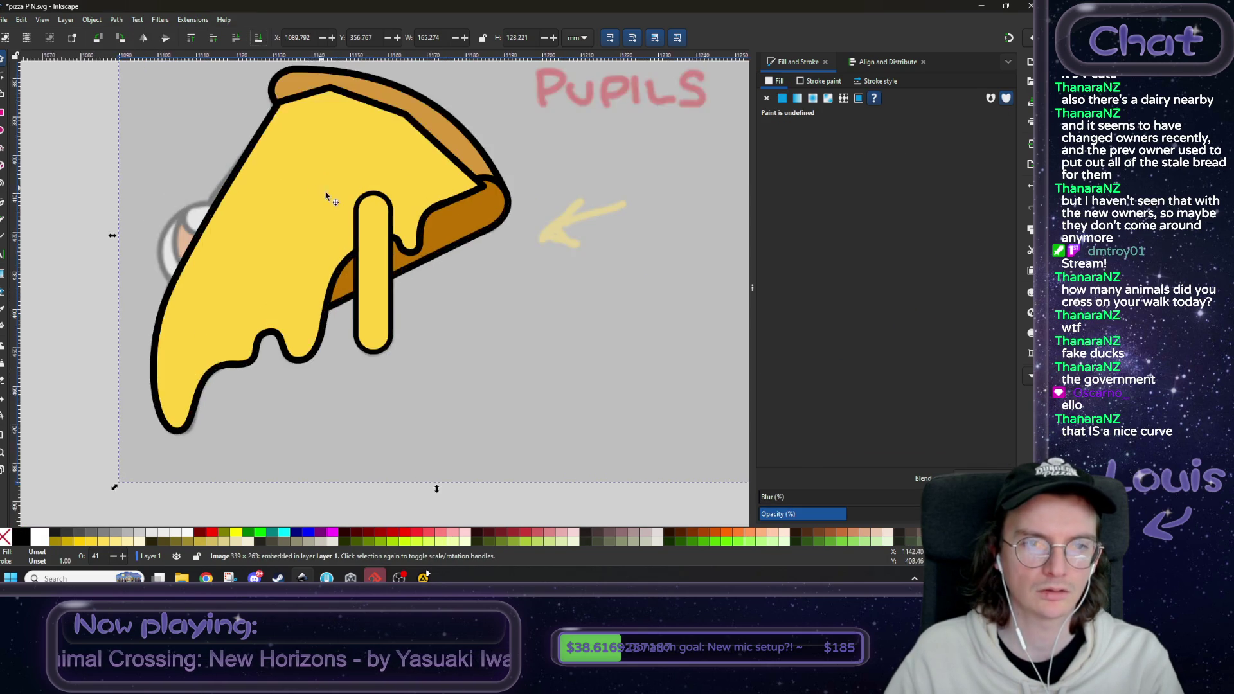
{"action": "left_click", "coordinate": [392, 279]}
{"action": "left_click", "coordinate": [357, 265], "text": "shift"}
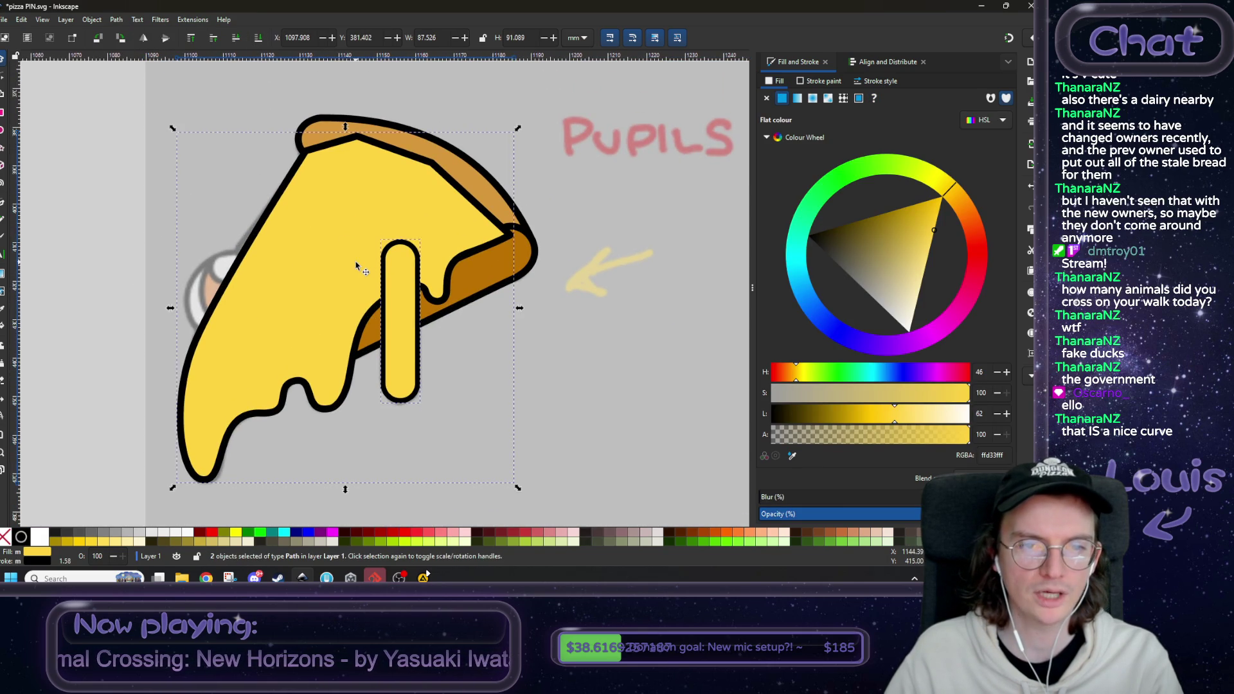
{"action": "left_click", "coordinate": [116, 19]}
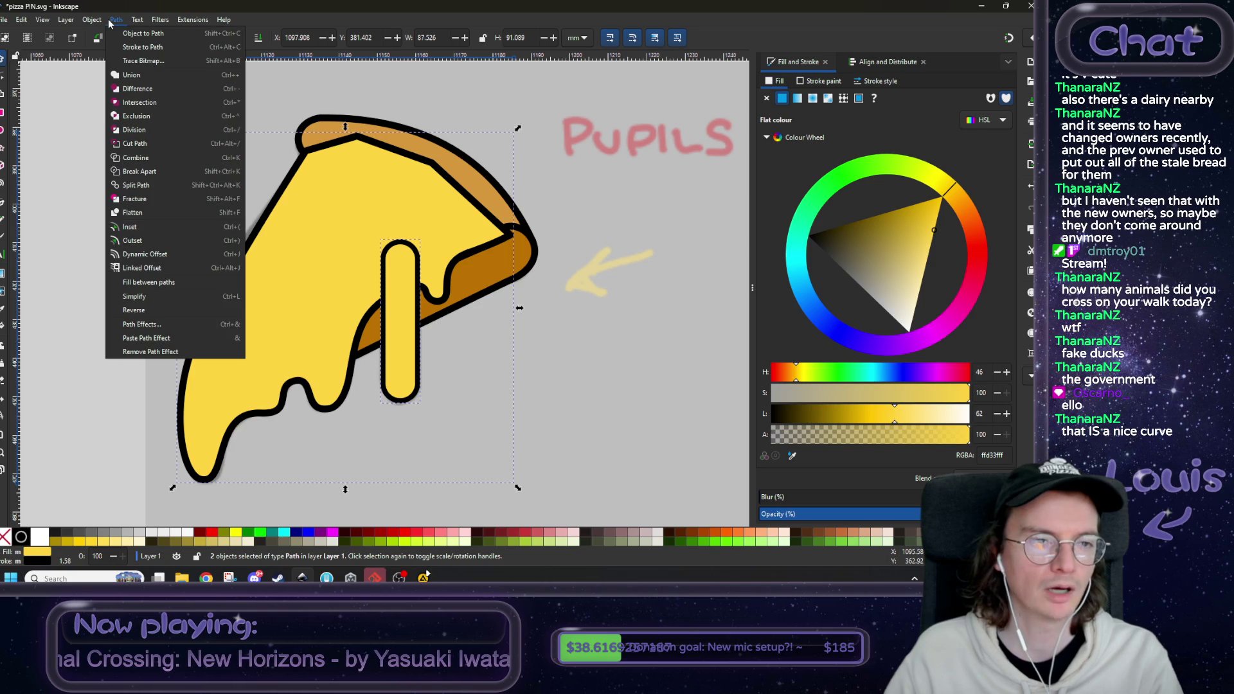
{"action": "left_click", "coordinate": [133, 76]}
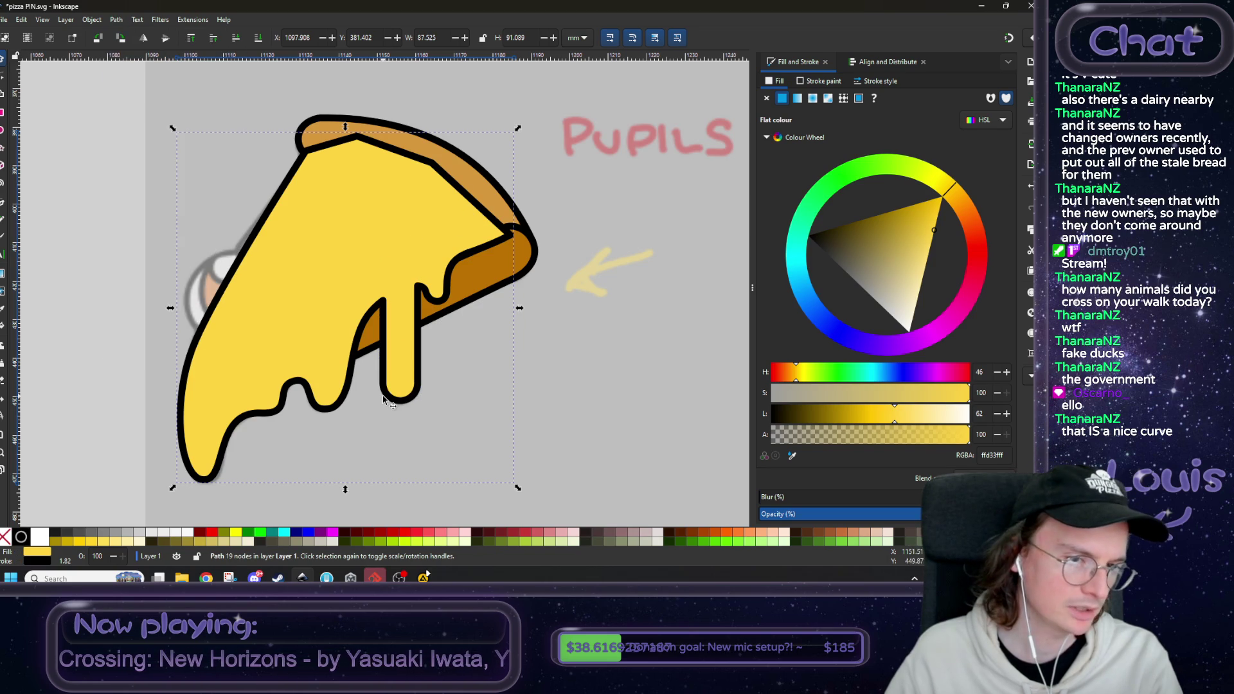
- Restack so the merged cheese sits just below the reference toppings image
{"action": "scroll", "coordinate": [384, 399], "scroll_direction": "down", "scroll_amount": 4}
{"action": "key", "text": "ctrl"}
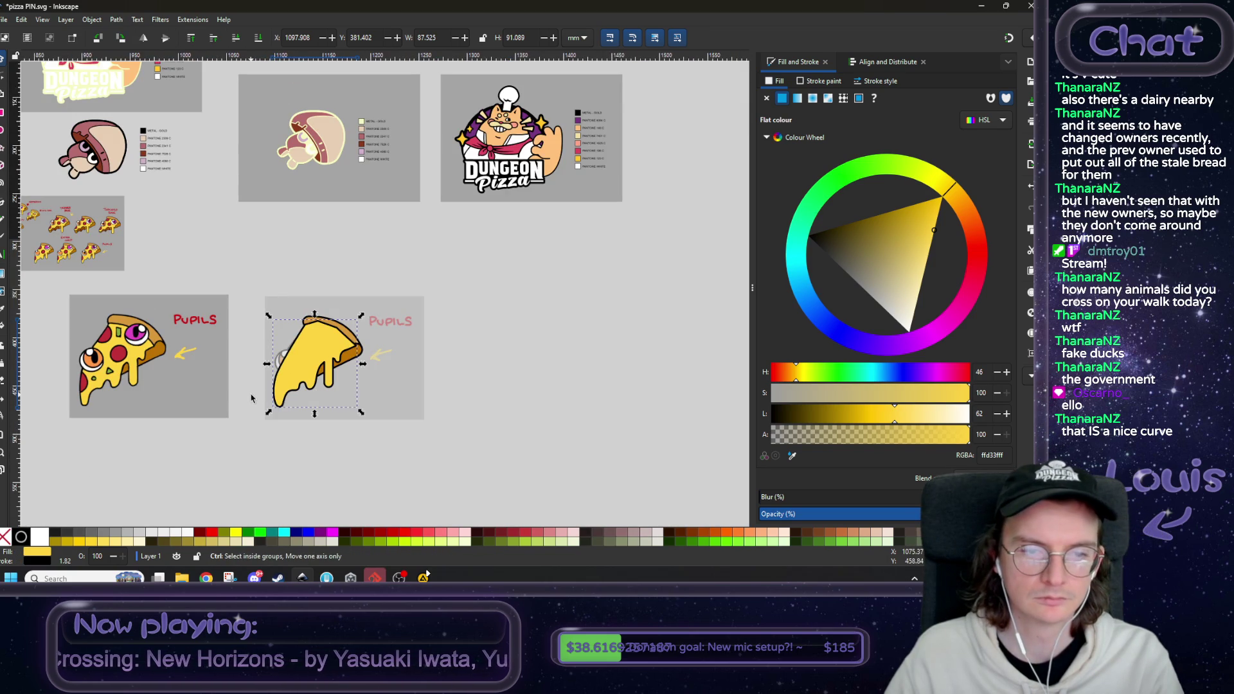
{"action": "scroll", "coordinate": [277, 402], "scroll_direction": "up", "scroll_amount": 3}
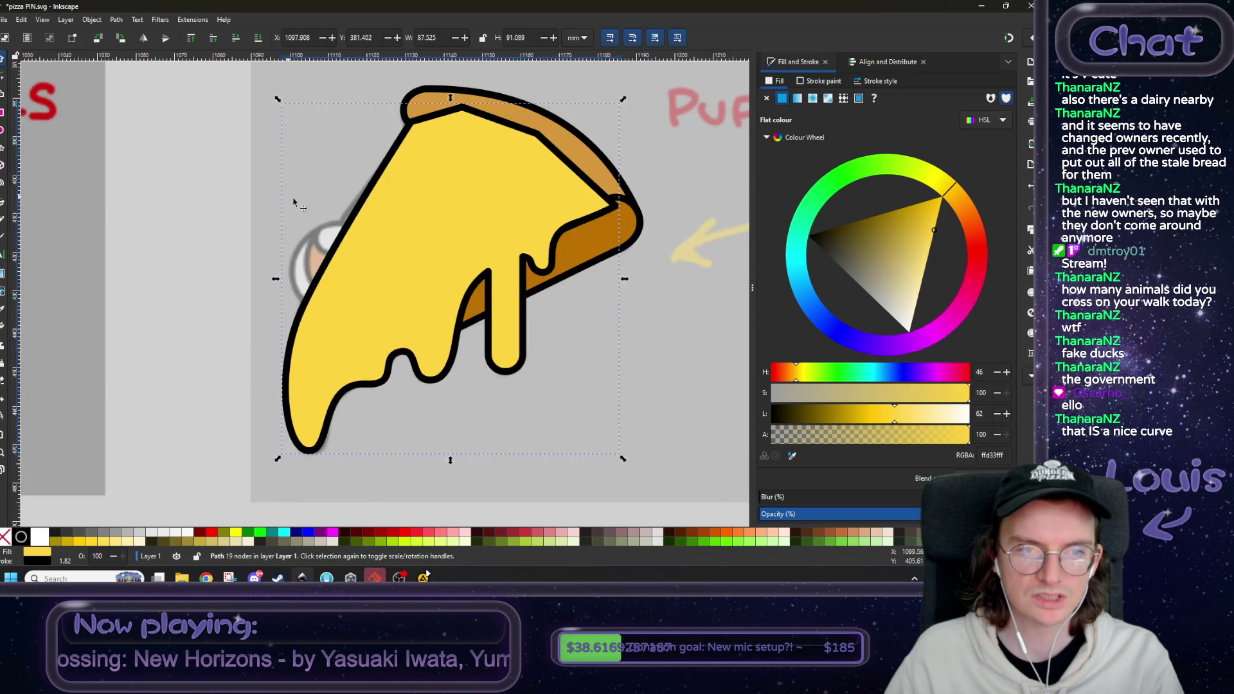
{"action": "scroll", "coordinate": [414, 319], "scroll_direction": "up", "scroll_amount": 4}
{"action": "scroll", "coordinate": [415, 320], "scroll_direction": "up", "scroll_amount": 1}
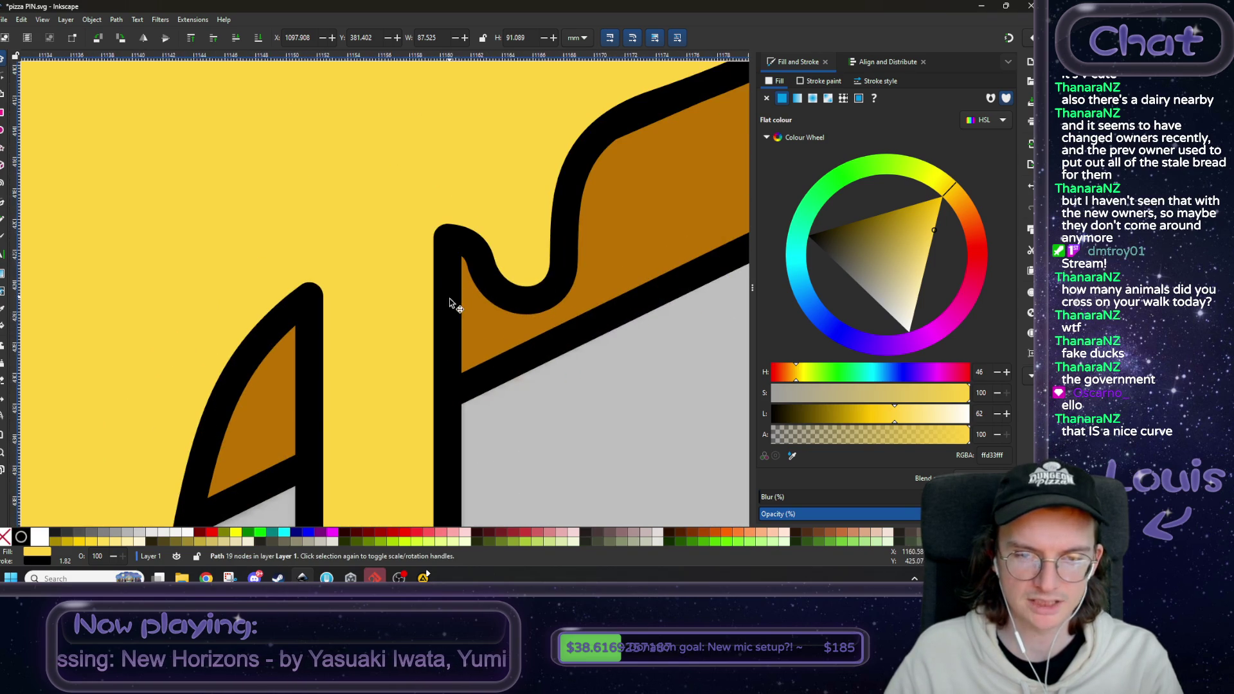
{"action": "scroll", "coordinate": [449, 298], "scroll_direction": "down", "scroll_amount": 5}
{"action": "left_click", "coordinate": [514, 289]}
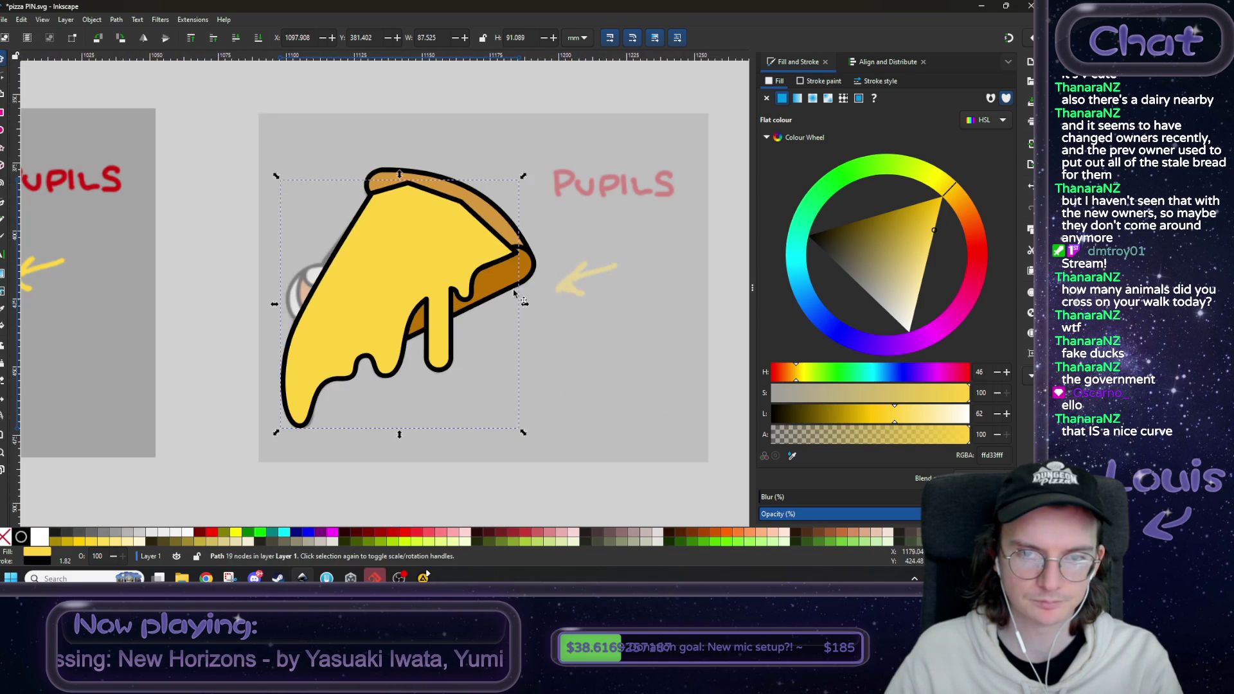
{"action": "left_click", "coordinate": [191, 39]}
{"action": "left_click", "coordinate": [237, 40]}
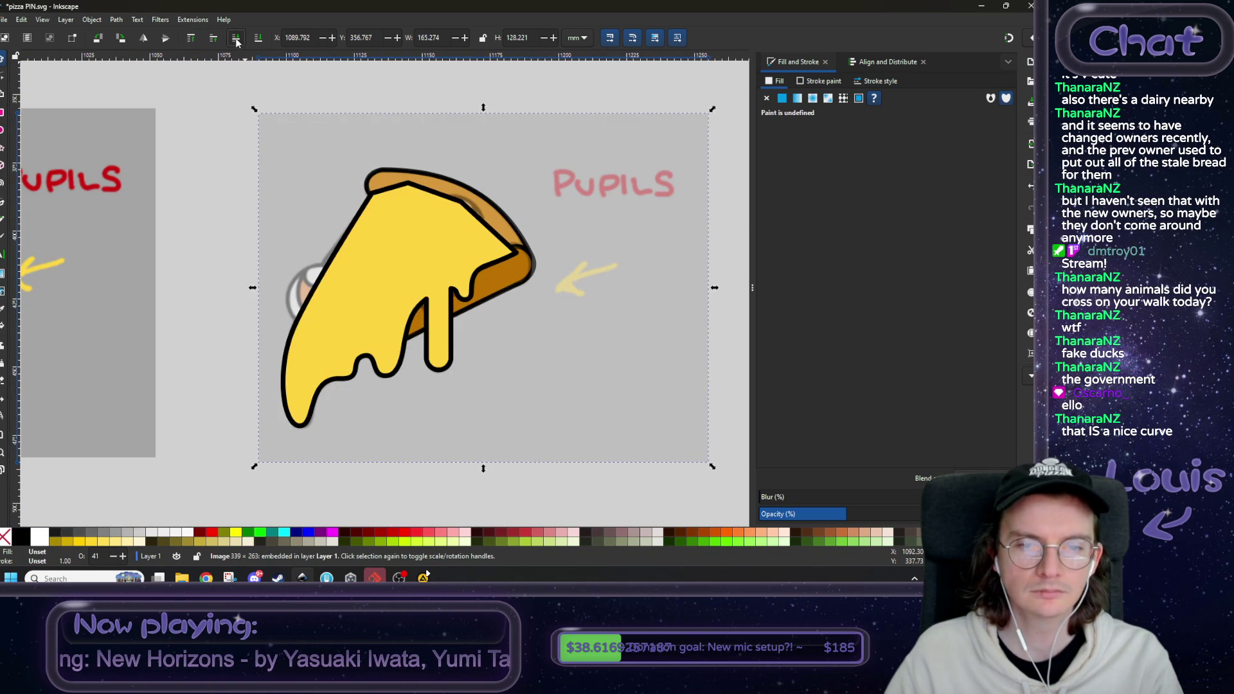
{"action": "left_click", "coordinate": [396, 296]}
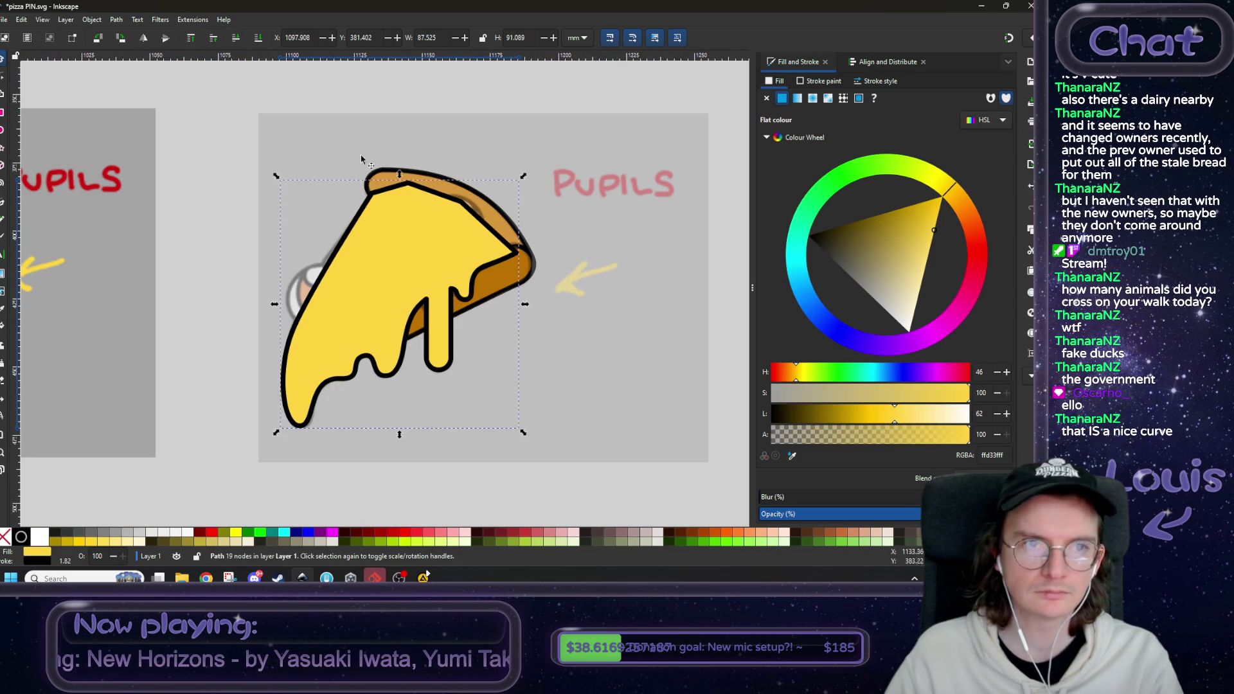
{"action": "left_click", "coordinate": [241, 40]}
{"action": "left_click", "coordinate": [2, 78]}
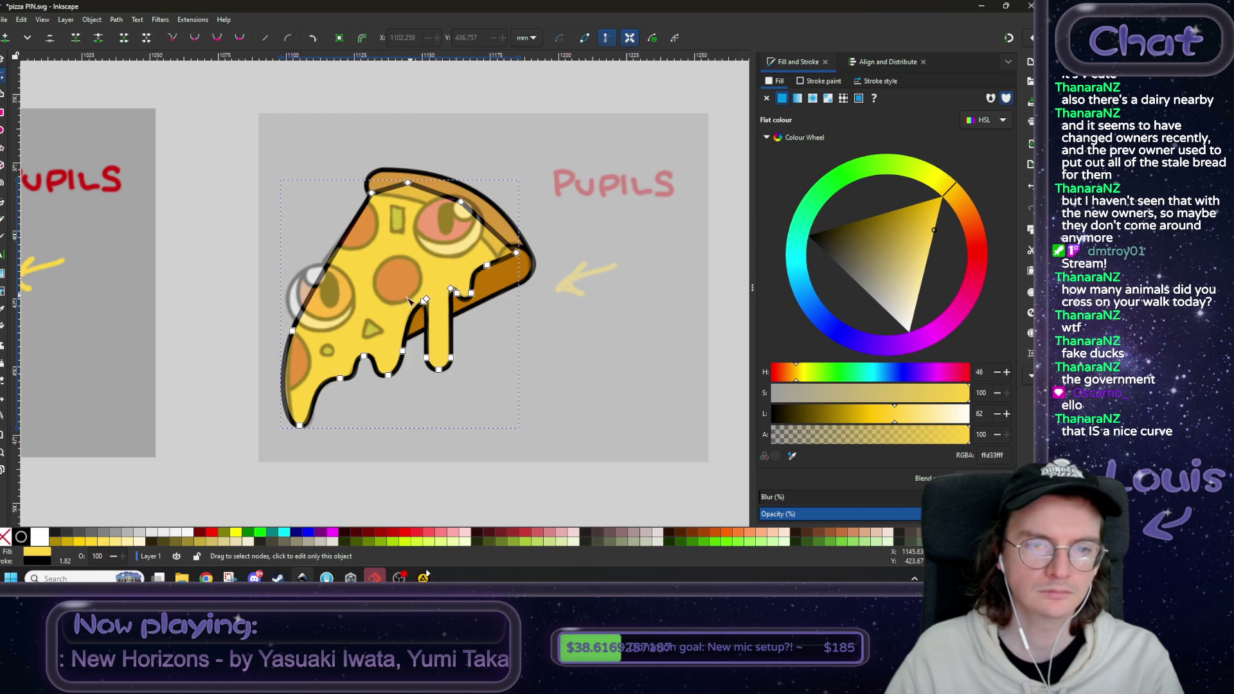
- Pull the second drip's top node down, delete it, then undo to restore it
{"action": "scroll", "coordinate": [429, 302], "scroll_direction": "up", "scroll_amount": 4}
{"action": "left_click", "coordinate": [443, 301]}
{"action": "left_click_drag", "start_coordinate": [499, 316], "coordinate": [334, 293]}
{"action": "left_click", "coordinate": [406, 216]}
{"action": "scroll", "coordinate": [417, 243], "scroll_direction": "up", "scroll_amount": 1}
{"action": "scroll", "coordinate": [416, 243], "scroll_direction": "up", "scroll_amount": 1}
{"action": "mouse_move", "coordinate": [400, 193]}
{"action": "left_mouse_down"}
{"action": "mouse_move", "coordinate": [383, 395]}
{"action": "mouse_move", "coordinate": [425, 379]}
{"action": "mouse_move", "coordinate": [374, 201]}
{"action": "mouse_move", "coordinate": [460, 248]}
{"action": "left_mouse_up"}
{"action": "key", "text": "Delete"}
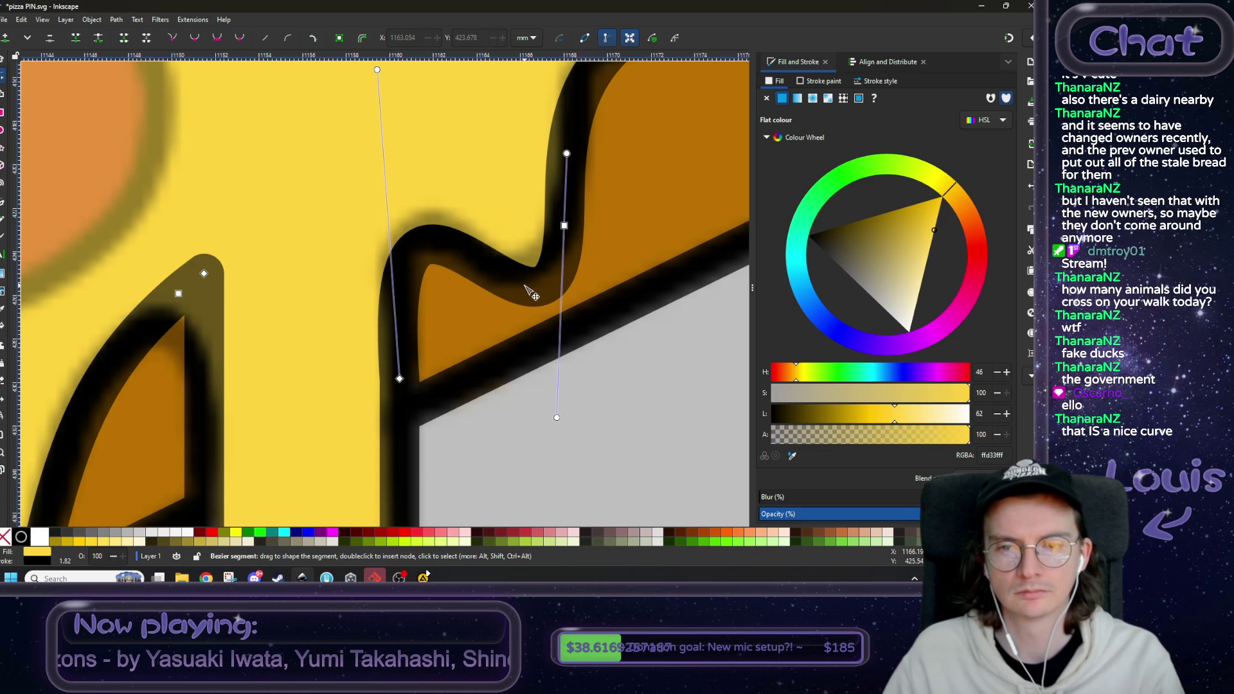
{"action": "key", "text": "ctrl+z"}
- Bend the segment toward the crust and adjust node handles into a smooth dip between drips
{"action": "scroll", "coordinate": [499, 294], "scroll_direction": "up", "scroll_amount": 3}
{"action": "scroll", "coordinate": [450, 308], "scroll_direction": "right", "scroll_amount": 4}
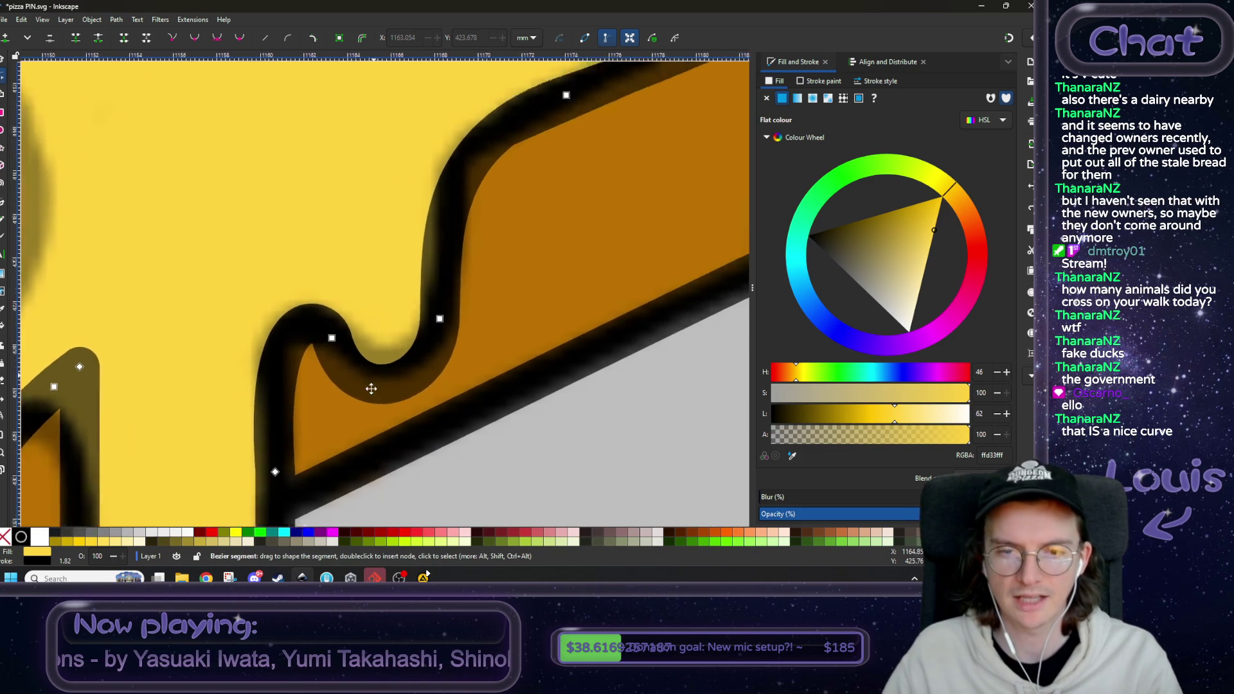
{"action": "mouse_move", "coordinate": [358, 345]}
{"action": "left_mouse_down"}
{"action": "mouse_move", "coordinate": [404, 368]}
{"action": "mouse_move", "coordinate": [314, 383]}
{"action": "mouse_move", "coordinate": [331, 378]}
{"action": "left_mouse_up"}
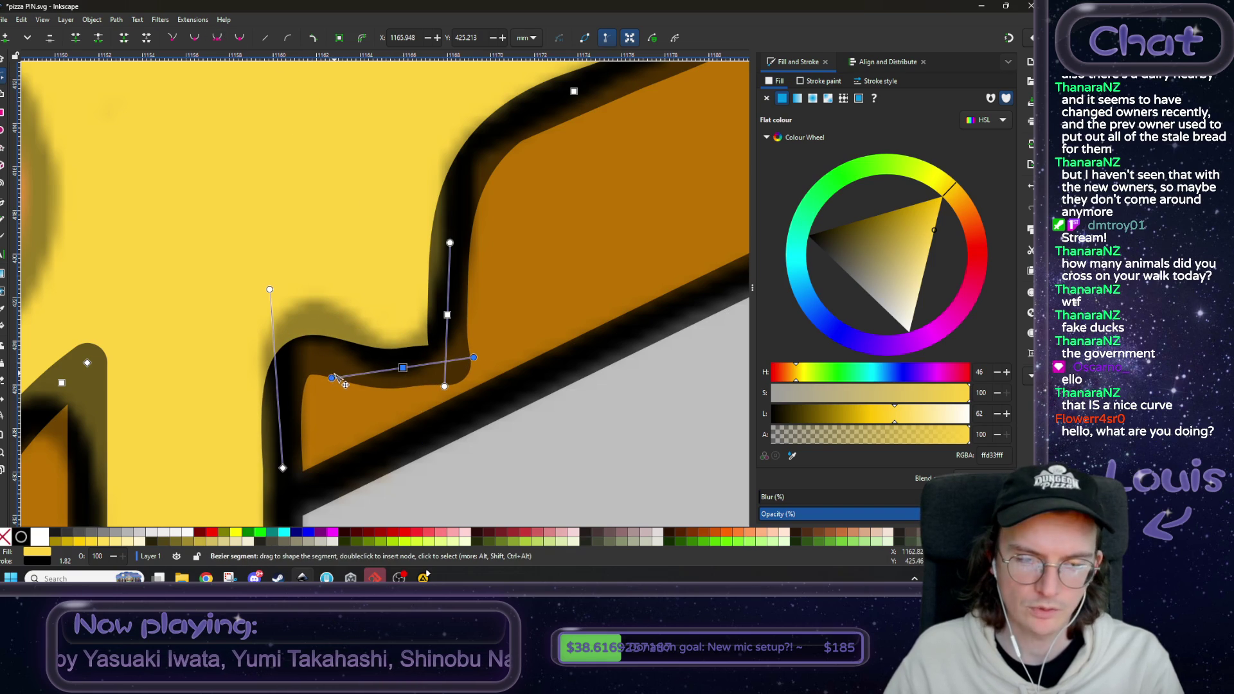
{"action": "scroll", "coordinate": [332, 378], "scroll_direction": "left", "scroll_amount": 2}
{"action": "left_click", "coordinate": [332, 477]}
{"action": "mouse_move", "coordinate": [318, 298]}
{"action": "left_mouse_down"}
{"action": "mouse_move", "coordinate": [336, 278]}
{"action": "mouse_move", "coordinate": [321, 314]}
{"action": "mouse_move", "coordinate": [334, 192]}
{"action": "left_mouse_up"}
{"action": "left_click", "coordinate": [450, 375]}
{"action": "mouse_move", "coordinate": [522, 366]}
{"action": "left_mouse_down"}
{"action": "mouse_move", "coordinate": [443, 370]}
{"action": "mouse_move", "coordinate": [492, 379]}
{"action": "mouse_move", "coordinate": [480, 378]}
{"action": "mouse_move", "coordinate": [482, 424]}
{"action": "mouse_move", "coordinate": [528, 392]}
{"action": "mouse_move", "coordinate": [511, 404]}
{"action": "left_mouse_up"}
- Zoom out and pan to the mushroom pin's Pantone swatch list, then switch to Chrome's Steam page
{"action": "scroll", "coordinate": [511, 404], "scroll_direction": "down", "scroll_amount": 8, "text": "ctrl"}
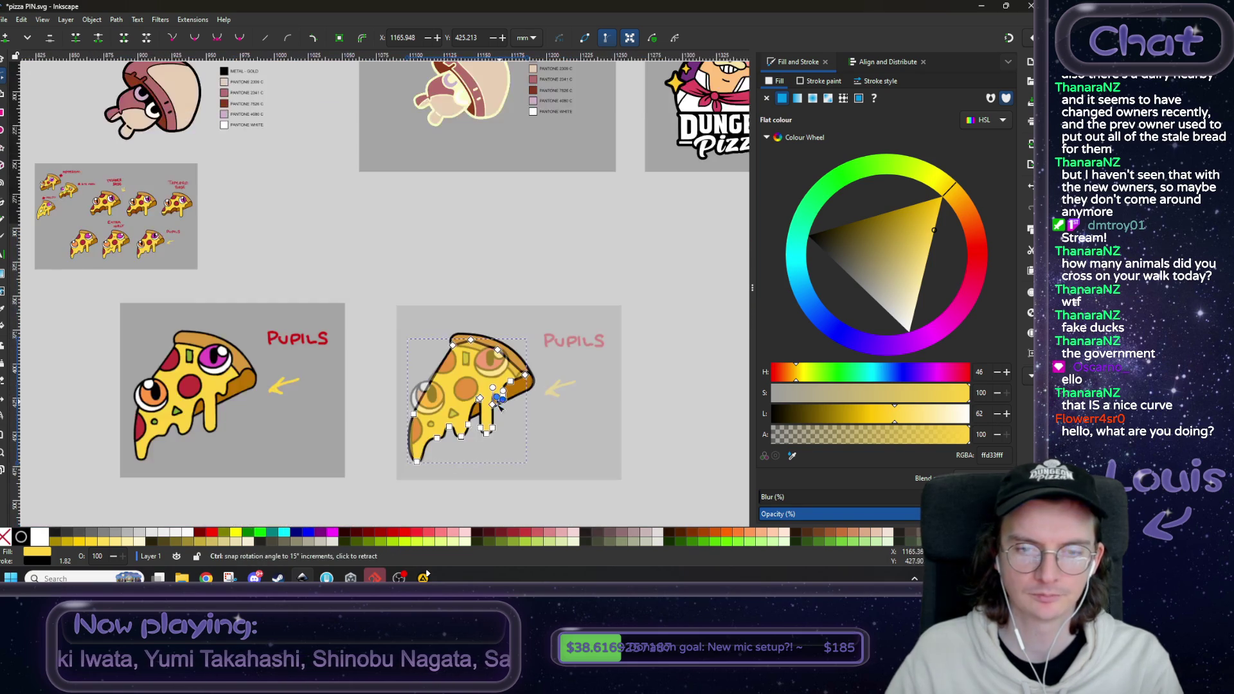
{"action": "scroll", "coordinate": [516, 348], "scroll_direction": "down", "scroll_amount": 3, "text": "ctrl"}
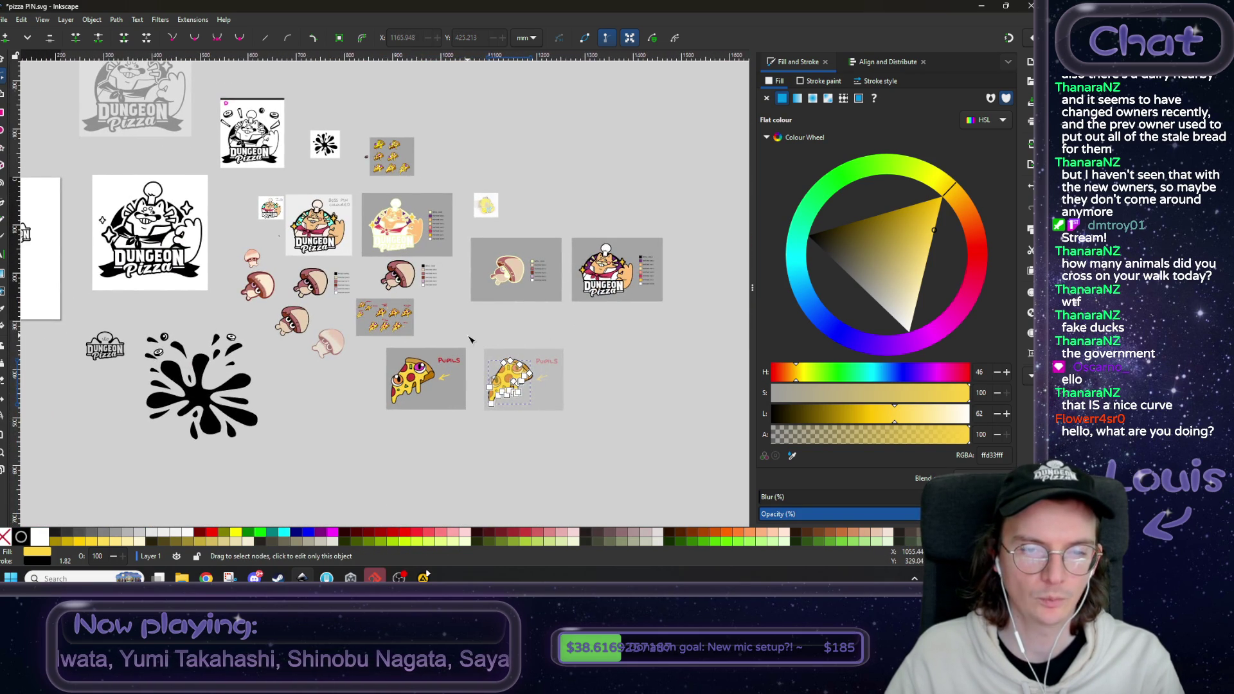
{"action": "scroll", "coordinate": [393, 237], "scroll_direction": "up", "scroll_amount": 6, "text": "ctrl"}
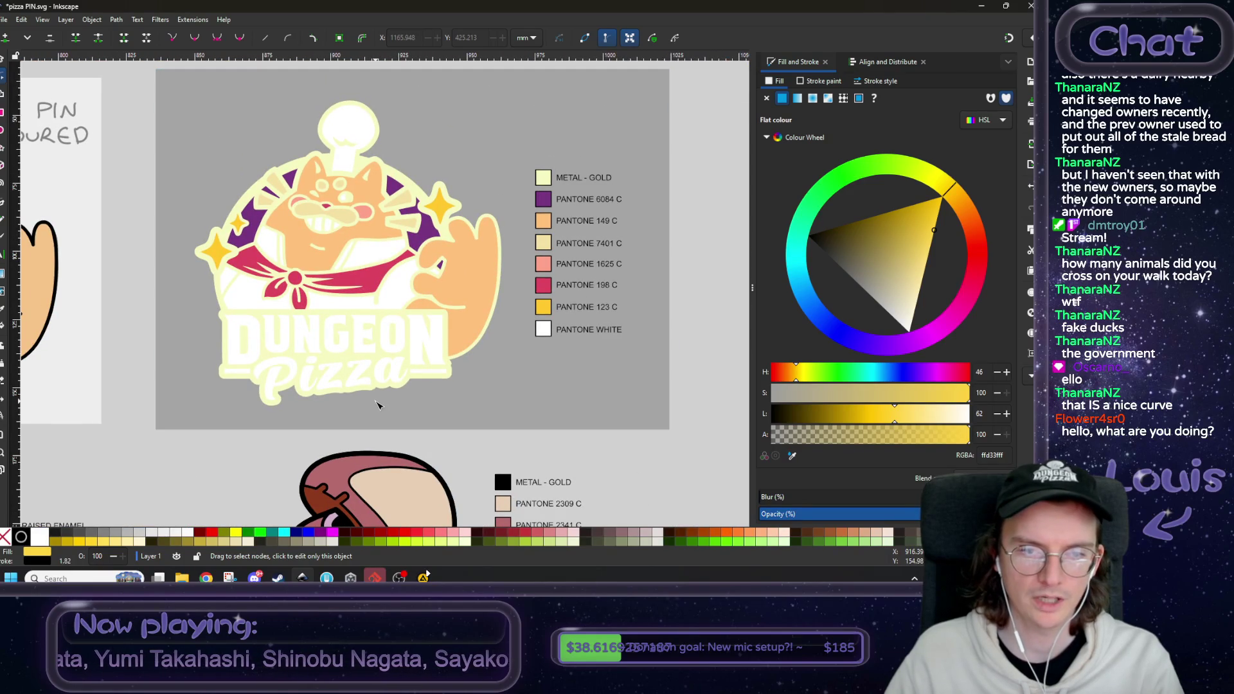
{"action": "scroll", "coordinate": [377, 404], "scroll_direction": "down", "scroll_amount": 1, "text": "ctrl"}
{"action": "left_click_drag", "start_coordinate": [613, 479], "coordinate": [316, 330]}
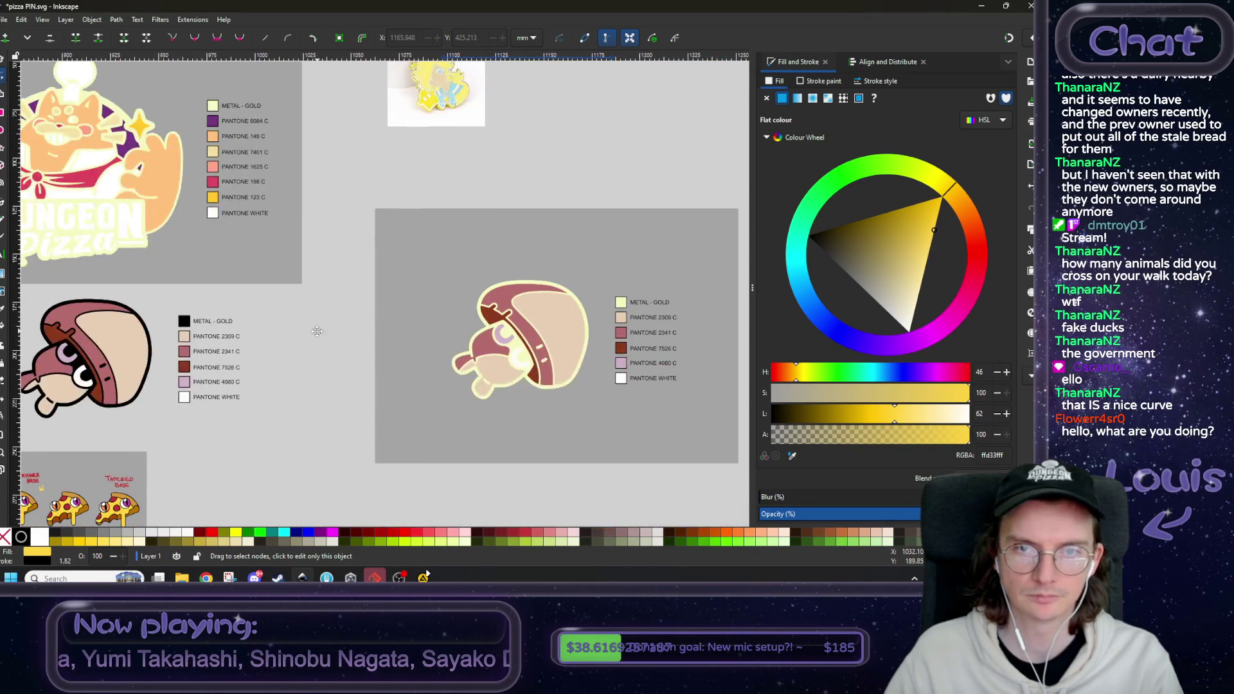
{"action": "left_click_drag", "start_coordinate": [621, 454], "coordinate": [608, 448]}
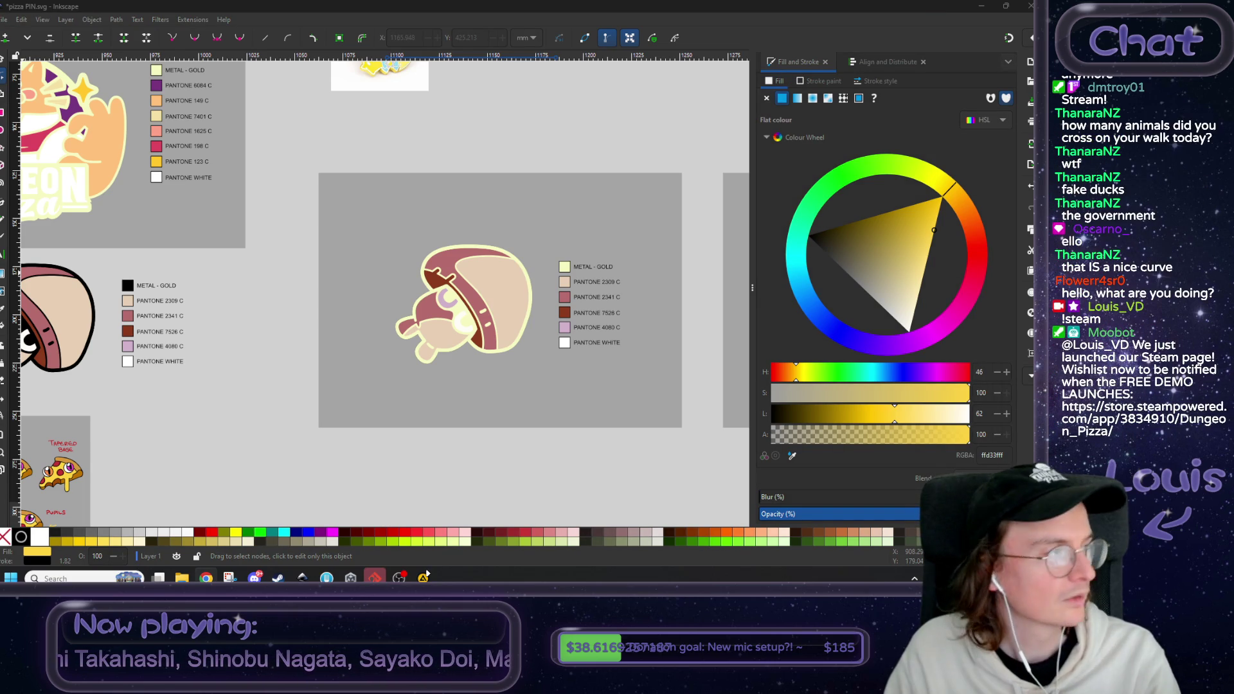
{"action": "left_click", "coordinate": [206, 578]}
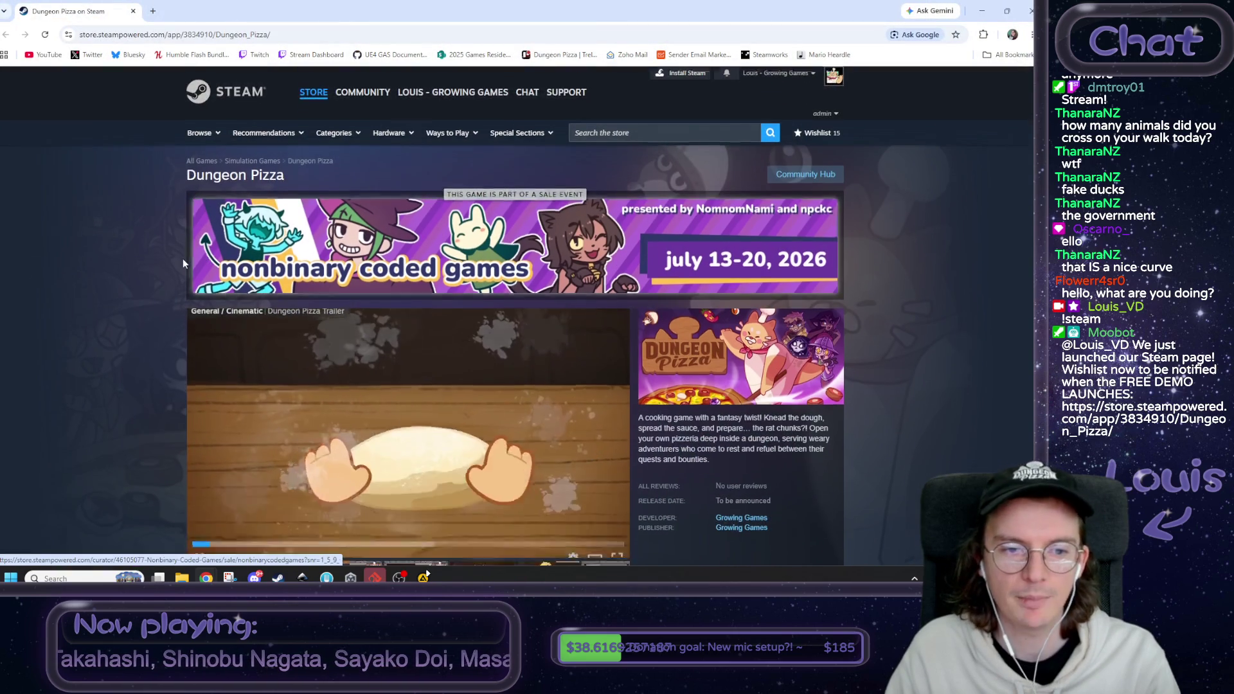
- Browse the Dungeon Pizza Steam page, viewing its fifth screenshot, then return to Inkscape
{"action": "scroll", "coordinate": [207, 260], "scroll_direction": "down", "scroll_amount": 2}
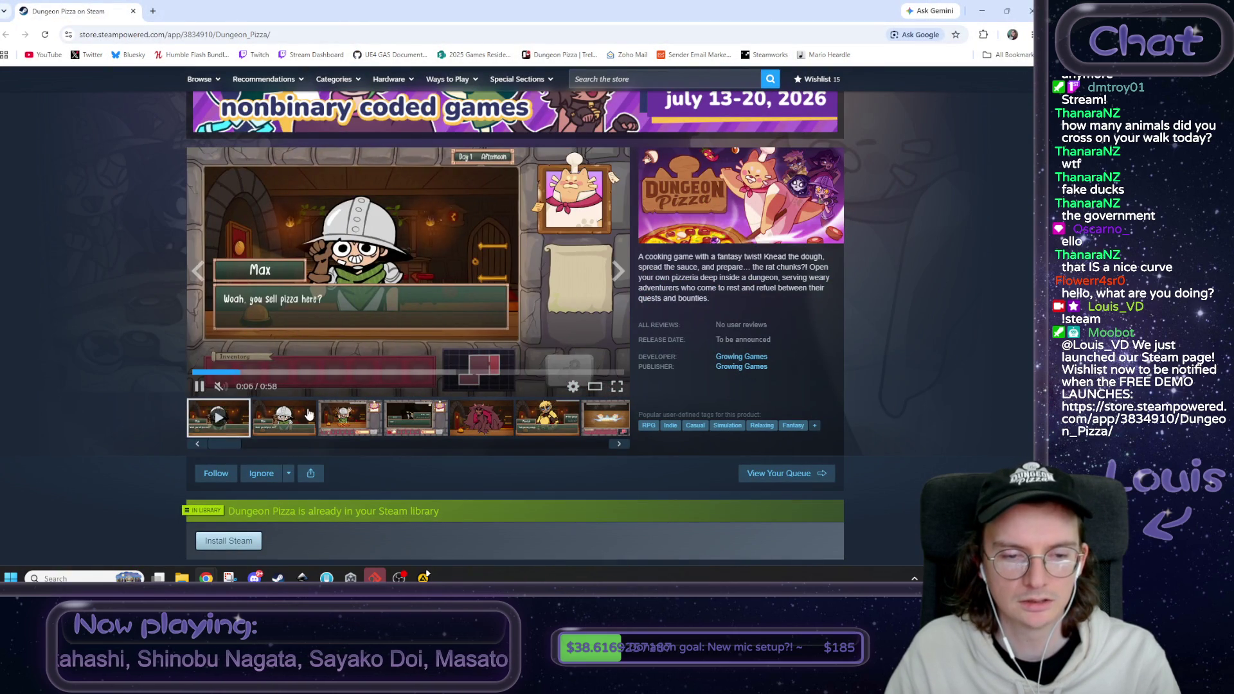
{"action": "left_click", "coordinate": [479, 426]}
{"action": "scroll", "coordinate": [479, 427], "scroll_direction": "down", "scroll_amount": 2}
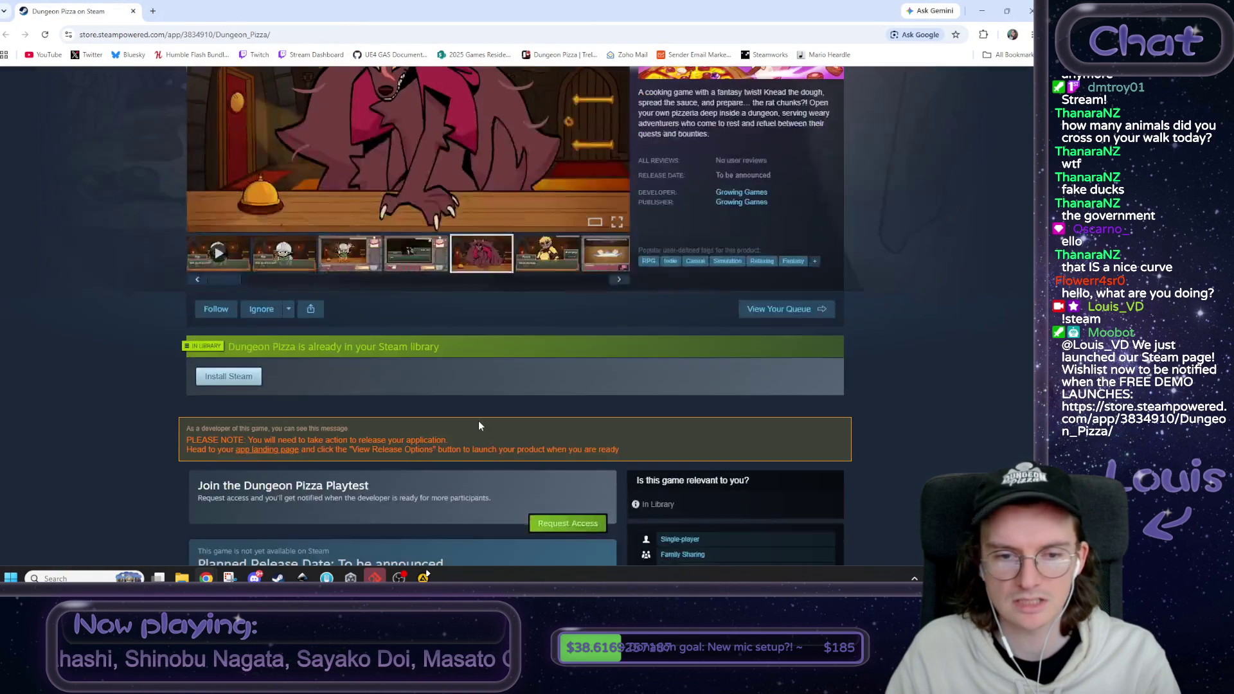
{"action": "scroll", "coordinate": [479, 426], "scroll_direction": "down", "scroll_amount": 2}
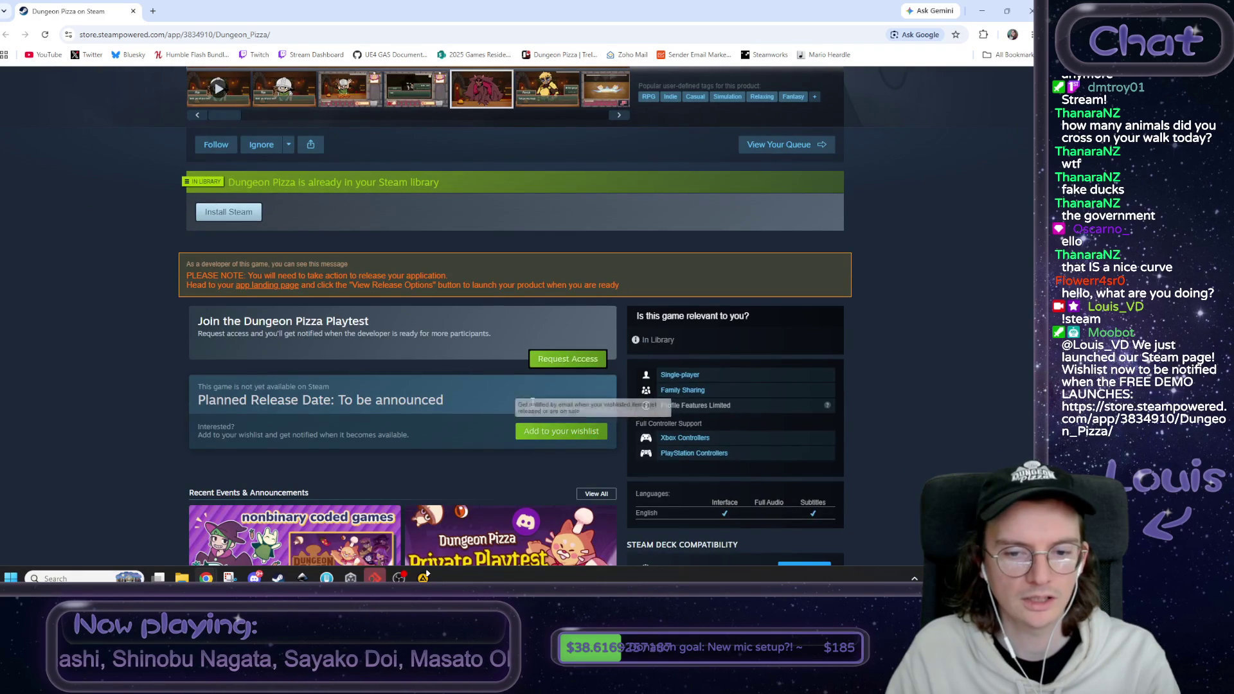
{"action": "scroll", "coordinate": [300, 349], "scroll_direction": "down", "scroll_amount": 8}
{"action": "scroll", "coordinate": [300, 349], "scroll_direction": "down", "scroll_amount": 5}
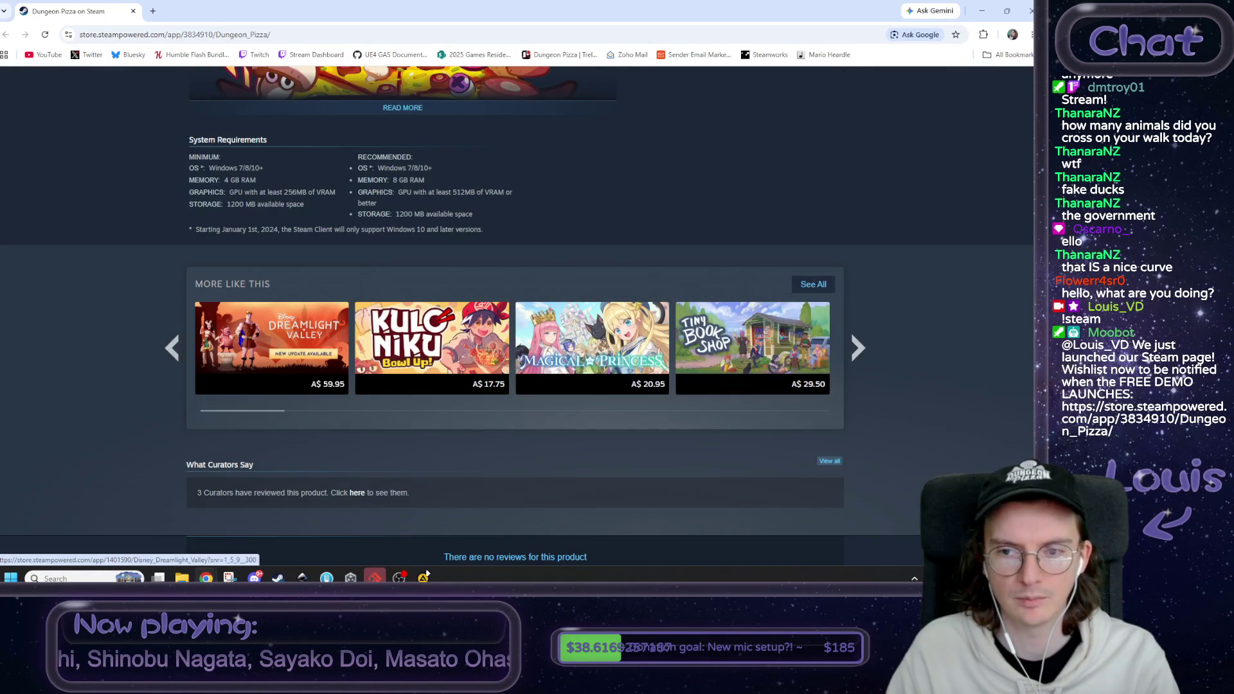
{"action": "scroll", "coordinate": [437, 283], "scroll_direction": "up", "scroll_amount": 5}
{"action": "key", "text": "alt+Tab"}
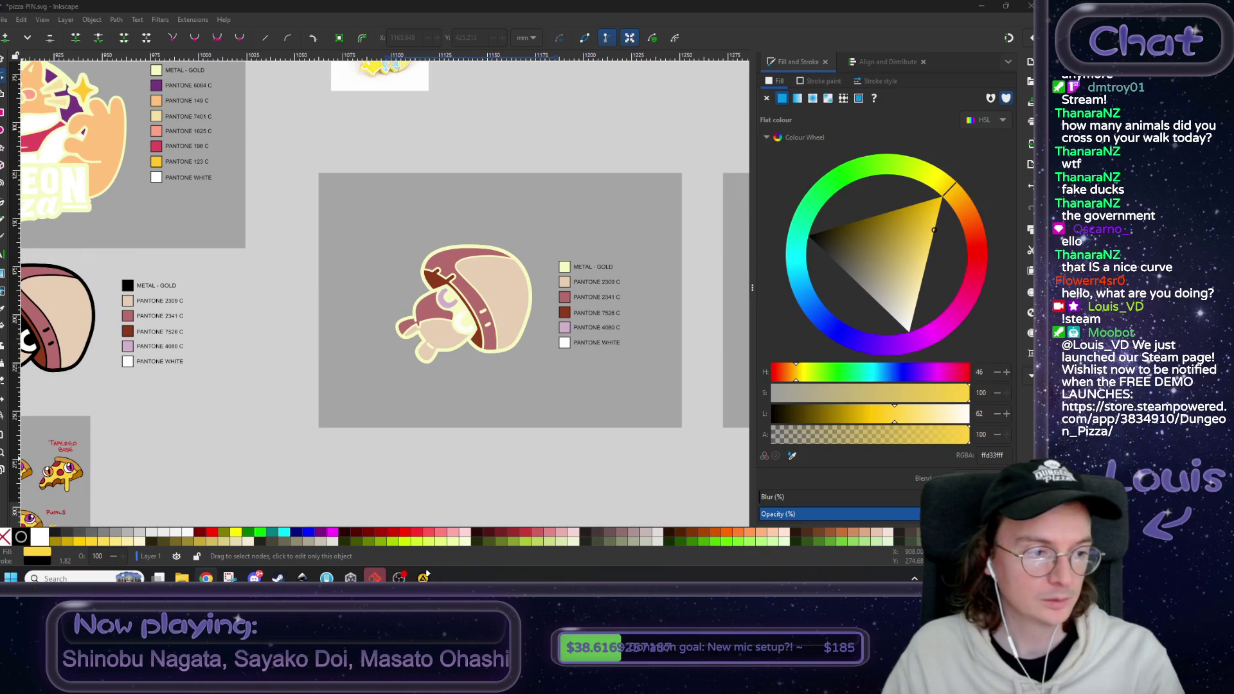
- Zoom and pan back onto the pizza slice so its drips and crust fill the view
{"action": "scroll", "coordinate": [214, 437], "scroll_direction": "down", "scroll_amount": 3}
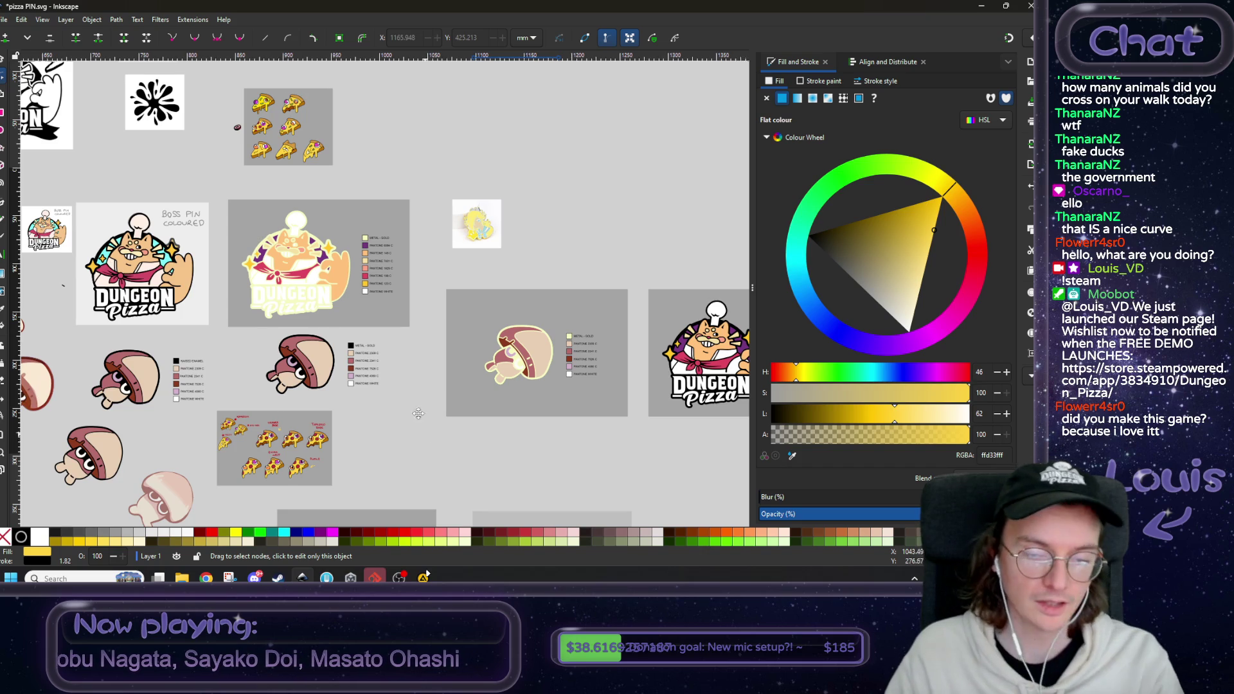
{"action": "scroll", "coordinate": [376, 283], "scroll_direction": "down", "scroll_amount": 5}
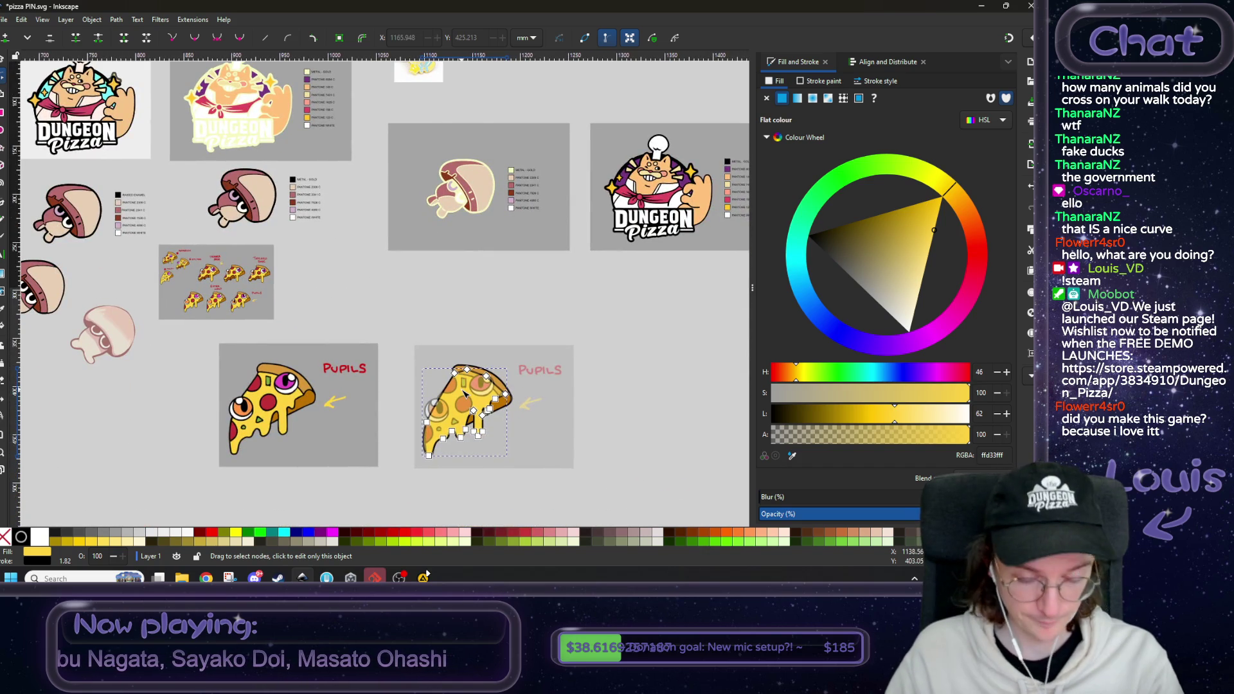
{"action": "scroll", "coordinate": [463, 392], "scroll_direction": "up", "scroll_amount": 4}
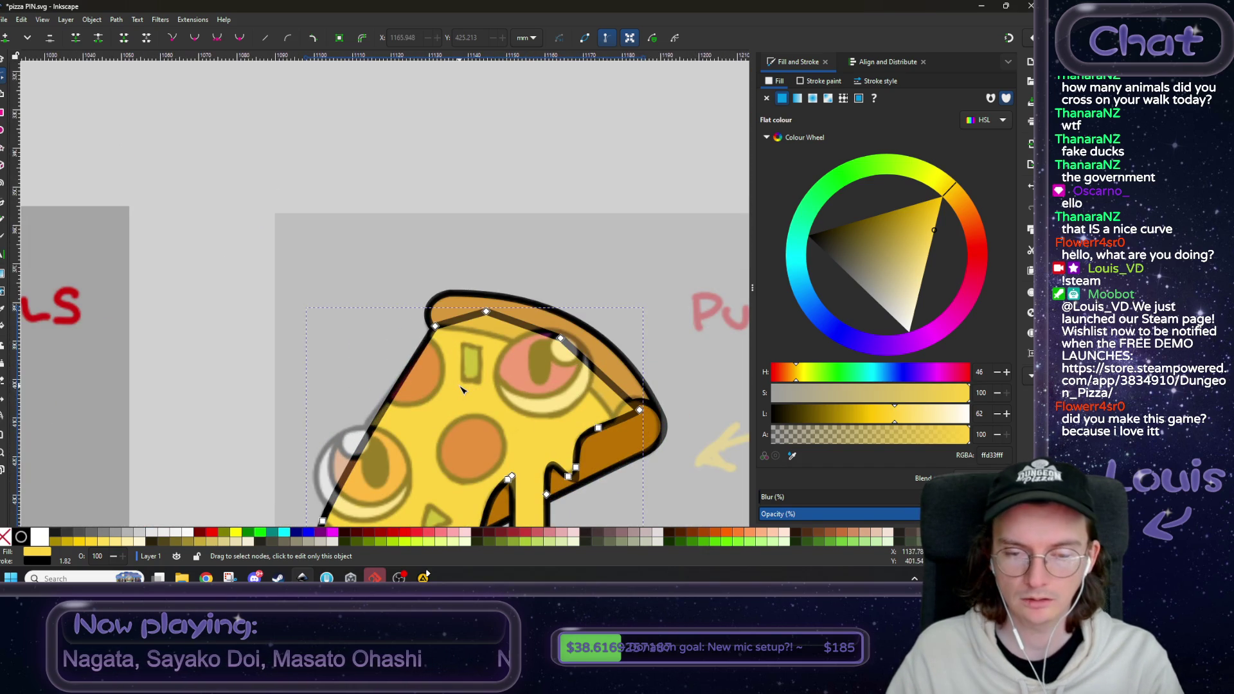
{"action": "left_click_drag", "start_coordinate": [513, 388], "coordinate": [432, 243]}
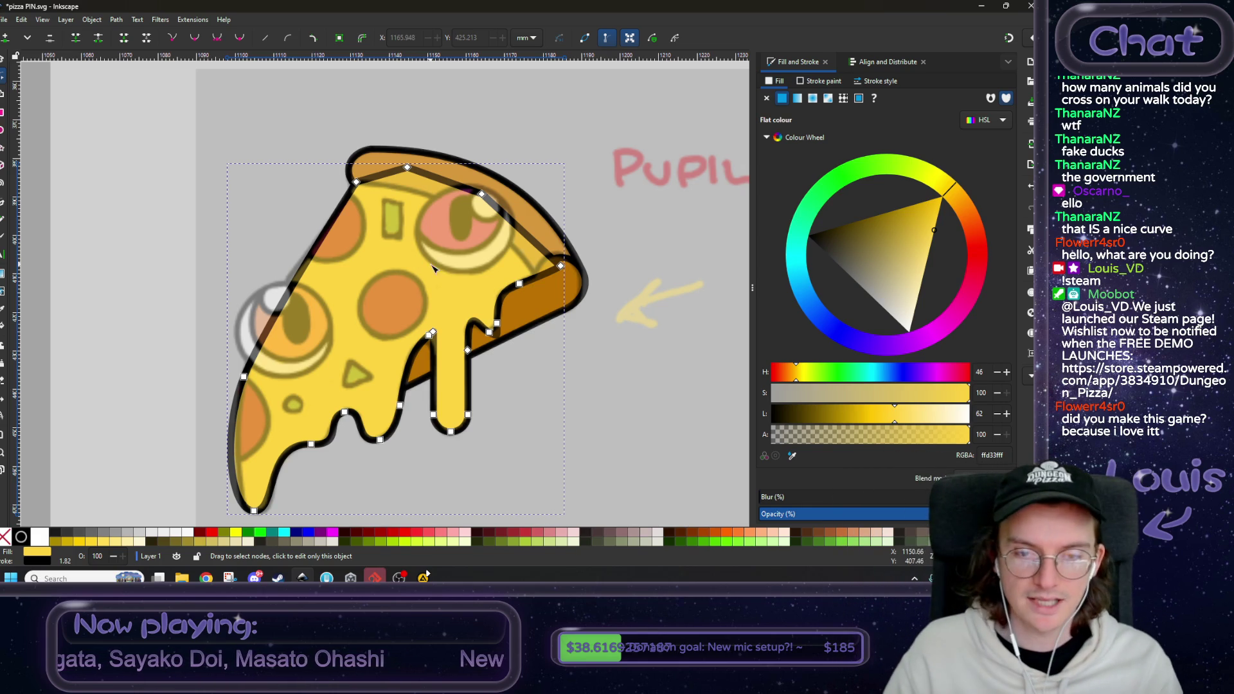
{"action": "scroll", "coordinate": [456, 302], "scroll_direction": "up", "scroll_amount": 3}
{"action": "left_click_drag", "start_coordinate": [476, 307], "coordinate": [457, 272]}
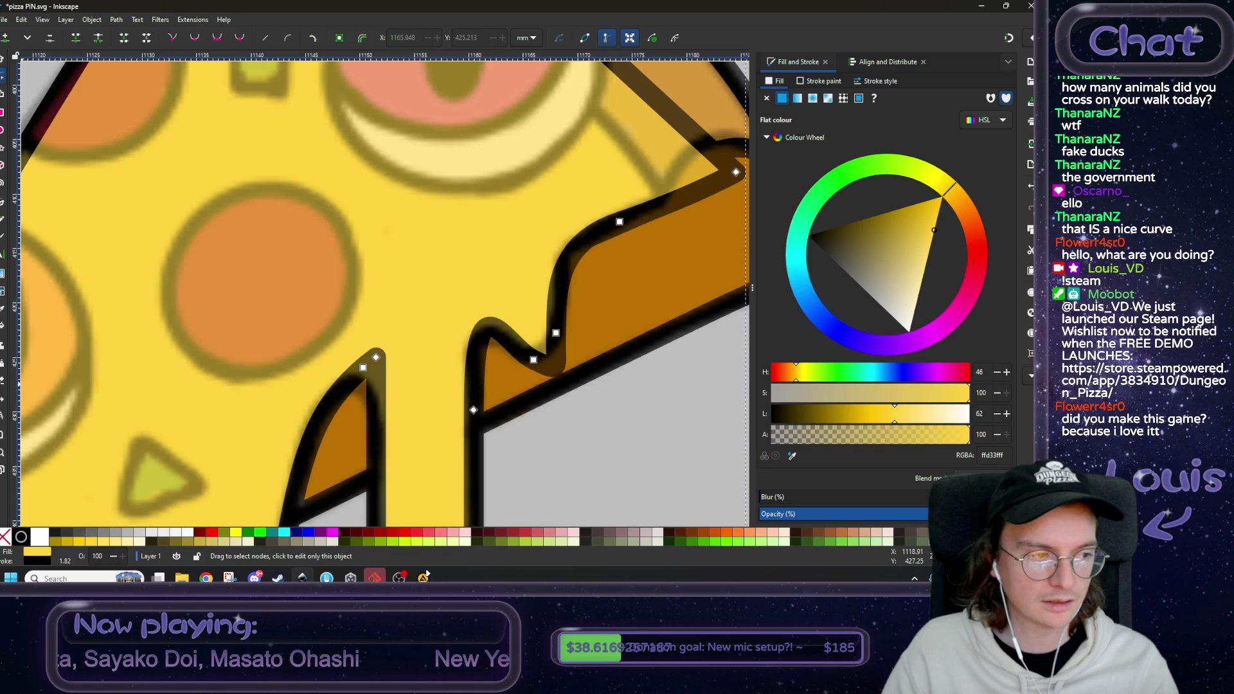
- Join the two nodes where the drip meets the crust and make the merged node symmetric
{"action": "scroll", "coordinate": [448, 407], "scroll_direction": "up", "scroll_amount": 2}
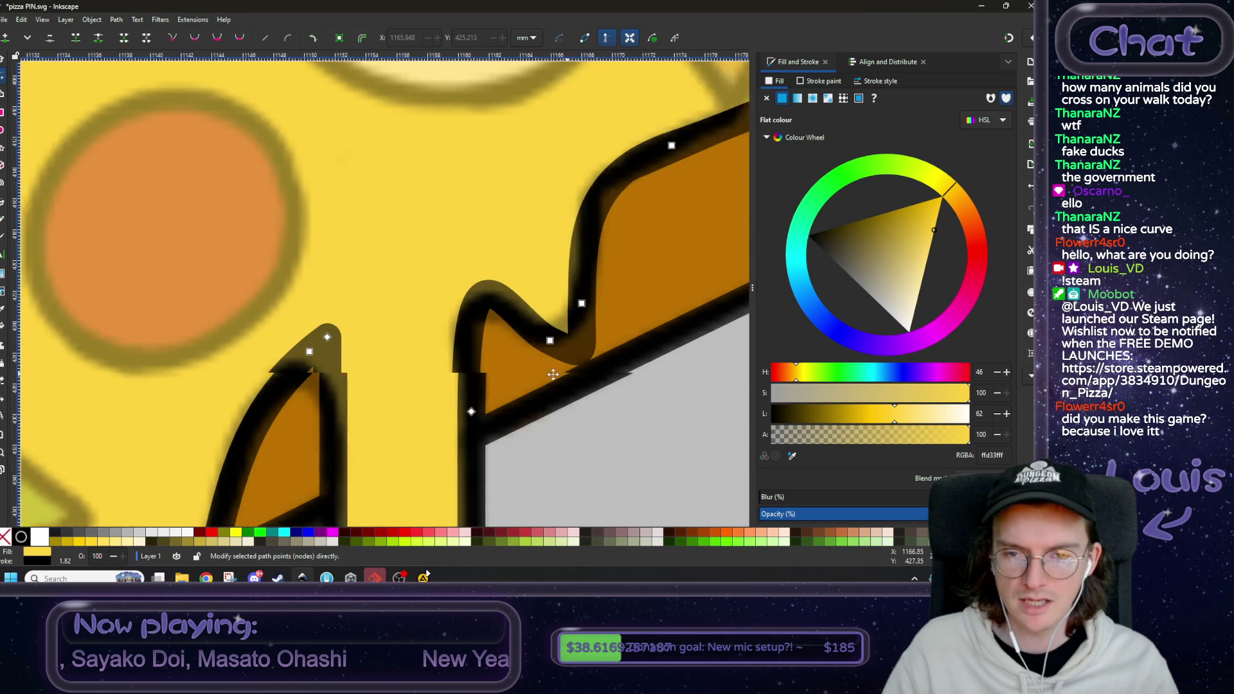
{"action": "left_click", "coordinate": [399, 374]}
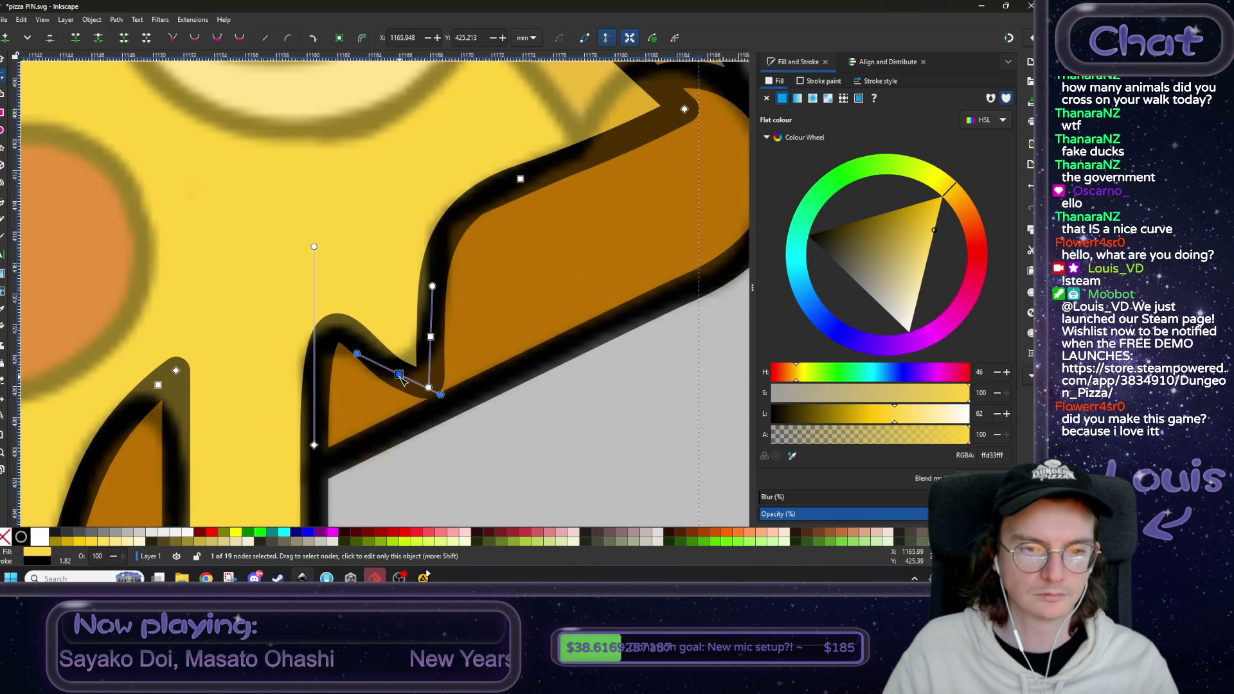
{"action": "scroll", "coordinate": [418, 321], "scroll_direction": "down", "scroll_amount": 5}
{"action": "scroll", "coordinate": [450, 250], "scroll_direction": "left", "scroll_amount": 4}
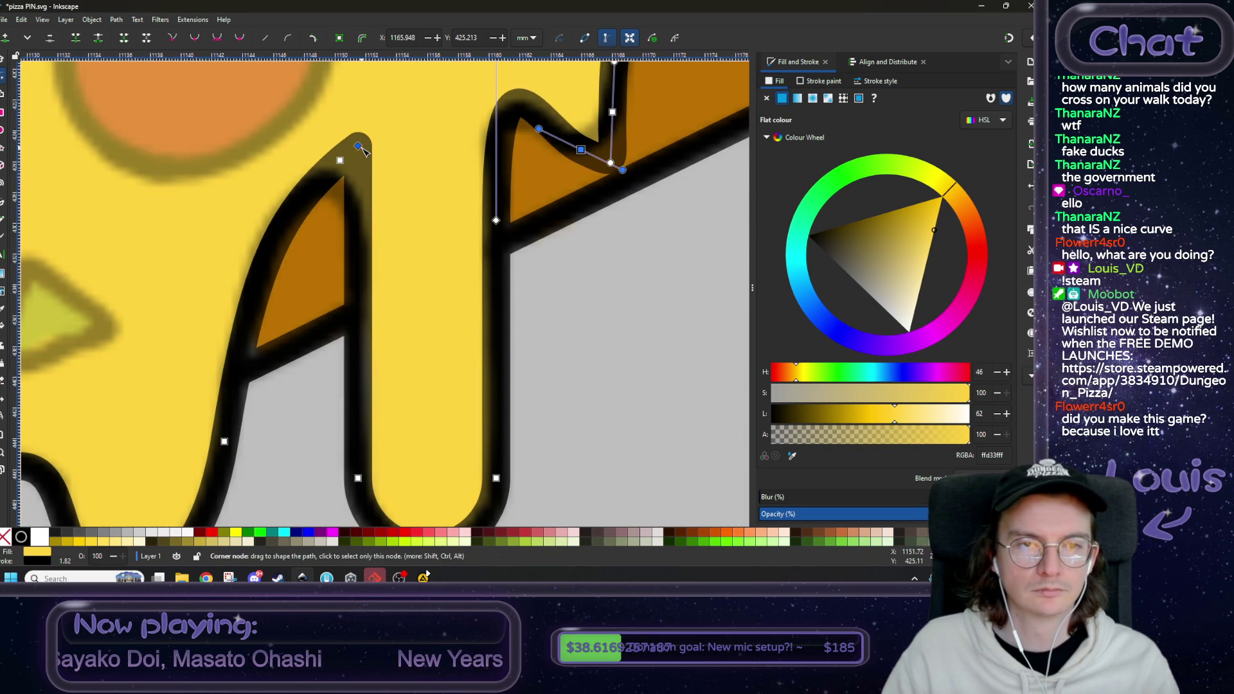
{"action": "scroll", "coordinate": [360, 149], "scroll_direction": "right", "scroll_amount": 4}
{"action": "scroll", "coordinate": [398, 206], "scroll_direction": "up", "scroll_amount": 3}
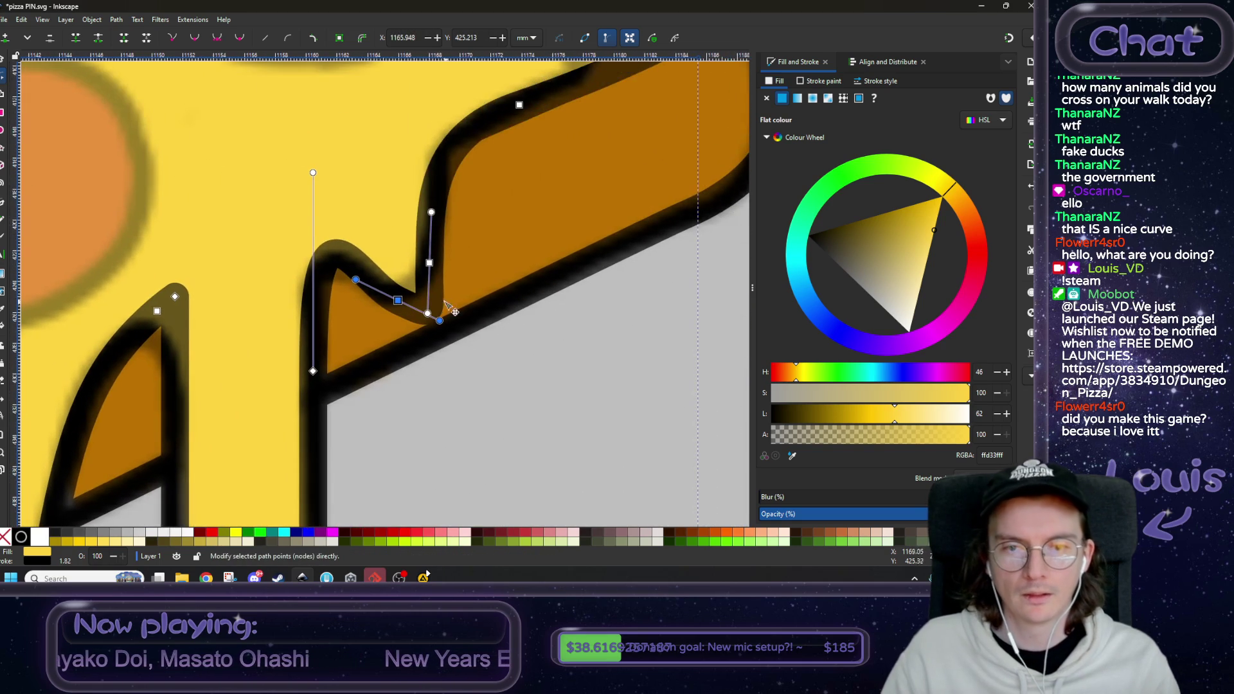
{"action": "left_click", "coordinate": [430, 263], "text": "shift"}
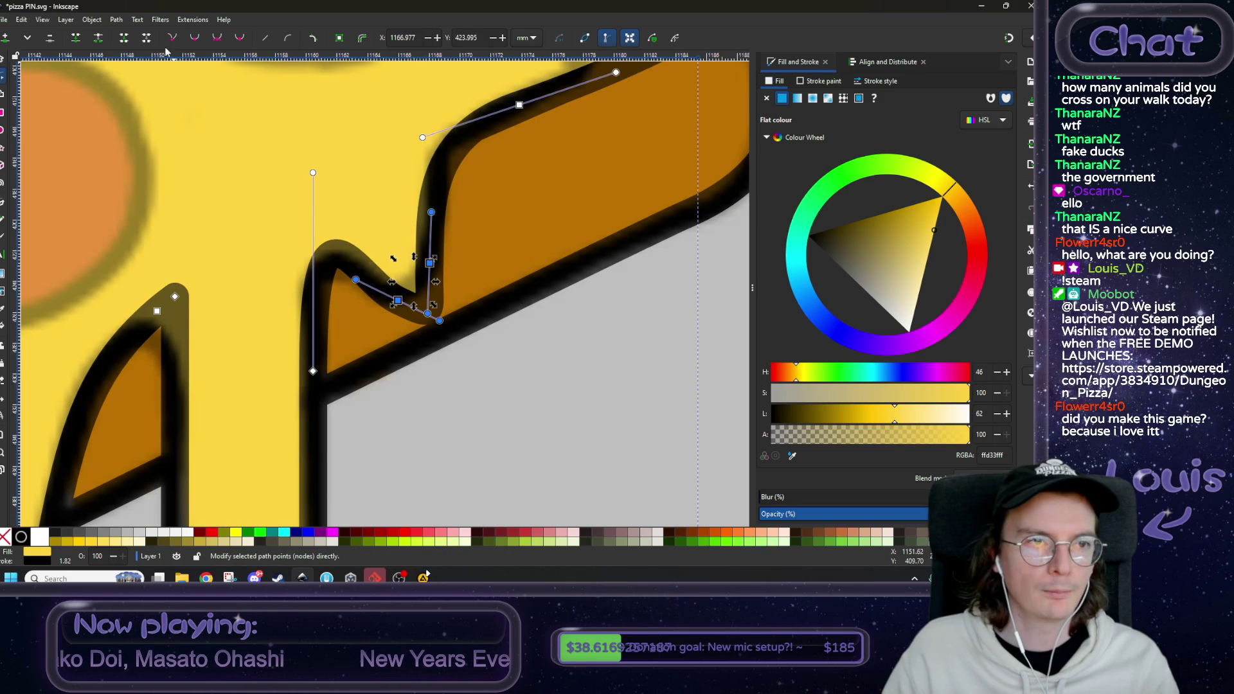
{"action": "left_click", "coordinate": [76, 41]}
{"action": "left_click_drag", "start_coordinate": [404, 270], "coordinate": [415, 289]}
{"action": "mouse_move", "coordinate": [449, 250]}
{"action": "left_mouse_down"}
{"action": "mouse_move", "coordinate": [451, 282]}
{"action": "mouse_move", "coordinate": [466, 282]}
{"action": "mouse_move", "coordinate": [475, 233]}
{"action": "mouse_move", "coordinate": [495, 262]}
{"action": "mouse_move", "coordinate": [427, 316]}
{"action": "mouse_move", "coordinate": [381, 297]}
{"action": "mouse_move", "coordinate": [387, 306]}
{"action": "mouse_move", "coordinate": [373, 284]}
{"action": "mouse_move", "coordinate": [388, 310]}
{"action": "mouse_move", "coordinate": [444, 283]}
{"action": "mouse_move", "coordinate": [433, 258]}
{"action": "mouse_move", "coordinate": [406, 334]}
{"action": "mouse_move", "coordinate": [382, 360]}
{"action": "mouse_move", "coordinate": [393, 377]}
{"action": "left_mouse_up"}
{"action": "left_click", "coordinate": [219, 39]}
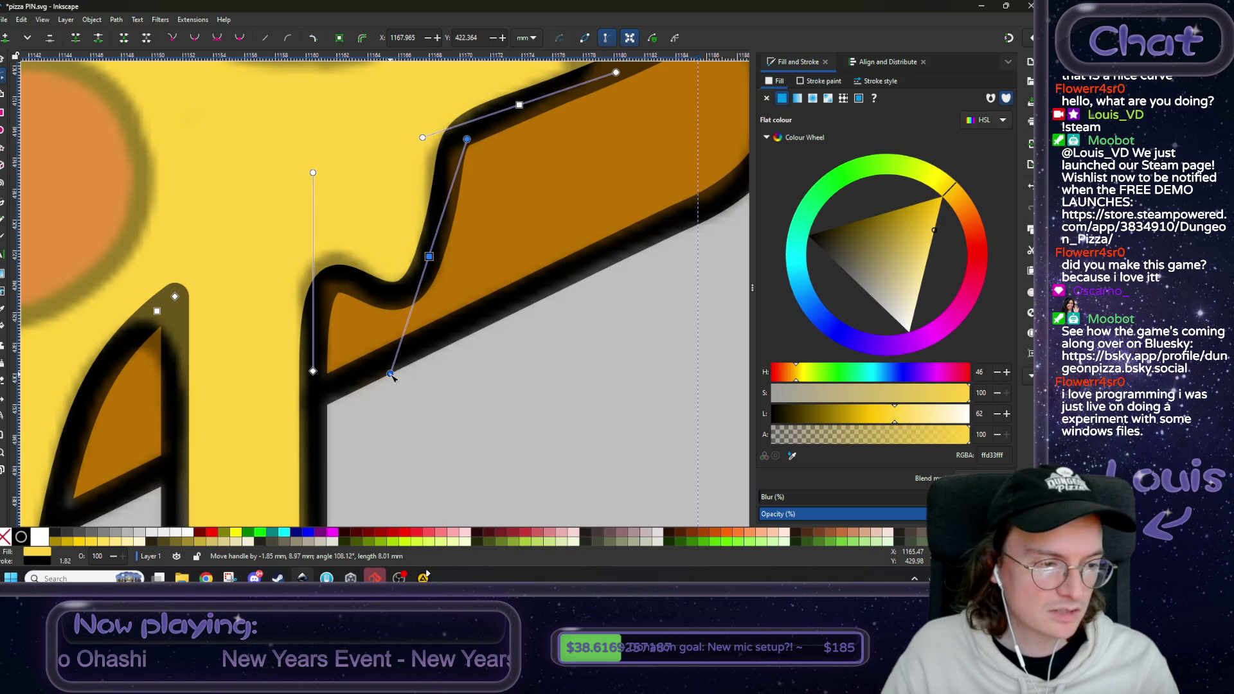
- Refine the node and handles into a tighter S-curve and insert a node midway along the segment
{"action": "scroll", "coordinate": [403, 357], "scroll_direction": "up", "scroll_amount": 4}
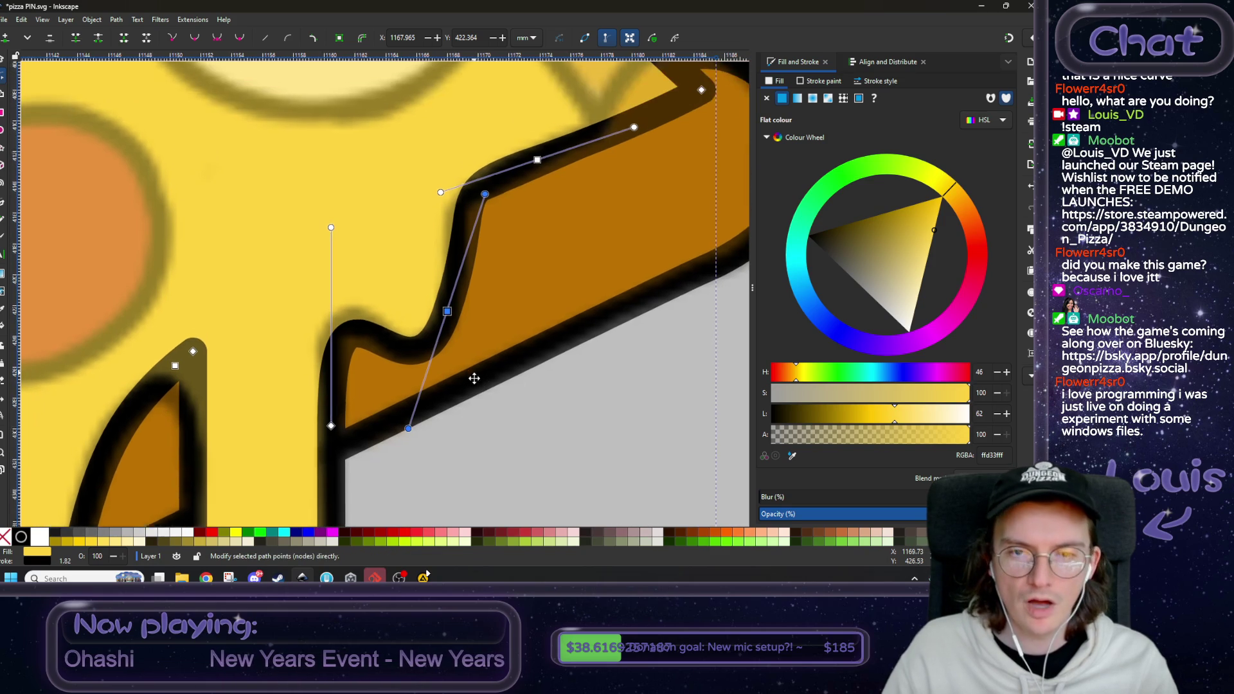
{"action": "left_click_drag", "start_coordinate": [484, 212], "coordinate": [452, 261]}
{"action": "mouse_move", "coordinate": [447, 329]}
{"action": "left_mouse_down"}
{"action": "mouse_move", "coordinate": [437, 340]}
{"action": "mouse_move", "coordinate": [453, 312]}
{"action": "left_mouse_up"}
{"action": "left_click_drag", "start_coordinate": [459, 244], "coordinate": [454, 230]}
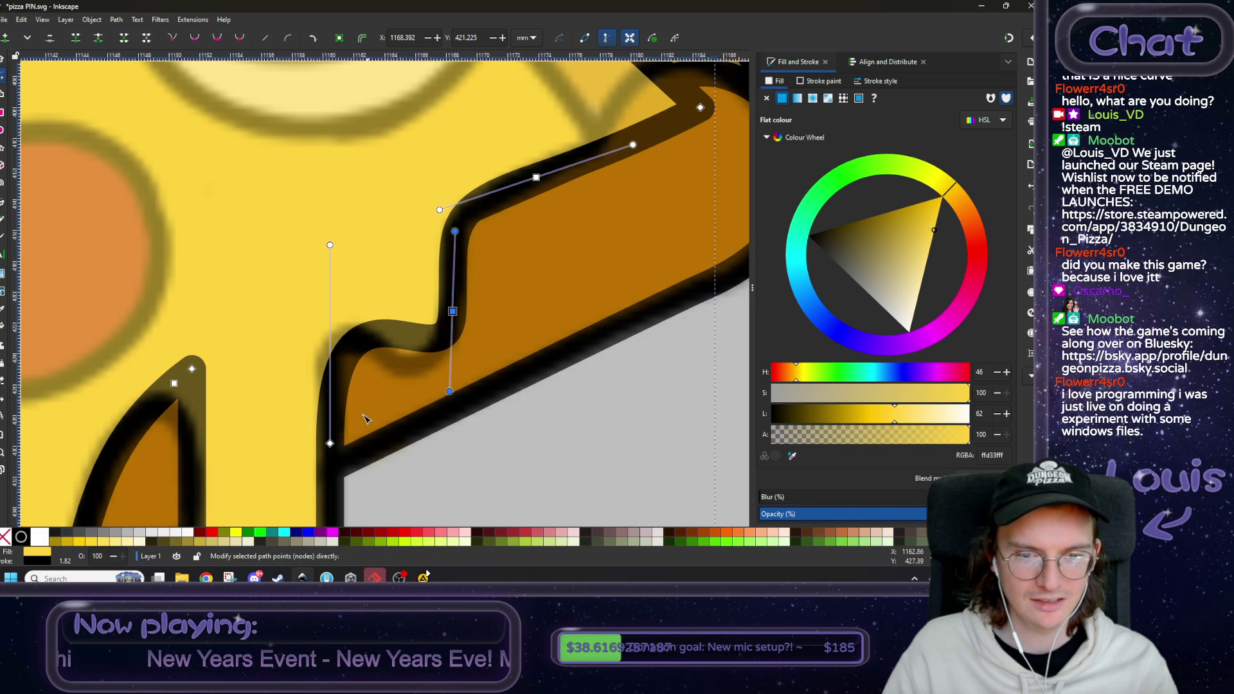
{"action": "left_click", "coordinate": [330, 444], "text": "shift"}
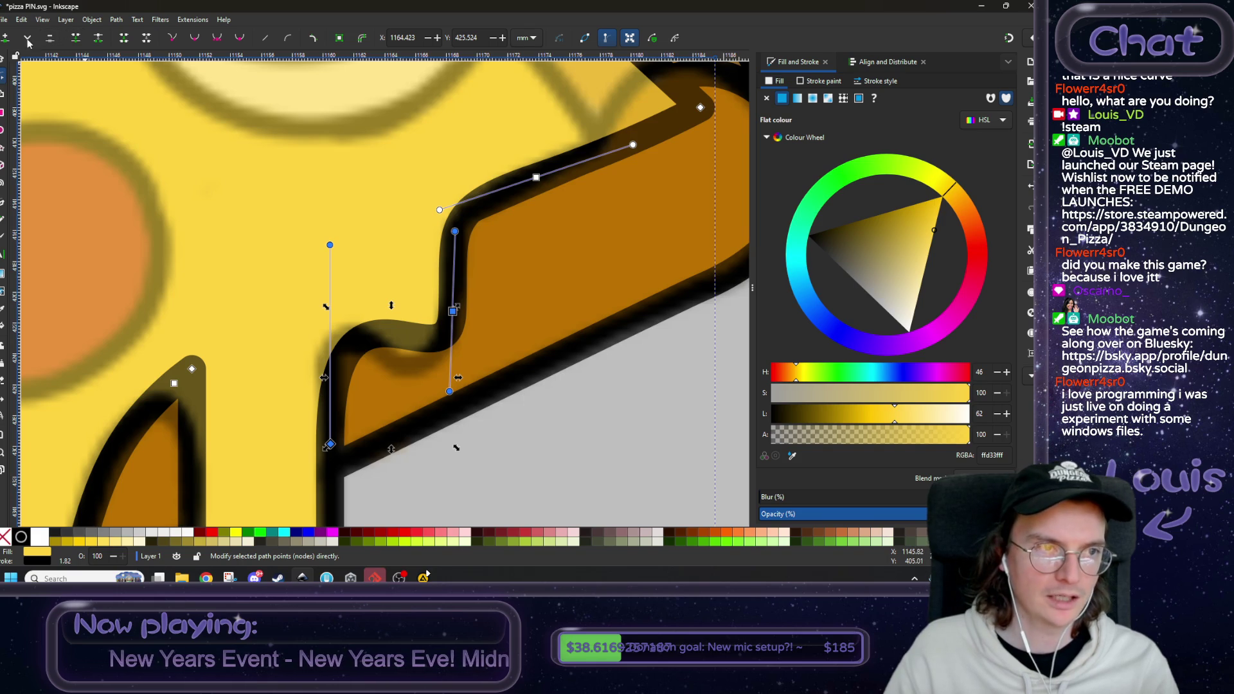
{"action": "key", "text": "Insert"}
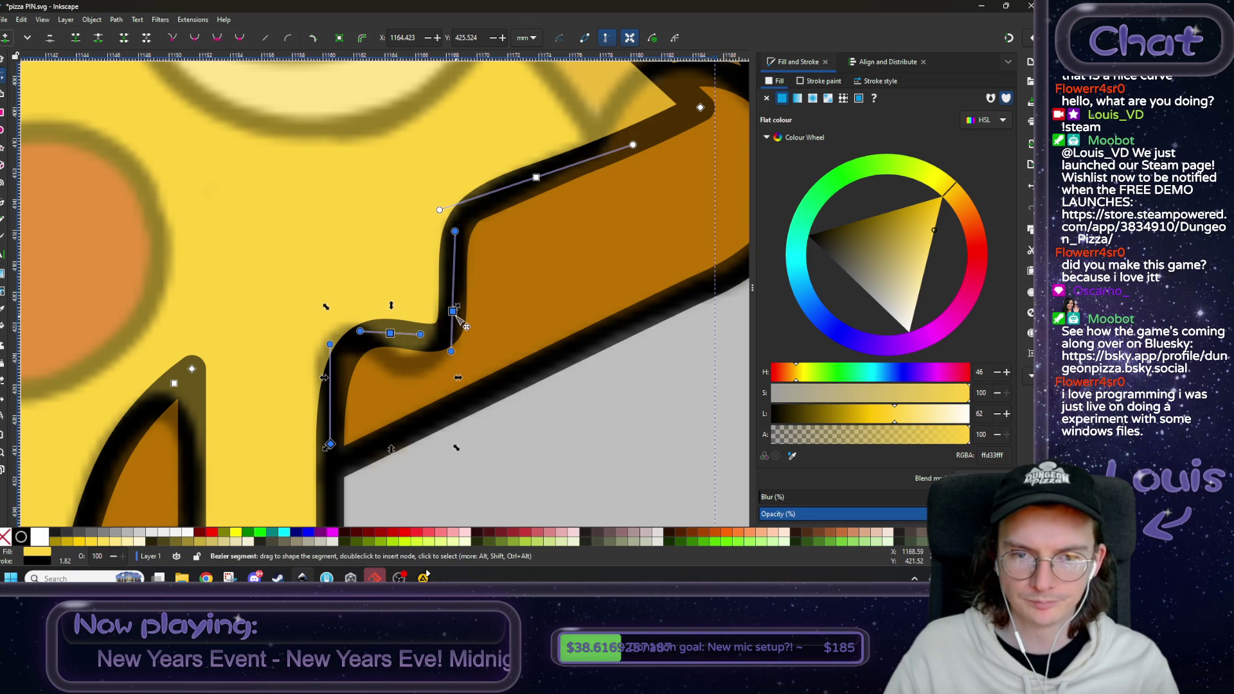
{"action": "key", "text": "Escape"}
- Show the whole page and lower the reference image one step
{"action": "key", "text": "5"}
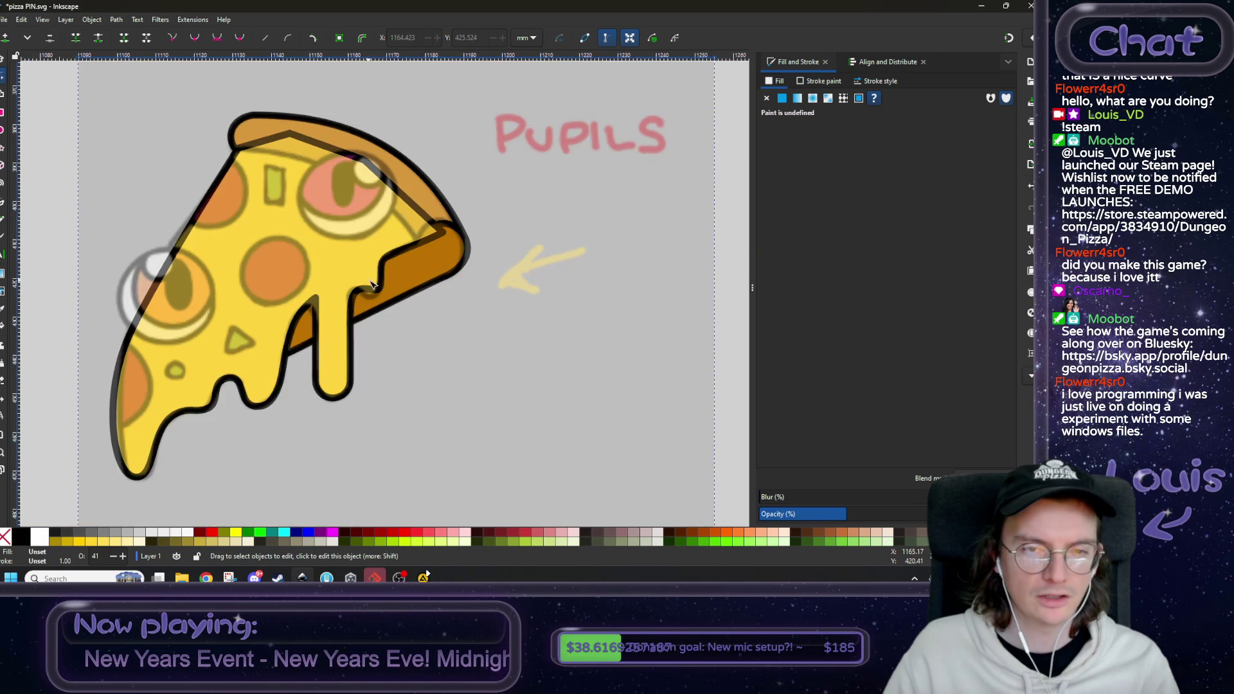
{"action": "key", "text": "s"}
{"action": "left_click", "coordinate": [531, 225]}
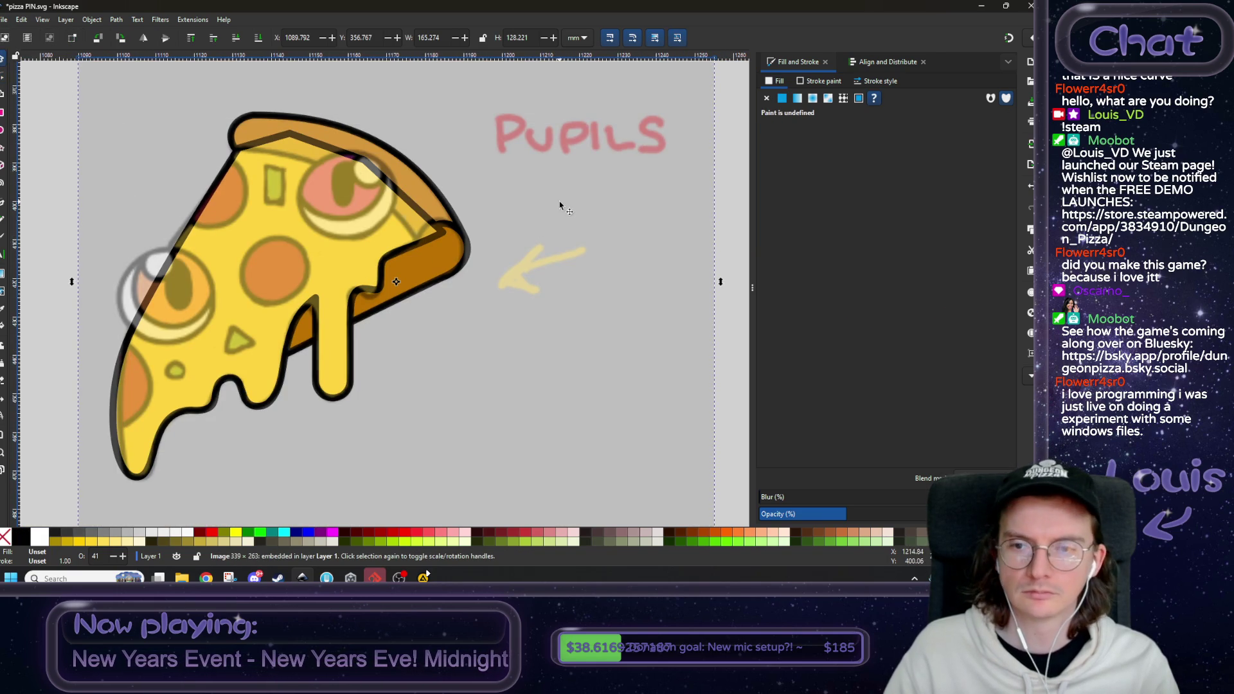
{"action": "left_click", "coordinate": [237, 41]}
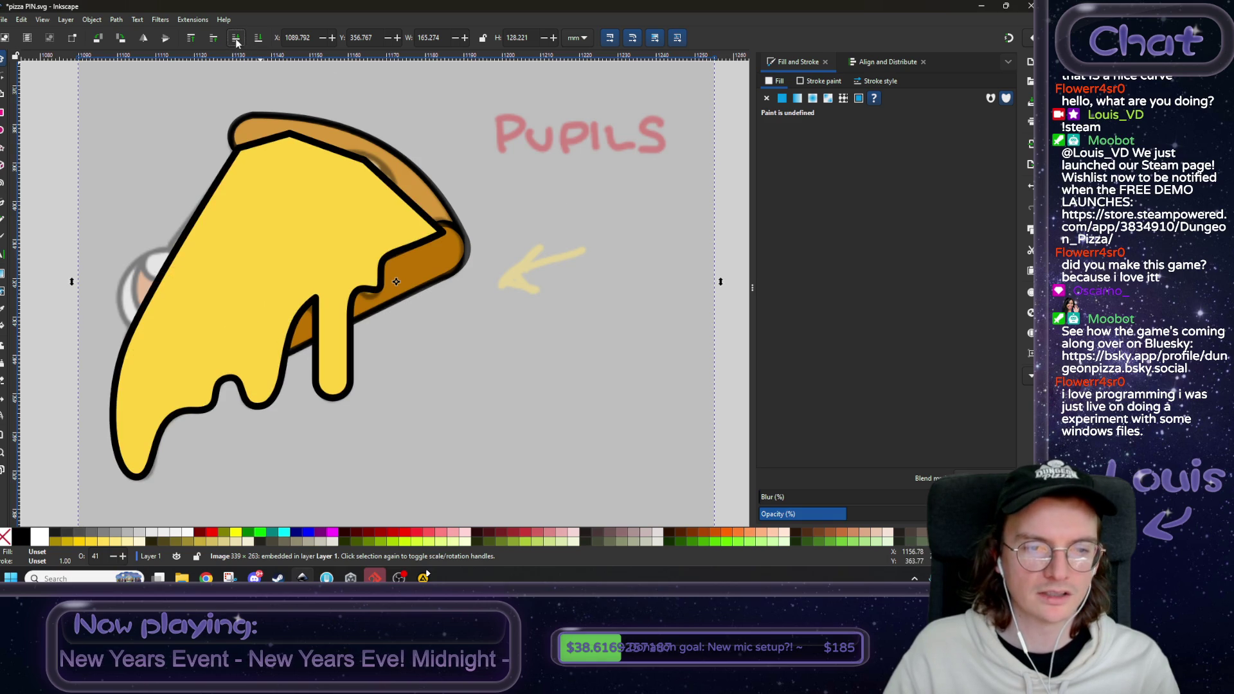
- Lower the yellow cheese shape one step below the reference and zoom in to edit its nodes
{"action": "left_click", "coordinate": [287, 248]}
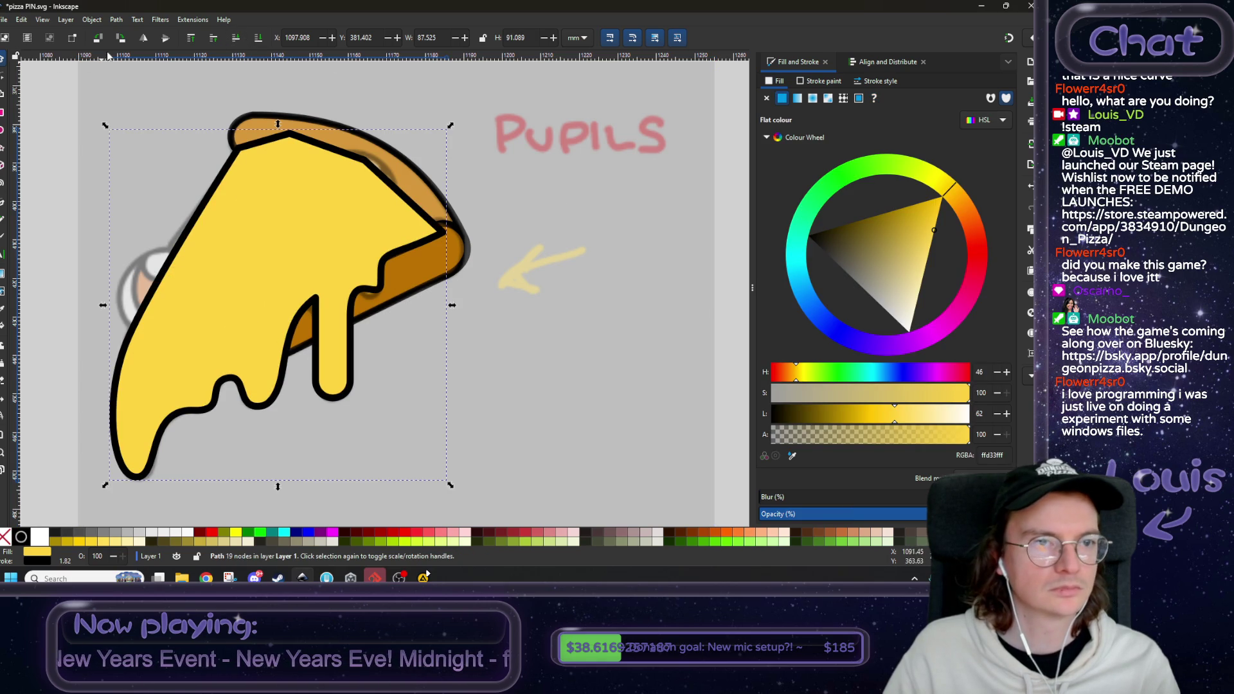
{"action": "left_click", "coordinate": [4, 79]}
{"action": "left_click", "coordinate": [2, 59]}
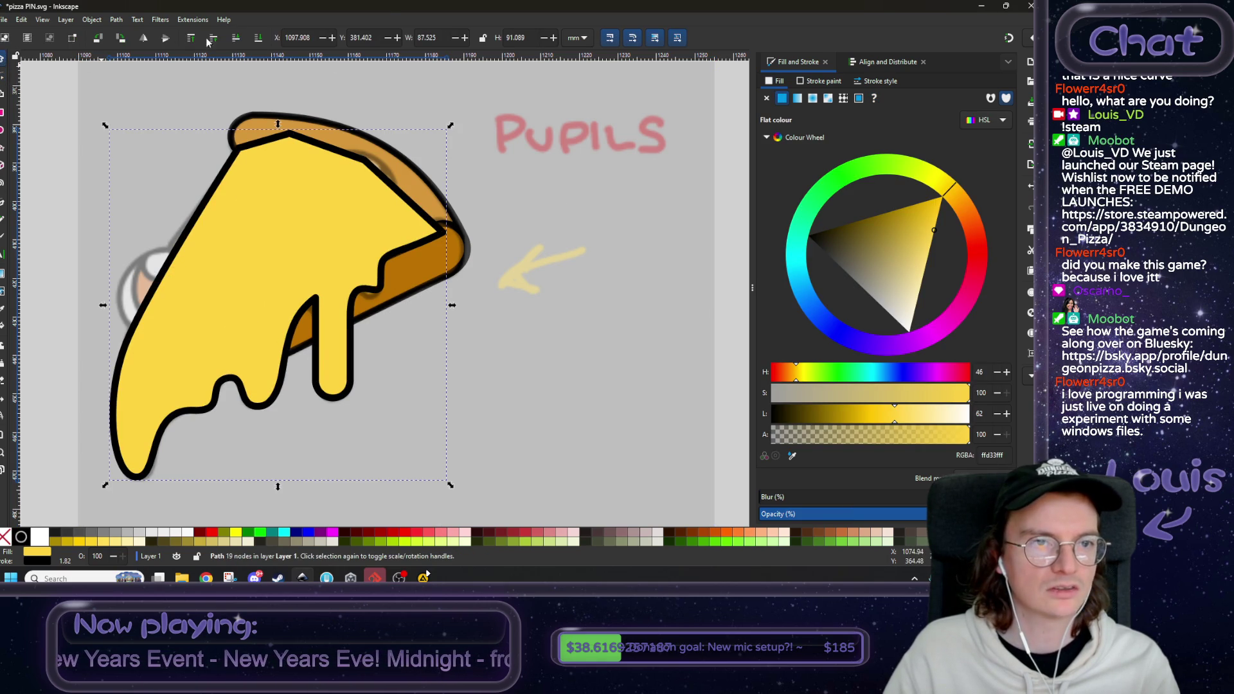
{"action": "left_click", "coordinate": [236, 39]}
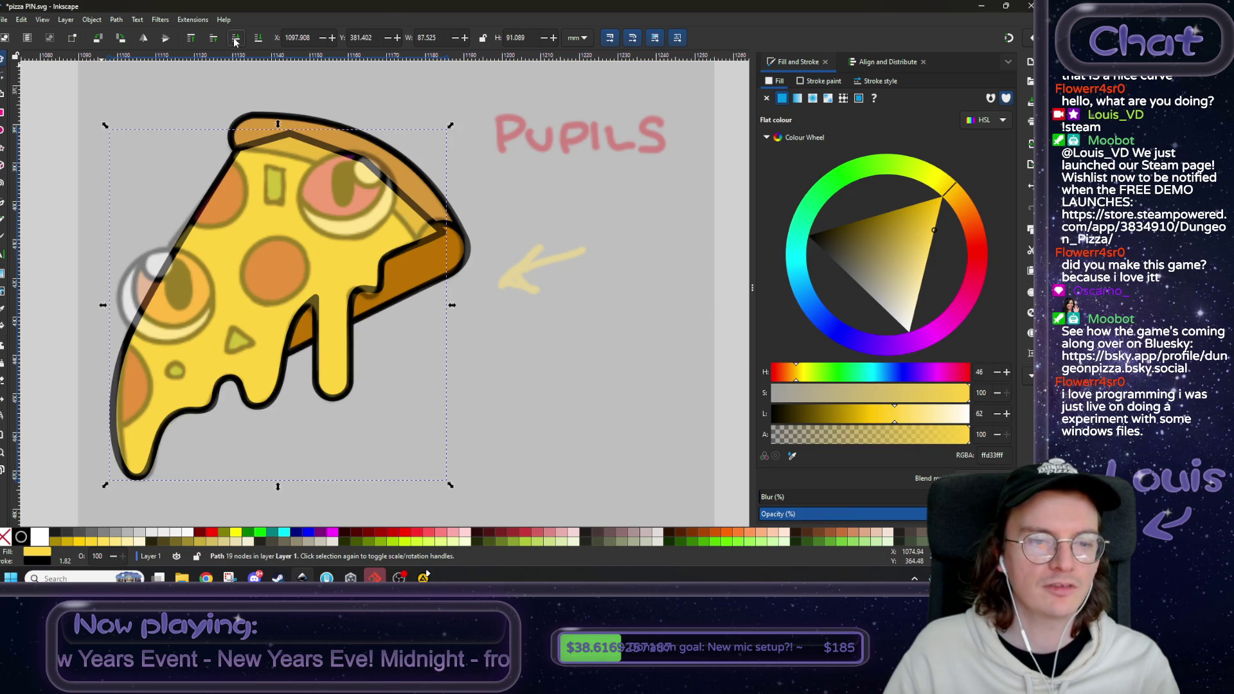
{"action": "left_click", "coordinate": [3, 79]}
{"action": "scroll", "coordinate": [334, 280], "scroll_direction": "up", "scroll_amount": 5, "text": "ctrl"}
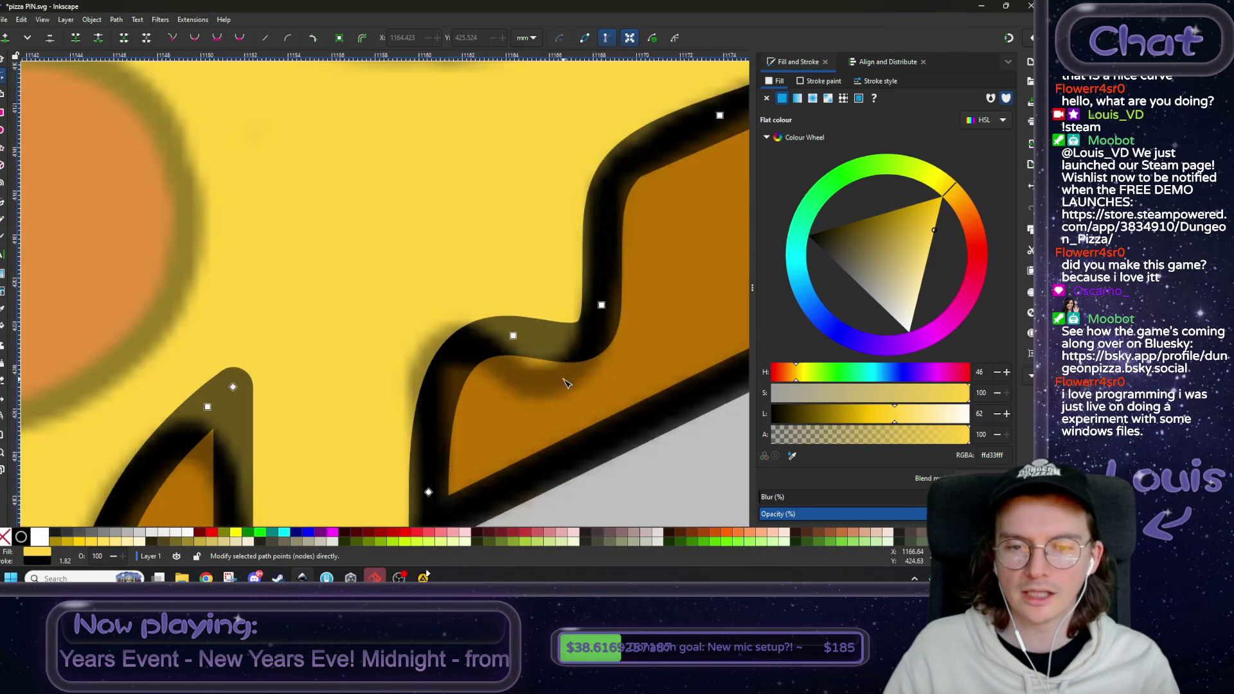
- Reshape the cheese curve beside the crust, moving nodes and handles and making the middle node symmetric
{"action": "scroll", "coordinate": [565, 383], "scroll_direction": "down", "scroll_amount": 3}
{"action": "scroll", "coordinate": [566, 383], "scroll_direction": "right", "scroll_amount": 4}
{"action": "left_click", "coordinate": [403, 265]}
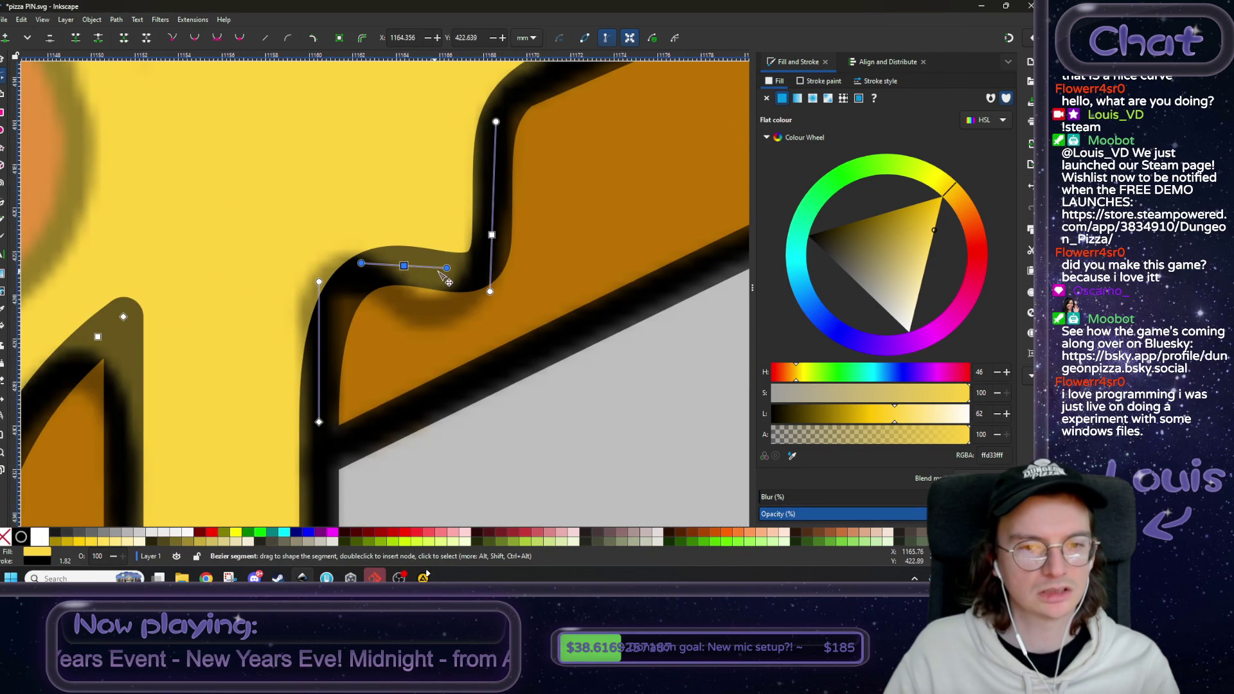
{"action": "mouse_move", "coordinate": [443, 277]}
{"action": "left_mouse_down"}
{"action": "mouse_move", "coordinate": [426, 304]}
{"action": "mouse_move", "coordinate": [389, 275]}
{"action": "mouse_move", "coordinate": [378, 281]}
{"action": "mouse_move", "coordinate": [415, 327]}
{"action": "mouse_move", "coordinate": [453, 336]}
{"action": "left_mouse_up"}
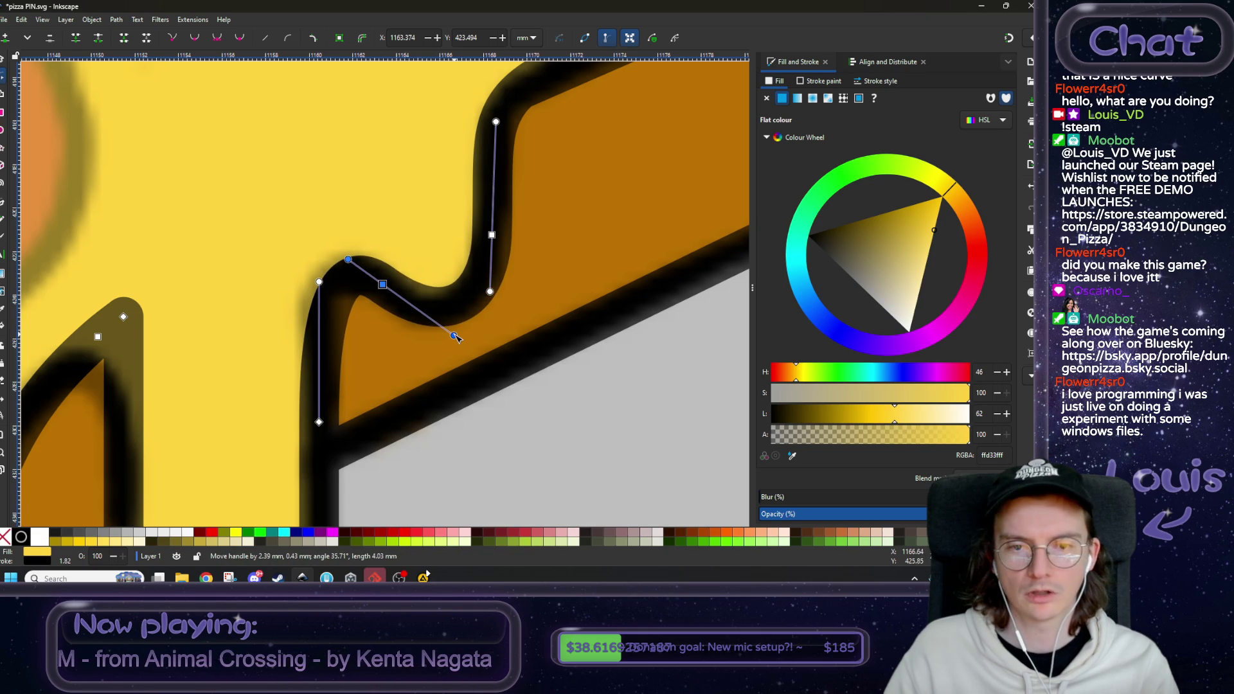
{"action": "mouse_move", "coordinate": [386, 290]}
{"action": "left_mouse_down"}
{"action": "mouse_move", "coordinate": [319, 242]}
{"action": "mouse_move", "coordinate": [347, 266]}
{"action": "mouse_move", "coordinate": [320, 302]}
{"action": "mouse_move", "coordinate": [320, 353]}
{"action": "left_mouse_up"}
{"action": "left_click_drag", "start_coordinate": [319, 422], "coordinate": [320, 326]}
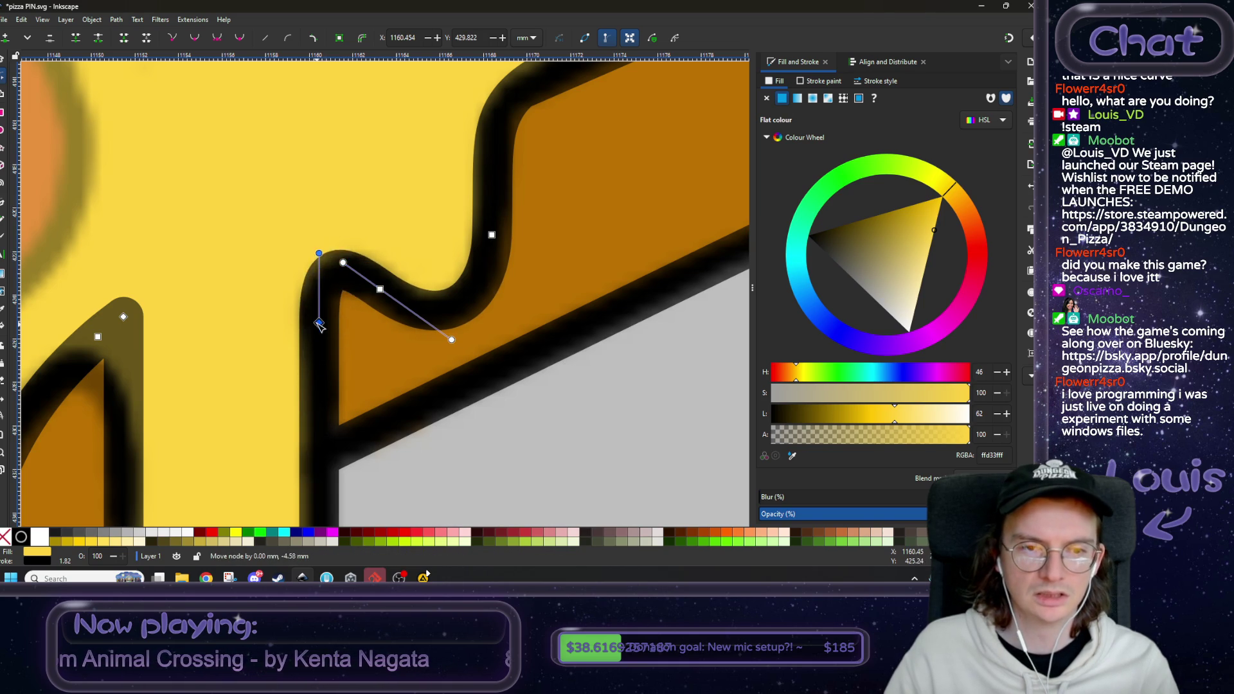
{"action": "left_click_drag", "start_coordinate": [343, 262], "coordinate": [365, 274]}
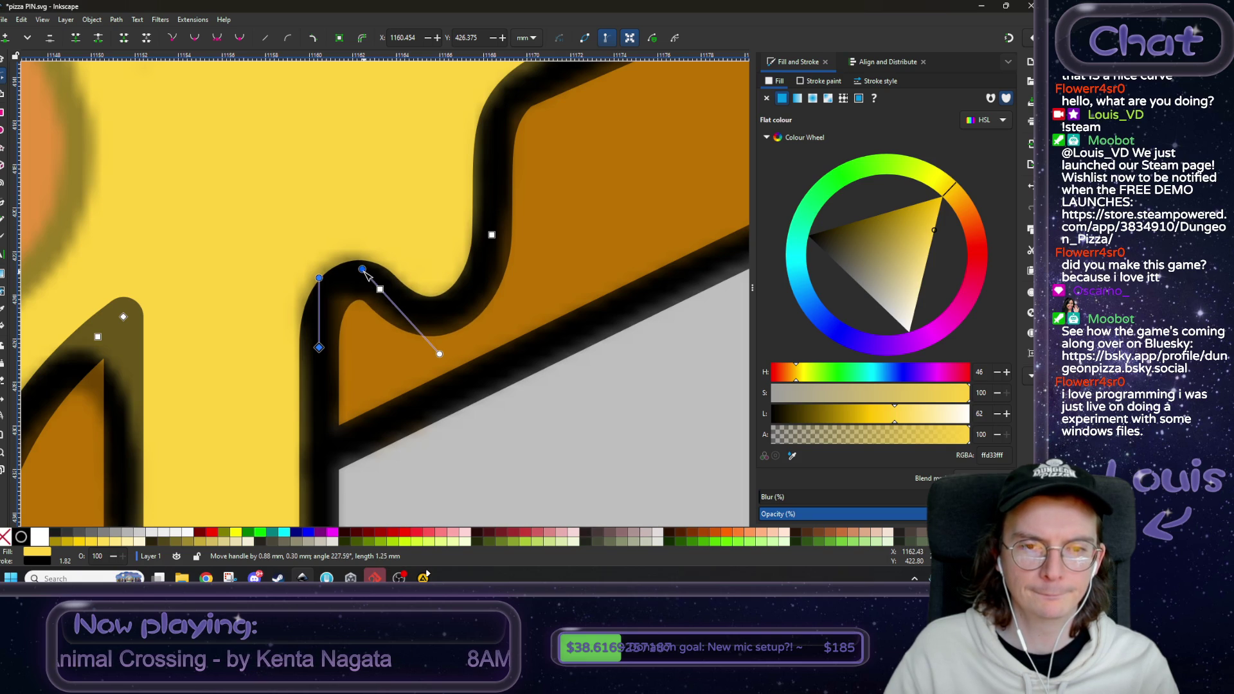
{"action": "mouse_move", "coordinate": [385, 292]}
{"action": "left_mouse_down"}
{"action": "mouse_move", "coordinate": [398, 307]}
{"action": "mouse_move", "coordinate": [382, 293]}
{"action": "left_mouse_up"}
{"action": "left_click", "coordinate": [380, 289]}
{"action": "left_click_drag", "start_coordinate": [380, 289], "coordinate": [402, 302]}
{"action": "left_click_drag", "start_coordinate": [461, 364], "coordinate": [440, 333]}
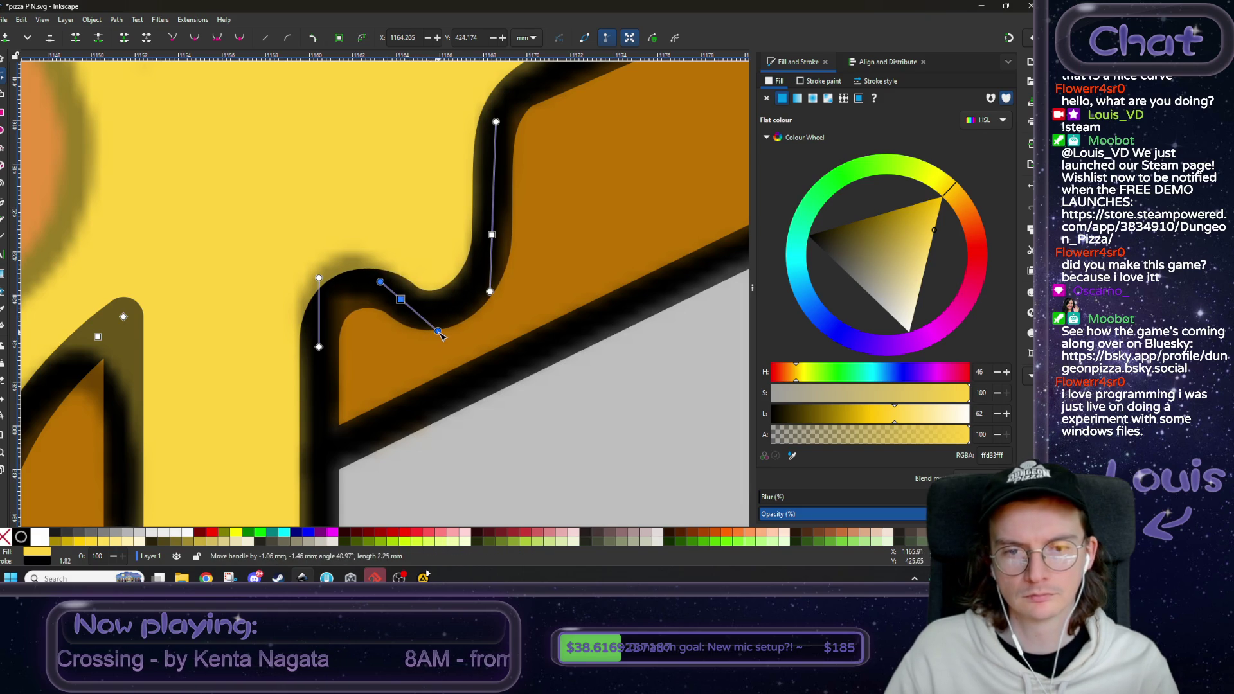
{"action": "left_click", "coordinate": [221, 39]}
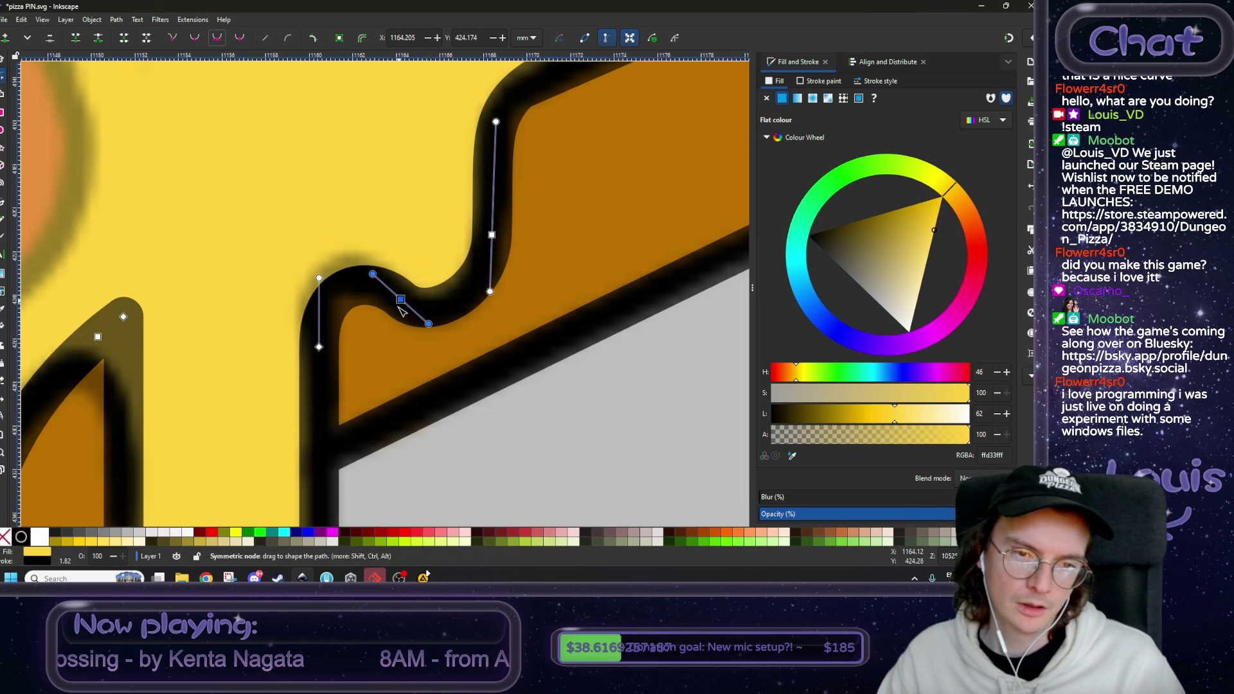
- Fine-tune the adjacent nodes, lengthening their handles to flatten and refine the curve
{"action": "left_click_drag", "start_coordinate": [369, 306], "coordinate": [405, 321]}
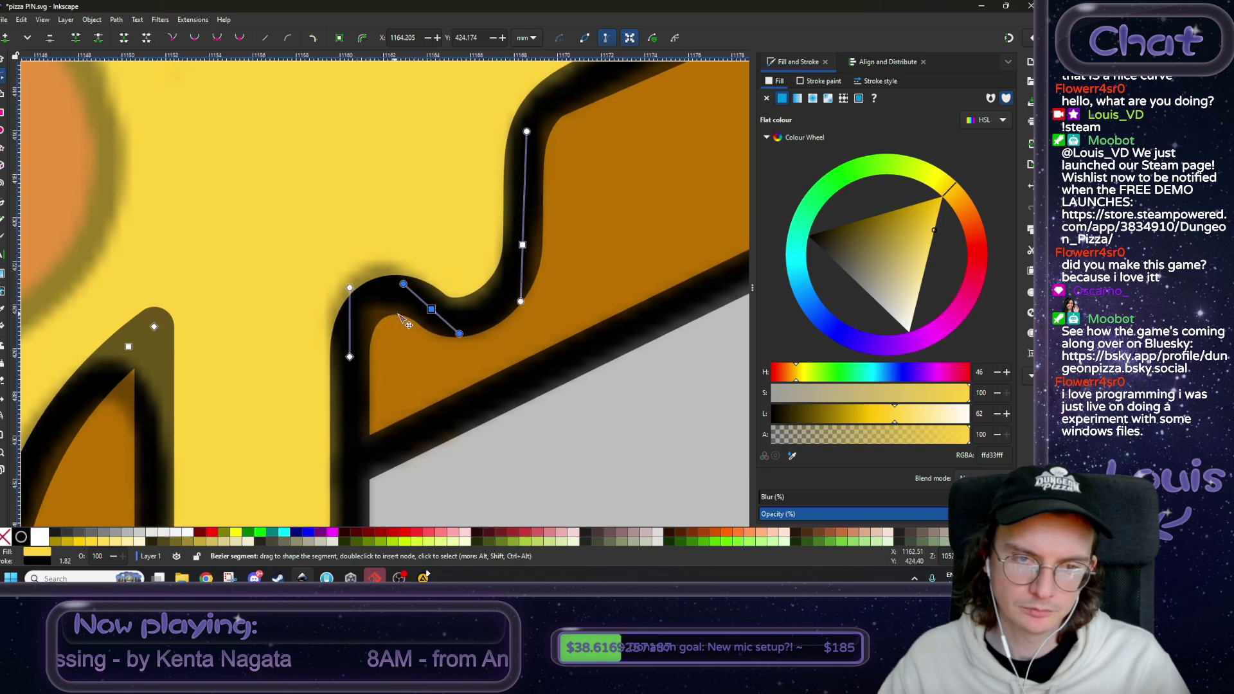
{"action": "left_click_drag", "start_coordinate": [514, 284], "coordinate": [478, 318]}
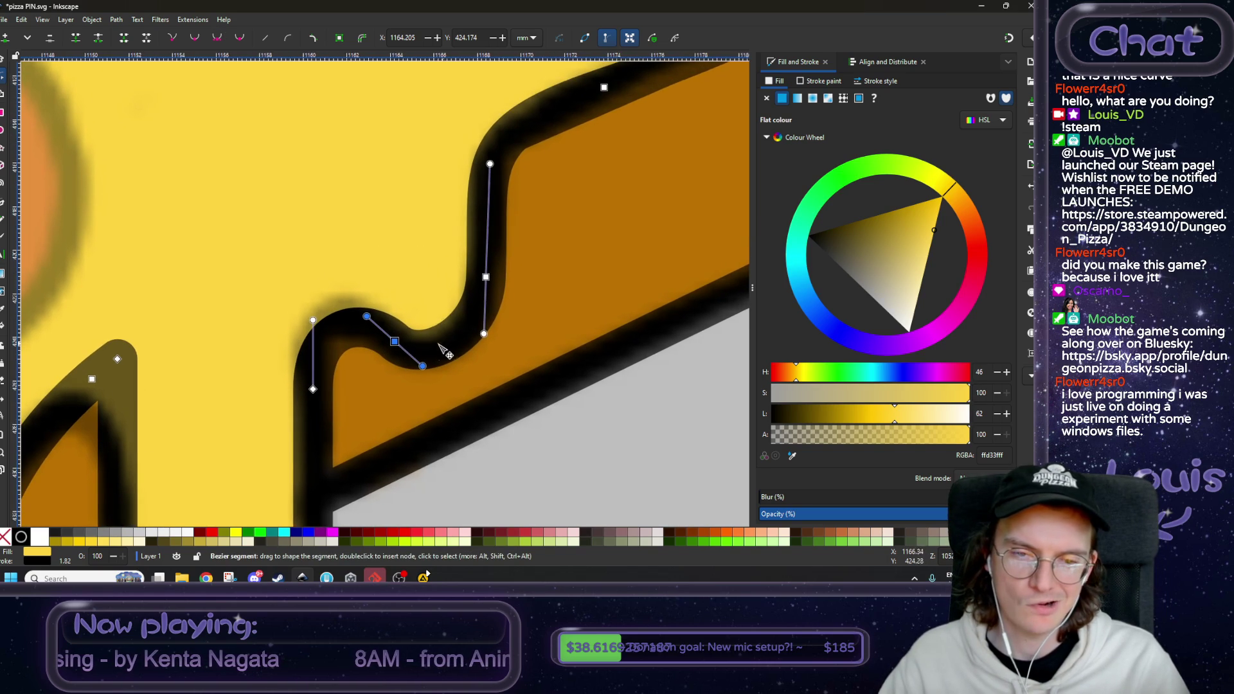
{"action": "mouse_move", "coordinate": [395, 341]}
{"action": "left_mouse_down"}
{"action": "mouse_move", "coordinate": [407, 346]}
{"action": "mouse_move", "coordinate": [379, 331]}
{"action": "left_mouse_up"}
{"action": "key", "text": "greater"}
{"action": "key", "text": "greater"}
{"action": "key", "text": "greater"}
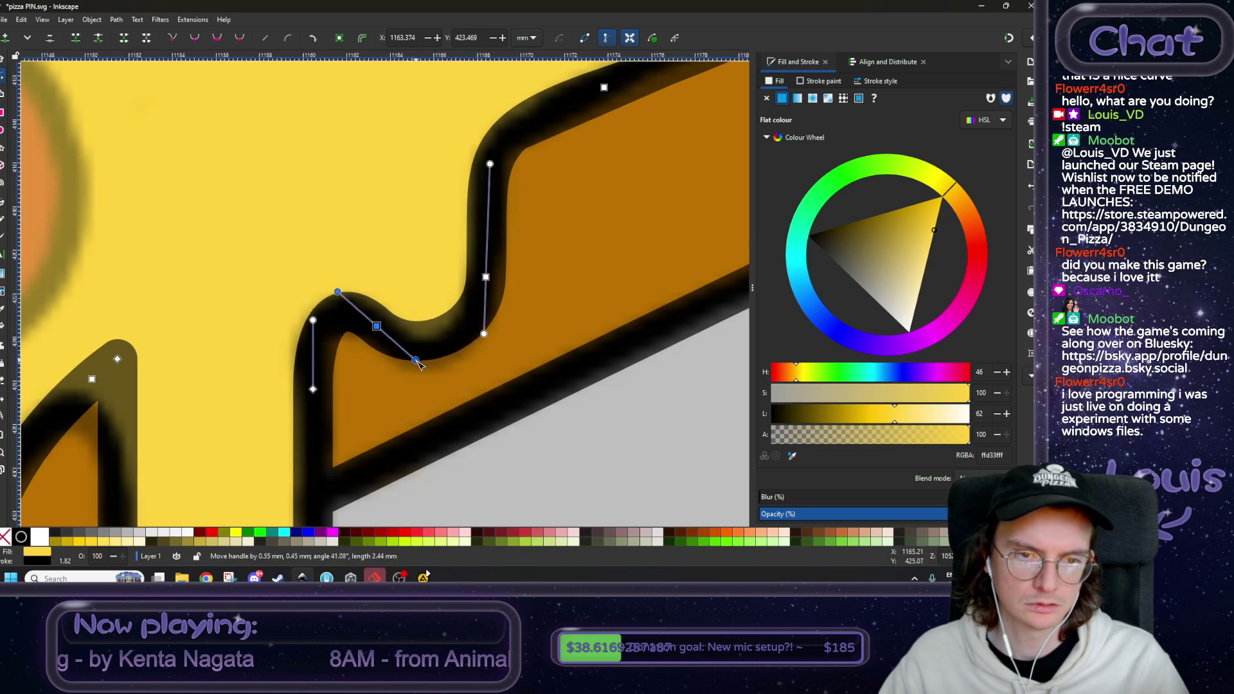
{"action": "left_click_drag", "start_coordinate": [377, 326], "coordinate": [398, 353]}
{"action": "left_click_drag", "start_coordinate": [442, 397], "coordinate": [434, 392]}
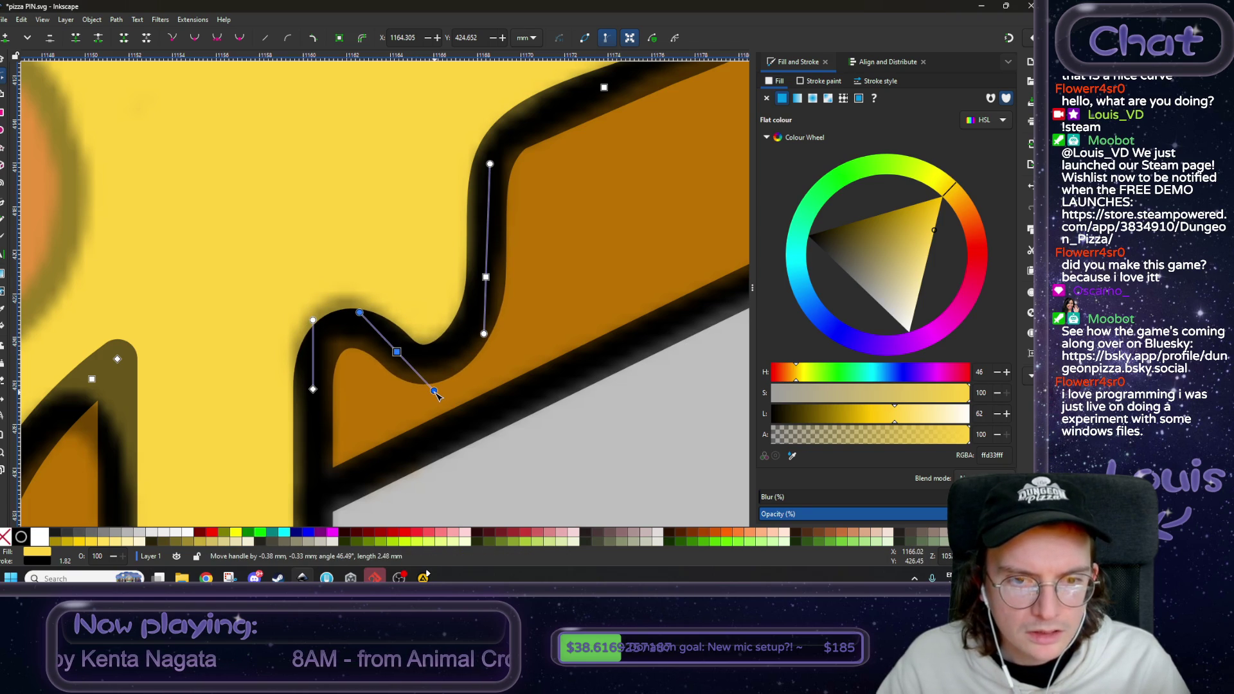
{"action": "left_click_drag", "start_coordinate": [401, 355], "coordinate": [396, 348]}
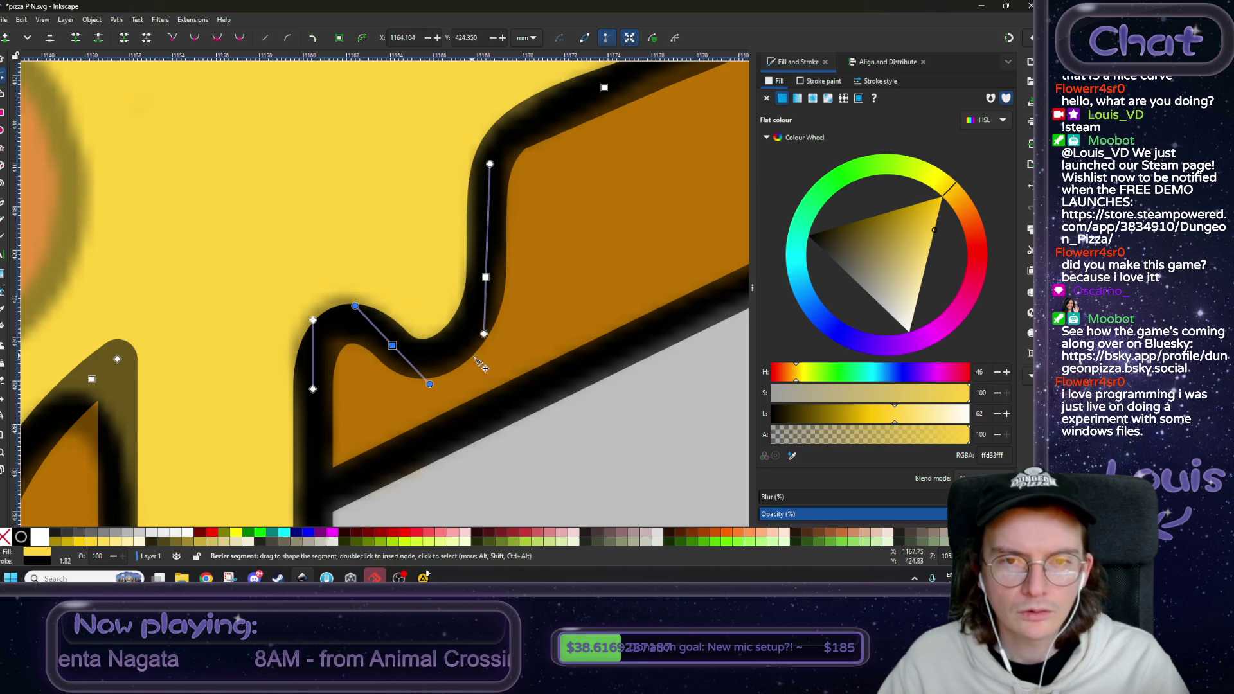
- Round the left drip's pointed top into a smooth arch by lowering its node and making it symmetric
{"action": "scroll", "coordinate": [479, 364], "scroll_direction": "down", "scroll_amount": 4, "text": "ctrl"}
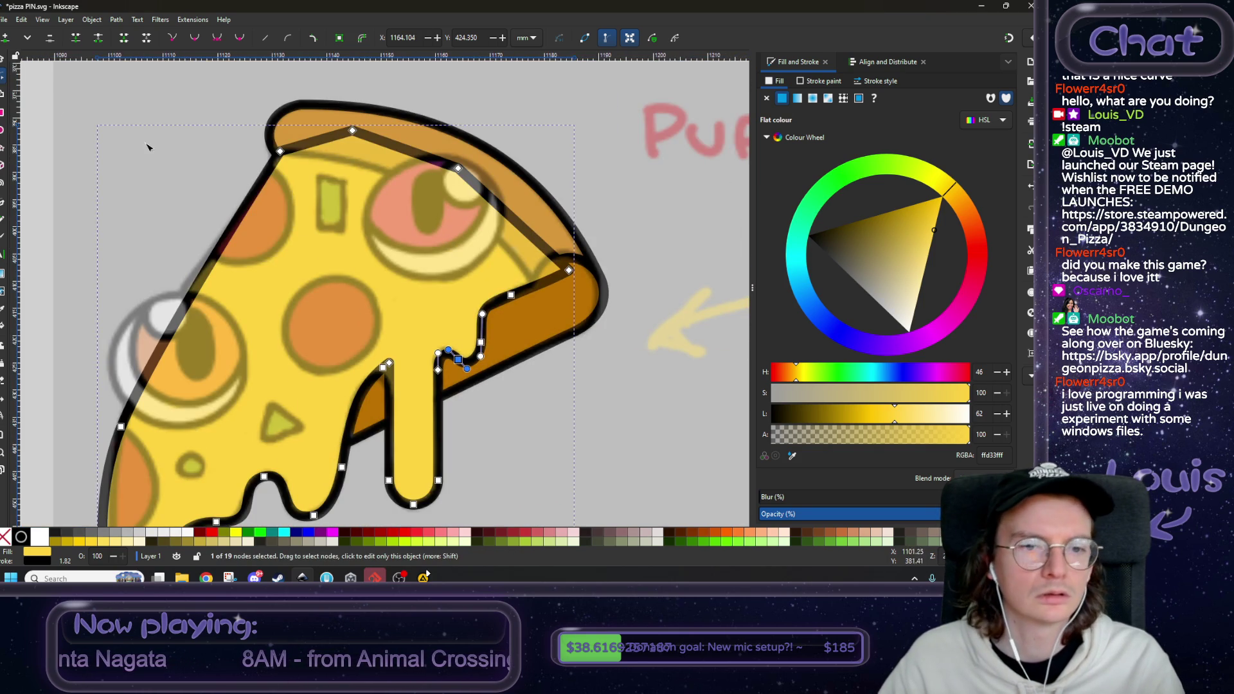
{"action": "scroll", "coordinate": [359, 257], "scroll_direction": "up", "scroll_amount": 1, "text": "ctrl"}
{"action": "scroll", "coordinate": [363, 255], "scroll_direction": "down", "scroll_amount": 3}
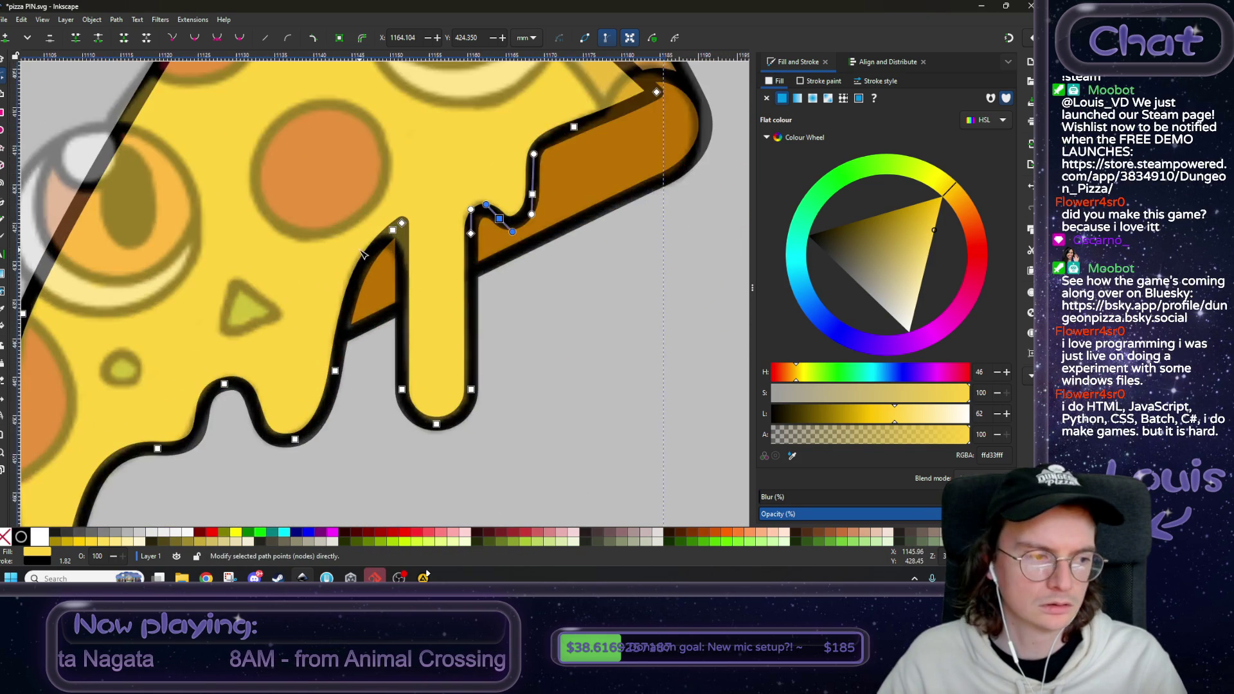
{"action": "scroll", "coordinate": [364, 255], "scroll_direction": "up", "scroll_amount": 3, "text": "ctrl"}
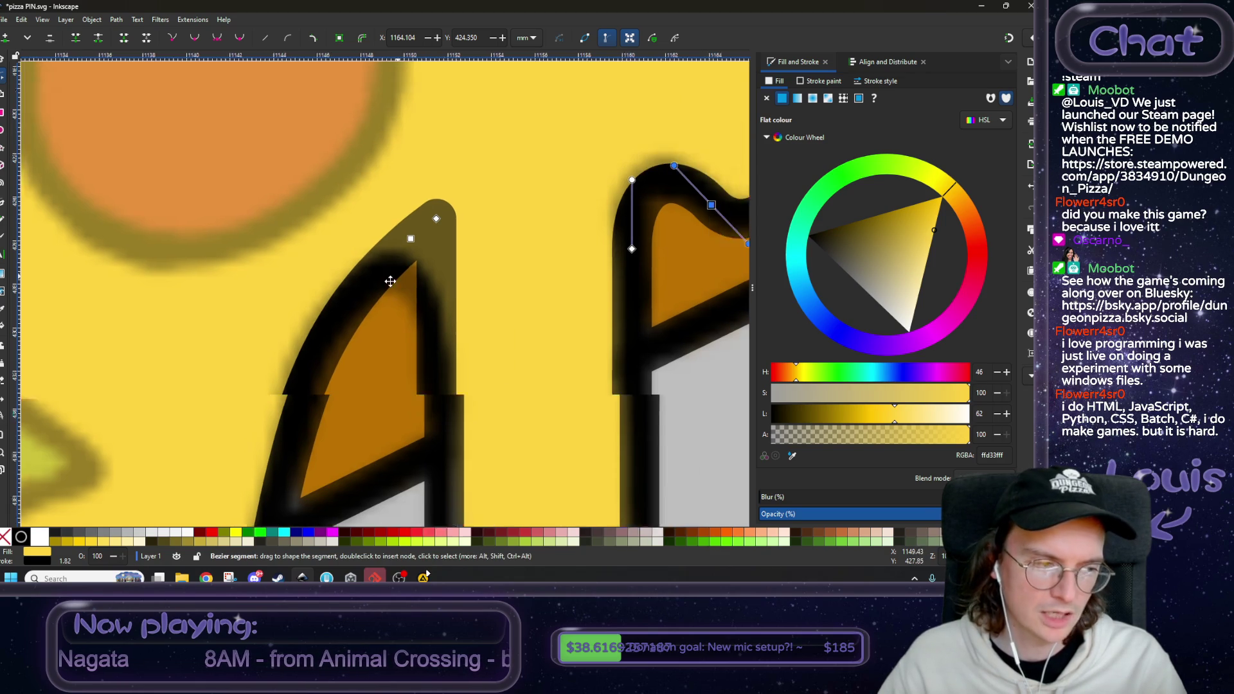
{"action": "scroll", "coordinate": [386, 258], "scroll_direction": "up", "scroll_amount": 3}
{"action": "scroll", "coordinate": [386, 257], "scroll_direction": "right", "scroll_amount": 3}
{"action": "left_click", "coordinate": [389, 245]}
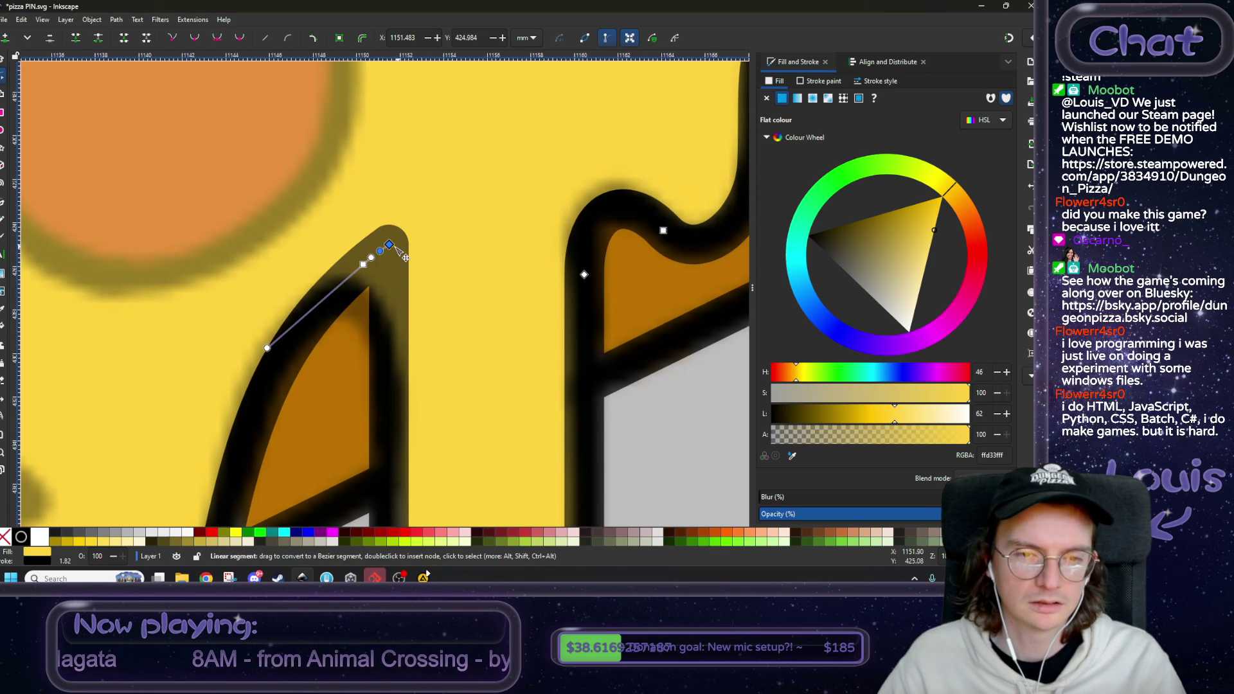
{"action": "mouse_move", "coordinate": [389, 244]}
{"action": "left_mouse_down"}
{"action": "mouse_move", "coordinate": [398, 490]}
{"action": "mouse_move", "coordinate": [388, 415]}
{"action": "mouse_move", "coordinate": [400, 318]}
{"action": "left_mouse_up"}
{"action": "scroll", "coordinate": [400, 318], "scroll_direction": "down", "scroll_amount": 2}
{"action": "scroll", "coordinate": [400, 318], "scroll_direction": "left", "scroll_amount": 3}
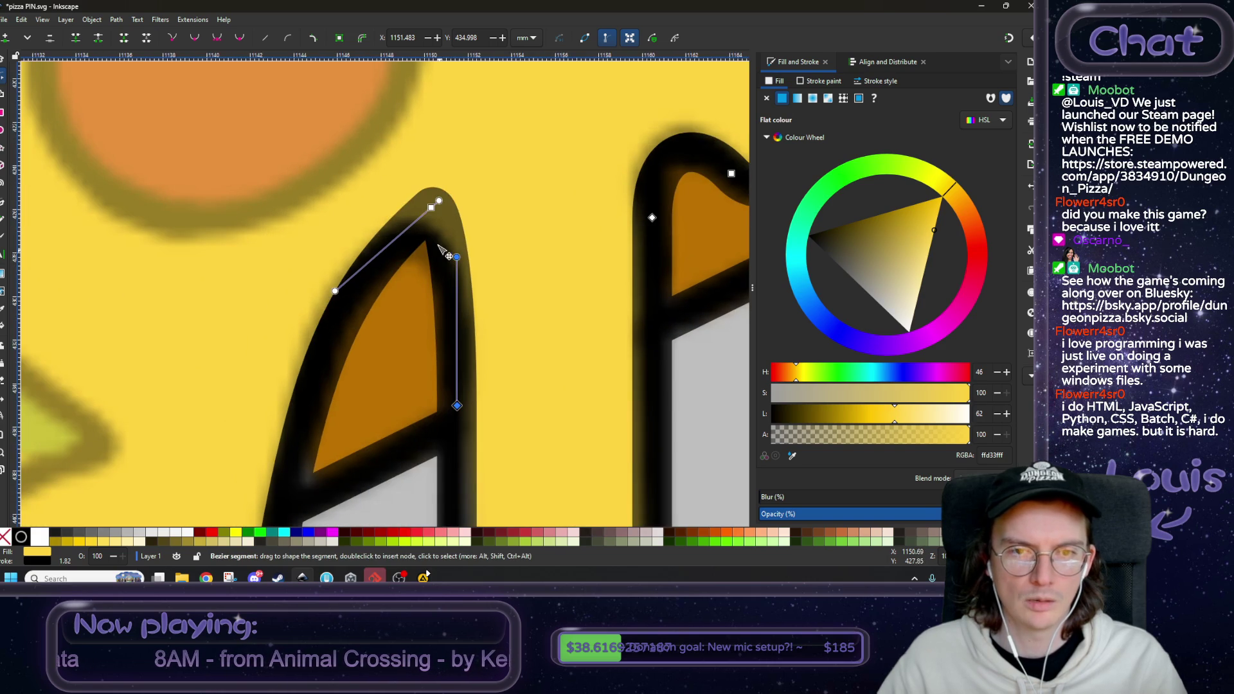
{"action": "mouse_move", "coordinate": [434, 209]}
{"action": "left_mouse_down"}
{"action": "mouse_move", "coordinate": [363, 273]}
{"action": "mouse_move", "coordinate": [373, 279]}
{"action": "left_mouse_up"}
{"action": "scroll", "coordinate": [373, 278], "scroll_direction": "down", "scroll_amount": 3}
{"action": "scroll", "coordinate": [372, 278], "scroll_direction": "left", "scroll_amount": 2}
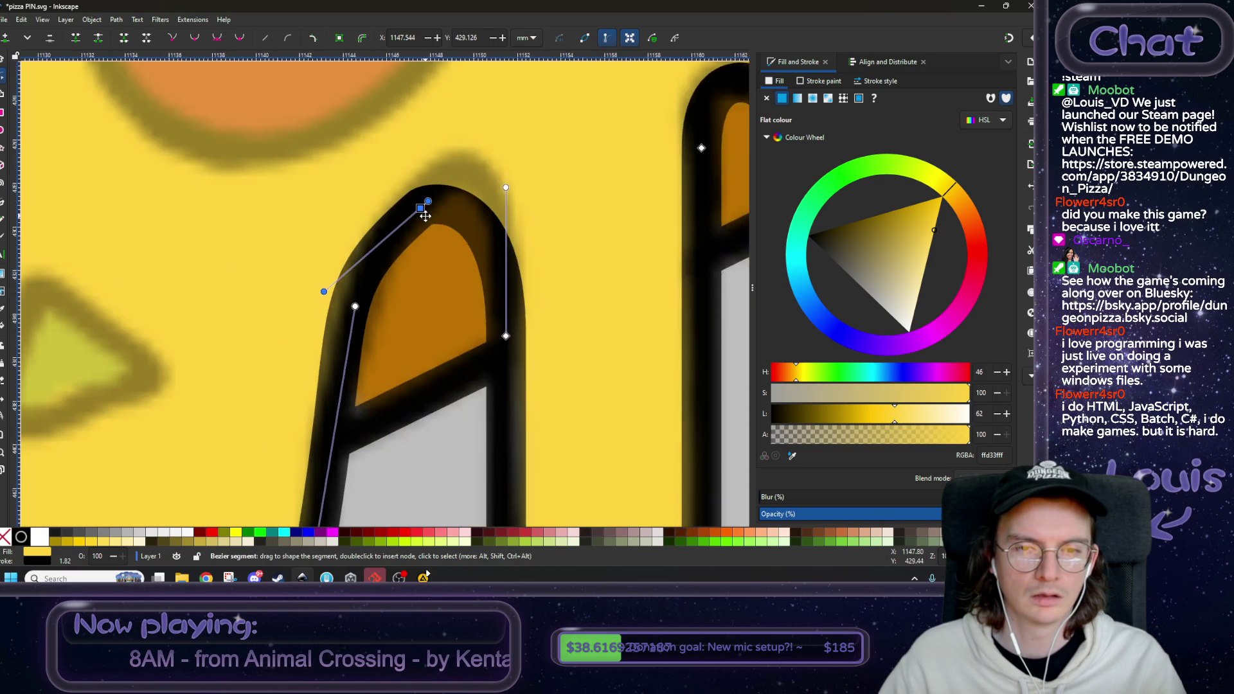
{"action": "left_click", "coordinate": [218, 38]}
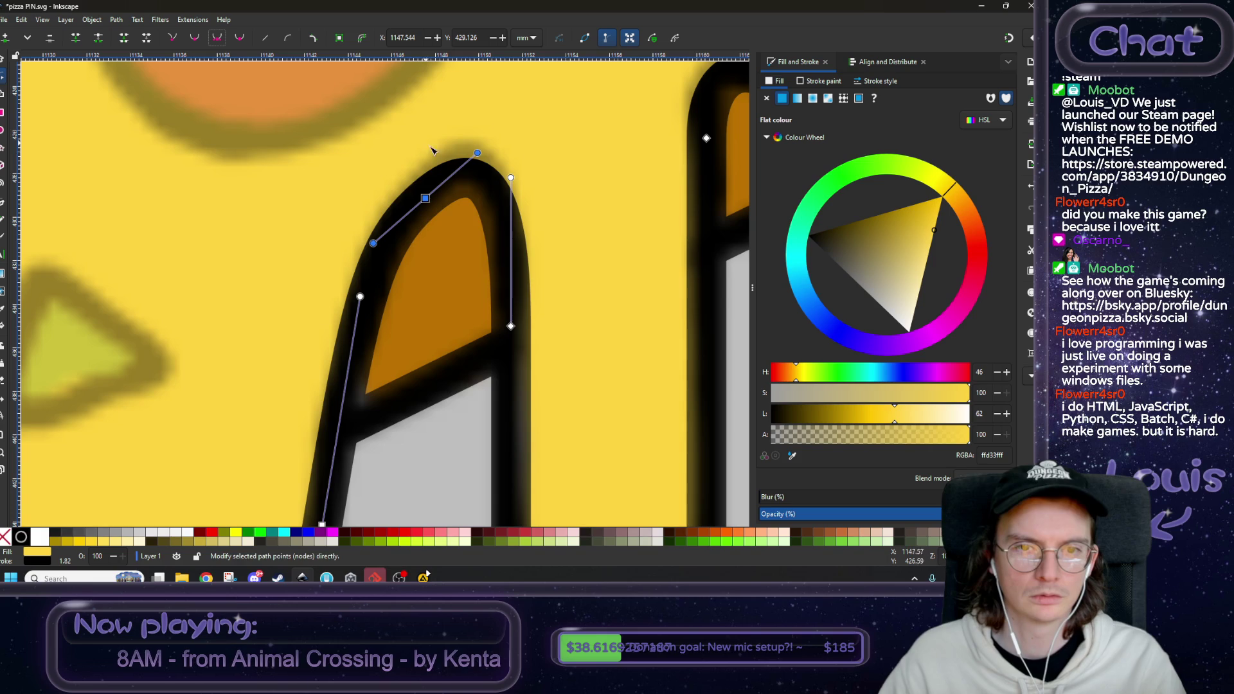
- Deselect the cheese path and zoom out to review the evened drip outline
{"action": "key", "text": "Escape"}
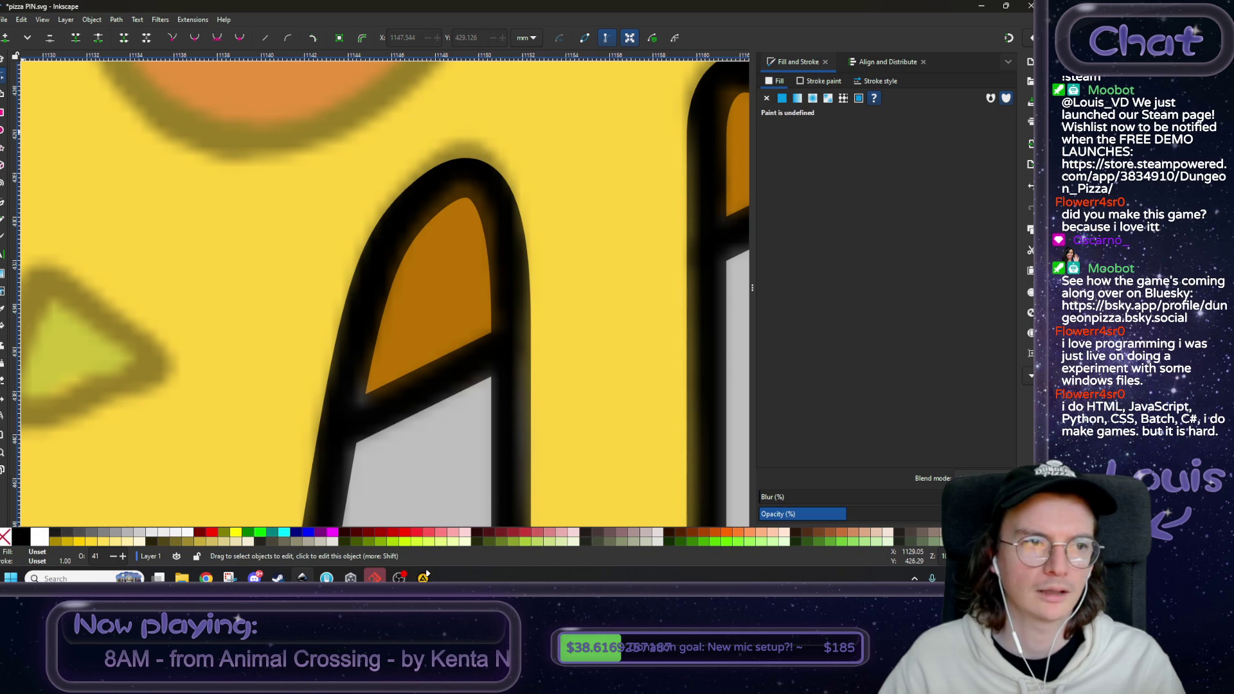
{"action": "scroll", "coordinate": [422, 317], "scroll_direction": "down", "scroll_amount": 6}
{"action": "scroll", "coordinate": [476, 359], "scroll_direction": "down", "scroll_amount": 3}
{"action": "scroll", "coordinate": [320, 212], "scroll_direction": "up", "scroll_amount": 3}
{"action": "left_click", "coordinate": [198, 142]}
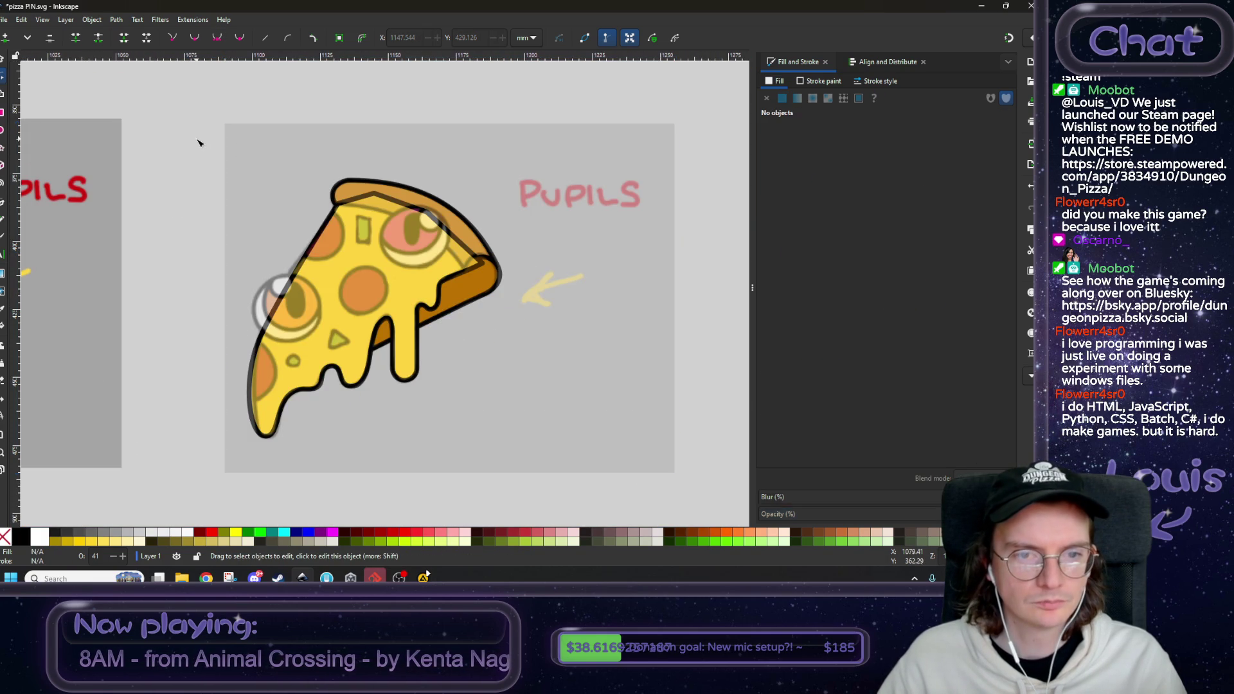
- Send the grey reference image to the bottom and raise the crust top above the cheese
{"action": "key", "text": "s"}
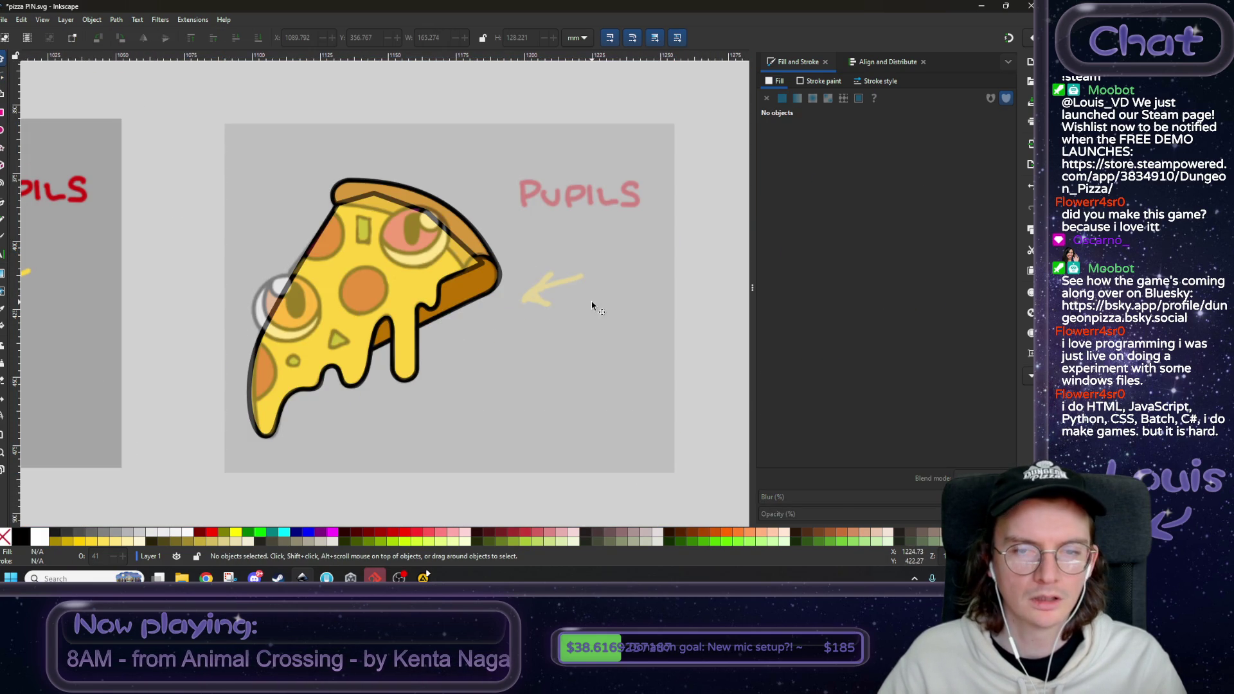
{"action": "left_click", "coordinate": [593, 306]}
{"action": "left_click", "coordinate": [257, 38]}
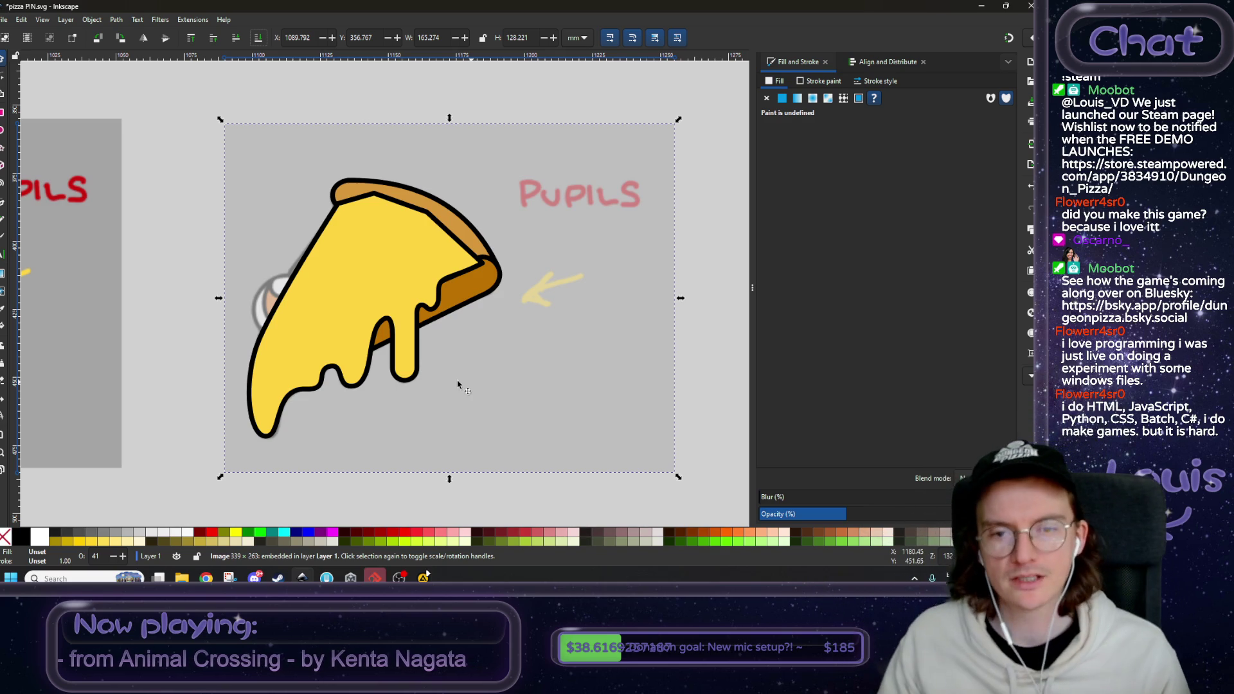
{"action": "left_click", "coordinate": [464, 226]}
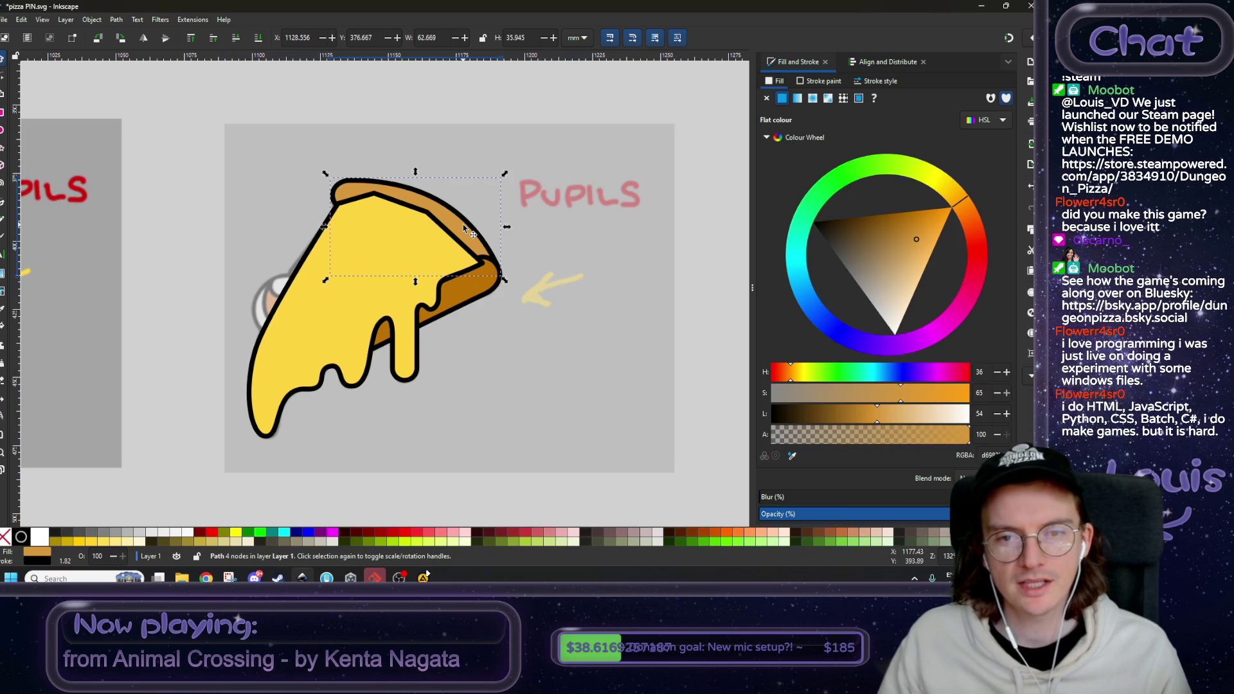
{"action": "left_click", "coordinate": [190, 39]}
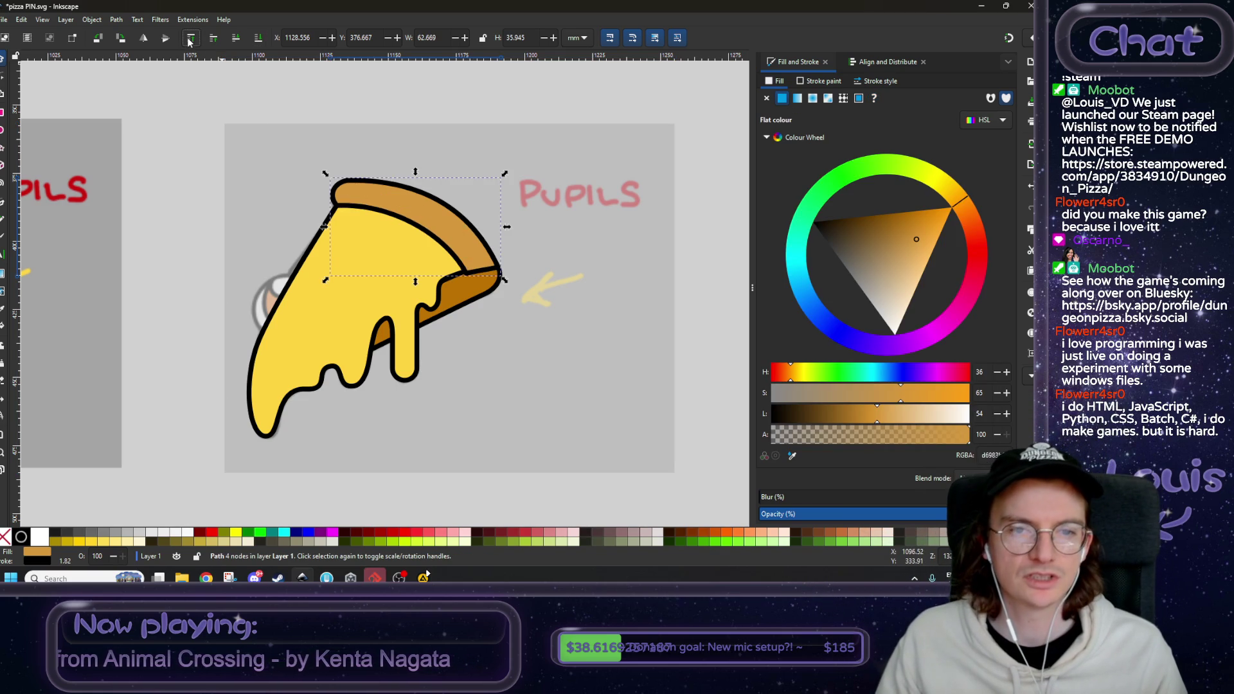
- Raise the darker crust piece to the top, then lower it two steps behind the yellow cheese
{"action": "left_click", "coordinate": [464, 291]}
{"action": "scroll", "coordinate": [467, 282], "scroll_direction": "up", "scroll_amount": 3}
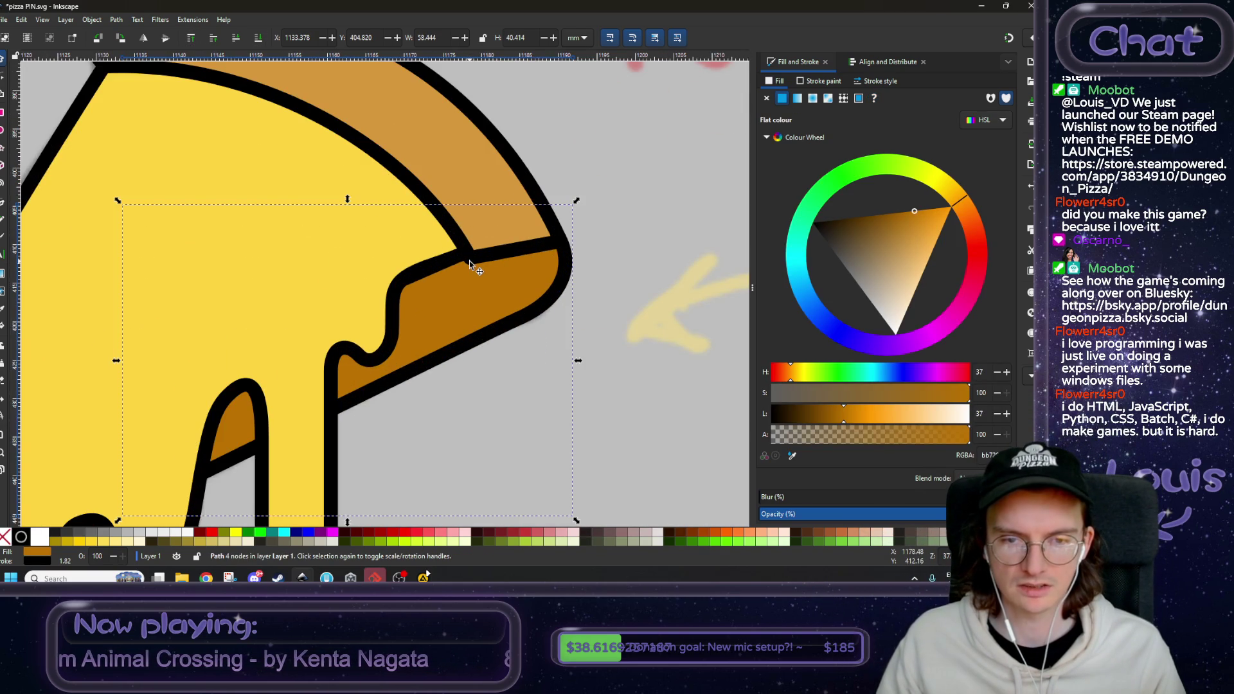
{"action": "left_click", "coordinate": [195, 40]}
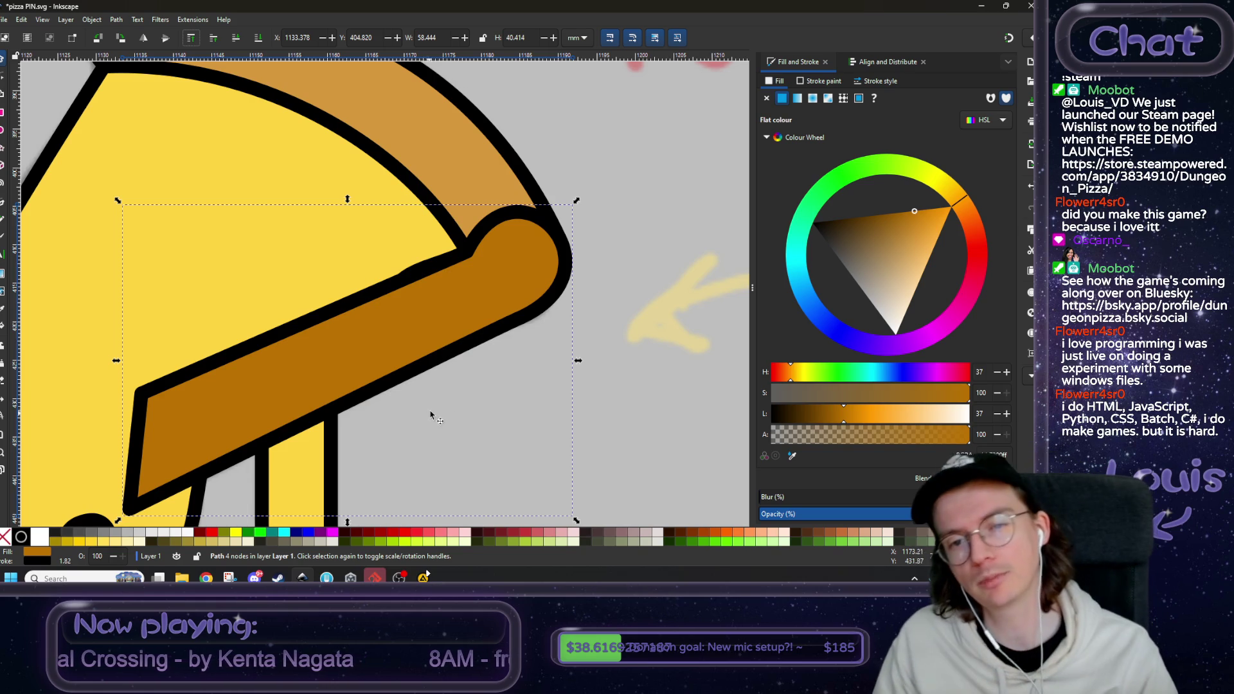
{"action": "scroll", "coordinate": [435, 402], "scroll_direction": "down", "scroll_amount": 2, "text": "ctrl"}
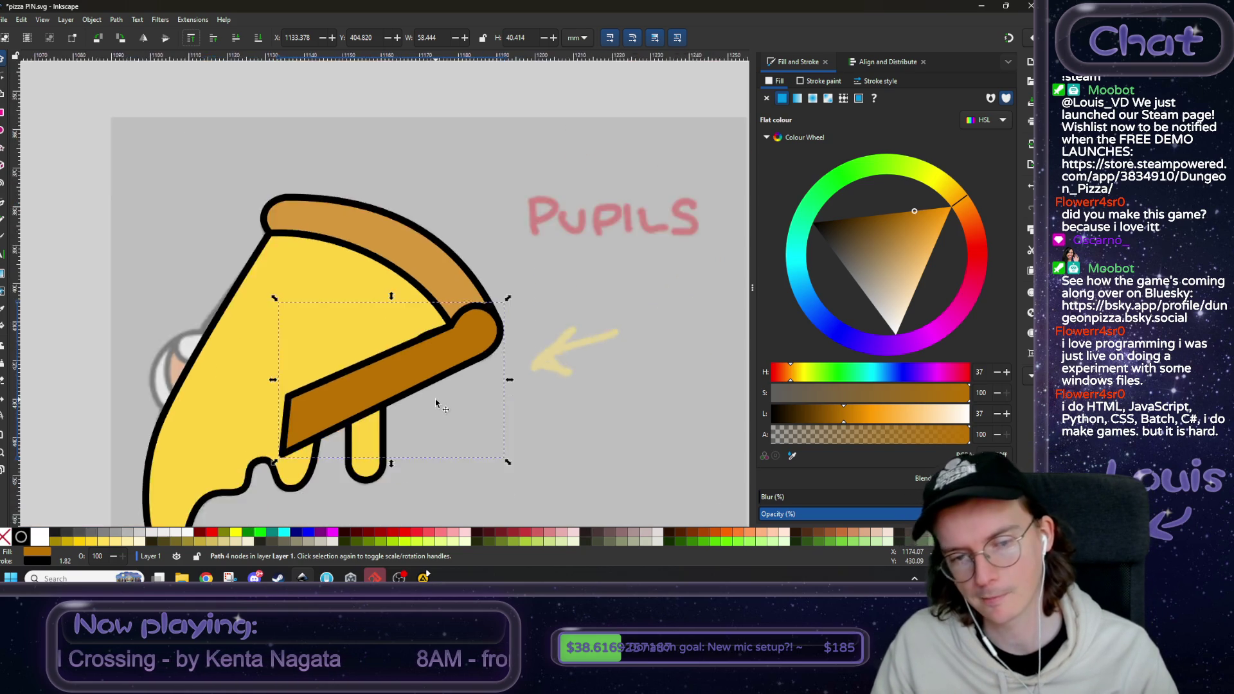
{"action": "scroll", "coordinate": [435, 401], "scroll_direction": "up", "scroll_amount": 1, "text": "ctrl"}
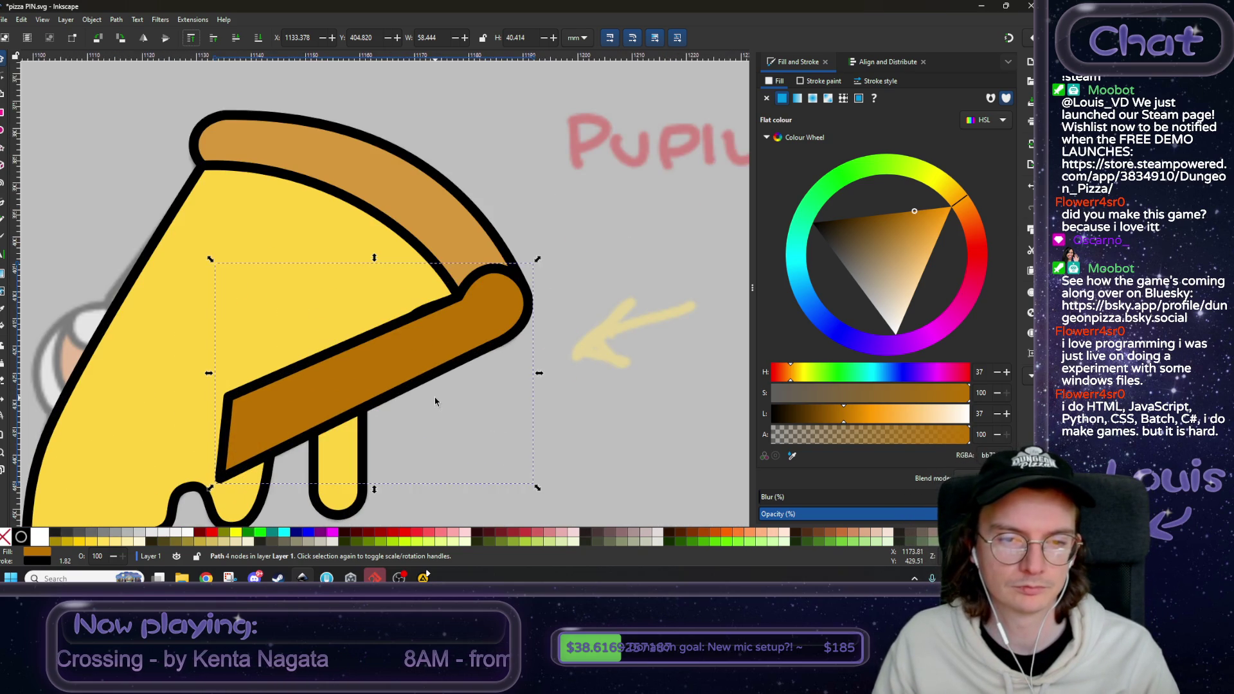
{"action": "left_click", "coordinate": [235, 36]}
{"action": "left_click", "coordinate": [235, 36]}
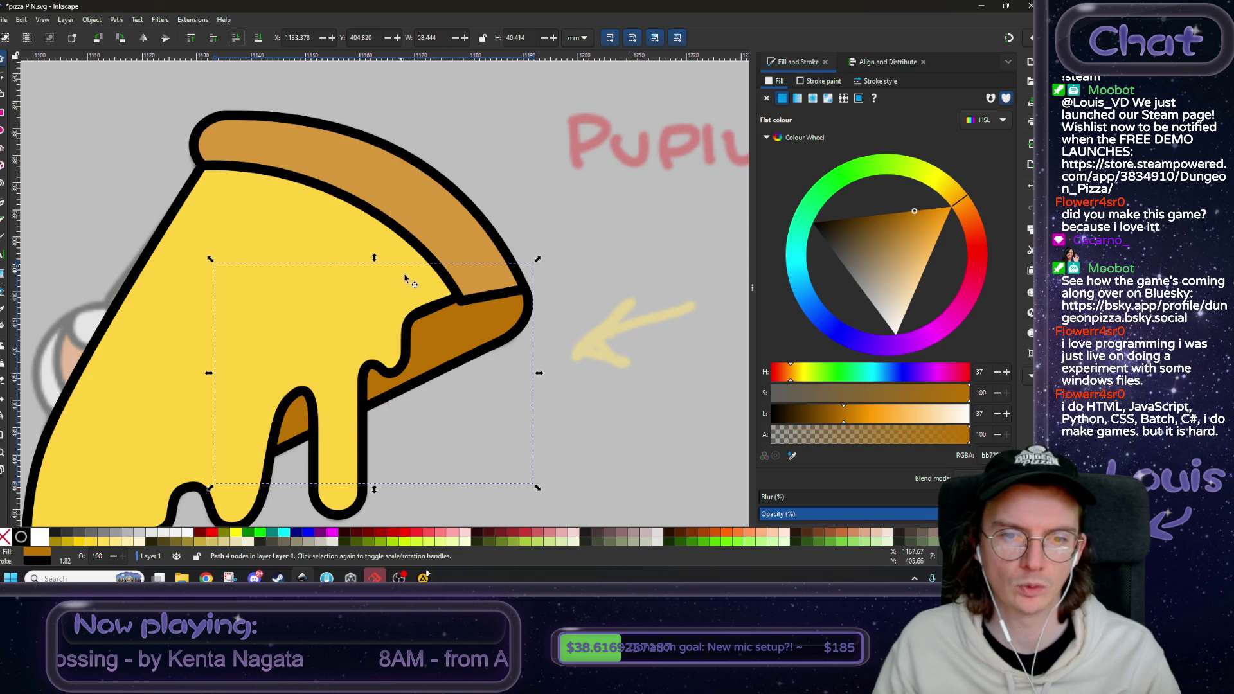
{"action": "scroll", "coordinate": [407, 284], "scroll_direction": "up", "scroll_amount": 2}
{"action": "left_click", "coordinate": [384, 302]}
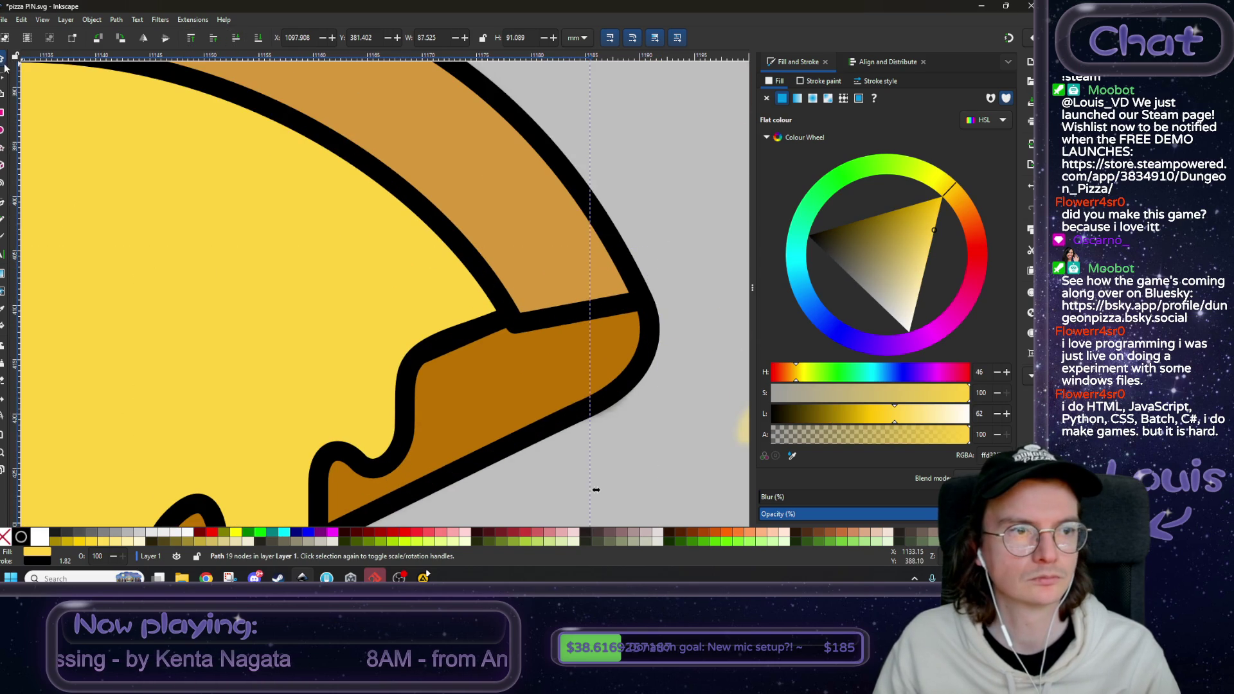
- Nudge a node on the yellow cheese outline with the Node tool
{"action": "key", "text": "n"}
{"action": "scroll", "coordinate": [611, 262], "scroll_direction": "up", "scroll_amount": 2}
{"action": "scroll", "coordinate": [458, 339], "scroll_direction": "up", "scroll_amount": 1}
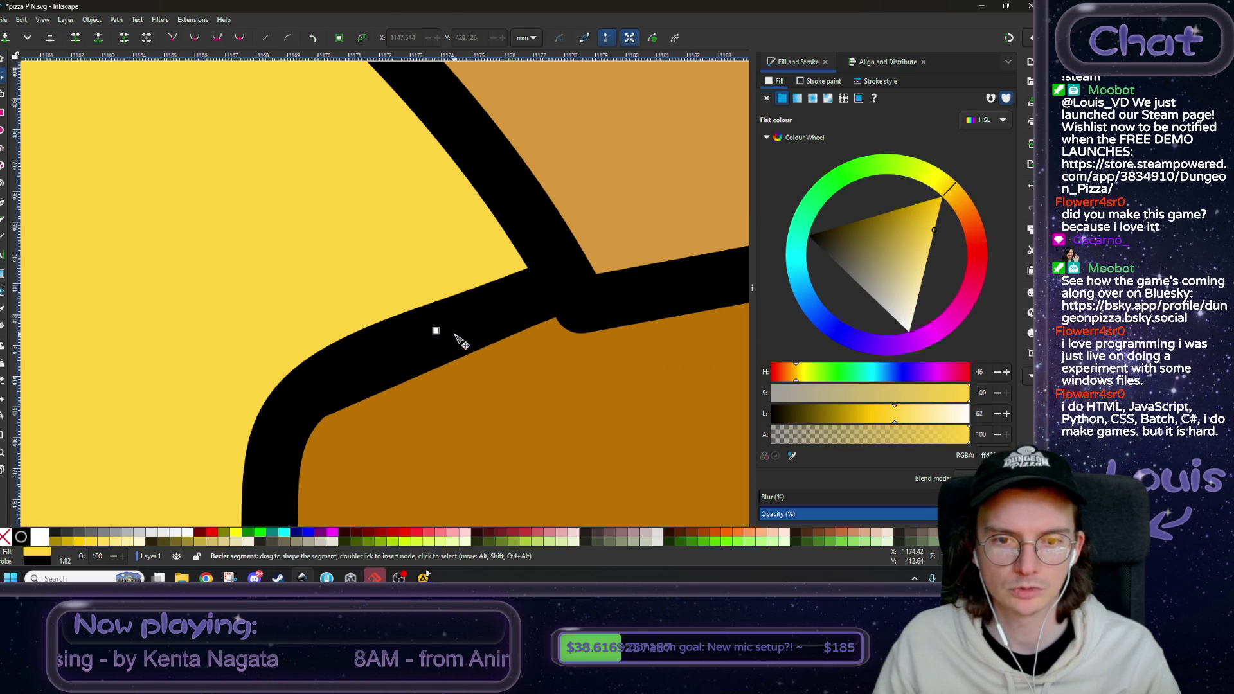
{"action": "left_click_drag", "start_coordinate": [437, 331], "coordinate": [464, 354]}
{"action": "scroll", "coordinate": [556, 362], "scroll_direction": "down", "scroll_amount": 3, "text": "ctrl"}
{"action": "scroll", "coordinate": [559, 314], "scroll_direction": "down", "scroll_amount": 1, "text": "ctrl"}
{"action": "scroll", "coordinate": [557, 311], "scroll_direction": "down", "scroll_amount": 1, "text": "ctrl"}
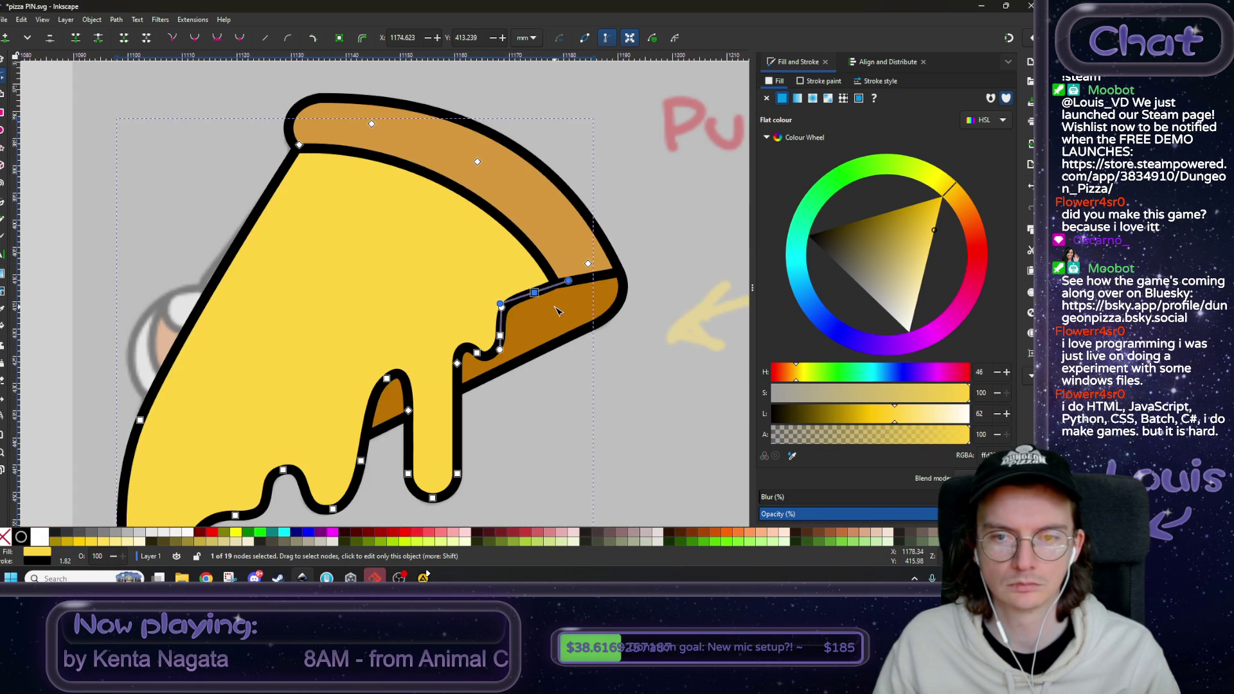
- Raise the darker crust to the top, duplicate the cheese, and pull the copy's right corner inward
{"action": "left_click", "coordinate": [2, 59]}
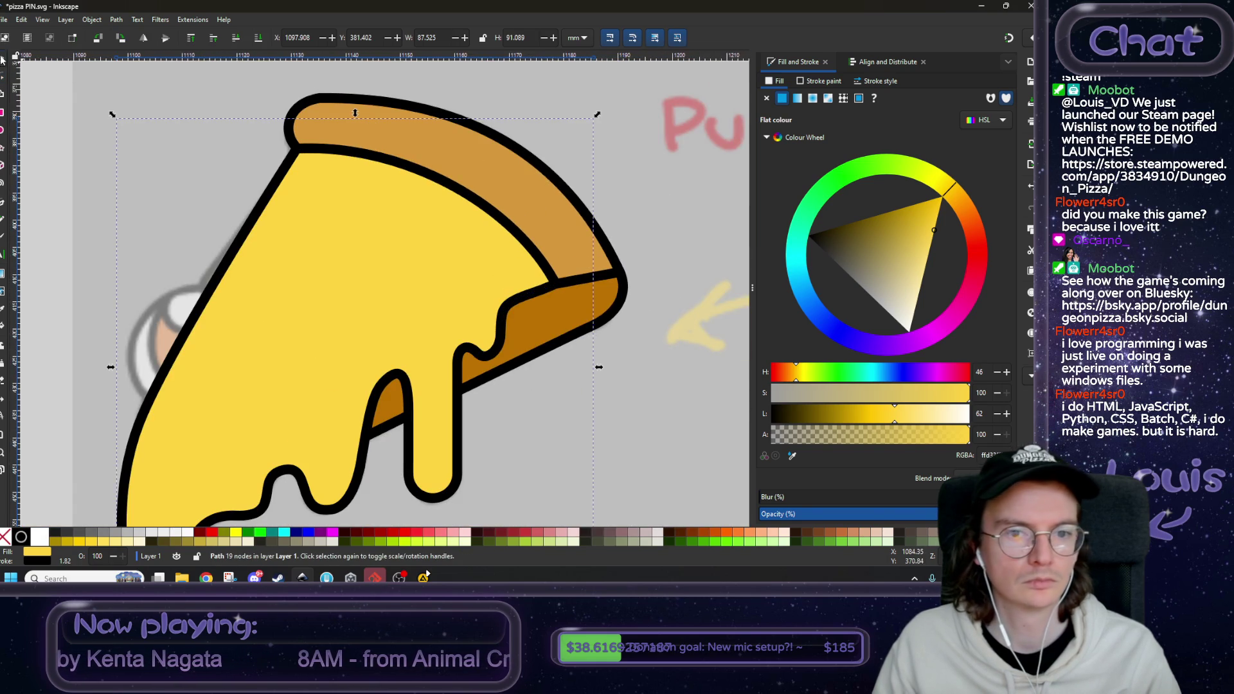
{"action": "left_click", "coordinate": [534, 325]}
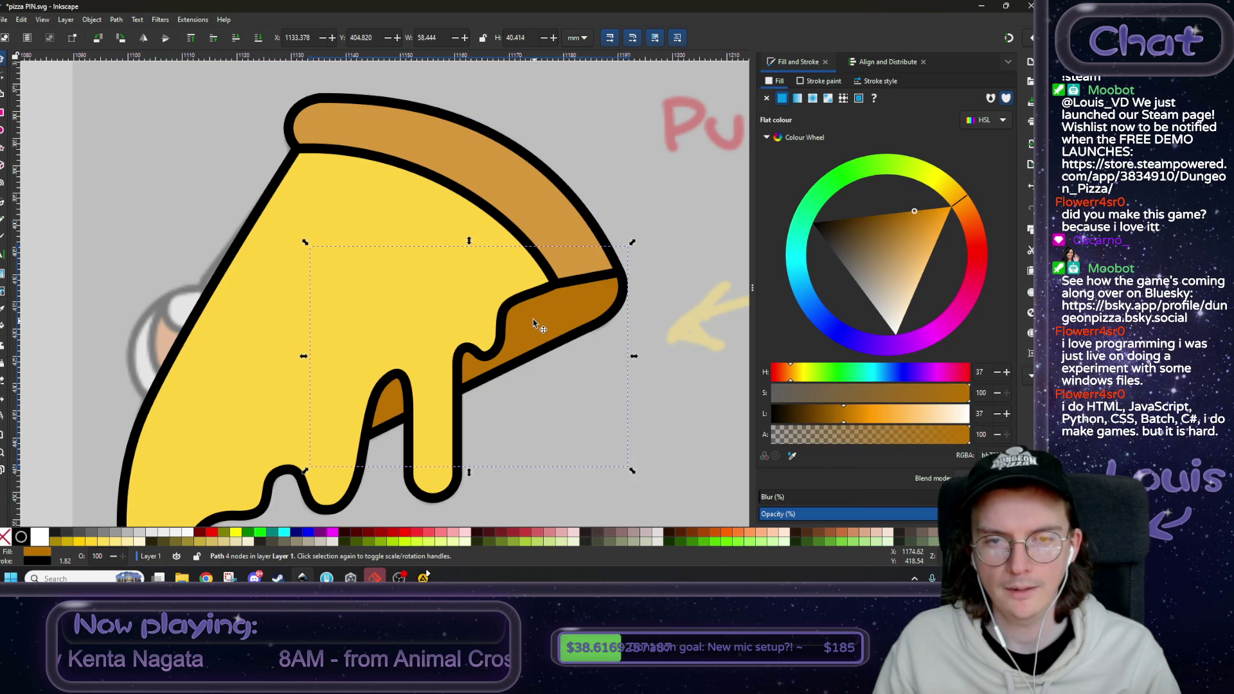
{"action": "left_click", "coordinate": [191, 39]}
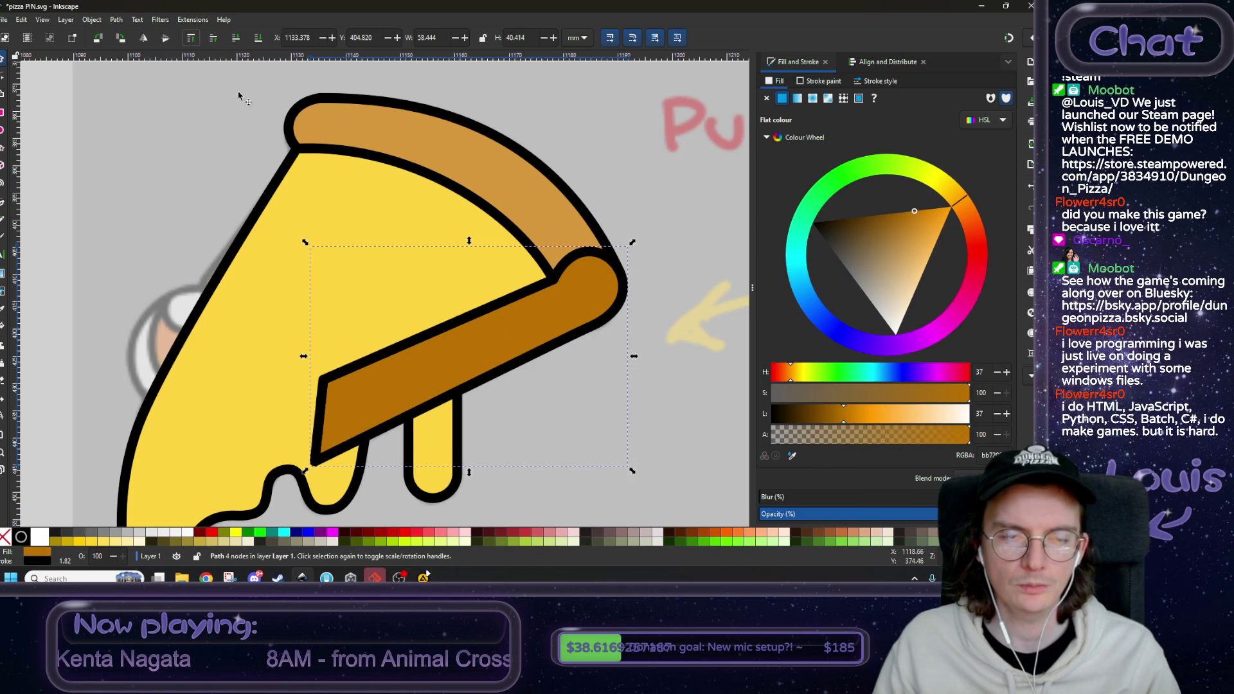
{"action": "left_click", "coordinate": [351, 196]}
{"action": "right_click", "coordinate": [351, 197]}
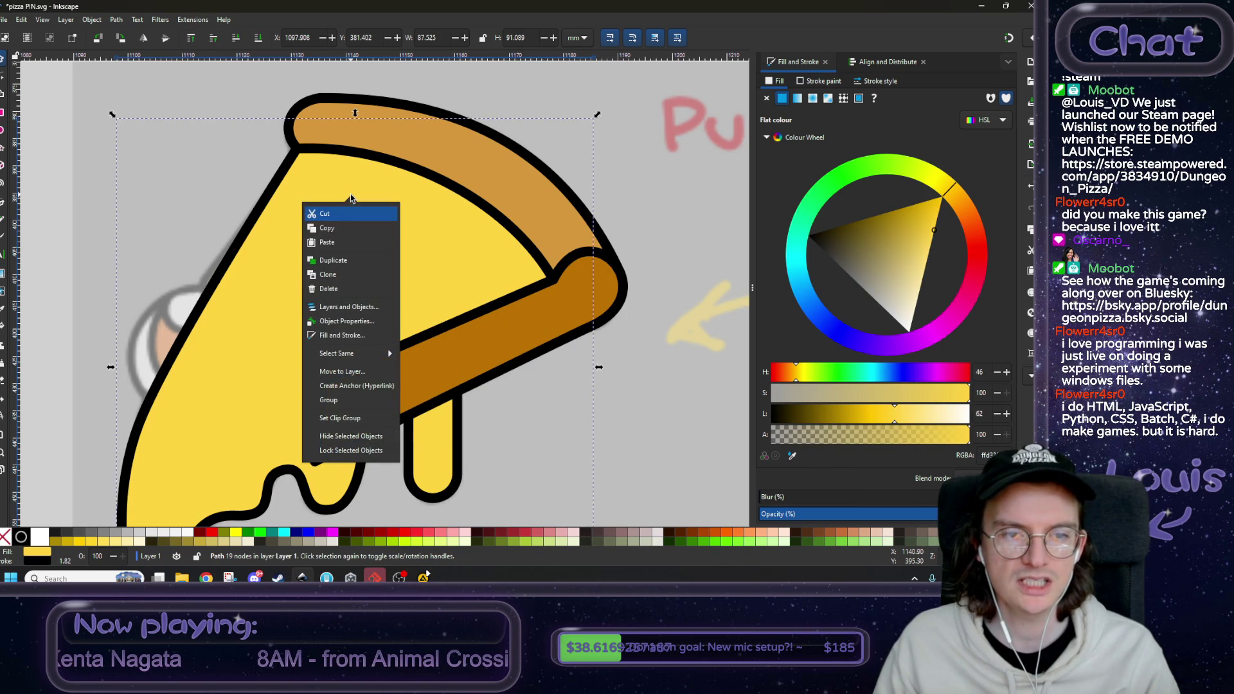
{"action": "left_click", "coordinate": [344, 261]}
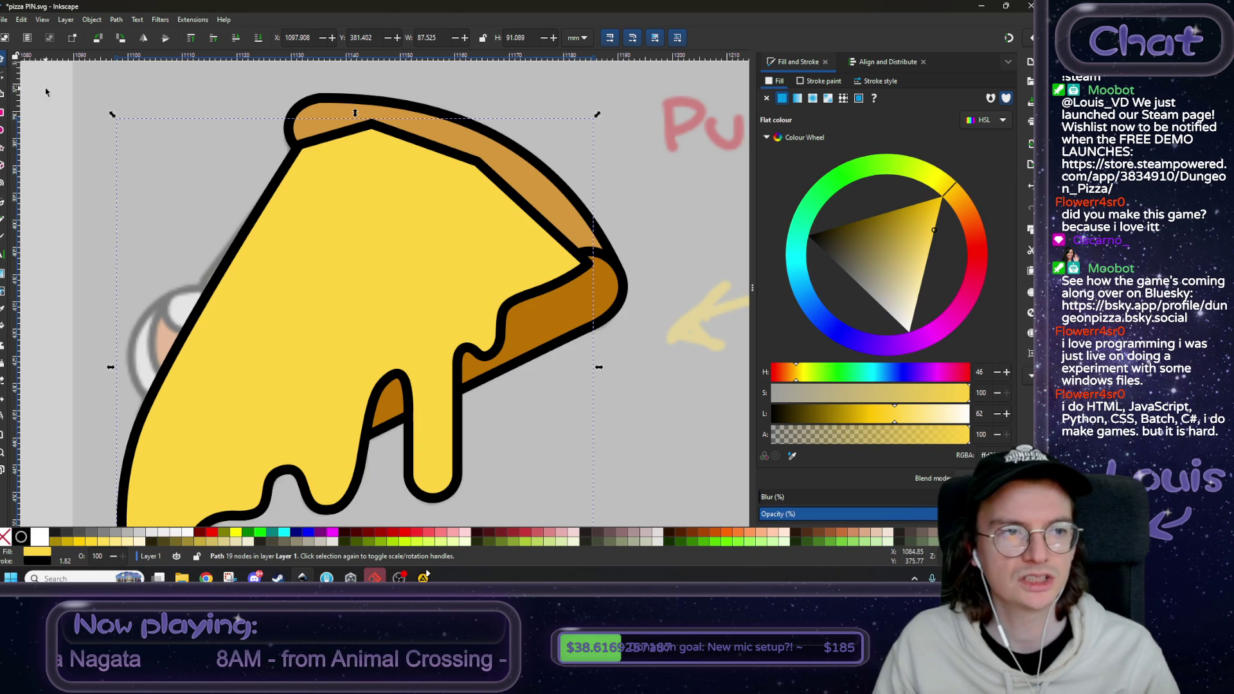
{"action": "left_click", "coordinate": [1, 78]}
{"action": "scroll", "coordinate": [509, 267], "scroll_direction": "up", "scroll_amount": 4}
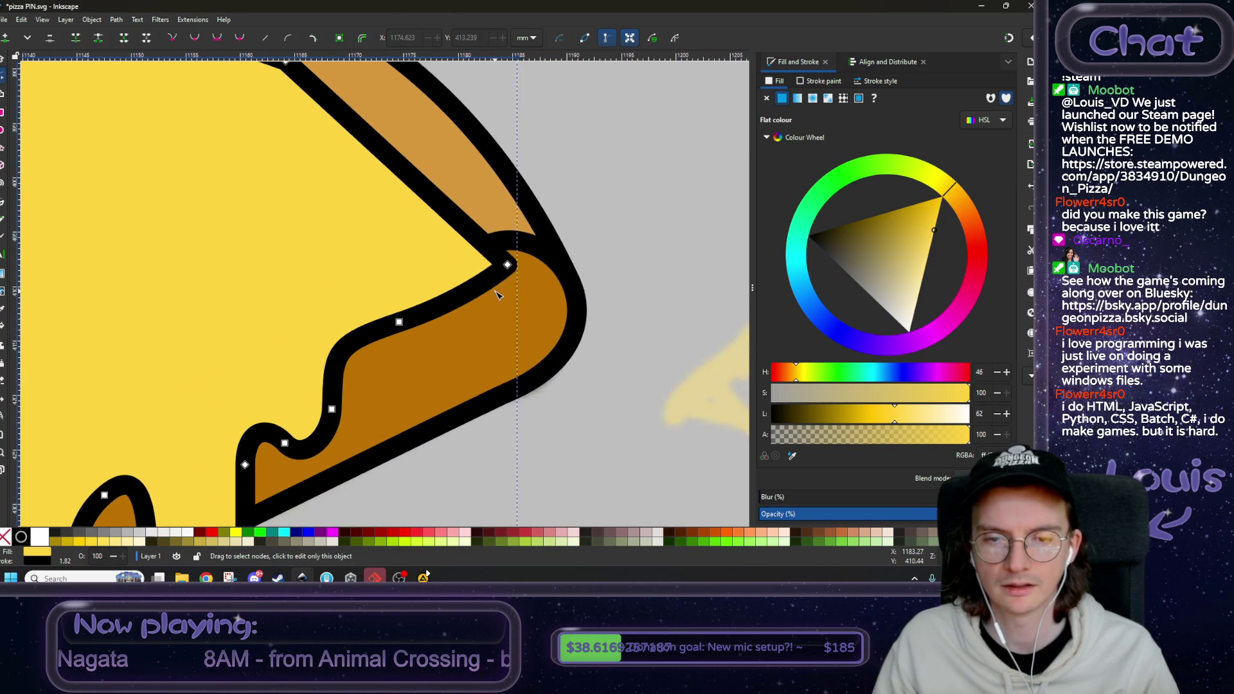
{"action": "mouse_move", "coordinate": [508, 266]}
{"action": "left_mouse_down"}
{"action": "mouse_move", "coordinate": [421, 268]}
{"action": "mouse_move", "coordinate": [422, 280]}
{"action": "left_mouse_up"}
- Cut the cheese copy out of the darker crust with Path > Difference, checking the result then restoring it
{"action": "key", "text": "5"}
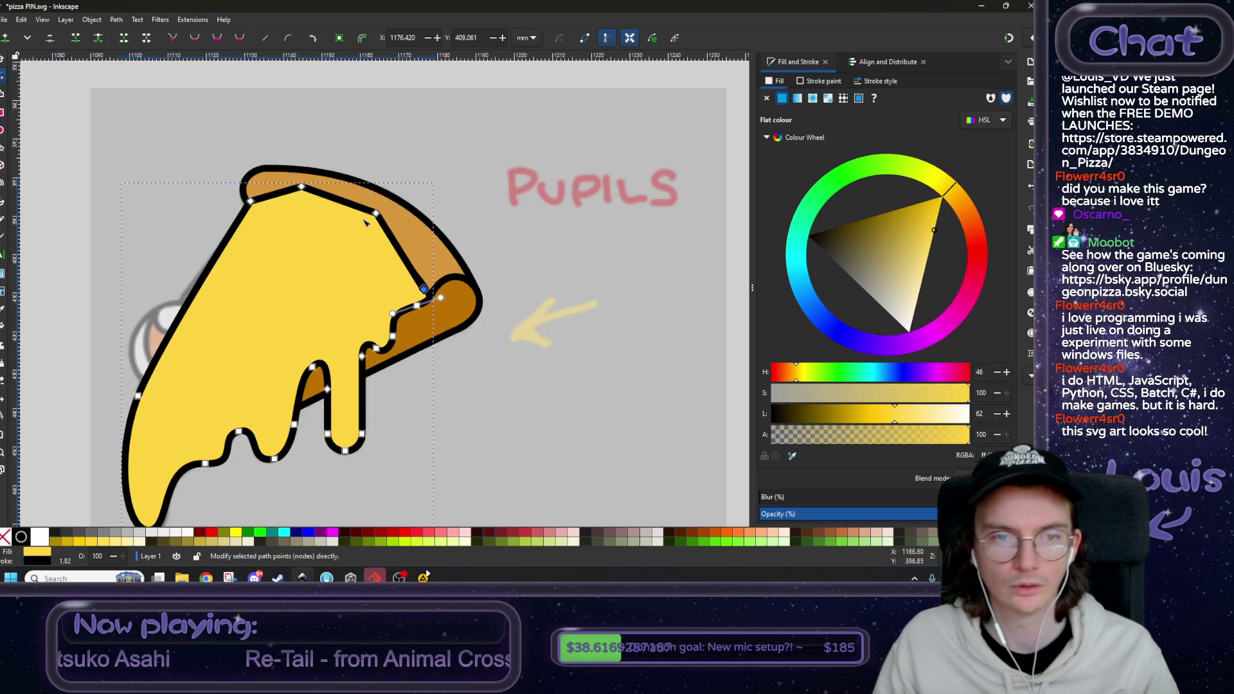
{"action": "left_click", "coordinate": [5, 59]}
{"action": "left_click", "coordinate": [460, 308], "text": "shift"}
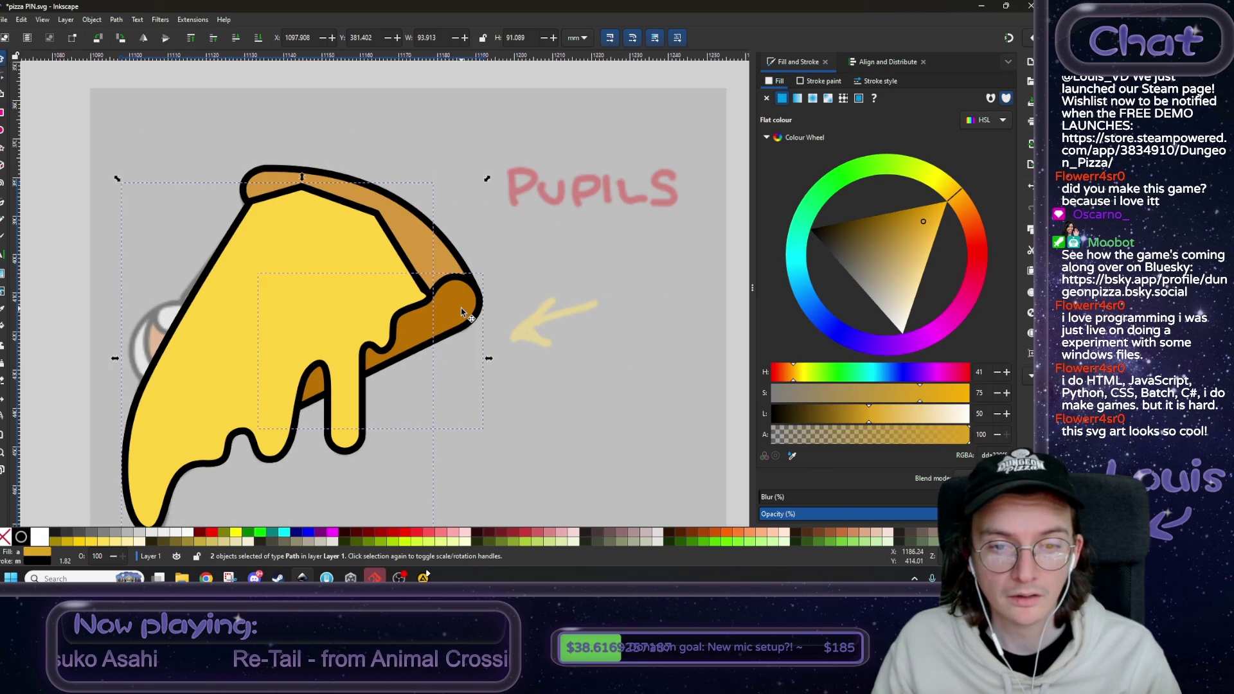
{"action": "left_click", "coordinate": [118, 20]}
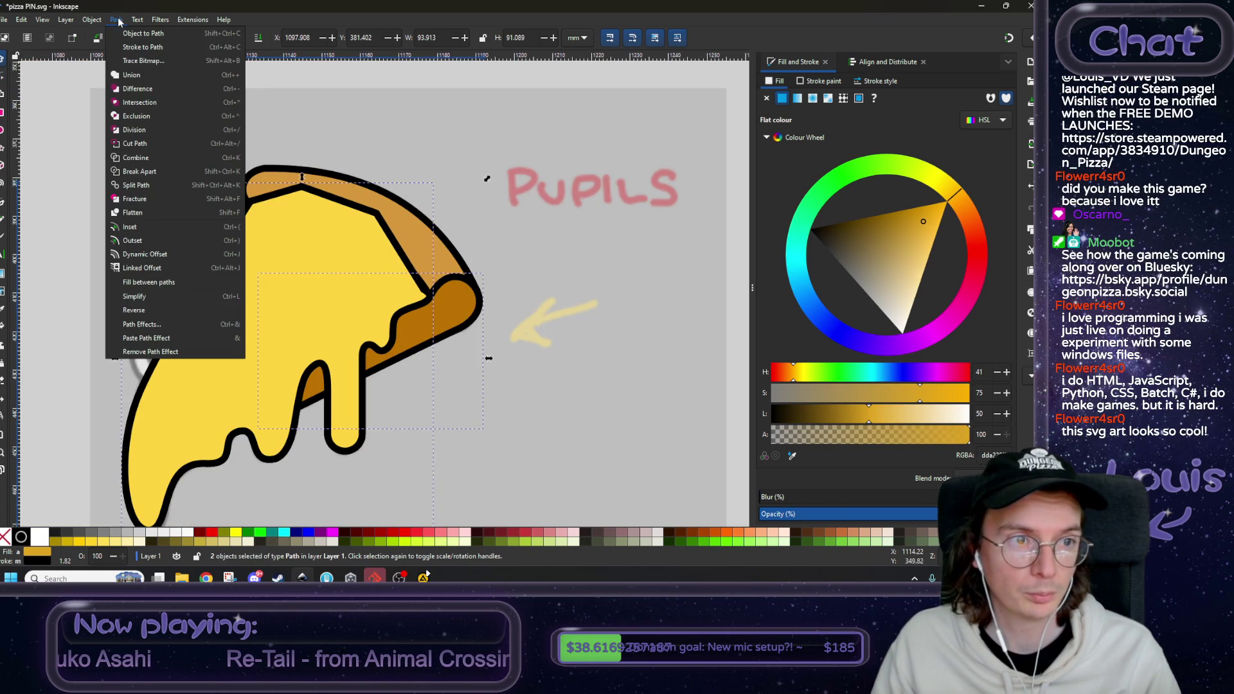
{"action": "left_click", "coordinate": [136, 89]}
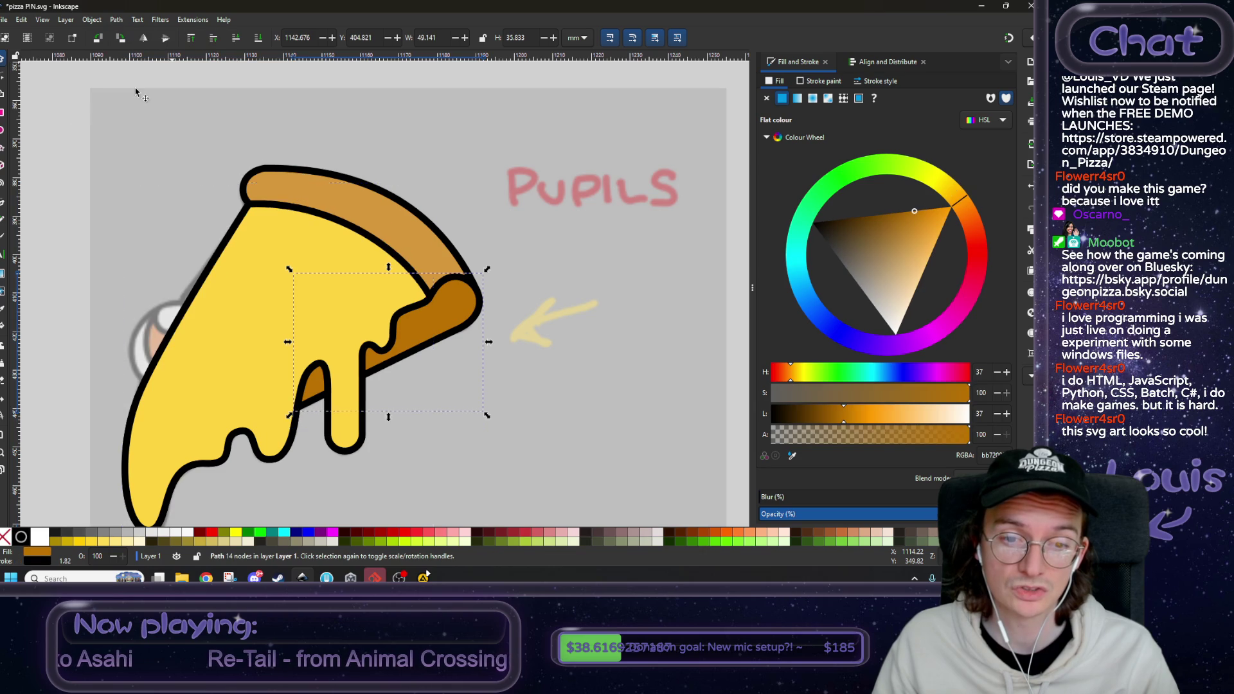
{"action": "mouse_move", "coordinate": [436, 329]}
{"action": "left_mouse_down"}
{"action": "mouse_move", "coordinate": [637, 350]}
{"action": "mouse_move", "coordinate": [649, 302]}
{"action": "mouse_move", "coordinate": [603, 311]}
{"action": "mouse_move", "coordinate": [631, 295]}
{"action": "left_mouse_up"}
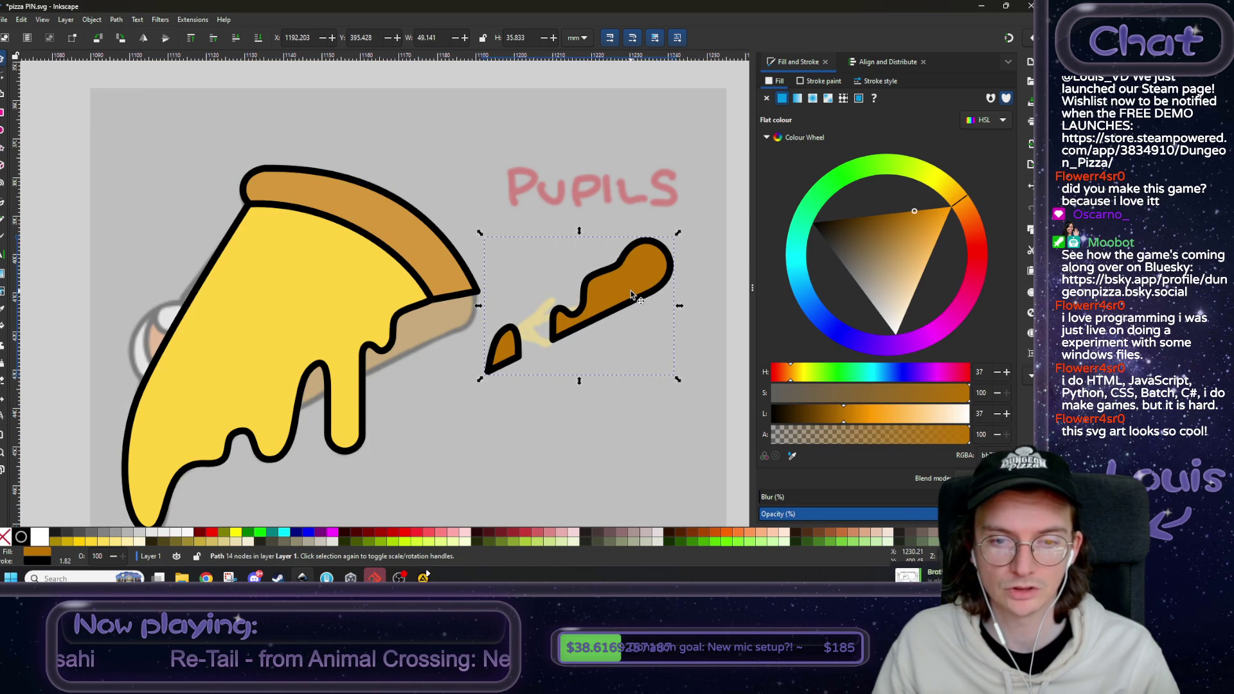
{"action": "key", "text": "ctrl+z"}
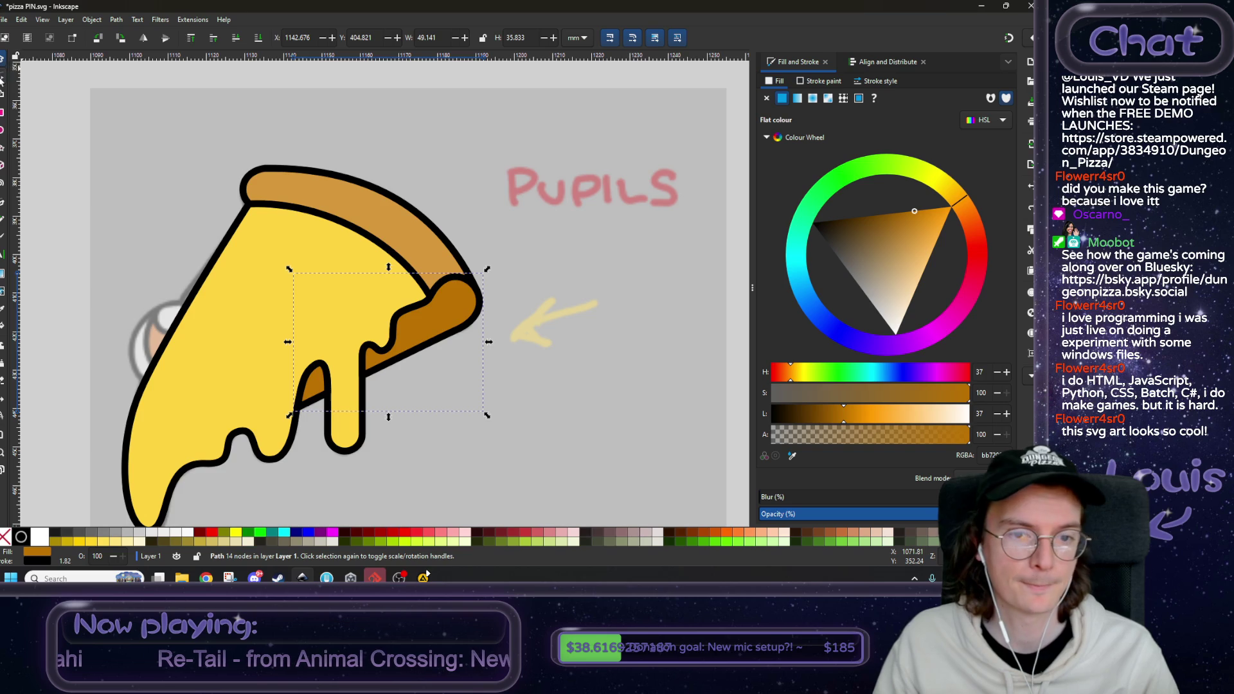
{"action": "left_click", "coordinate": [1, 77]}
{"action": "scroll", "coordinate": [376, 278], "scroll_direction": "up", "scroll_amount": 8, "text": "ctrl"}
{"action": "mouse_move", "coordinate": [461, 324]}
{"action": "left_mouse_down"}
{"action": "mouse_move", "coordinate": [507, 292]}
{"action": "mouse_move", "coordinate": [515, 358]}
{"action": "mouse_move", "coordinate": [461, 324]}
{"action": "left_mouse_up"}
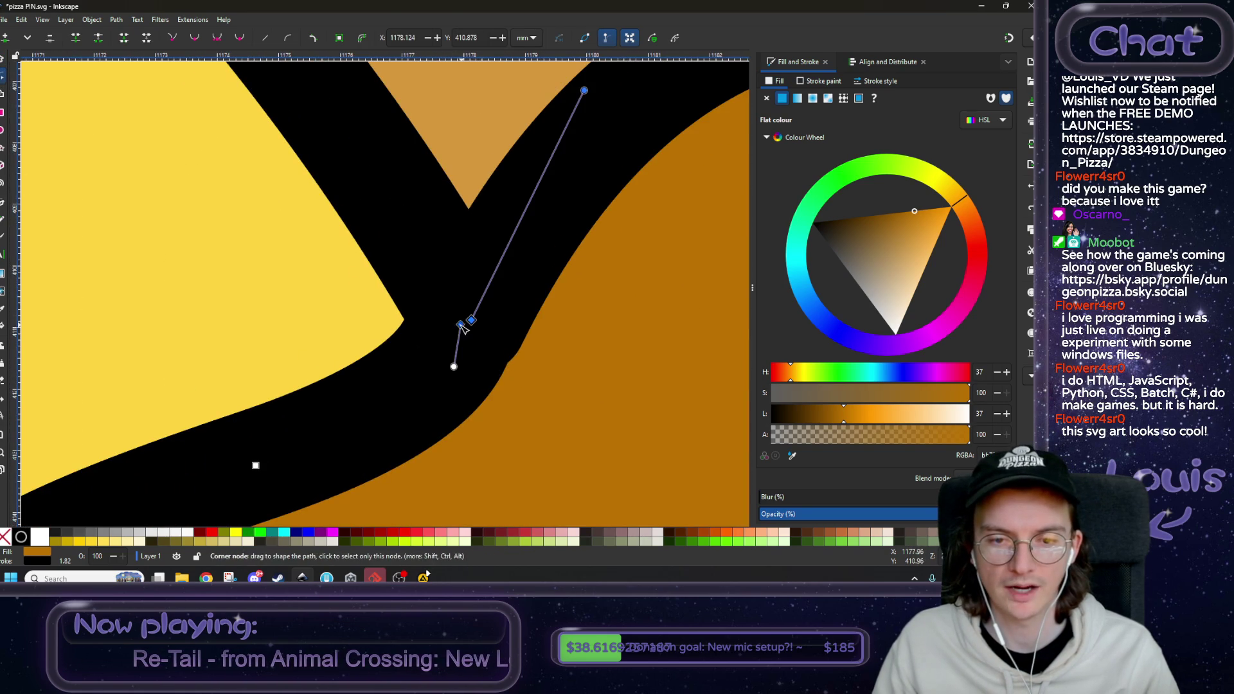
{"action": "left_click", "coordinate": [76, 41]}
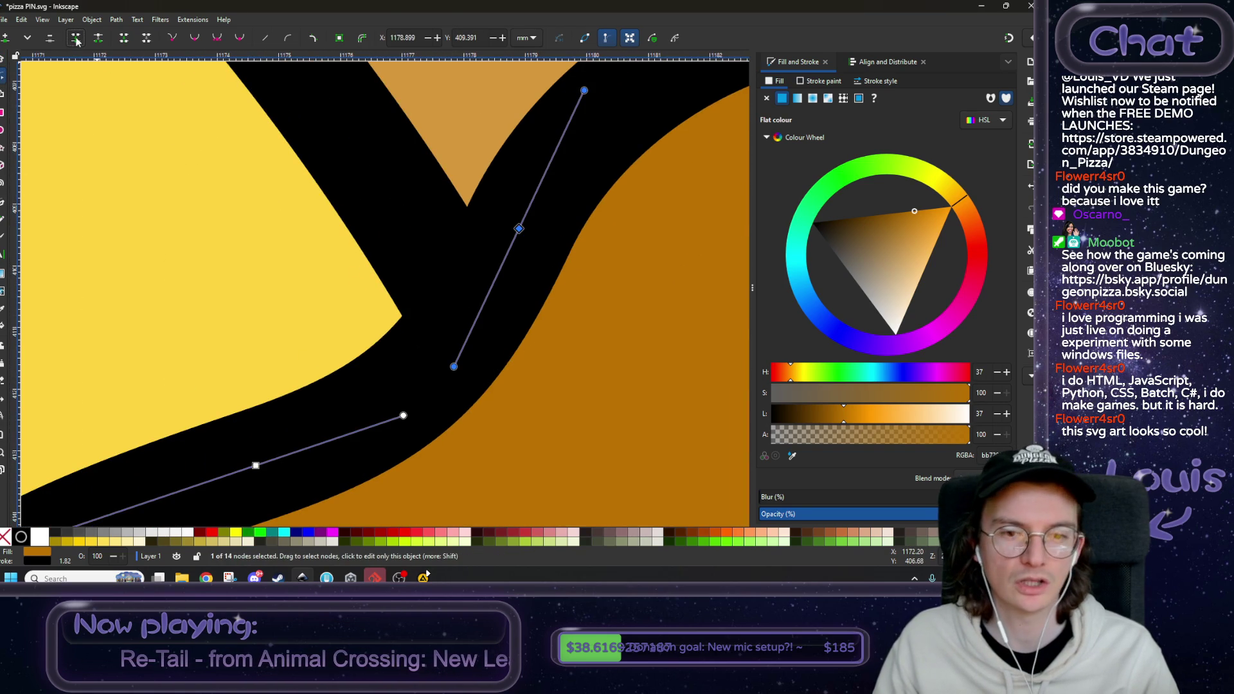
{"action": "scroll", "coordinate": [429, 238], "scroll_direction": "down", "scroll_amount": 4, "text": "ctrl"}
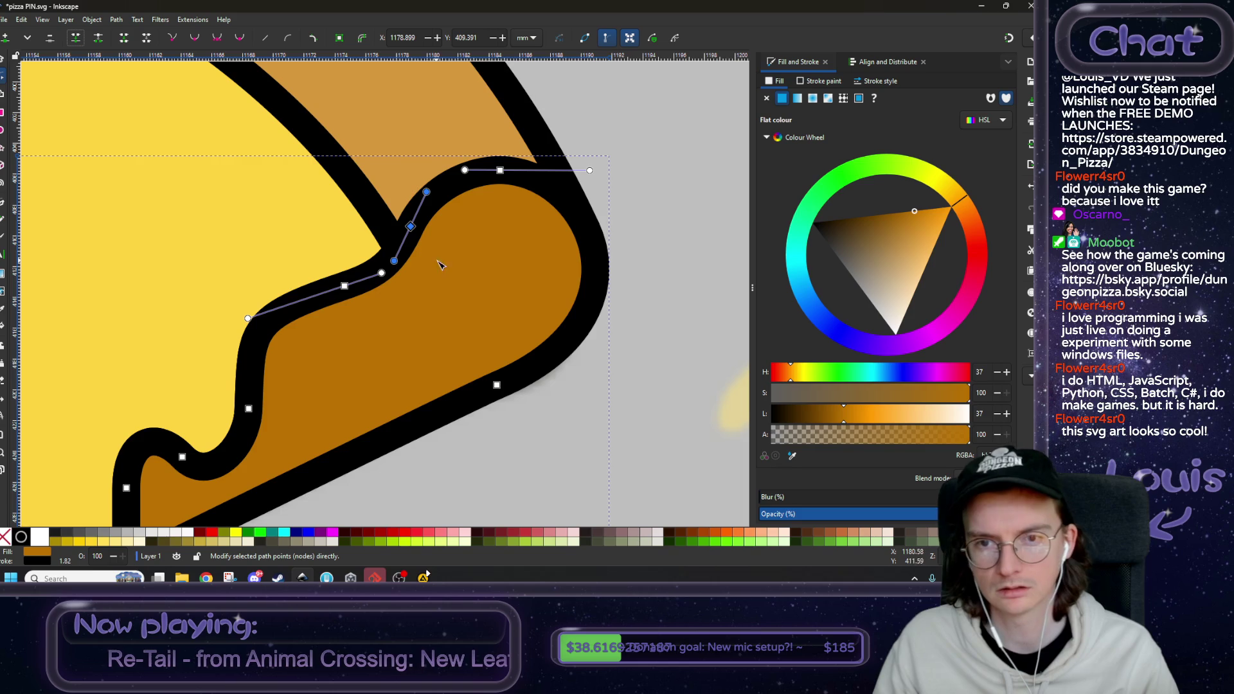
{"action": "scroll", "coordinate": [478, 259], "scroll_direction": "down", "scroll_amount": 3, "text": "ctrl"}
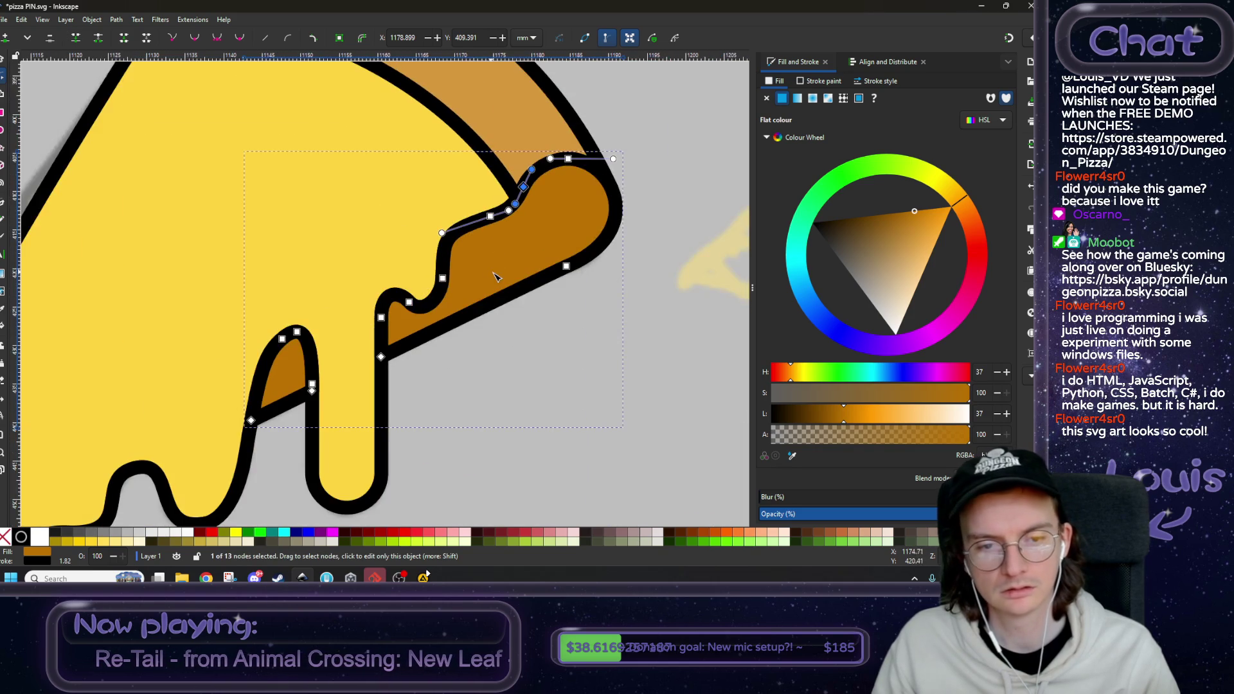
{"action": "left_click", "coordinate": [312, 384]}
{"action": "scroll", "coordinate": [311, 385], "scroll_direction": "up", "scroll_amount": 4, "text": "ctrl"}
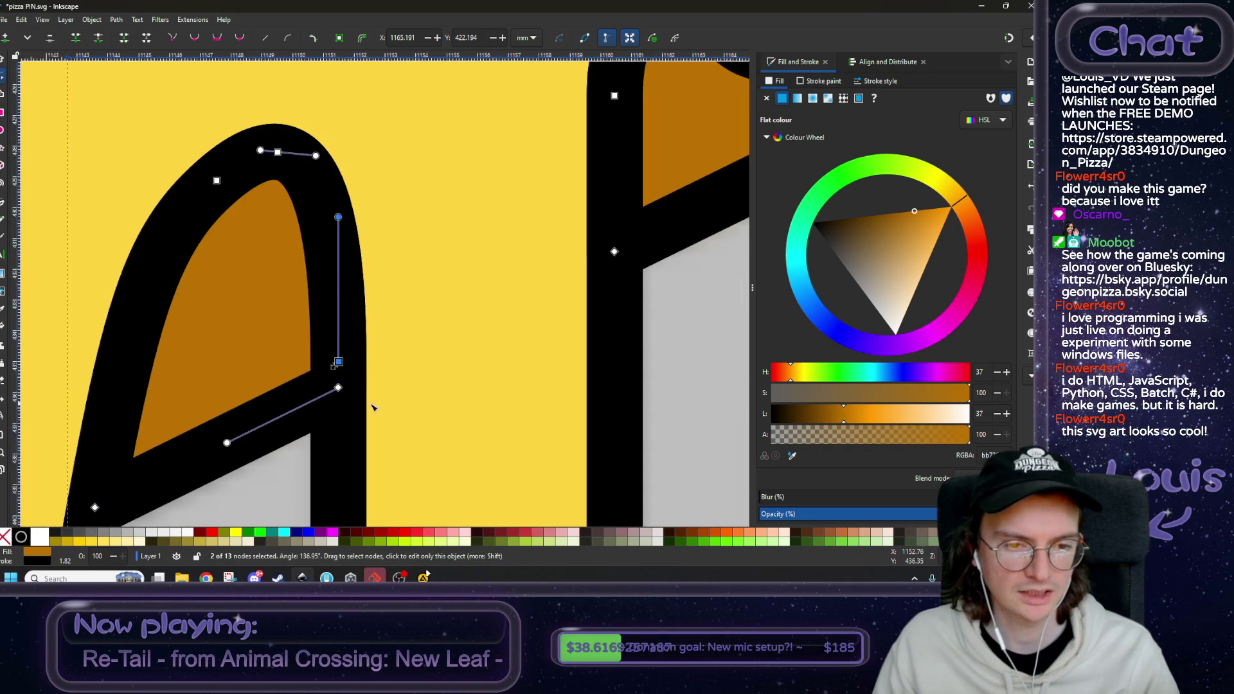
{"action": "scroll", "coordinate": [340, 399], "scroll_direction": "up", "scroll_amount": 1, "text": "ctrl"}
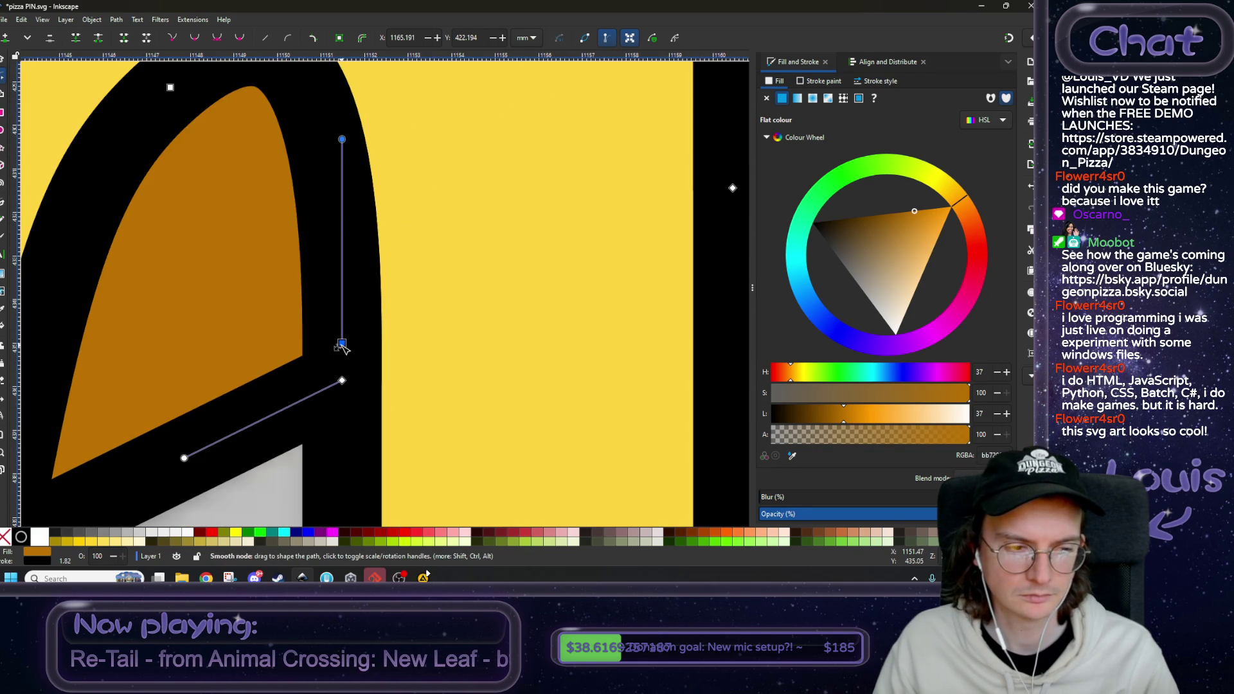
{"action": "scroll", "coordinate": [342, 347], "scroll_direction": "down", "scroll_amount": 8, "text": "ctrl"}
{"action": "scroll", "coordinate": [353, 347], "scroll_direction": "up", "scroll_amount": 1, "text": "ctrl"}
{"action": "left_click", "coordinate": [8, 64]}
{"action": "left_click", "coordinate": [41, 227]}
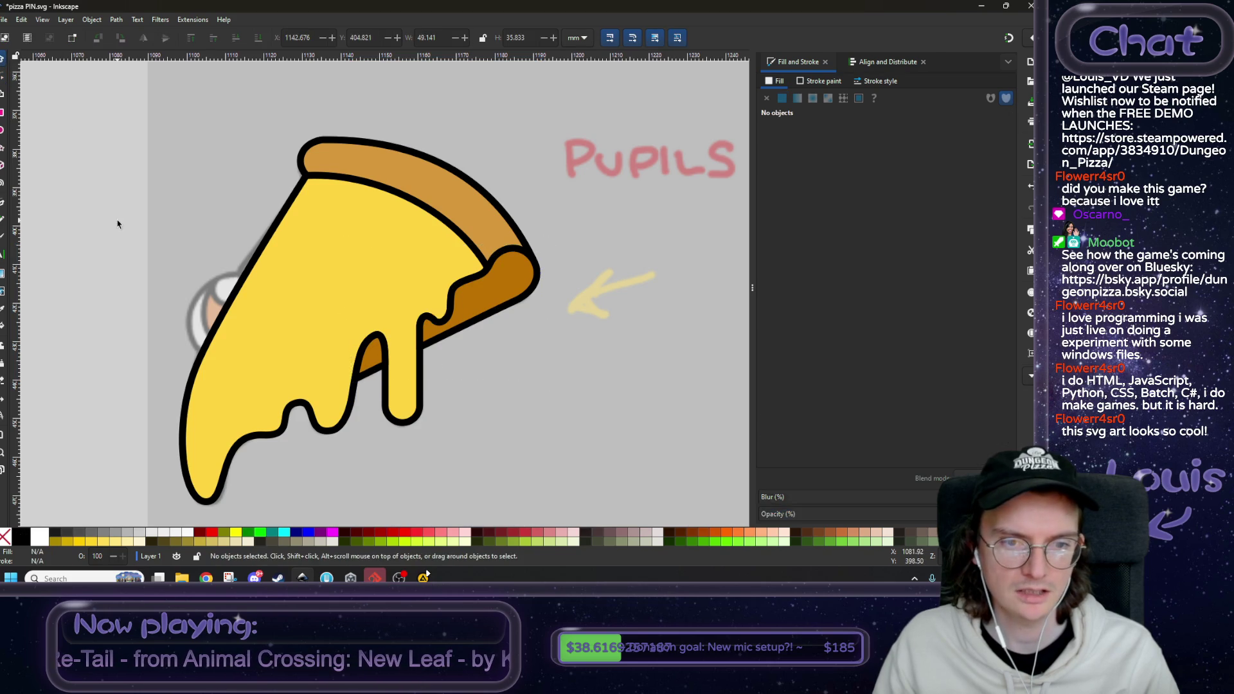
{"action": "scroll", "coordinate": [173, 224], "scroll_direction": "down", "scroll_amount": 3, "text": "ctrl"}
{"action": "scroll", "coordinate": [238, 254], "scroll_direction": "left", "scroll_amount": 10}
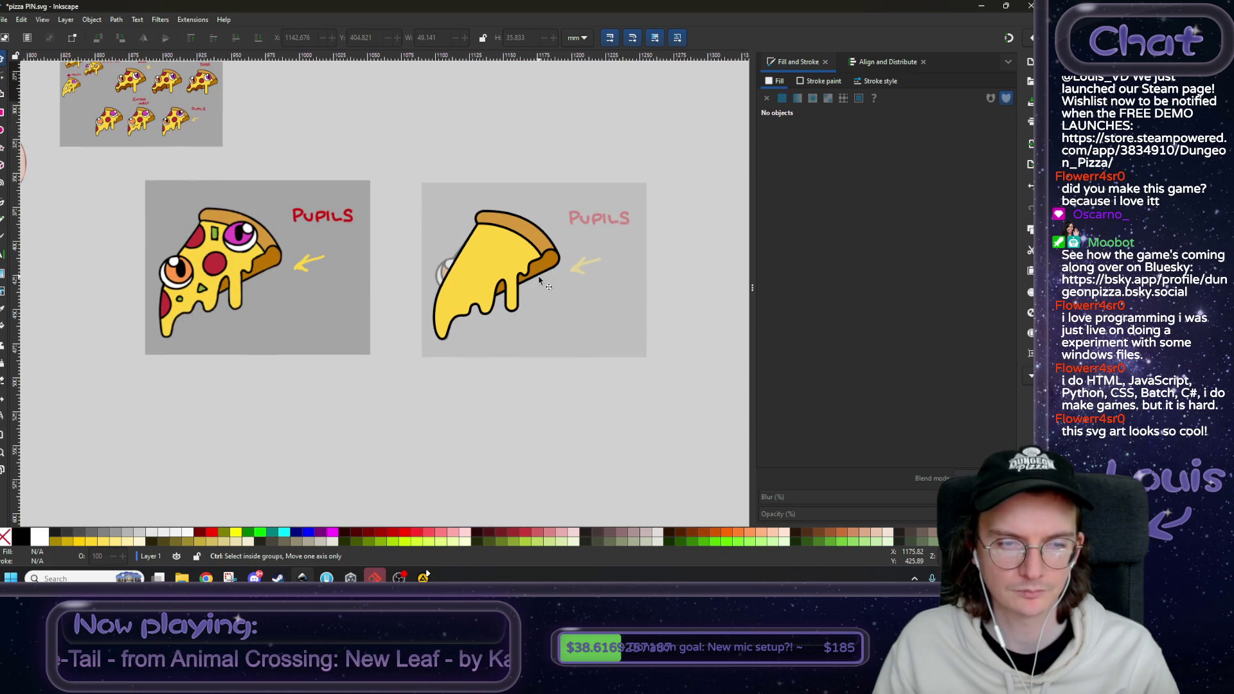
{"action": "scroll", "coordinate": [499, 256], "scroll_direction": "down", "scroll_amount": 2, "text": "ctrl"}
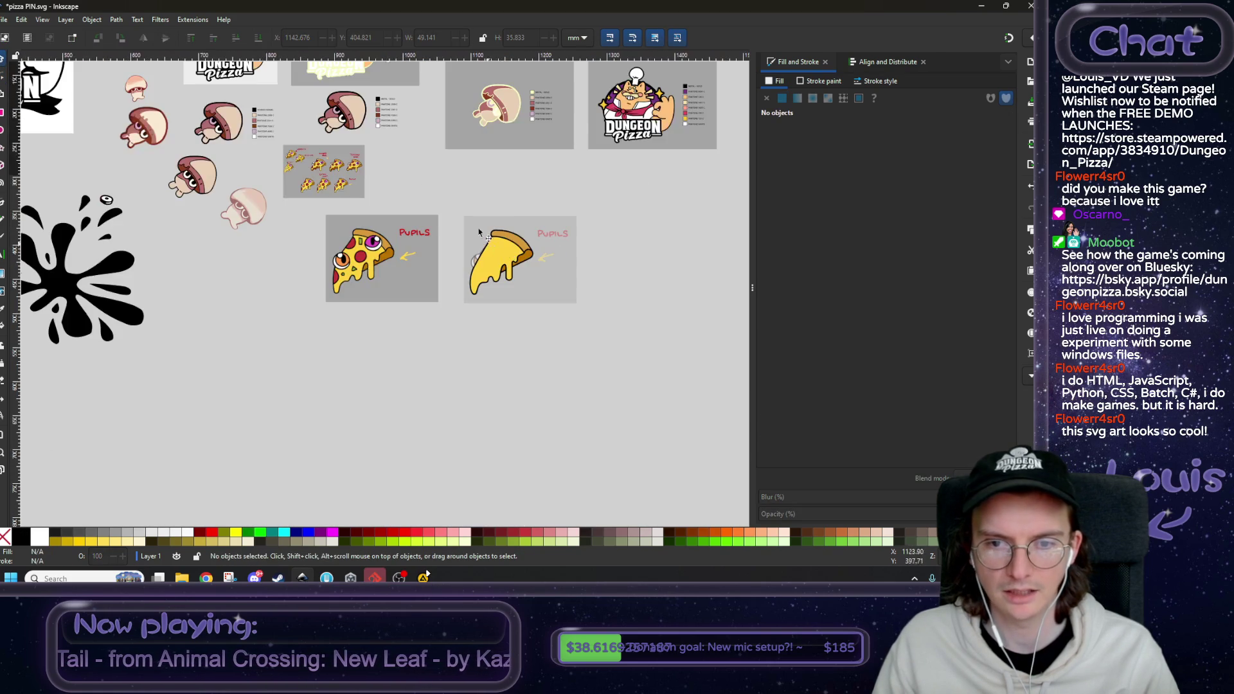
{"action": "scroll", "coordinate": [421, 382], "scroll_direction": "up", "scroll_amount": 5}
{"action": "left_click_drag", "start_coordinate": [421, 382], "coordinate": [440, 347]}
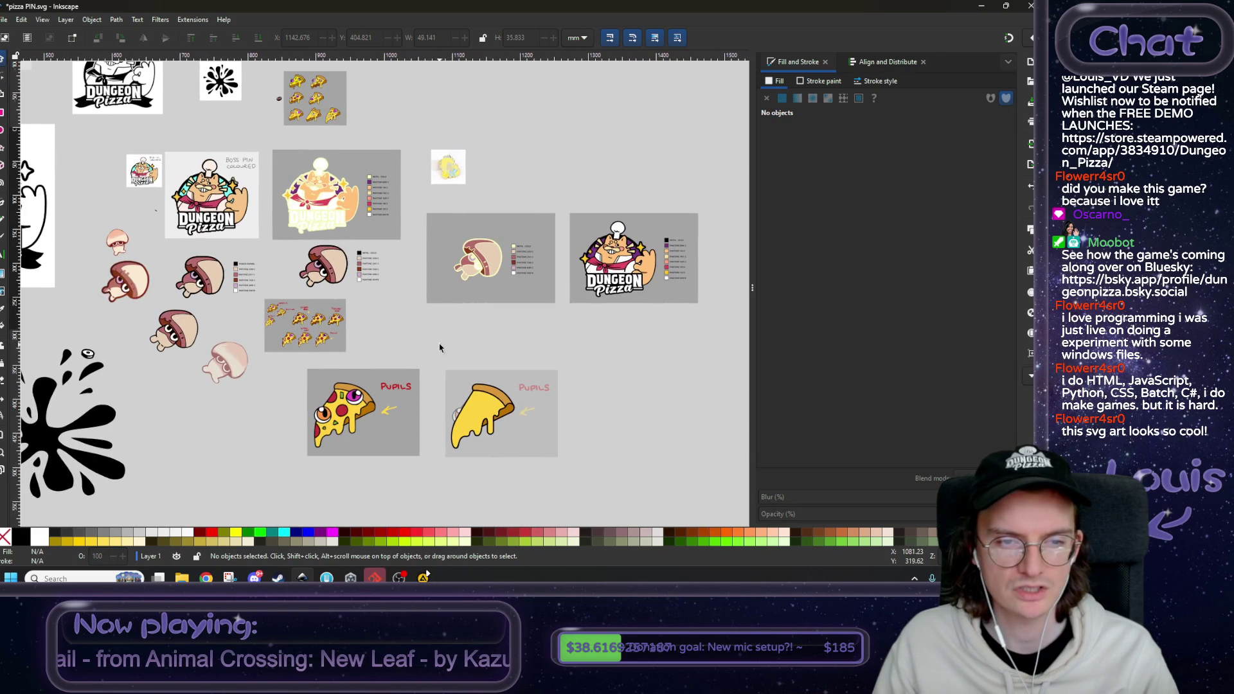
{"action": "scroll", "coordinate": [322, 267], "scroll_direction": "up", "scroll_amount": 5, "text": "ctrl"}
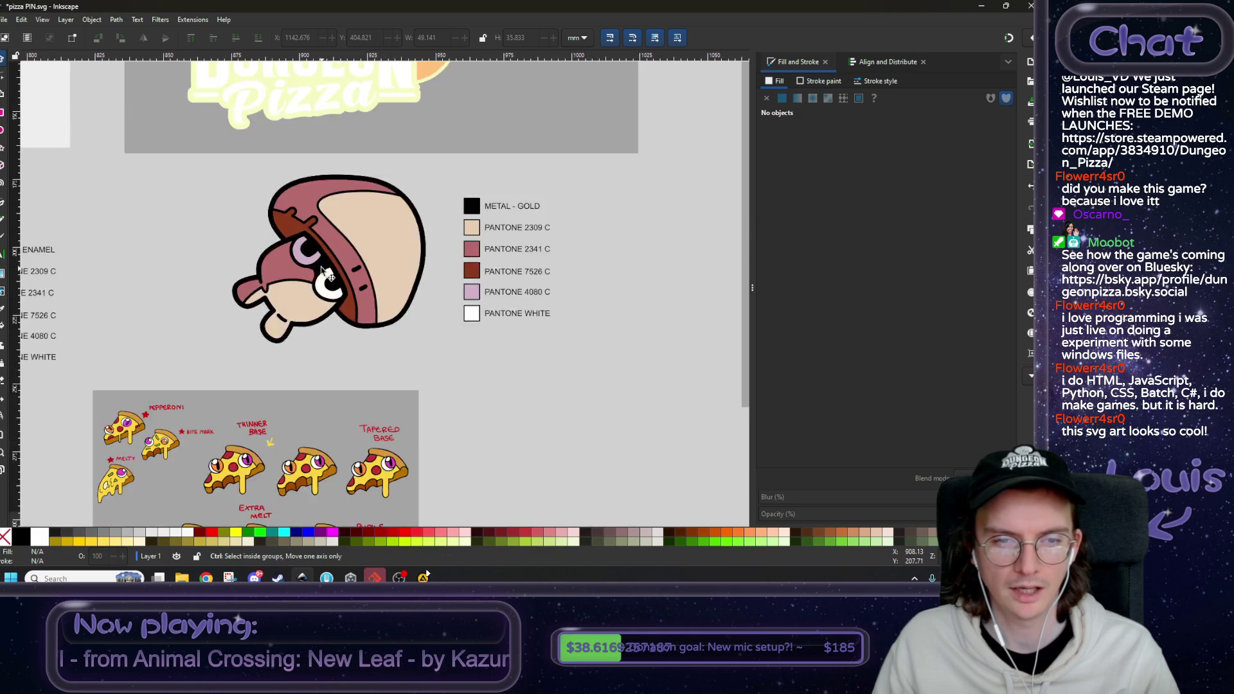
{"action": "left_click", "coordinate": [387, 212]}
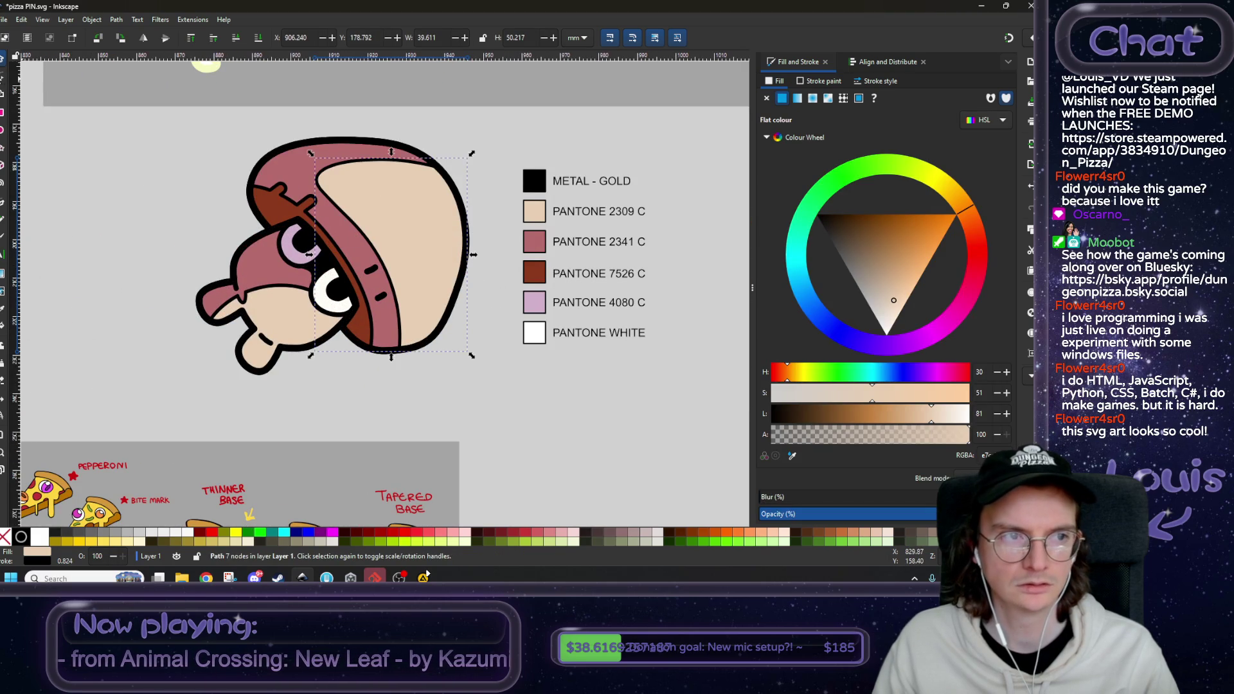
{"action": "key", "text": "n"}
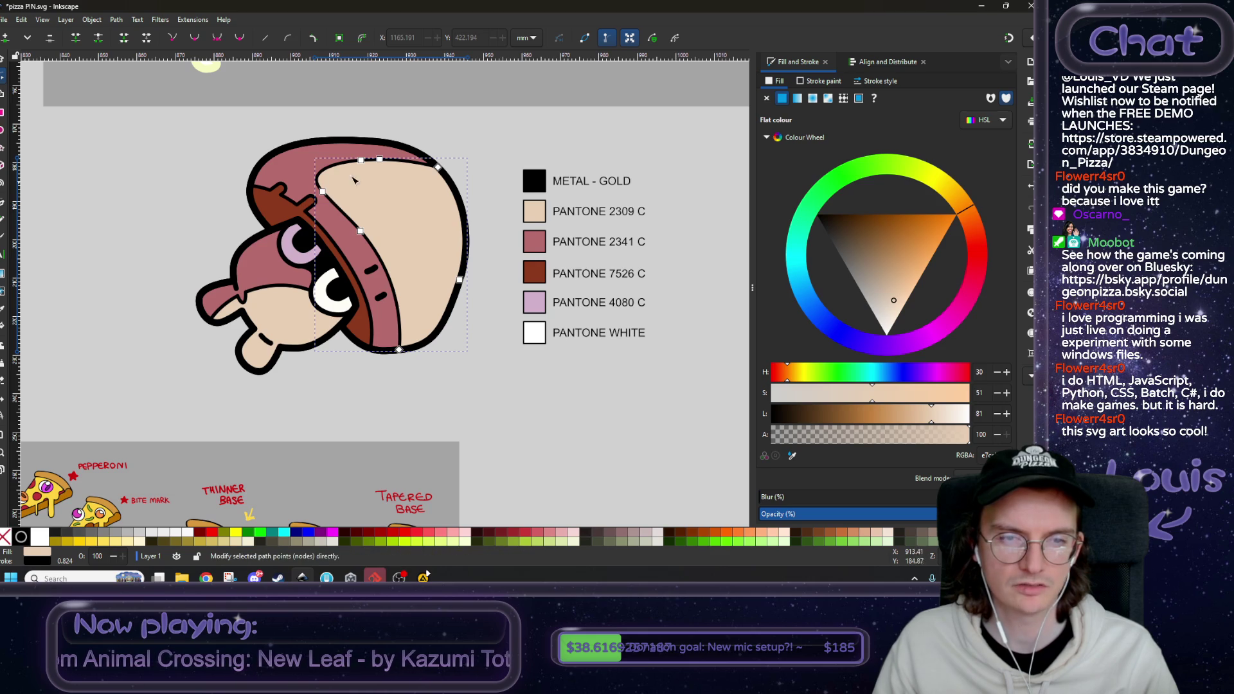
{"action": "scroll", "coordinate": [464, 286], "scroll_direction": "up", "scroll_amount": 4, "text": "ctrl"}
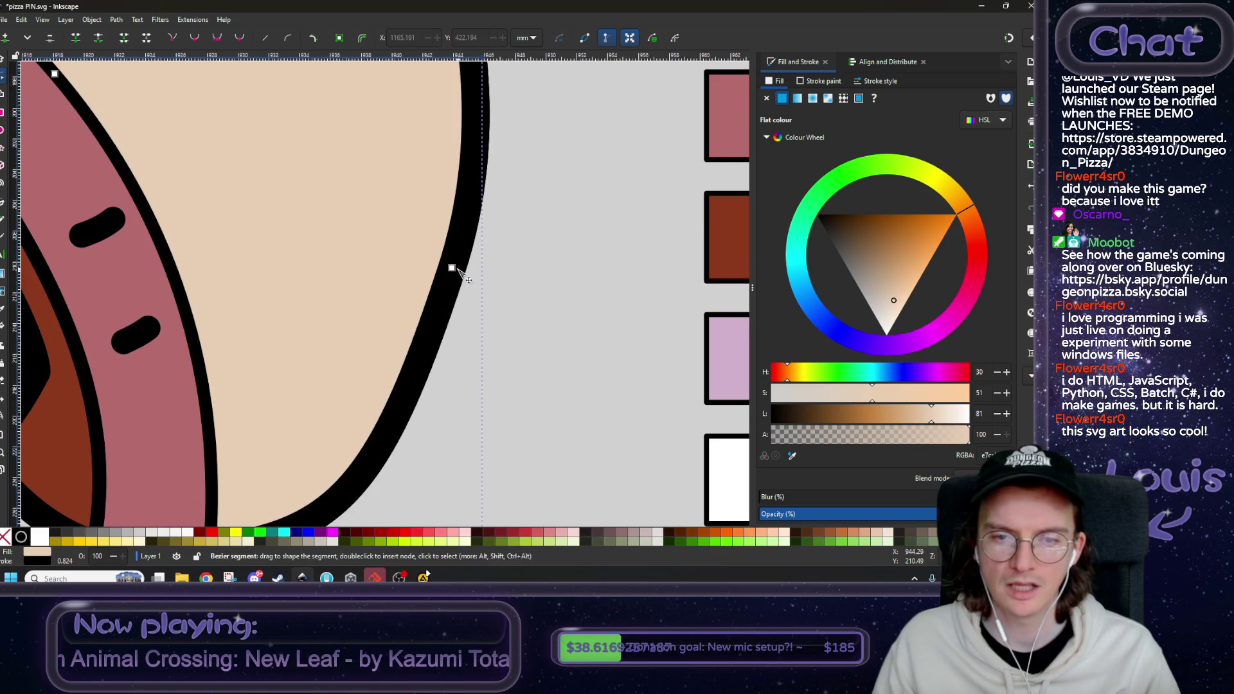
{"action": "left_click_drag", "start_coordinate": [452, 268], "coordinate": [384, 249]}
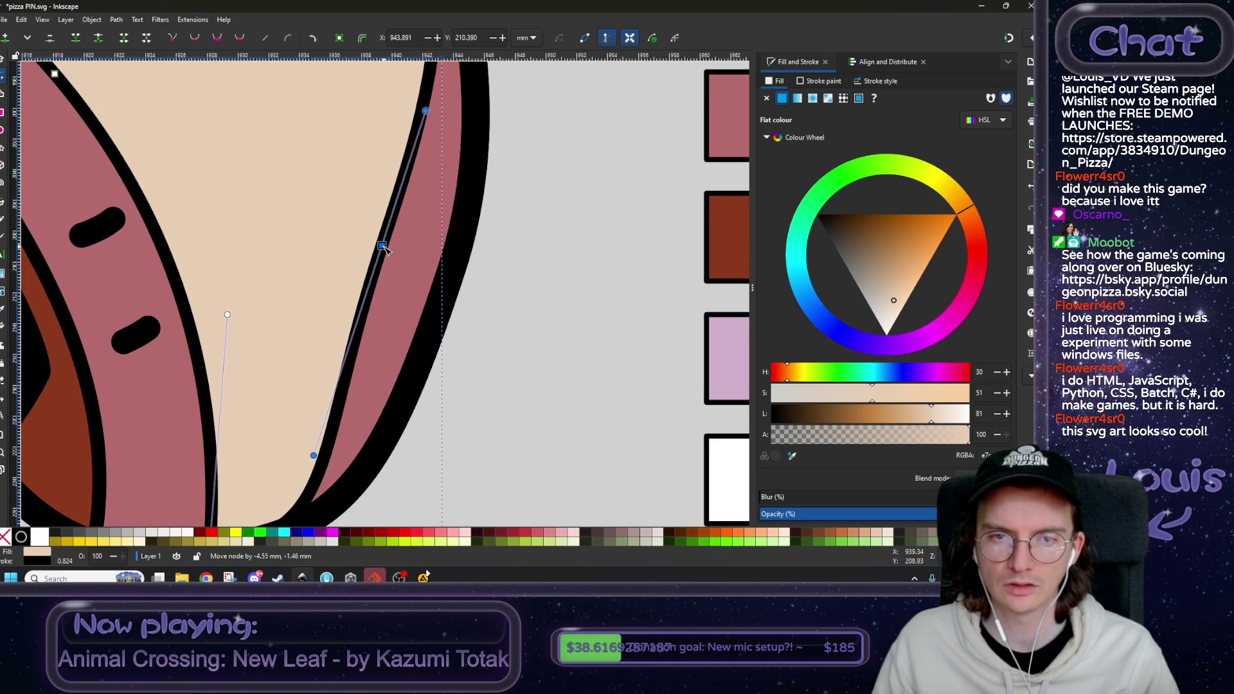
{"action": "key", "text": "ctrl+z"}
{"action": "mouse_move", "coordinate": [493, 141]}
{"action": "left_mouse_down"}
{"action": "mouse_move", "coordinate": [488, 170]}
{"action": "mouse_move", "coordinate": [229, 281]}
{"action": "mouse_move", "coordinate": [331, 414]}
{"action": "mouse_move", "coordinate": [417, 122]}
{"action": "mouse_move", "coordinate": [306, 167]}
{"action": "left_mouse_up"}
{"action": "scroll", "coordinate": [430, 236], "scroll_direction": "down", "scroll_amount": 4, "text": "ctrl"}
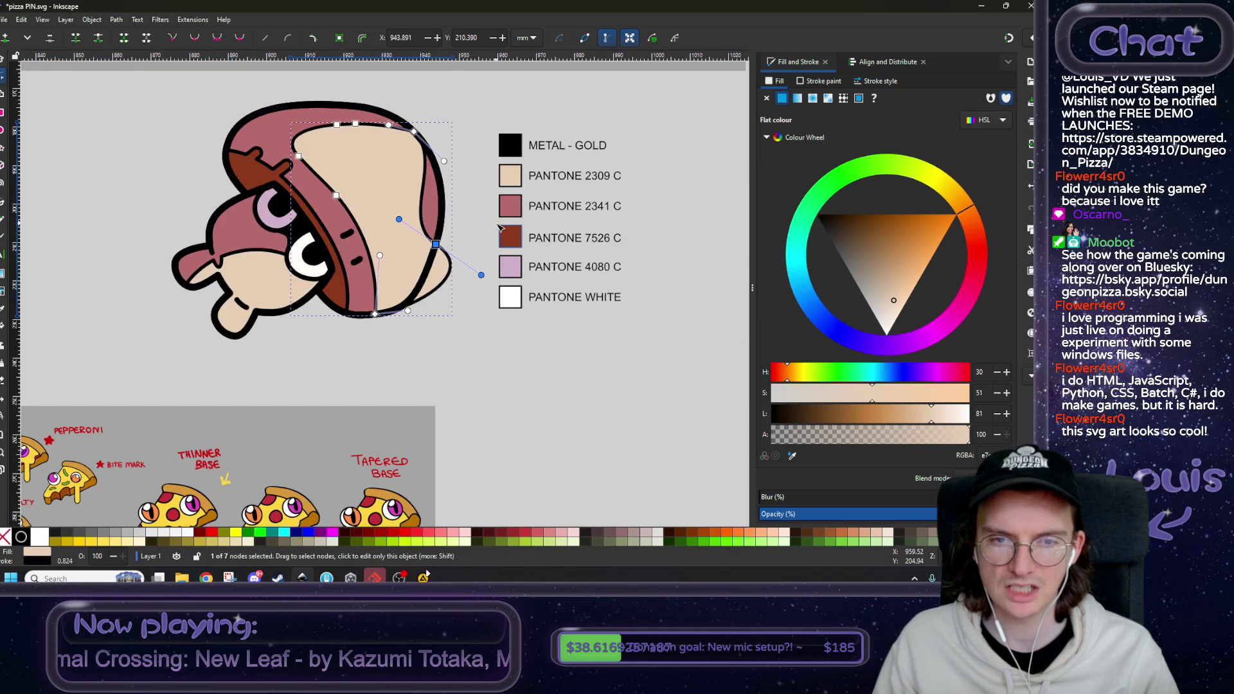
{"action": "key", "text": "ctrl+z"}
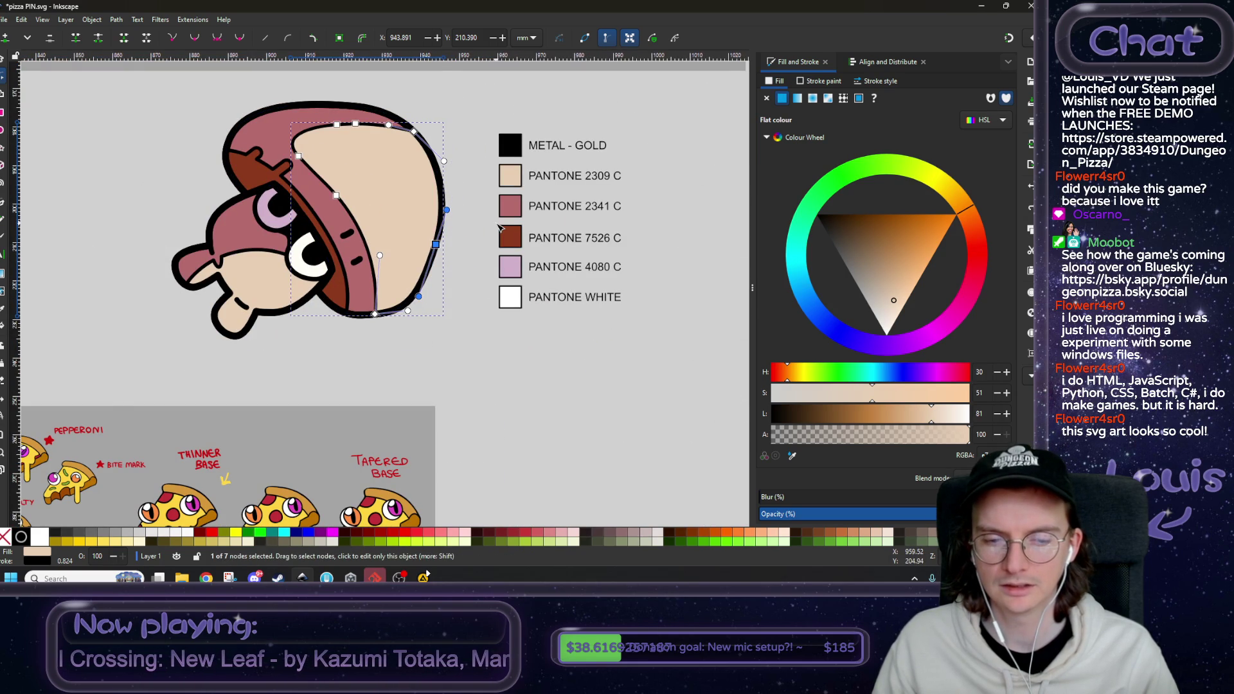
{"action": "scroll", "coordinate": [500, 227], "scroll_direction": "down", "scroll_amount": 2, "text": "ctrl"}
{"action": "scroll", "coordinate": [357, 296], "scroll_direction": "up", "scroll_amount": 3}
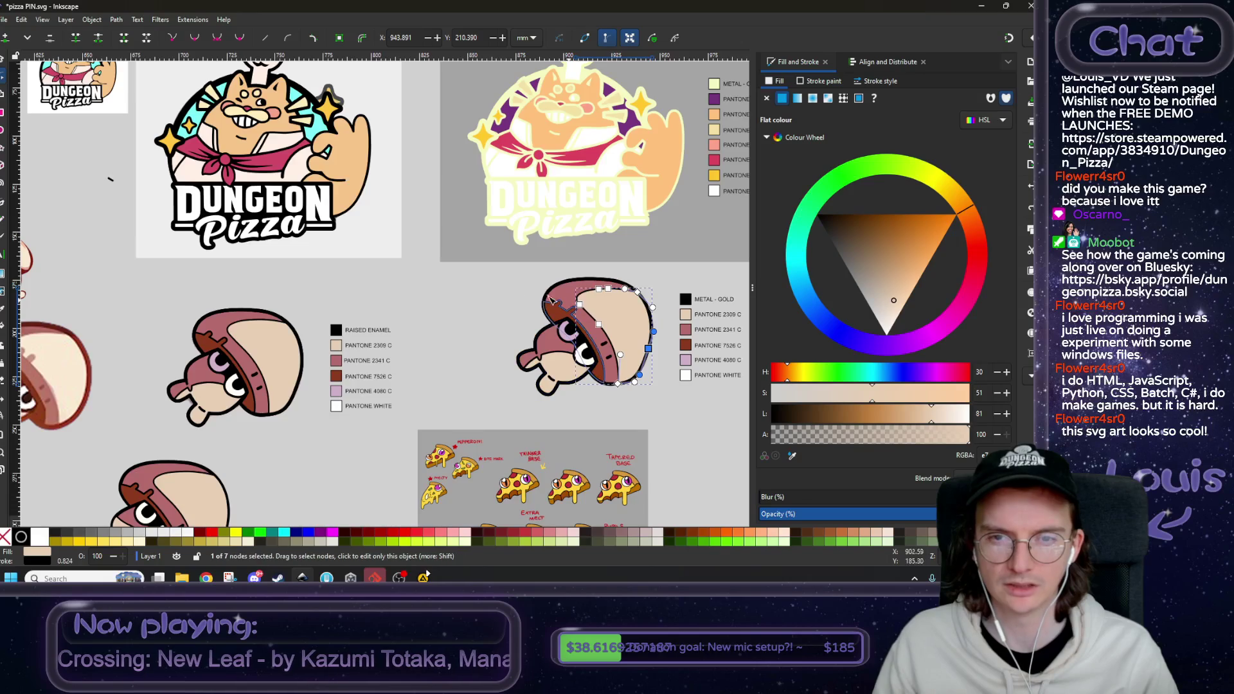
{"action": "scroll", "coordinate": [411, 283], "scroll_direction": "up", "scroll_amount": 1}
{"action": "scroll", "coordinate": [424, 275], "scroll_direction": "up", "scroll_amount": 1, "text": "ctrl"}
{"action": "left_click", "coordinate": [323, 209]}
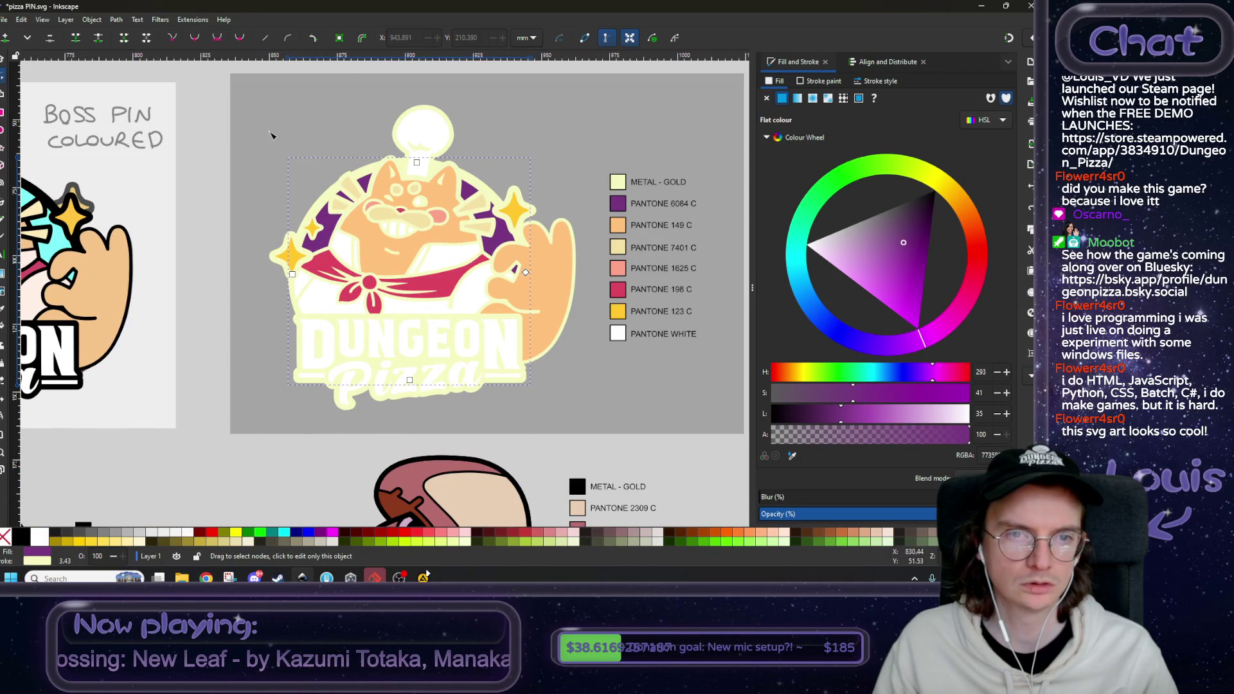
{"action": "left_click", "coordinate": [2, 59]}
{"action": "mouse_move", "coordinate": [530, 158]}
{"action": "left_mouse_down"}
{"action": "mouse_move", "coordinate": [611, 86]}
{"action": "mouse_move", "coordinate": [796, 48]}
{"action": "mouse_move", "coordinate": [649, 96]}
{"action": "mouse_move", "coordinate": [681, 77]}
{"action": "mouse_move", "coordinate": [613, 120]}
{"action": "mouse_move", "coordinate": [643, 97]}
{"action": "left_mouse_up"}
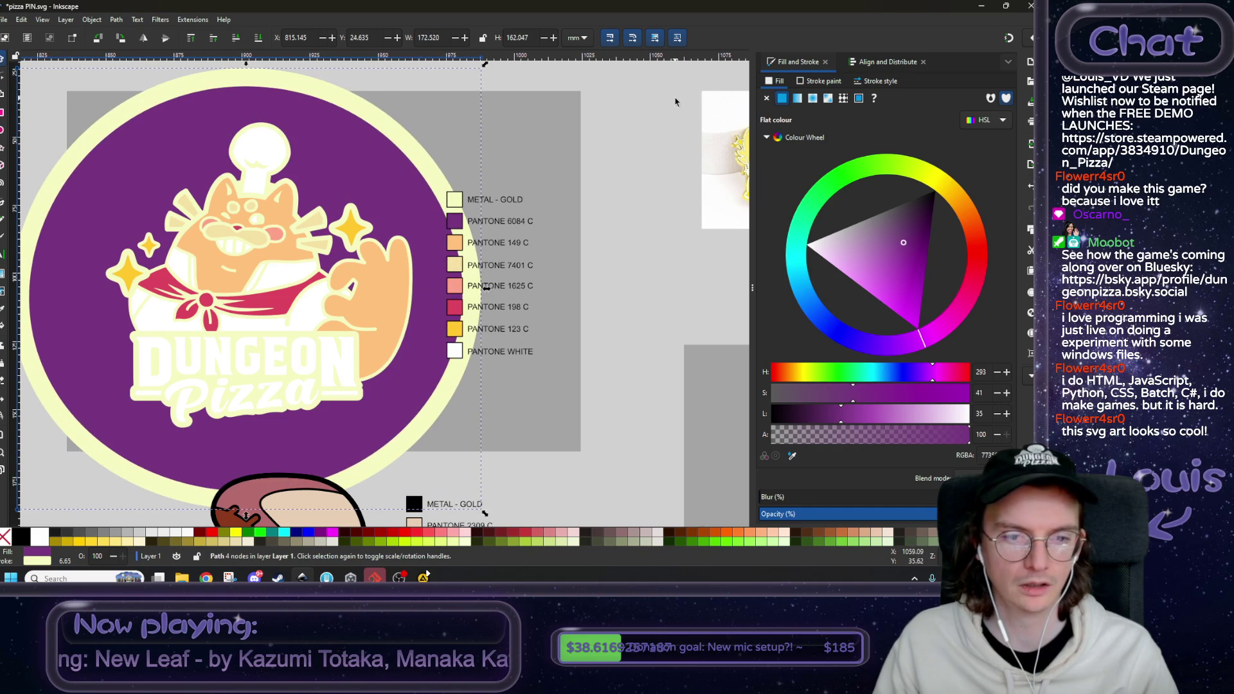
{"action": "key", "text": "ctrl+z"}
{"action": "scroll", "coordinate": [393, 288], "scroll_direction": "left", "scroll_amount": 5}
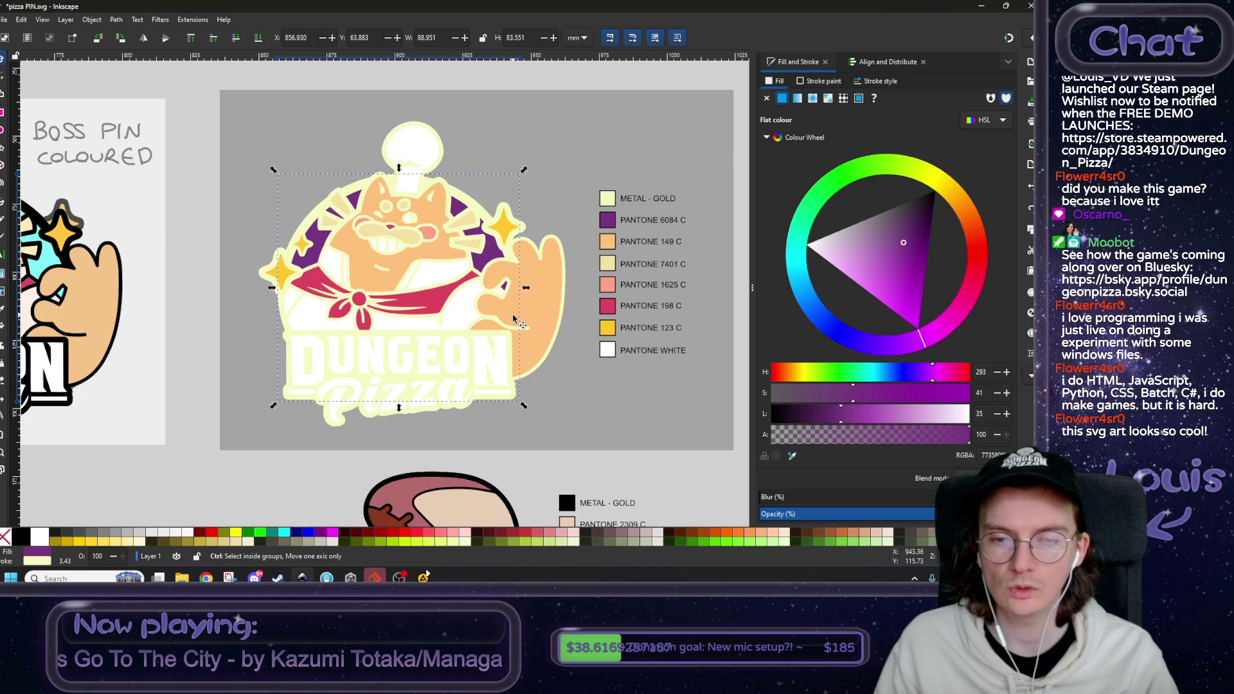
{"action": "scroll", "coordinate": [514, 318], "scroll_direction": "down", "scroll_amount": 1, "text": "ctrl"}
{"action": "mouse_move", "coordinate": [636, 447]}
{"action": "left_mouse_down"}
{"action": "mouse_move", "coordinate": [524, 385]}
{"action": "mouse_move", "coordinate": [448, 368]}
{"action": "left_mouse_up"}
{"action": "scroll", "coordinate": [524, 386], "scroll_direction": "down", "scroll_amount": 1, "text": "ctrl"}
{"action": "left_click", "coordinate": [539, 397]}
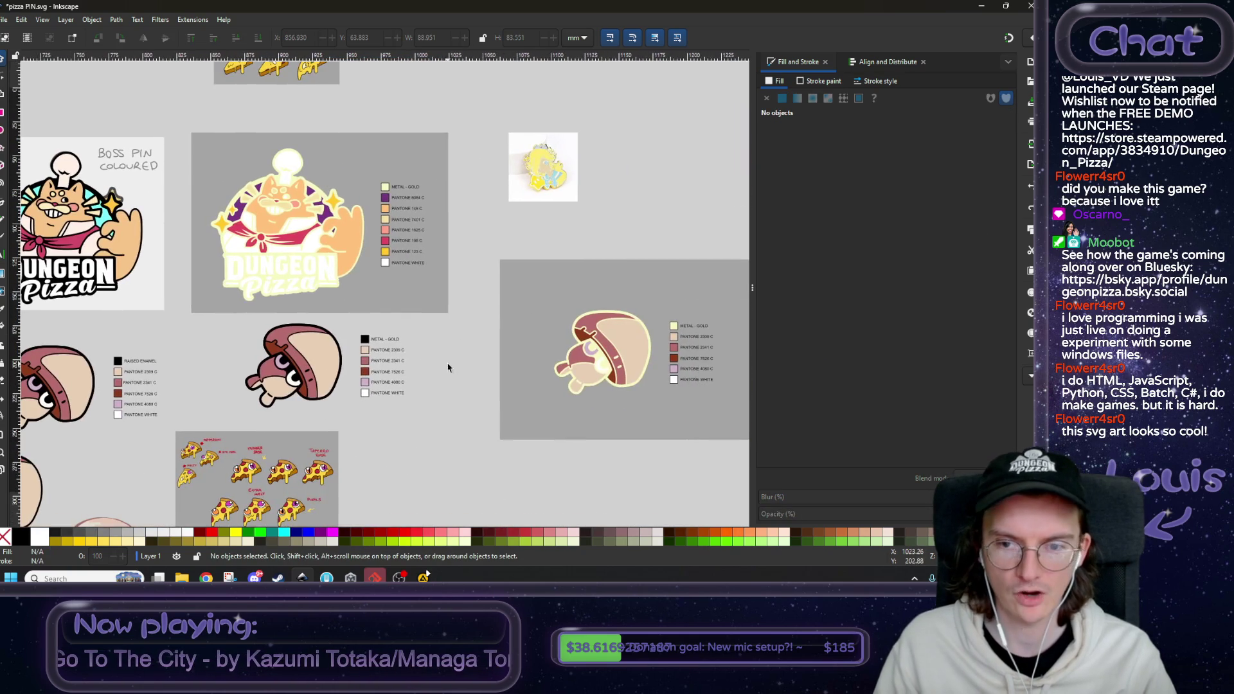
- Select the faded eyes-and-pepperoni reference sketch behind the pizza and raise it to the top
{"action": "scroll", "coordinate": [450, 415], "scroll_direction": "down", "scroll_amount": 5}
{"action": "scroll", "coordinate": [449, 415], "scroll_direction": "right", "scroll_amount": 5}
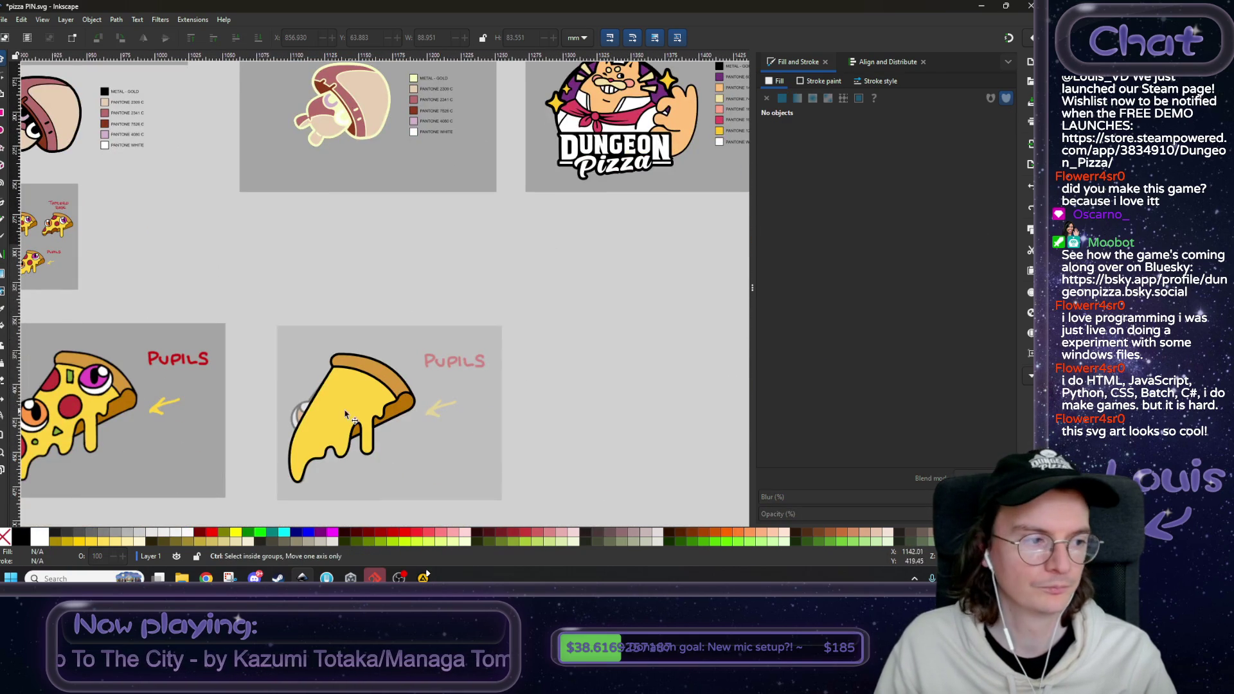
{"action": "scroll", "coordinate": [339, 412], "scroll_direction": "up", "scroll_amount": 1, "text": "ctrl"}
{"action": "scroll", "coordinate": [339, 411], "scroll_direction": "up", "scroll_amount": 1, "text": "ctrl"}
{"action": "left_click_drag", "start_coordinate": [295, 350], "coordinate": [388, 240]}
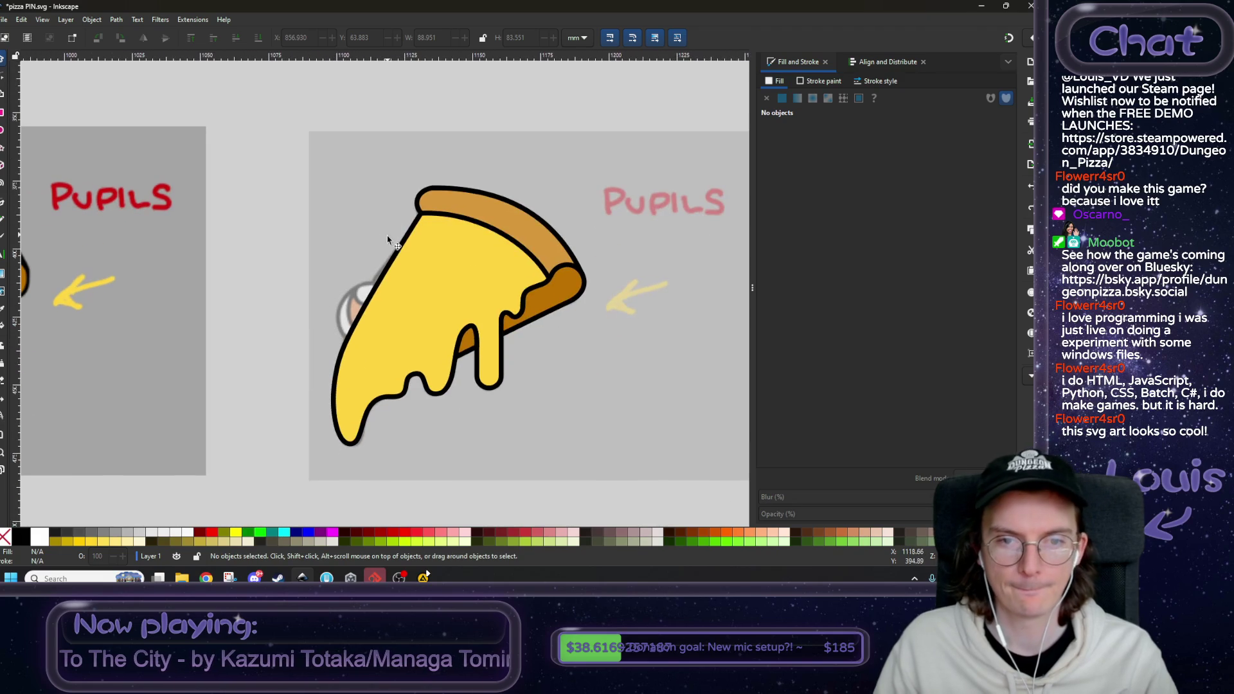
{"action": "left_click", "coordinate": [337, 183]}
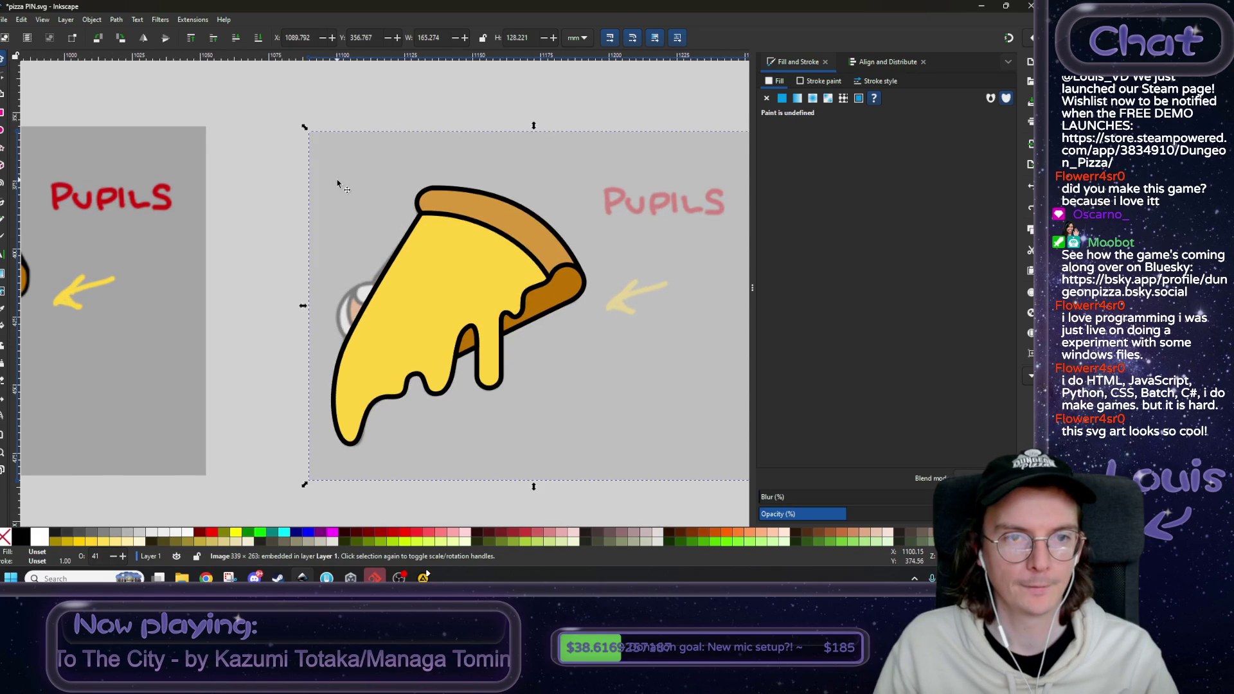
{"action": "left_click", "coordinate": [191, 39]}
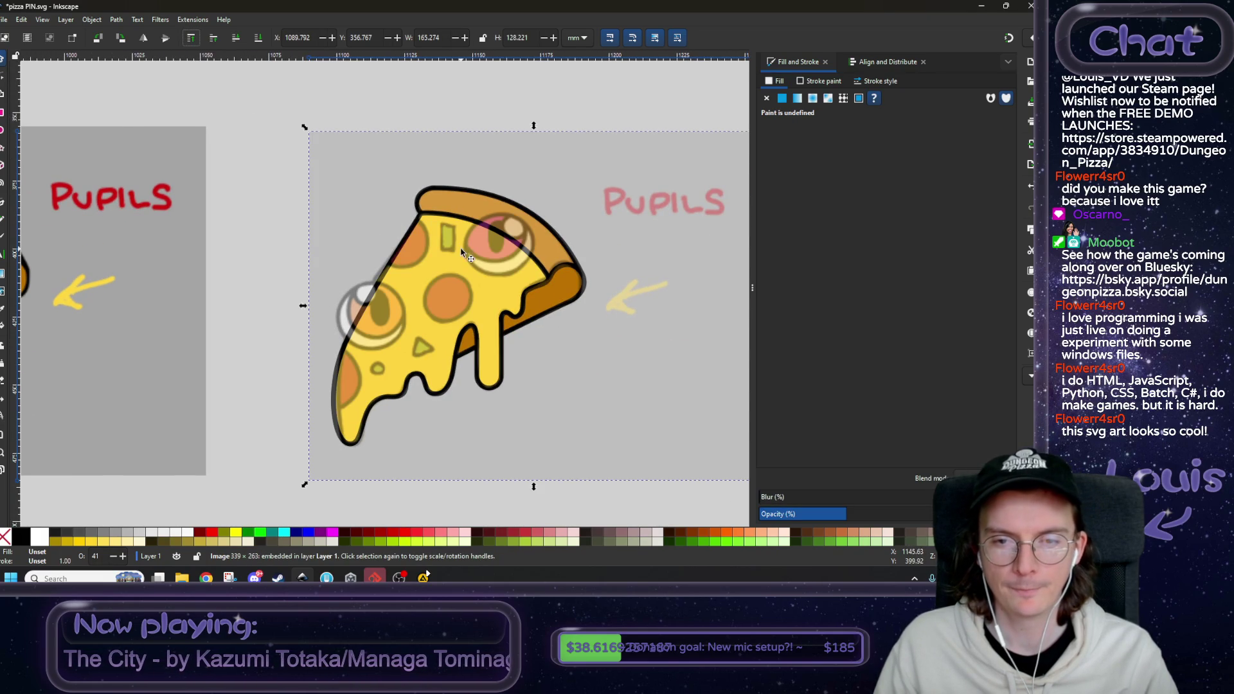
{"action": "scroll", "coordinate": [463, 253], "scroll_direction": "up", "scroll_amount": 2, "text": "ctrl"}
{"action": "scroll", "coordinate": [443, 282], "scroll_direction": "down", "scroll_amount": 1}
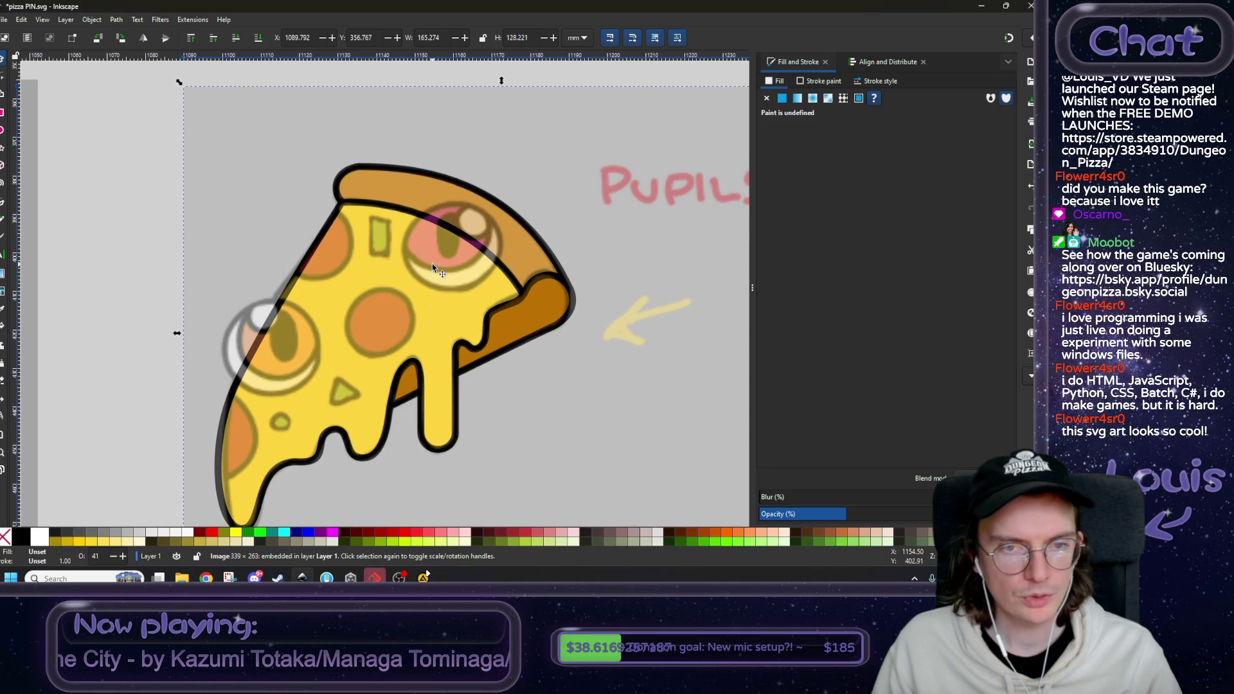
{"action": "scroll", "coordinate": [432, 263], "scroll_direction": "up", "scroll_amount": 1}
{"action": "scroll", "coordinate": [432, 263], "scroll_direction": "right", "scroll_amount": 1}
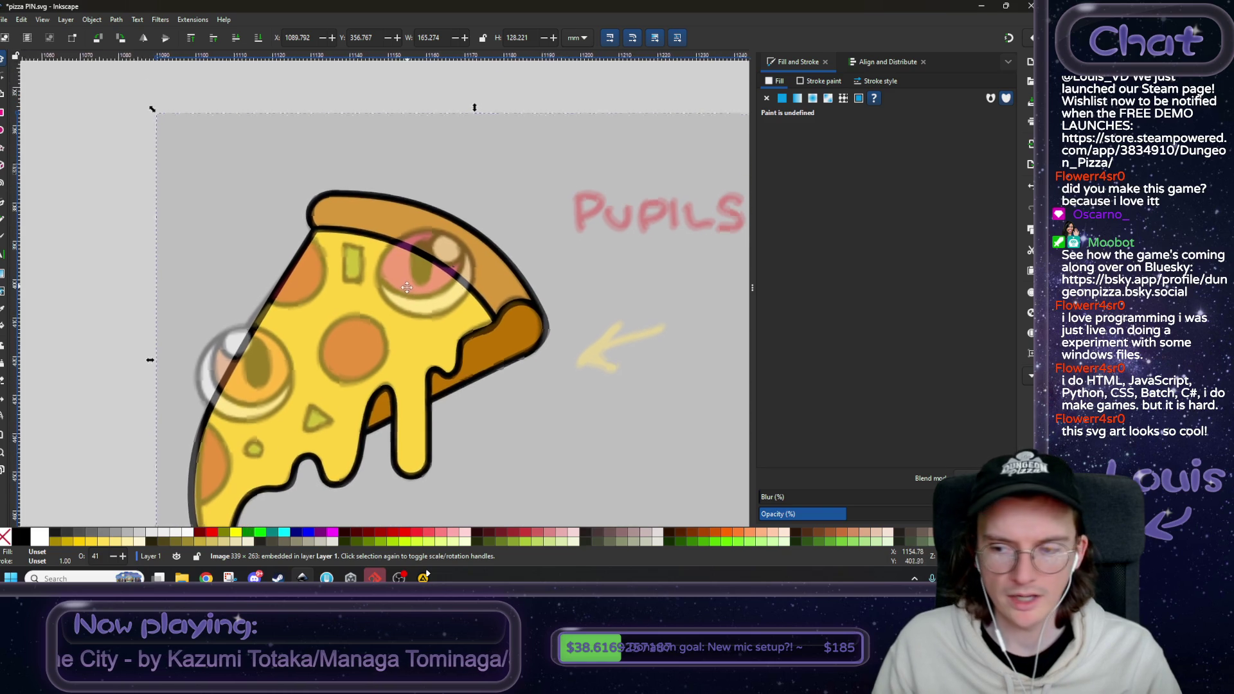
{"action": "left_click", "coordinate": [1, 131]}
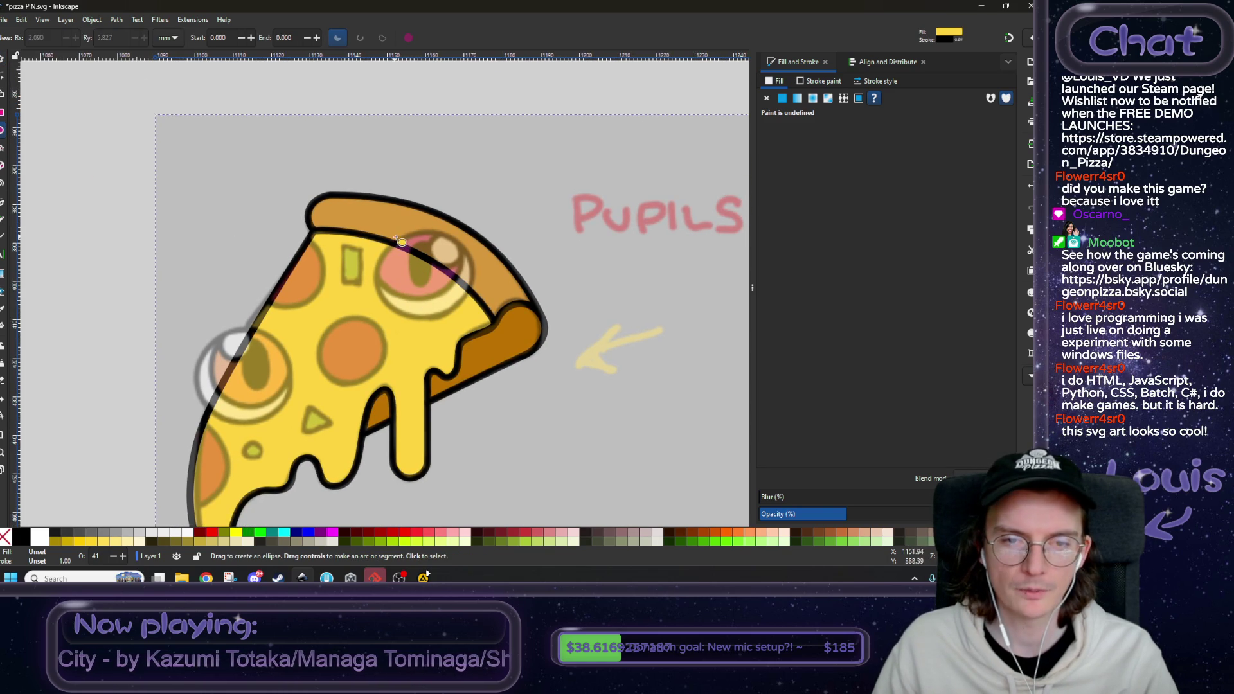
- Draw an oval over the pizza's upper eye
{"action": "mouse_move", "coordinate": [377, 318]}
{"action": "left_mouse_down"}
{"action": "mouse_move", "coordinate": [487, 231]}
{"action": "mouse_move", "coordinate": [478, 238]}
{"action": "left_mouse_up"}
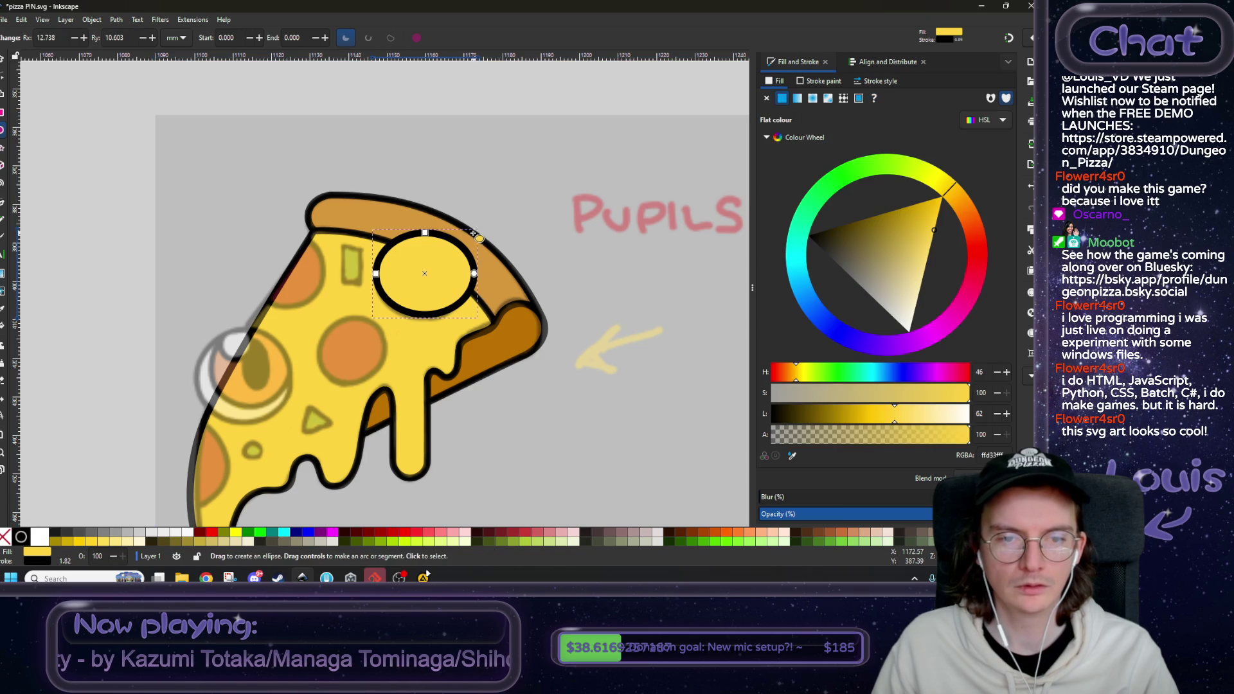
{"action": "left_click", "coordinate": [3, 62]}
{"action": "scroll", "coordinate": [432, 255], "scroll_direction": "left", "scroll_amount": 5}
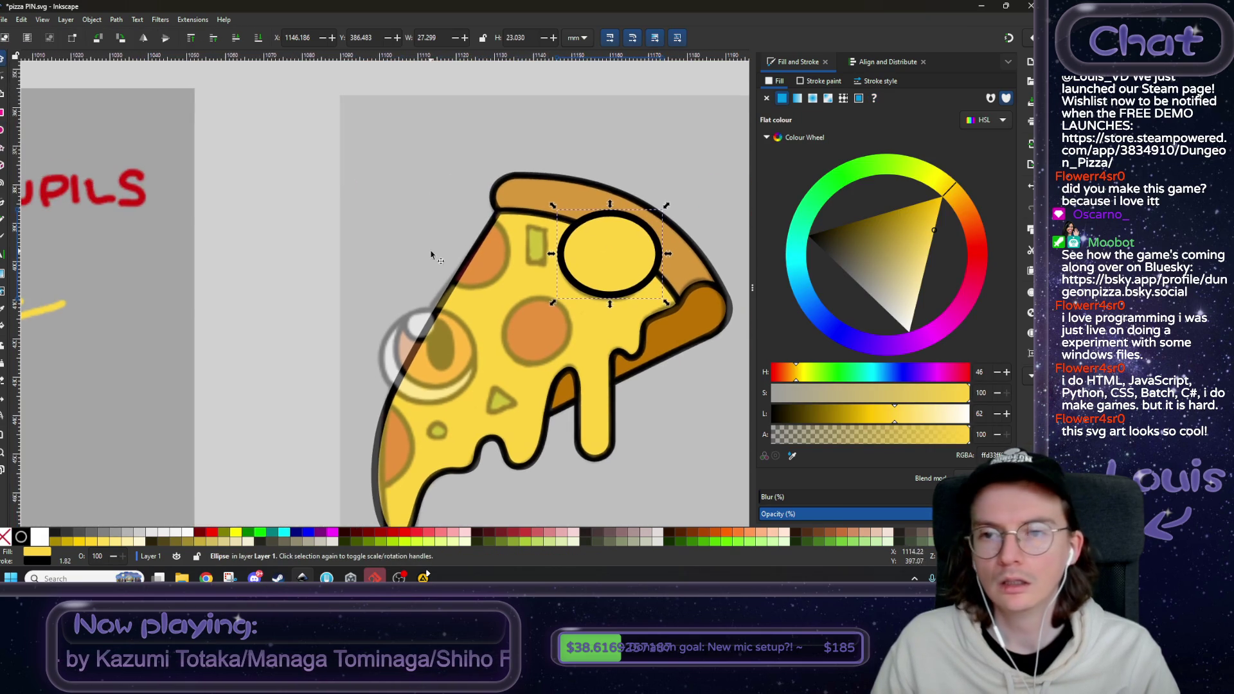
{"action": "scroll", "coordinate": [495, 302], "scroll_direction": "down", "scroll_amount": 2}
{"action": "scroll", "coordinate": [319, 293], "scroll_direction": "down", "scroll_amount": 1}
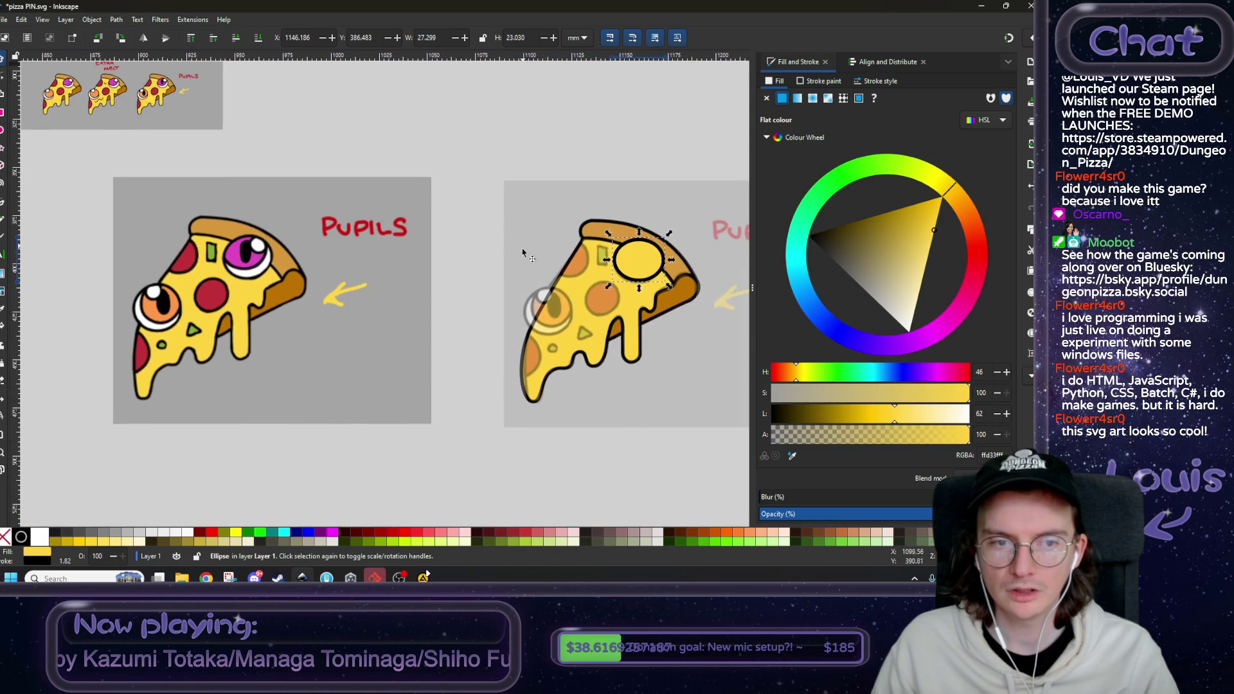
{"action": "scroll", "coordinate": [319, 293], "scroll_direction": "up", "scroll_amount": 1}
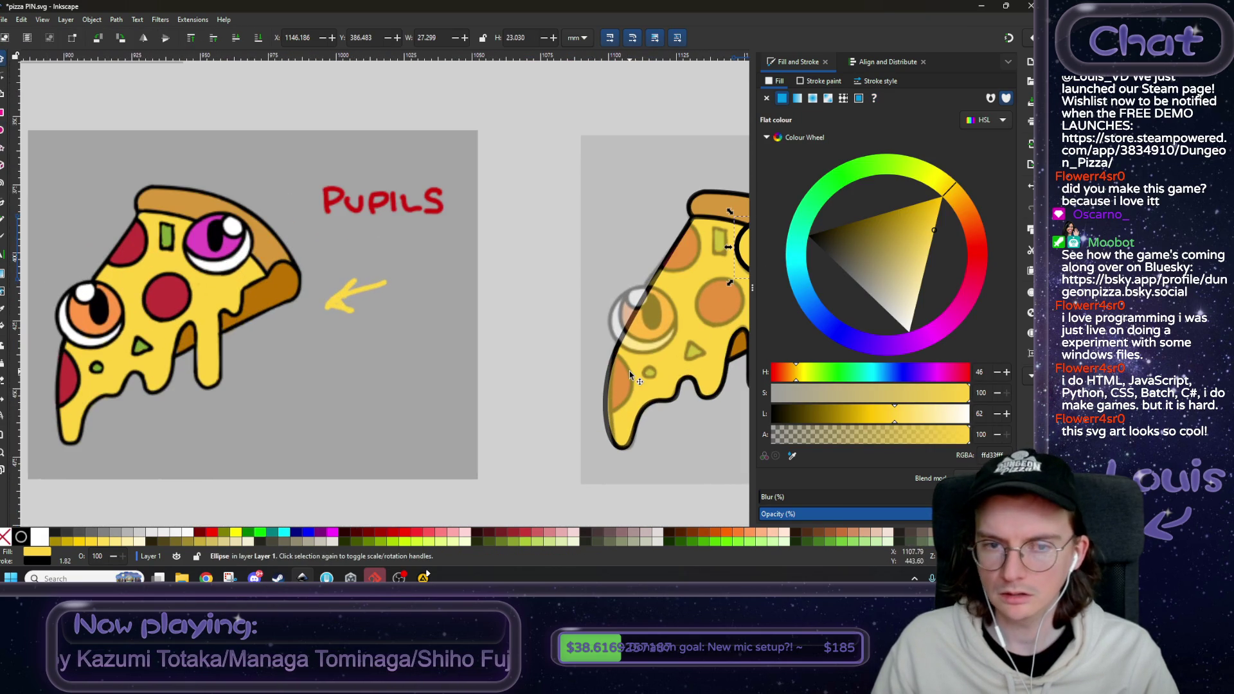
- Fill the oval with white sampled from the finished pizza's eye and stretch it slightly taller
{"action": "left_click", "coordinate": [792, 456]}
{"action": "left_click", "coordinate": [242, 260]}
{"action": "scroll", "coordinate": [545, 294], "scroll_direction": "right", "scroll_amount": 1}
{"action": "left_click_drag", "start_coordinate": [545, 294], "coordinate": [340, 315]}
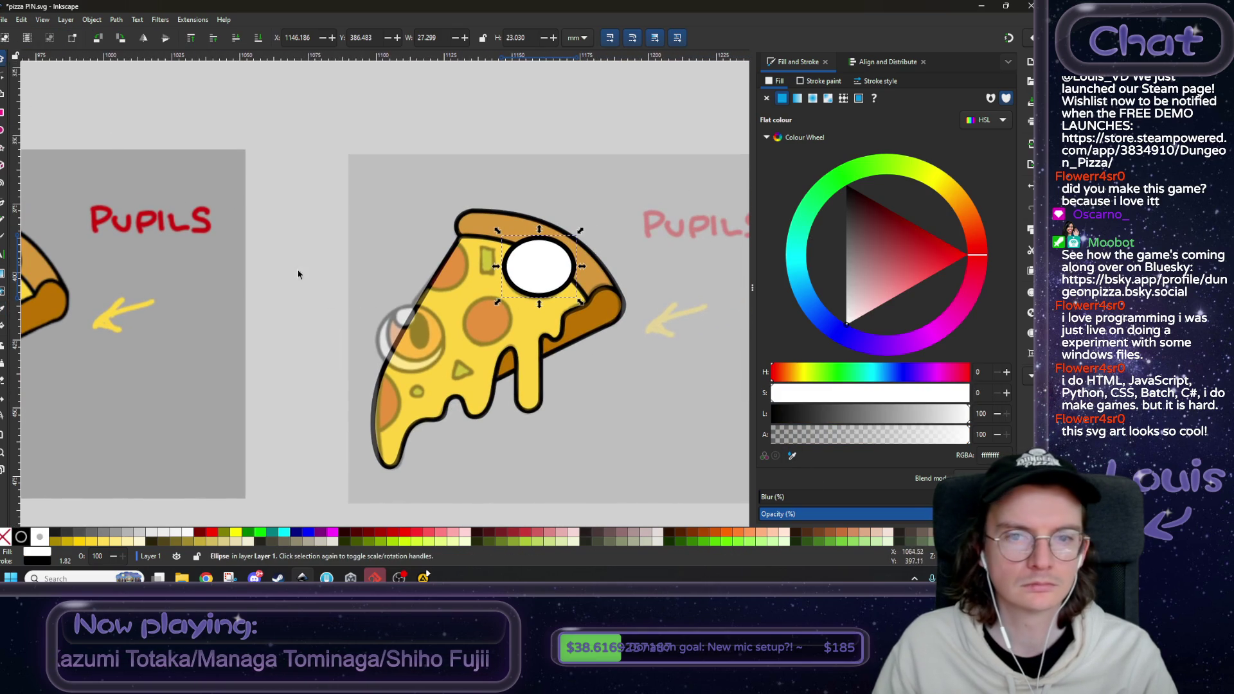
{"action": "scroll", "coordinate": [548, 308], "scroll_direction": "up", "scroll_amount": 2}
{"action": "left_click_drag", "start_coordinate": [530, 293], "coordinate": [531, 295]}
{"action": "scroll", "coordinate": [394, 274], "scroll_direction": "down", "scroll_amount": 2}
{"action": "scroll", "coordinate": [394, 274], "scroll_direction": "left", "scroll_amount": 5}
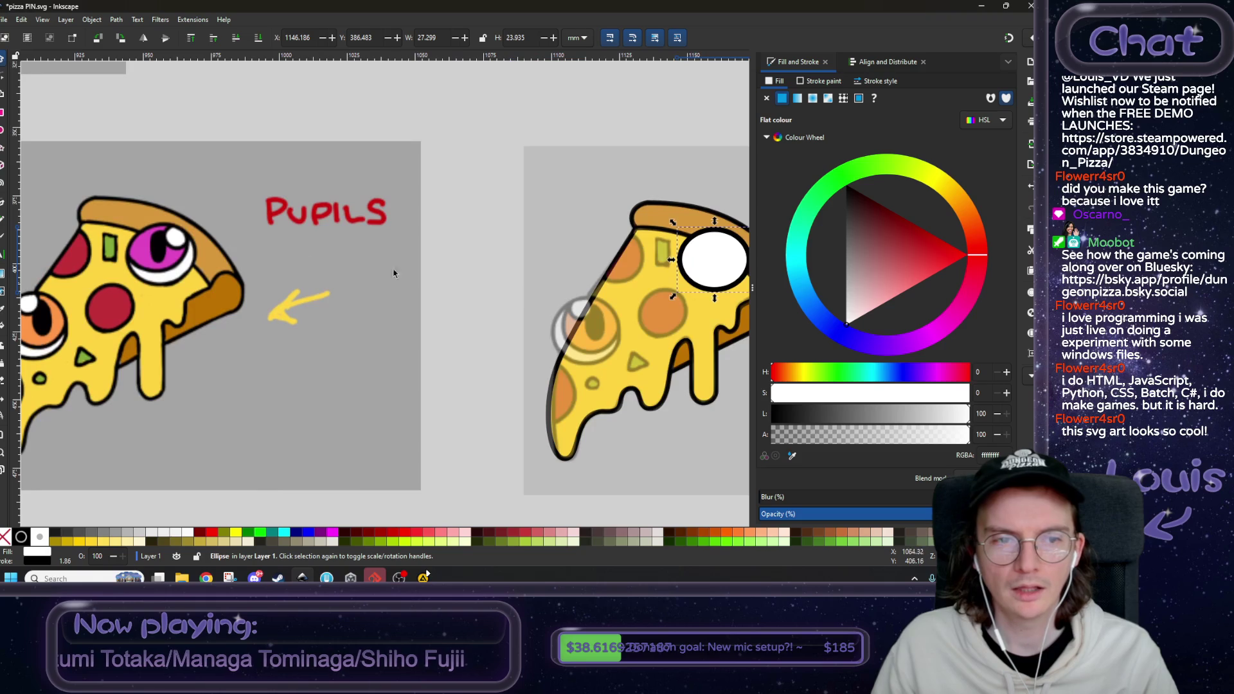
{"action": "scroll", "coordinate": [642, 219], "scroll_direction": "right", "scroll_amount": 5}
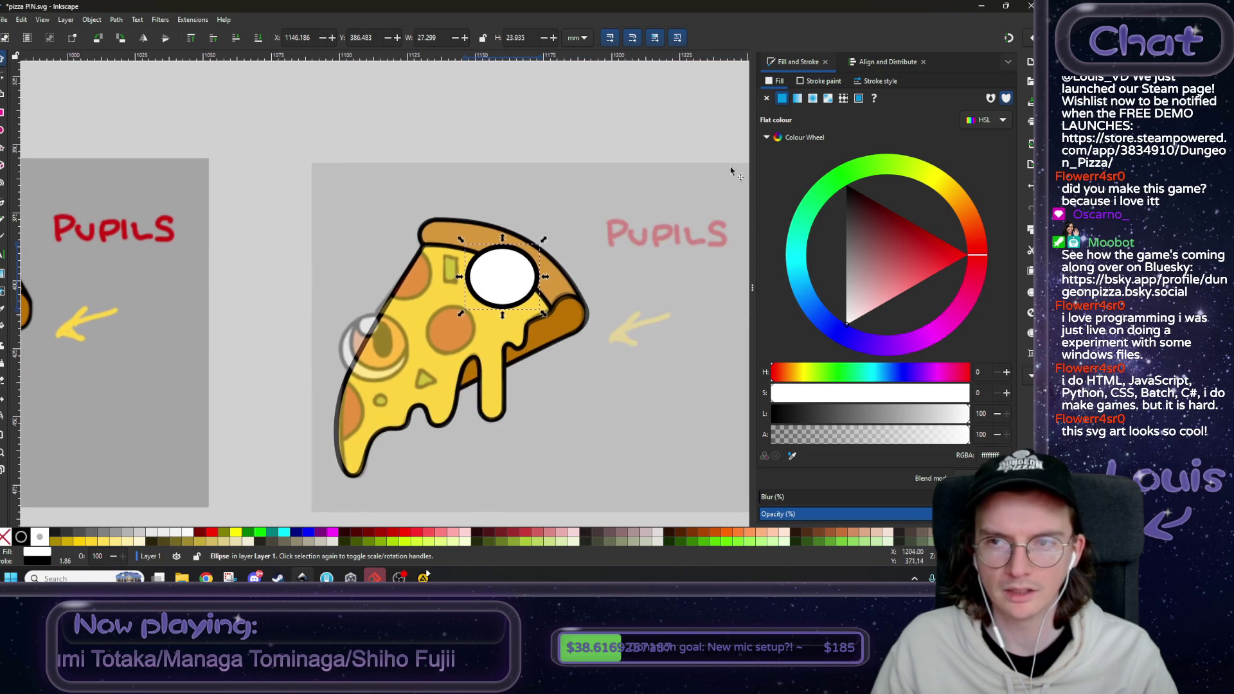
{"action": "left_click", "coordinate": [869, 85]}
{"action": "scroll", "coordinate": [827, 104], "scroll_direction": "down", "scroll_amount": 8}
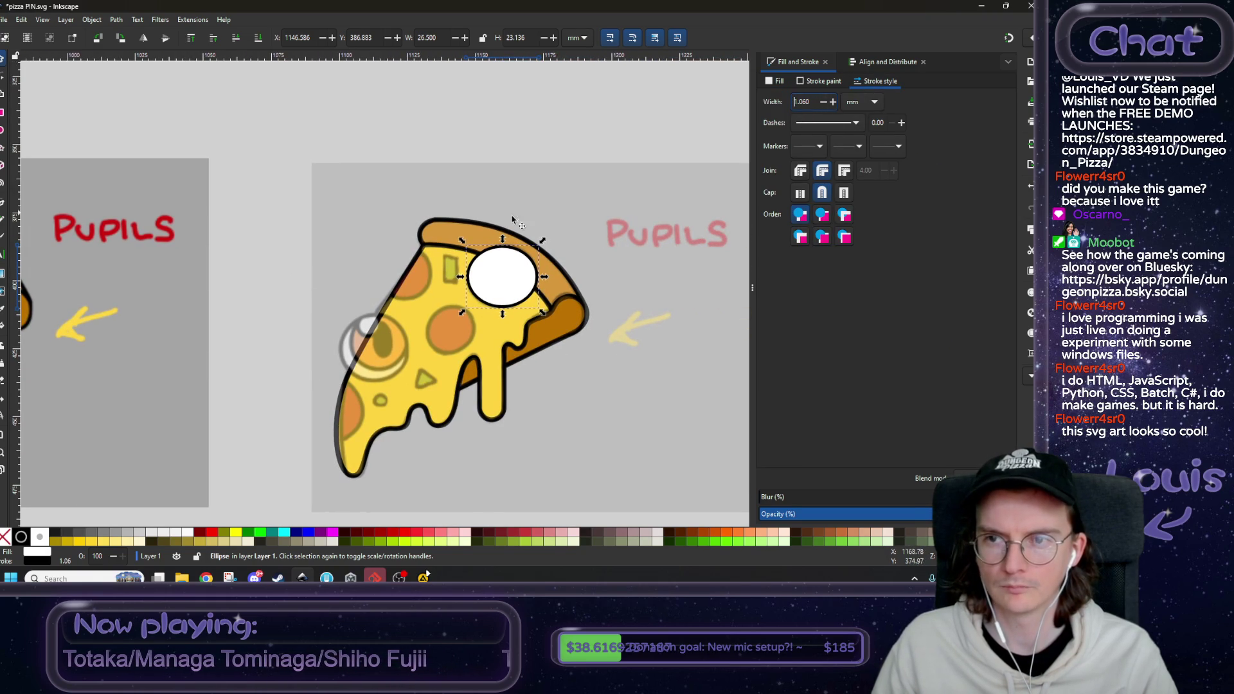
{"action": "left_click_drag", "start_coordinate": [326, 313], "coordinate": [543, 251]}
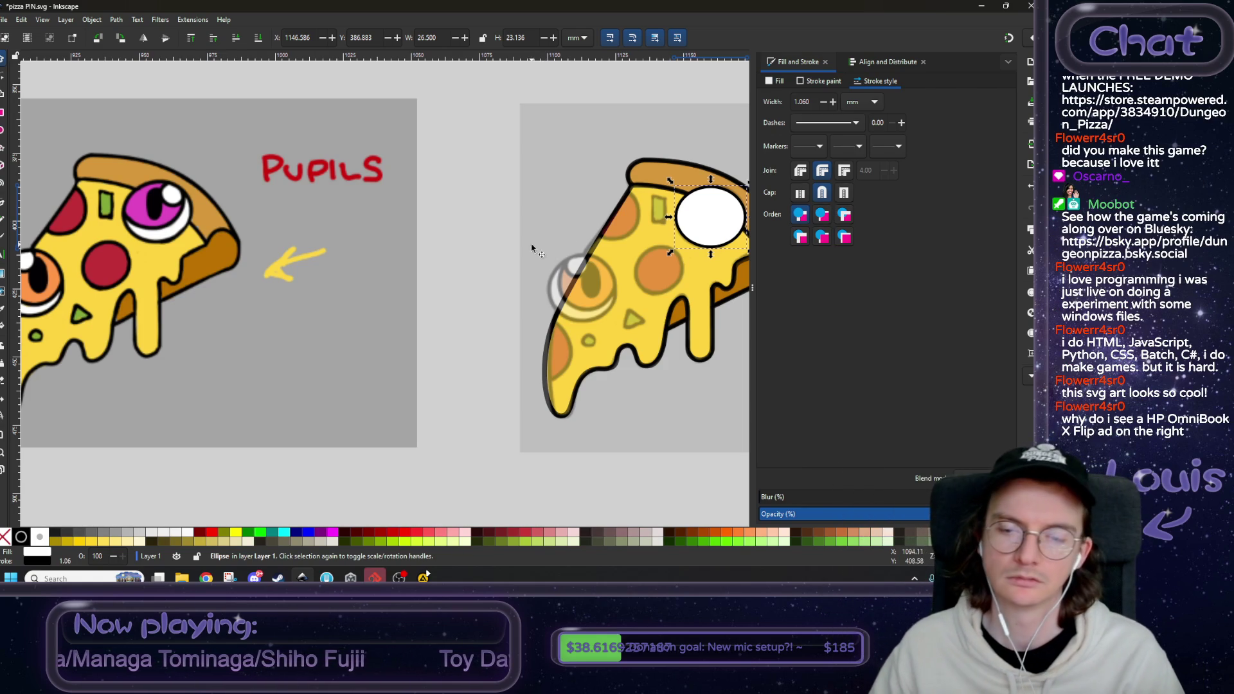
{"action": "scroll", "coordinate": [534, 250], "scroll_direction": "right", "scroll_amount": 6}
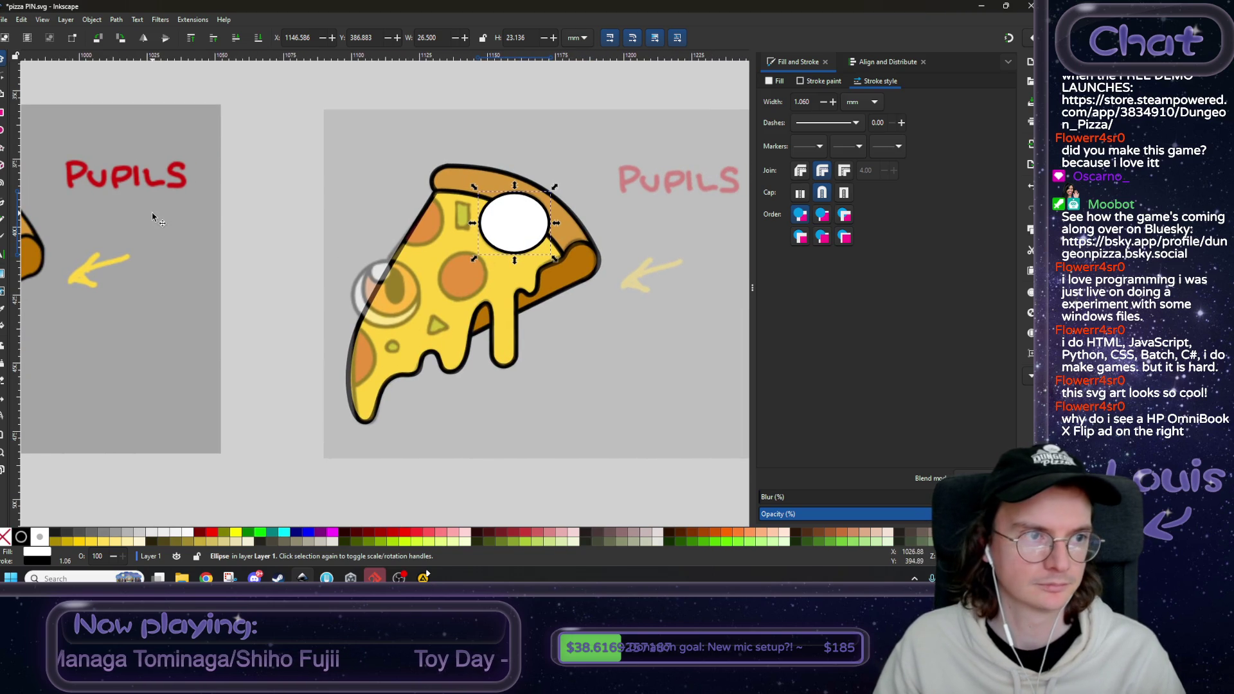
{"action": "scroll", "coordinate": [458, 228], "scroll_direction": "left", "scroll_amount": 5}
{"action": "scroll", "coordinate": [267, 250], "scroll_direction": "right", "scroll_amount": 5}
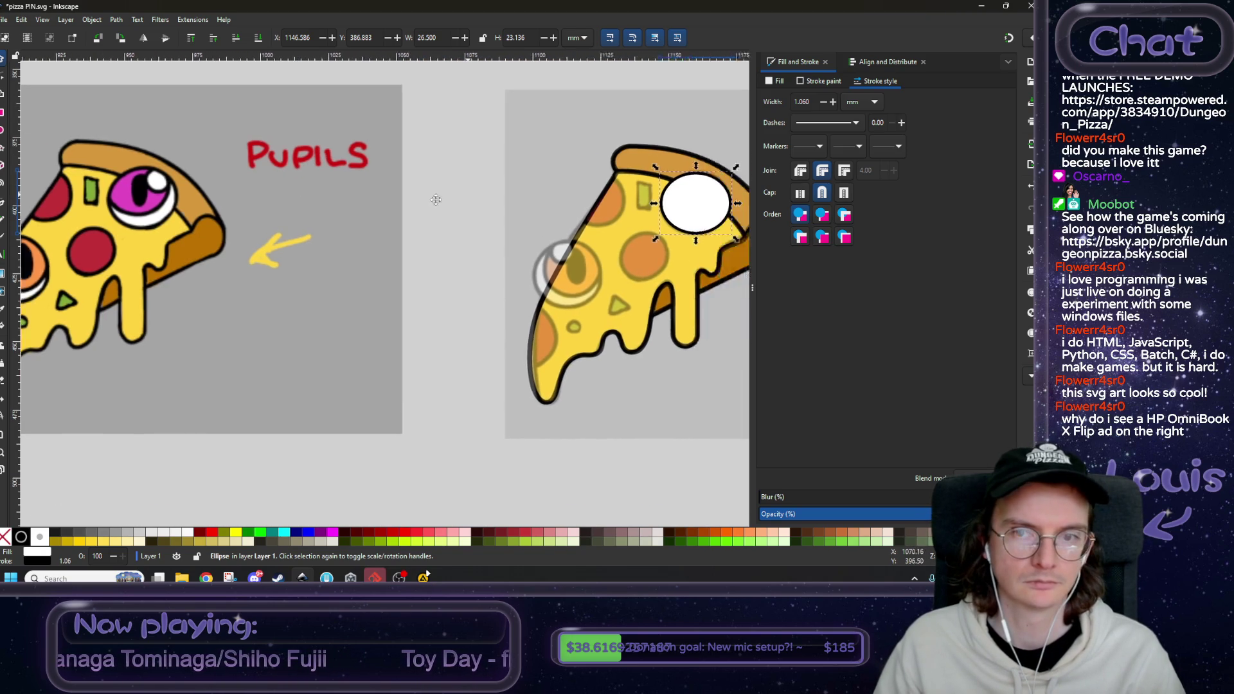
{"action": "scroll", "coordinate": [266, 250], "scroll_direction": "up", "scroll_amount": 1}
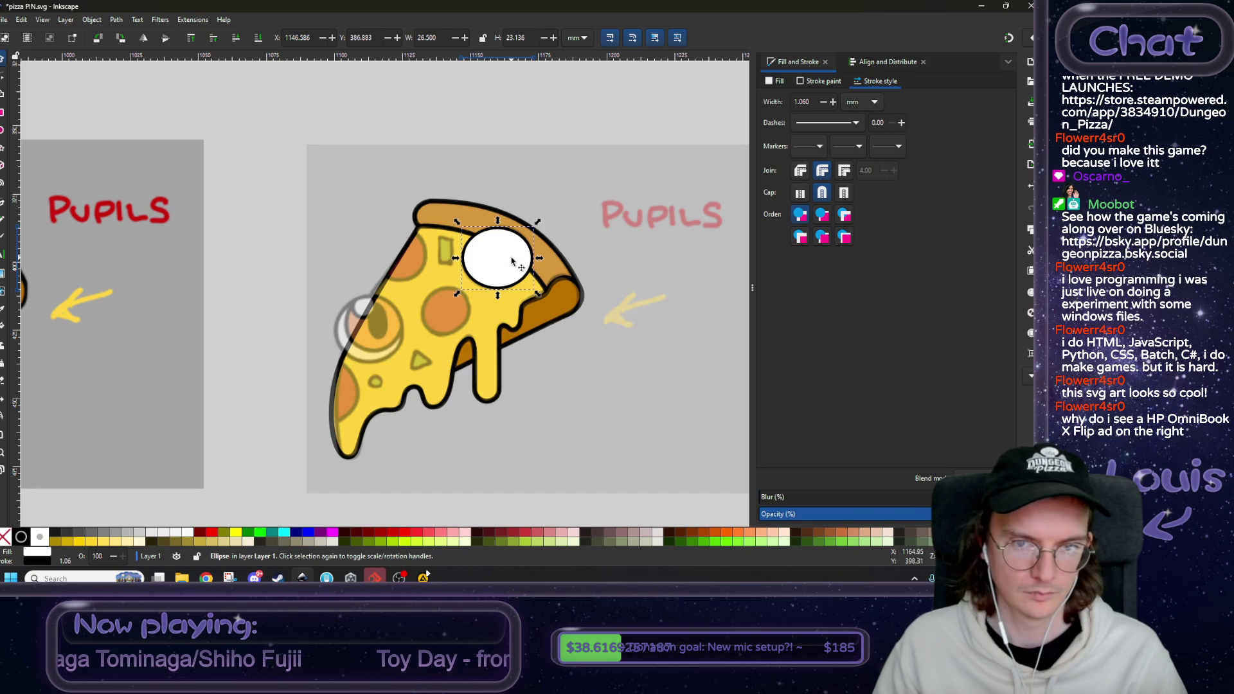
{"action": "right_click", "coordinate": [513, 260]}
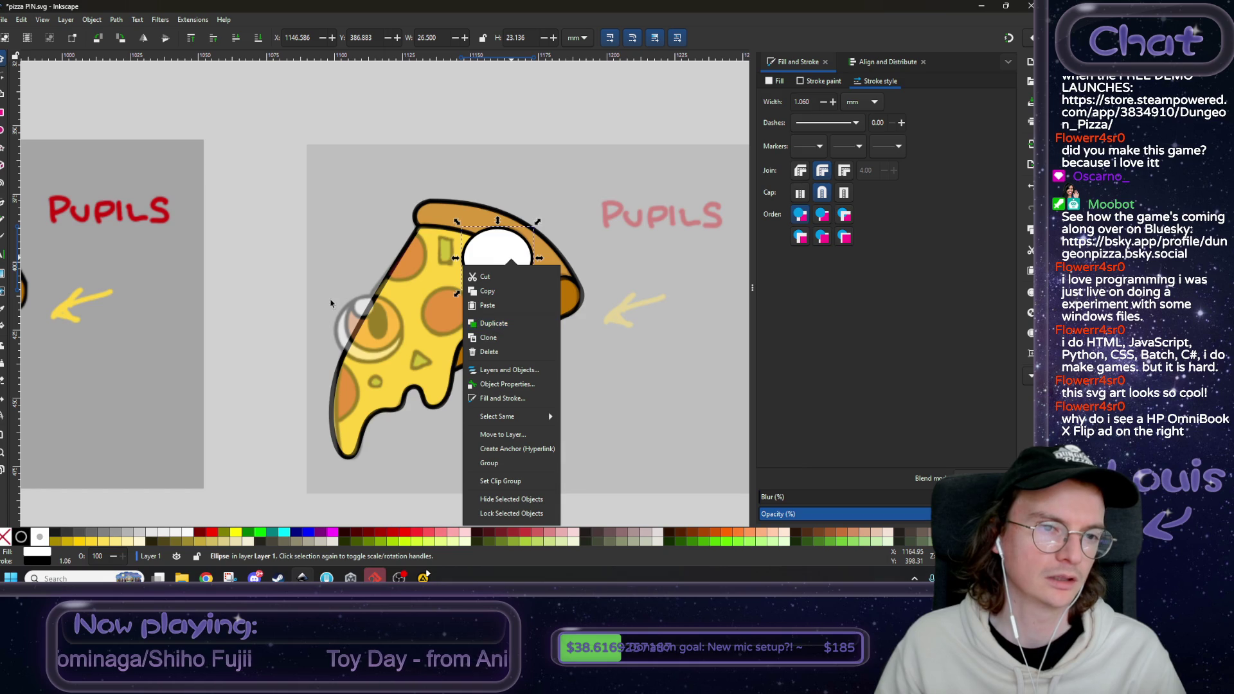
{"action": "left_click", "coordinate": [284, 299]}
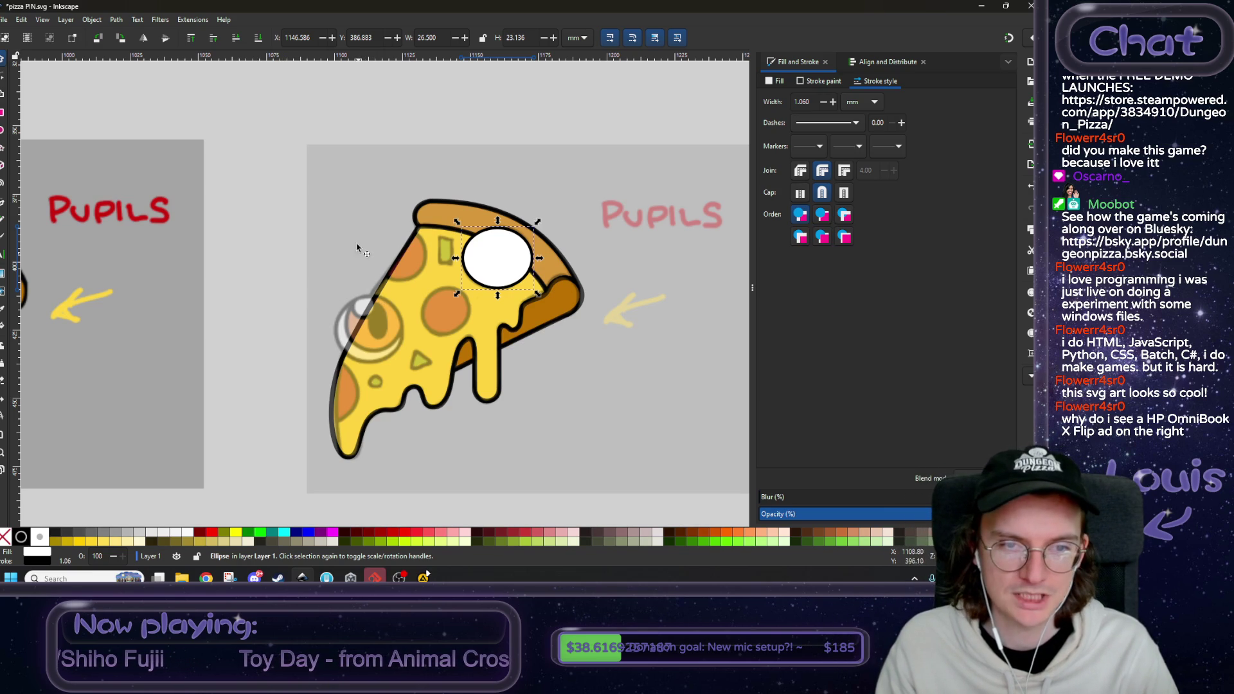
{"action": "left_click", "coordinate": [324, 168]}
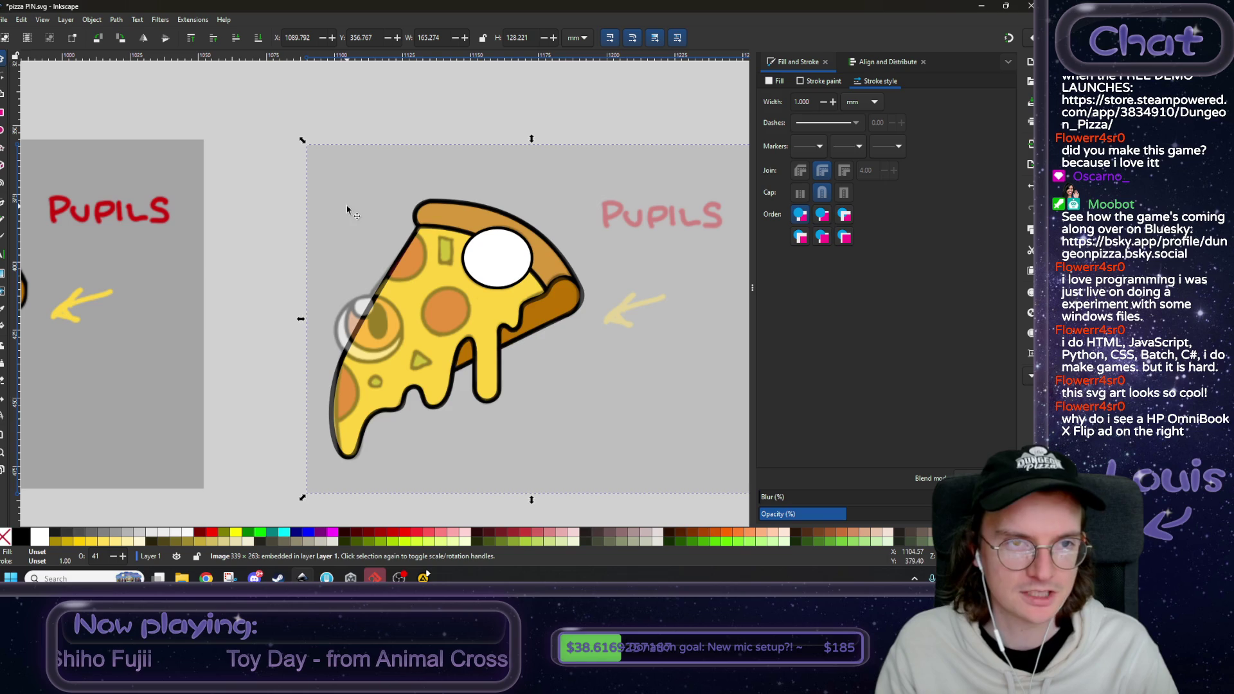
{"action": "left_click", "coordinate": [190, 39]}
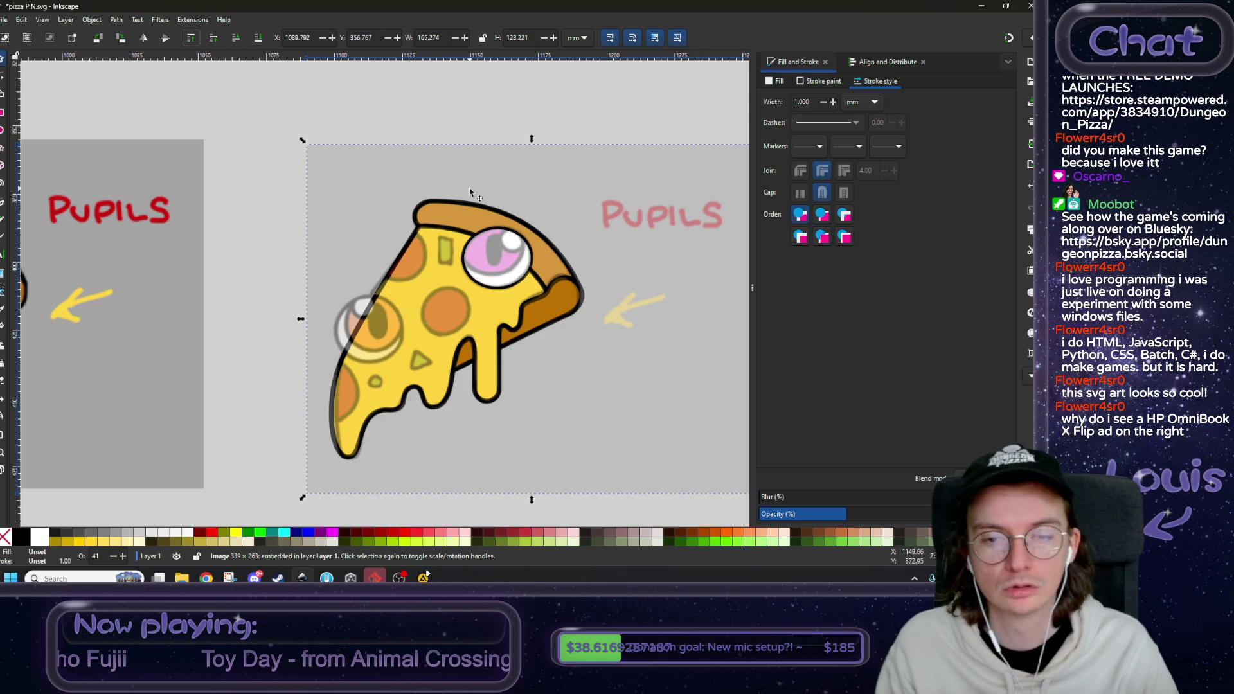
{"action": "left_click", "coordinate": [237, 37]}
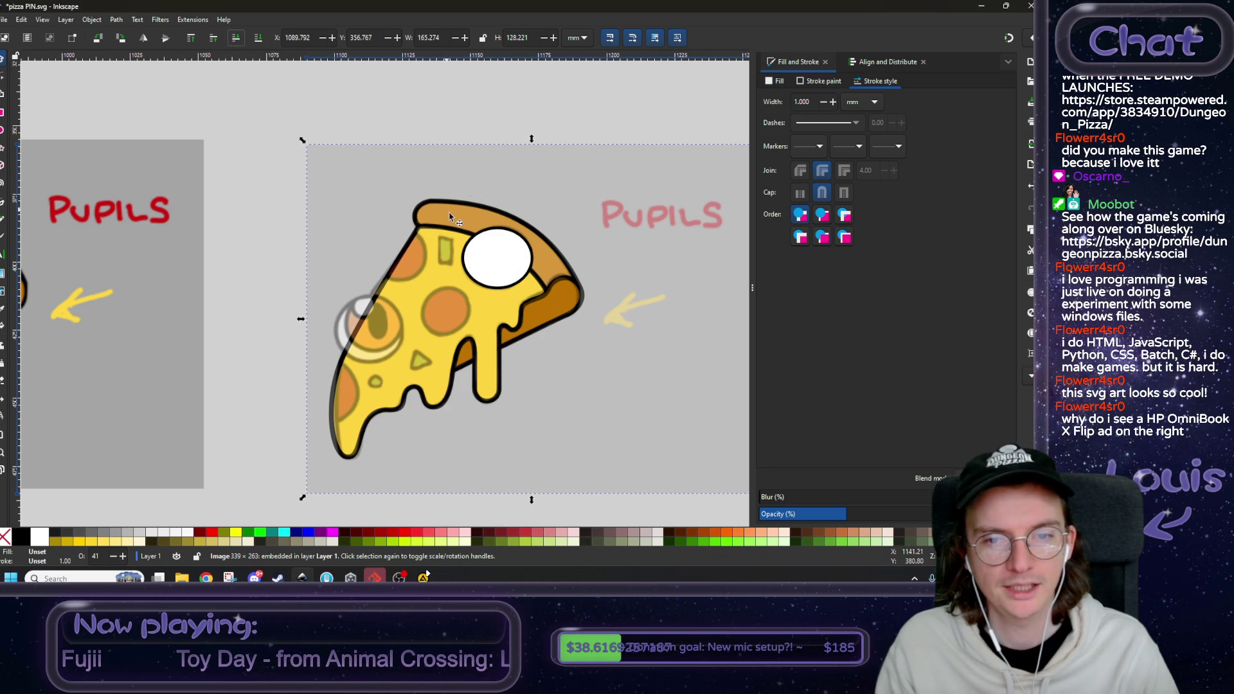
{"action": "scroll", "coordinate": [449, 217], "scroll_direction": "right", "scroll_amount": 2}
{"action": "scroll", "coordinate": [450, 217], "scroll_direction": "down", "scroll_amount": 1}
{"action": "left_click", "coordinate": [452, 230]}
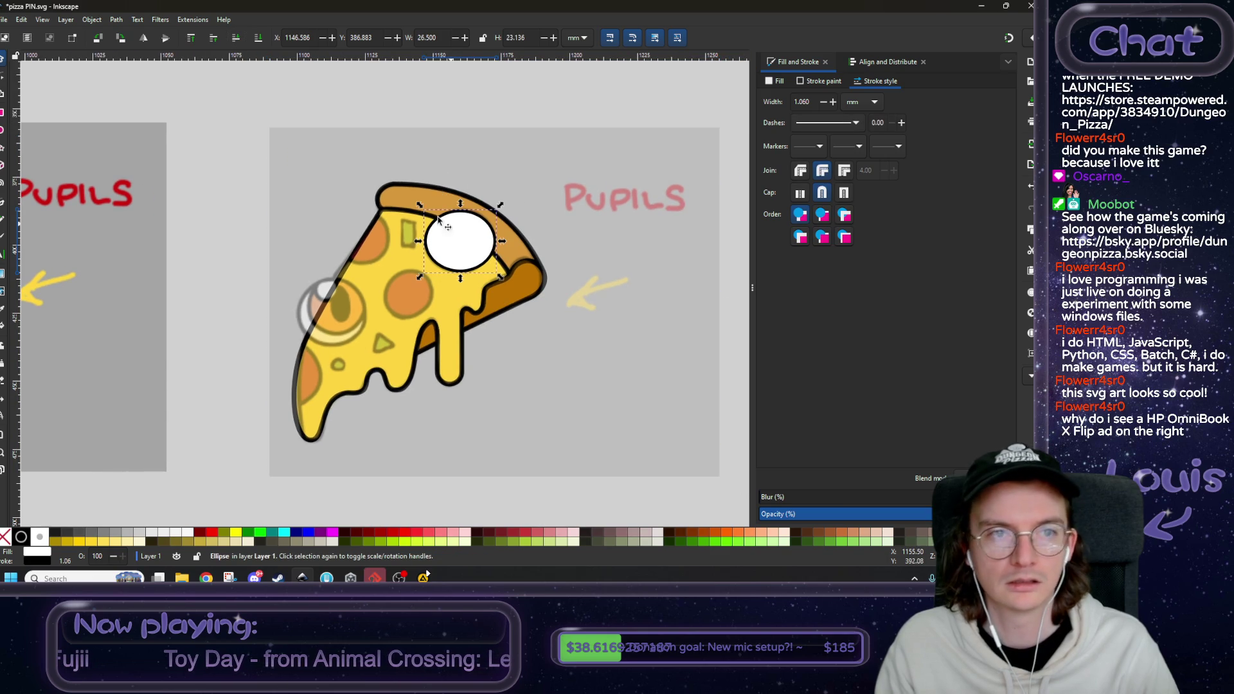
- Lower the eye ellipse beneath the reference, nudge it up-right, and resize it to fit the eye
{"action": "left_click", "coordinate": [236, 39]}
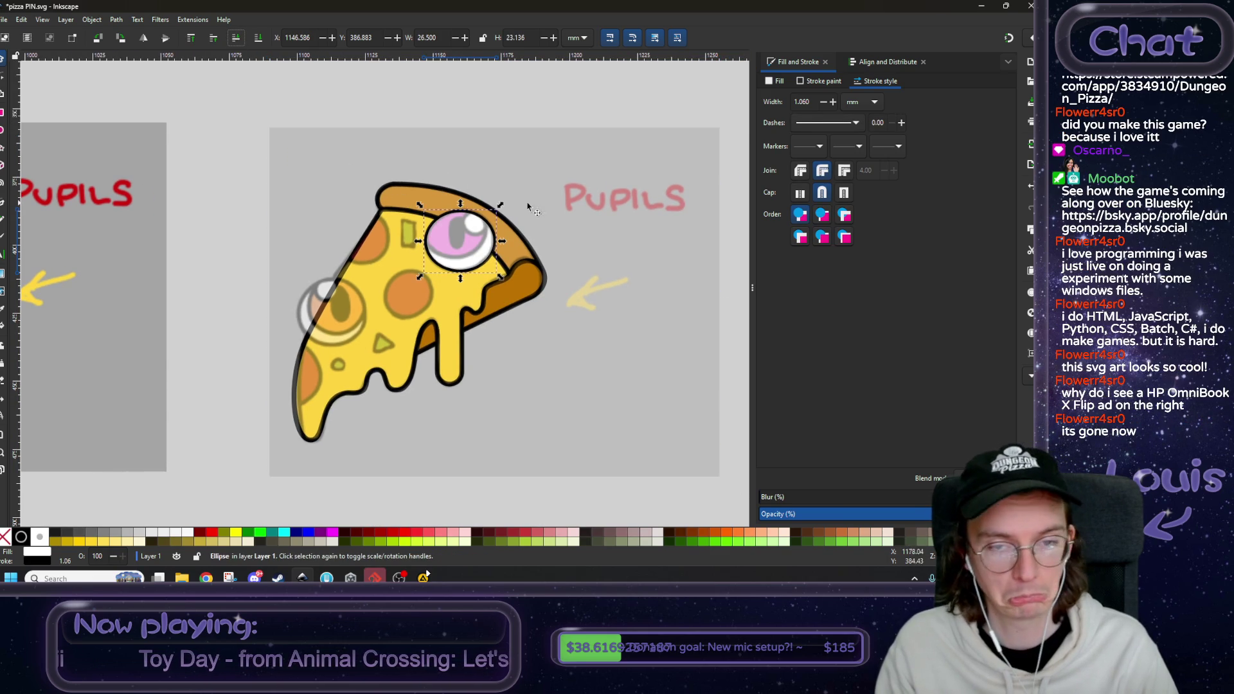
{"action": "scroll", "coordinate": [474, 225], "scroll_direction": "up", "scroll_amount": 3}
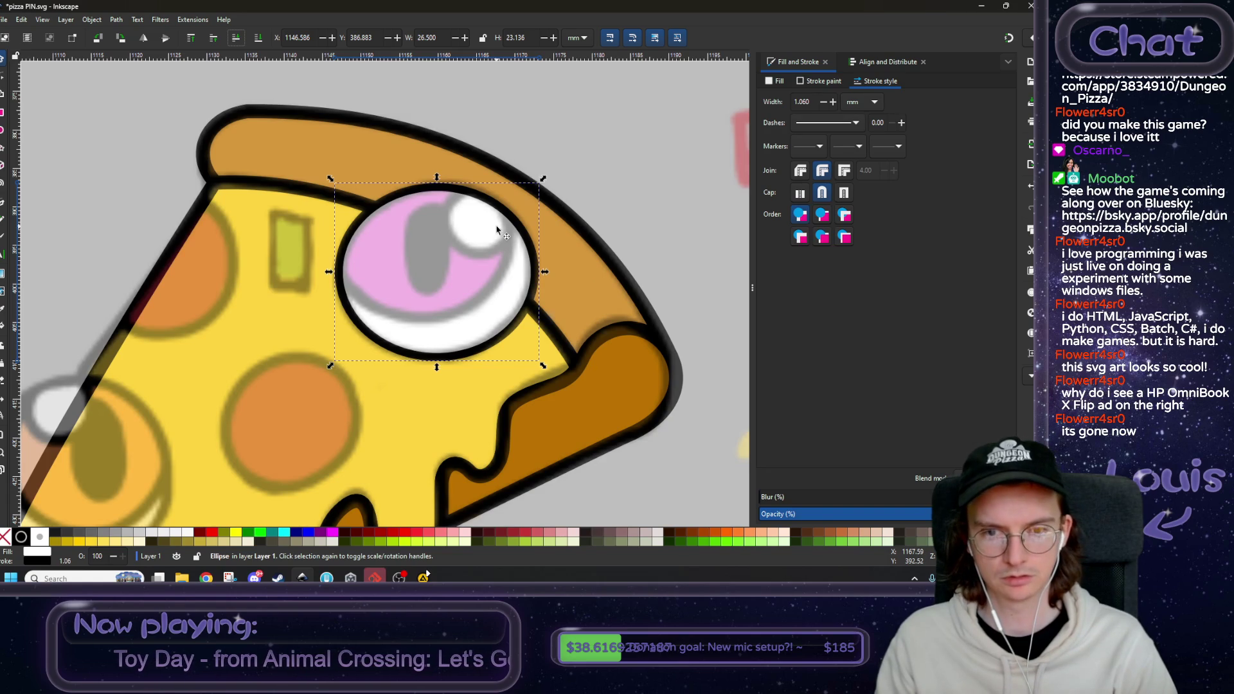
{"action": "key", "text": "Right"}
{"action": "key", "text": "Right"}
{"action": "key", "text": "Right"}
{"action": "key", "text": "Up"}
{"action": "key", "text": "Up"}
{"action": "key", "text": "Up"}
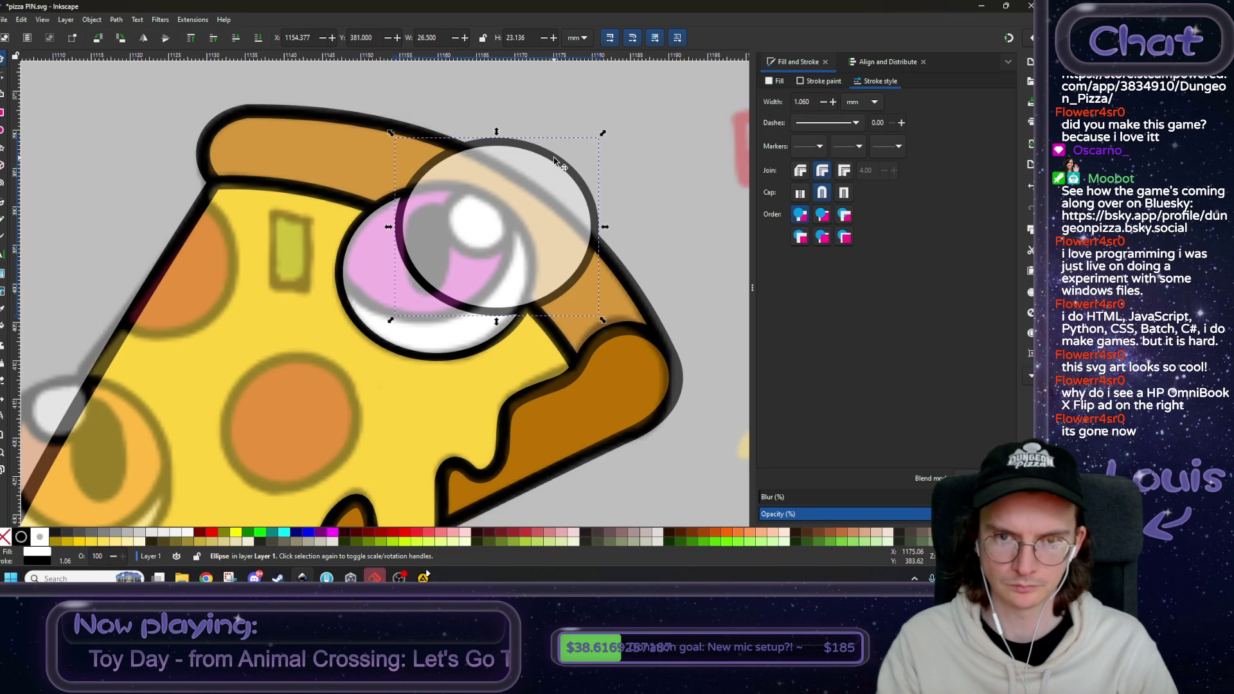
{"action": "left_click_drag", "start_coordinate": [389, 227], "coordinate": [329, 228]}
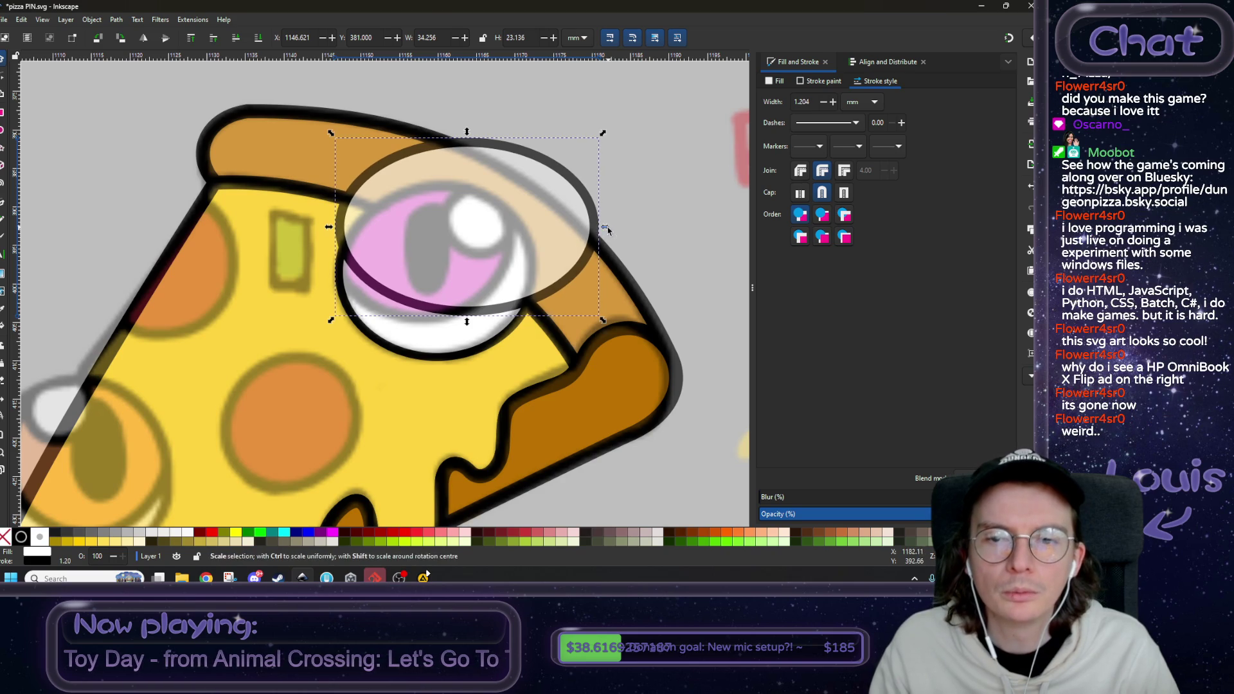
{"action": "left_click_drag", "start_coordinate": [605, 227], "coordinate": [522, 228]}
{"action": "left_click_drag", "start_coordinate": [424, 322], "coordinate": [424, 328]}
{"action": "left_click_drag", "start_coordinate": [424, 133], "coordinate": [424, 170]}
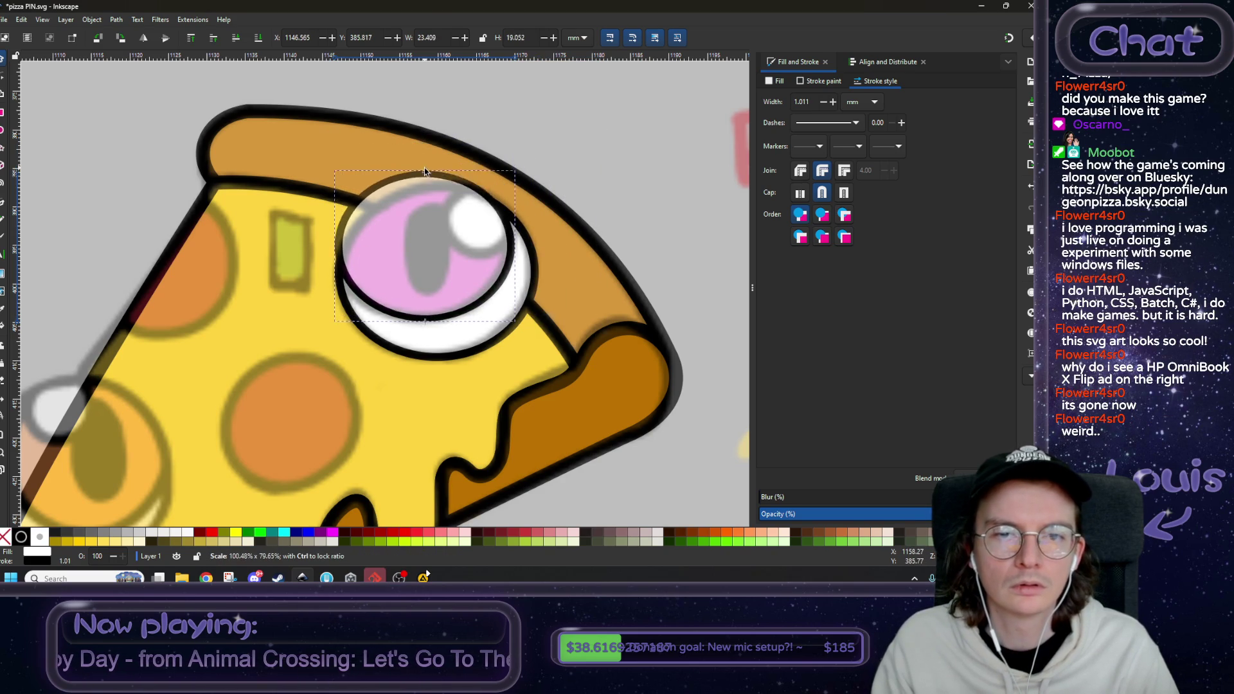
{"action": "left_click_drag", "start_coordinate": [329, 250], "coordinate": [329, 250]}
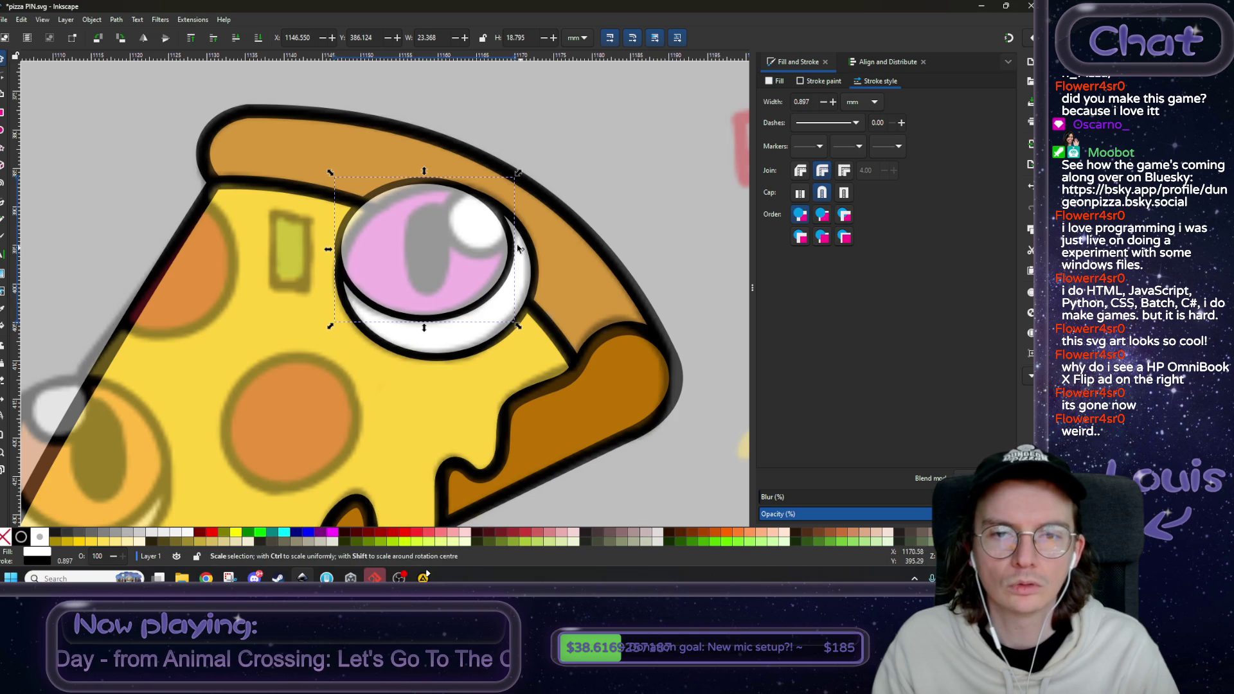
- Send the reference image to the bottom, then rotate and skew the ellipse to match the eye's tilt
{"action": "left_click", "coordinate": [442, 187]}
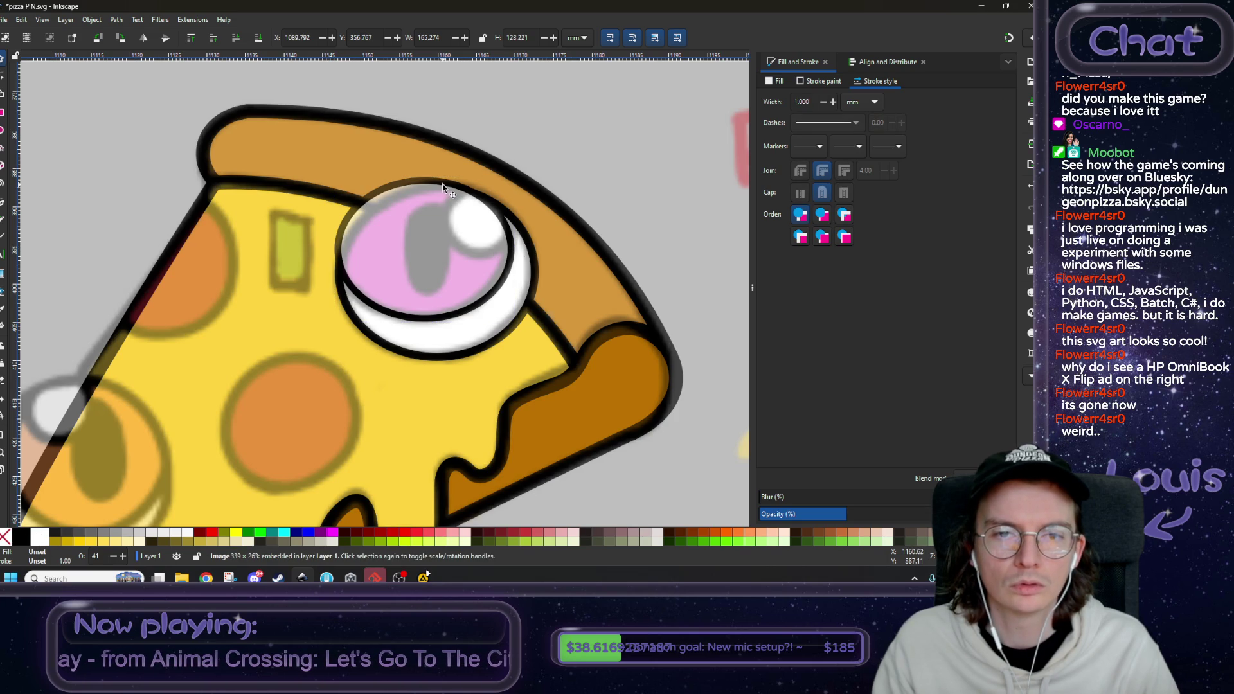
{"action": "scroll", "coordinate": [440, 196], "scroll_direction": "down", "scroll_amount": 2}
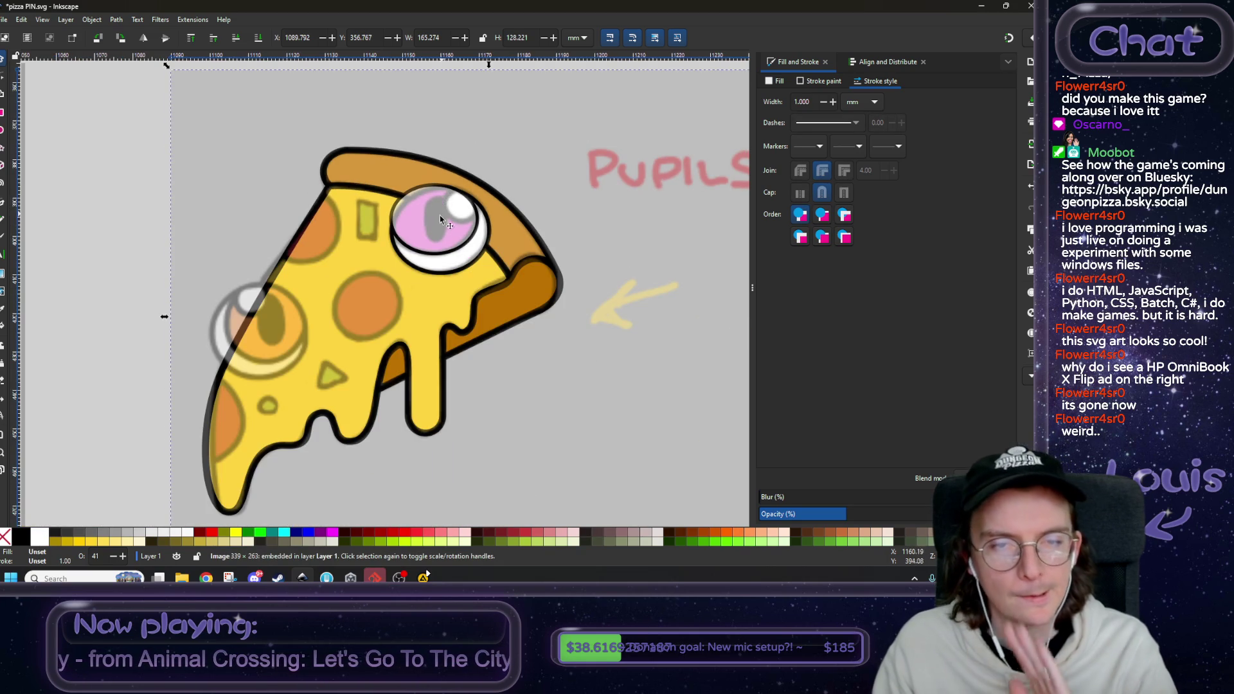
{"action": "left_click_drag", "start_coordinate": [438, 221], "coordinate": [419, 266]}
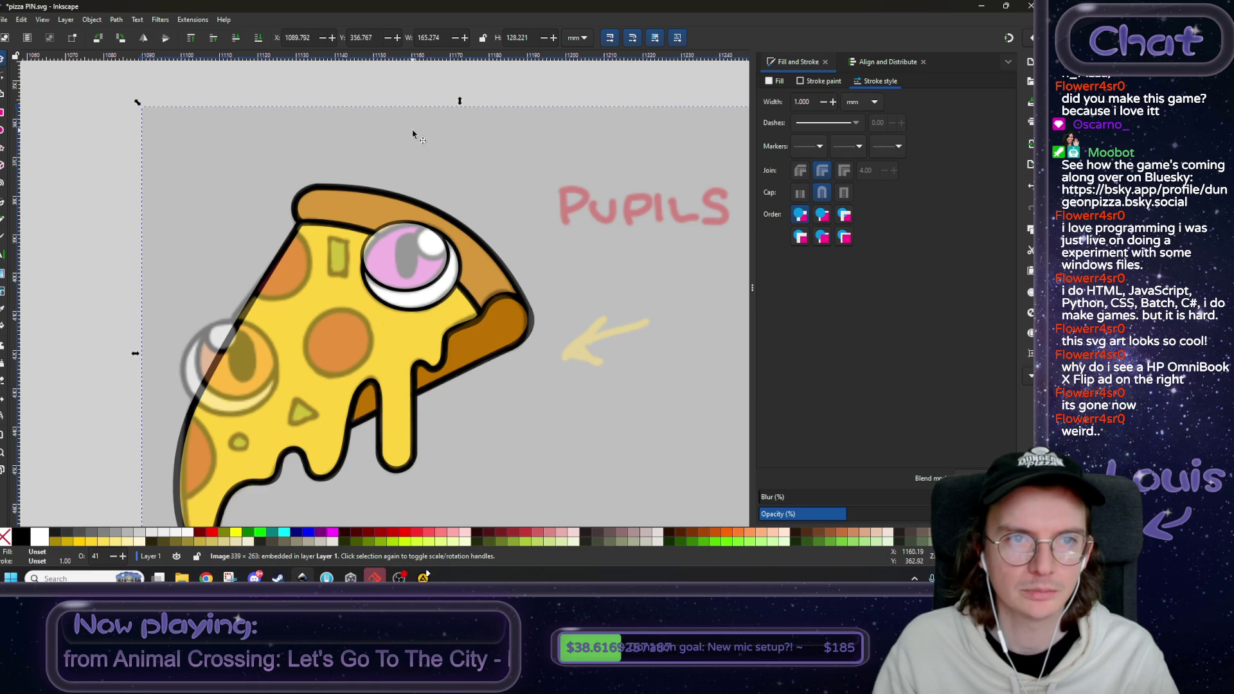
{"action": "left_click", "coordinate": [258, 42]}
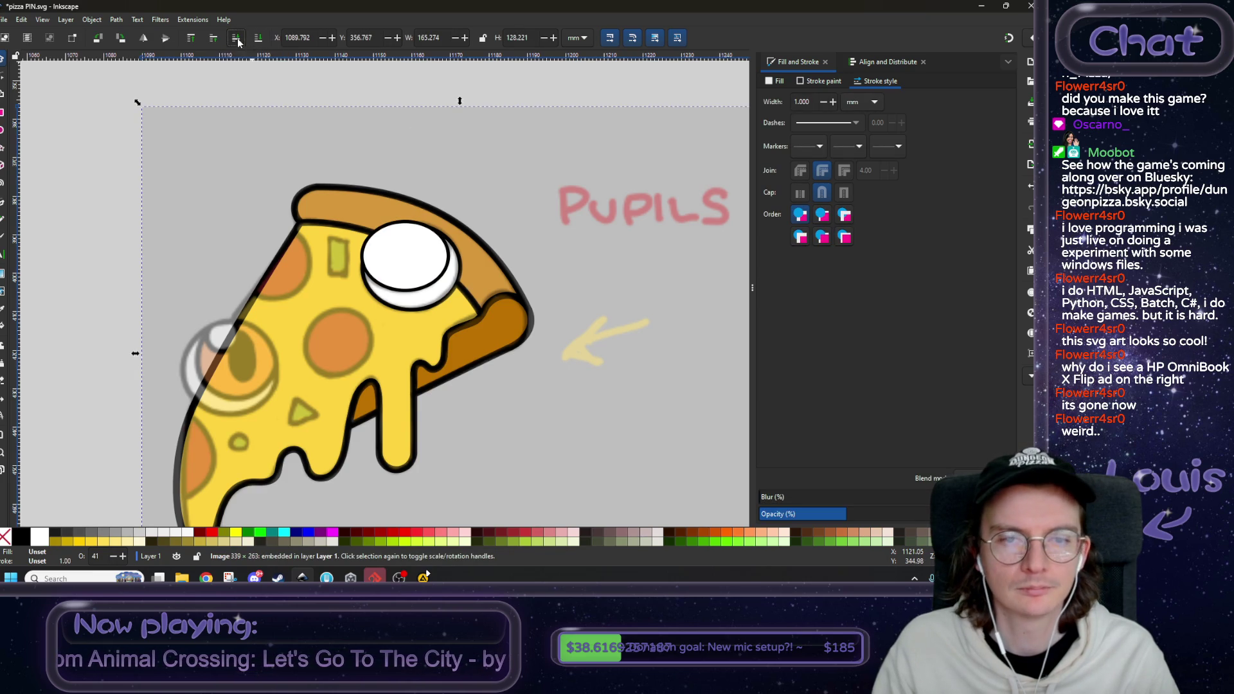
{"action": "left_click", "coordinate": [428, 251]}
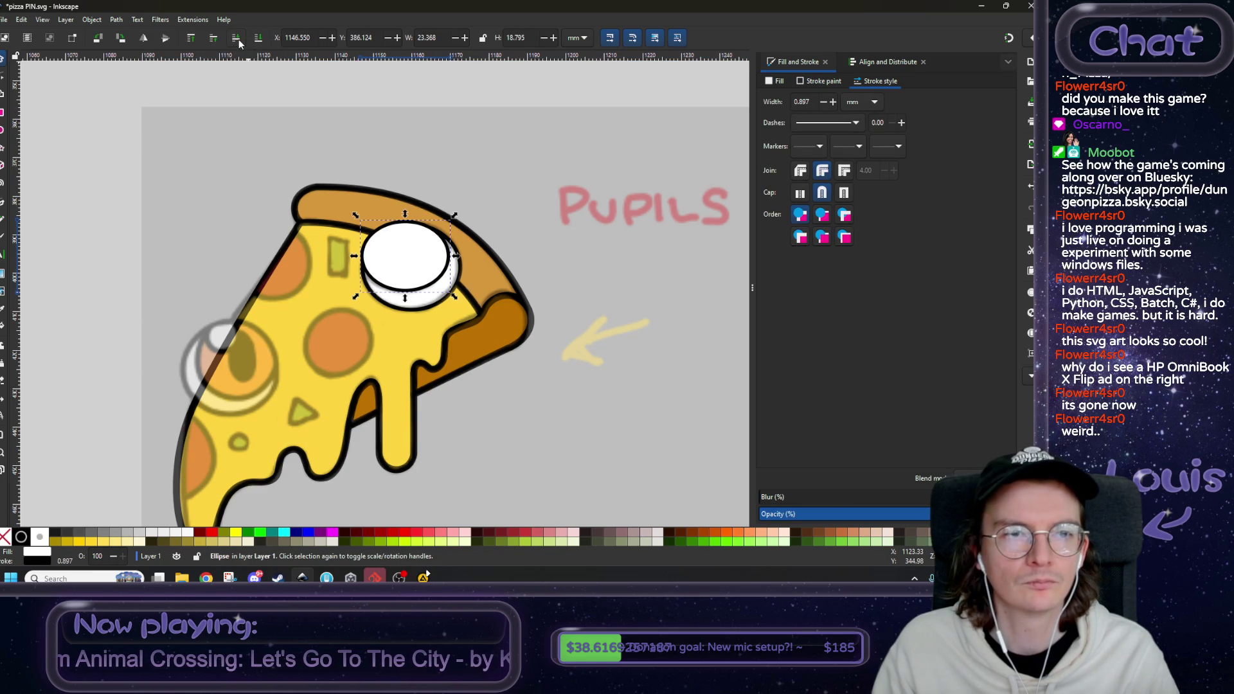
{"action": "left_click", "coordinate": [431, 268]}
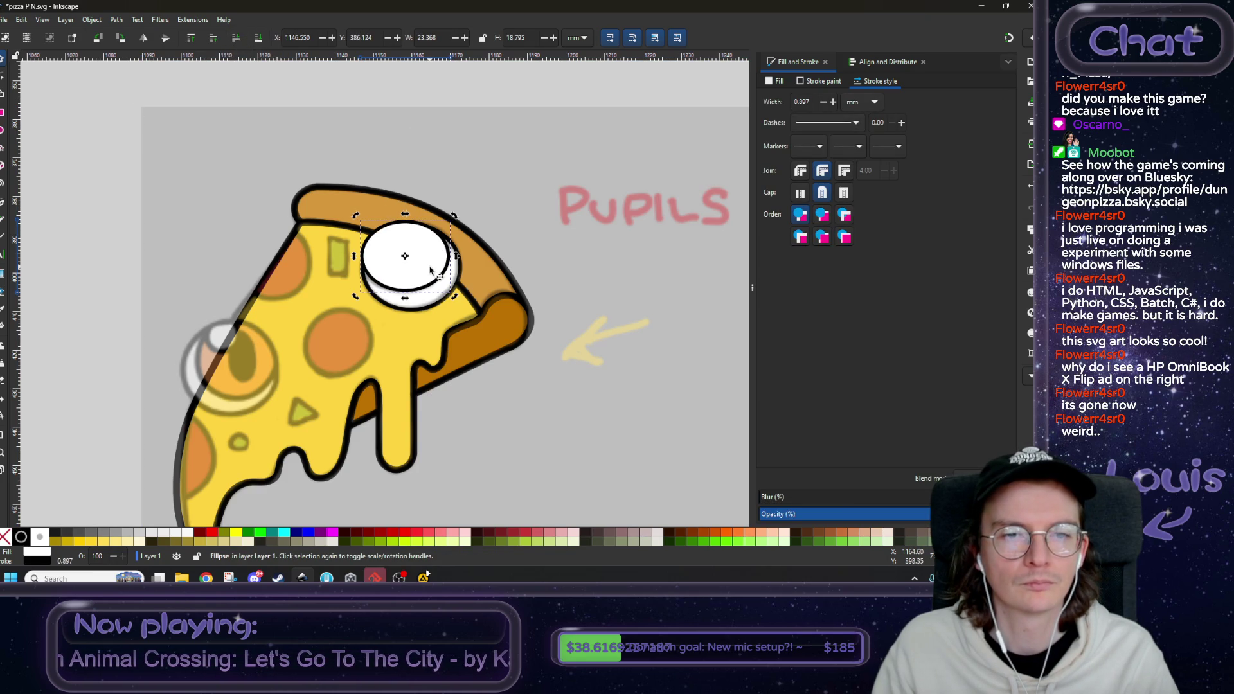
{"action": "left_click", "coordinate": [235, 40]}
{"action": "scroll", "coordinate": [428, 233], "scroll_direction": "up", "scroll_amount": 3}
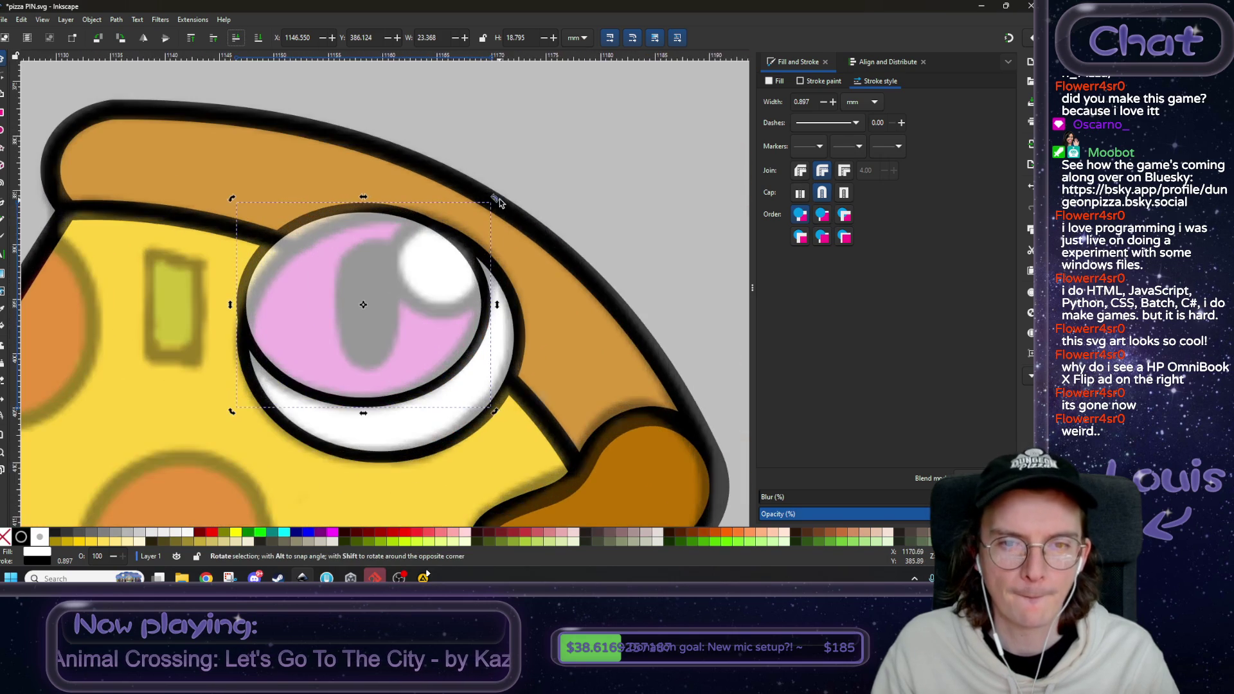
{"action": "left_click_drag", "start_coordinate": [495, 200], "coordinate": [476, 165]}
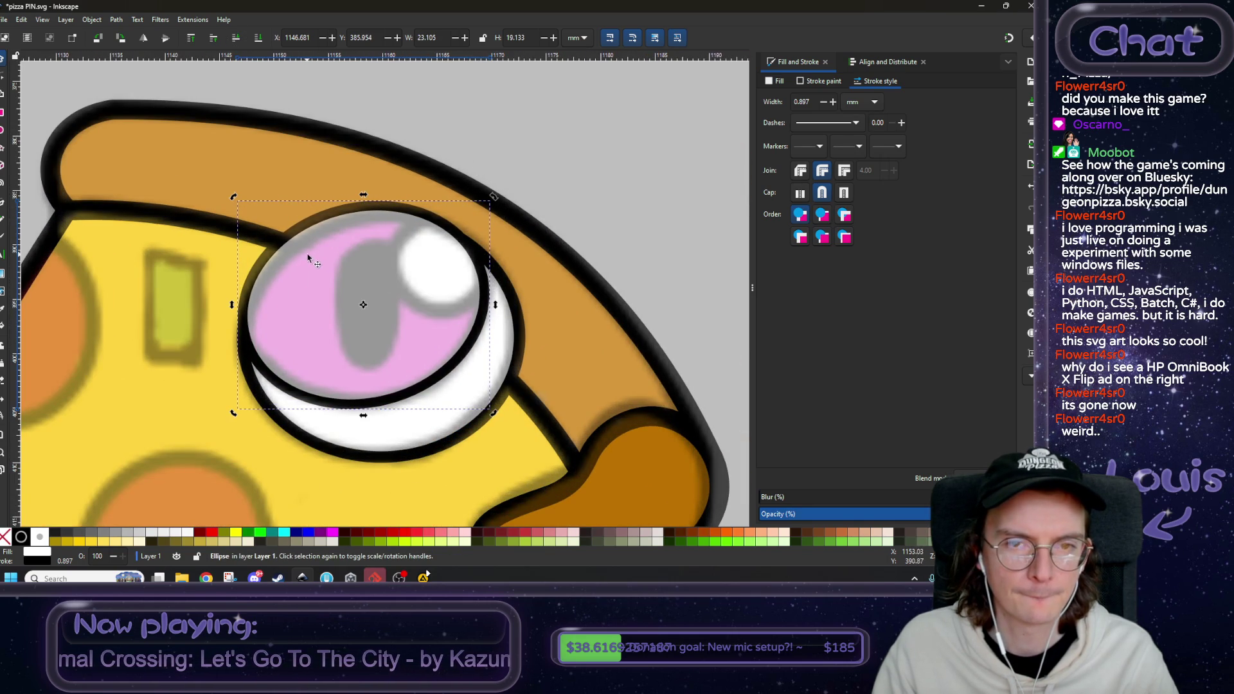
{"action": "mouse_move", "coordinate": [232, 307]}
{"action": "left_mouse_down"}
{"action": "mouse_move", "coordinate": [226, 325]}
{"action": "mouse_move", "coordinate": [230, 312]}
{"action": "left_mouse_up"}
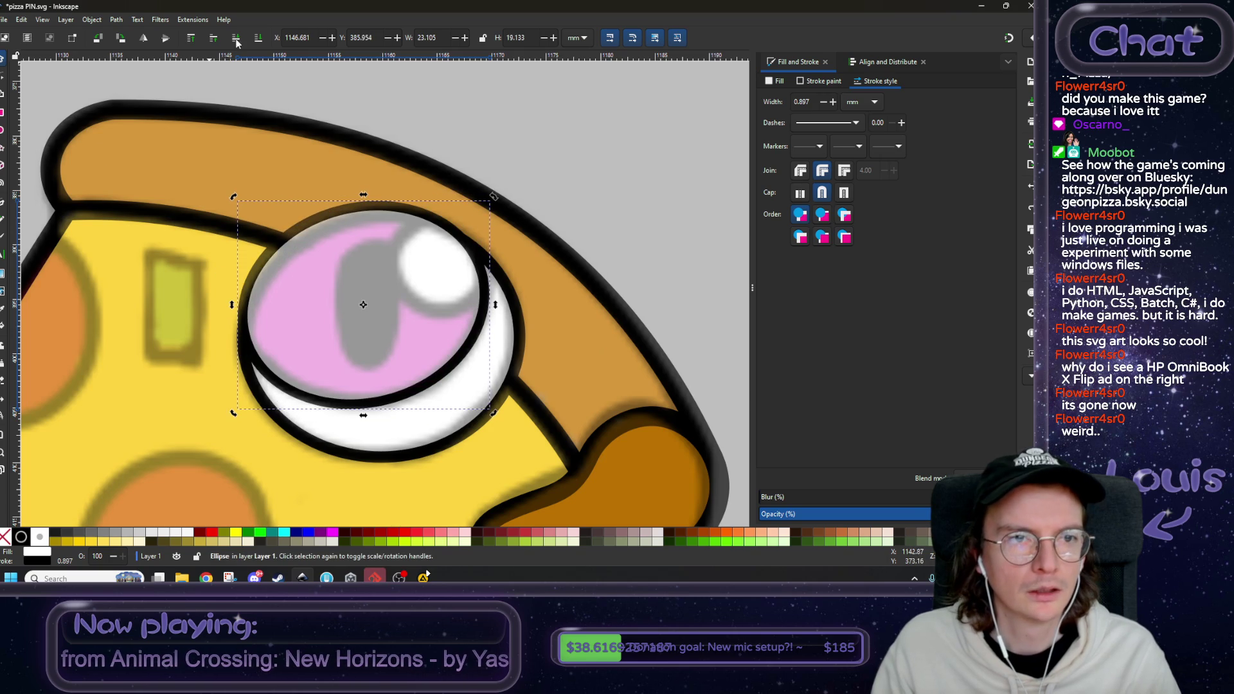
- Re-layer the ellipse and trim its top, right and left edges to about 22.6 × 18.0 mm
{"action": "left_click", "coordinate": [215, 40]}
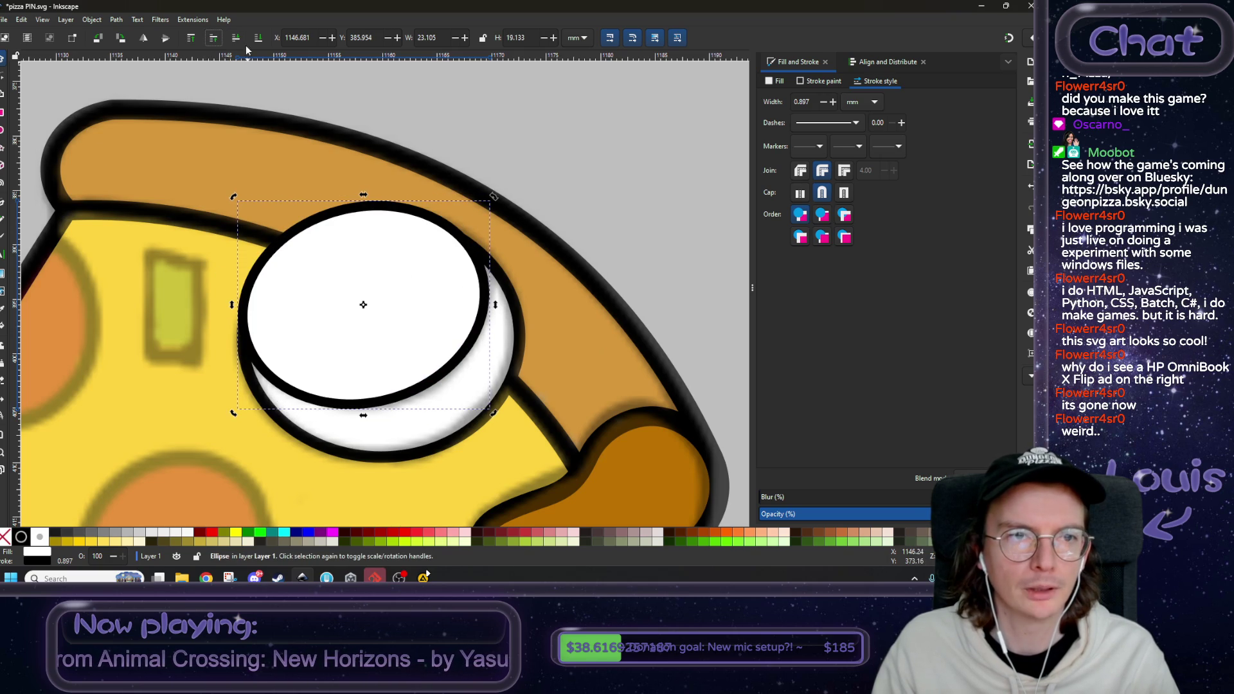
{"action": "left_click", "coordinate": [342, 317]}
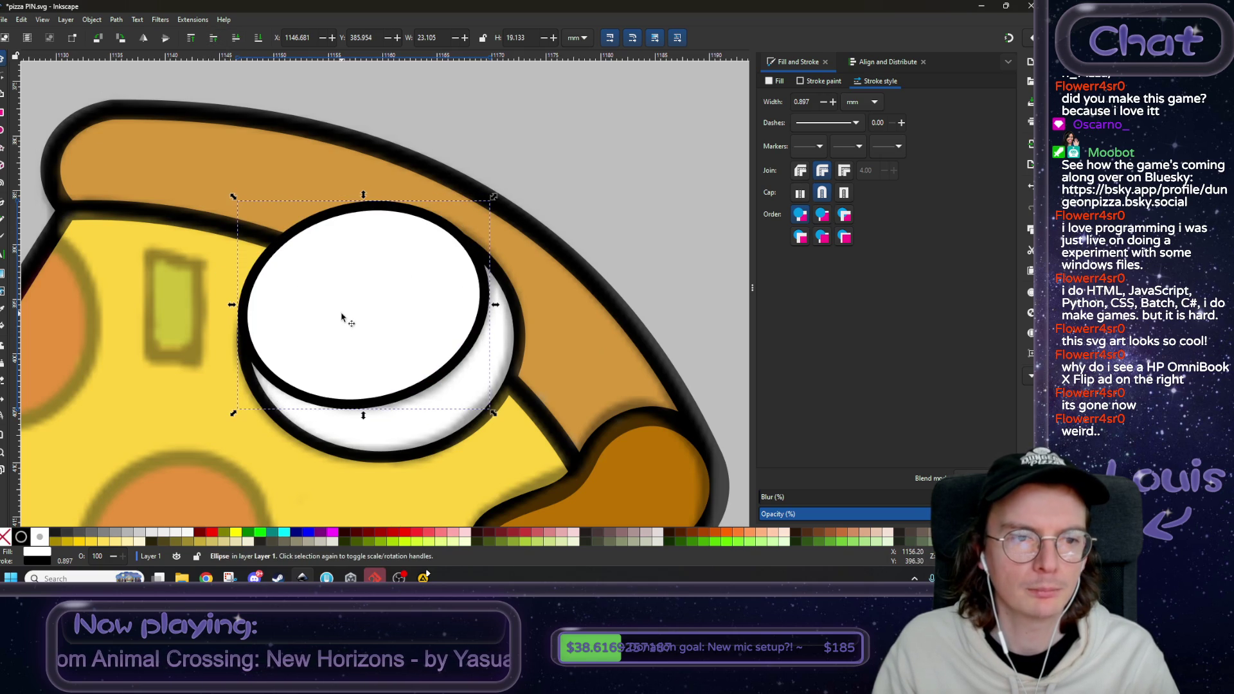
{"action": "left_click", "coordinate": [236, 41]}
{"action": "left_click_drag", "start_coordinate": [364, 197], "coordinate": [368, 209]}
{"action": "left_click_drag", "start_coordinate": [496, 313], "coordinate": [494, 313]}
{"action": "left_click_drag", "start_coordinate": [232, 312], "coordinate": [238, 313]}
{"action": "key", "text": "5"}
{"action": "left_click", "coordinate": [774, 81]}
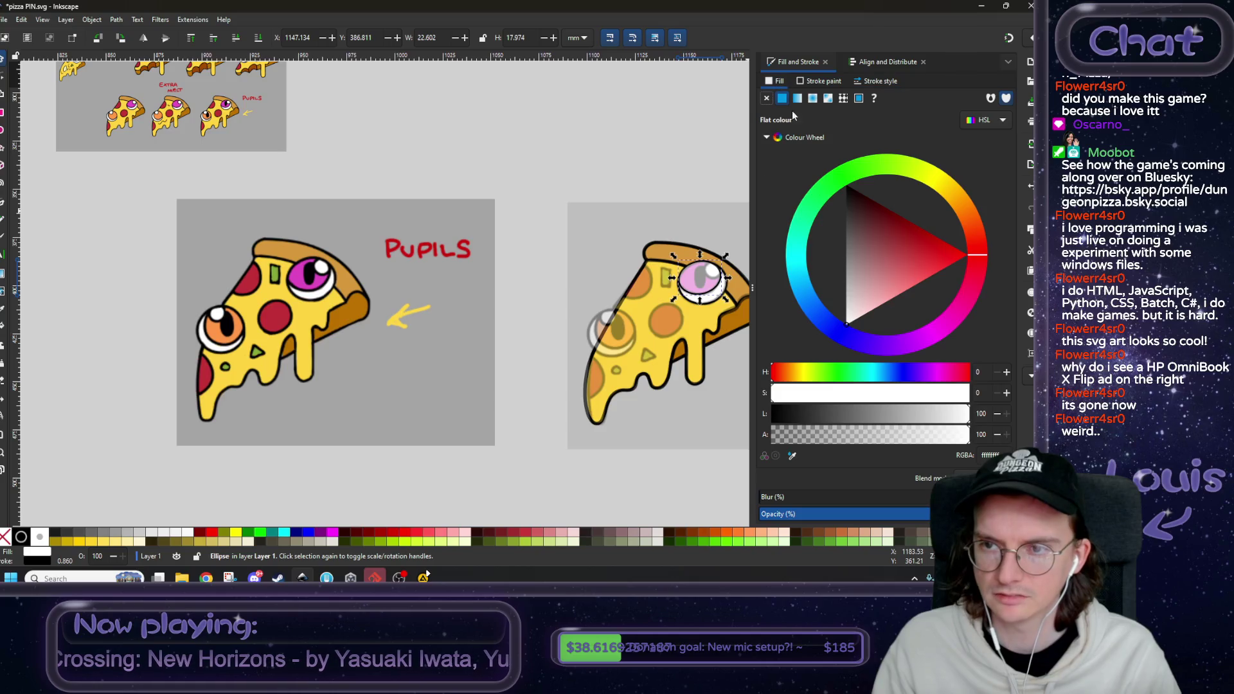
- Colour the smaller eye ellipse magenta with the dropper to make the iris
{"action": "left_click", "coordinate": [791, 456]}
{"action": "left_click", "coordinate": [301, 283]}
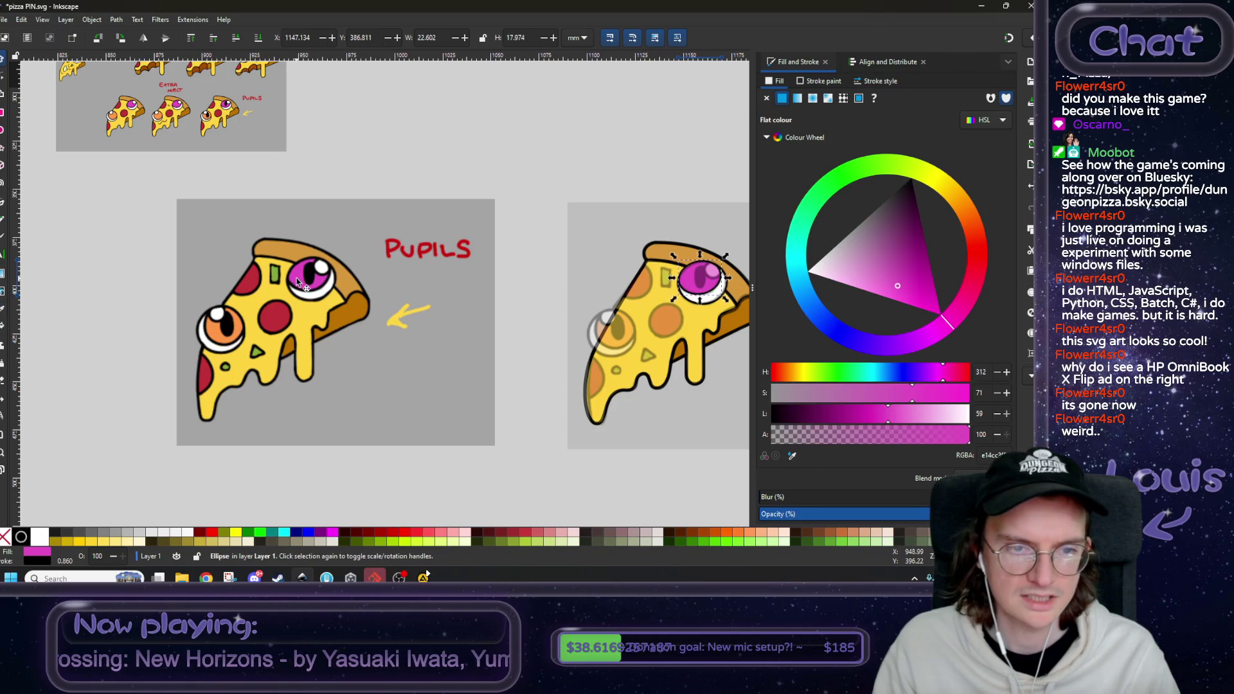
{"action": "scroll", "coordinate": [353, 289], "scroll_direction": "right", "scroll_amount": 5}
{"action": "scroll", "coordinate": [411, 290], "scroll_direction": "up", "scroll_amount": 3}
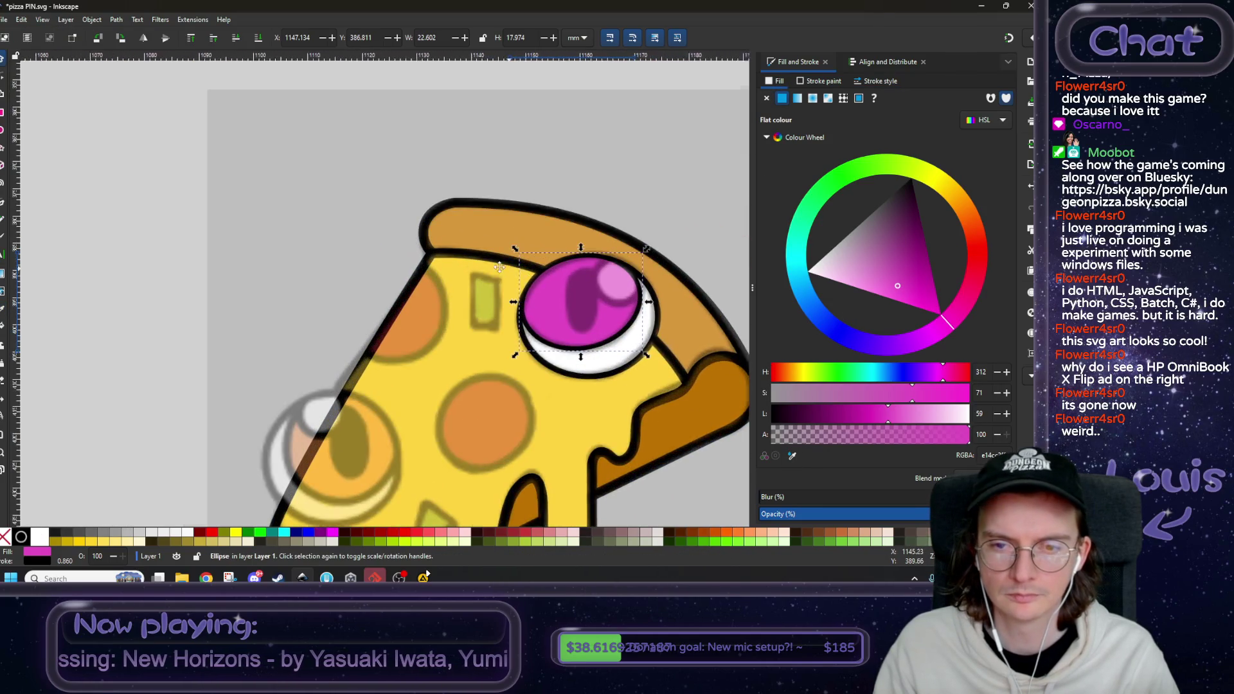
{"action": "scroll", "coordinate": [342, 223], "scroll_direction": "up", "scroll_amount": 2}
{"action": "scroll", "coordinate": [341, 223], "scroll_direction": "up", "scroll_amount": 1}
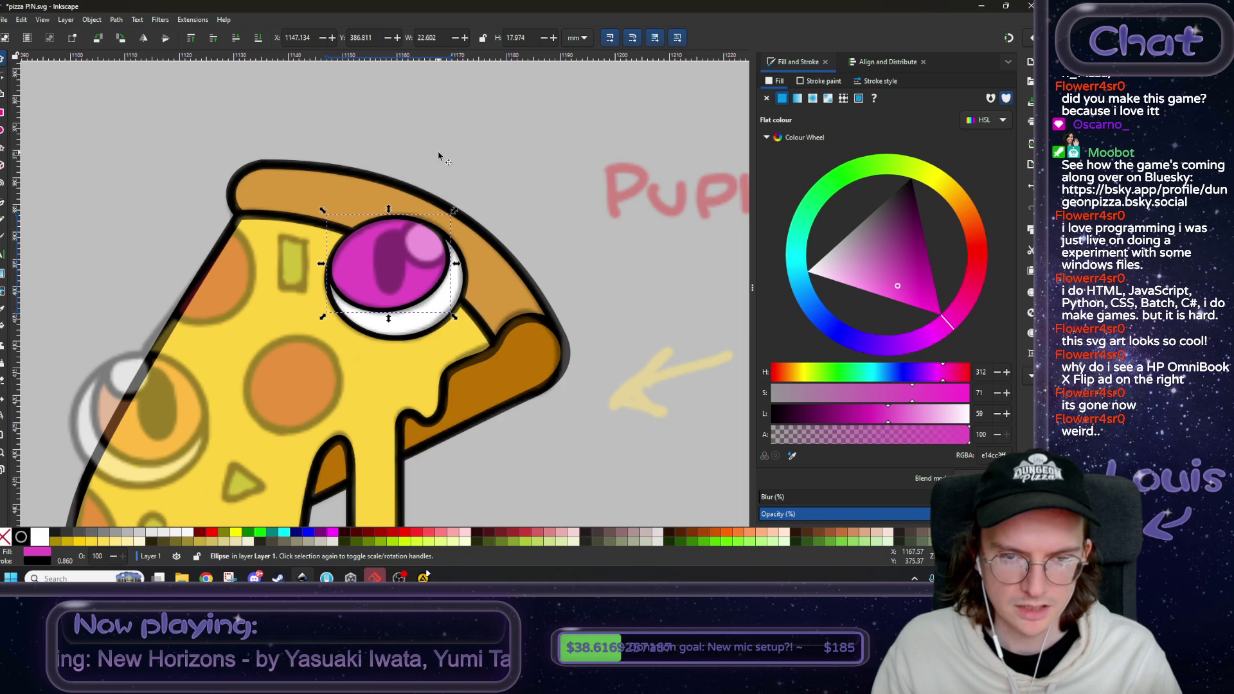
- Paste a copy of the iris ellipse, raise it to the top, and fill it with the eye's white
{"action": "key", "text": "ctrl+v"}
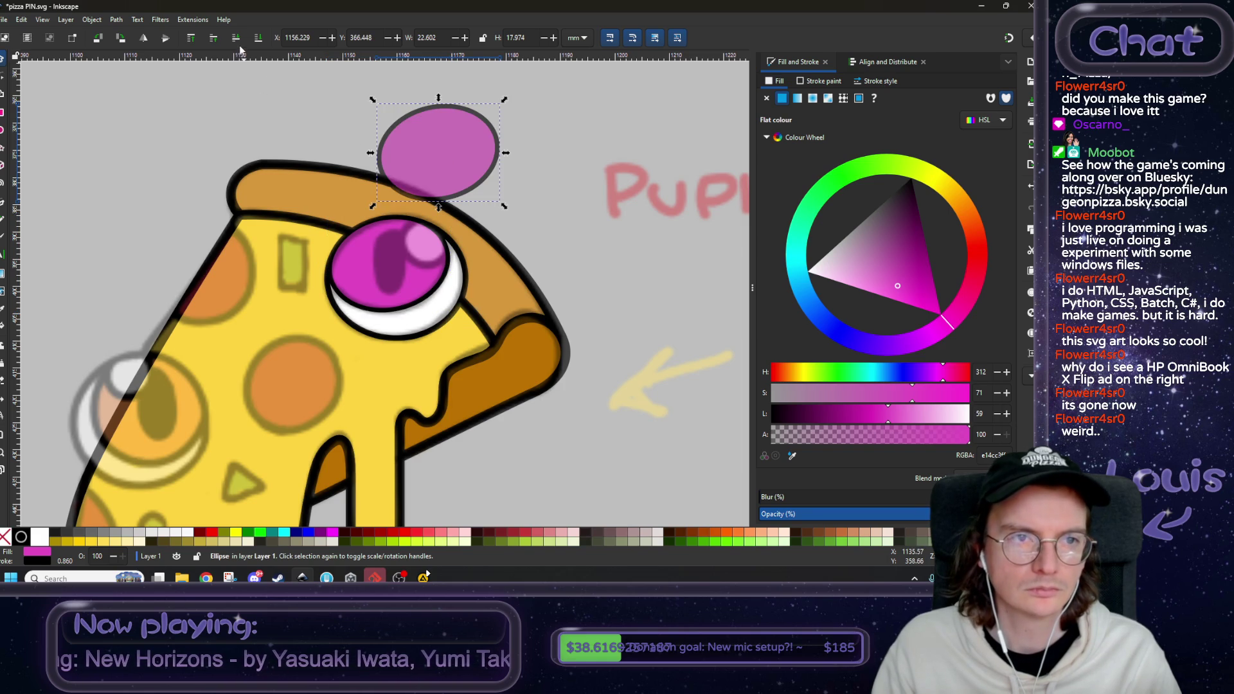
{"action": "left_click", "coordinate": [192, 39]}
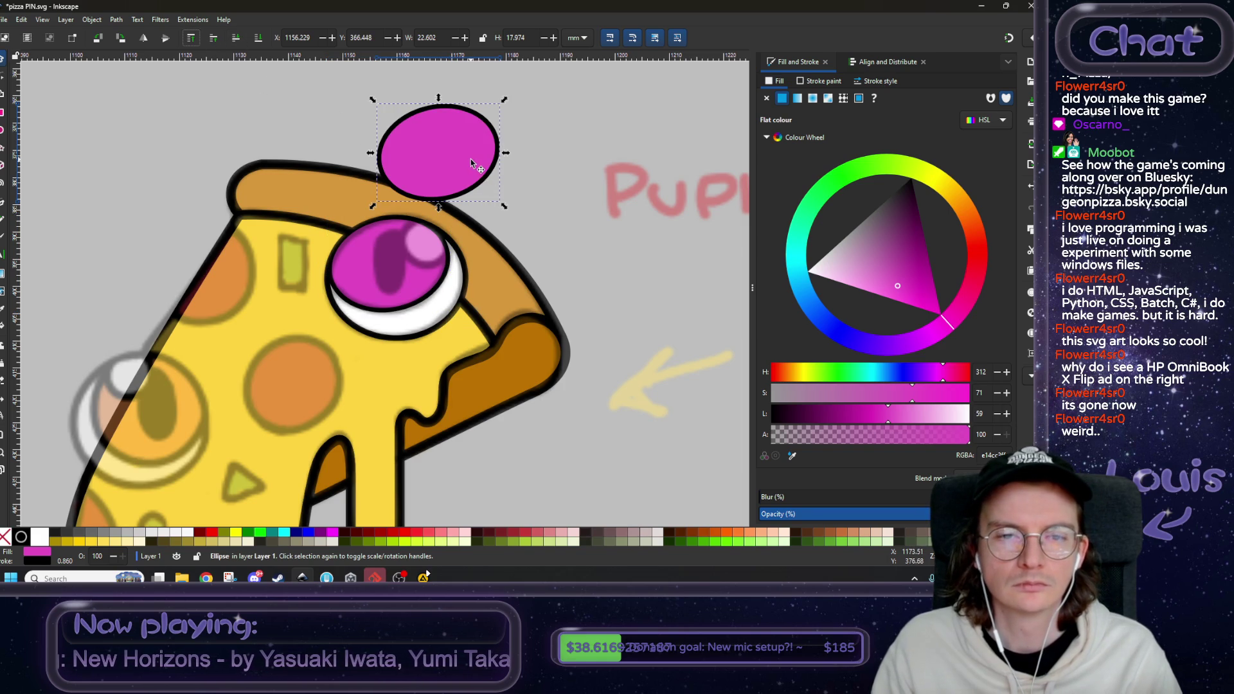
{"action": "left_click", "coordinate": [792, 456]}
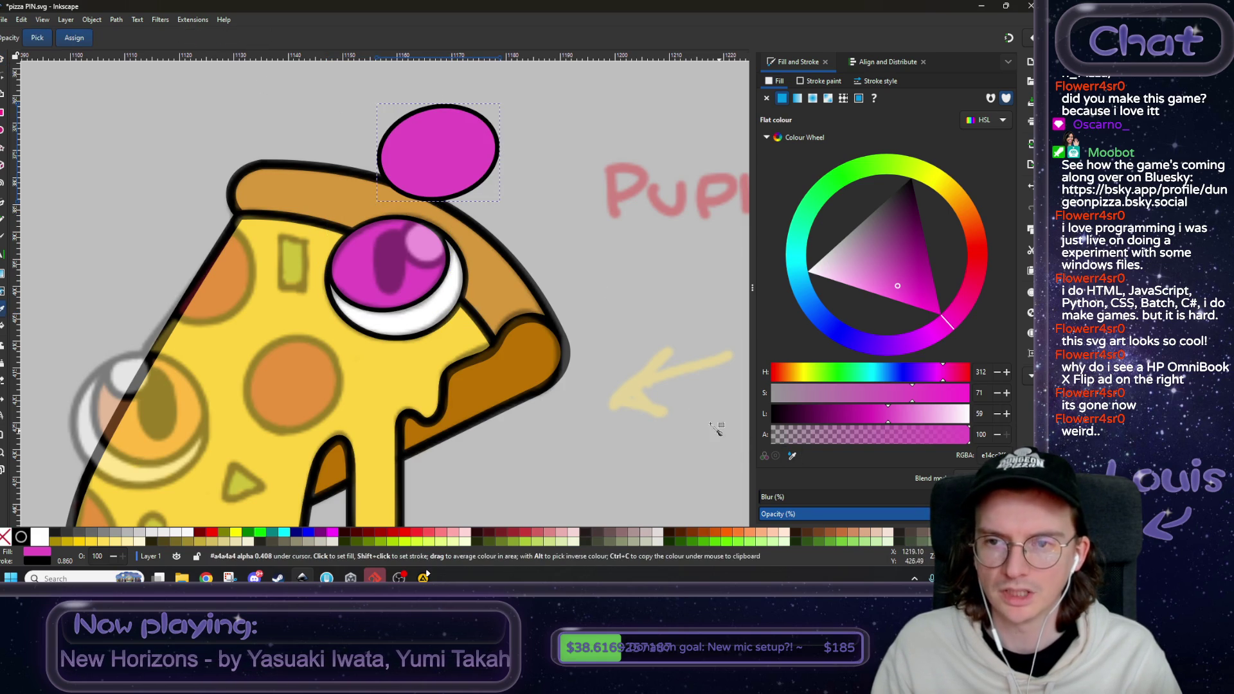
{"action": "scroll", "coordinate": [434, 321], "scroll_direction": "down", "scroll_amount": 5}
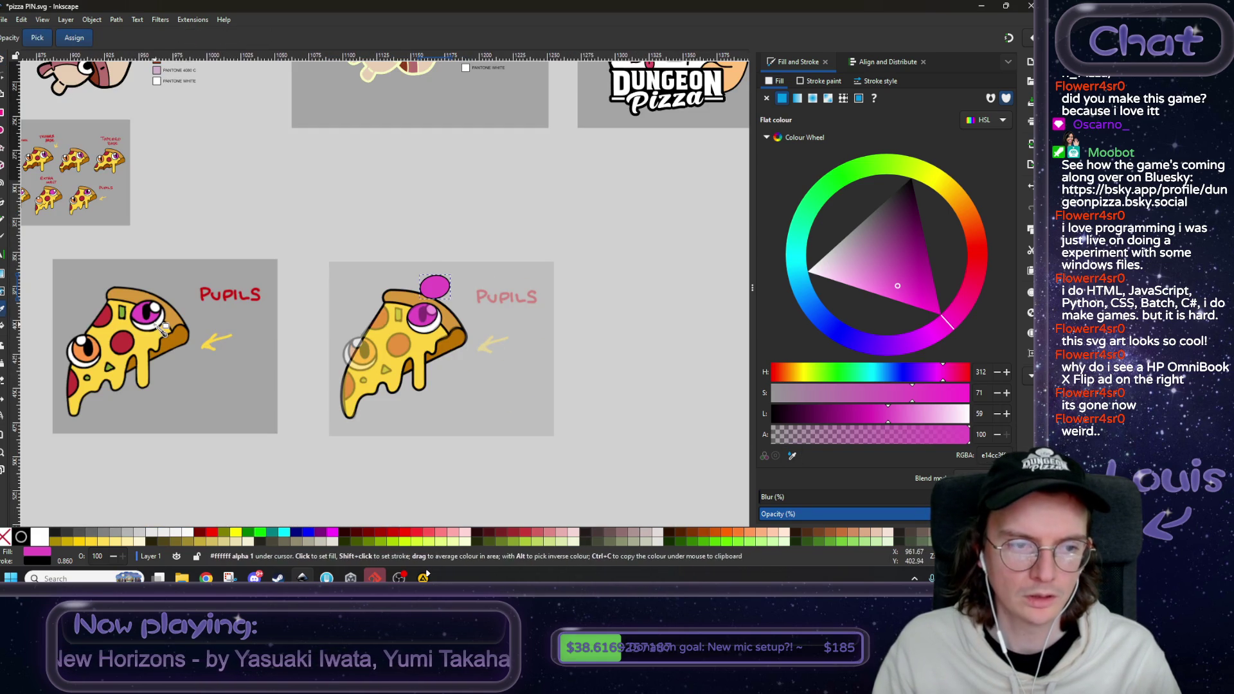
{"action": "left_click", "coordinate": [164, 327]}
{"action": "scroll", "coordinate": [443, 320], "scroll_direction": "up", "scroll_amount": 5}
{"action": "scroll", "coordinate": [426, 289], "scroll_direction": "down", "scroll_amount": 1}
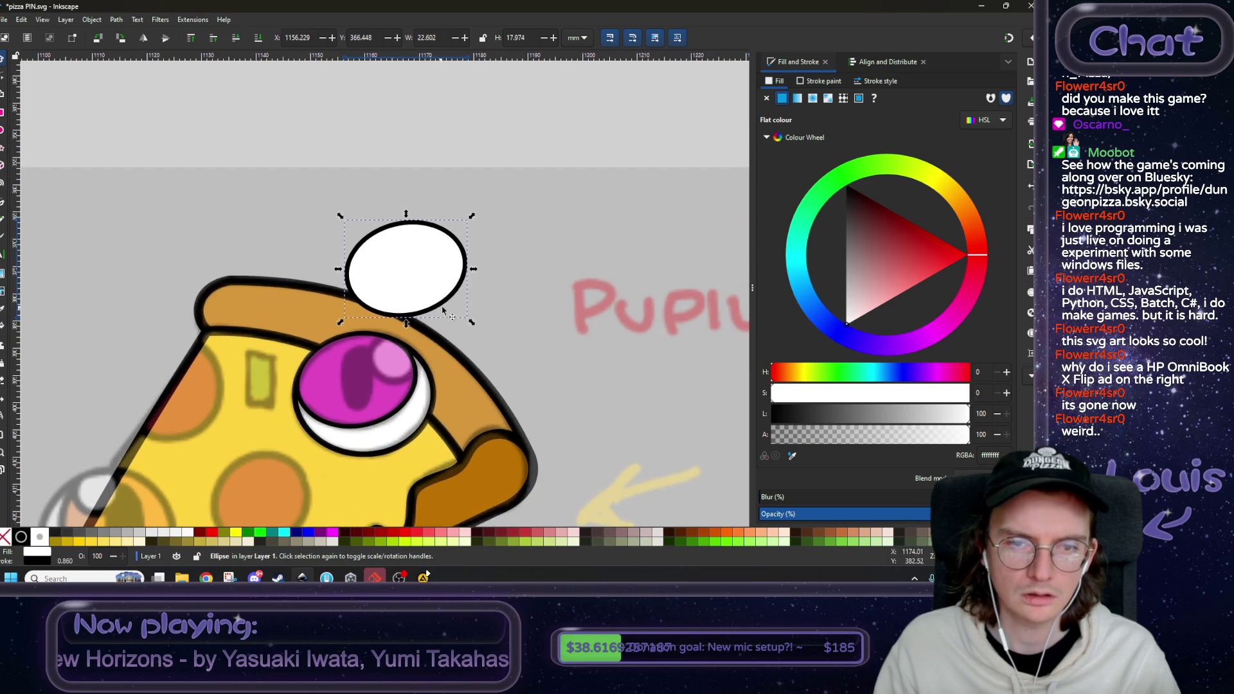
- Move the white ellipse onto the iris, stand it upright, and shrink it to a small highlight
{"action": "scroll", "coordinate": [401, 257], "scroll_direction": "up", "scroll_amount": 2}
{"action": "left_click_drag", "start_coordinate": [400, 256], "coordinate": [413, 324]}
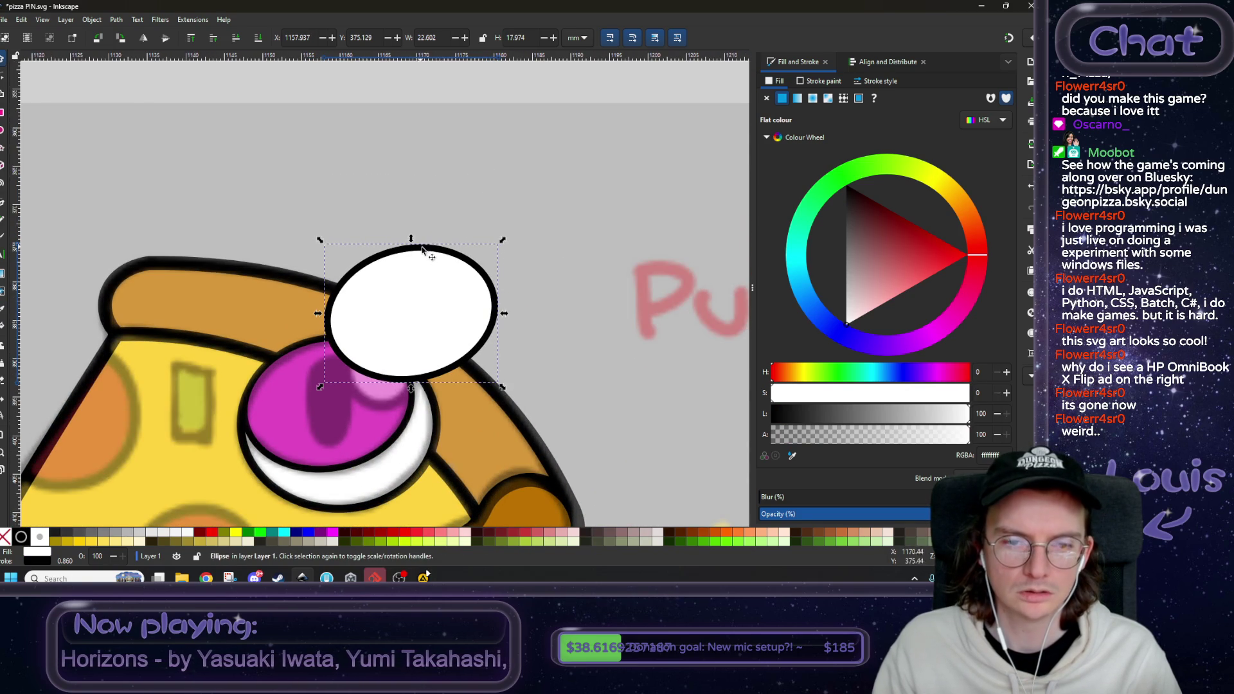
{"action": "left_click", "coordinate": [458, 269]}
{"action": "left_click_drag", "start_coordinate": [502, 240], "coordinate": [486, 383]}
{"action": "left_click", "coordinate": [432, 233]}
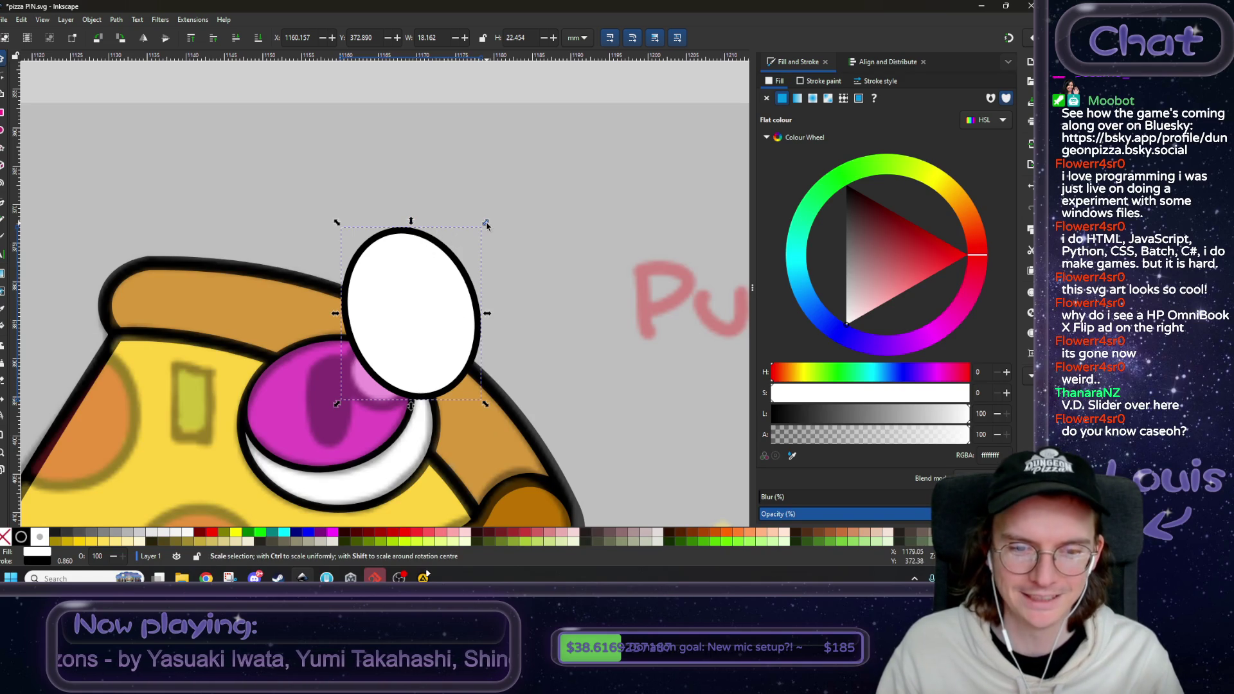
{"action": "scroll", "coordinate": [426, 325], "scroll_direction": "up", "scroll_amount": 2}
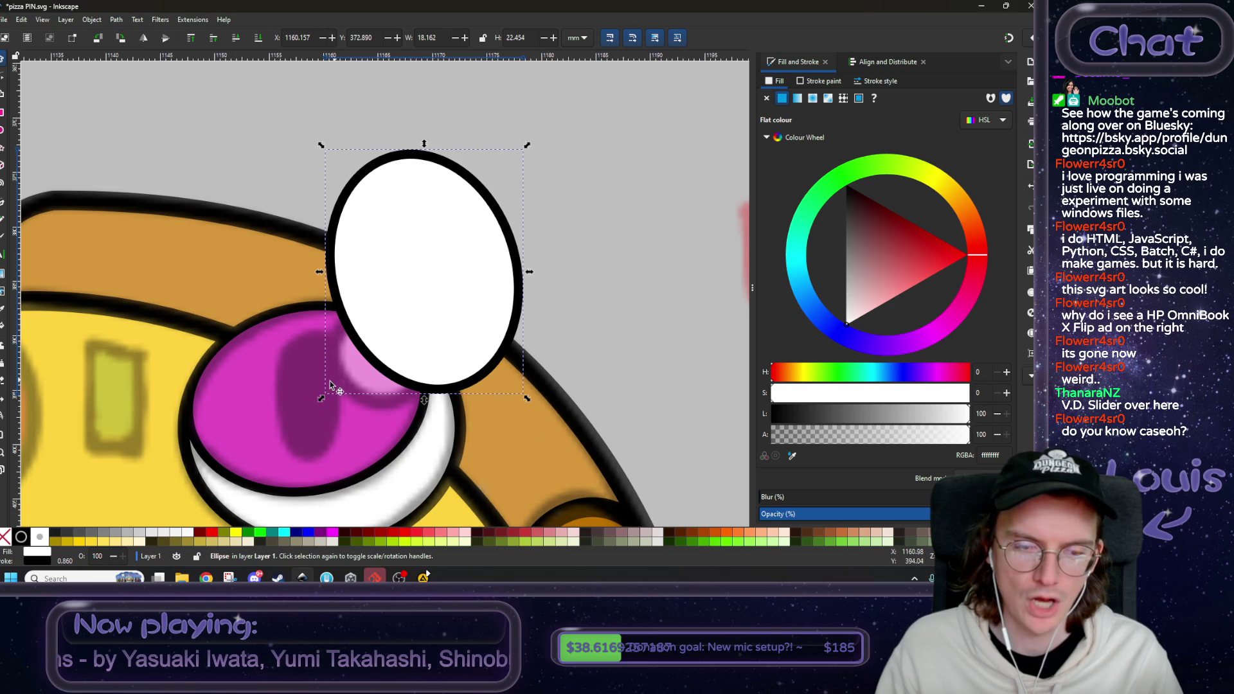
{"action": "left_click_drag", "start_coordinate": [323, 400], "coordinate": [309, 411]}
{"action": "mouse_move", "coordinate": [526, 146]}
{"action": "left_mouse_down"}
{"action": "mouse_move", "coordinate": [398, 352]}
{"action": "mouse_move", "coordinate": [433, 309]}
{"action": "mouse_move", "coordinate": [417, 301]}
{"action": "mouse_move", "coordinate": [423, 317]}
{"action": "mouse_move", "coordinate": [429, 308]}
{"action": "left_mouse_up"}
{"action": "mouse_move", "coordinate": [304, 359]}
{"action": "left_mouse_down"}
{"action": "mouse_move", "coordinate": [347, 359]}
{"action": "mouse_move", "coordinate": [323, 362]}
{"action": "left_mouse_up"}
{"action": "scroll", "coordinate": [405, 341], "scroll_direction": "up", "scroll_amount": 1}
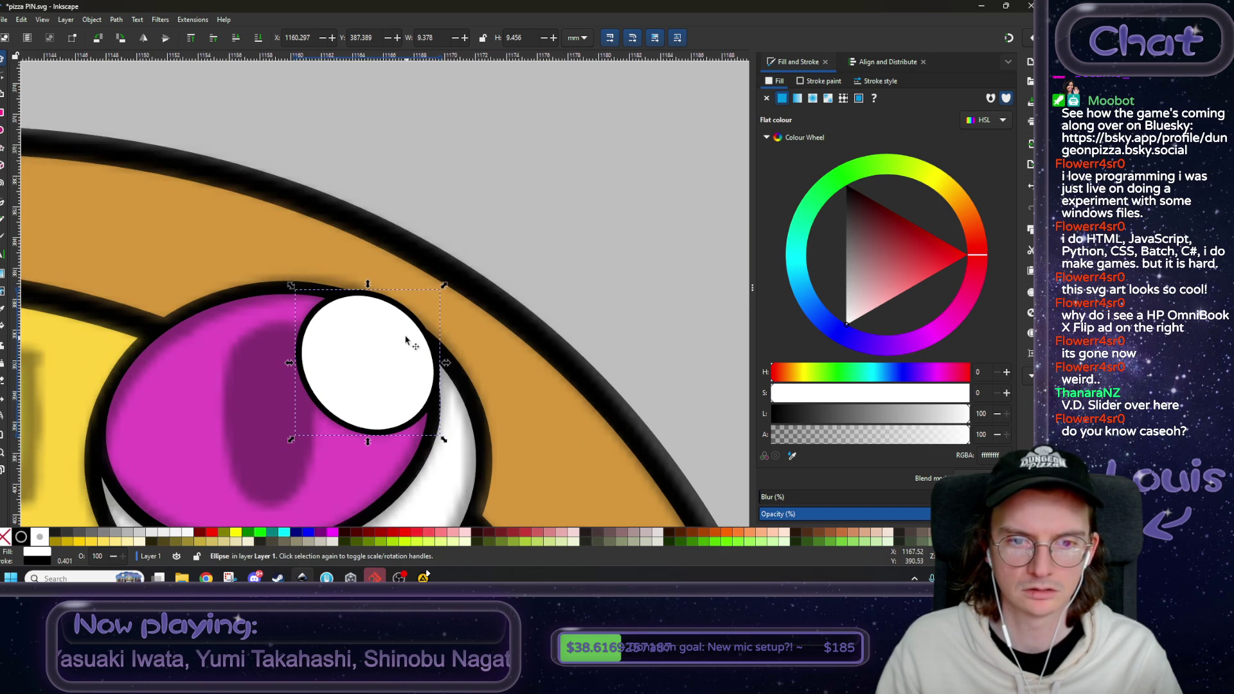
- Tilt the highlight, nudge it to the iris's upper right, and narrow it to about 9.9 × 9.8 mm
{"action": "left_click", "coordinate": [381, 323]}
{"action": "left_click_drag", "start_coordinate": [292, 287], "coordinate": [278, 298]}
{"action": "left_click_drag", "start_coordinate": [382, 339], "coordinate": [377, 345]}
{"action": "mouse_move", "coordinate": [289, 372]}
{"action": "left_mouse_down"}
{"action": "mouse_move", "coordinate": [312, 373]}
{"action": "mouse_move", "coordinate": [291, 378]}
{"action": "left_mouse_up"}
{"action": "scroll", "coordinate": [391, 379], "scroll_direction": "down", "scroll_amount": 4}
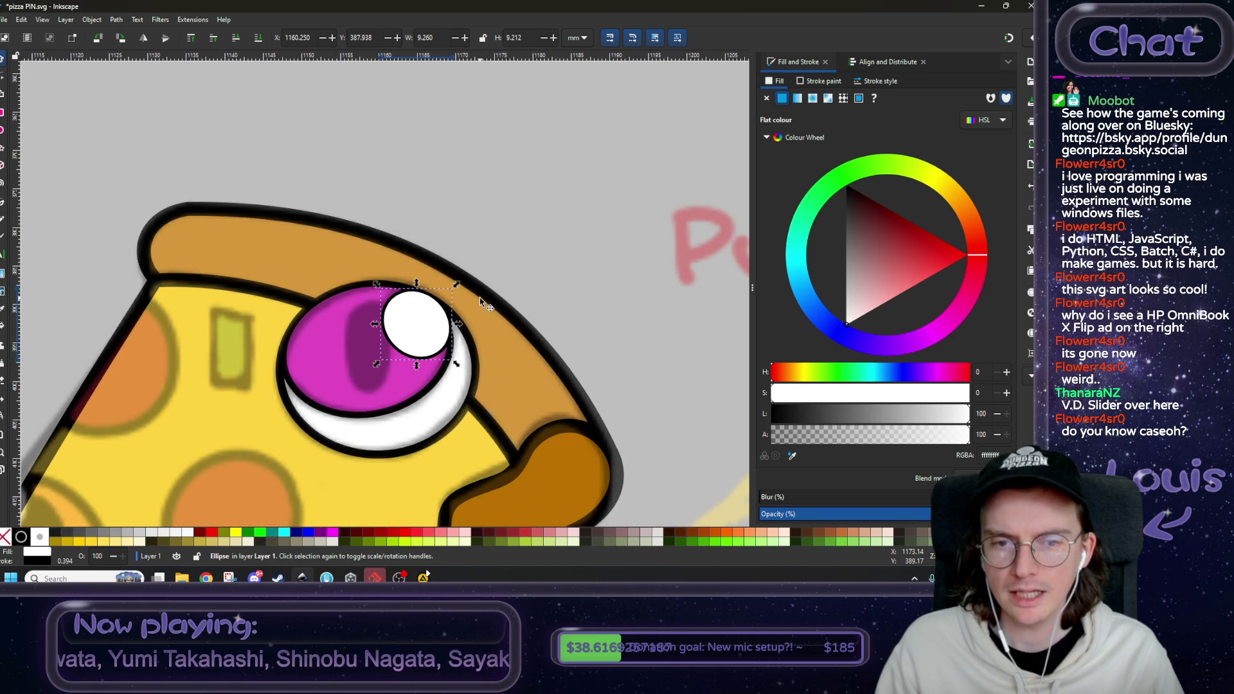
- Thicken the highlight's outline to 0.994 mm in Stroke style
{"action": "left_click", "coordinate": [823, 78]}
{"action": "left_click", "coordinate": [874, 81]}
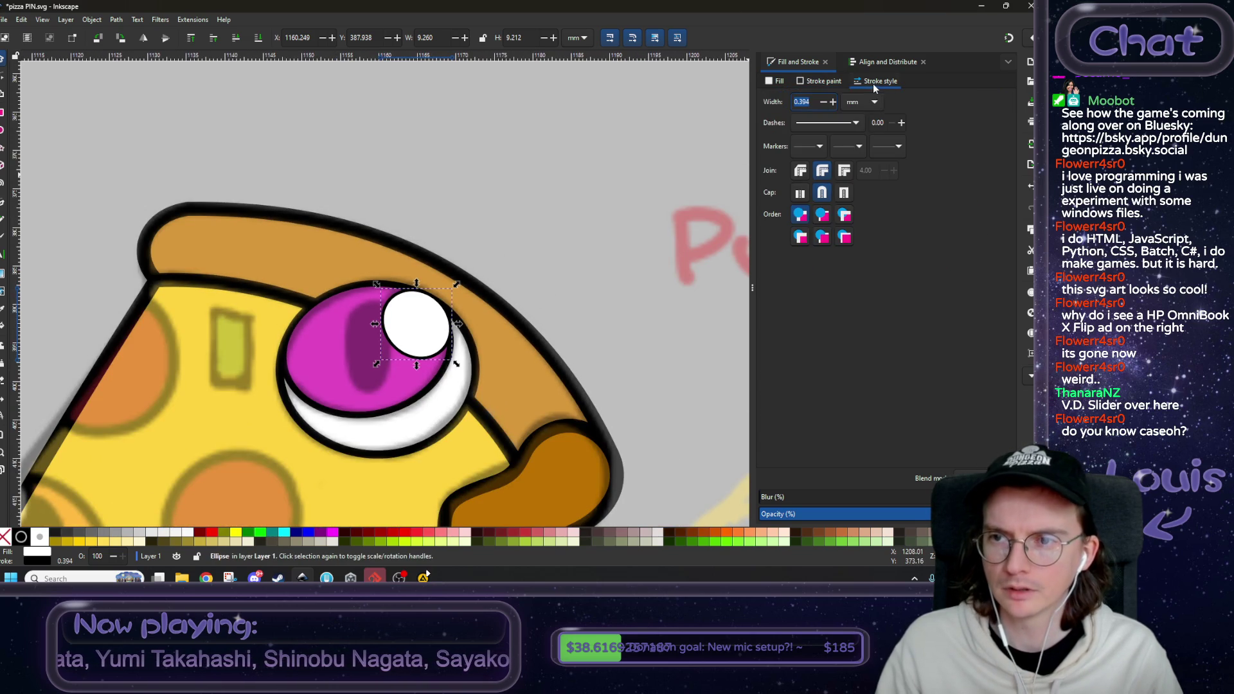
{"action": "left_click", "coordinate": [833, 102]}
{"action": "left_click", "coordinate": [833, 101]}
{"action": "left_click", "coordinate": [833, 101]}
{"action": "left_click", "coordinate": [833, 102]}
{"action": "left_click", "coordinate": [833, 101]}
{"action": "left_click", "coordinate": [833, 102]}
{"action": "scroll", "coordinate": [387, 317], "scroll_direction": "down", "scroll_amount": 2}
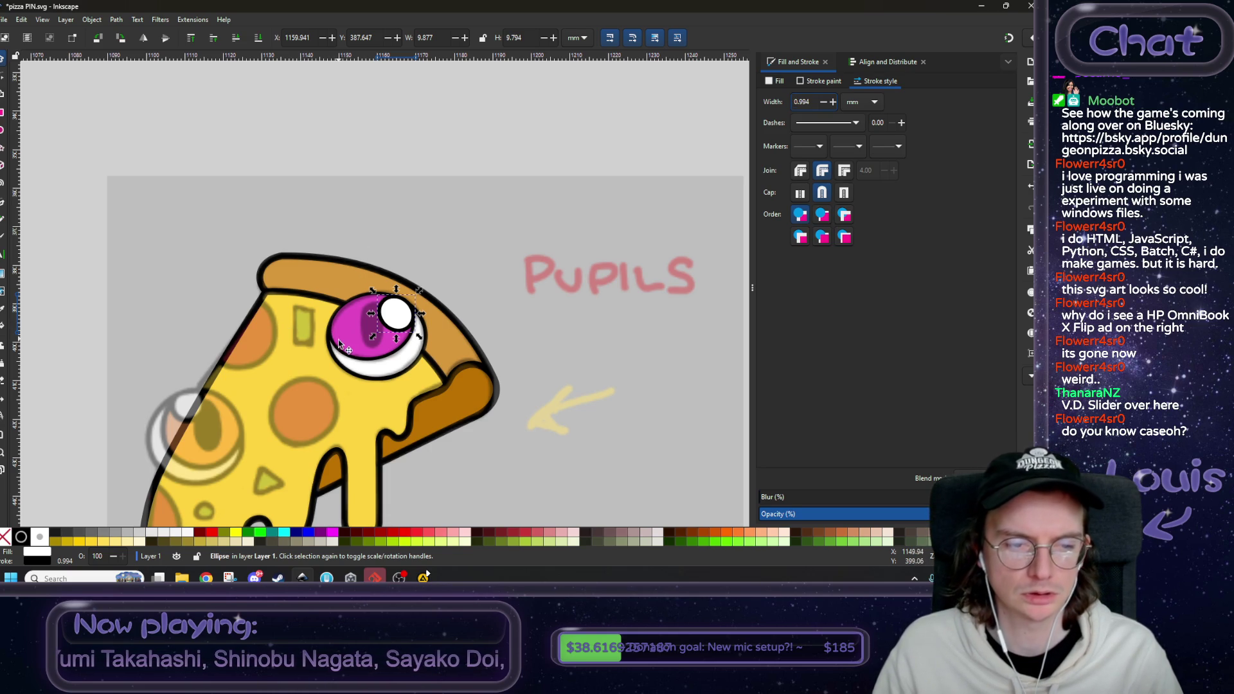
{"action": "scroll", "coordinate": [336, 347], "scroll_direction": "up", "scroll_amount": 4}
{"action": "scroll", "coordinate": [339, 326], "scroll_direction": "down", "scroll_amount": 8}
{"action": "scroll", "coordinate": [557, 299], "scroll_direction": "up", "scroll_amount": 6}
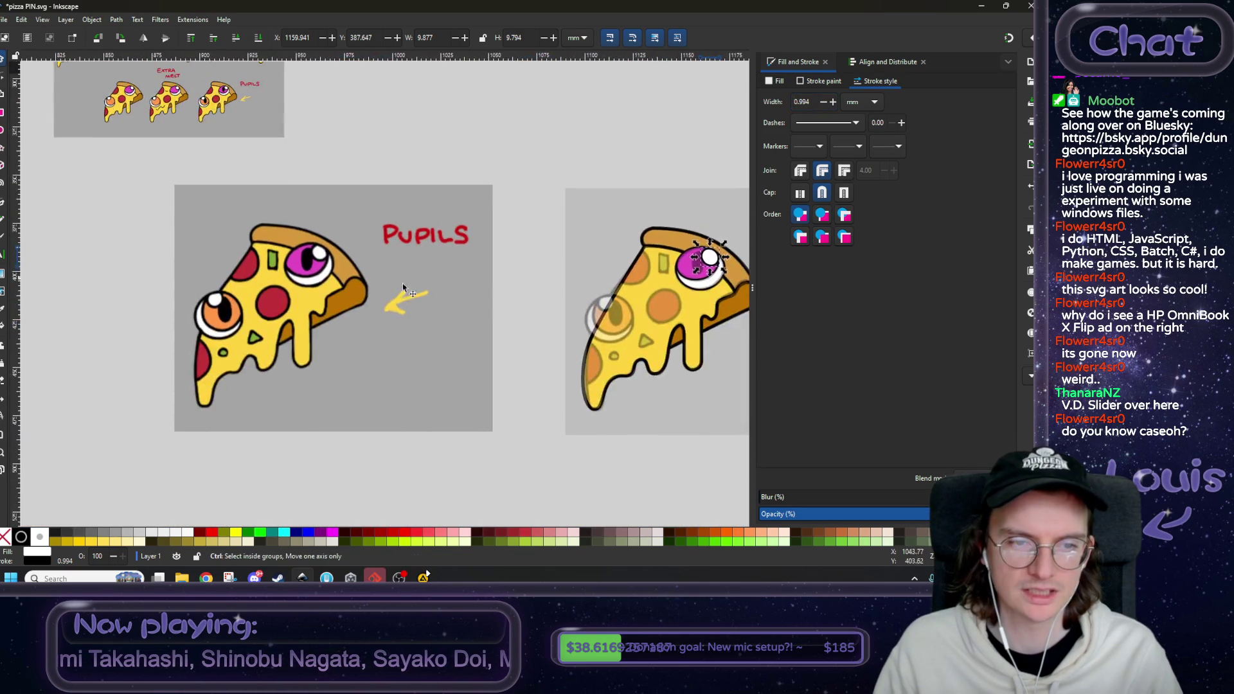
{"action": "scroll", "coordinate": [557, 299], "scroll_direction": "down", "scroll_amount": 3}
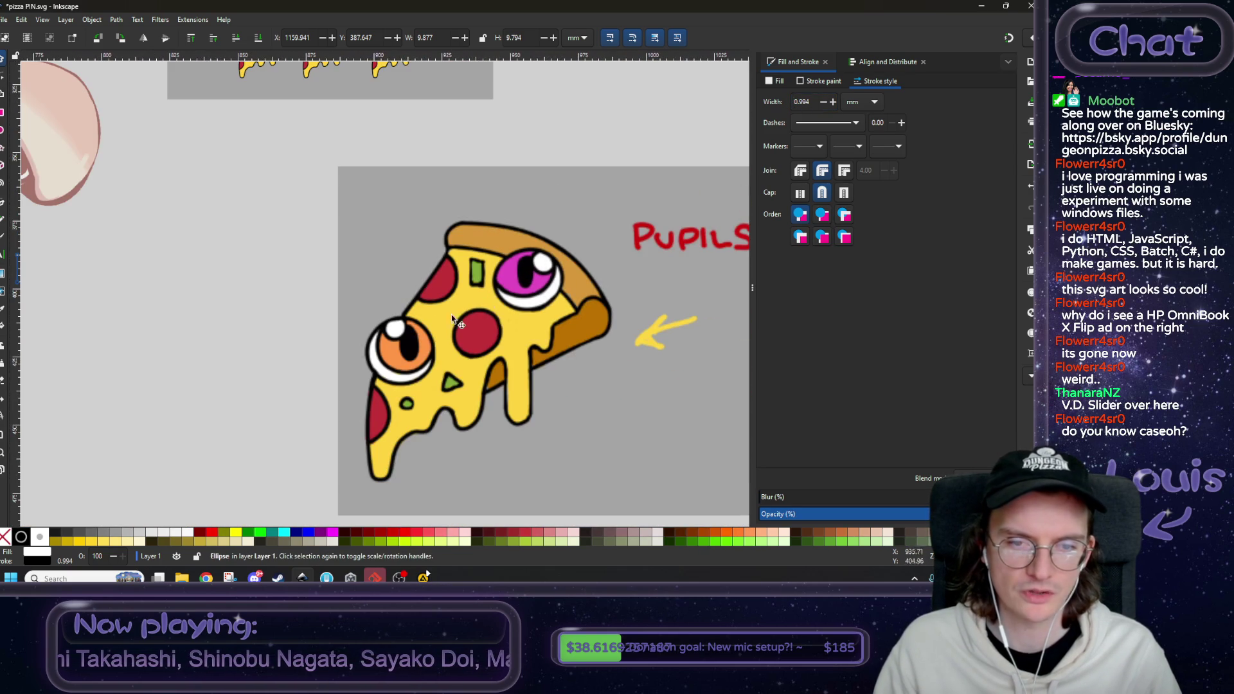
{"action": "scroll", "coordinate": [360, 295], "scroll_direction": "right", "scroll_amount": 3}
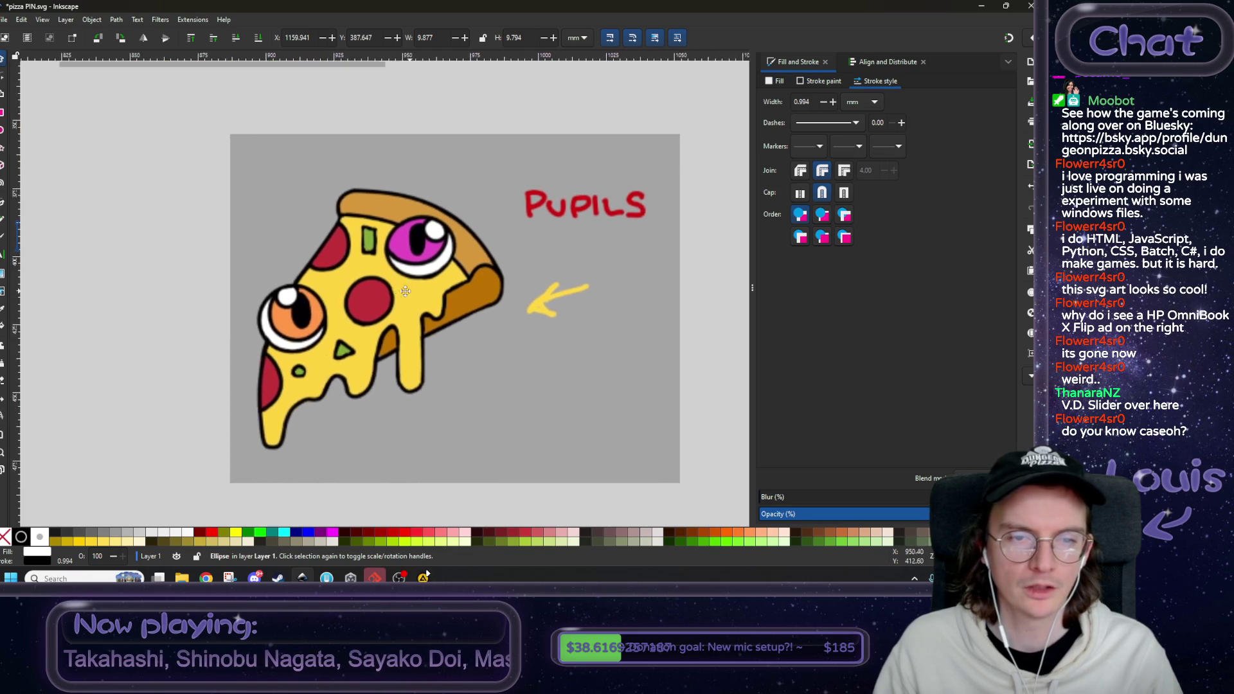
{"action": "scroll", "coordinate": [219, 200], "scroll_direction": "left", "scroll_amount": 2}
- Draw a black oval left of the pizza and a rounded pill beside it
{"action": "left_click", "coordinate": [3, 131]}
{"action": "mouse_move", "coordinate": [142, 238]}
{"action": "left_mouse_down"}
{"action": "mouse_move", "coordinate": [206, 339]}
{"action": "mouse_move", "coordinate": [196, 325]}
{"action": "left_mouse_up"}
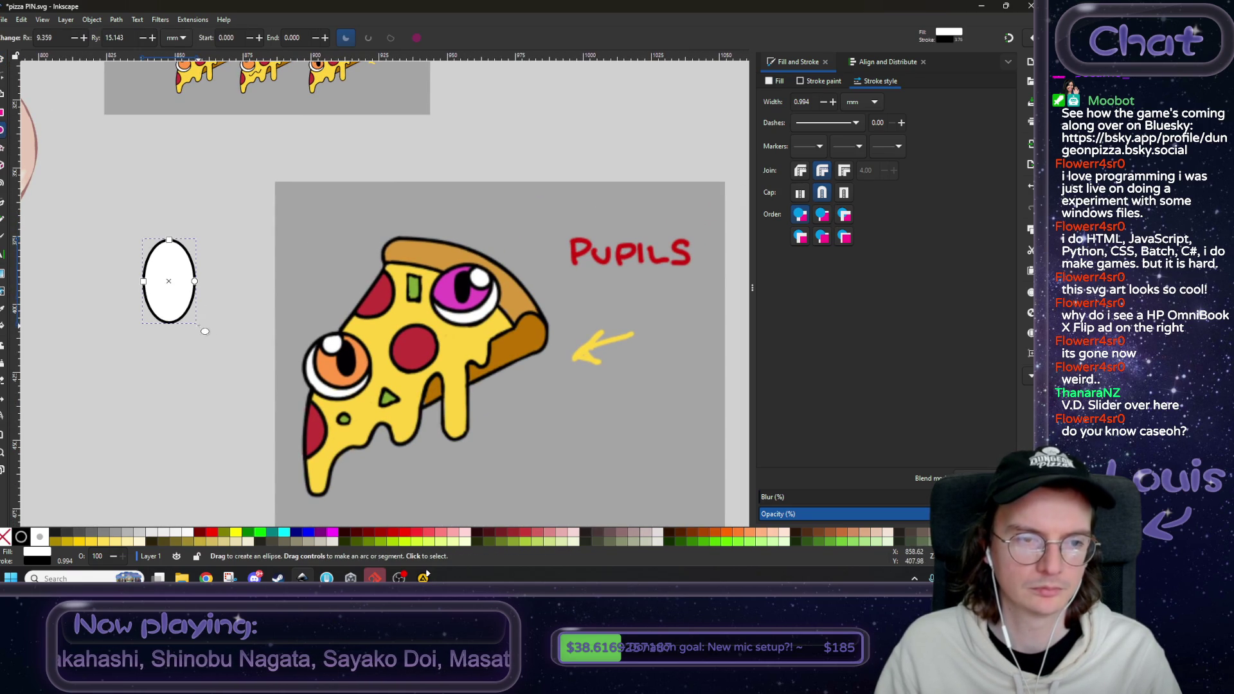
{"action": "left_click", "coordinate": [778, 82]}
{"action": "left_click", "coordinate": [846, 185]}
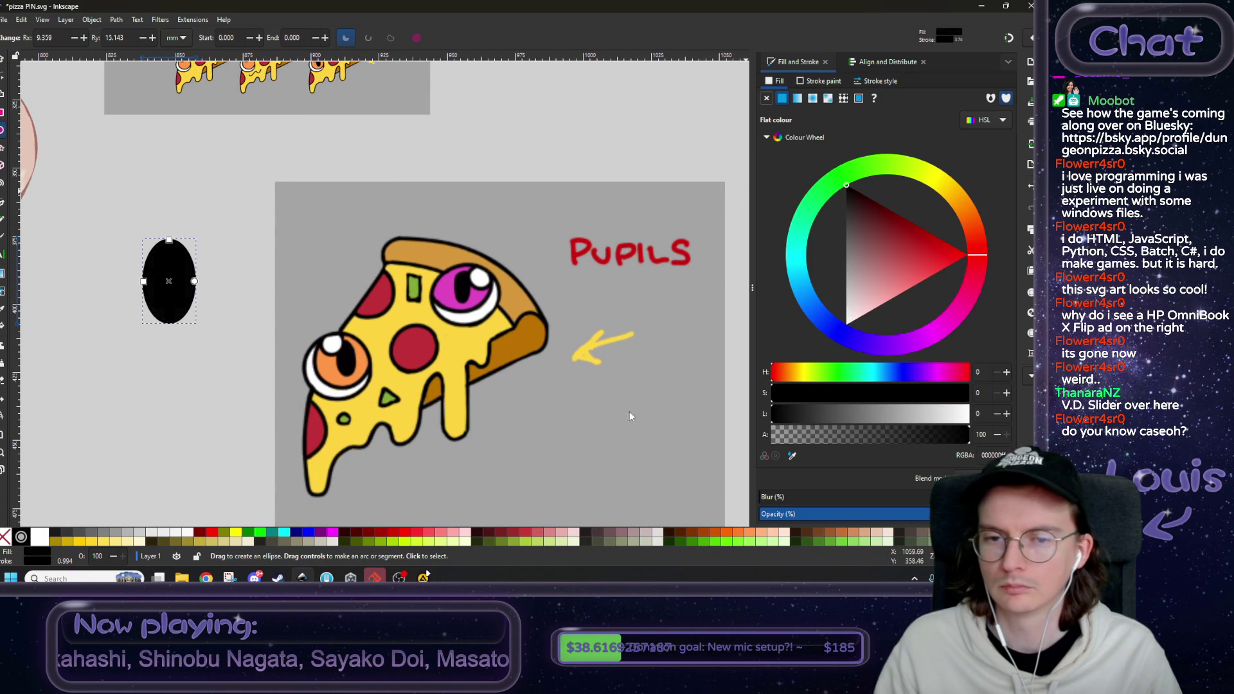
{"action": "left_click", "coordinate": [2, 112]}
{"action": "left_click_drag", "start_coordinate": [219, 233], "coordinate": [271, 333]}
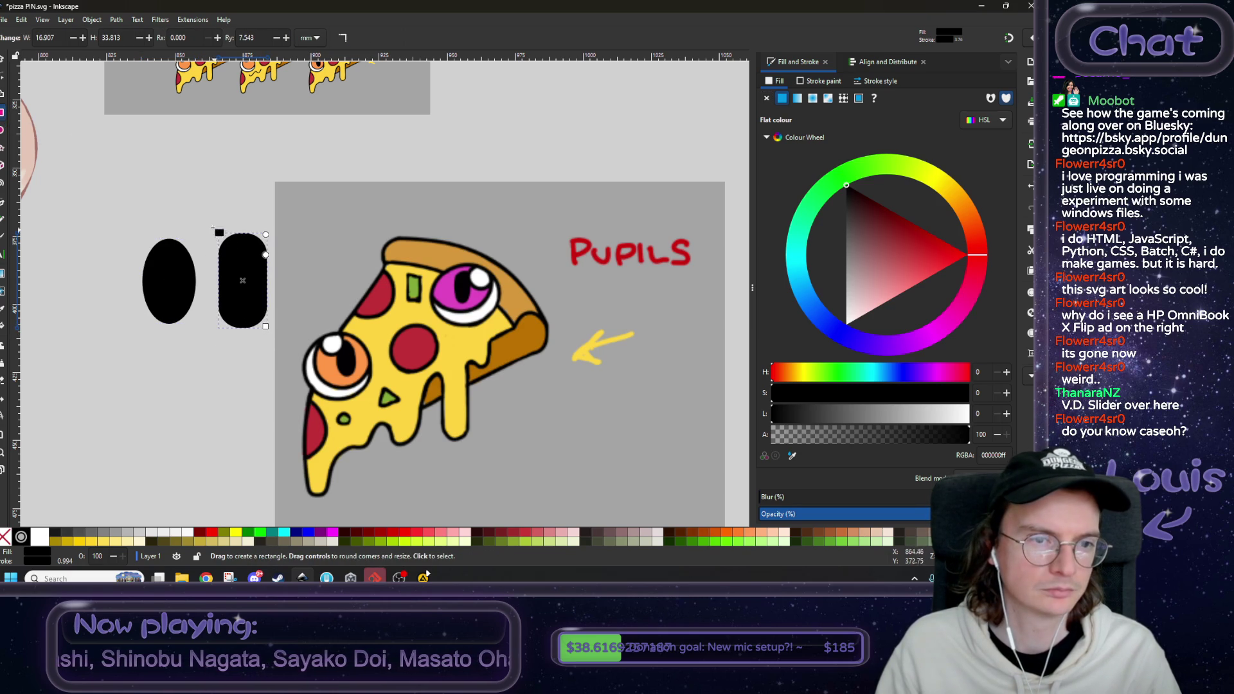
- Move the black pill onto the pink eye and shrink it to fit the iris
{"action": "key", "text": "s"}
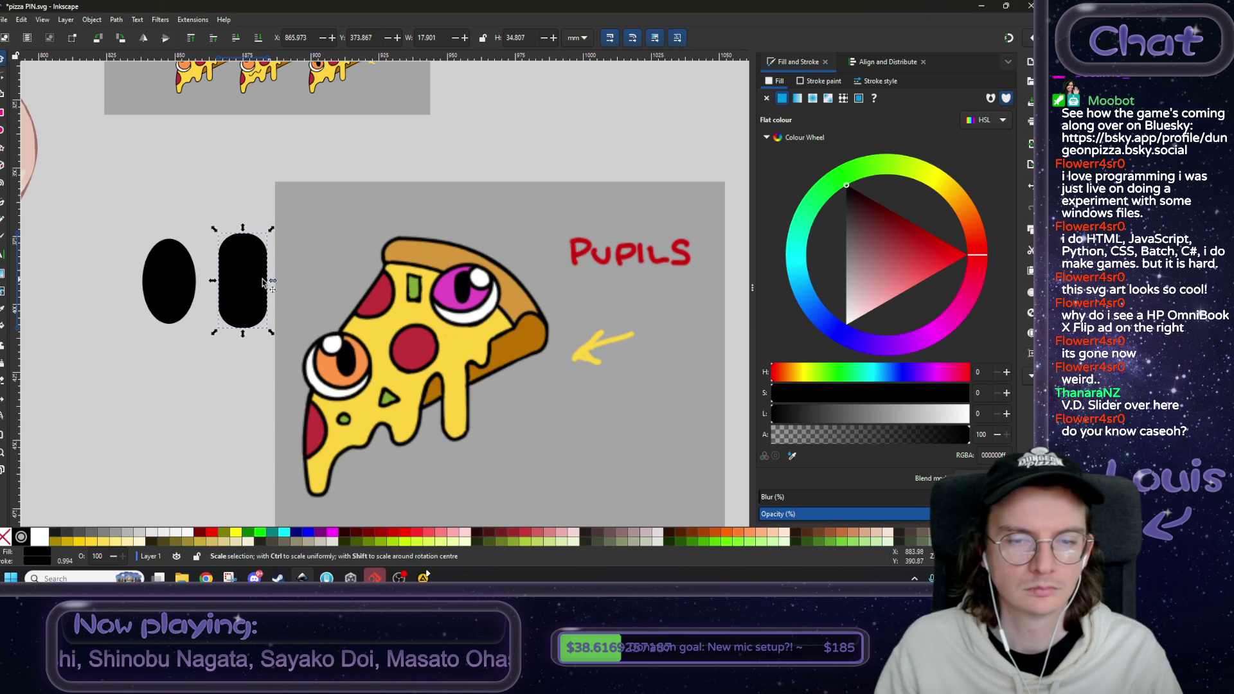
{"action": "left_click_drag", "start_coordinate": [252, 295], "coordinate": [473, 303]}
{"action": "scroll", "coordinate": [477, 285], "scroll_direction": "up", "scroll_amount": 2, "text": "ctrl"}
{"action": "key", "text": "comma"}
{"action": "key", "text": "comma"}
{"action": "key", "text": "comma"}
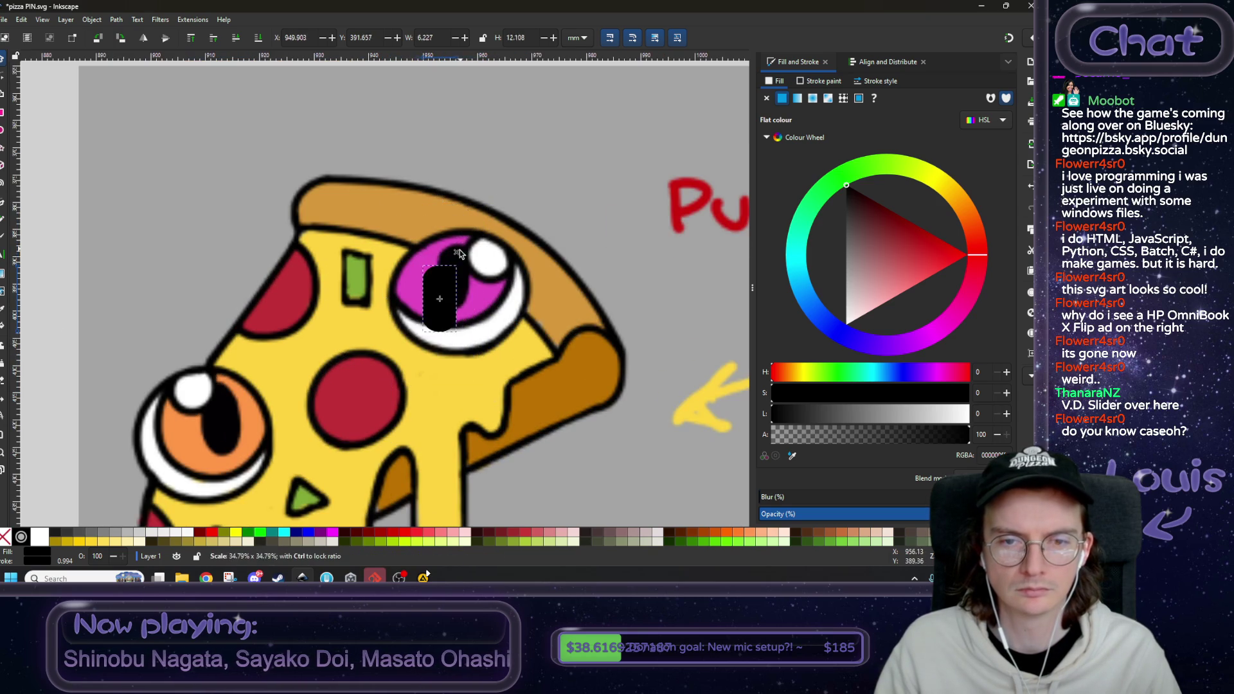
{"action": "left_click_drag", "start_coordinate": [440, 292], "coordinate": [449, 286]}
{"action": "mouse_move", "coordinate": [417, 345]}
{"action": "left_mouse_down"}
{"action": "mouse_move", "coordinate": [431, 307]}
{"action": "mouse_move", "coordinate": [434, 320]}
{"action": "left_mouse_up"}
- Make the pill slightly taller (about 6.9 × 12.8 mm) and move it off the slice to the left
{"action": "scroll", "coordinate": [434, 320], "scroll_direction": "up", "scroll_amount": 1}
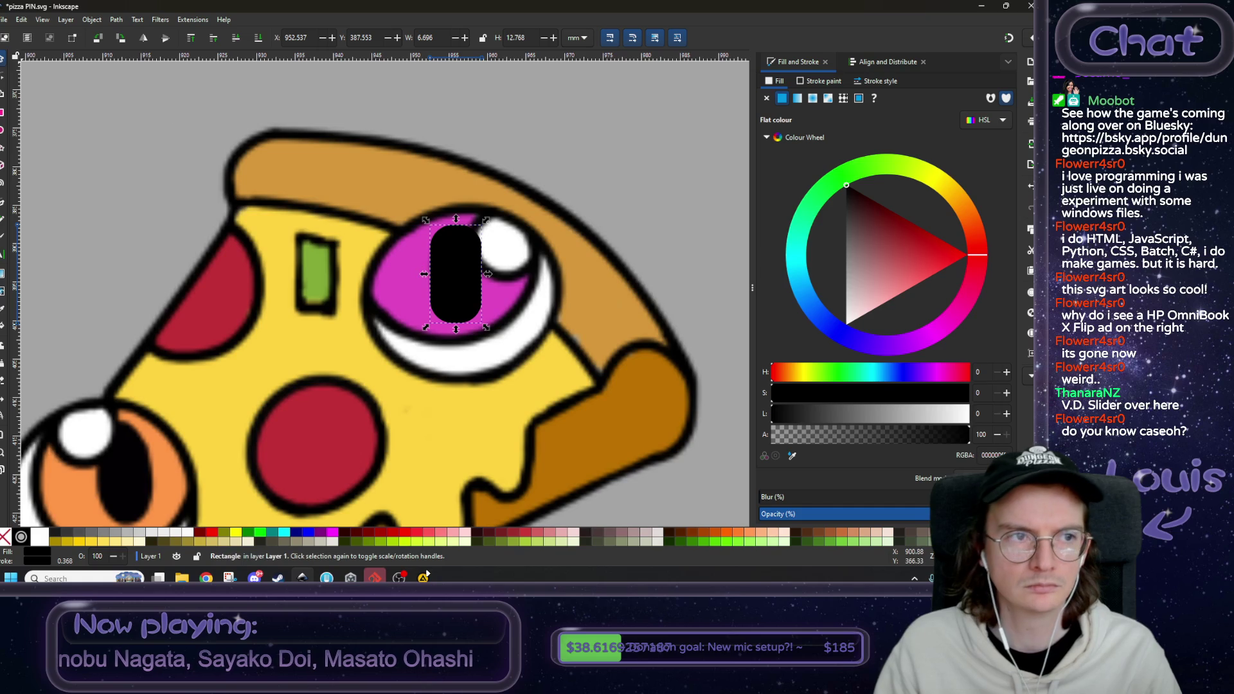
{"action": "left_click", "coordinate": [2, 76]}
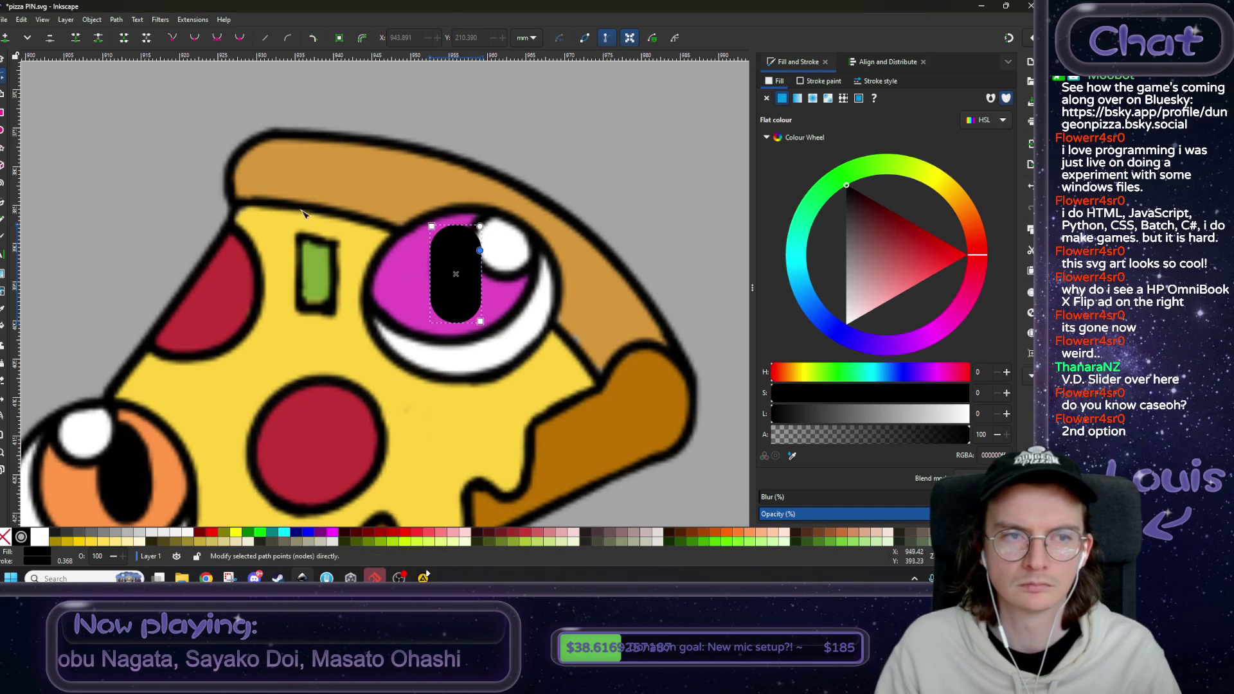
{"action": "left_click", "coordinate": [2, 59]}
{"action": "left_click_drag", "start_coordinate": [458, 225], "coordinate": [461, 221]}
{"action": "scroll", "coordinate": [462, 237], "scroll_direction": "down", "scroll_amount": 3}
{"action": "left_click_drag", "start_coordinate": [452, 271], "coordinate": [221, 255]}
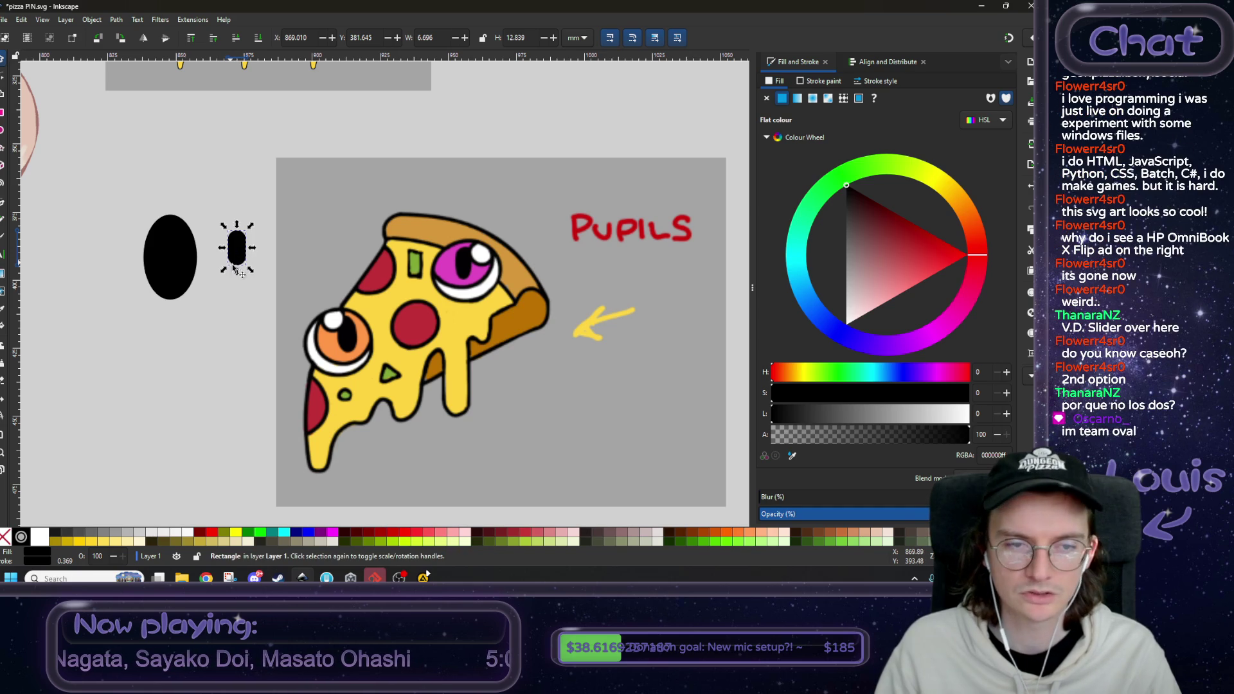
- Shrink the black oval into a tall narrow pupil and position it inside an eye
{"action": "scroll", "coordinate": [244, 279], "scroll_direction": "up", "scroll_amount": 1}
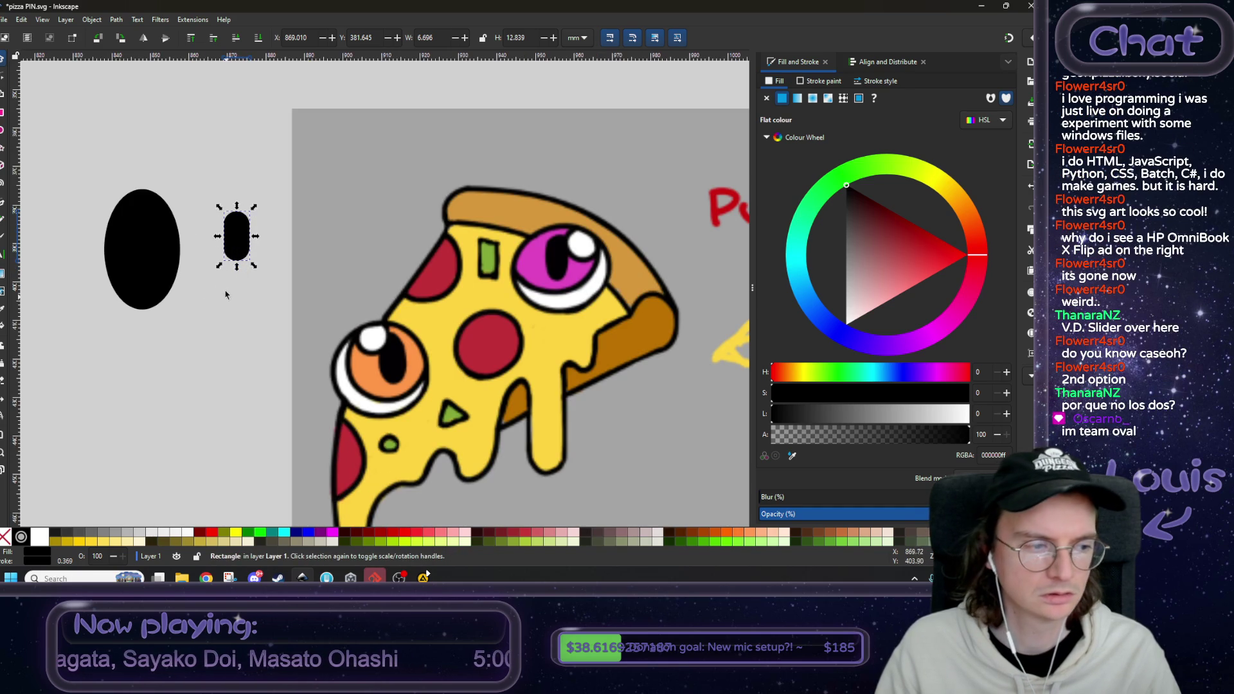
{"action": "mouse_move", "coordinate": [153, 272]}
{"action": "left_mouse_down"}
{"action": "mouse_move", "coordinate": [426, 327]}
{"action": "mouse_move", "coordinate": [549, 317]}
{"action": "left_mouse_up"}
{"action": "mouse_move", "coordinate": [505, 352]}
{"action": "left_mouse_down"}
{"action": "mouse_move", "coordinate": [544, 333]}
{"action": "mouse_move", "coordinate": [534, 342]}
{"action": "mouse_move", "coordinate": [549, 287]}
{"action": "left_mouse_up"}
{"action": "scroll", "coordinate": [543, 333], "scroll_direction": "up", "scroll_amount": 1}
{"action": "mouse_move", "coordinate": [545, 287]}
{"action": "left_mouse_down"}
{"action": "mouse_move", "coordinate": [599, 245]}
{"action": "mouse_move", "coordinate": [563, 245]}
{"action": "mouse_move", "coordinate": [582, 242]}
{"action": "mouse_move", "coordinate": [561, 279]}
{"action": "mouse_move", "coordinate": [224, 211]}
{"action": "left_mouse_up"}
{"action": "mouse_move", "coordinate": [117, 214]}
{"action": "left_mouse_down"}
{"action": "mouse_move", "coordinate": [556, 246]}
{"action": "mouse_move", "coordinate": [331, 364]}
{"action": "mouse_move", "coordinate": [320, 385]}
{"action": "mouse_move", "coordinate": [551, 255]}
{"action": "mouse_move", "coordinate": [554, 239]}
{"action": "left_mouse_up"}
- Slim the pill to about 6.3 × 12.0 mm and park it beside the oval above the slice
{"action": "mouse_move", "coordinate": [577, 199]}
{"action": "left_mouse_down"}
{"action": "mouse_move", "coordinate": [338, 339]}
{"action": "mouse_move", "coordinate": [323, 382]}
{"action": "left_mouse_up"}
{"action": "mouse_move", "coordinate": [431, 295]}
{"action": "left_mouse_down"}
{"action": "mouse_move", "coordinate": [317, 199]}
{"action": "mouse_move", "coordinate": [586, 251]}
{"action": "mouse_move", "coordinate": [558, 248]}
{"action": "mouse_move", "coordinate": [337, 344]}
{"action": "mouse_move", "coordinate": [323, 386]}
{"action": "mouse_move", "coordinate": [262, 230]}
{"action": "mouse_move", "coordinate": [559, 251]}
{"action": "mouse_move", "coordinate": [322, 385]}
{"action": "mouse_move", "coordinate": [326, 395]}
{"action": "left_mouse_up"}
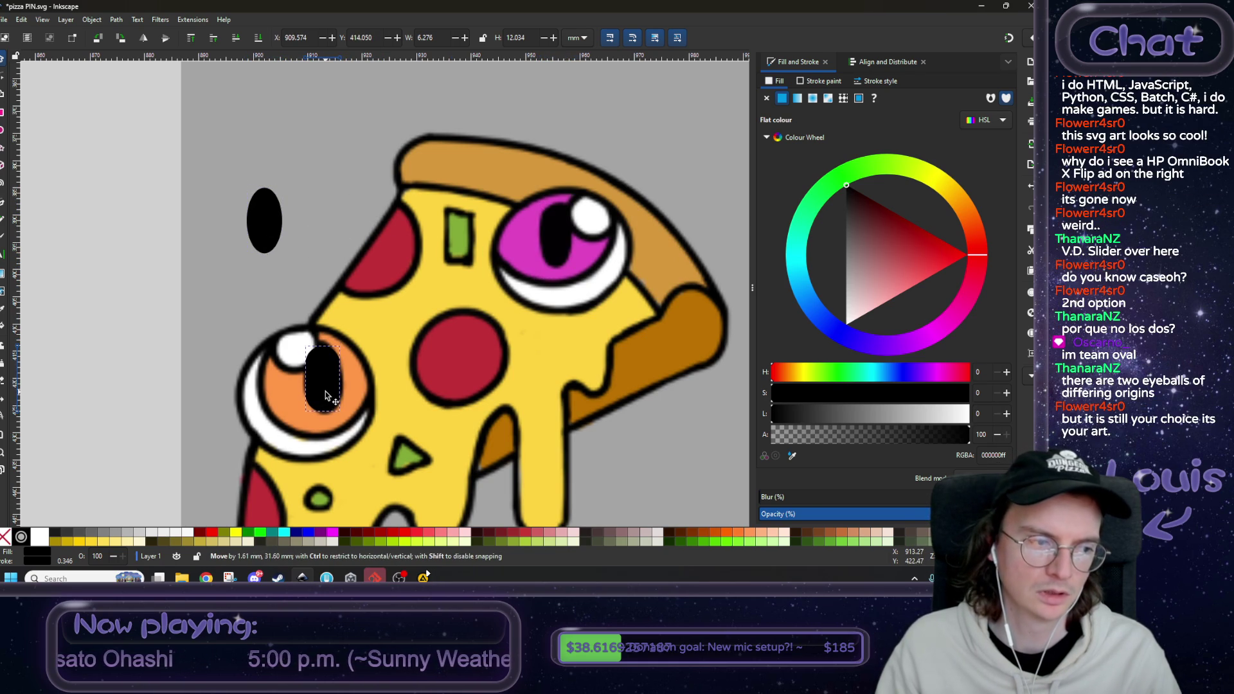
{"action": "left_click_drag", "start_coordinate": [326, 396], "coordinate": [324, 199]}
{"action": "scroll", "coordinate": [634, 225], "scroll_direction": "down", "scroll_amount": 3}
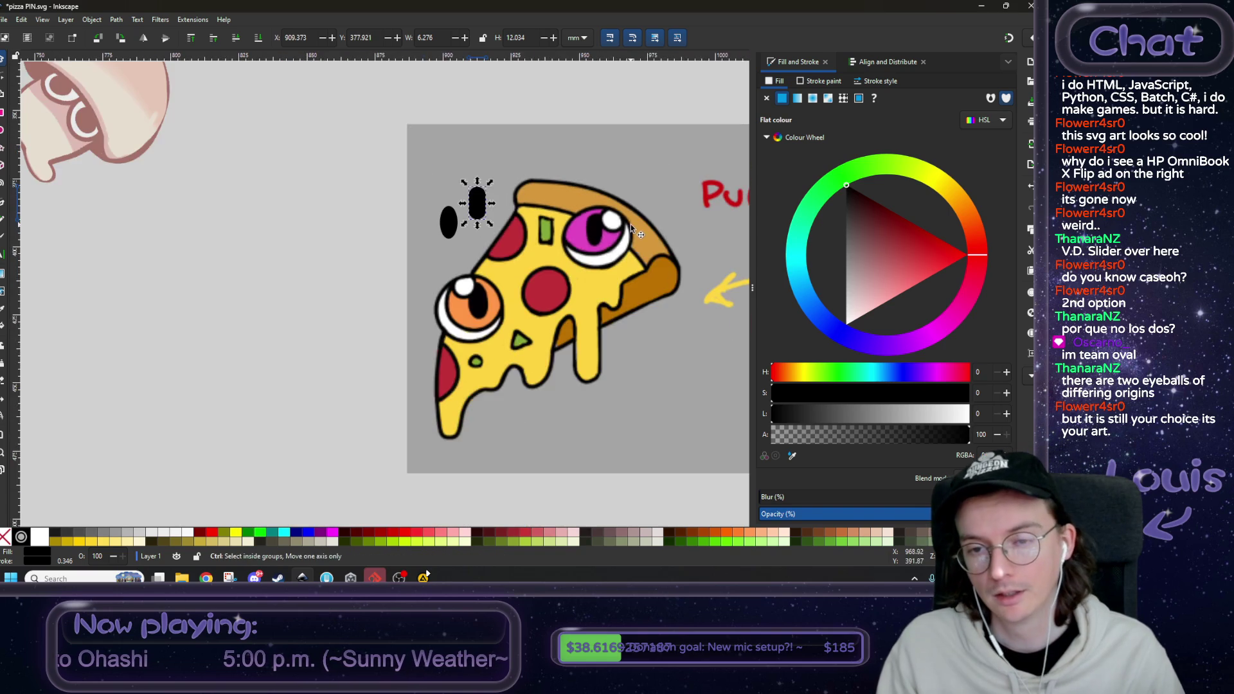
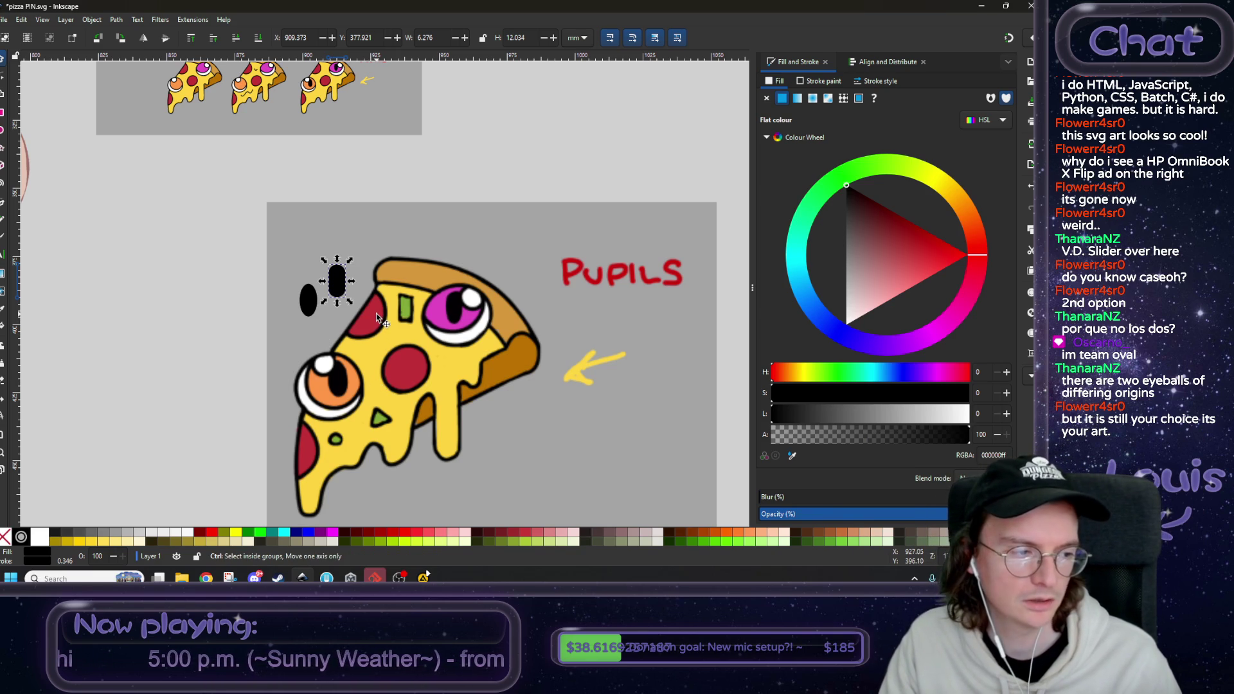
- Zoom out across the pizza and mushroom artwork and fit the whole drawing in view
{"action": "scroll", "coordinate": [376, 314], "scroll_direction": "down", "scroll_amount": 1}
{"action": "scroll", "coordinate": [345, 230], "scroll_direction": "down", "scroll_amount": 1}
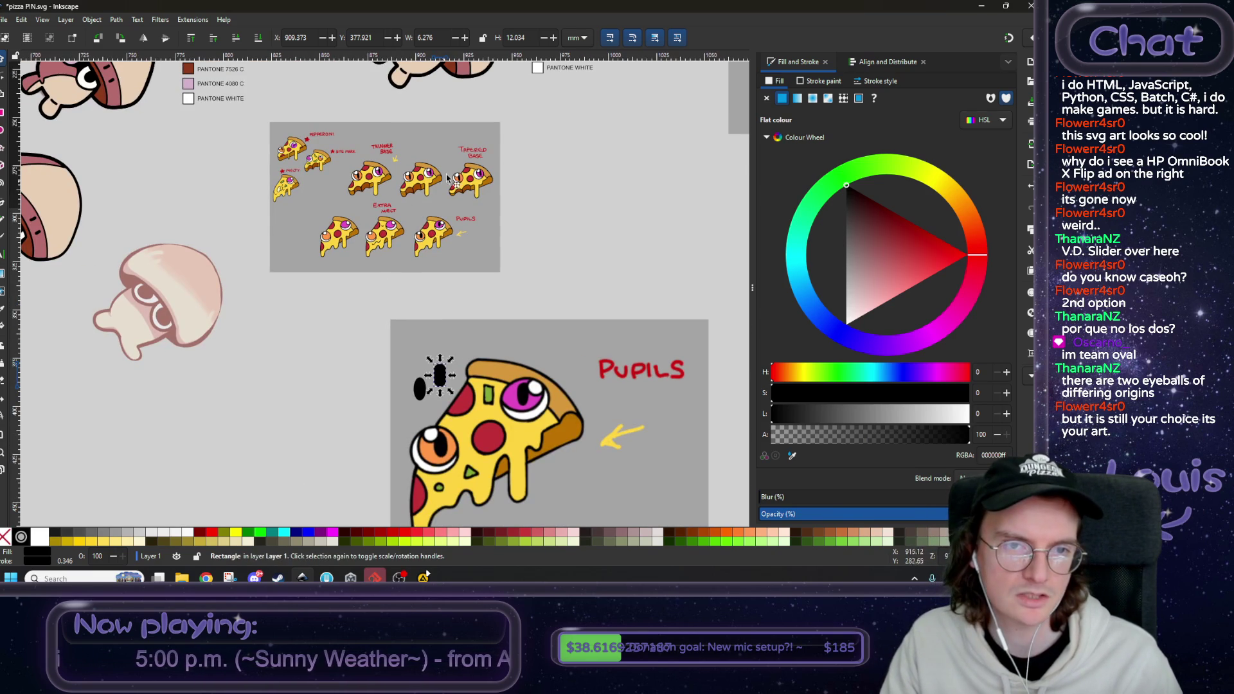
{"action": "scroll", "coordinate": [481, 241], "scroll_direction": "down", "scroll_amount": 1}
{"action": "scroll", "coordinate": [441, 318], "scroll_direction": "down", "scroll_amount": 2}
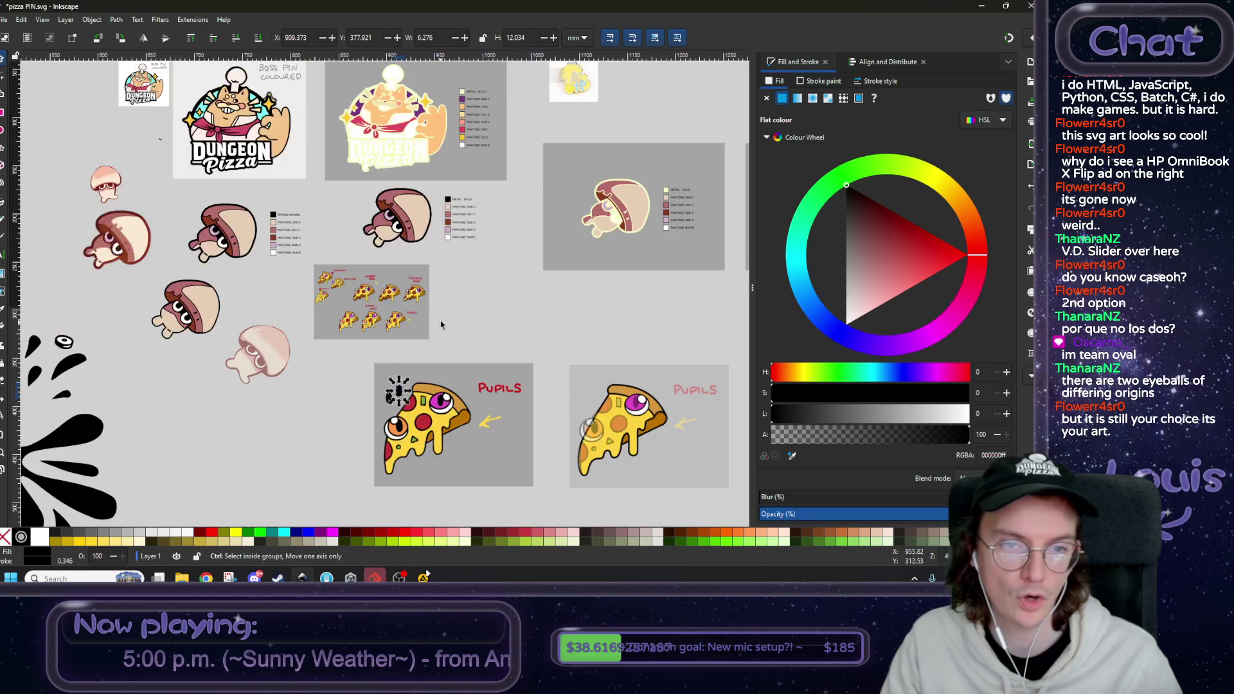
{"action": "scroll", "coordinate": [441, 325], "scroll_direction": "down", "scroll_amount": 1}
{"action": "scroll", "coordinate": [441, 324], "scroll_direction": "up", "scroll_amount": 1}
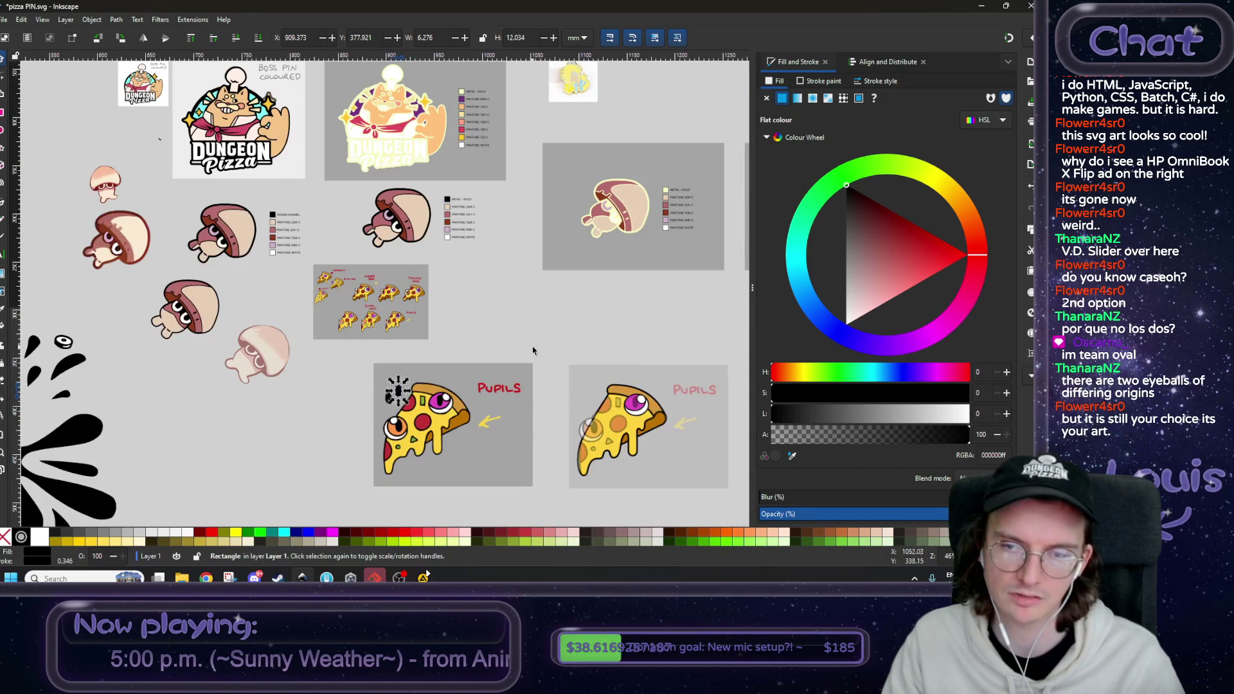
{"action": "left_click_drag", "start_coordinate": [531, 350], "coordinate": [418, 294]}
{"action": "scroll", "coordinate": [417, 294], "scroll_direction": "up", "scroll_amount": 1}
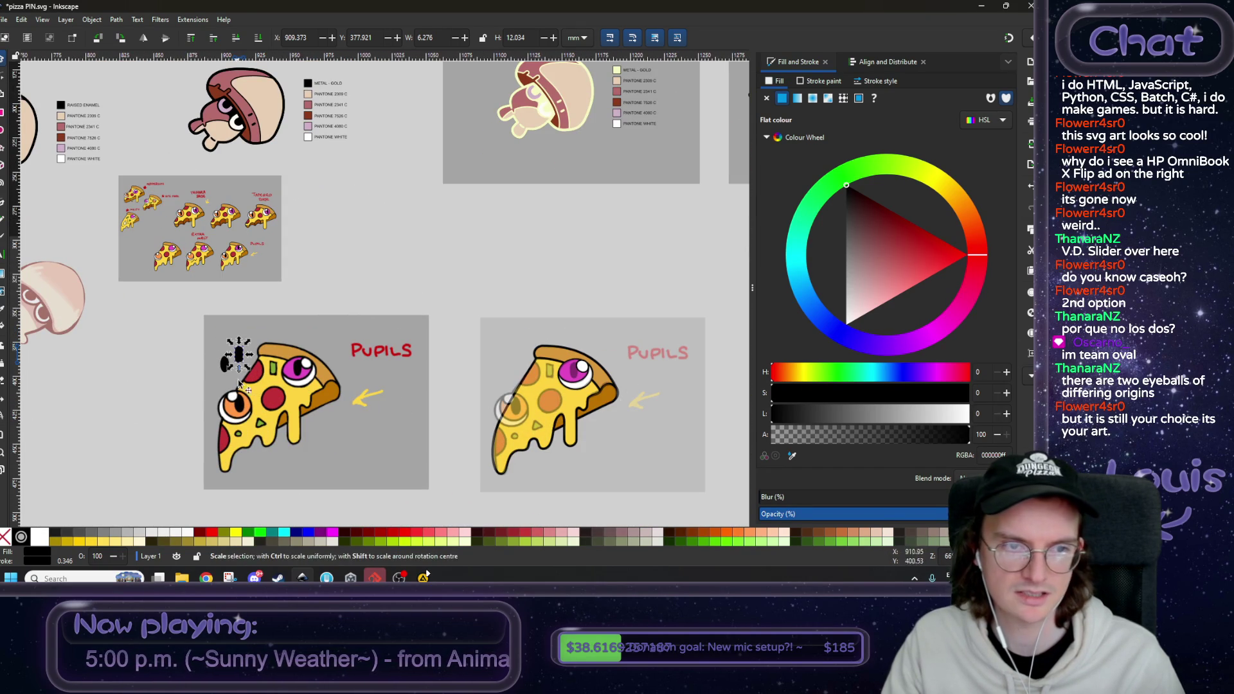
{"action": "scroll", "coordinate": [186, 217], "scroll_direction": "up", "scroll_amount": 3}
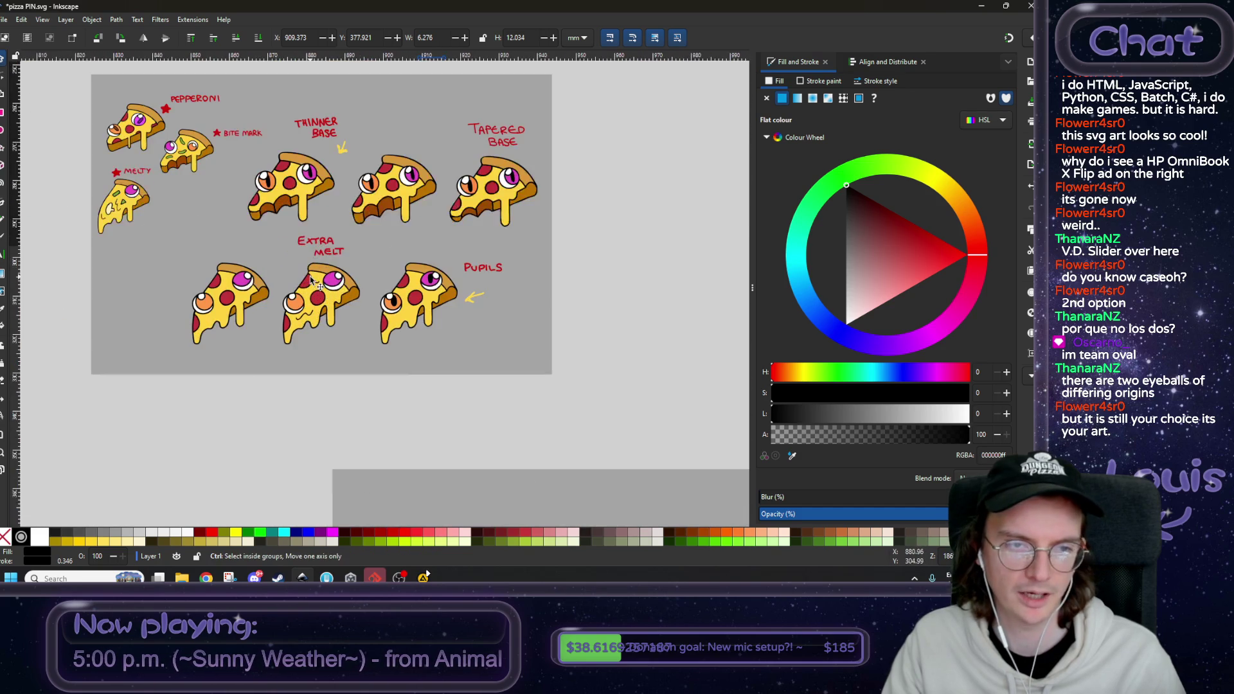
{"action": "scroll", "coordinate": [387, 338], "scroll_direction": "down", "scroll_amount": 1}
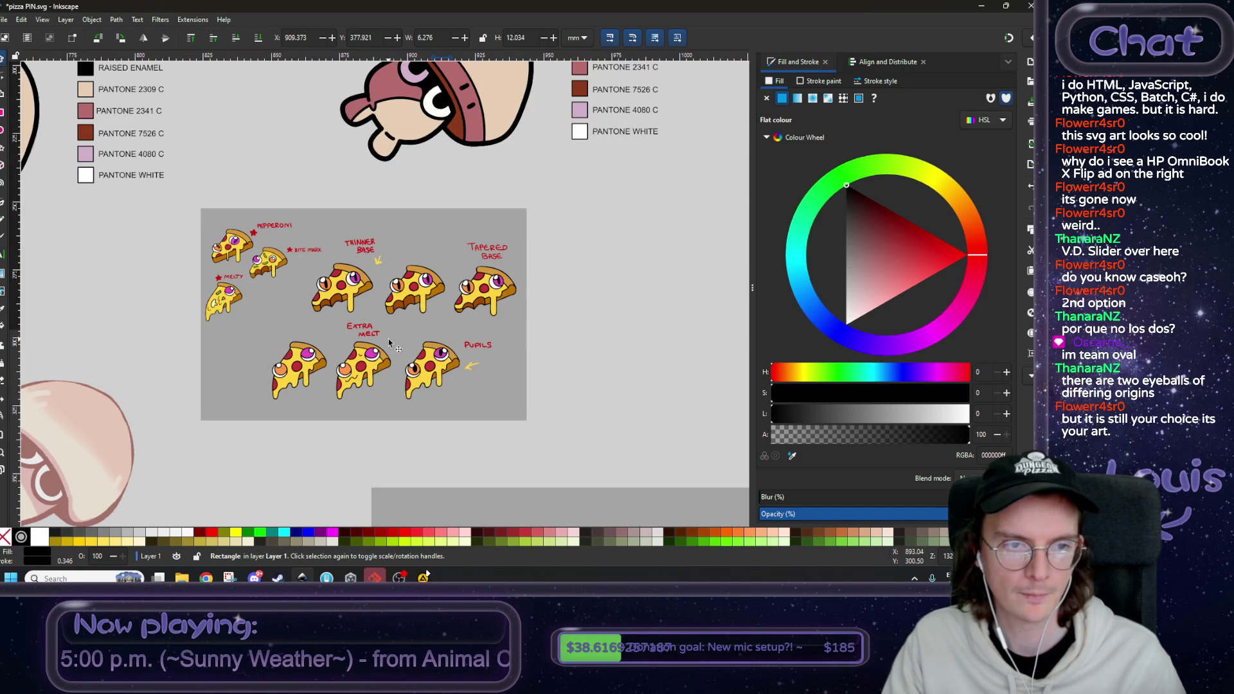
{"action": "scroll", "coordinate": [380, 282], "scroll_direction": "down", "scroll_amount": 2}
{"action": "scroll", "coordinate": [381, 283], "scroll_direction": "down", "scroll_amount": 6}
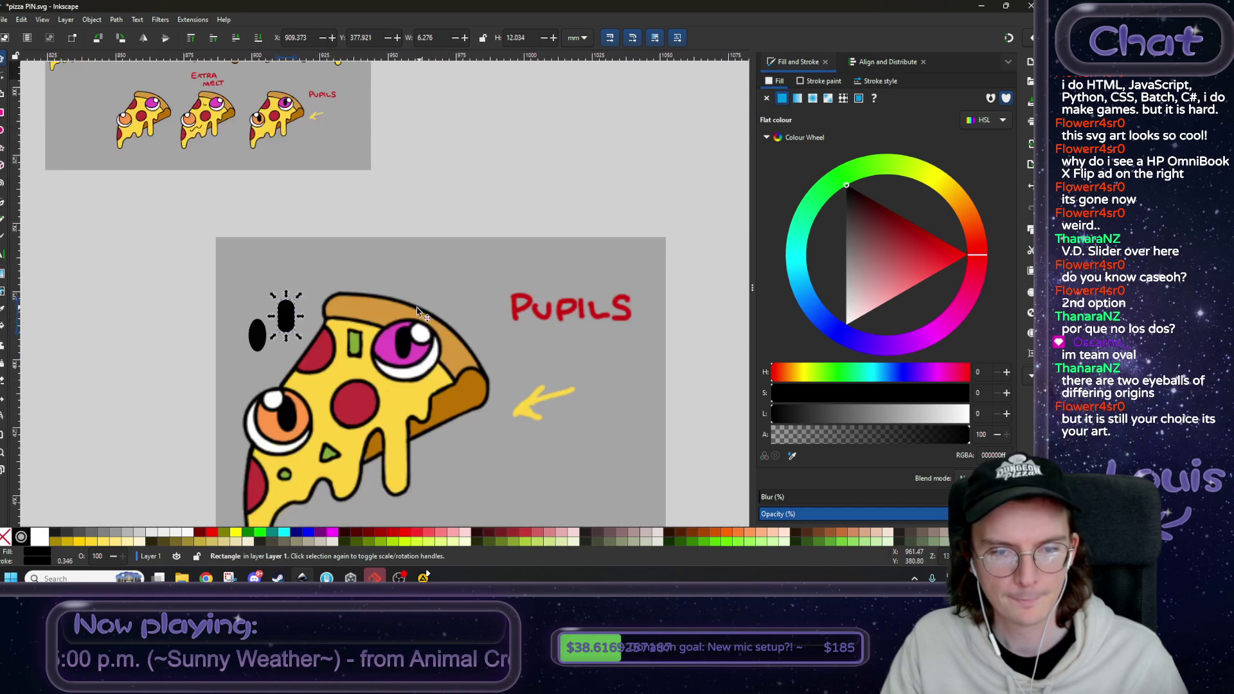
{"action": "scroll", "coordinate": [351, 328], "scroll_direction": "up", "scroll_amount": 2}
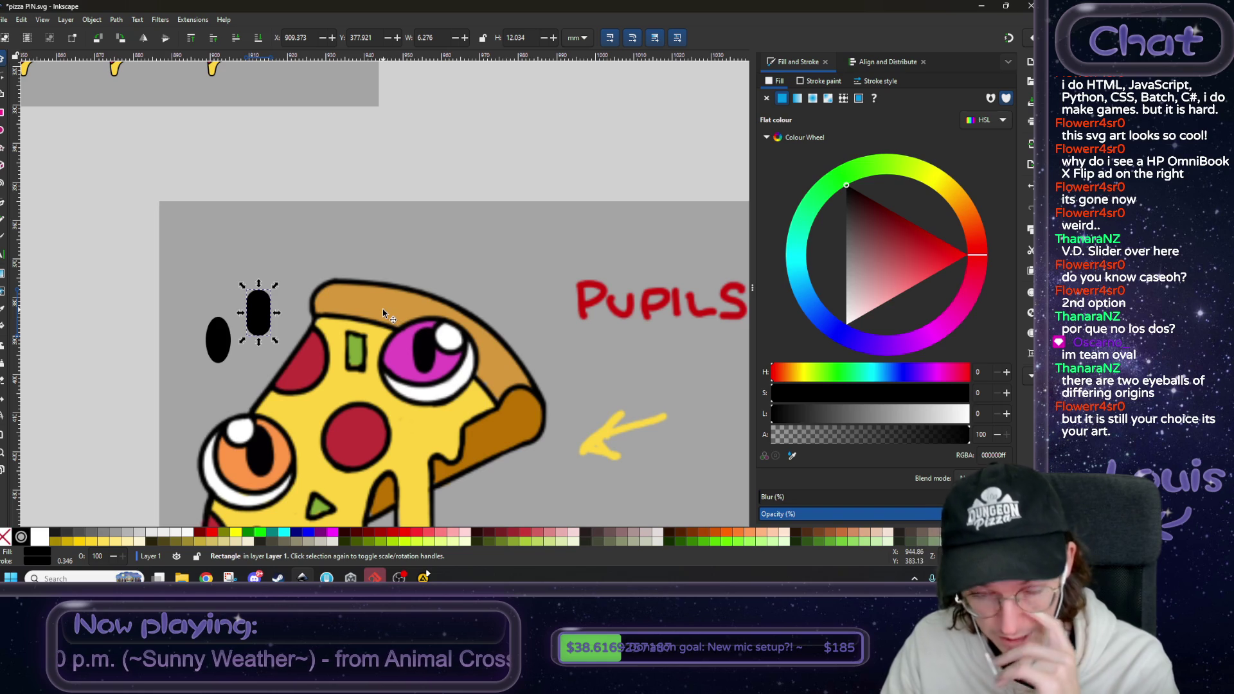
{"action": "key", "text": "4"}
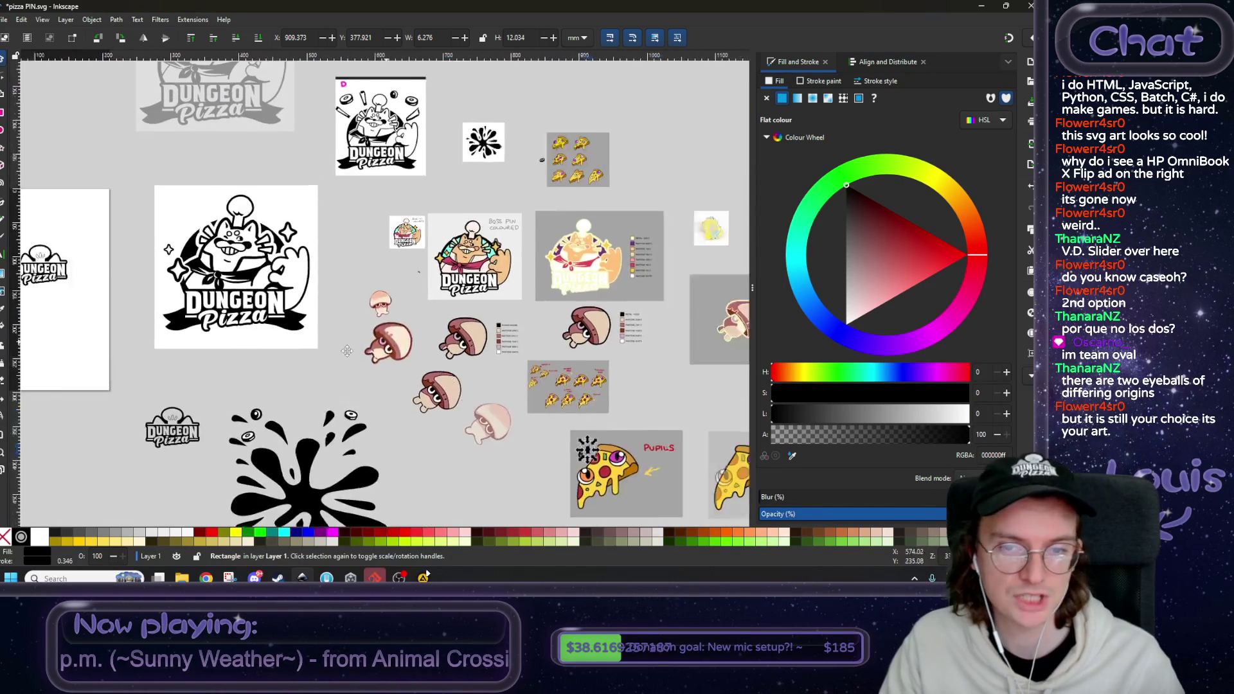
- Zoom and pan in on the two pizza Pupils artboards, then clear the selection
{"action": "scroll", "coordinate": [495, 439], "scroll_direction": "up", "scroll_amount": 4}
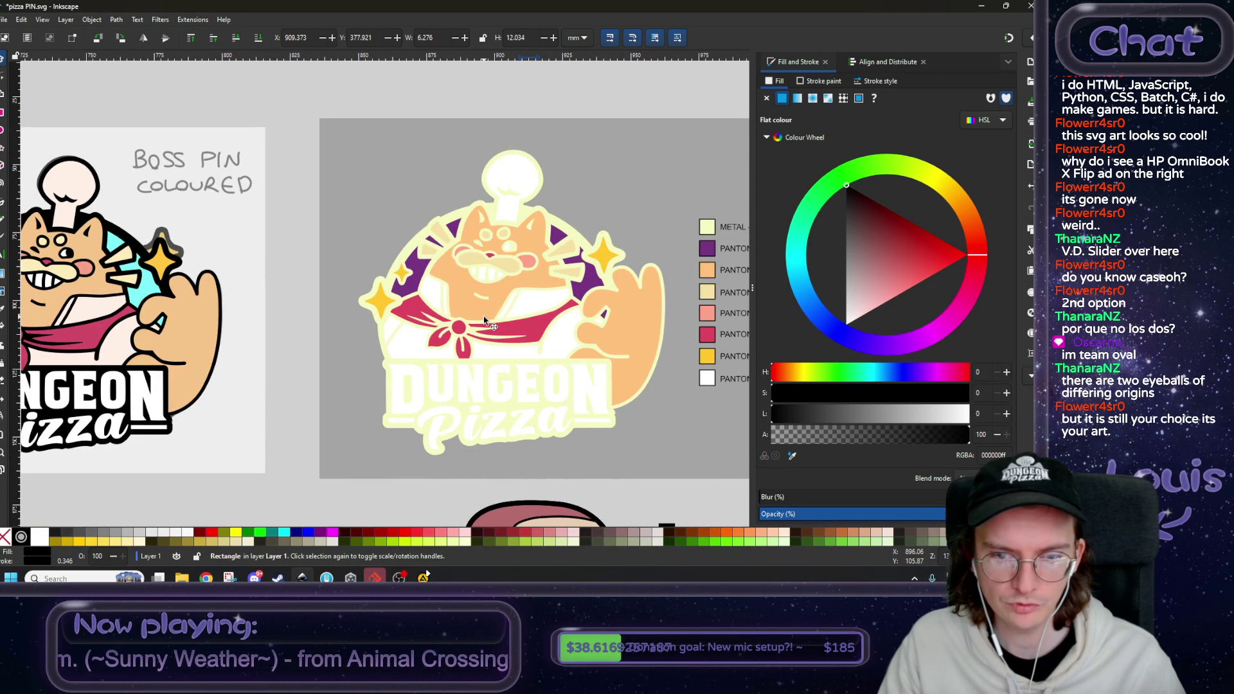
{"action": "scroll", "coordinate": [232, 340], "scroll_direction": "left", "scroll_amount": 5}
{"action": "scroll", "coordinate": [294, 324], "scroll_direction": "up", "scroll_amount": 2}
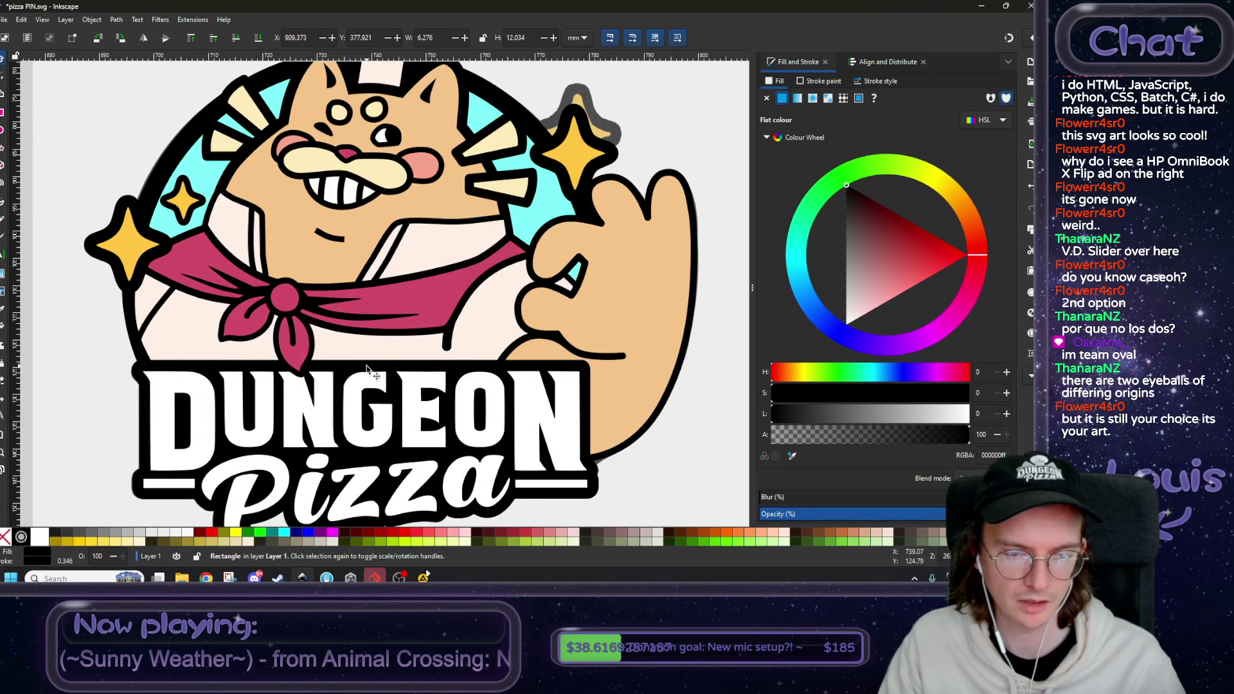
{"action": "scroll", "coordinate": [519, 389], "scroll_direction": "right", "scroll_amount": 4}
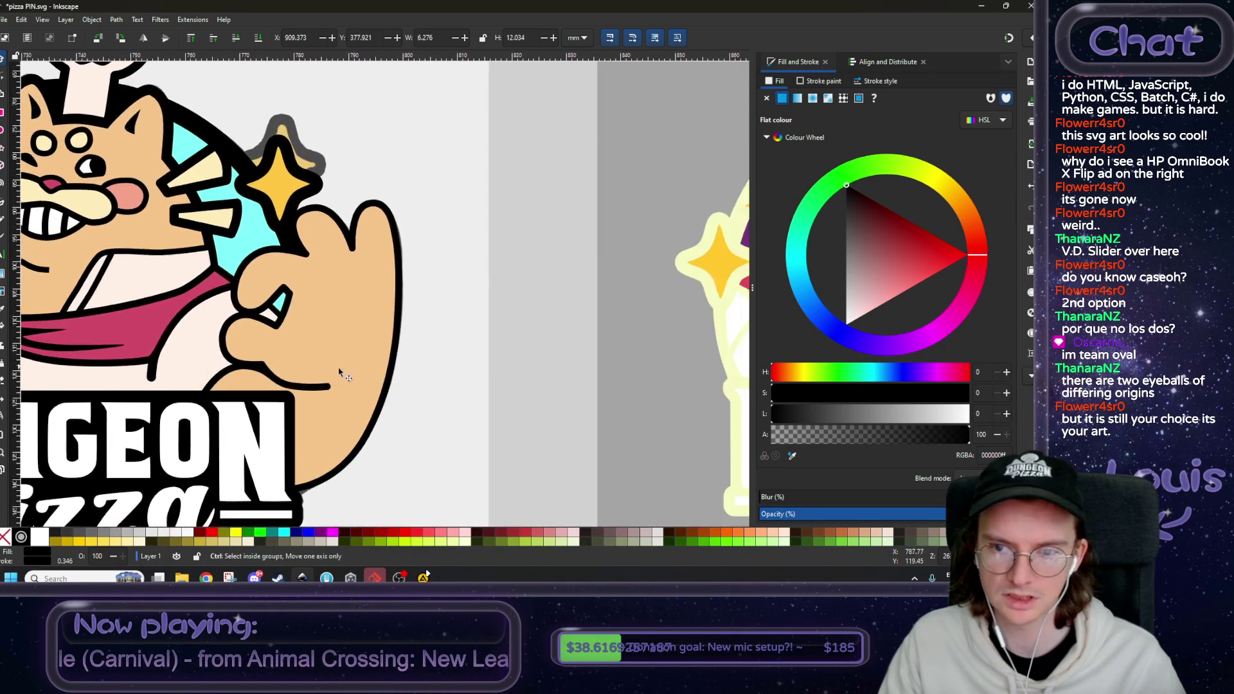
{"action": "scroll", "coordinate": [319, 332], "scroll_direction": "down", "scroll_amount": 2}
{"action": "scroll", "coordinate": [275, 339], "scroll_direction": "up", "scroll_amount": 2}
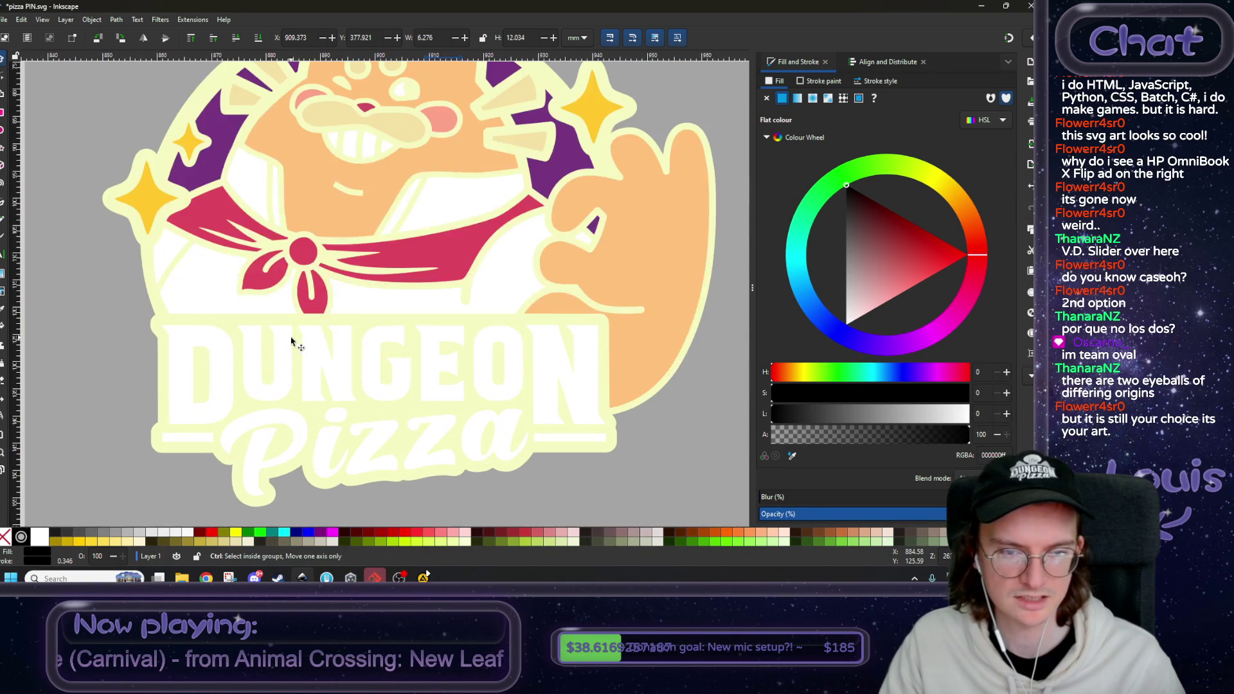
{"action": "scroll", "coordinate": [379, 343], "scroll_direction": "down", "scroll_amount": 2}
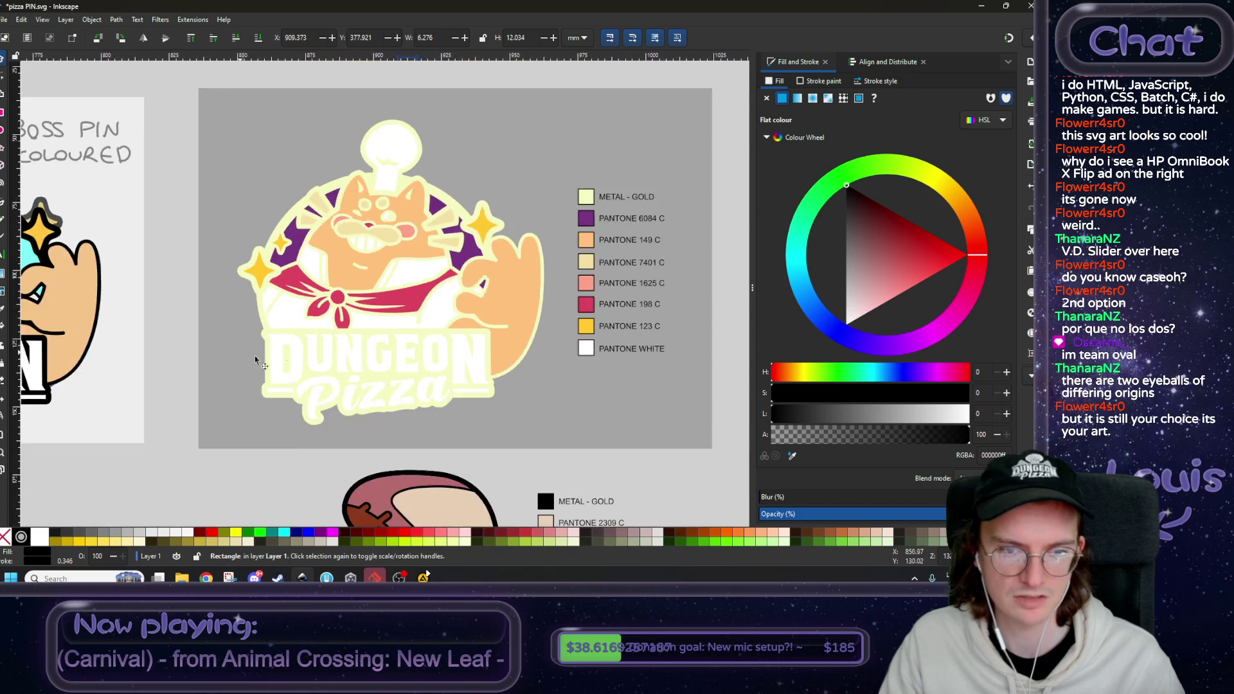
{"action": "scroll", "coordinate": [269, 347], "scroll_direction": "left", "scroll_amount": 4}
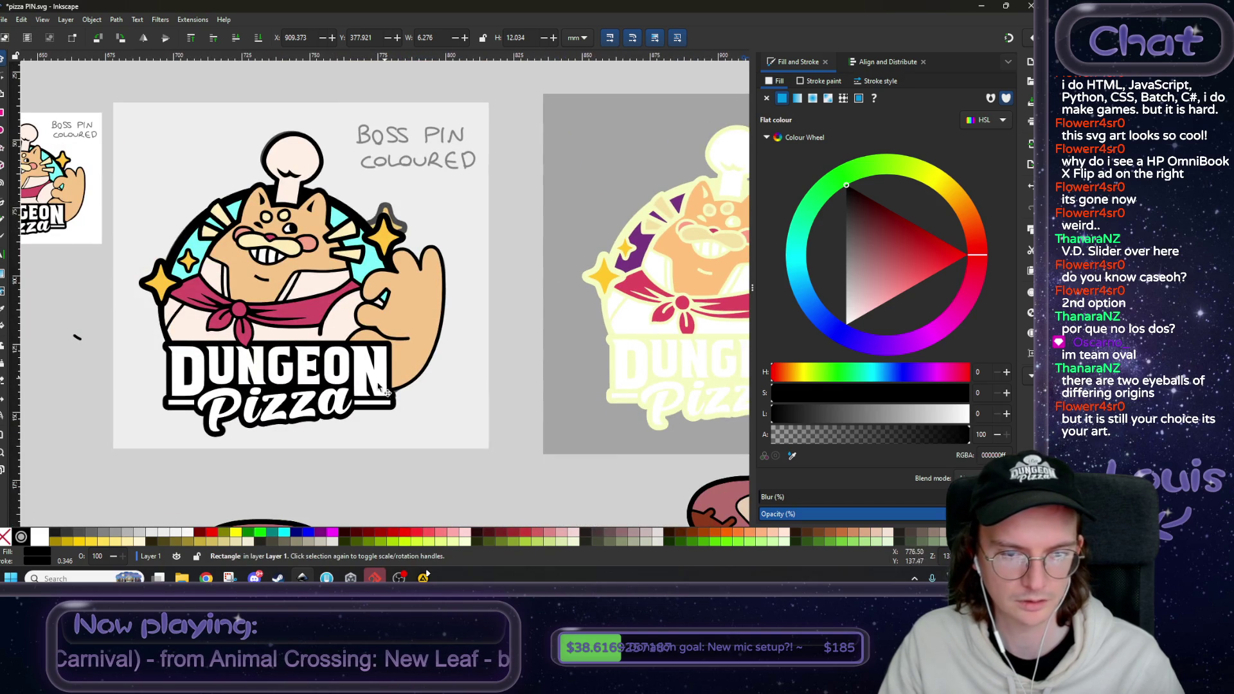
{"action": "scroll", "coordinate": [260, 361], "scroll_direction": "up", "scroll_amount": 1}
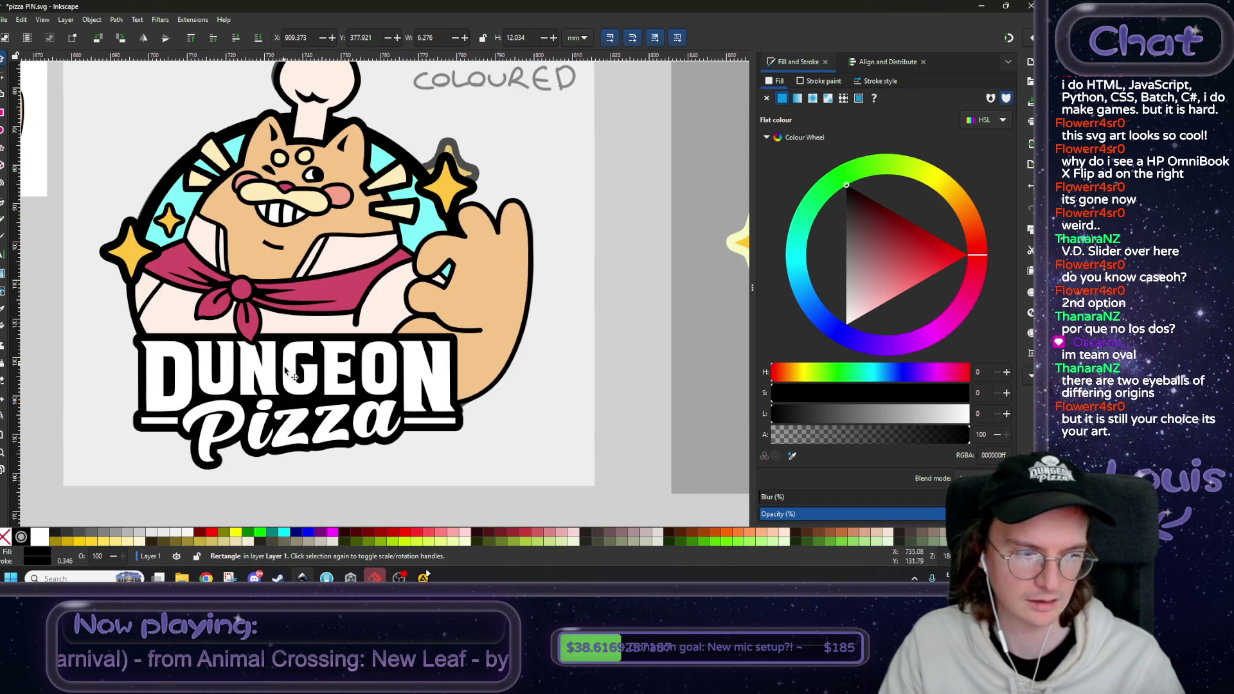
{"action": "scroll", "coordinate": [281, 370], "scroll_direction": "down", "scroll_amount": 3}
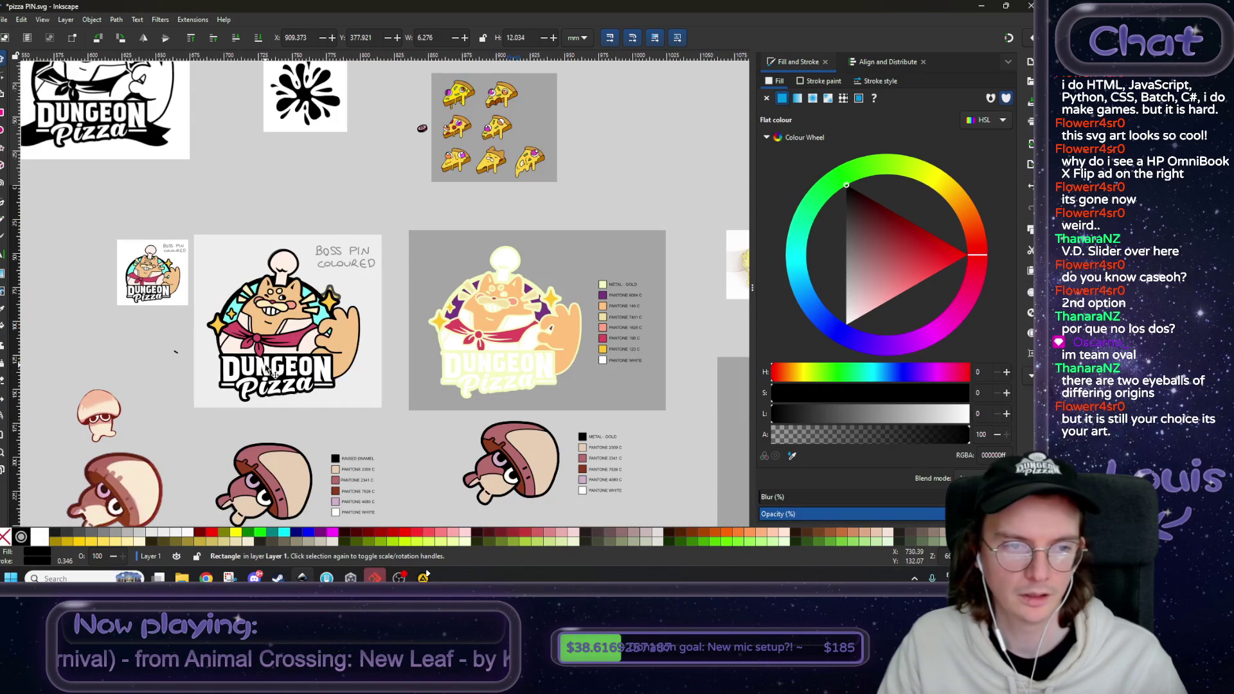
{"action": "scroll", "coordinate": [377, 371], "scroll_direction": "right", "scroll_amount": 3}
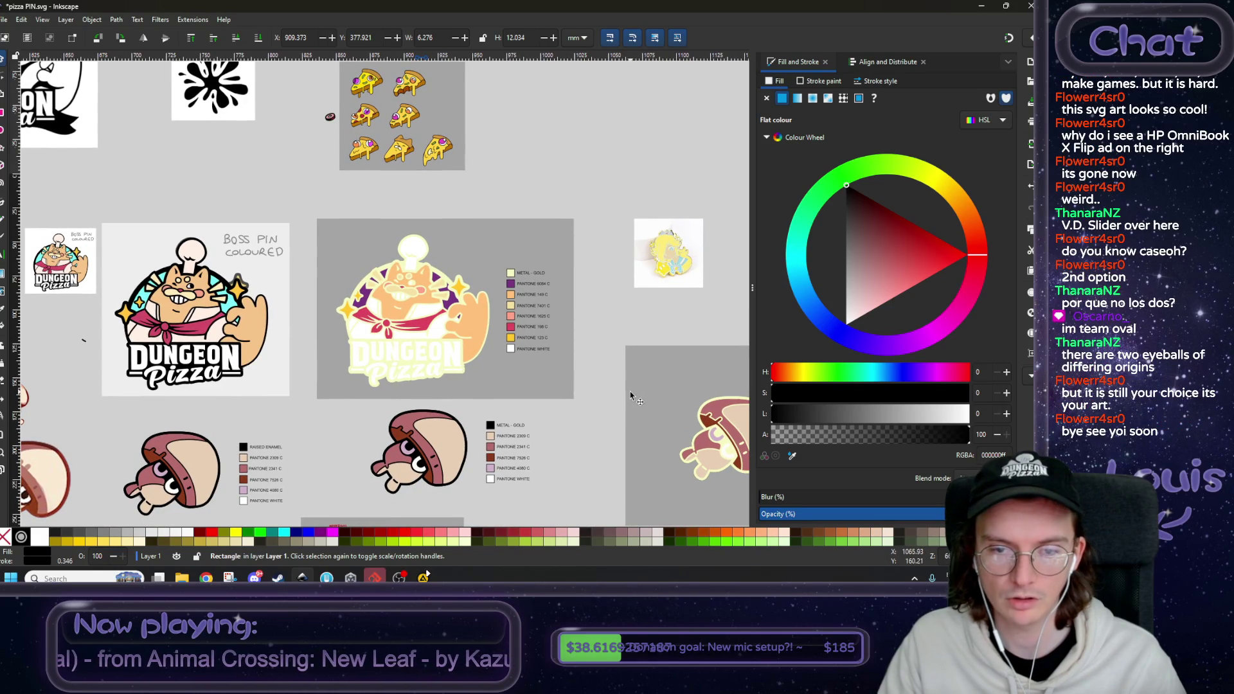
{"action": "scroll", "coordinate": [600, 313], "scroll_direction": "right", "scroll_amount": 2}
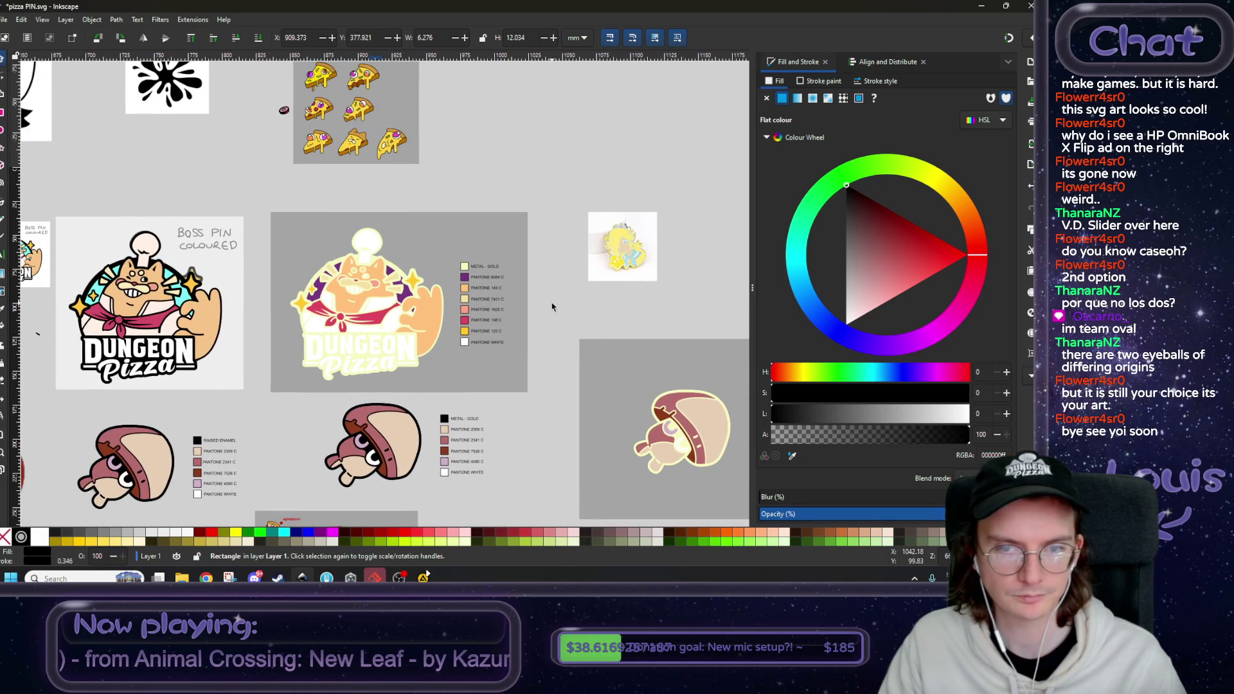
{"action": "scroll", "coordinate": [340, 309], "scroll_direction": "up", "scroll_amount": 2}
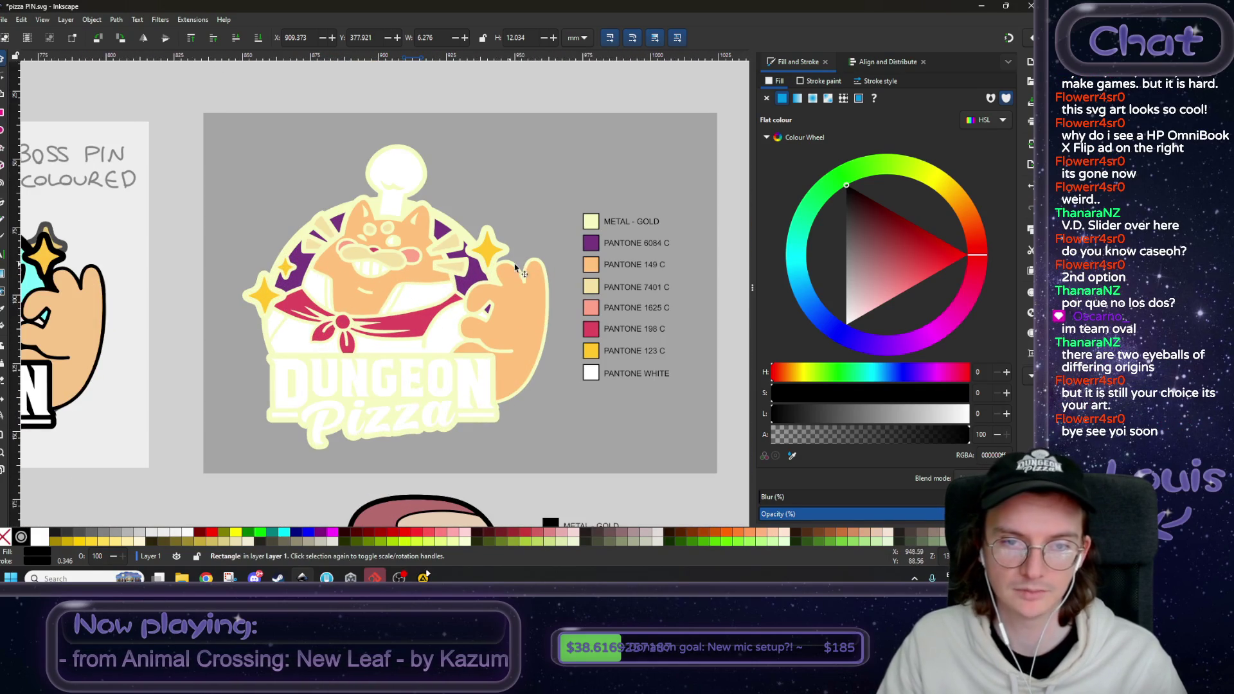
{"action": "scroll", "coordinate": [453, 192], "scroll_direction": "right", "scroll_amount": 1}
{"action": "scroll", "coordinate": [503, 330], "scroll_direction": "right", "scroll_amount": 10}
{"action": "scroll", "coordinate": [214, 397], "scroll_direction": "up", "scroll_amount": 3}
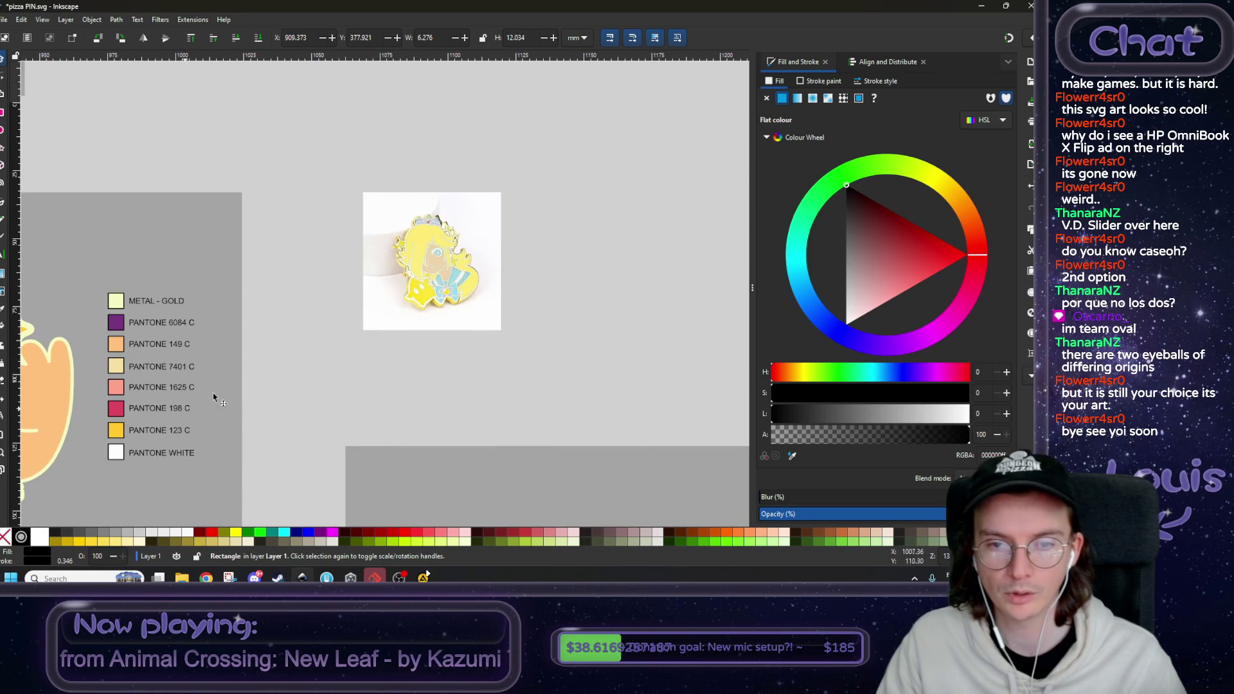
{"action": "scroll", "coordinate": [457, 251], "scroll_direction": "up", "scroll_amount": 3}
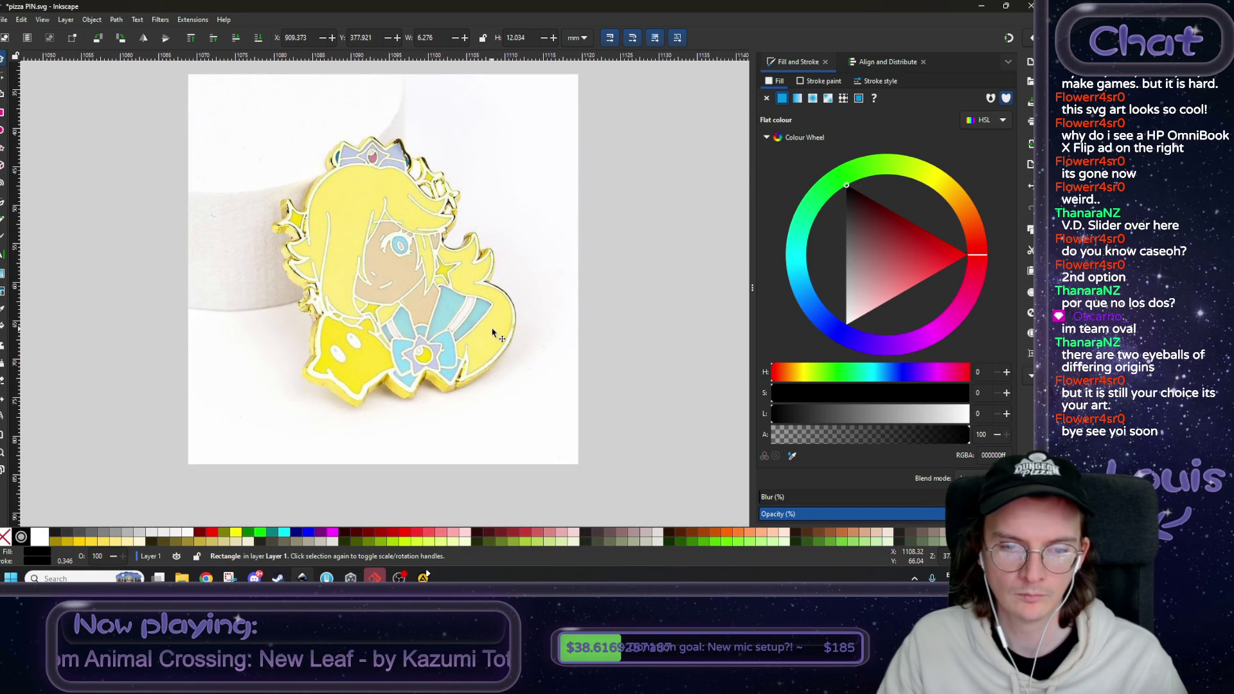
{"action": "scroll", "coordinate": [559, 330], "scroll_direction": "down", "scroll_amount": 3}
{"action": "scroll", "coordinate": [364, 278], "scroll_direction": "left", "scroll_amount": 3}
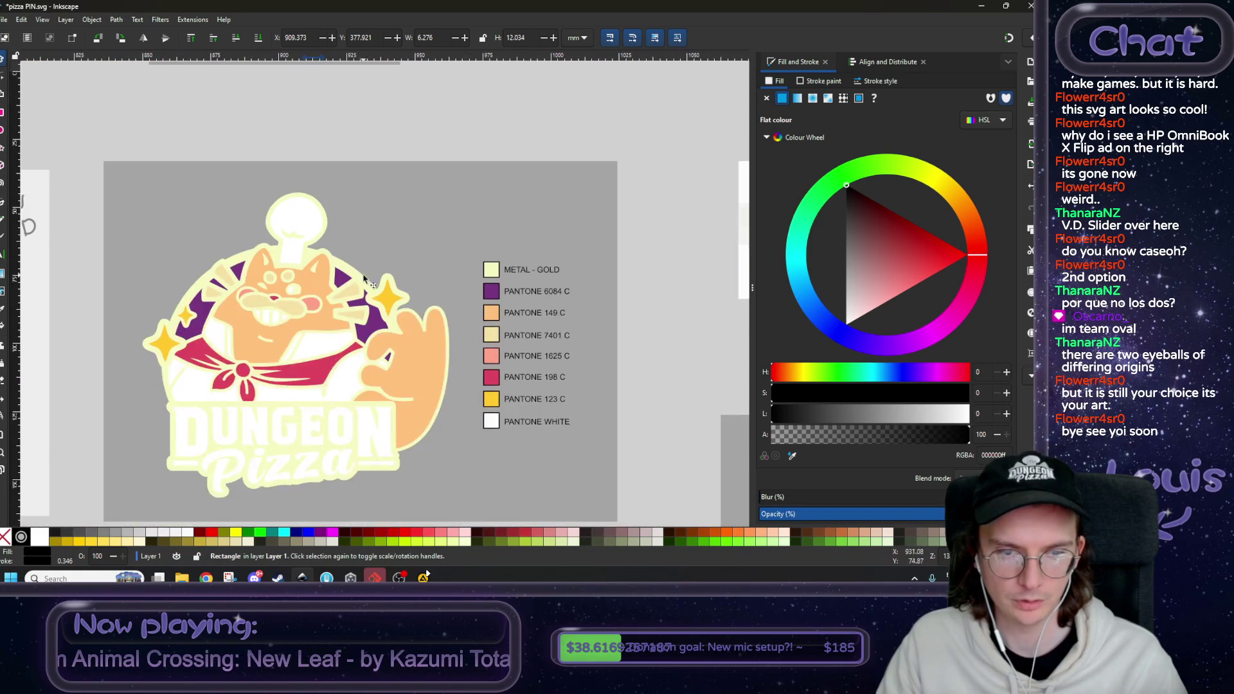
{"action": "scroll", "coordinate": [365, 278], "scroll_direction": "right", "scroll_amount": 5}
{"action": "scroll", "coordinate": [474, 300], "scroll_direction": "up", "scroll_amount": 3}
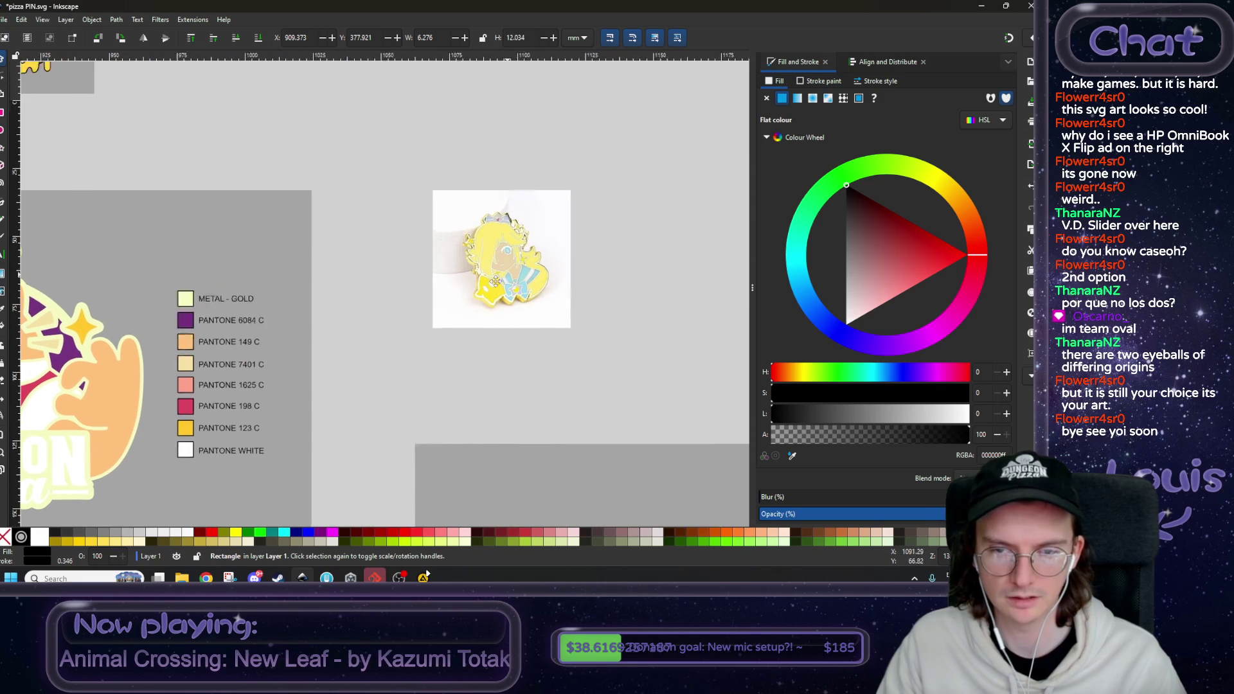
{"action": "scroll", "coordinate": [474, 301], "scroll_direction": "up", "scroll_amount": 2}
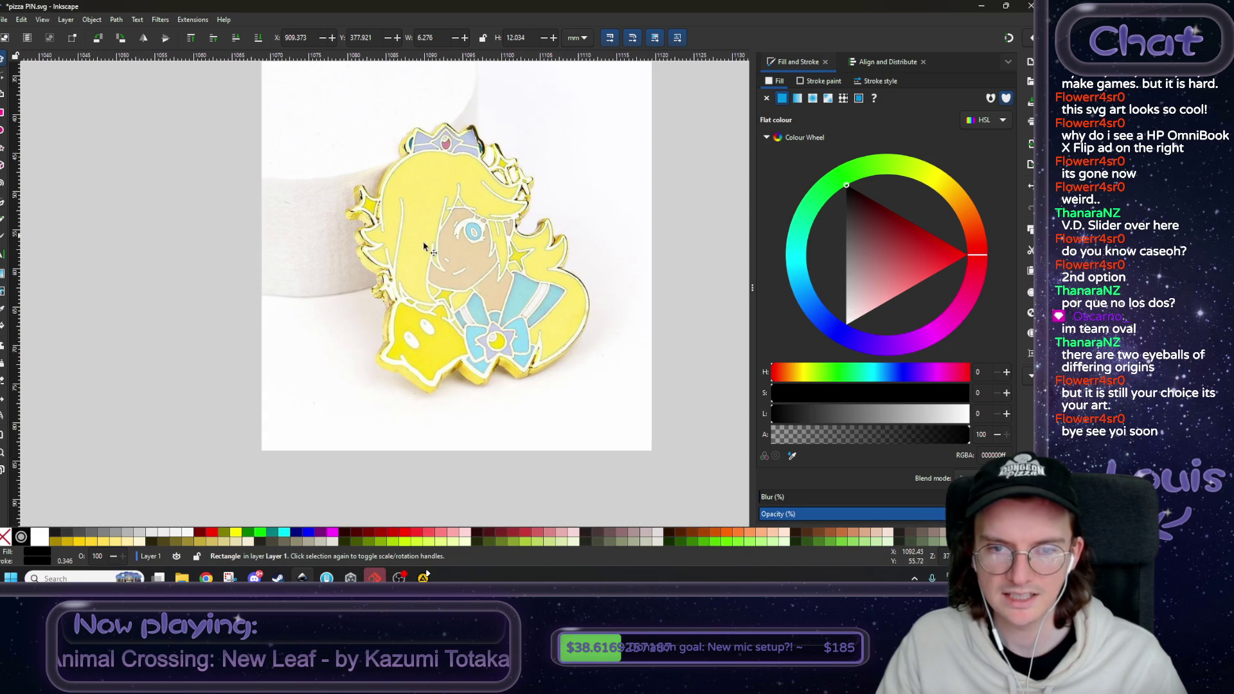
{"action": "scroll", "coordinate": [476, 306], "scroll_direction": "down", "scroll_amount": 4}
{"action": "scroll", "coordinate": [479, 257], "scroll_direction": "down", "scroll_amount": 5}
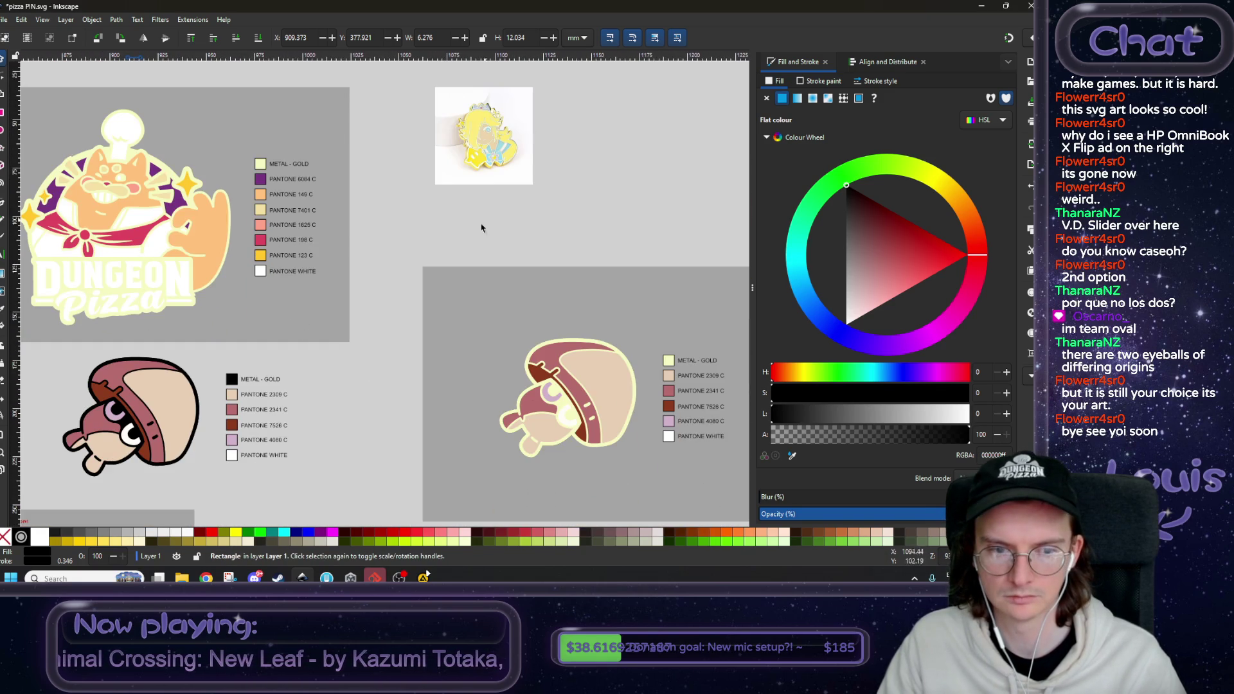
{"action": "scroll", "coordinate": [397, 306], "scroll_direction": "left", "scroll_amount": 5}
{"action": "scroll", "coordinate": [398, 305], "scroll_direction": "up", "scroll_amount": 1}
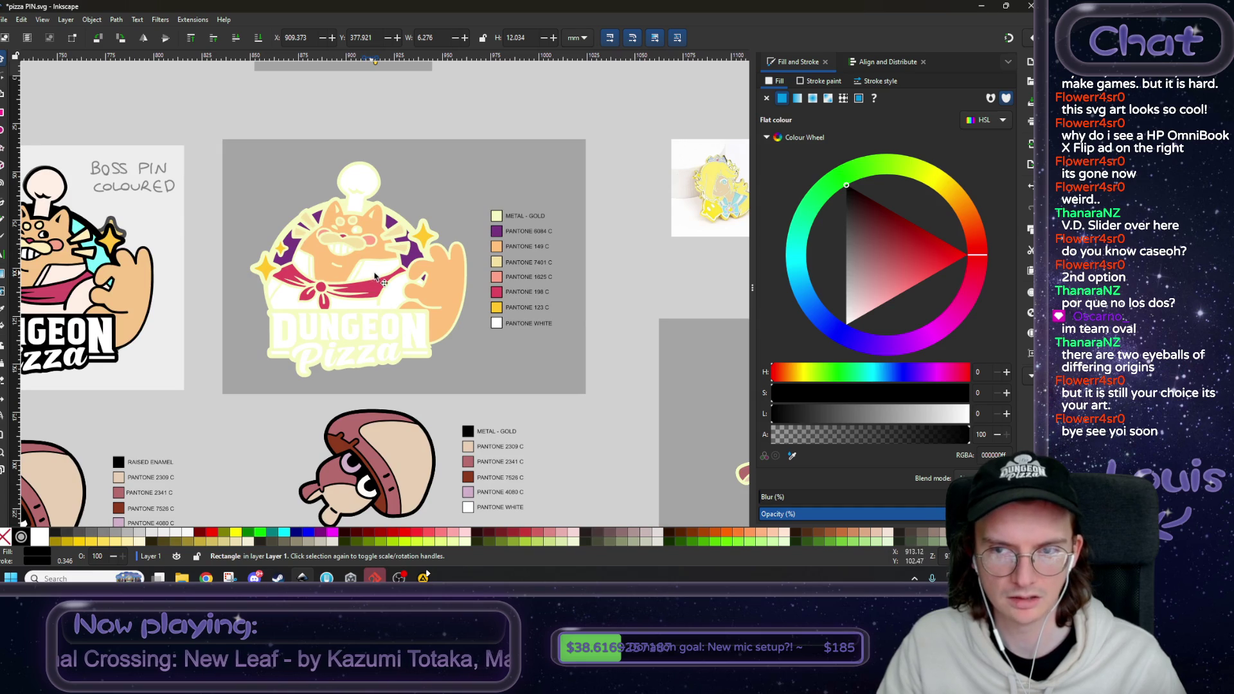
{"action": "scroll", "coordinate": [569, 273], "scroll_direction": "down", "scroll_amount": 3}
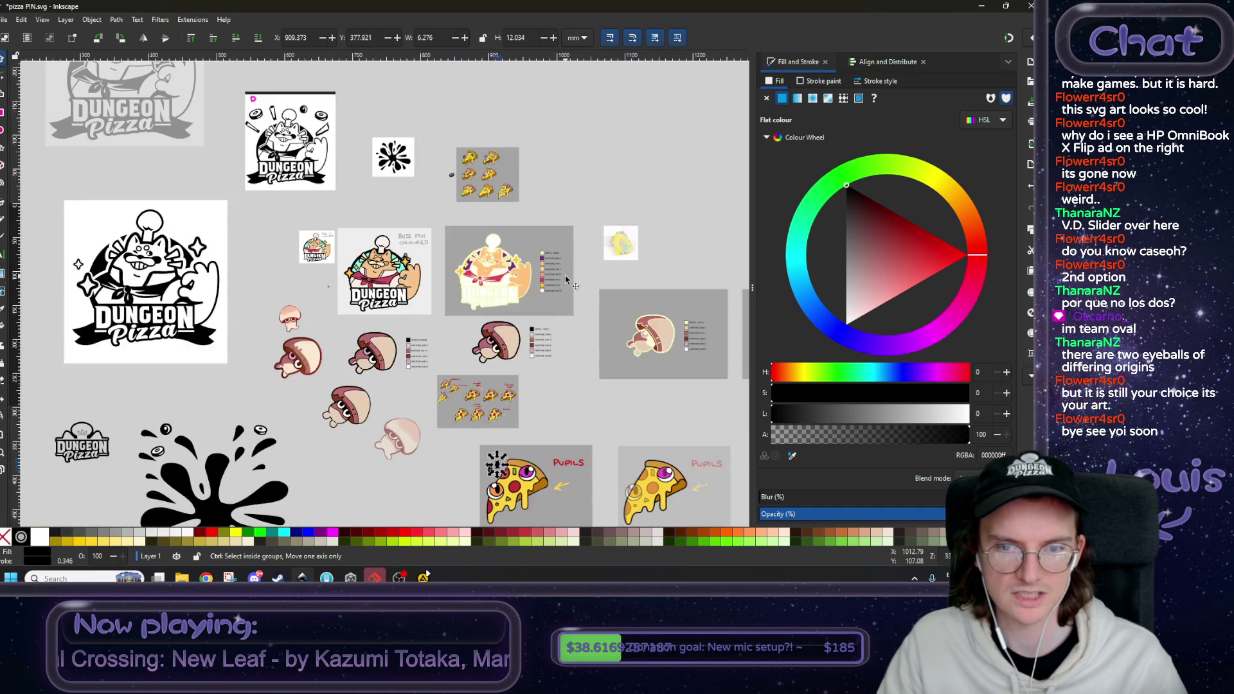
{"action": "scroll", "coordinate": [584, 265], "scroll_direction": "up", "scroll_amount": 6}
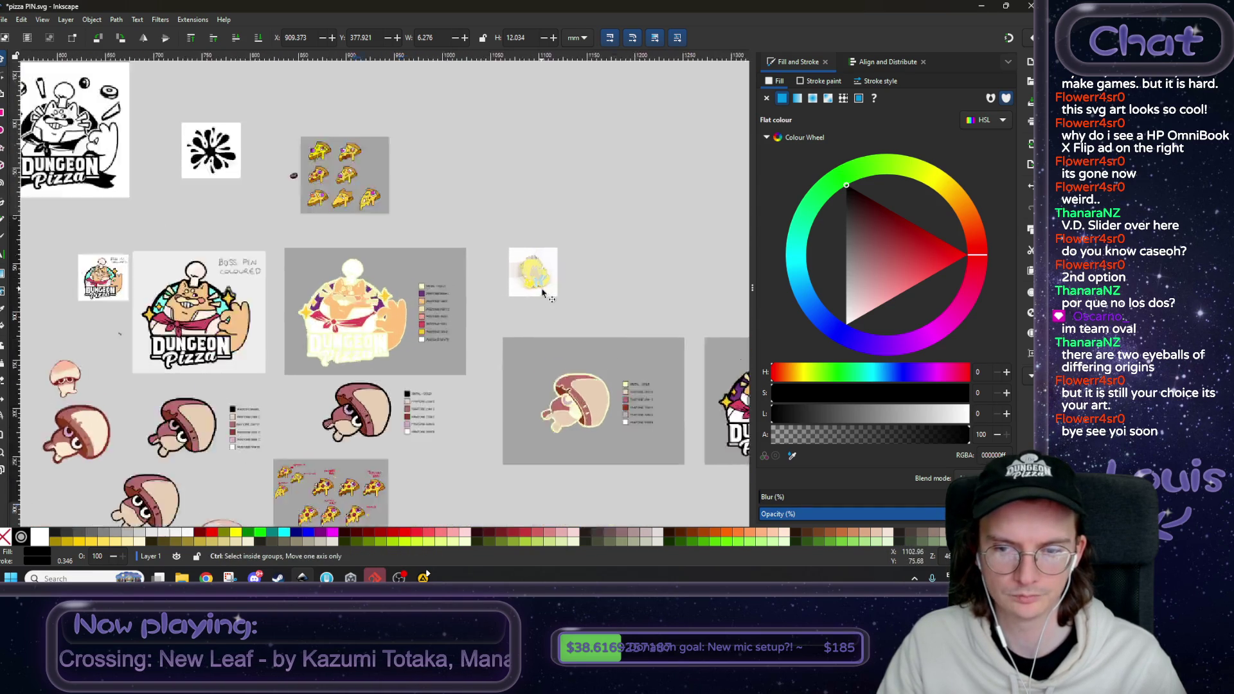
{"action": "scroll", "coordinate": [541, 275], "scroll_direction": "down", "scroll_amount": 6}
{"action": "scroll", "coordinate": [207, 271], "scroll_direction": "up", "scroll_amount": 2}
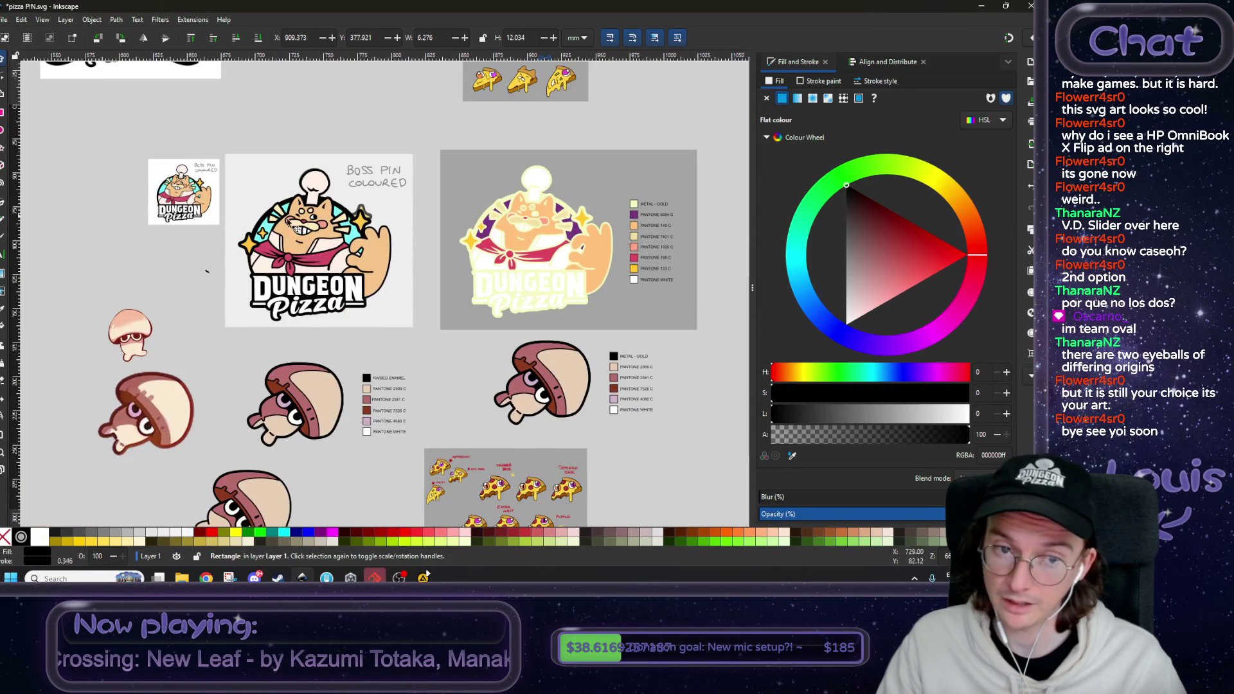
{"action": "scroll", "coordinate": [515, 351], "scroll_direction": "right", "scroll_amount": 10}
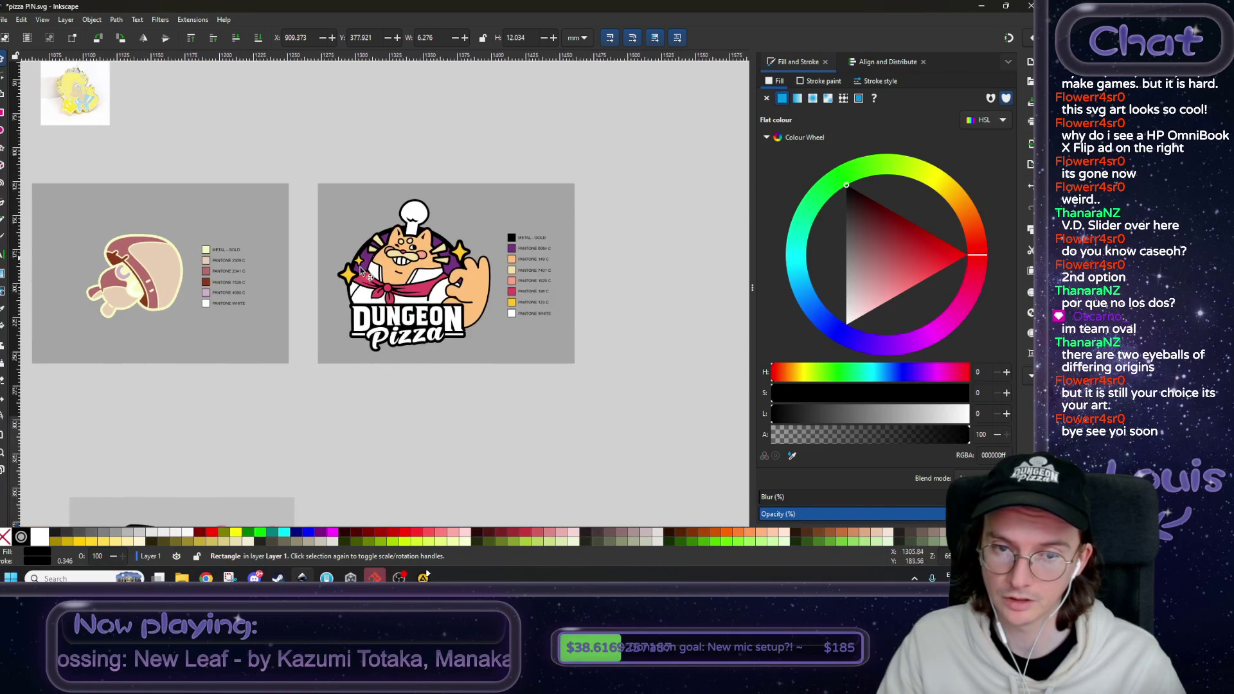
{"action": "scroll", "coordinate": [432, 355], "scroll_direction": "down", "scroll_amount": 3}
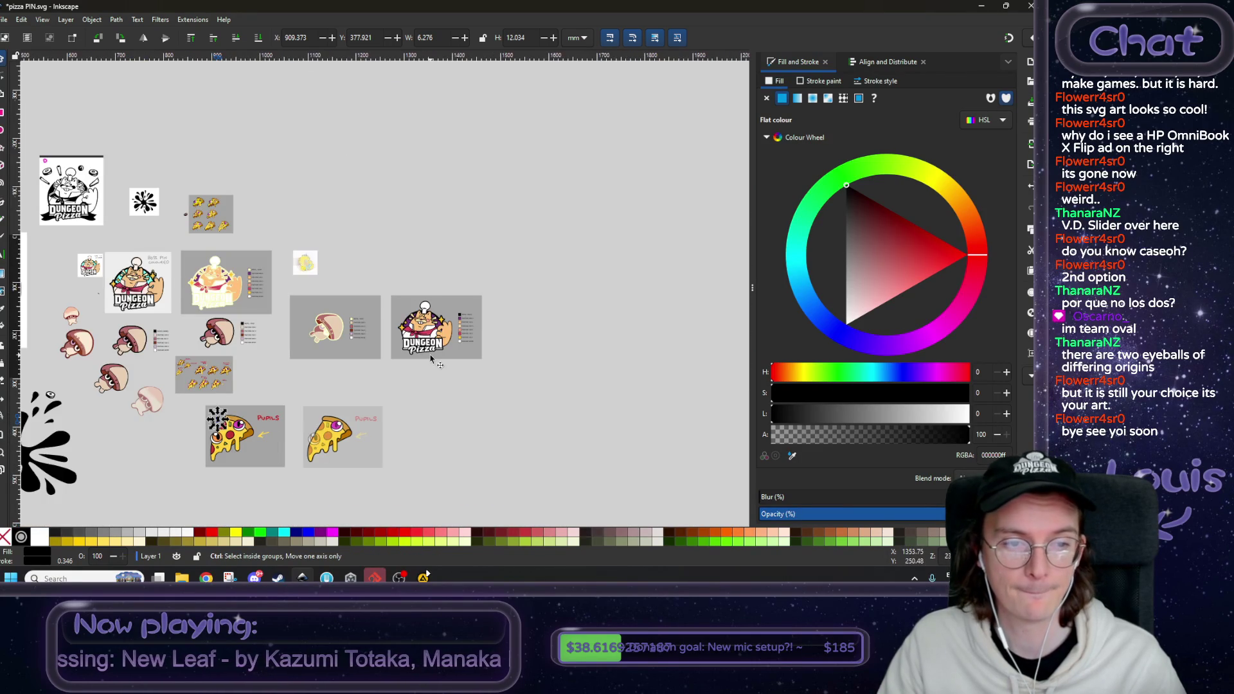
{"action": "scroll", "coordinate": [431, 357], "scroll_direction": "up", "scroll_amount": 2}
{"action": "scroll", "coordinate": [444, 340], "scroll_direction": "left", "scroll_amount": 8}
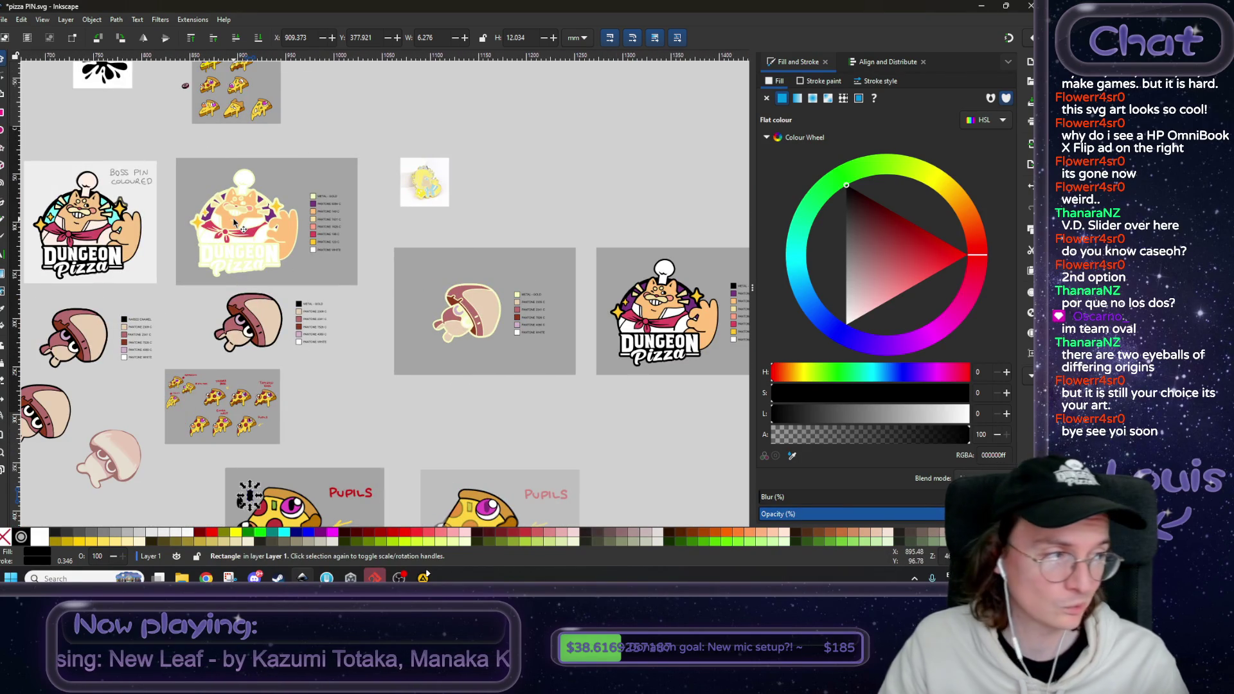
{"action": "scroll", "coordinate": [528, 294], "scroll_direction": "down", "scroll_amount": 4}
{"action": "scroll", "coordinate": [528, 295], "scroll_direction": "left", "scroll_amount": 1}
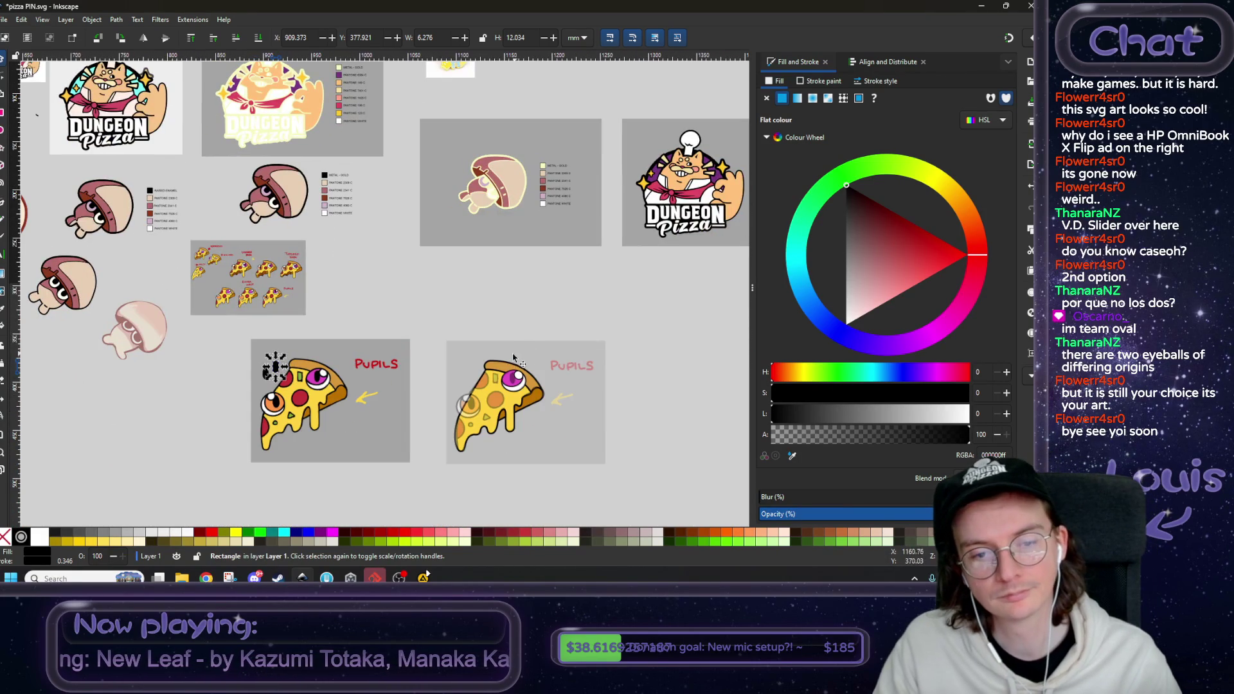
{"action": "scroll", "coordinate": [441, 364], "scroll_direction": "up", "scroll_amount": 2}
{"action": "scroll", "coordinate": [483, 280], "scroll_direction": "down", "scroll_amount": 2}
{"action": "scroll", "coordinate": [483, 280], "scroll_direction": "left", "scroll_amount": 1}
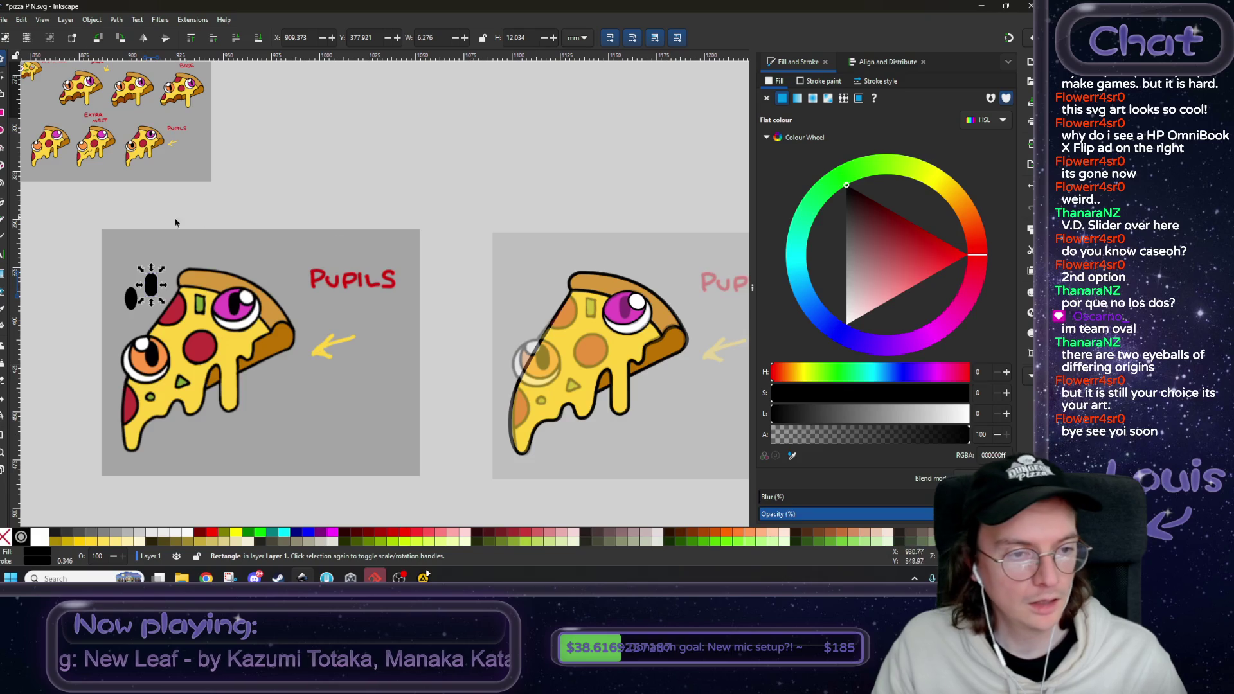
{"action": "left_click", "coordinate": [87, 308]}
- Move the black pupil into the right pizza's magenta eye, behind the white highlight
{"action": "mouse_move", "coordinate": [138, 309]}
{"action": "left_mouse_down"}
{"action": "mouse_move", "coordinate": [453, 346]}
{"action": "mouse_move", "coordinate": [636, 325]}
{"action": "left_mouse_up"}
{"action": "scroll", "coordinate": [636, 325], "scroll_direction": "up", "scroll_amount": 3}
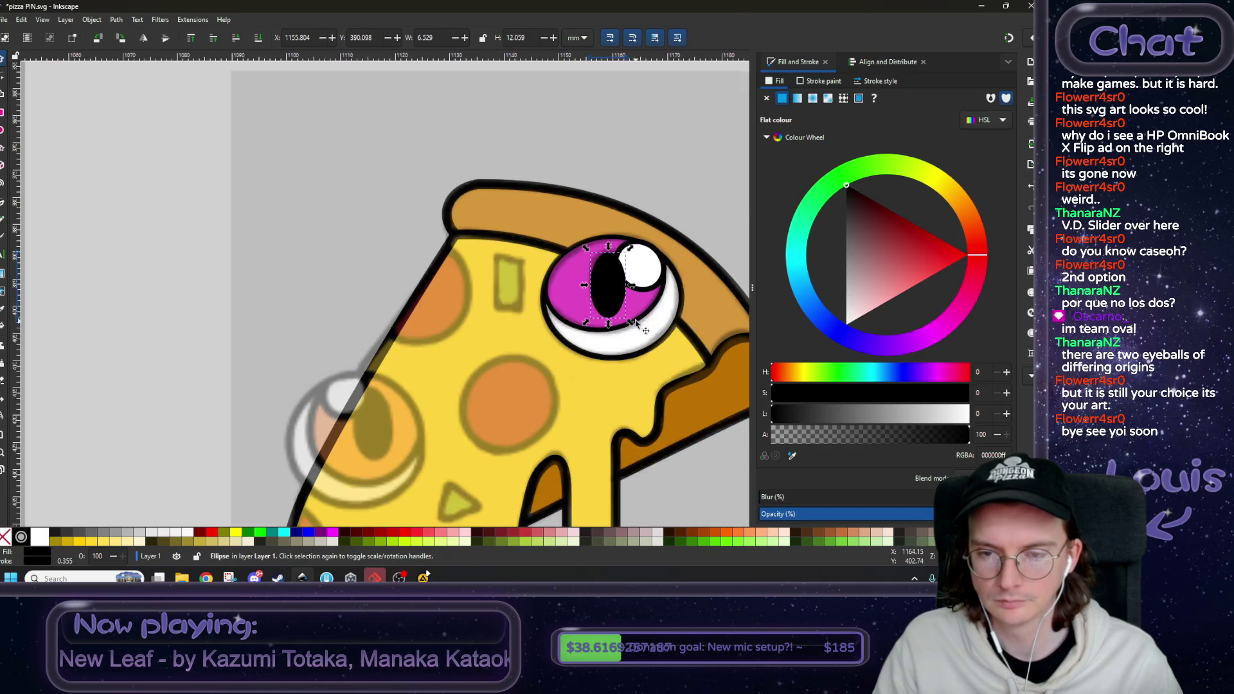
{"action": "scroll", "coordinate": [637, 325], "scroll_direction": "up", "scroll_amount": 2}
{"action": "left_click_drag", "start_coordinate": [499, 324], "coordinate": [496, 319]}
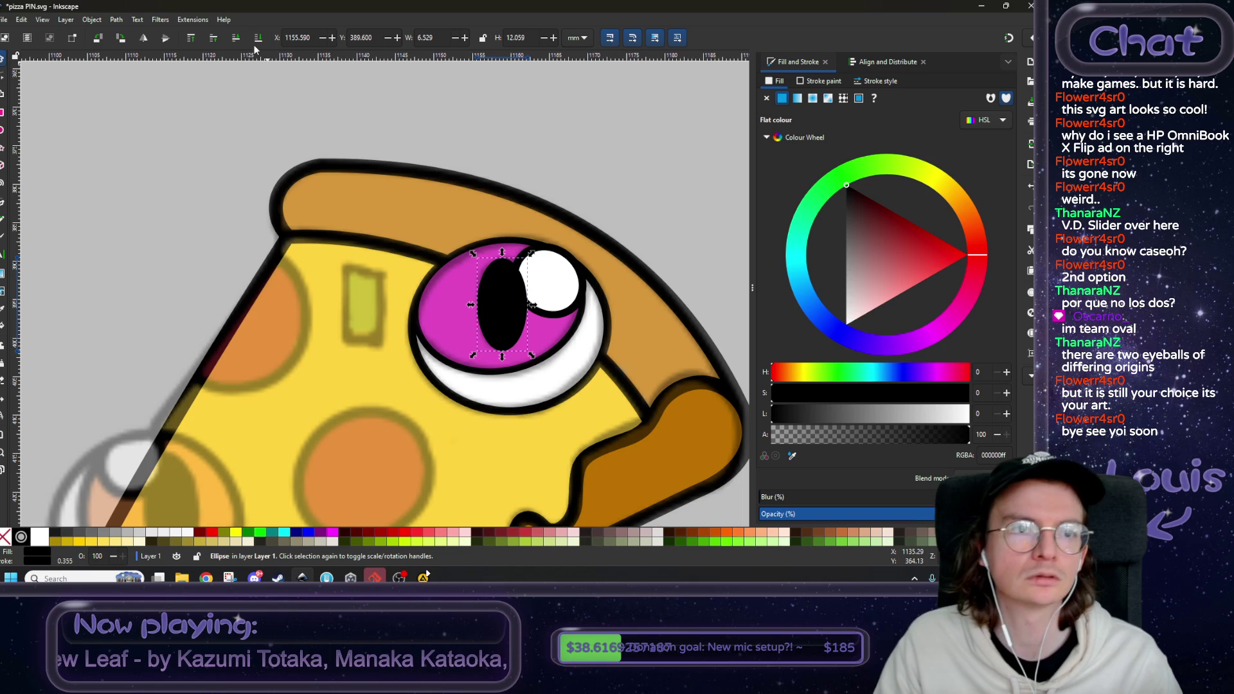
{"action": "left_click", "coordinate": [237, 40]}
{"action": "left_click", "coordinate": [235, 41]}
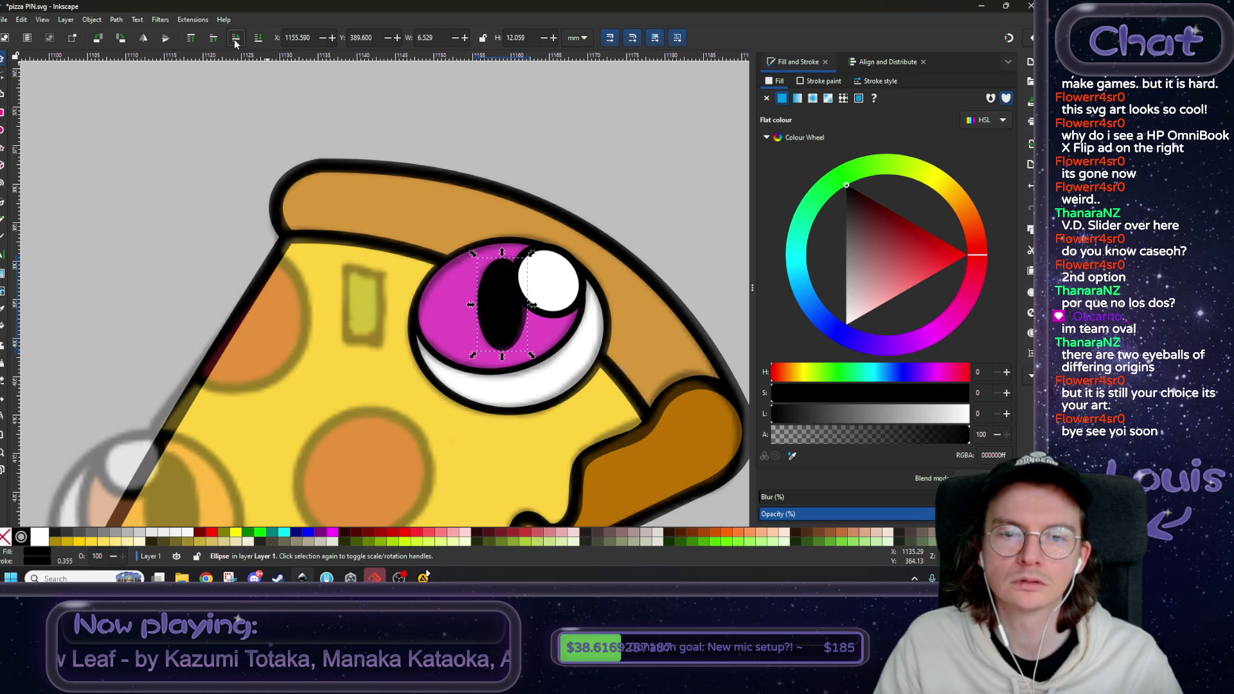
- Reshape the pupil: narrower, slightly wider, and shortened from the bottom
{"action": "scroll", "coordinate": [522, 261], "scroll_direction": "up", "scroll_amount": 1}
{"action": "left_click_drag", "start_coordinate": [540, 330], "coordinate": [536, 329]}
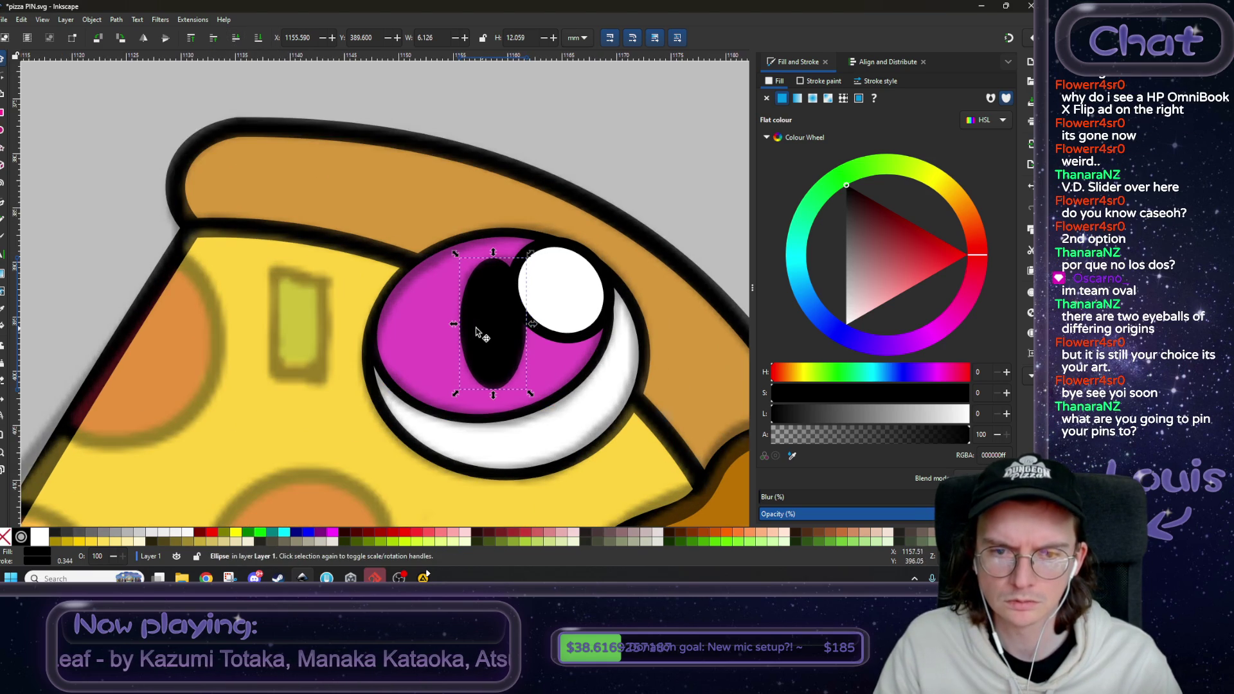
{"action": "left_click_drag", "start_coordinate": [450, 325], "coordinate": [453, 332]}
{"action": "scroll", "coordinate": [453, 331], "scroll_direction": "down", "scroll_amount": 3}
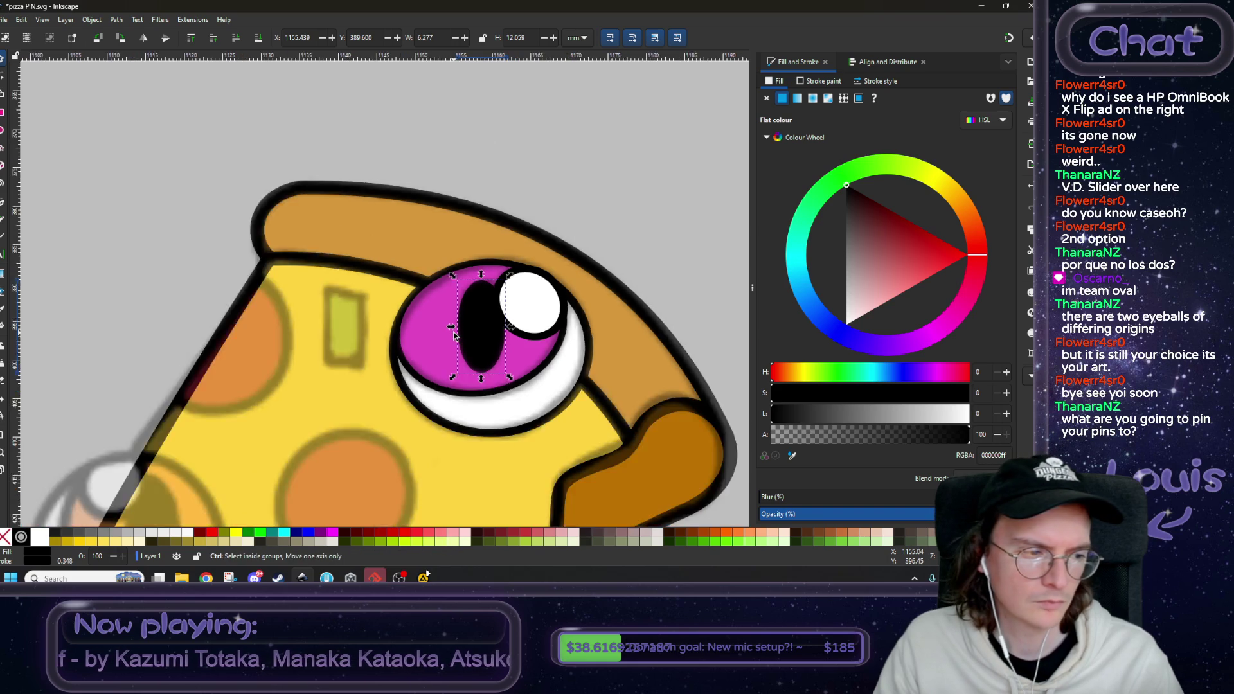
{"action": "scroll", "coordinate": [453, 332], "scroll_direction": "down", "scroll_amount": 2}
{"action": "scroll", "coordinate": [527, 263], "scroll_direction": "up", "scroll_amount": 6}
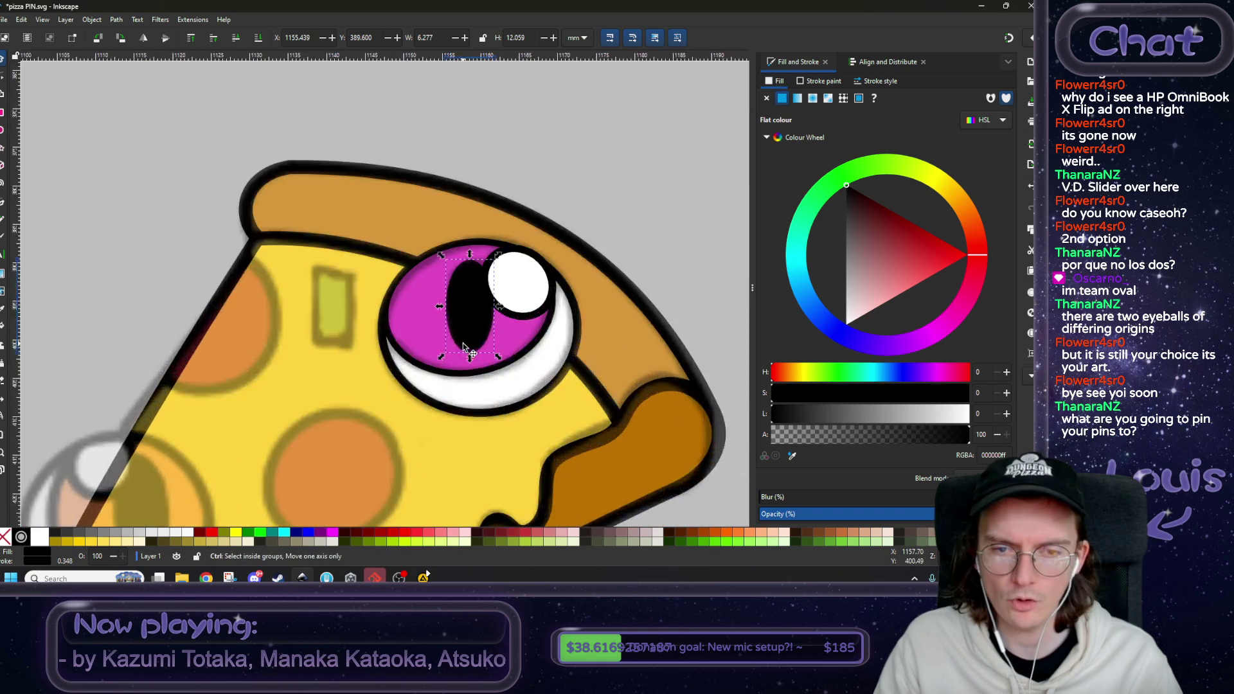
{"action": "left_click_drag", "start_coordinate": [486, 372], "coordinate": [486, 346]}
{"action": "scroll", "coordinate": [489, 335], "scroll_direction": "up", "scroll_amount": 1}
{"action": "scroll", "coordinate": [488, 334], "scroll_direction": "right", "scroll_amount": 1}
{"action": "left_click_drag", "start_coordinate": [514, 283], "coordinate": [512, 287]}
- Send the semi-transparent pizza image to the very bottom of the stack
{"action": "left_click", "coordinate": [403, 287]}
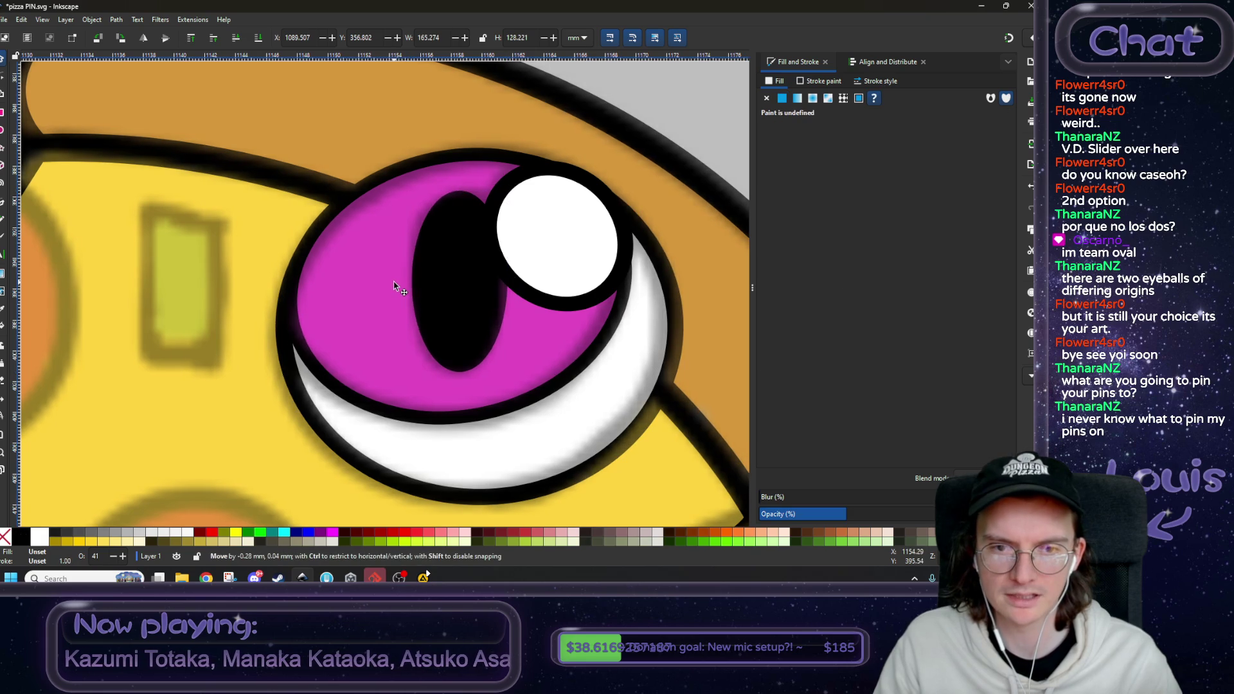
{"action": "scroll", "coordinate": [434, 307], "scroll_direction": "down", "scroll_amount": 4, "text": "ctrl"}
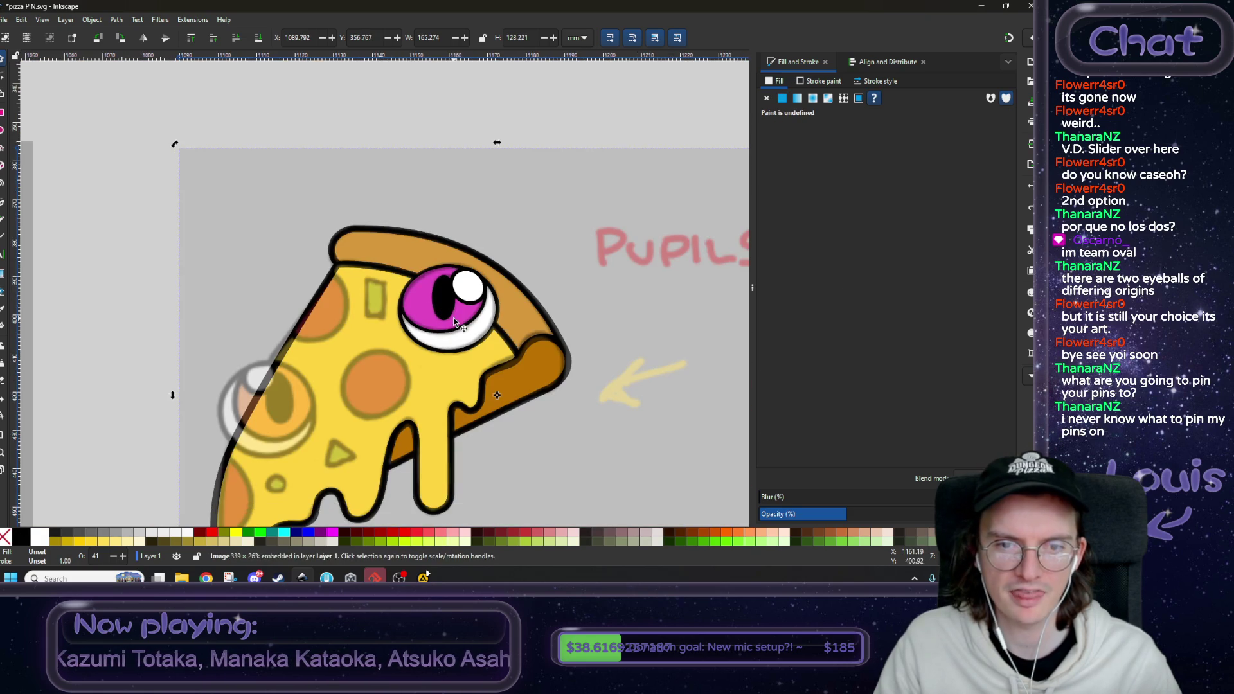
{"action": "left_click", "coordinate": [137, 350]}
{"action": "scroll", "coordinate": [416, 373], "scroll_direction": "down", "scroll_amount": 4, "text": "ctrl"}
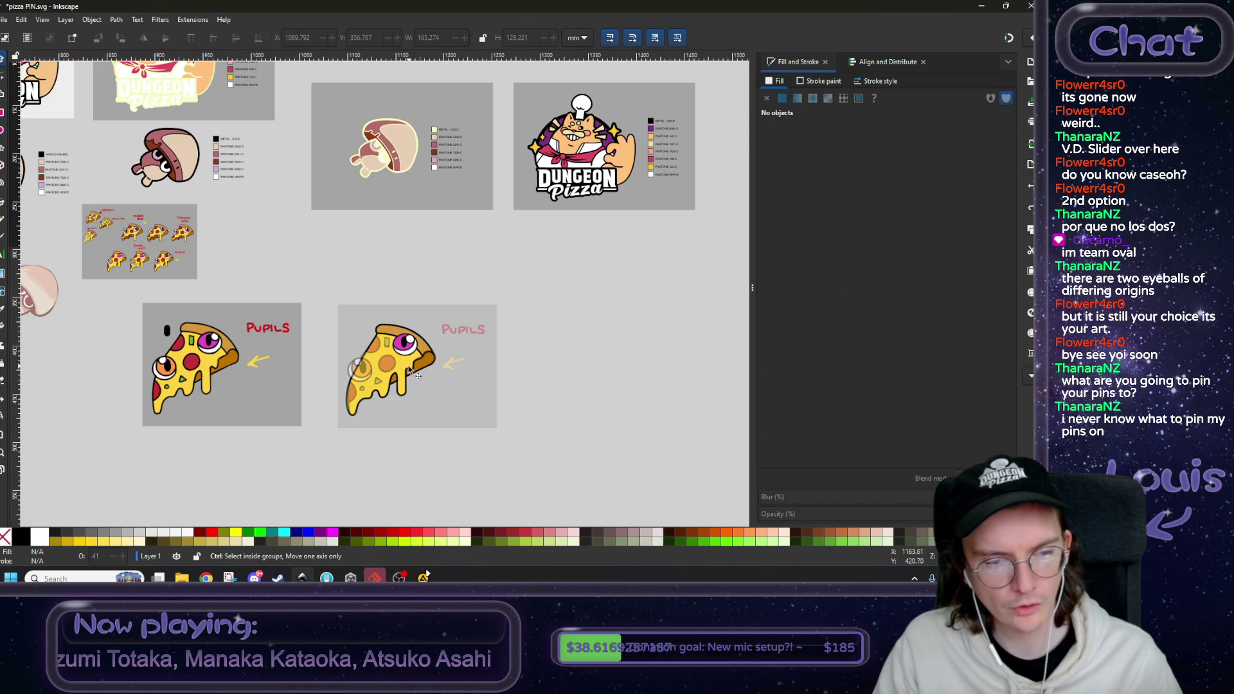
{"action": "scroll", "coordinate": [409, 369], "scroll_direction": "up", "scroll_amount": 2, "text": "ctrl"}
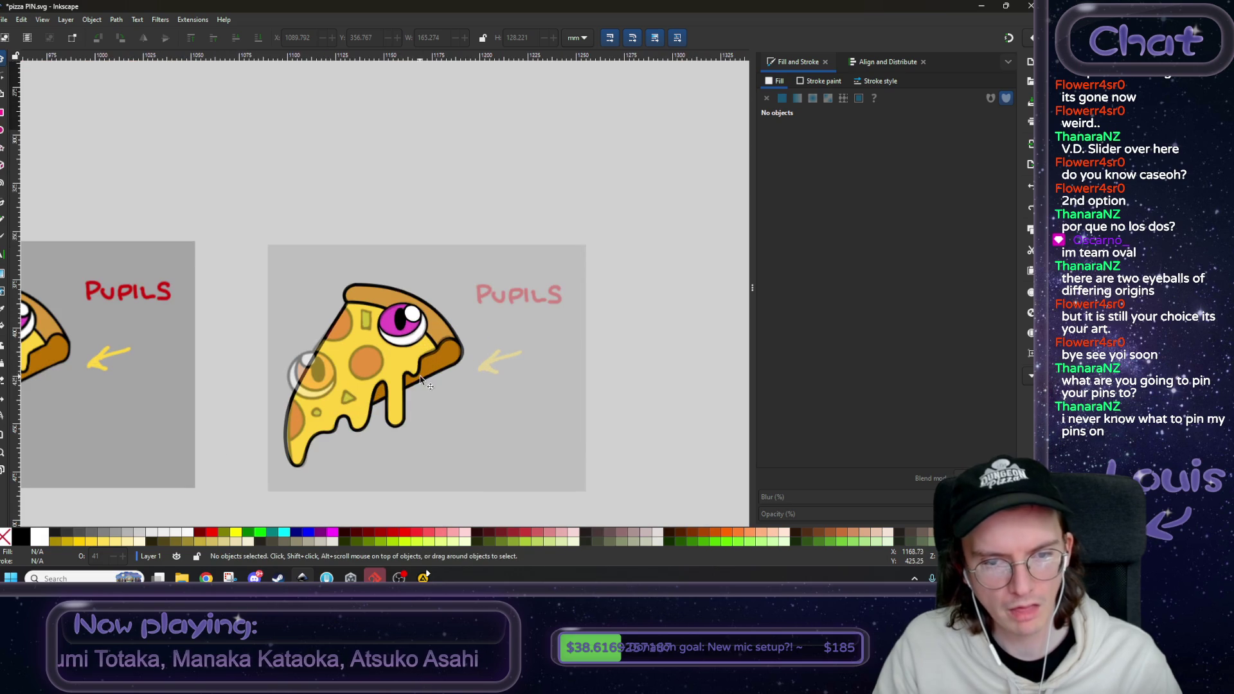
{"action": "left_click", "coordinate": [472, 394]}
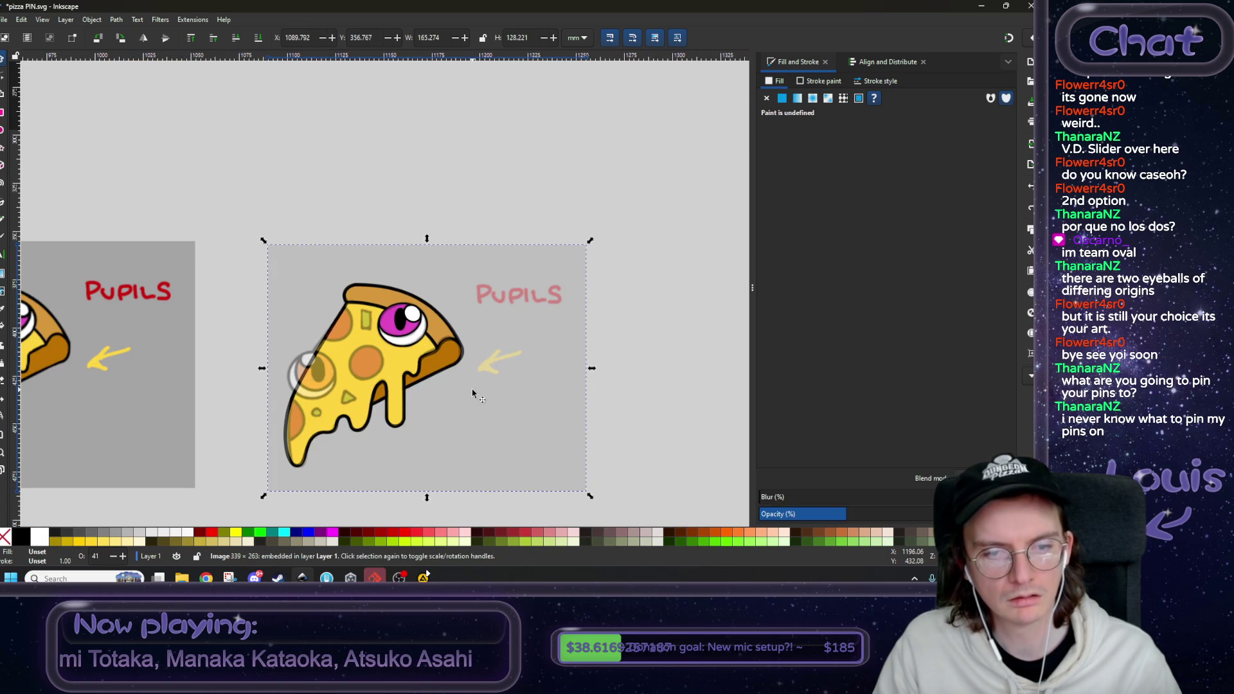
{"action": "left_click", "coordinate": [259, 39]}
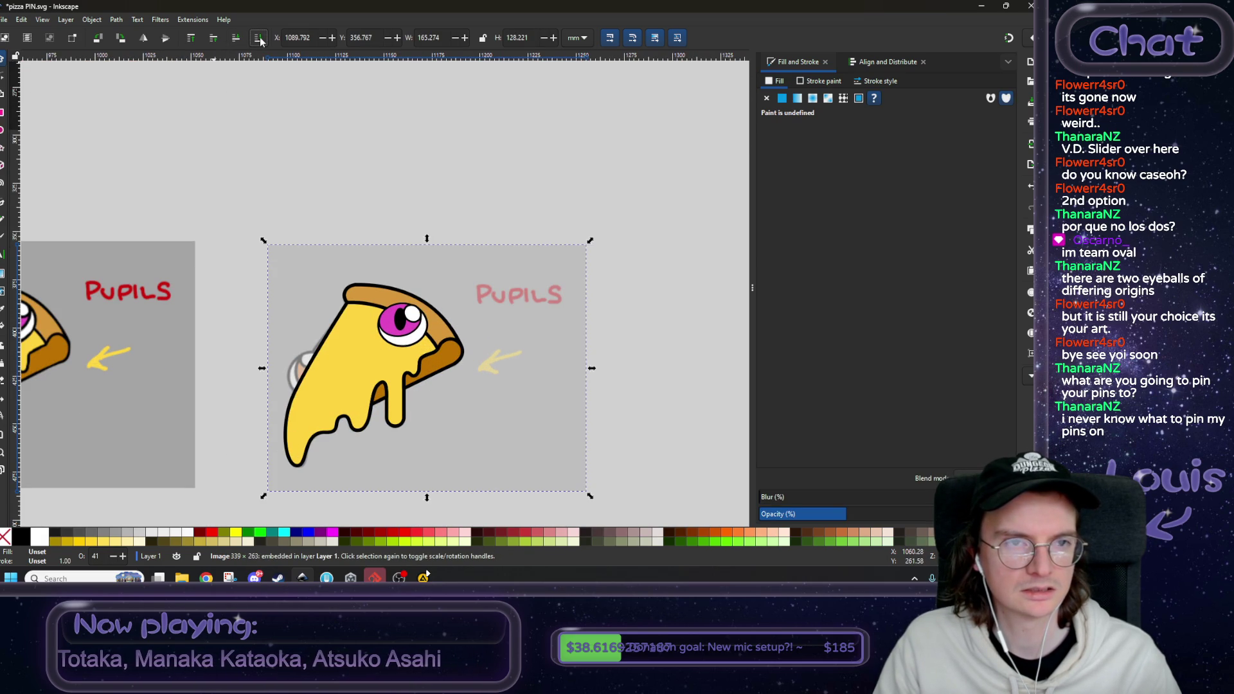
- Lower the black oval pupil one step and move it up out of the eye
{"action": "scroll", "coordinate": [385, 268], "scroll_direction": "up", "scroll_amount": 3, "text": "ctrl"}
{"action": "left_click", "coordinate": [424, 403]}
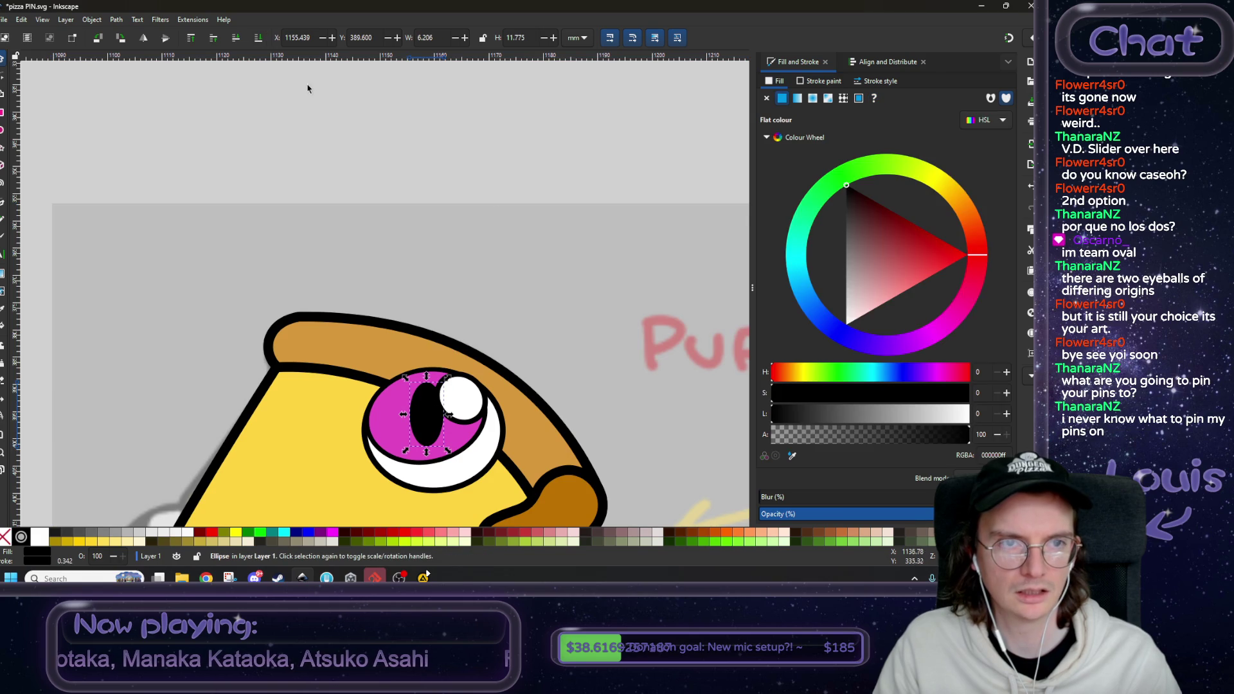
{"action": "left_click", "coordinate": [258, 39]}
{"action": "scroll", "coordinate": [371, 292], "scroll_direction": "down", "scroll_amount": 2, "text": "ctrl"}
{"action": "scroll", "coordinate": [371, 292], "scroll_direction": "down", "scroll_amount": 1, "text": "ctrl"}
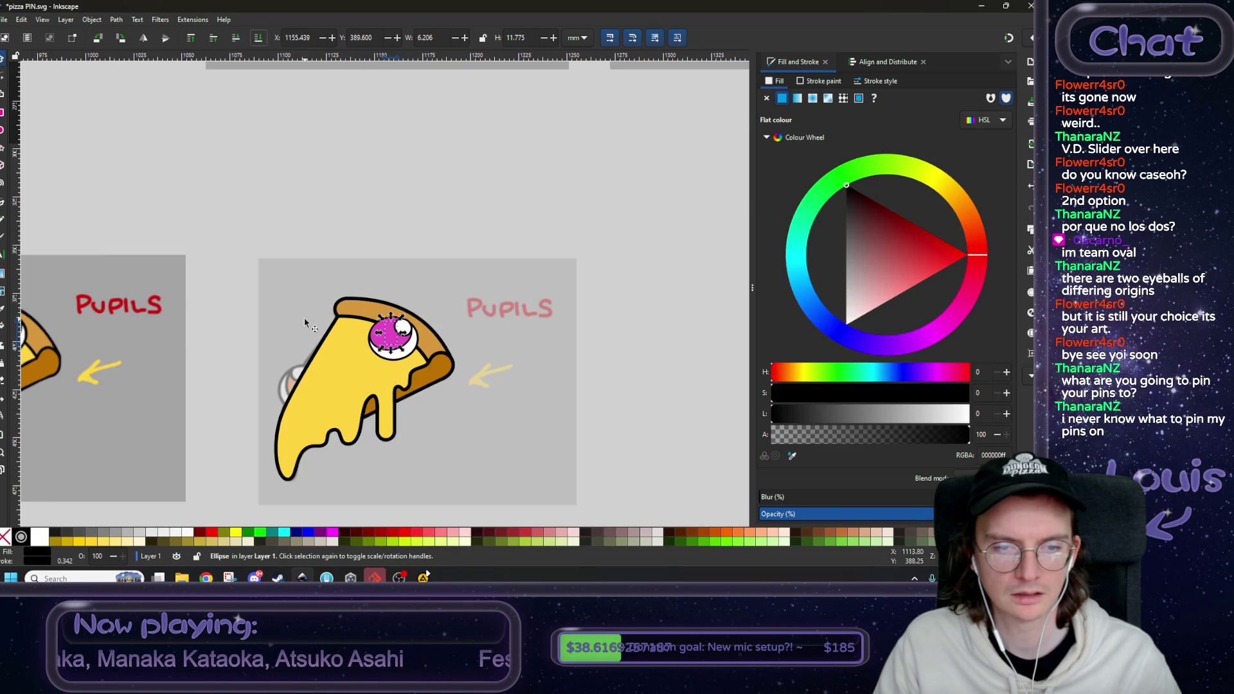
{"action": "scroll", "coordinate": [389, 334], "scroll_direction": "up", "scroll_amount": 2, "text": "ctrl"}
{"action": "left_click_drag", "start_coordinate": [385, 337], "coordinate": [386, 132]}
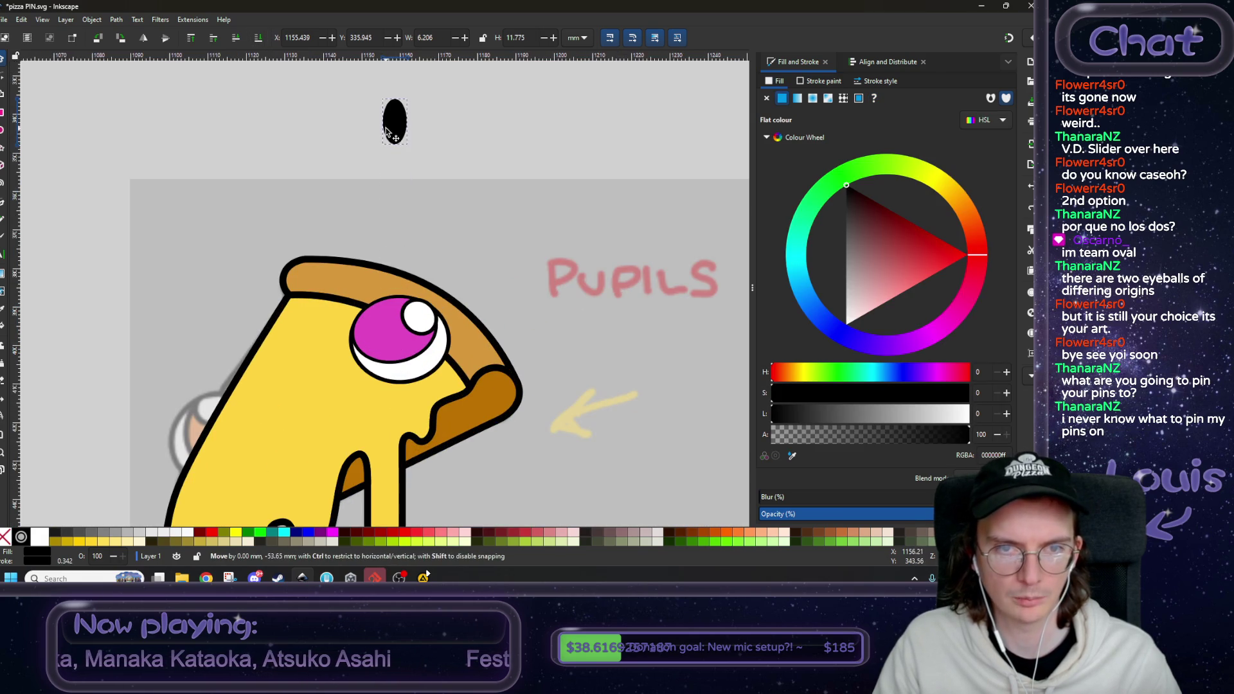
- Raise the pizza image back over the slice and place the rounded pupil in the magenta eye
{"action": "scroll", "coordinate": [396, 250], "scroll_direction": "down", "scroll_amount": 3, "text": "ctrl"}
{"action": "left_click", "coordinate": [293, 264]}
{"action": "left_click", "coordinate": [215, 40]}
{"action": "scroll", "coordinate": [261, 245], "scroll_direction": "left", "scroll_amount": 6}
{"action": "mouse_move", "coordinate": [265, 243]}
{"action": "left_mouse_down"}
{"action": "mouse_move", "coordinate": [634, 290]}
{"action": "mouse_move", "coordinate": [718, 259]}
{"action": "mouse_move", "coordinate": [417, 267]}
{"action": "mouse_move", "coordinate": [439, 275]}
{"action": "mouse_move", "coordinate": [415, 278]}
{"action": "left_mouse_up"}
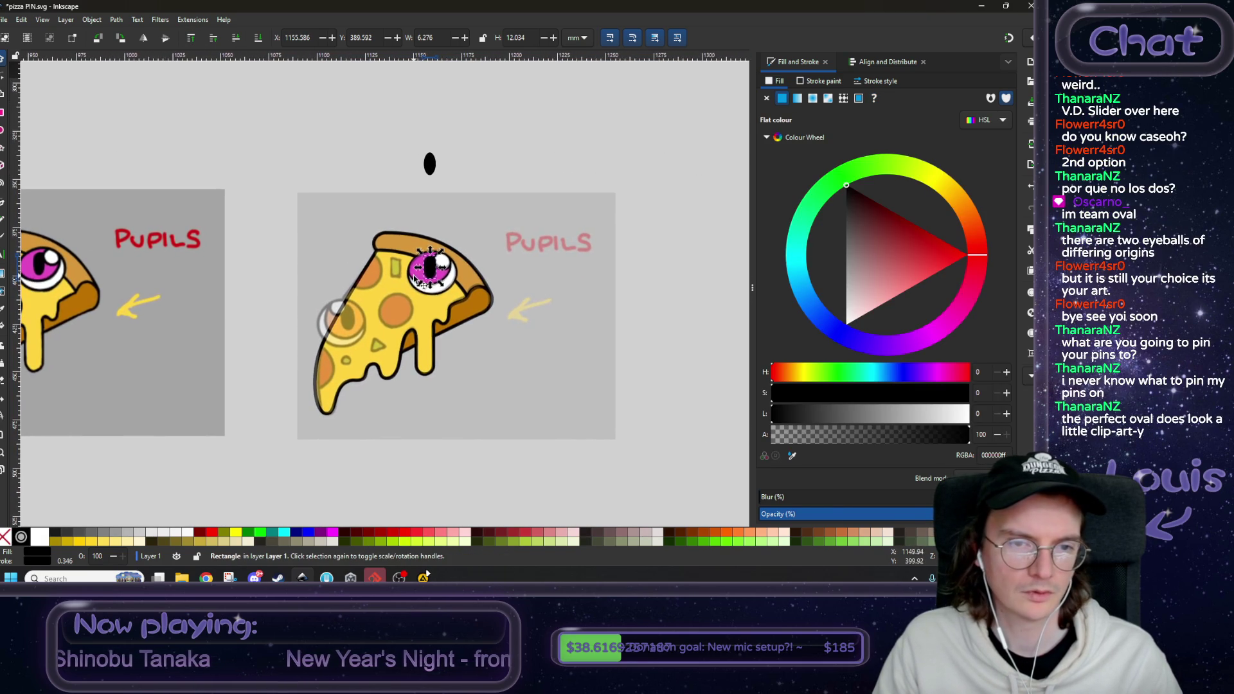
- Nudge the rounded pupil within the magenta eye and make it narrower
{"action": "scroll", "coordinate": [416, 278], "scroll_direction": "up", "scroll_amount": 4, "text": "ctrl"}
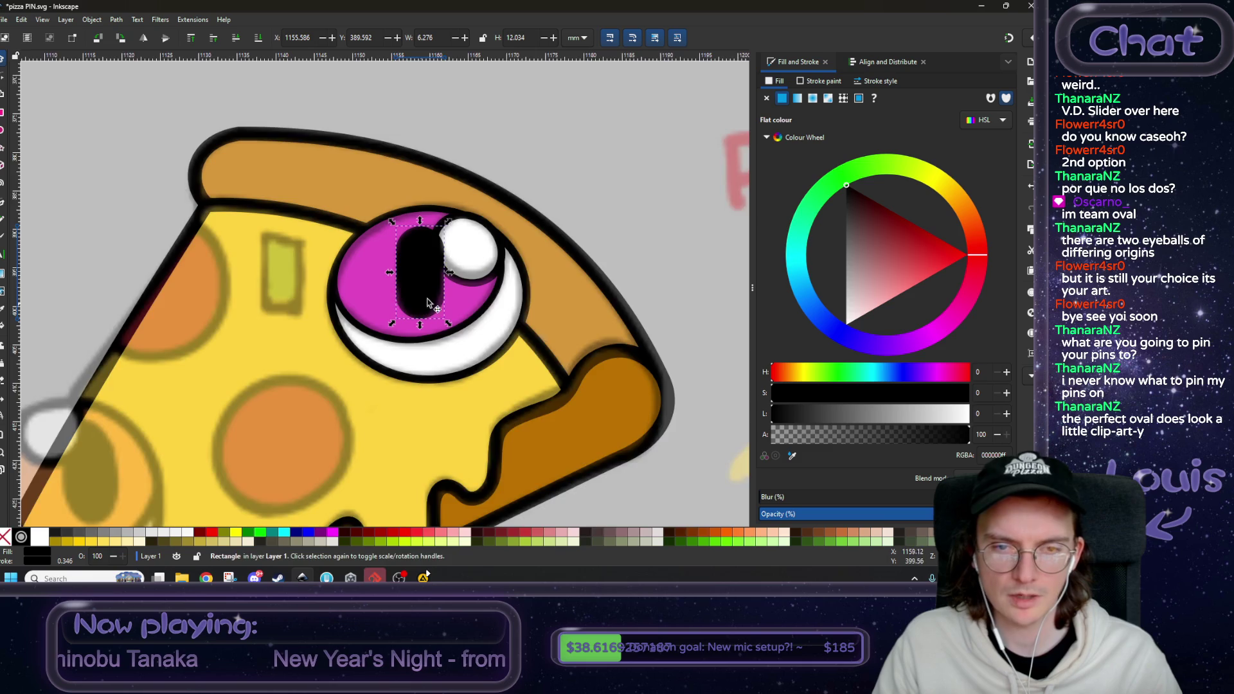
{"action": "left_click", "coordinate": [411, 270], "text": "alt"}
{"action": "scroll", "coordinate": [415, 270], "scroll_direction": "up", "scroll_amount": 1, "text": "ctrl"}
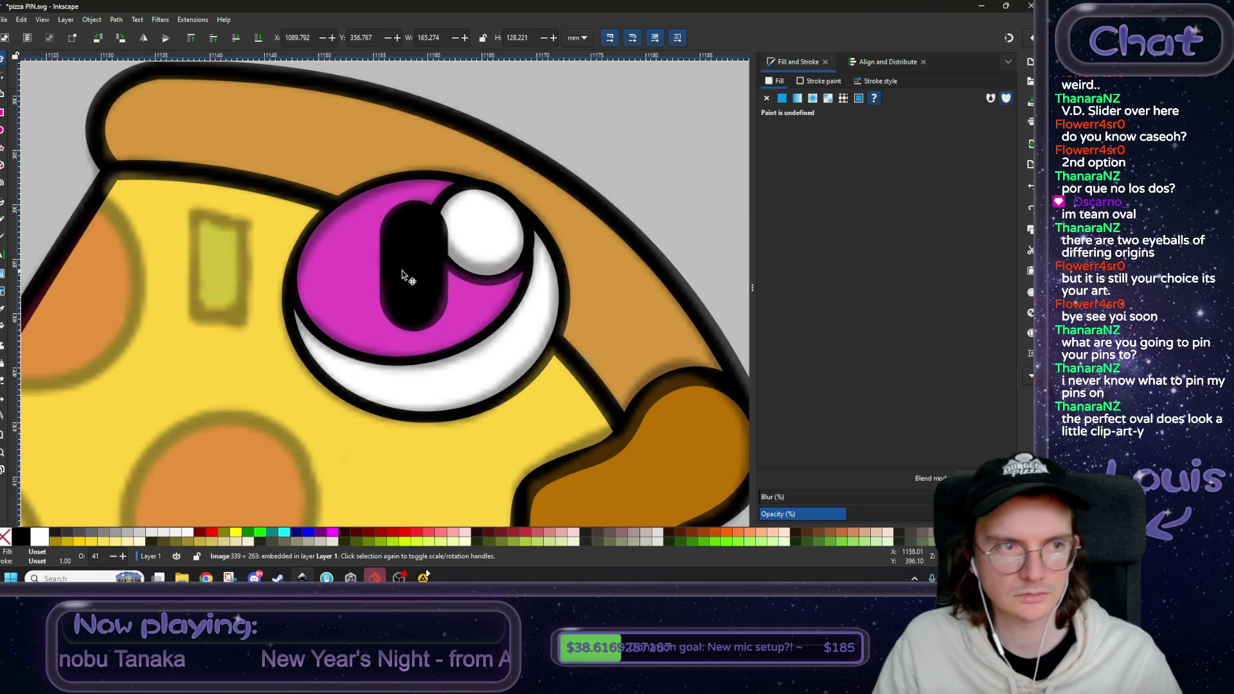
{"action": "scroll", "coordinate": [403, 271], "scroll_direction": "down", "scroll_amount": 2, "text": "ctrl"}
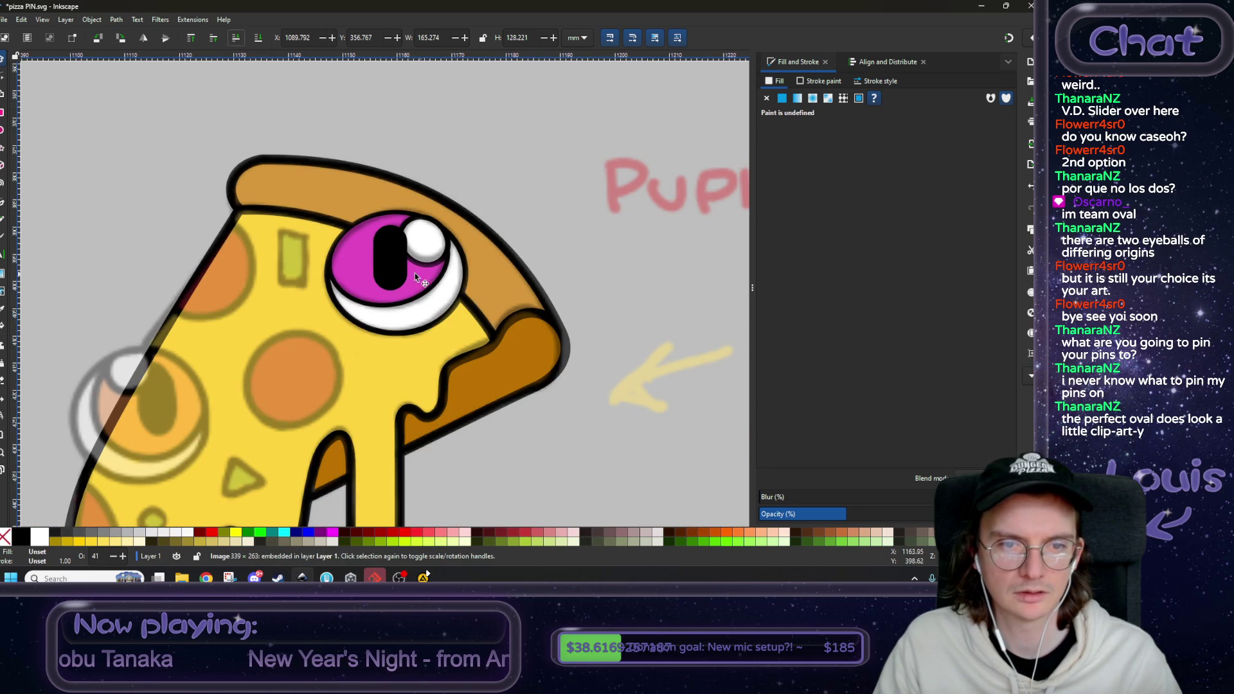
{"action": "scroll", "coordinate": [414, 273], "scroll_direction": "up", "scroll_amount": 2, "text": "ctrl"}
{"action": "mouse_move", "coordinate": [394, 242]}
{"action": "left_mouse_down"}
{"action": "mouse_move", "coordinate": [360, 242]}
{"action": "mouse_move", "coordinate": [392, 235]}
{"action": "left_mouse_up"}
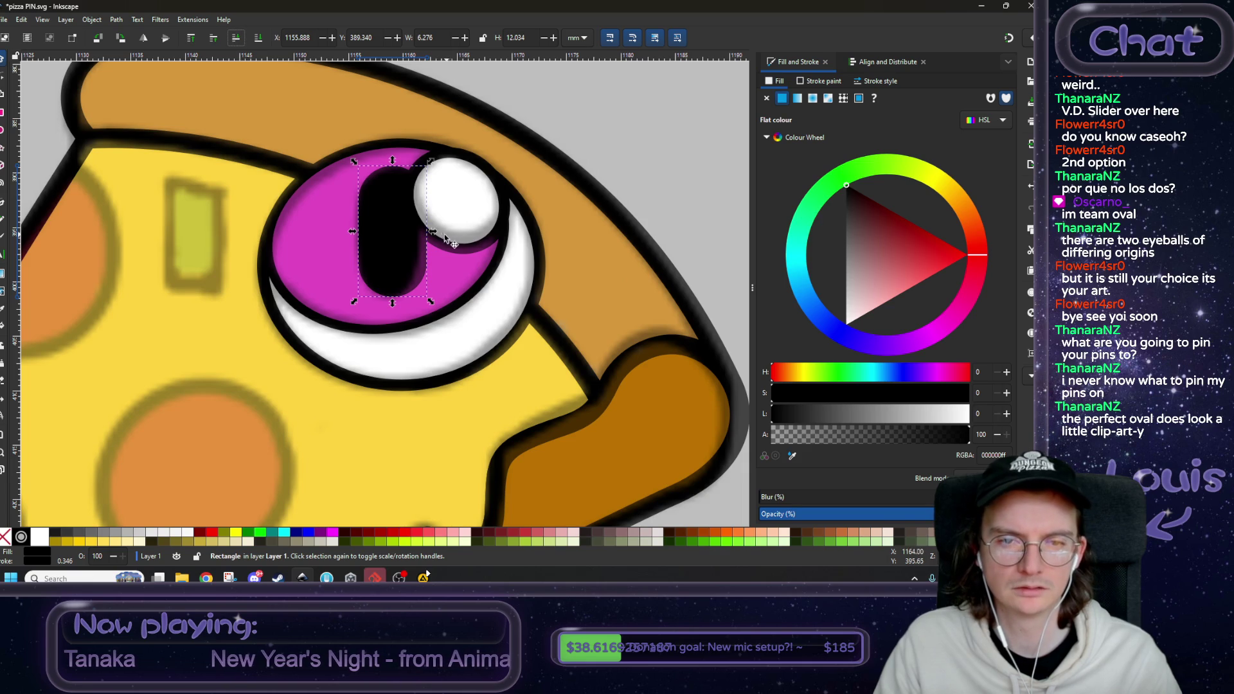
{"action": "left_click_drag", "start_coordinate": [433, 231], "coordinate": [348, 230]}
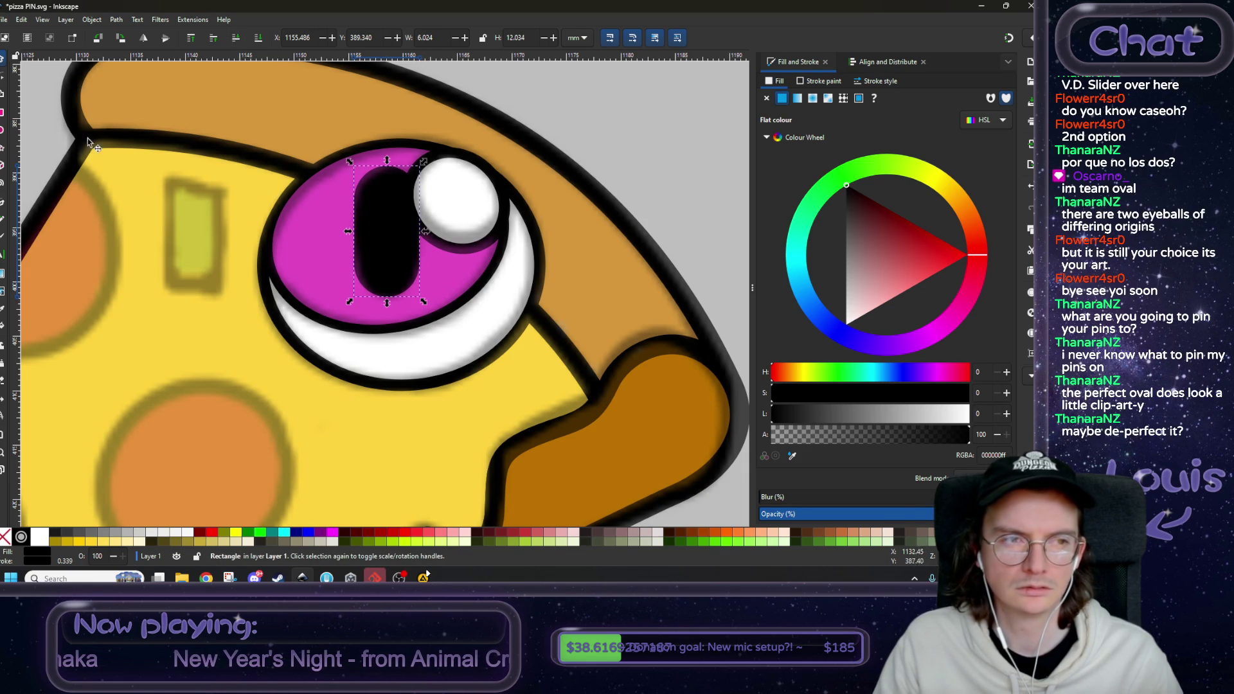
- Adjust the rounded pupil's nodes and corner rounding, then reselect the pizza image
{"action": "key", "text": "n"}
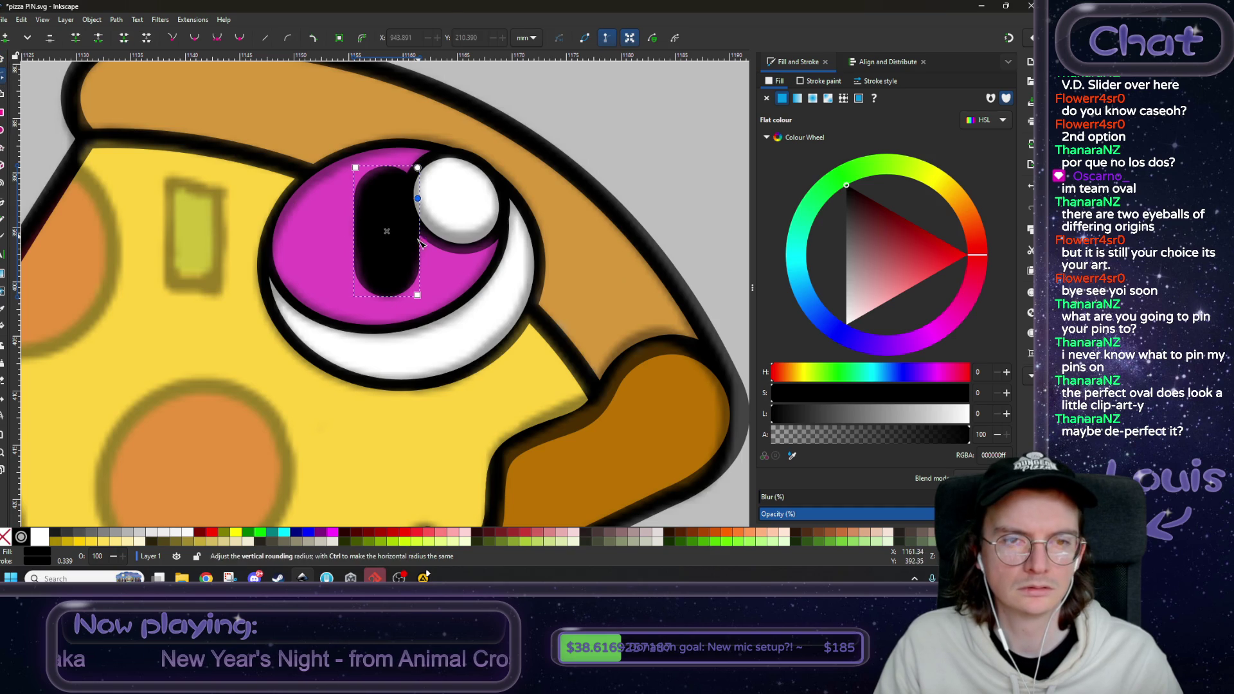
{"action": "left_click", "coordinate": [2, 60]}
{"action": "scroll", "coordinate": [295, 217], "scroll_direction": "down", "scroll_amount": 3}
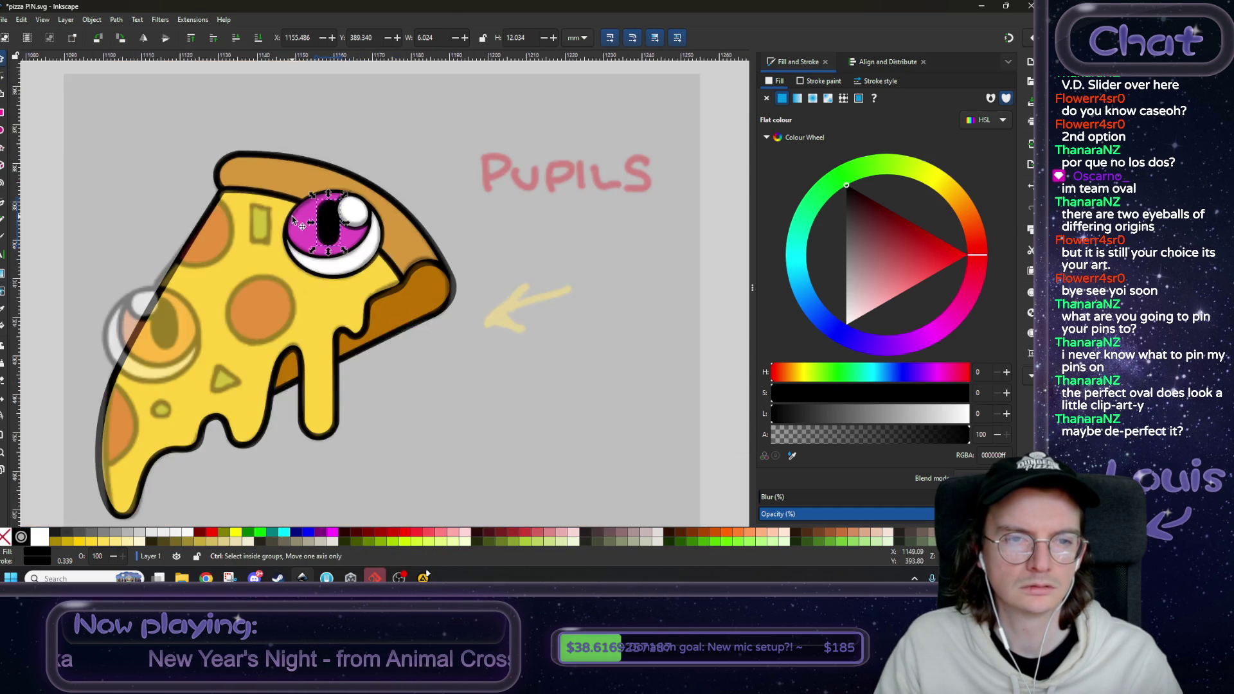
{"action": "scroll", "coordinate": [357, 323], "scroll_direction": "up", "scroll_amount": 3}
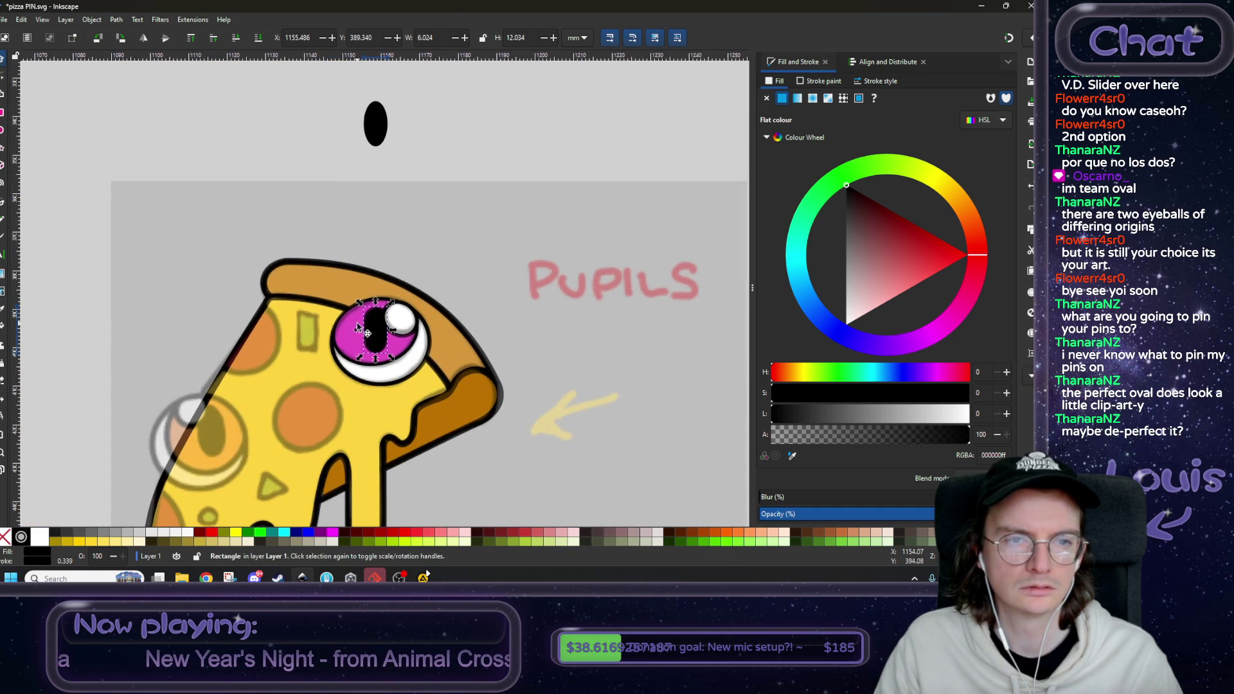
{"action": "left_click", "coordinate": [285, 149]}
{"action": "left_click", "coordinate": [424, 241]}
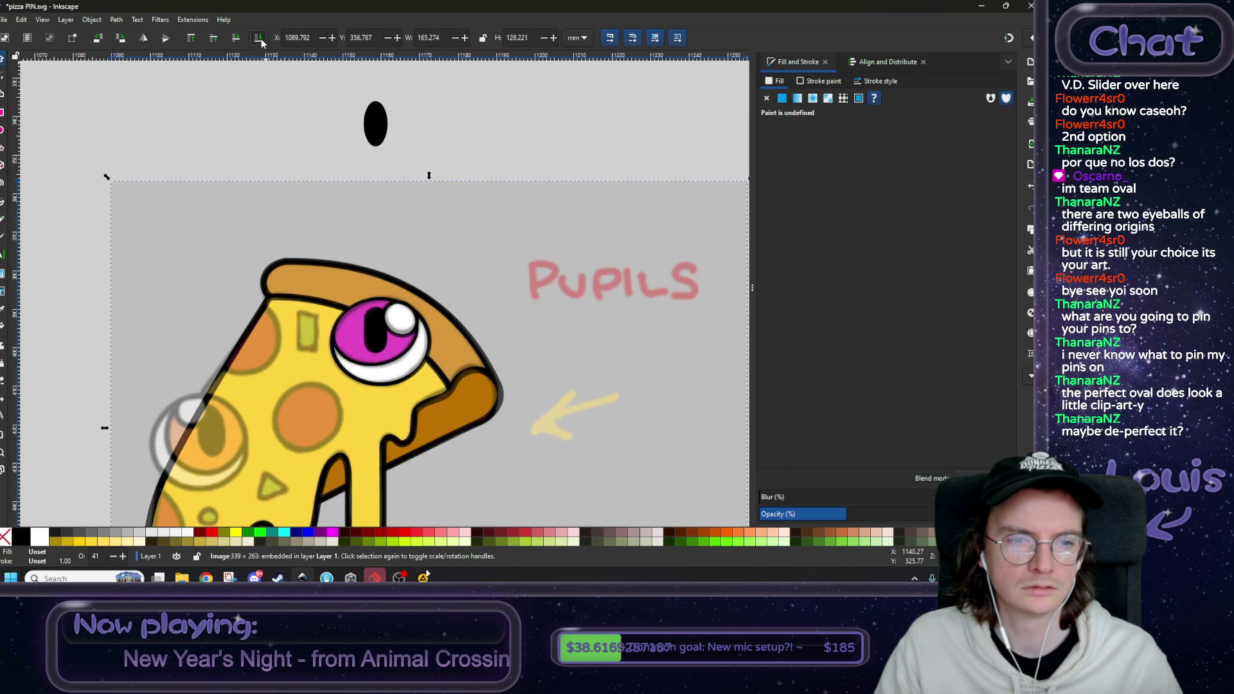
- Pull the pill-shaped pupil out of the magenta eye to above the pizza
{"action": "scroll", "coordinate": [487, 325], "scroll_direction": "down", "scroll_amount": 2}
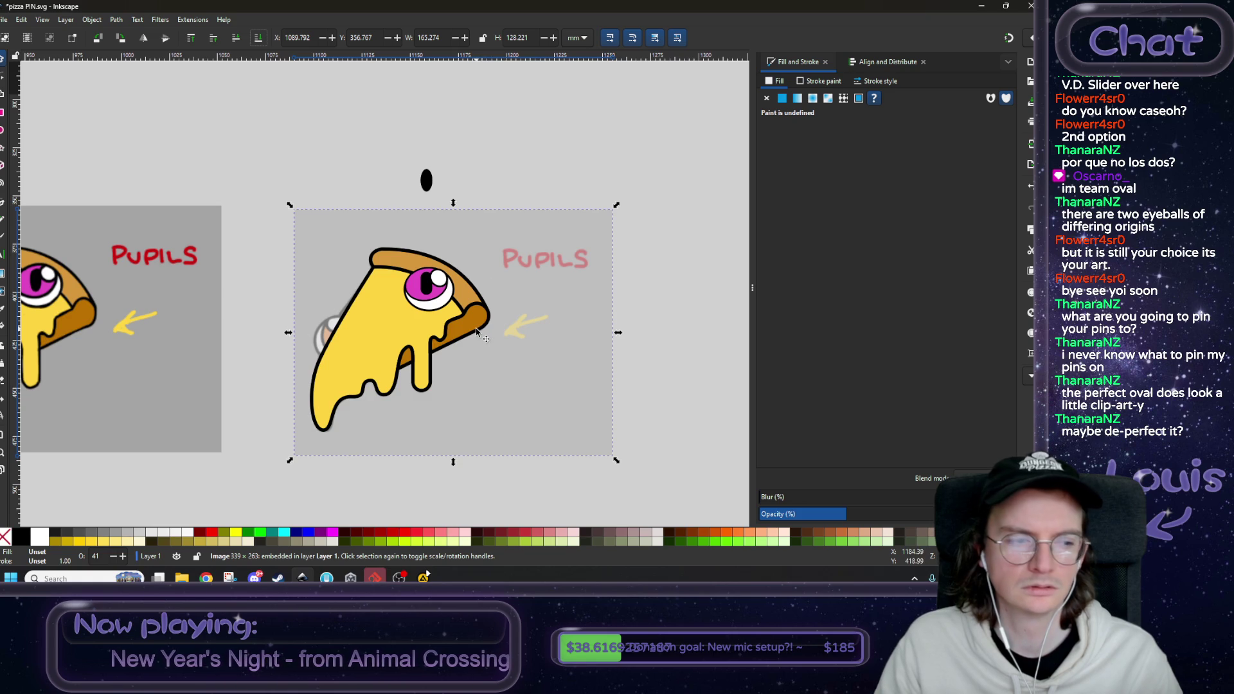
{"action": "scroll", "coordinate": [453, 317], "scroll_direction": "up", "scroll_amount": 1}
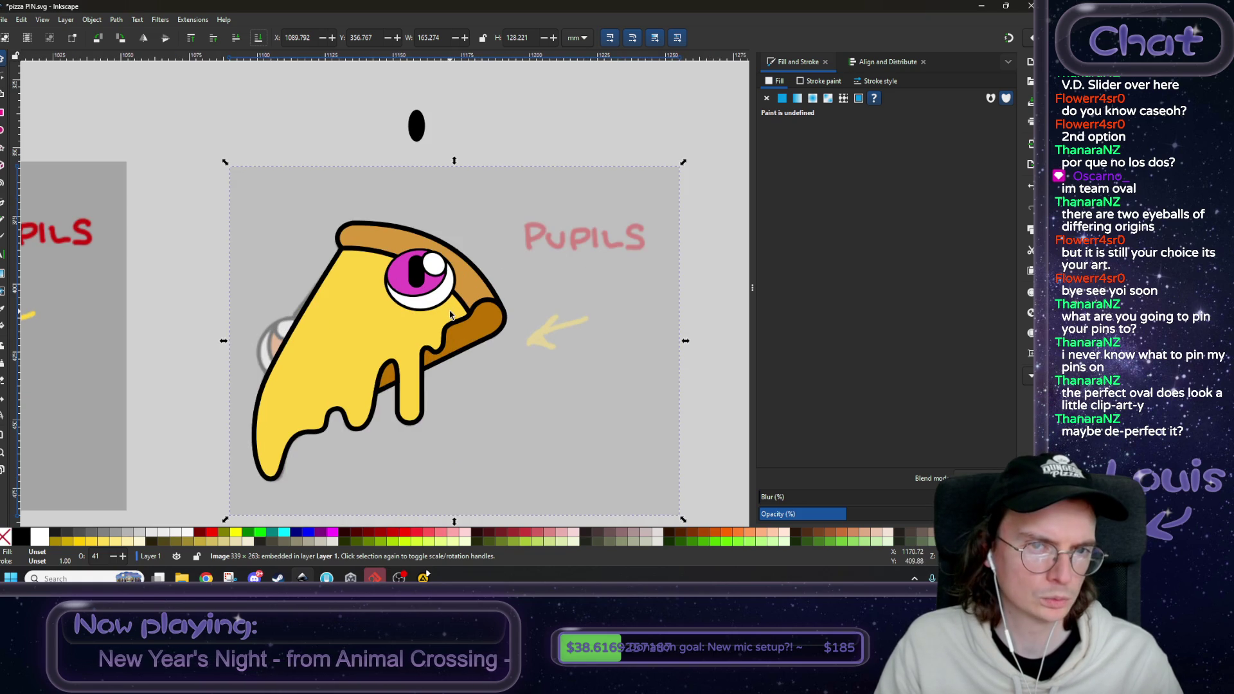
{"action": "scroll", "coordinate": [449, 315], "scroll_direction": "up", "scroll_amount": 1}
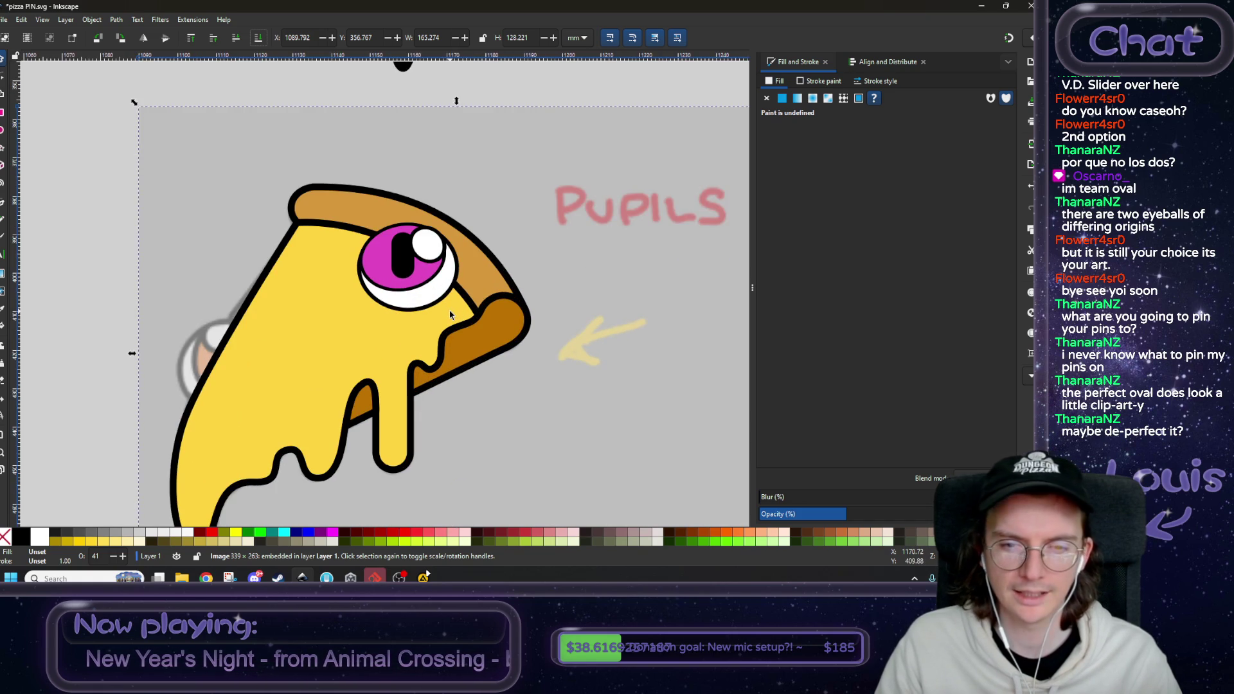
{"action": "left_click_drag", "start_coordinate": [421, 271], "coordinate": [442, 371]}
{"action": "left_click_drag", "start_coordinate": [390, 402], "coordinate": [387, 122]}
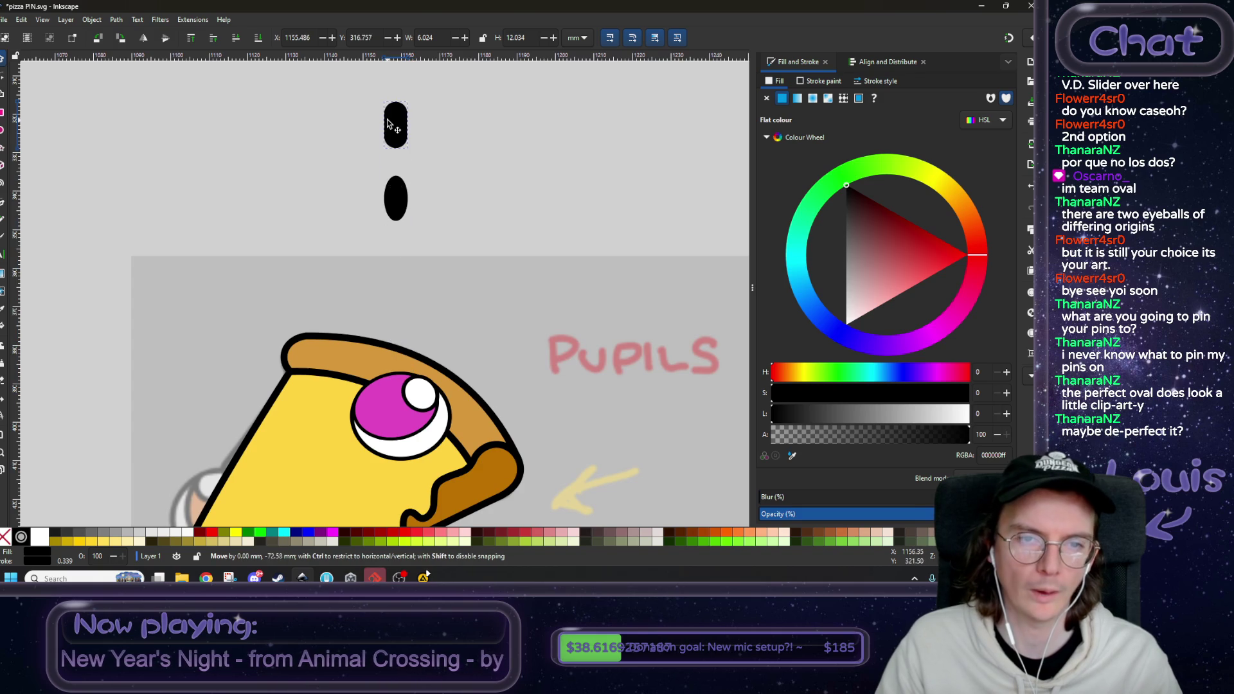
- Raise the reference image and move the black oval down into the magenta eye
{"action": "left_click", "coordinate": [437, 269]}
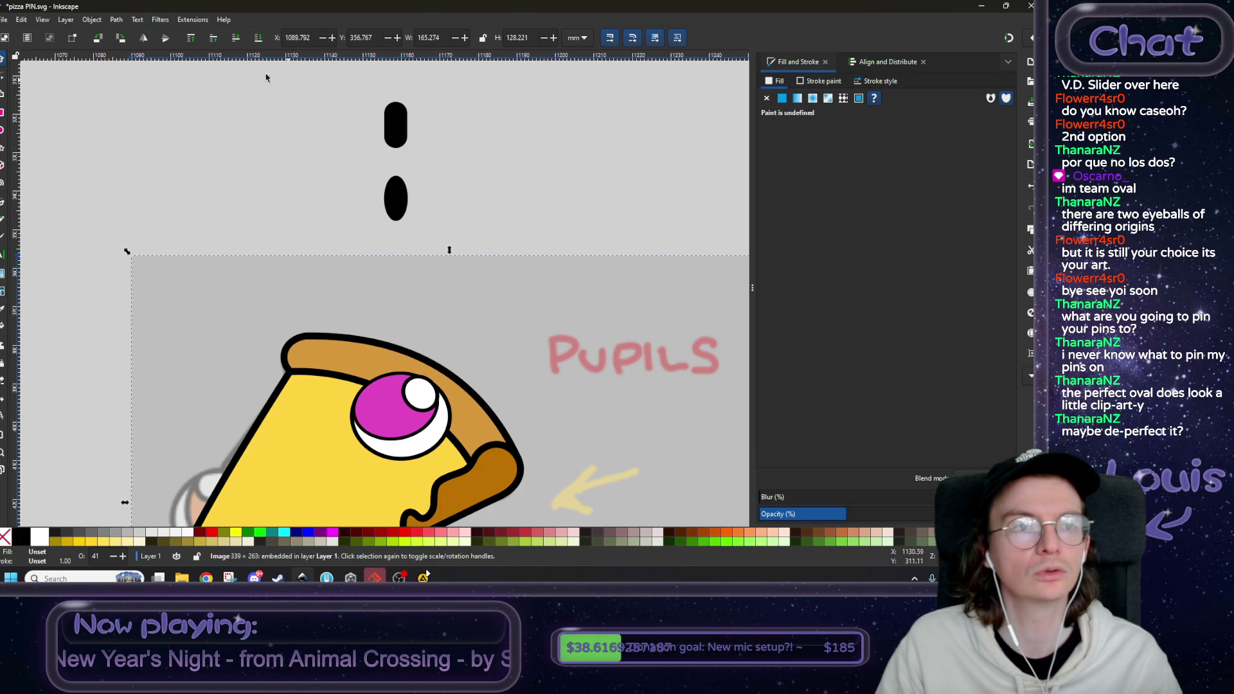
{"action": "left_click", "coordinate": [191, 40]}
{"action": "left_click", "coordinate": [400, 201]}
{"action": "left_click_drag", "start_coordinate": [399, 198], "coordinate": [397, 409]}
{"action": "left_click", "coordinate": [117, 20]}
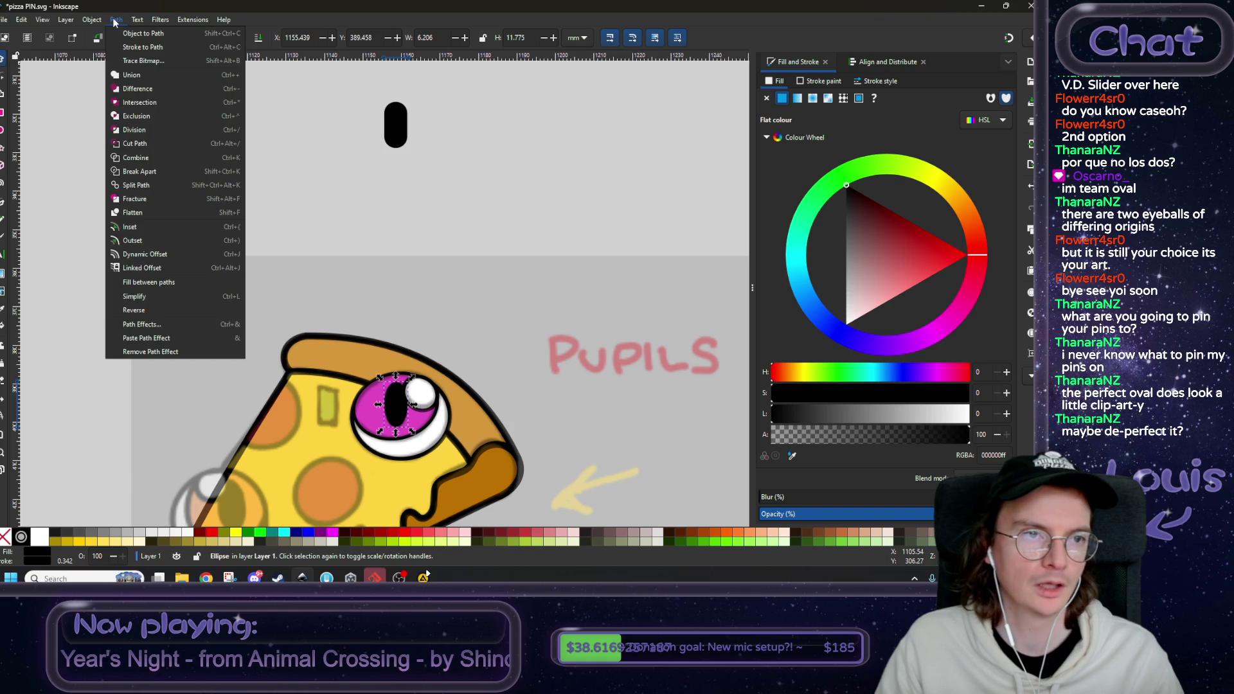
- Convert the oval pupil to a path and move its bottom node up-left with a tilted handle
{"action": "left_click", "coordinate": [131, 37]}
{"action": "left_click", "coordinate": [3, 81]}
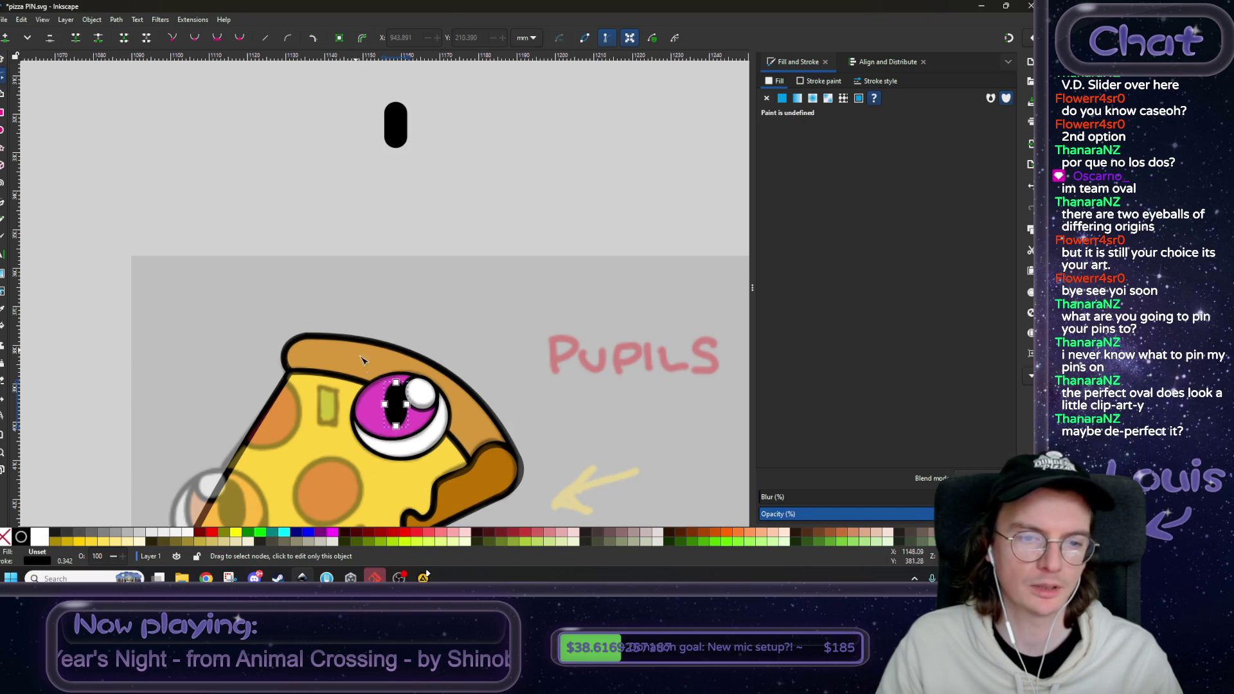
{"action": "scroll", "coordinate": [342, 160], "scroll_direction": "up", "scroll_amount": 5}
{"action": "scroll", "coordinate": [359, 224], "scroll_direction": "up", "scroll_amount": 1}
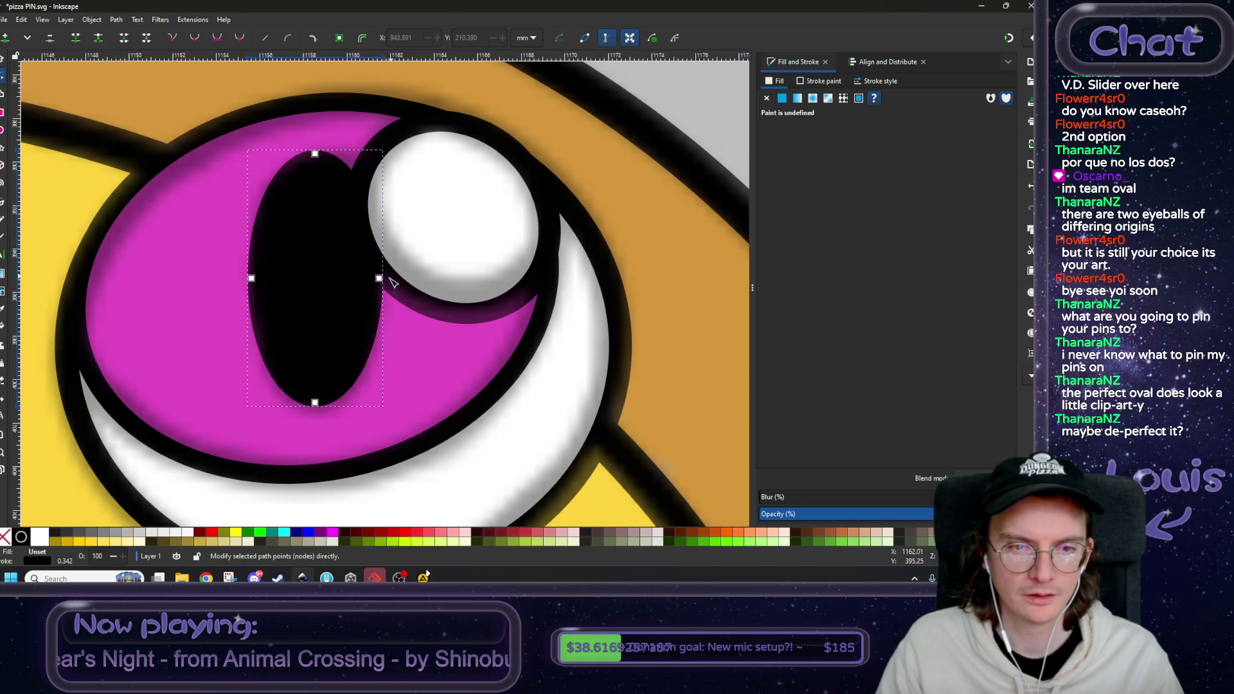
{"action": "left_click_drag", "start_coordinate": [381, 278], "coordinate": [376, 281]}
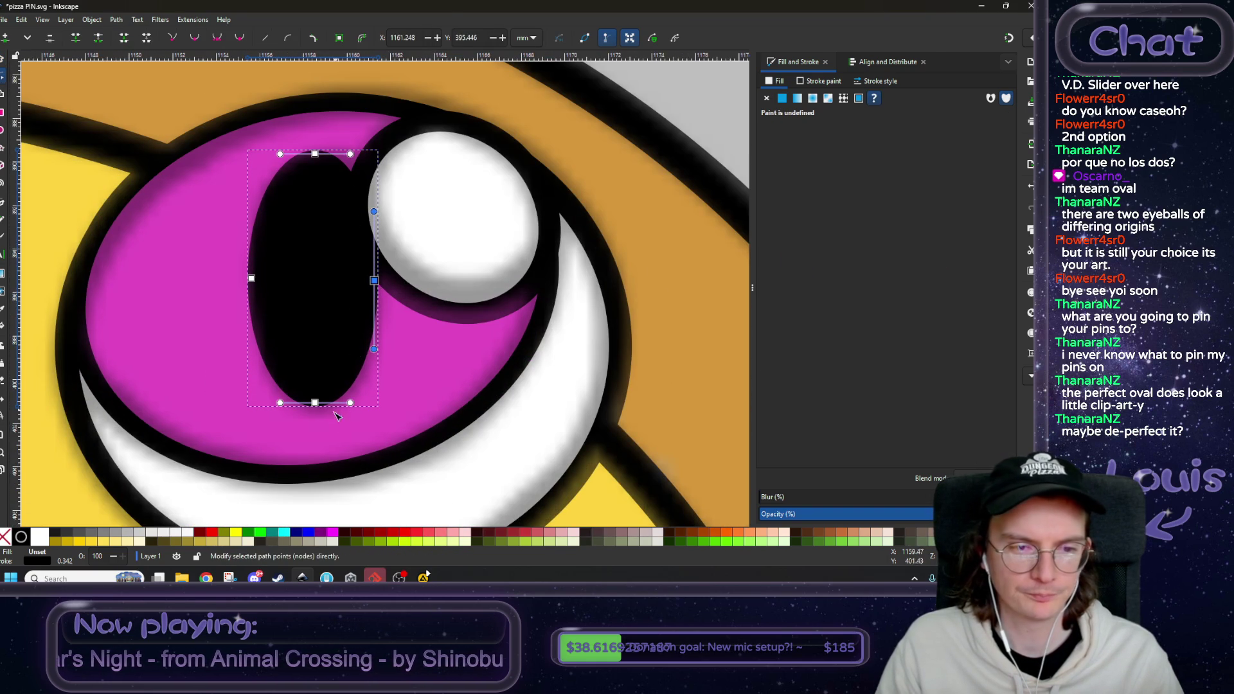
{"action": "left_click_drag", "start_coordinate": [314, 403], "coordinate": [301, 398]}
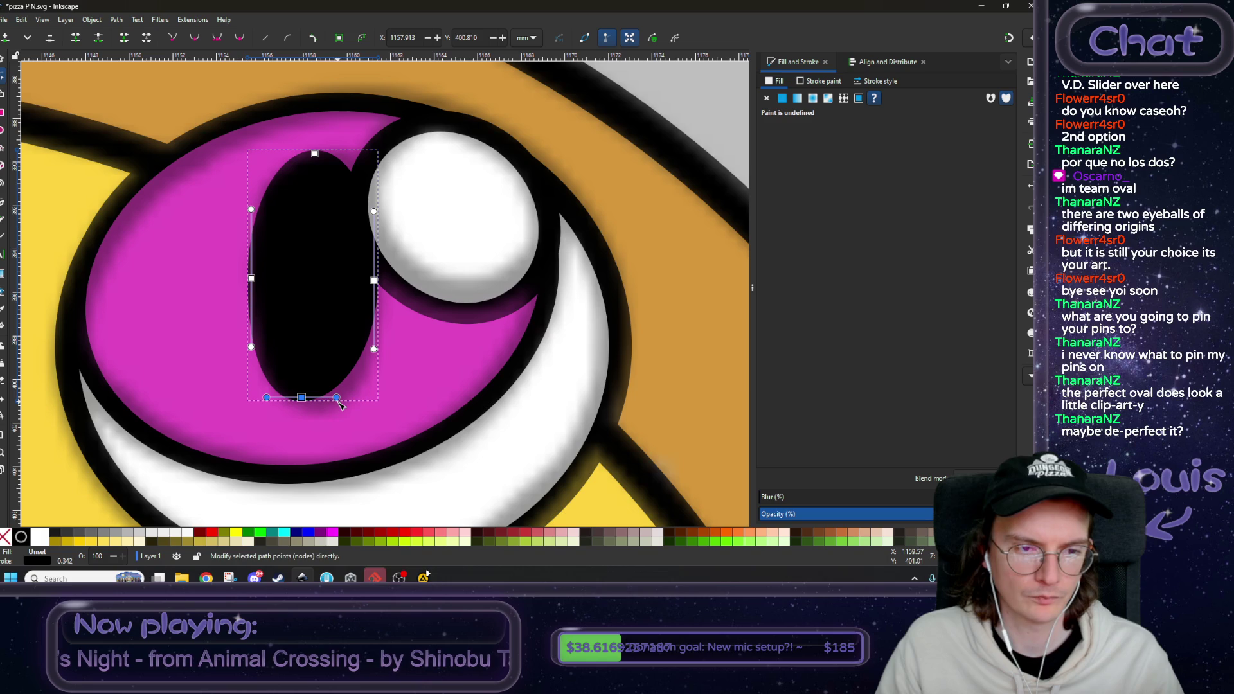
{"action": "mouse_move", "coordinate": [339, 401]}
{"action": "left_mouse_down"}
{"action": "mouse_move", "coordinate": [354, 426]}
{"action": "mouse_move", "coordinate": [308, 407]}
{"action": "left_mouse_up"}
- Delete the pupil's left-middle node, undoing a stray top-node move
{"action": "scroll", "coordinate": [284, 325], "scroll_direction": "up", "scroll_amount": 1}
{"action": "scroll", "coordinate": [283, 325], "scroll_direction": "left", "scroll_amount": 2}
{"action": "left_click", "coordinate": [312, 313]}
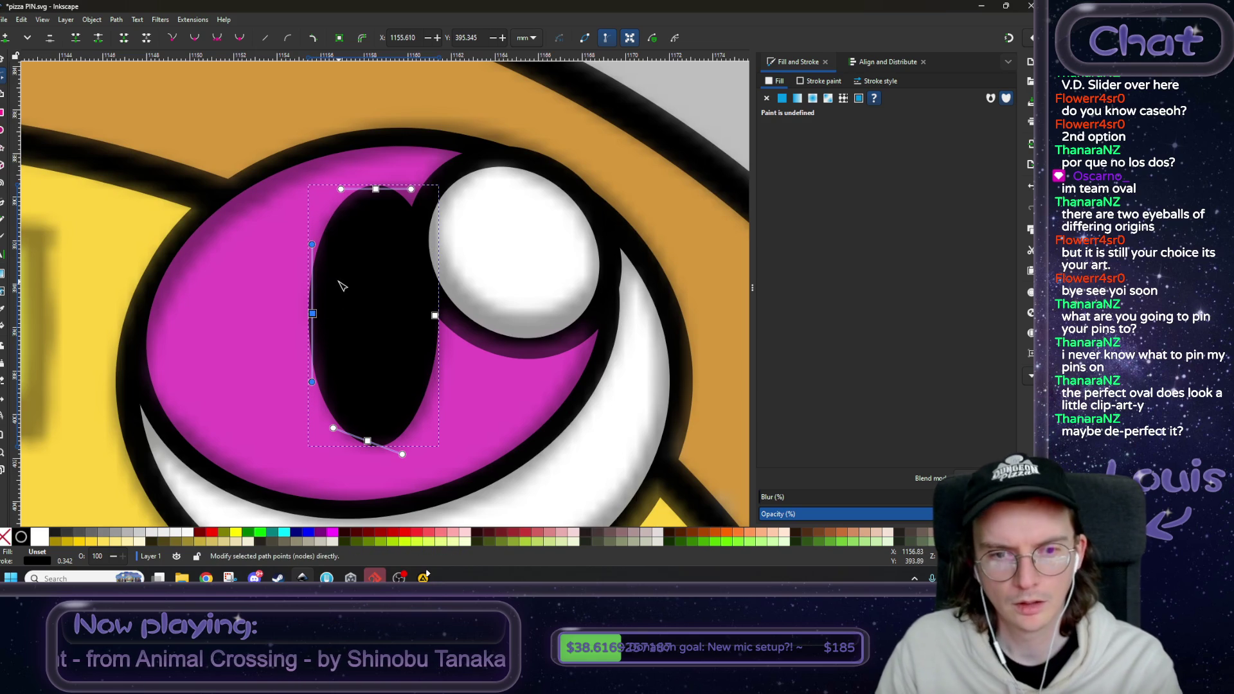
{"action": "mouse_move", "coordinate": [375, 189]}
{"action": "left_mouse_down"}
{"action": "mouse_move", "coordinate": [373, 206]}
{"action": "mouse_move", "coordinate": [374, 189]}
{"action": "mouse_move", "coordinate": [408, 185]}
{"action": "left_mouse_up"}
{"action": "key", "text": "ctrl+z"}
{"action": "left_click", "coordinate": [313, 313]}
{"action": "left_click_drag", "start_coordinate": [312, 313], "coordinate": [315, 310]}
{"action": "key", "text": "Delete"}
{"action": "left_click", "coordinate": [436, 315]}
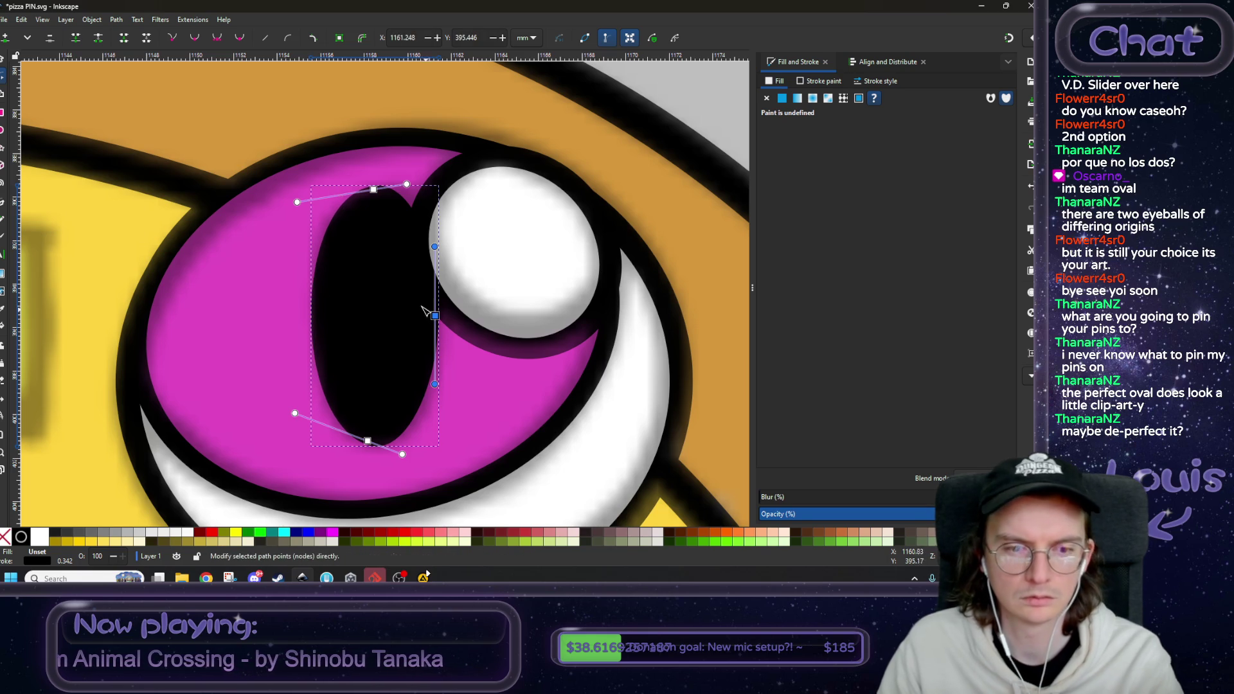
{"action": "scroll", "coordinate": [347, 231], "scroll_direction": "down", "scroll_amount": 6}
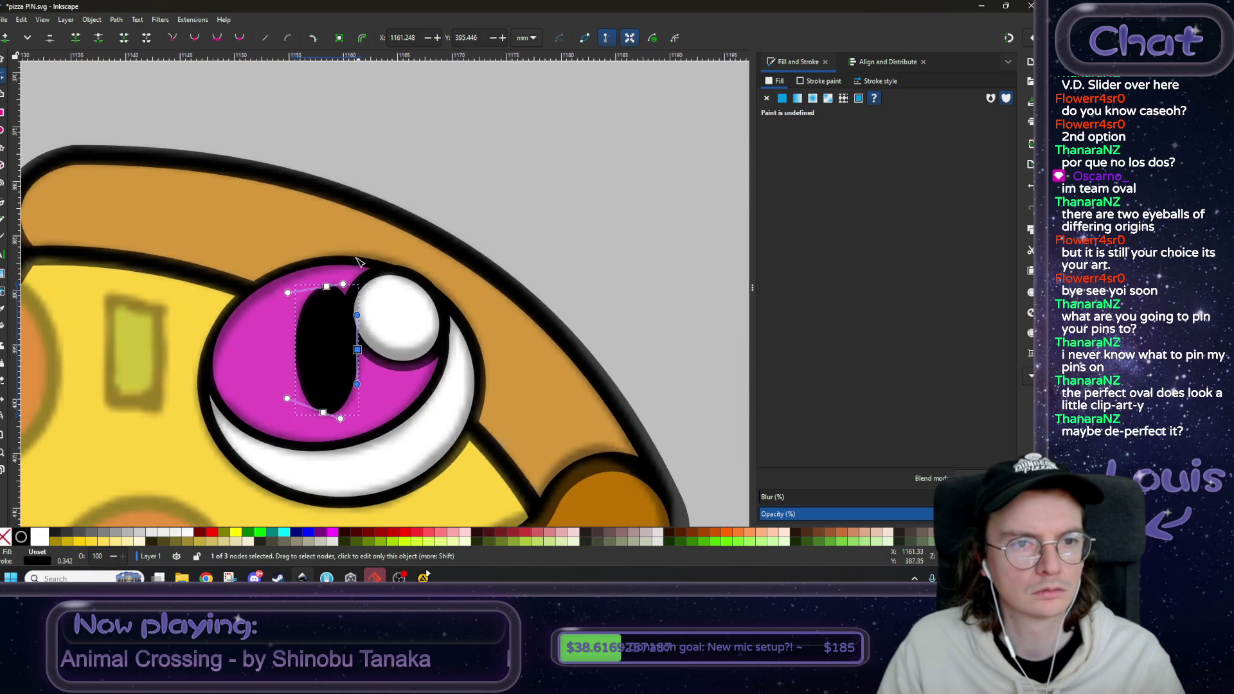
{"action": "scroll", "coordinate": [337, 186], "scroll_direction": "up", "scroll_amount": 3}
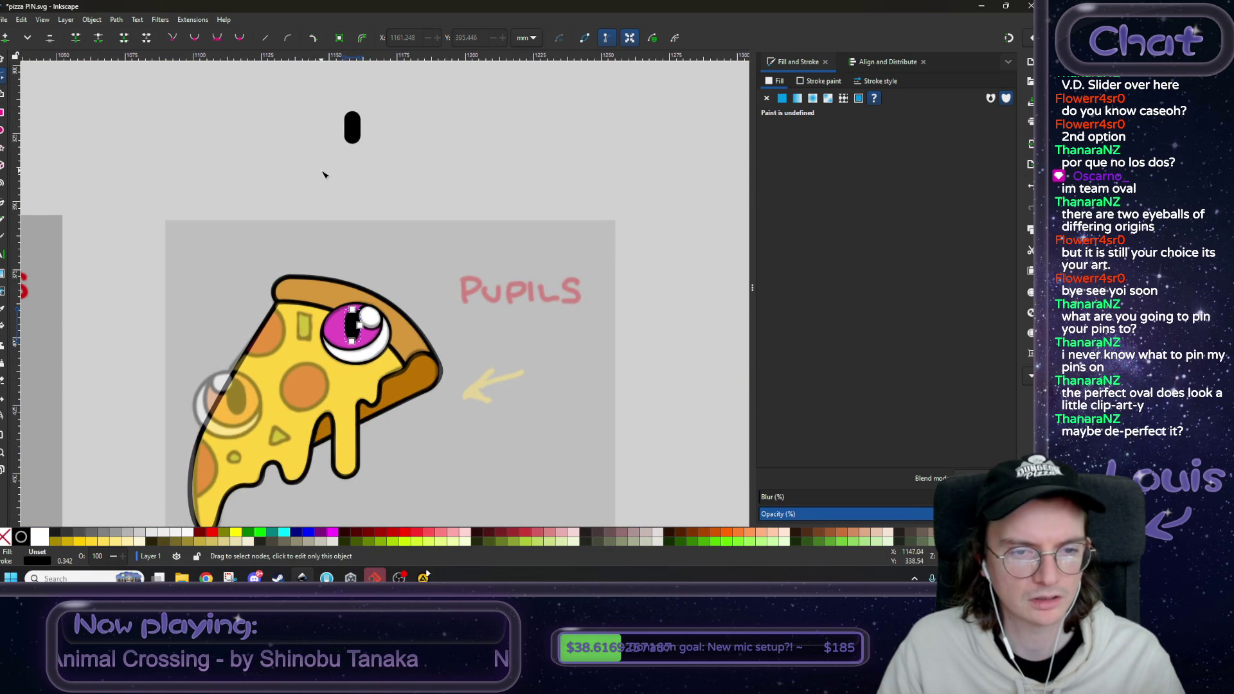
- Send the pizza reference image beneath the pizza art
{"action": "left_click", "coordinate": [6, 62]}
{"action": "left_click", "coordinate": [436, 246]}
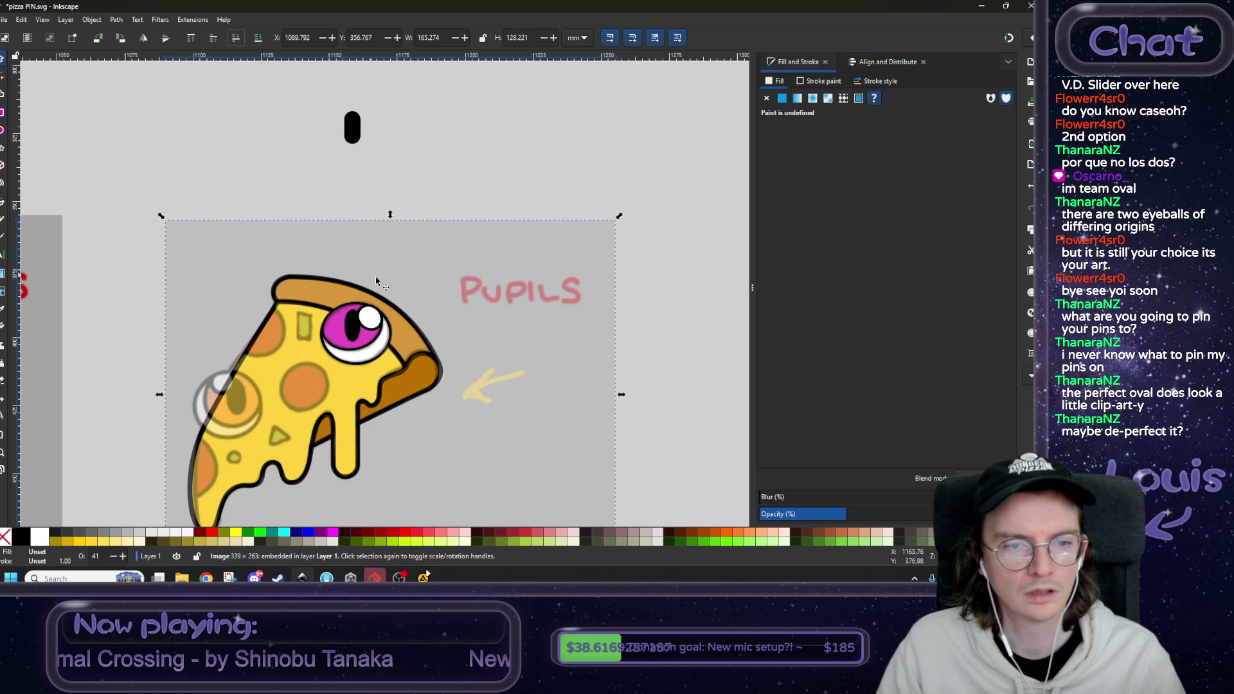
{"action": "scroll", "coordinate": [377, 281], "scroll_direction": "up", "scroll_amount": 4}
{"action": "scroll", "coordinate": [393, 282], "scroll_direction": "down", "scroll_amount": 4}
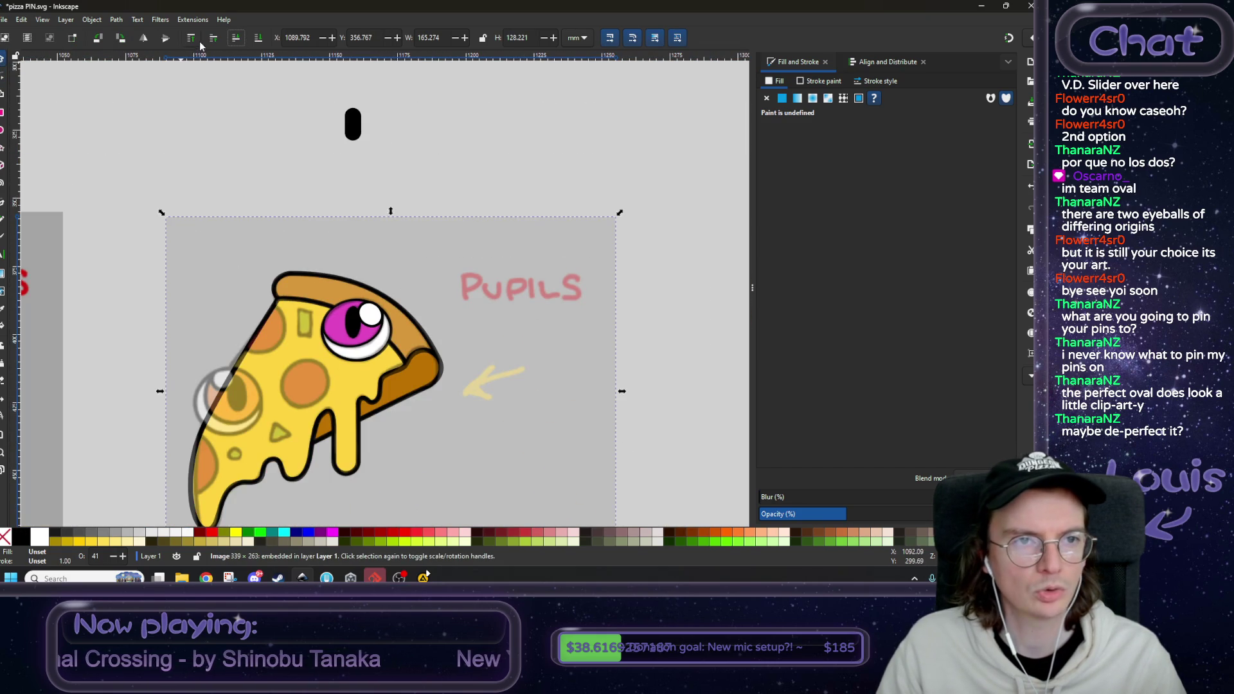
{"action": "left_click", "coordinate": [257, 40]}
- Pull the pupil's top node down, make top and bottom nodes symmetric, and shift the bottom up-left
{"action": "scroll", "coordinate": [399, 346], "scroll_direction": "up", "scroll_amount": 3}
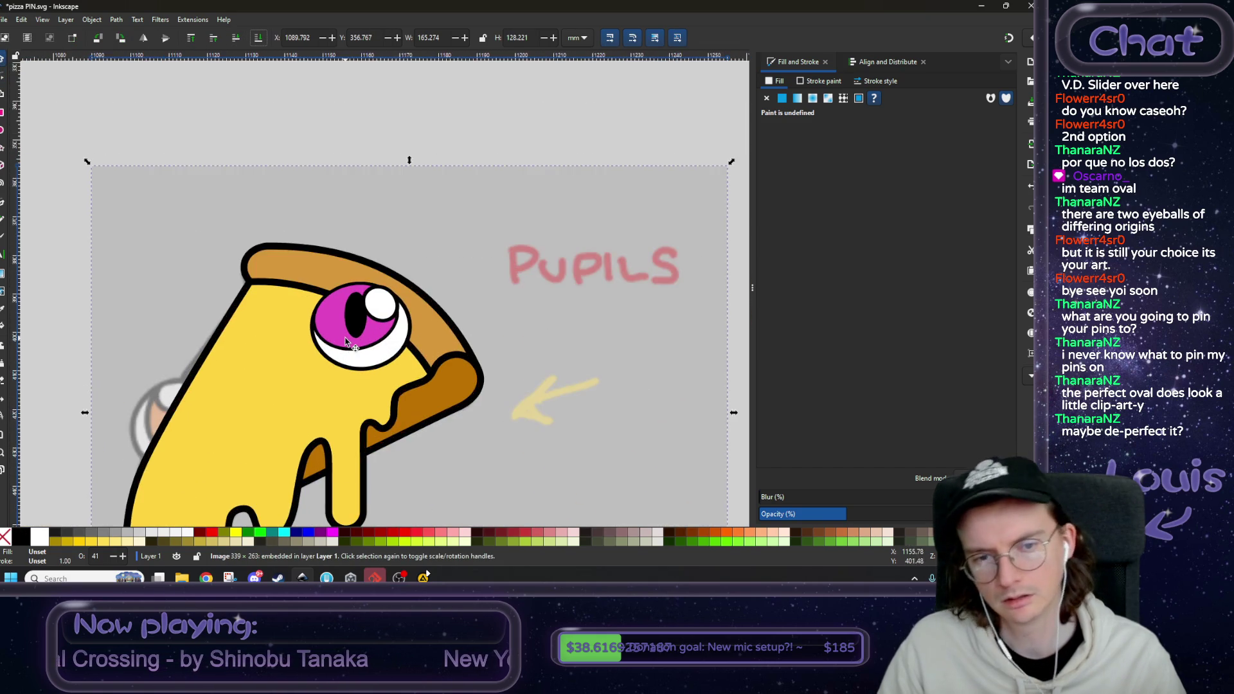
{"action": "left_click", "coordinate": [364, 308], "text": "ctrl"}
{"action": "scroll", "coordinate": [364, 307], "scroll_direction": "up", "scroll_amount": 2}
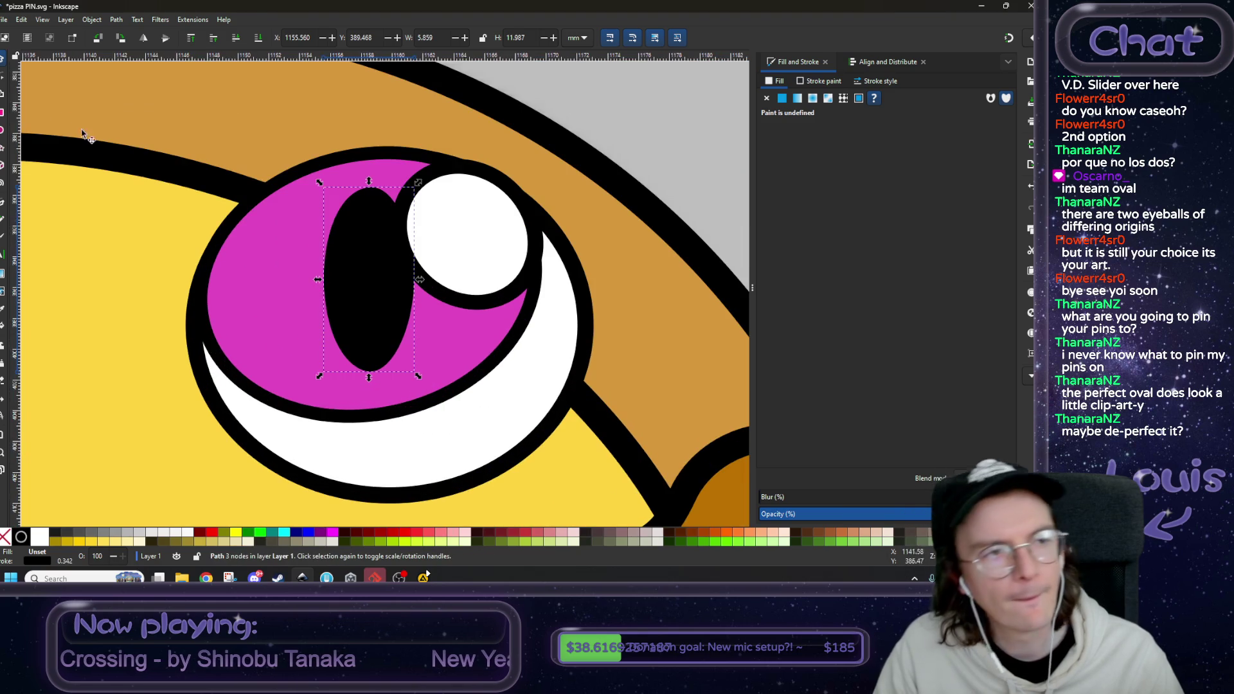
{"action": "key", "text": "n"}
{"action": "scroll", "coordinate": [378, 194], "scroll_direction": "up", "scroll_amount": 1}
{"action": "left_click_drag", "start_coordinate": [352, 174], "coordinate": [341, 190]}
{"action": "left_click", "coordinate": [219, 39]}
{"action": "left_click", "coordinate": [346, 425]}
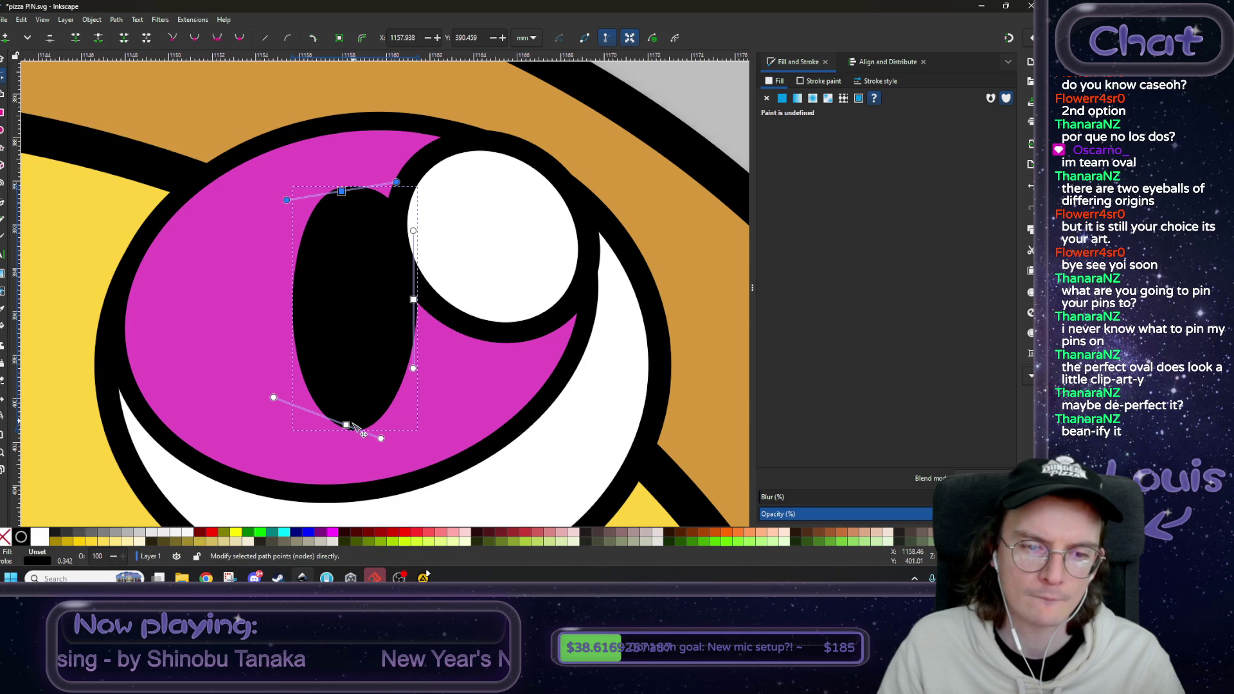
{"action": "key", "text": "shift+y"}
{"action": "left_click_drag", "start_coordinate": [347, 424], "coordinate": [326, 407]}
{"action": "scroll", "coordinate": [363, 372], "scroll_direction": "down", "scroll_amount": 3}
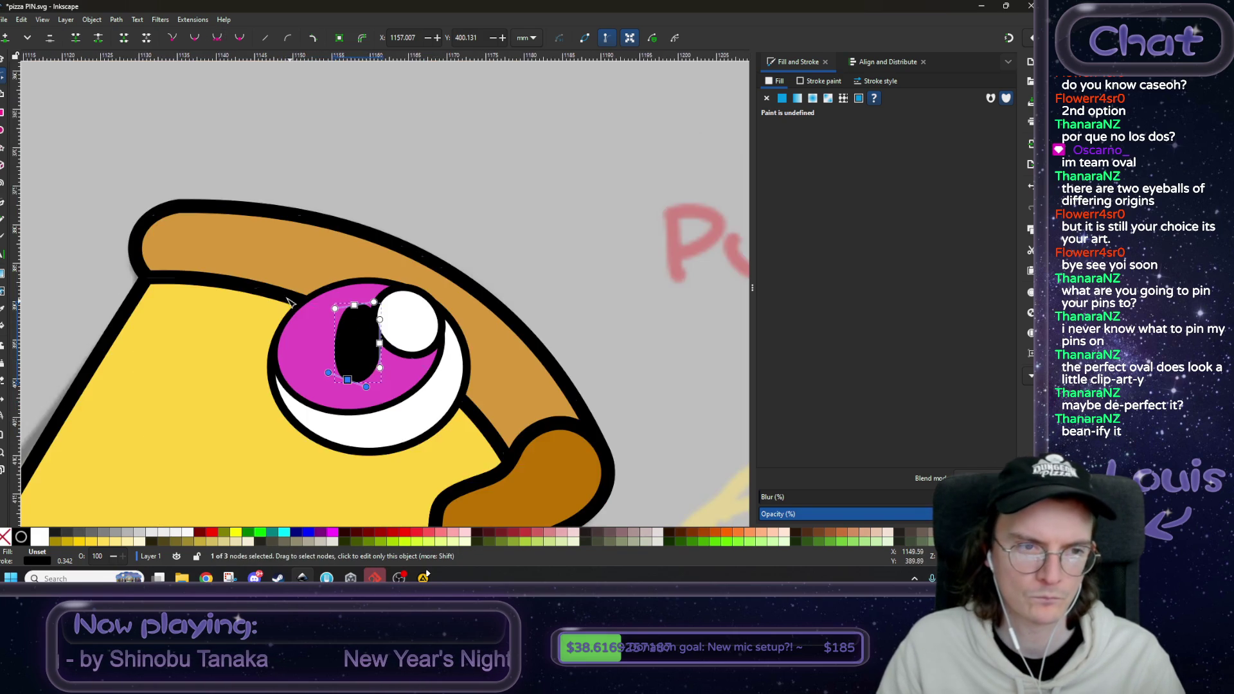
{"action": "scroll", "coordinate": [289, 302], "scroll_direction": "down", "scroll_amount": 4}
{"action": "left_click", "coordinate": [386, 190]}
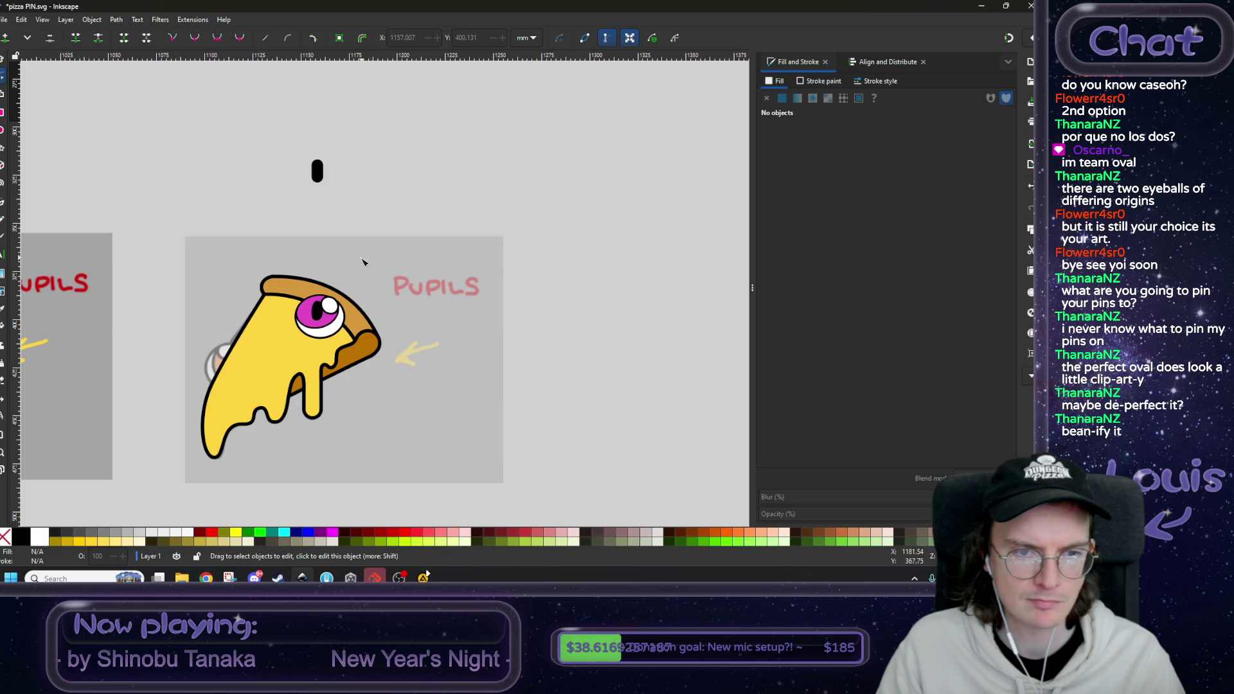
- Round the pupil by lengthening the bottom handles and repositioning and stretching the top node
{"action": "scroll", "coordinate": [347, 268], "scroll_direction": "up", "scroll_amount": 3}
{"action": "scroll", "coordinate": [352, 284], "scroll_direction": "up", "scroll_amount": 3}
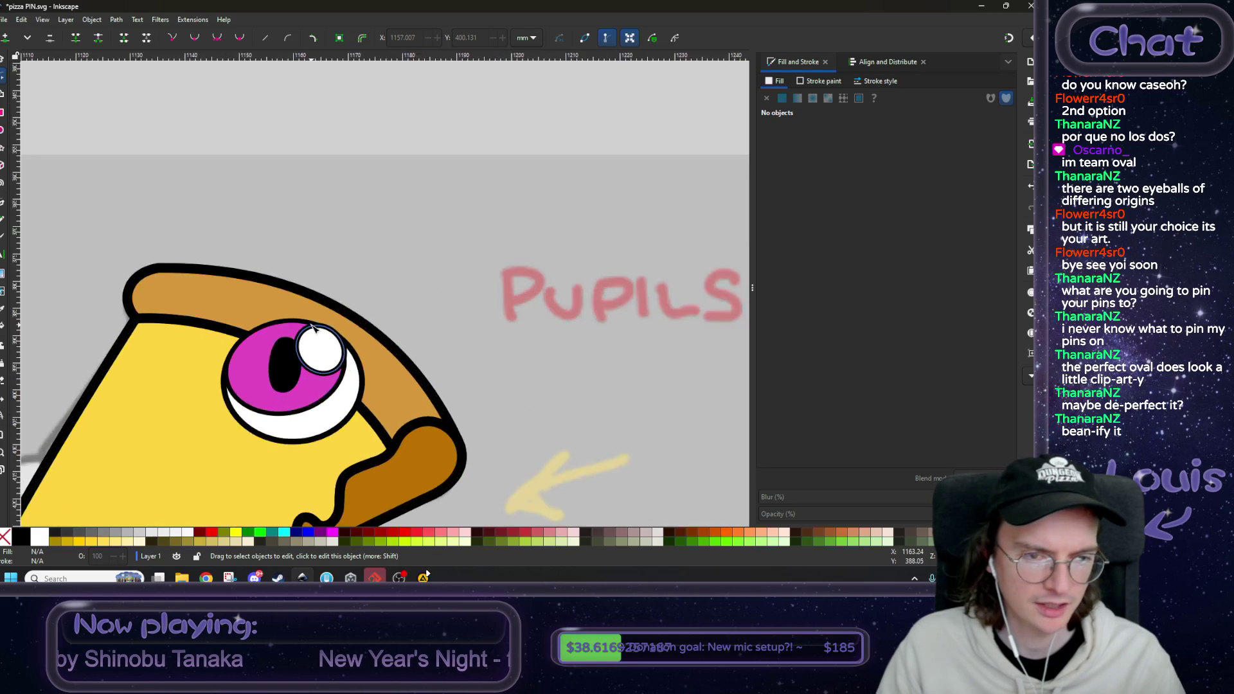
{"action": "scroll", "coordinate": [352, 285], "scroll_direction": "down", "scroll_amount": 5}
{"action": "scroll", "coordinate": [505, 293], "scroll_direction": "up", "scroll_amount": 2}
{"action": "scroll", "coordinate": [391, 299], "scroll_direction": "up", "scroll_amount": 3}
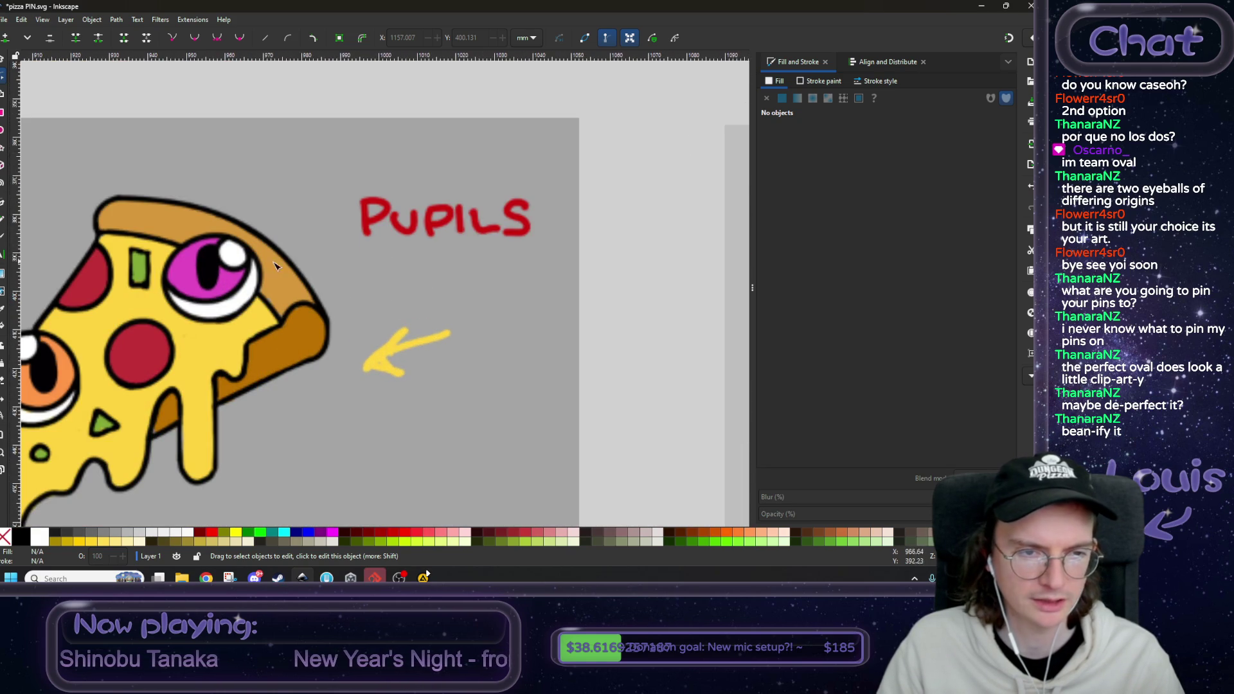
{"action": "scroll", "coordinate": [275, 266], "scroll_direction": "down", "scroll_amount": 2}
{"action": "scroll", "coordinate": [385, 270], "scroll_direction": "right", "scroll_amount": 5}
{"action": "scroll", "coordinate": [455, 275], "scroll_direction": "up", "scroll_amount": 3}
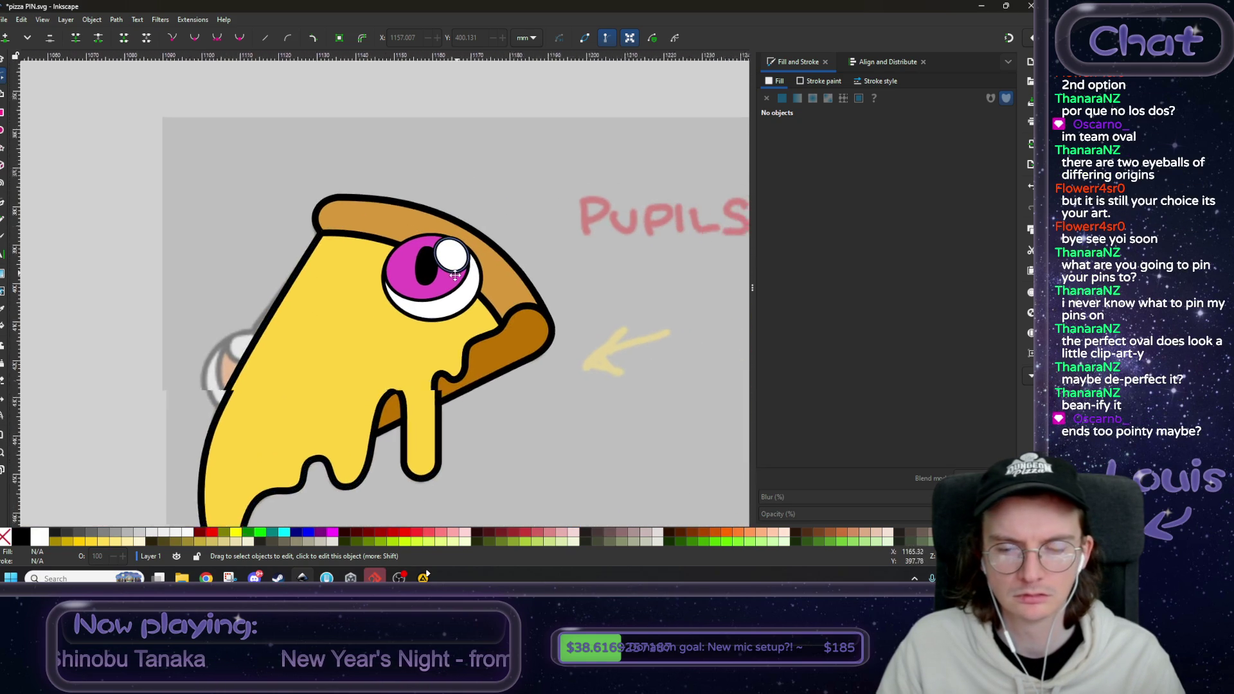
{"action": "scroll", "coordinate": [455, 275], "scroll_direction": "up", "scroll_amount": 2}
{"action": "left_click", "coordinate": [404, 297]}
{"action": "scroll", "coordinate": [403, 309], "scroll_direction": "up", "scroll_amount": 2}
{"action": "left_click_drag", "start_coordinate": [373, 318], "coordinate": [416, 330]}
{"action": "scroll", "coordinate": [406, 165], "scroll_direction": "up", "scroll_amount": 1}
{"action": "scroll", "coordinate": [407, 165], "scroll_direction": "up", "scroll_amount": 1}
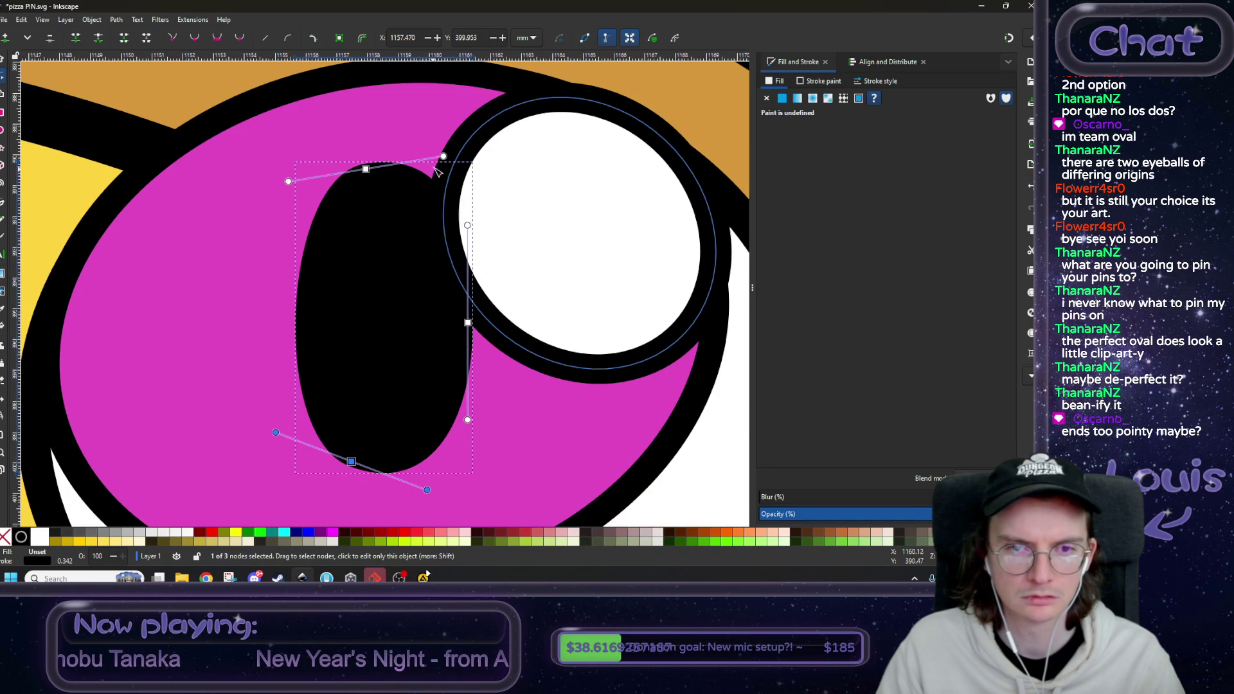
{"action": "left_click_drag", "start_coordinate": [366, 168], "coordinate": [382, 163]}
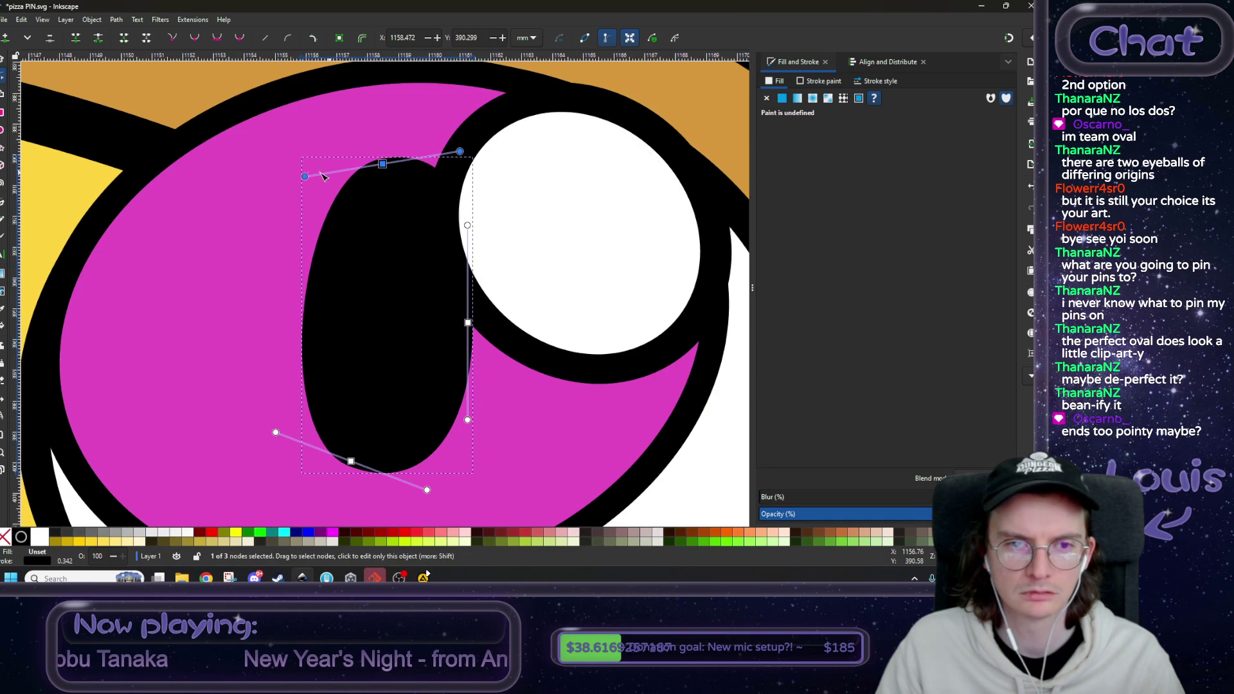
{"action": "left_click_drag", "start_coordinate": [304, 176], "coordinate": [284, 178]}
{"action": "left_click_drag", "start_coordinate": [382, 163], "coordinate": [376, 164]}
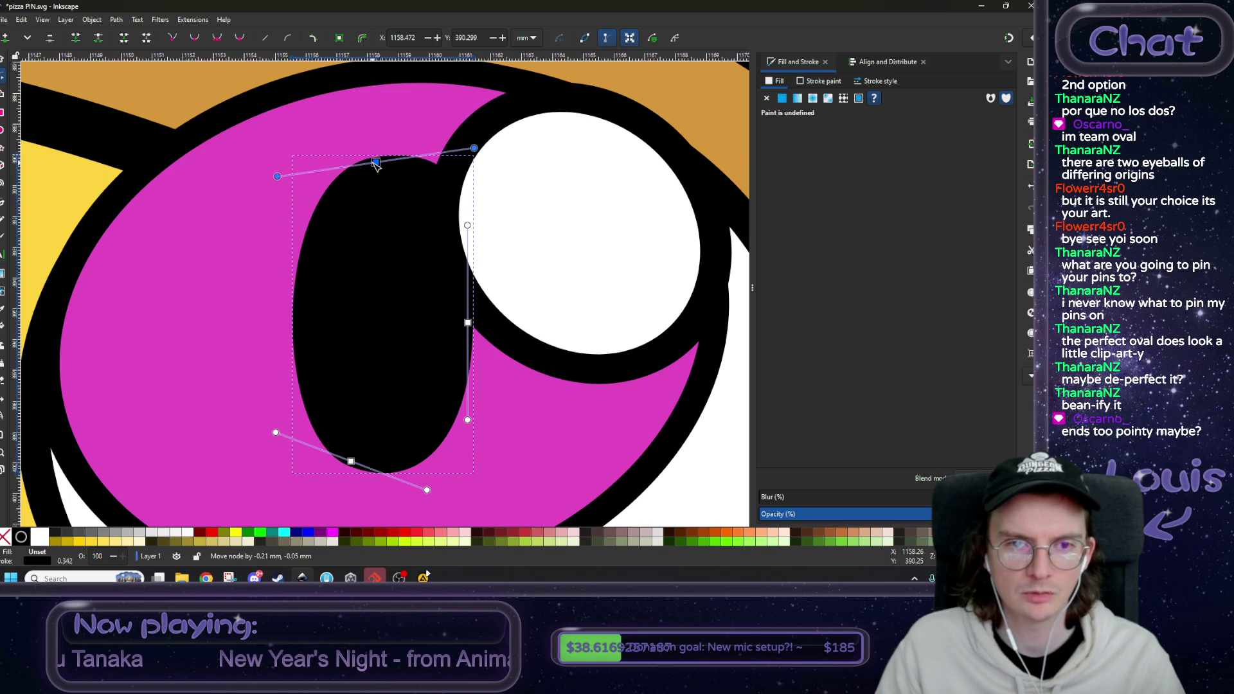
{"action": "scroll", "coordinate": [376, 193], "scroll_direction": "down", "scroll_amount": 3}
{"action": "scroll", "coordinate": [381, 209], "scroll_direction": "down", "scroll_amount": 3}
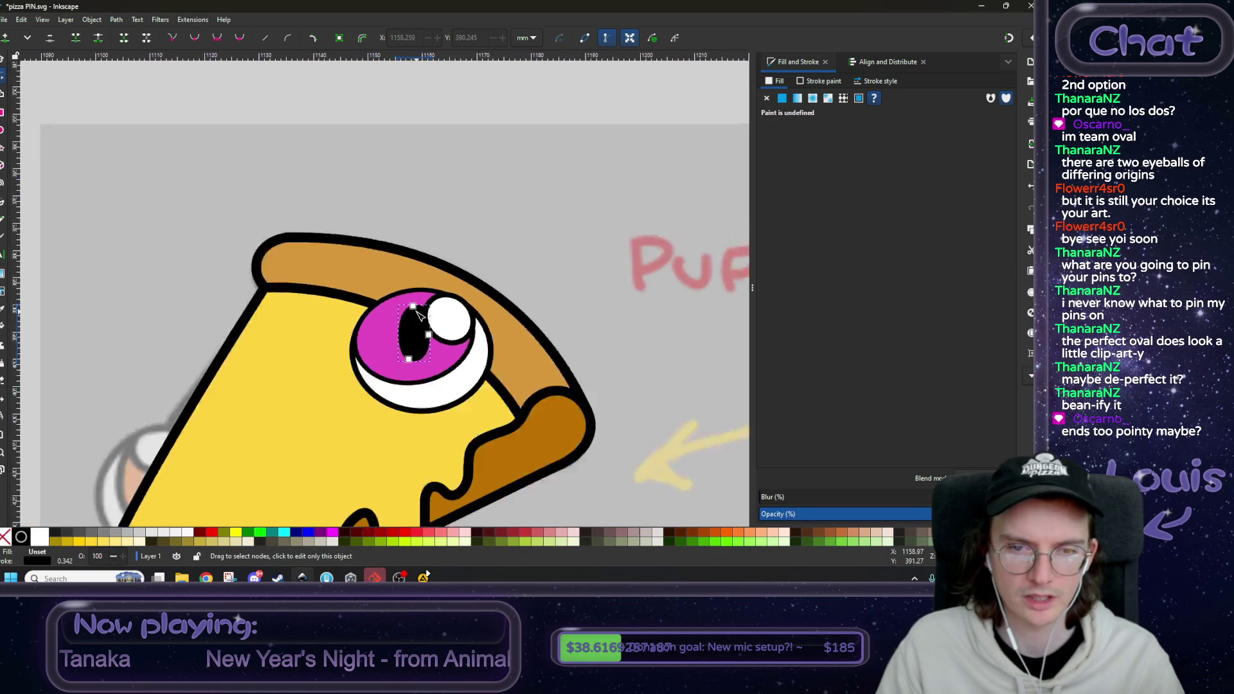
{"action": "key", "text": "Escape"}
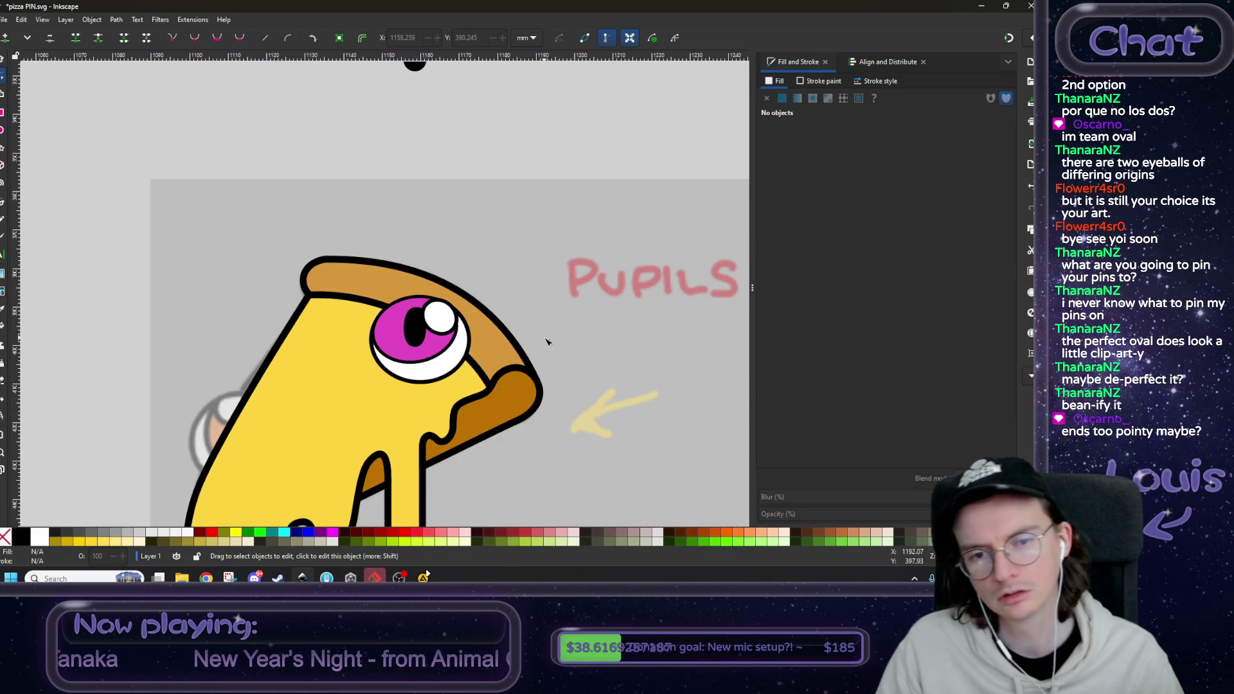
- Pull the pupil's bottom point down-left, delete its right-side point, and draw the right side inward
{"action": "scroll", "coordinate": [508, 173], "scroll_direction": "down", "scroll_amount": 3}
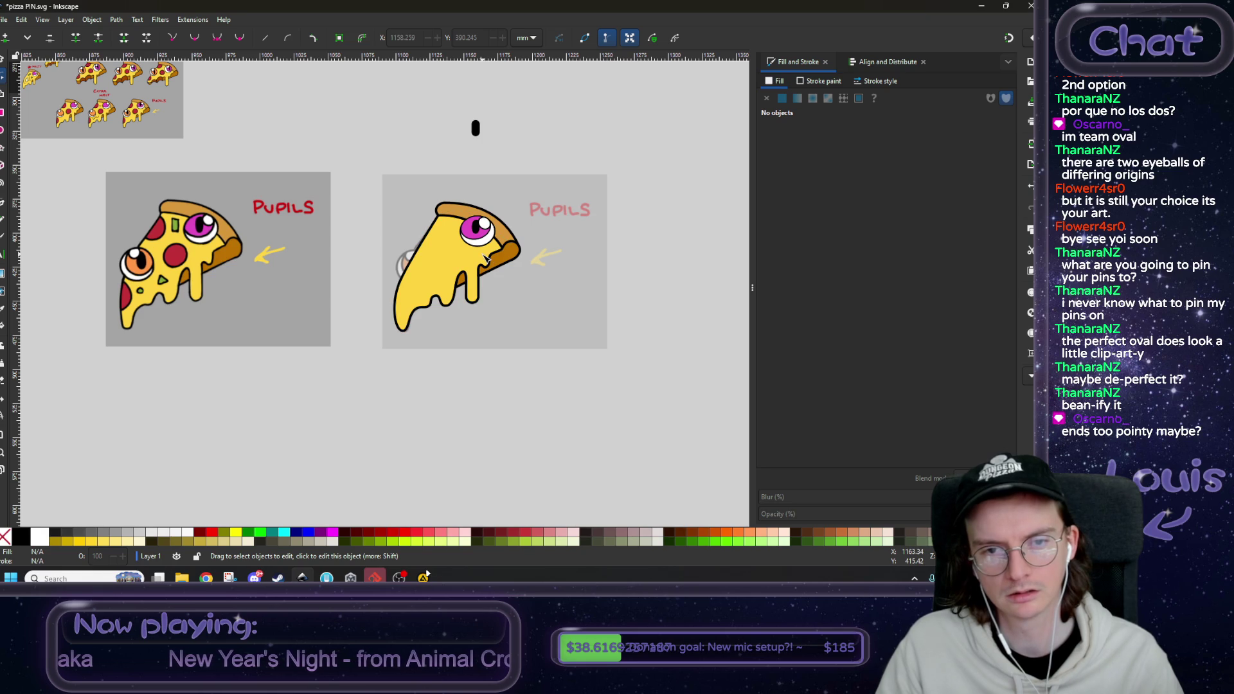
{"action": "scroll", "coordinate": [482, 252], "scroll_direction": "up", "scroll_amount": 8}
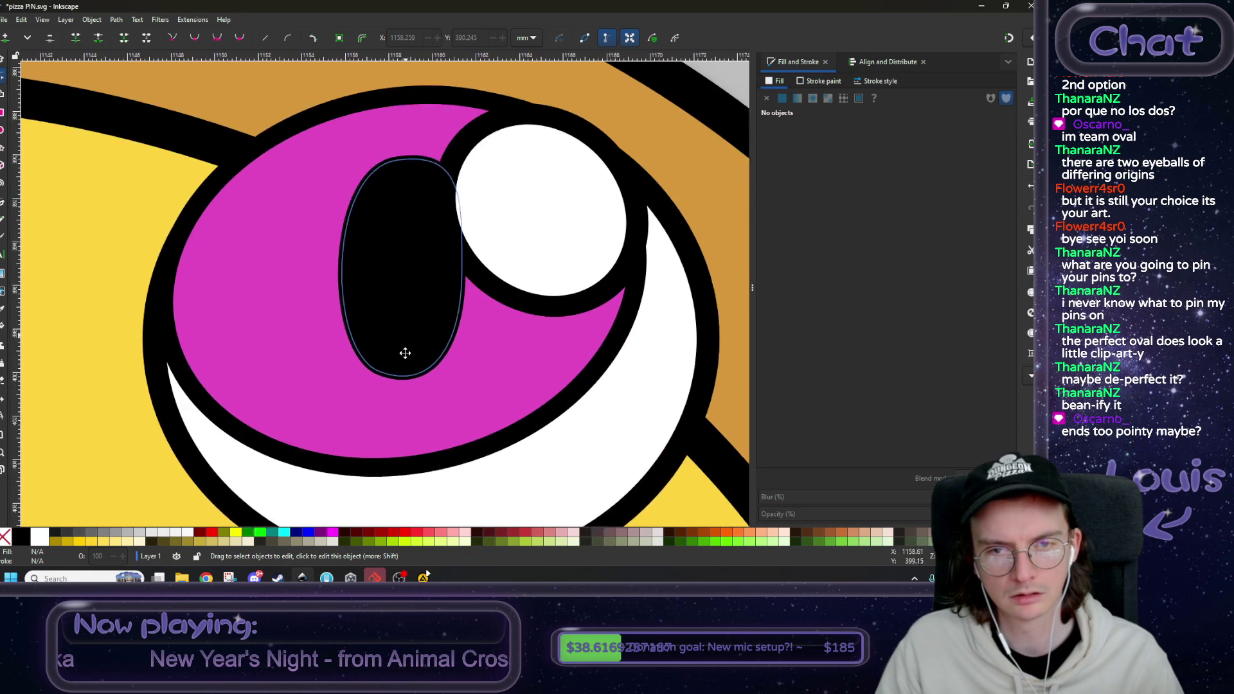
{"action": "left_click", "coordinate": [405, 353]}
{"action": "scroll", "coordinate": [405, 353], "scroll_direction": "up", "scroll_amount": 1}
{"action": "mouse_move", "coordinate": [378, 394]}
{"action": "left_mouse_down"}
{"action": "mouse_move", "coordinate": [372, 421]}
{"action": "mouse_move", "coordinate": [307, 399]}
{"action": "left_mouse_up"}
{"action": "left_click", "coordinate": [458, 299]}
{"action": "key", "text": "Delete"}
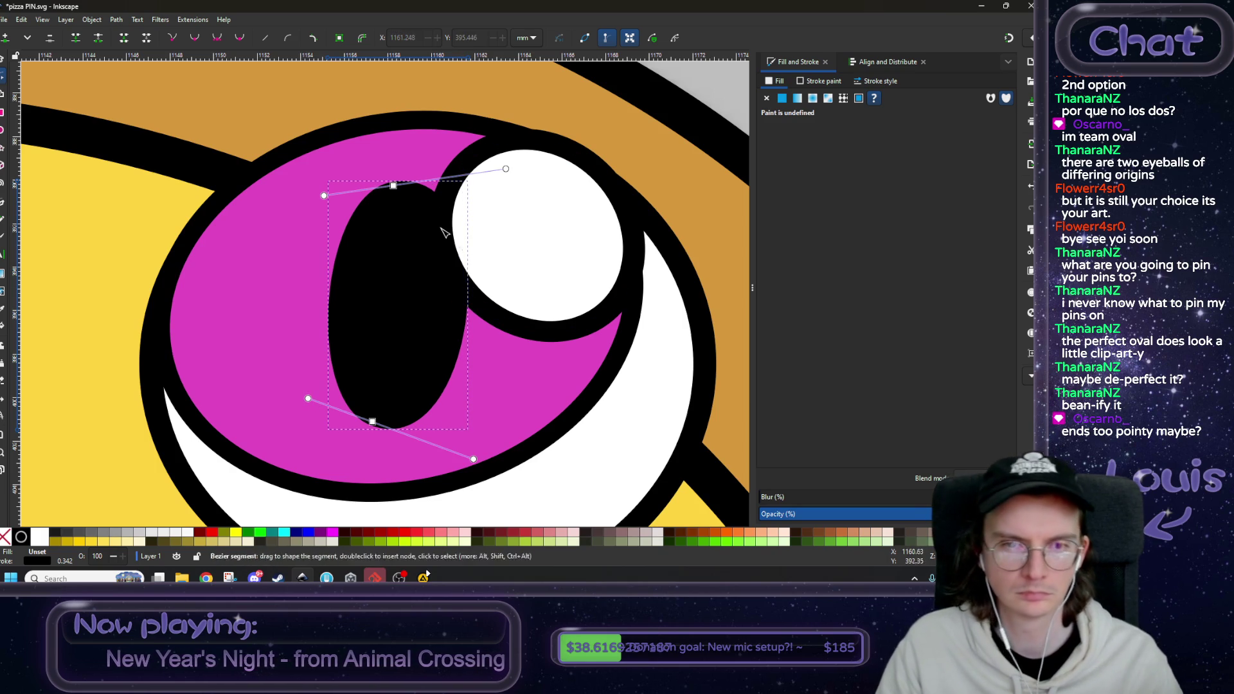
{"action": "left_click_drag", "start_coordinate": [405, 193], "coordinate": [400, 183]}
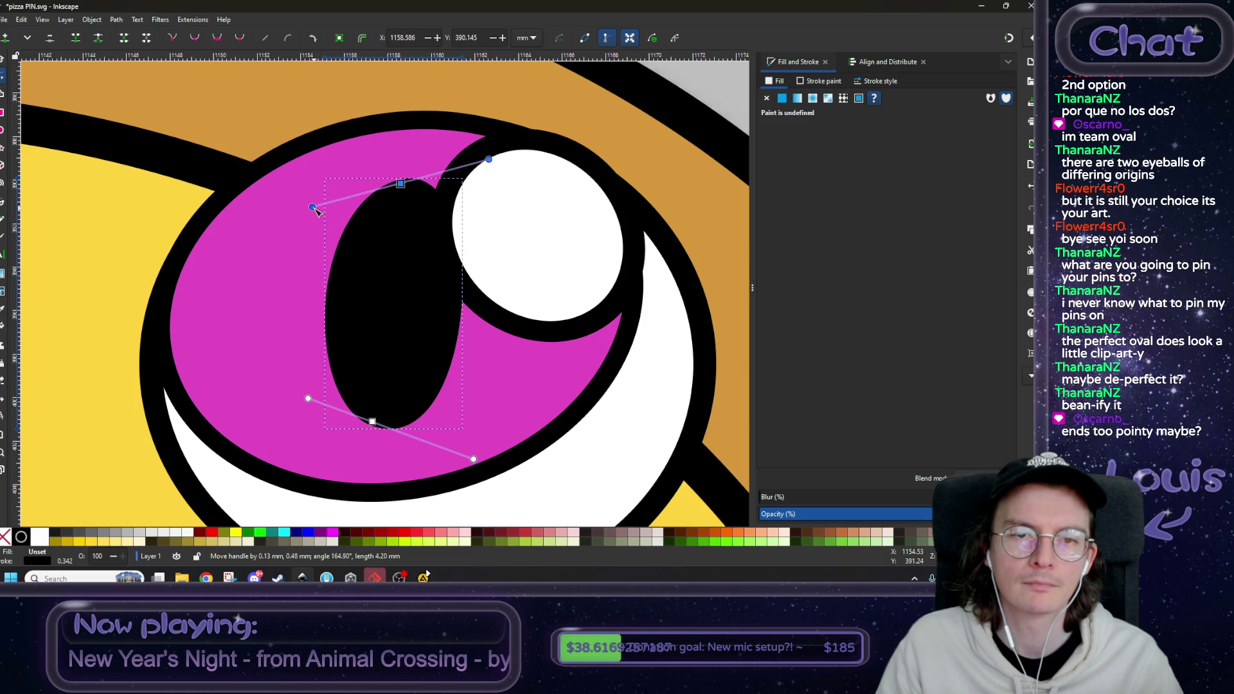
{"action": "scroll", "coordinate": [406, 230], "scroll_direction": "down", "scroll_amount": 4}
{"action": "scroll", "coordinate": [411, 233], "scroll_direction": "down", "scroll_amount": 2}
{"action": "left_click", "coordinate": [297, 104]}
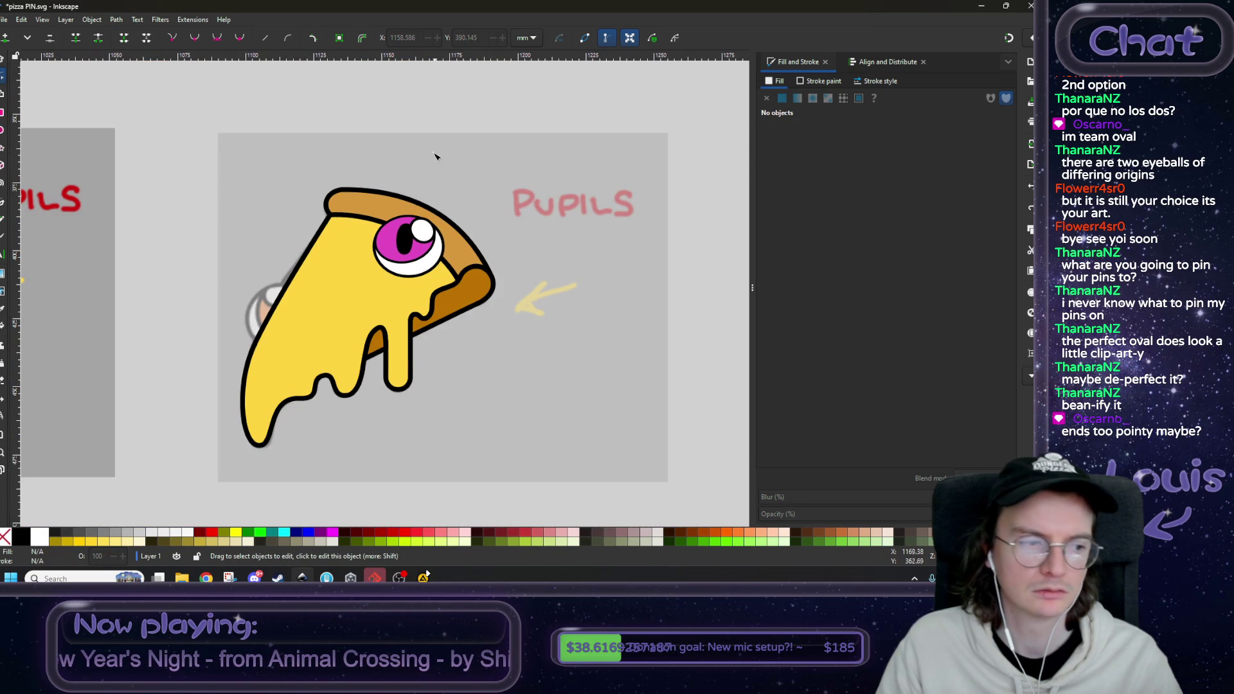
- Fine-tune the pupil's top curve, lower its bottom point, and push its right point outward
{"action": "scroll", "coordinate": [399, 215], "scroll_direction": "up", "scroll_amount": 5}
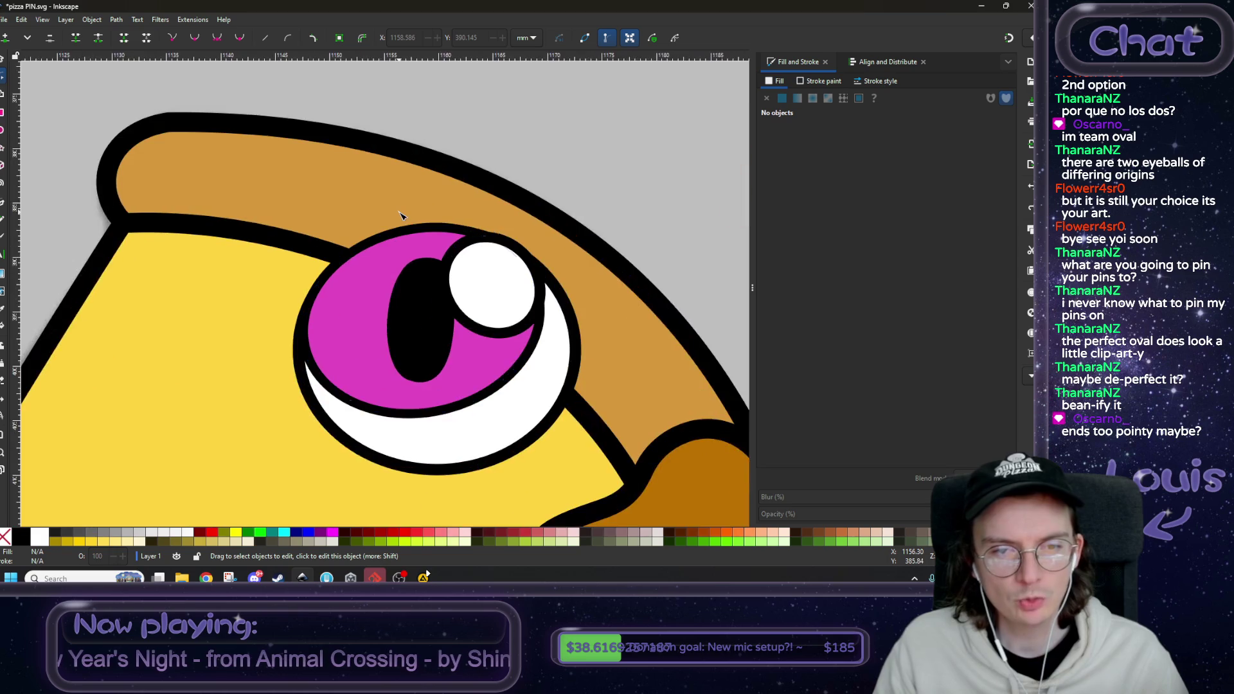
{"action": "scroll", "coordinate": [400, 214], "scroll_direction": "up", "scroll_amount": 1}
{"action": "left_click", "coordinate": [426, 345]}
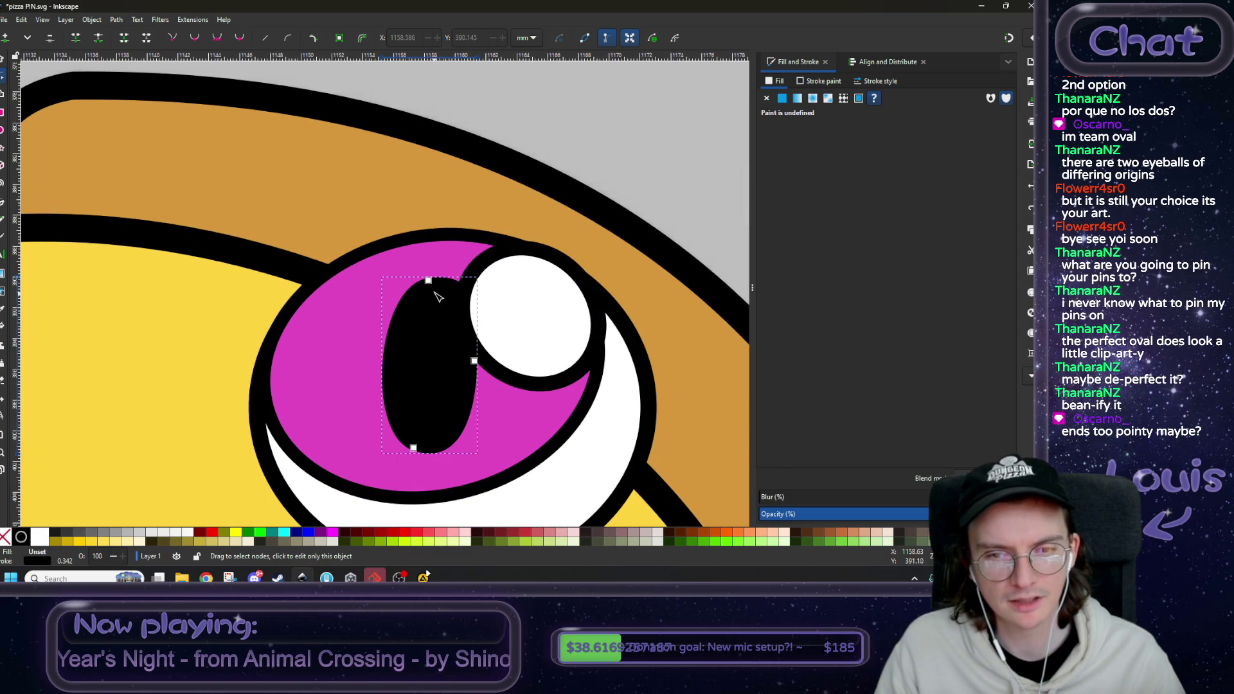
{"action": "scroll", "coordinate": [412, 289], "scroll_direction": "up", "scroll_amount": 2}
{"action": "left_click", "coordinate": [388, 217]}
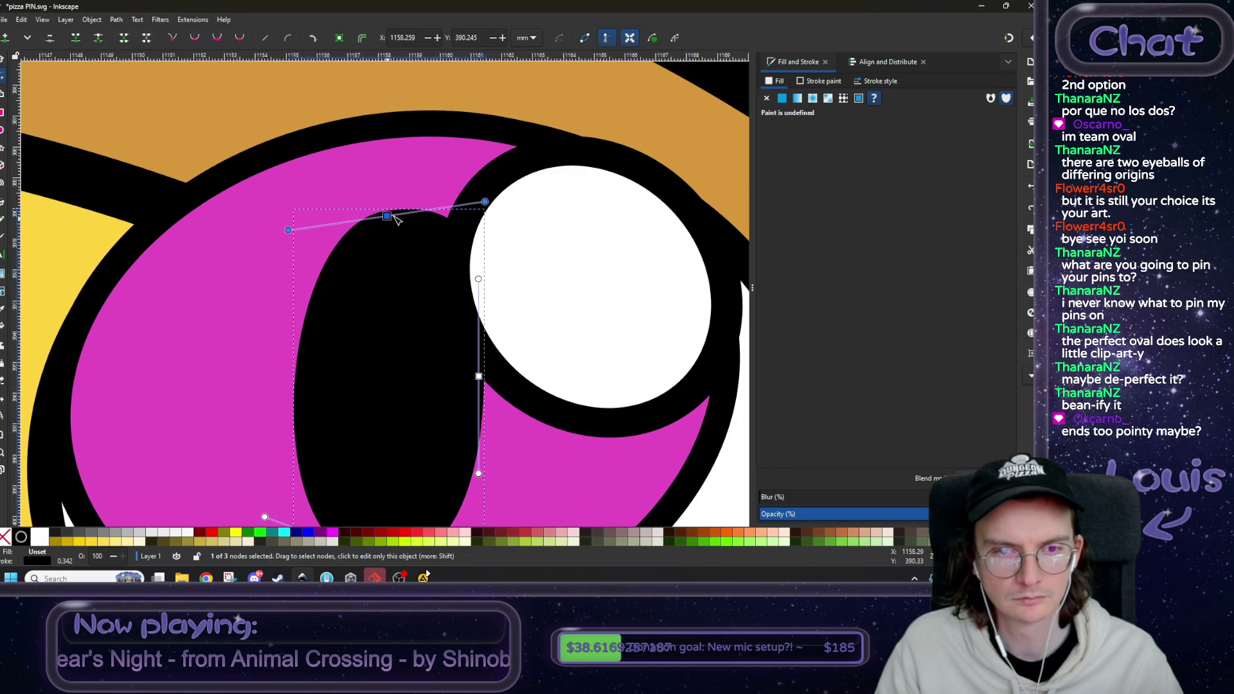
{"action": "left_click_drag", "start_coordinate": [484, 201], "coordinate": [493, 200]}
{"action": "scroll", "coordinate": [388, 289], "scroll_direction": "down", "scroll_amount": 5}
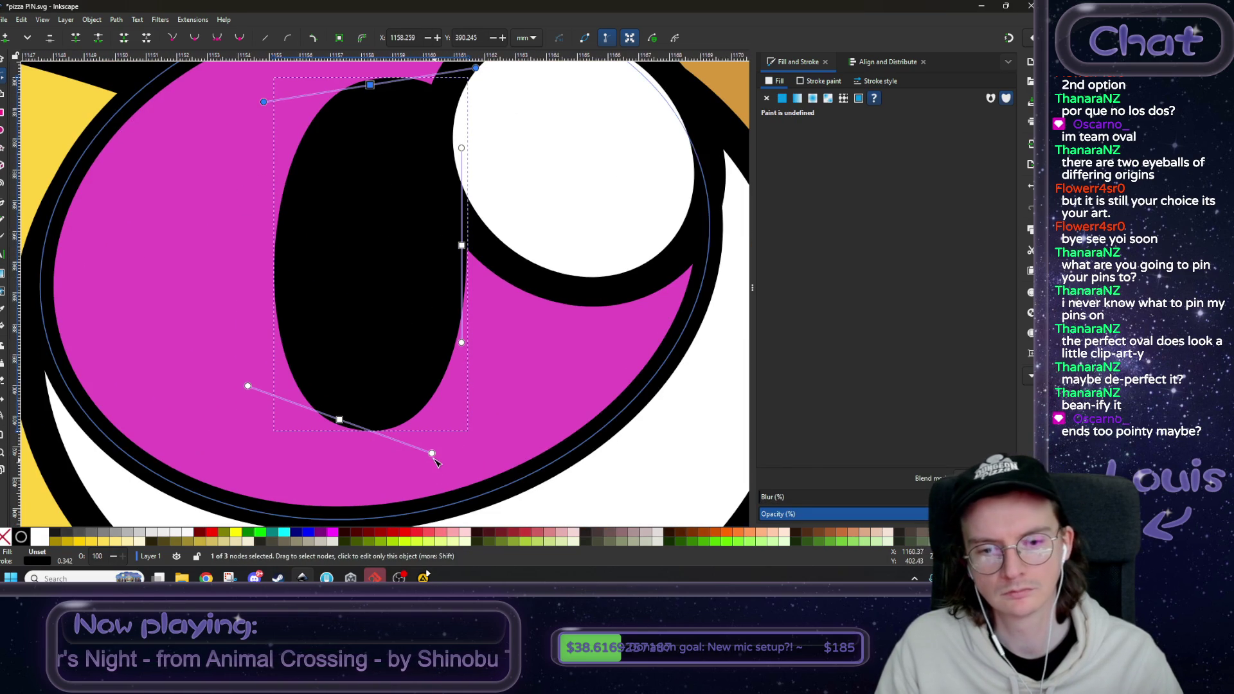
{"action": "left_click_drag", "start_coordinate": [340, 423], "coordinate": [337, 440]}
{"action": "left_click_drag", "start_coordinate": [463, 246], "coordinate": [473, 250]}
{"action": "scroll", "coordinate": [473, 249], "scroll_direction": "down", "scroll_amount": 4}
{"action": "scroll", "coordinate": [457, 258], "scroll_direction": "down", "scroll_amount": 4, "text": "ctrl"}
{"action": "left_click", "coordinate": [415, 268]}
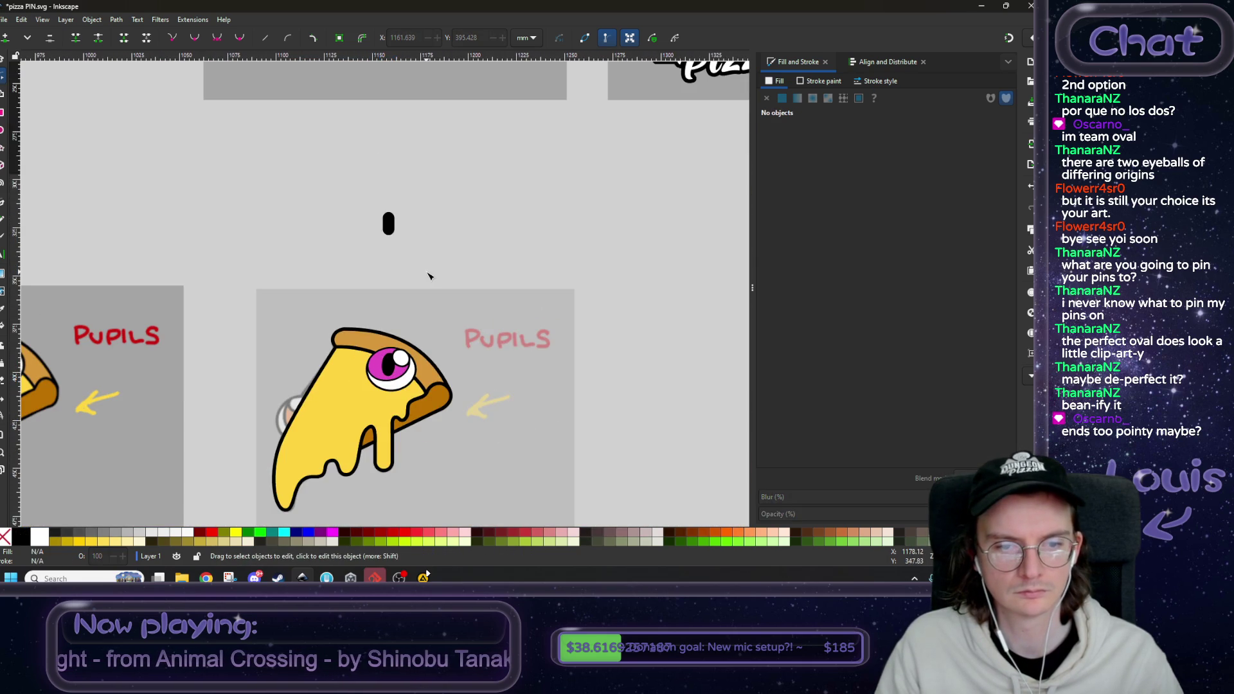
{"action": "scroll", "coordinate": [430, 276], "scroll_direction": "down", "scroll_amount": 2, "text": "ctrl"}
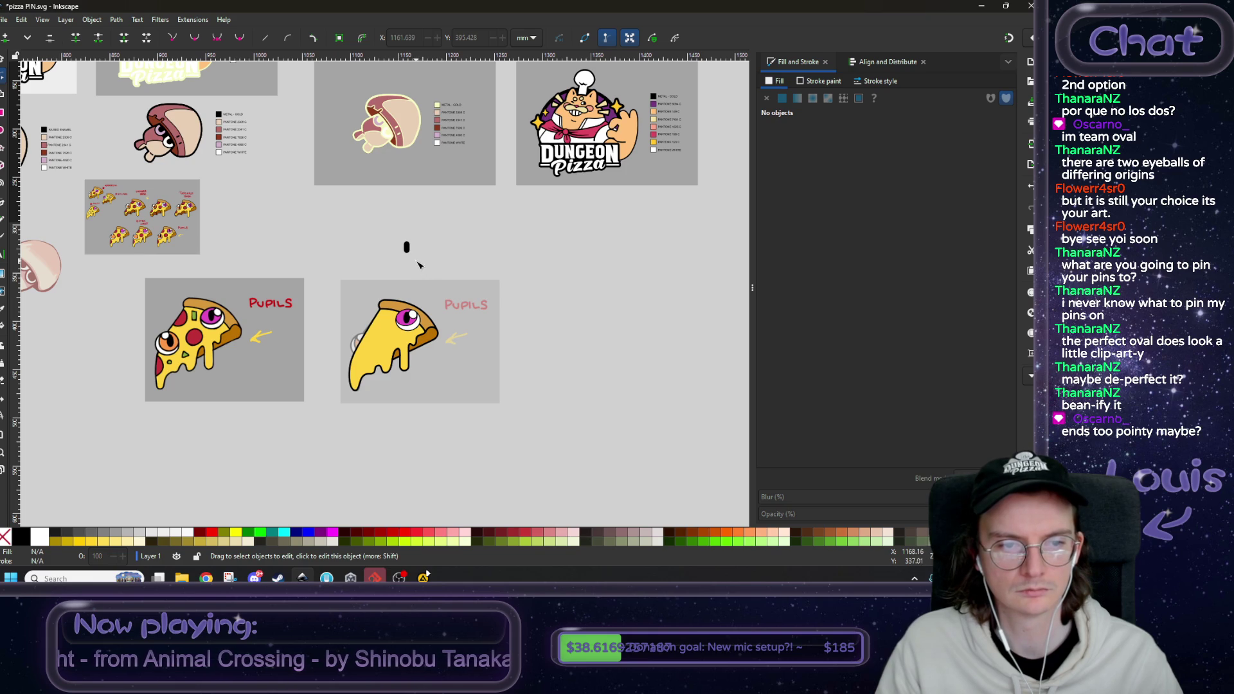
{"action": "scroll", "coordinate": [414, 262], "scroll_direction": "up", "scroll_amount": 1, "text": "ctrl"}
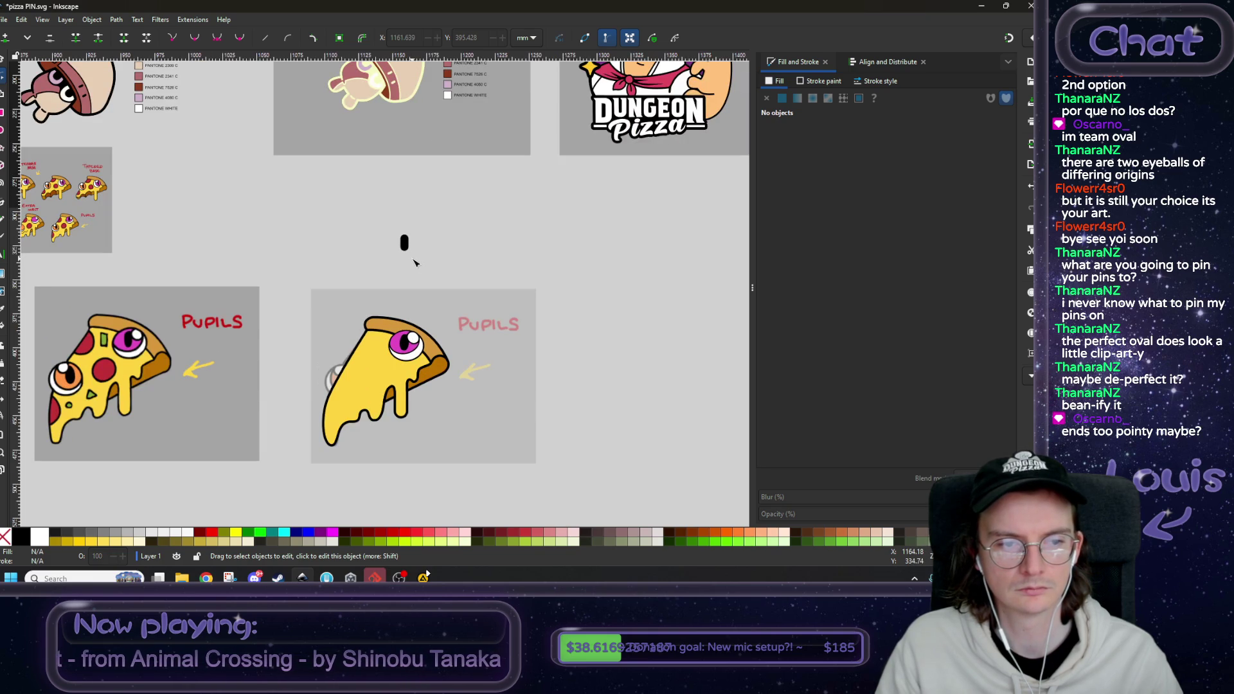
{"action": "scroll", "coordinate": [414, 262], "scroll_direction": "up", "scroll_amount": 3, "text": "ctrl"}
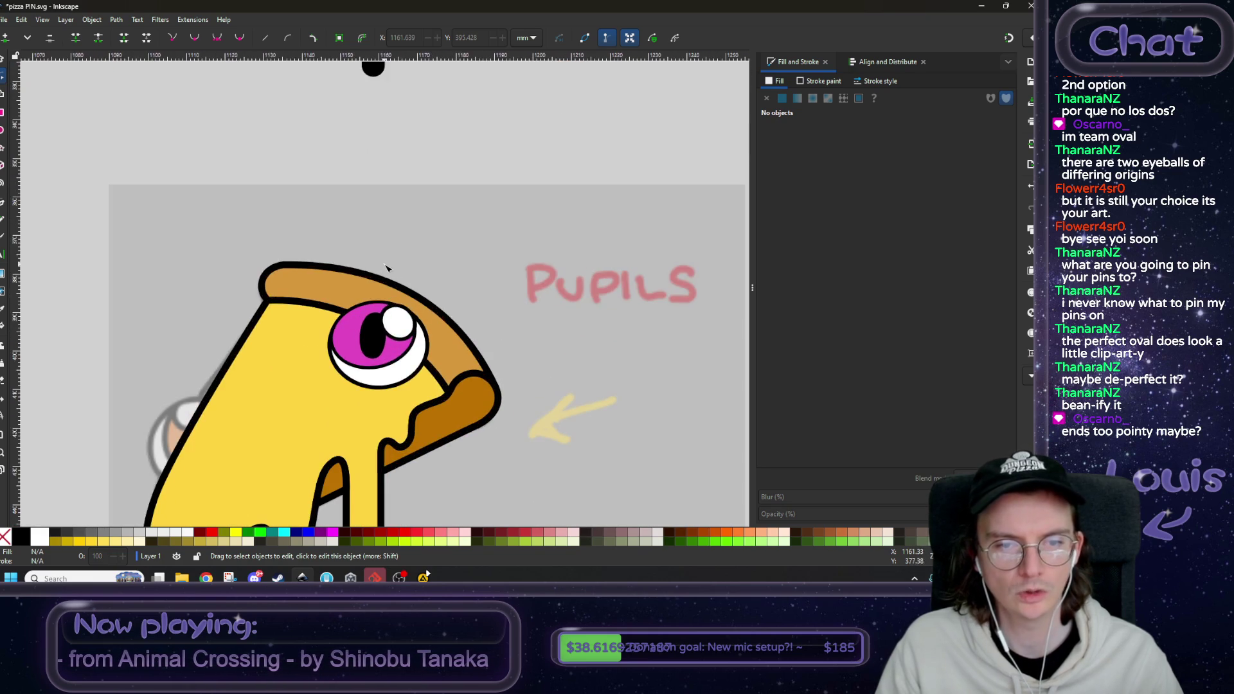
{"action": "left_click", "coordinate": [394, 387]}
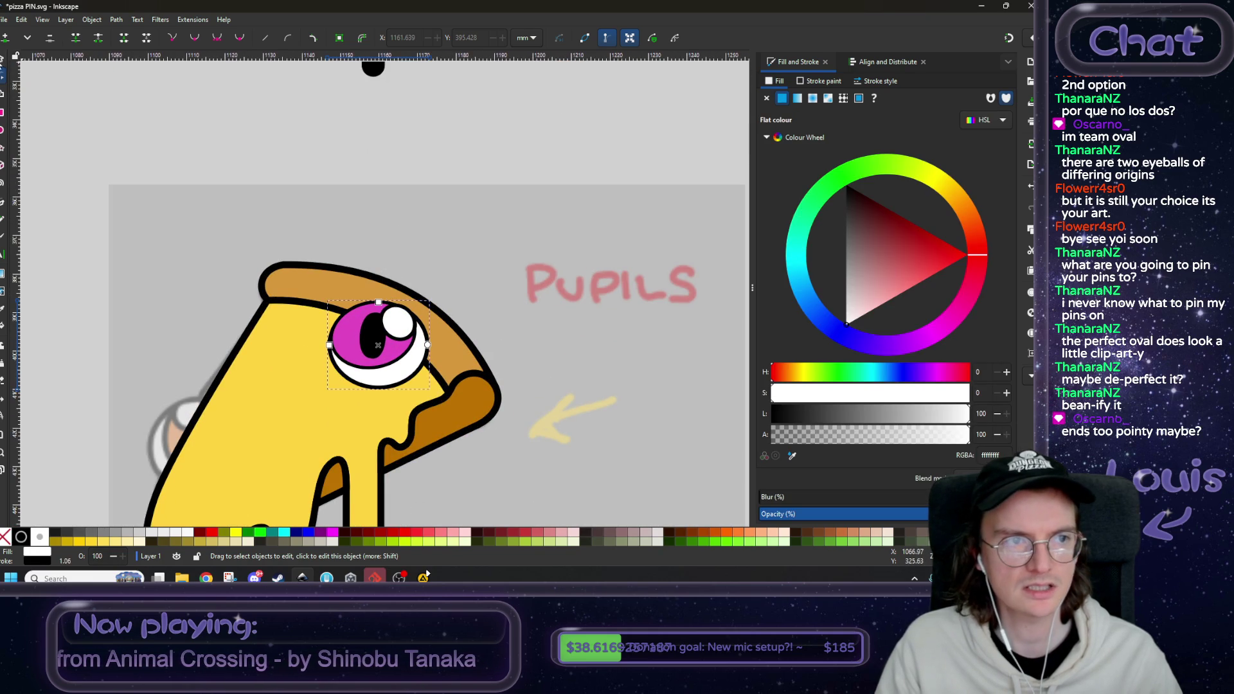
- Give the white highlight ellipse a 1.06 mm stroke width
{"action": "key", "text": "s"}
{"action": "left_click", "coordinate": [394, 357], "text": "shift"}
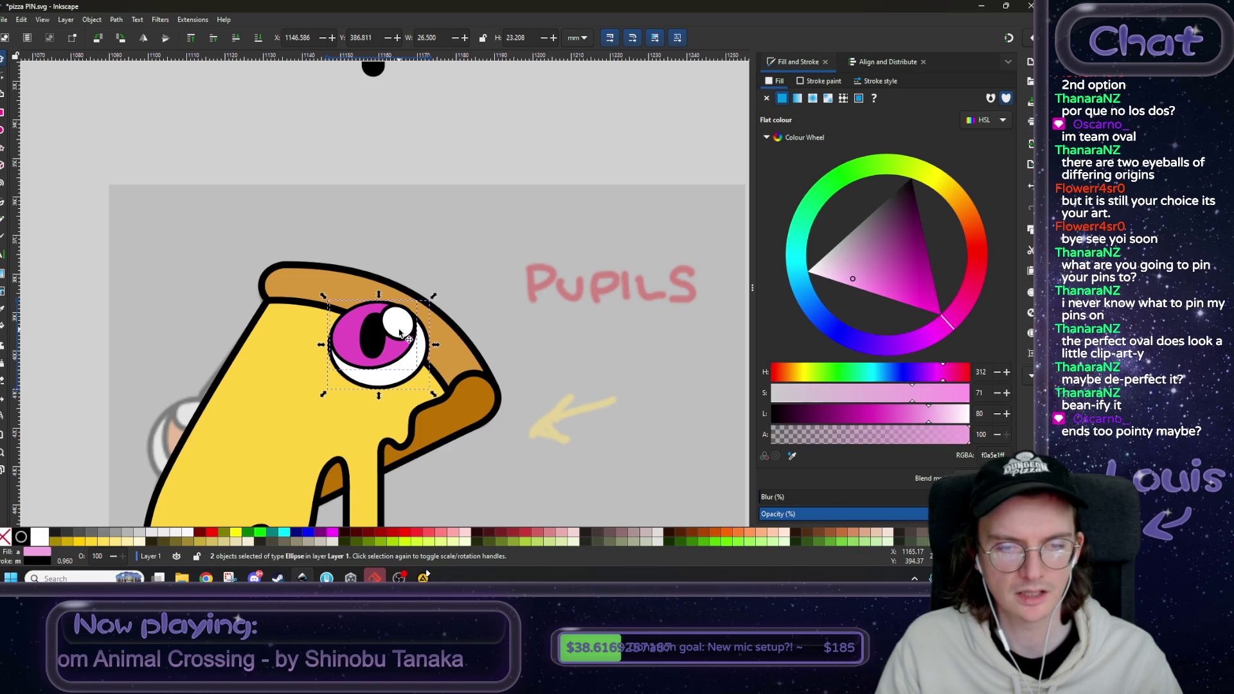
{"action": "left_click", "coordinate": [399, 331], "text": "shift"}
{"action": "left_click", "coordinate": [863, 68]}
{"action": "left_click", "coordinate": [807, 65]}
{"action": "left_click", "coordinate": [874, 82]}
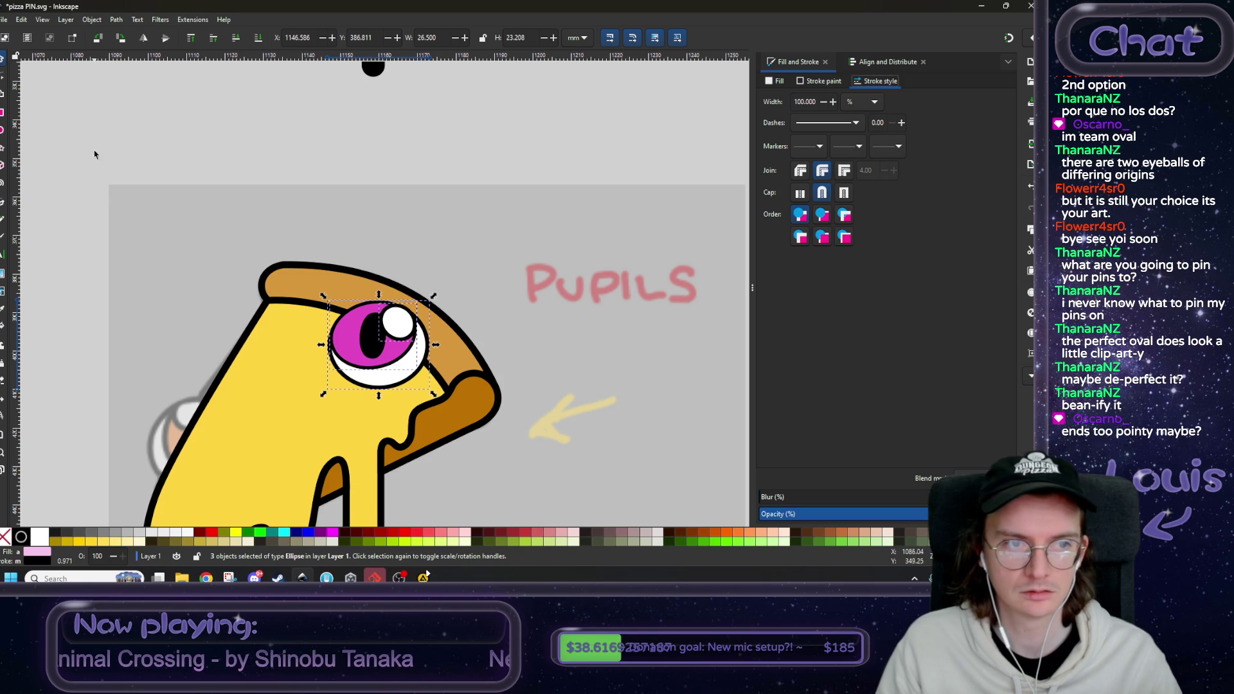
{"action": "scroll", "coordinate": [95, 154], "scroll_direction": "left", "scroll_amount": 3}
{"action": "left_click", "coordinate": [549, 349]}
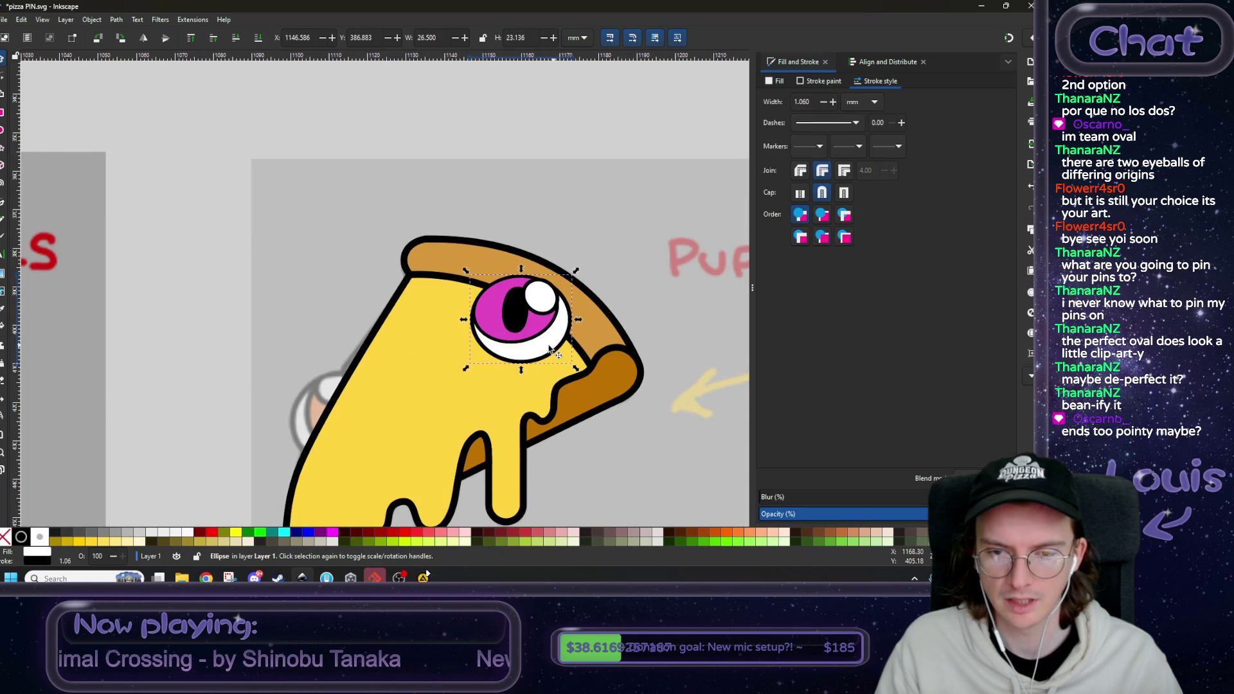
{"action": "scroll", "coordinate": [572, 329], "scroll_direction": "down", "scroll_amount": 1}
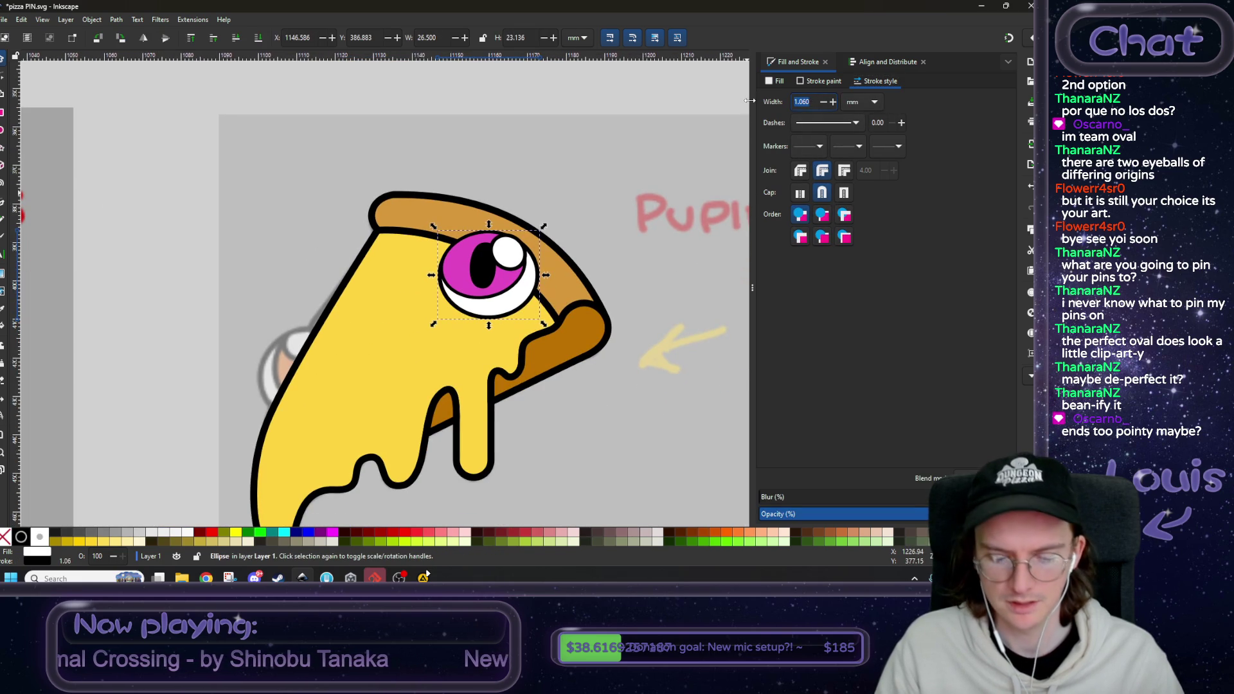
{"action": "left_click", "coordinate": [470, 290]}
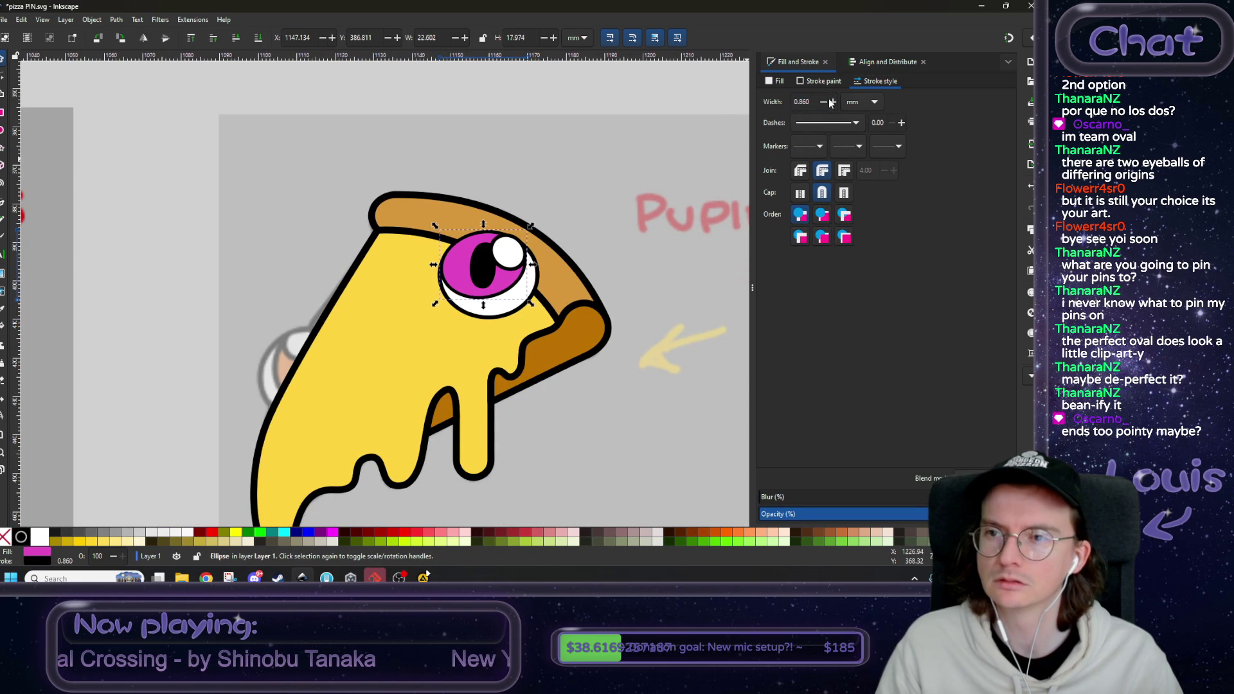
{"action": "key", "text": "Tab"}
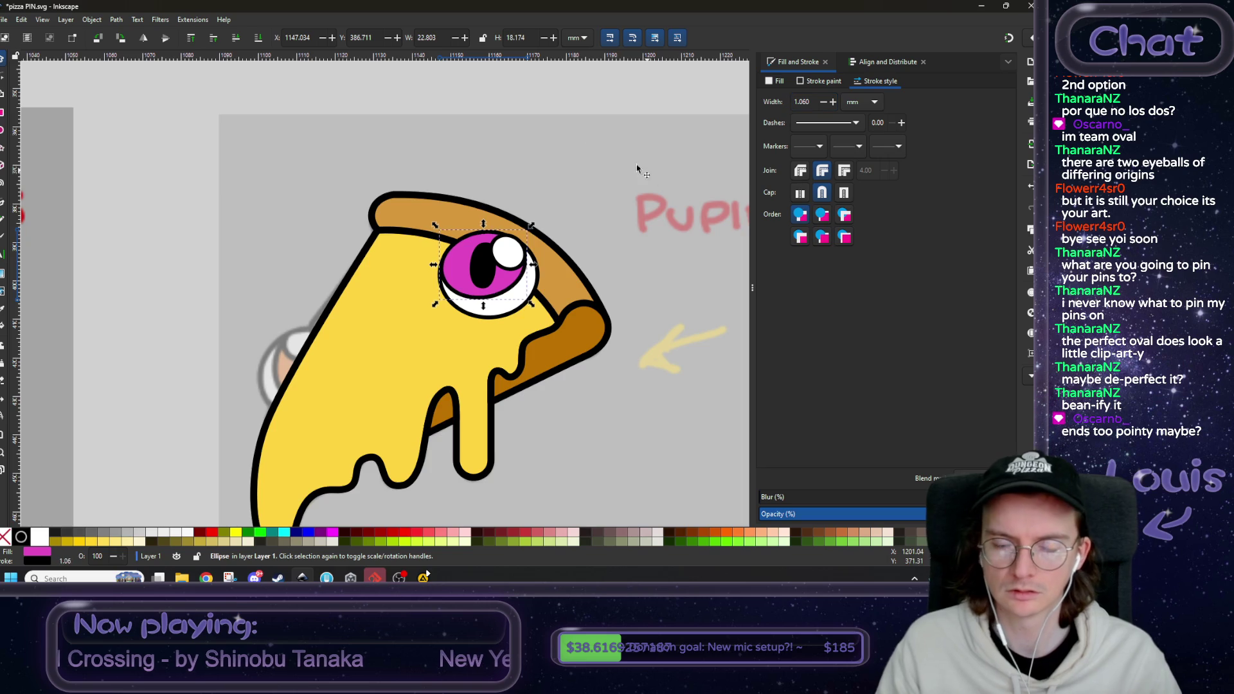
{"action": "scroll", "coordinate": [503, 248], "scroll_direction": "up", "scroll_amount": 3}
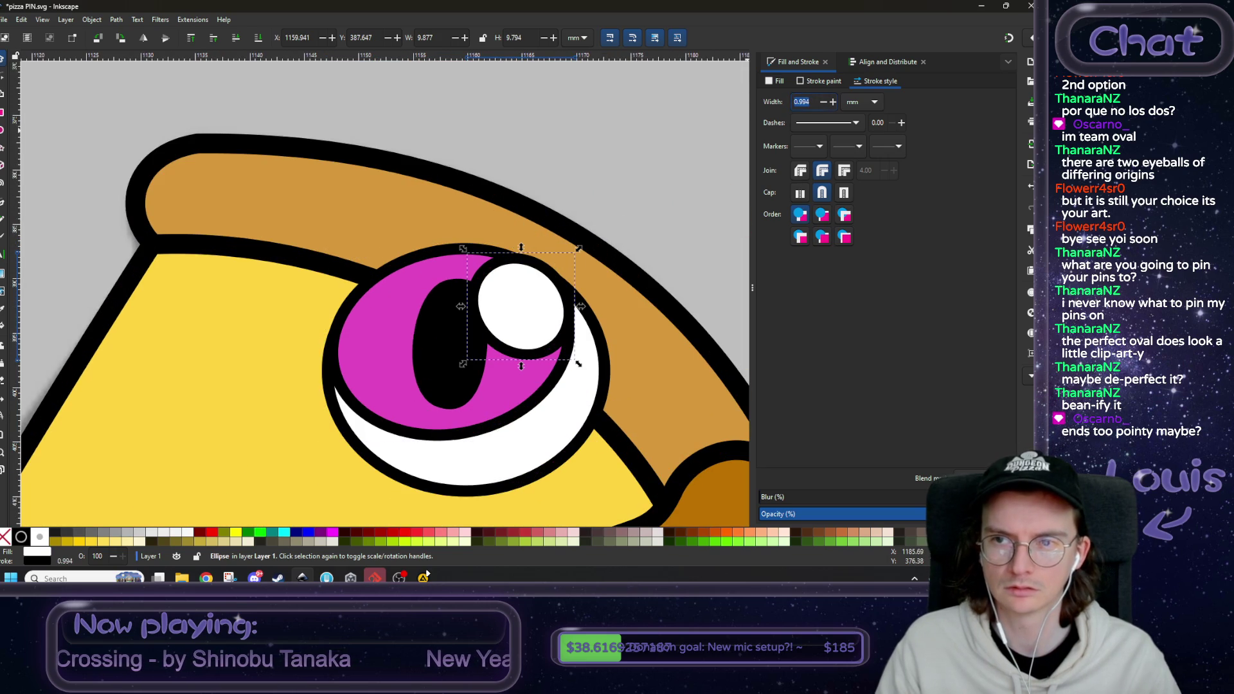
{"action": "type", "text": "1.06"}
{"action": "key", "text": "Return"}
- Nudge the white highlight slightly into position within the eye
{"action": "scroll", "coordinate": [531, 271], "scroll_direction": "down", "scroll_amount": 1}
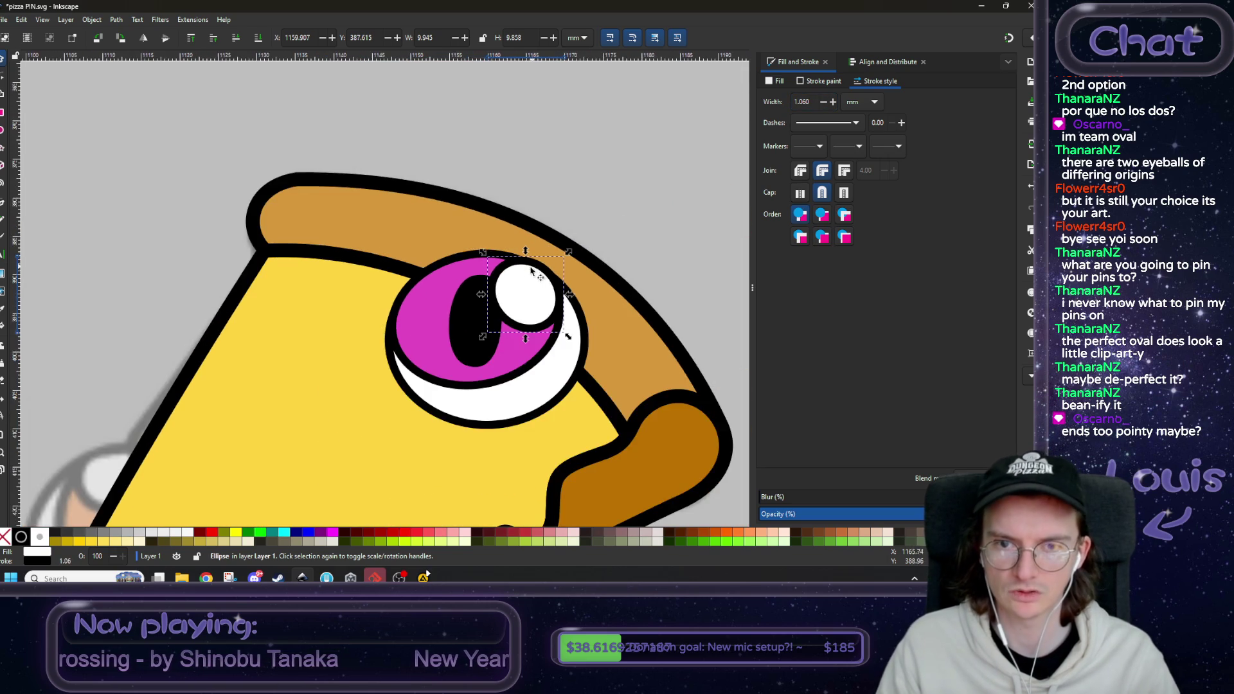
{"action": "scroll", "coordinate": [526, 298], "scroll_direction": "up", "scroll_amount": 1}
{"action": "scroll", "coordinate": [543, 291], "scroll_direction": "down", "scroll_amount": 1}
{"action": "scroll", "coordinate": [620, 308], "scroll_direction": "up", "scroll_amount": 1}
{"action": "left_click_drag", "start_coordinate": [494, 314], "coordinate": [489, 316]}
{"action": "left_click", "coordinate": [474, 388]}
{"action": "scroll", "coordinate": [514, 399], "scroll_direction": "down", "scroll_amount": 2}
{"action": "scroll", "coordinate": [514, 398], "scroll_direction": "down", "scroll_amount": 3}
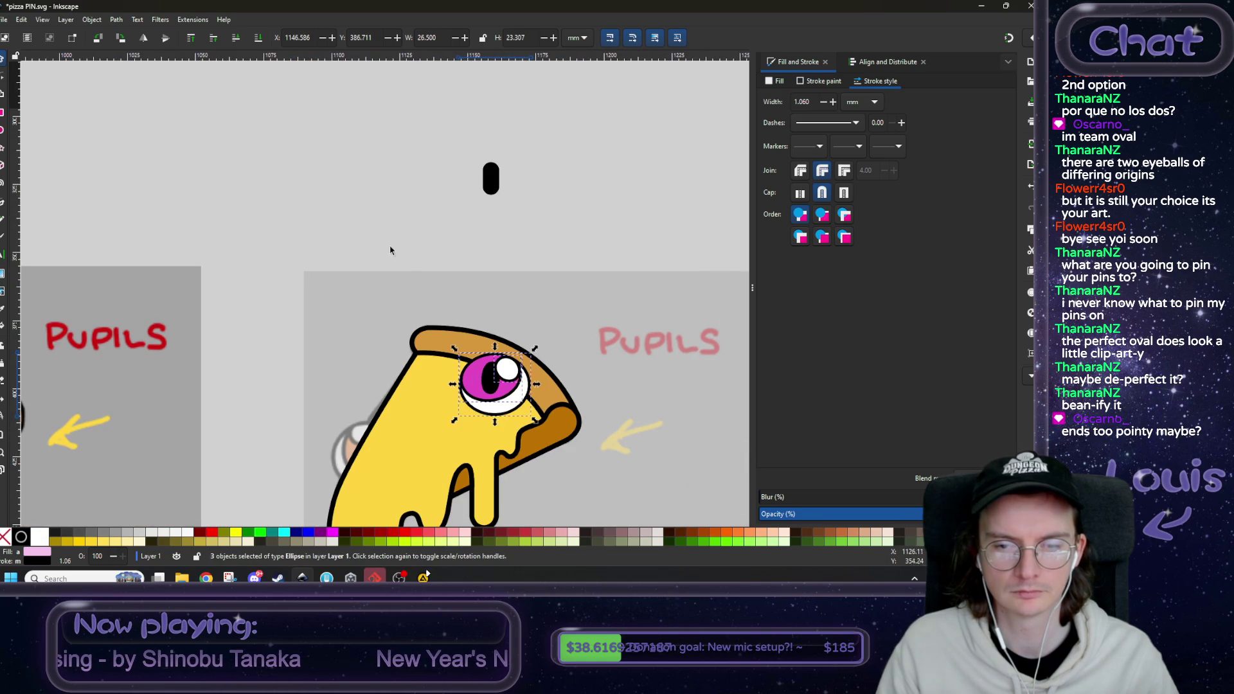
{"action": "left_click", "coordinate": [388, 248]}
{"action": "scroll", "coordinate": [399, 221], "scroll_direction": "down", "scroll_amount": 2}
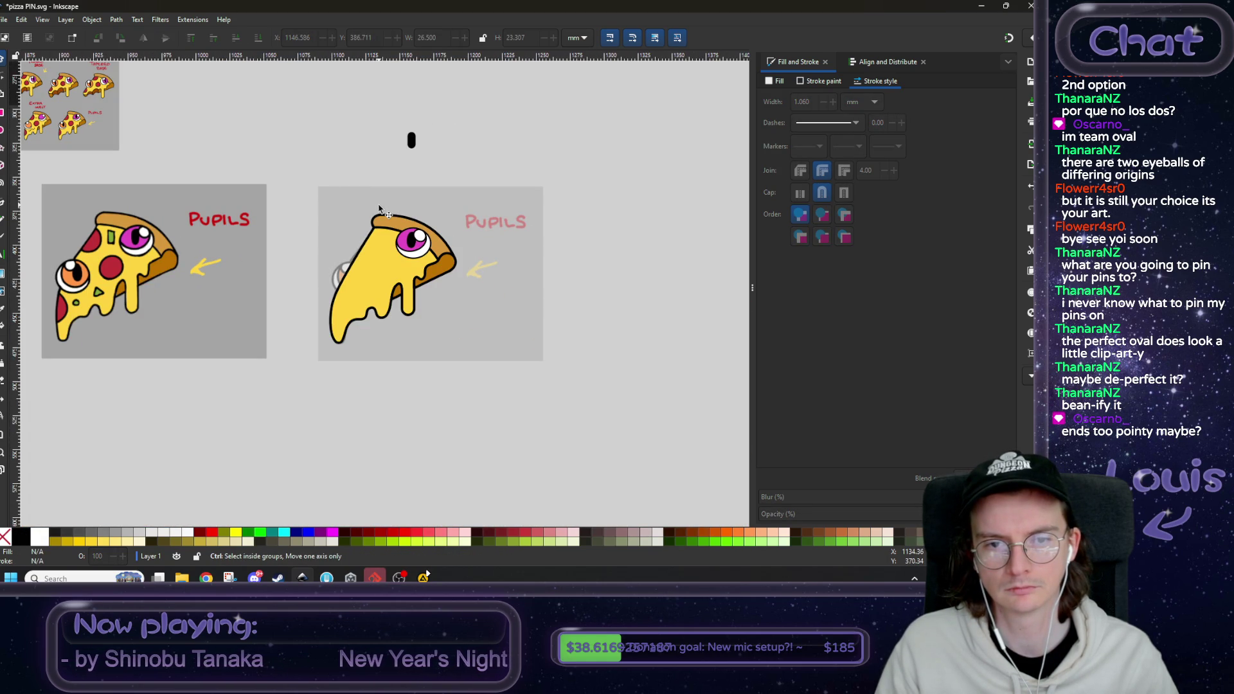
{"action": "scroll", "coordinate": [380, 207], "scroll_direction": "up", "scroll_amount": 4}
{"action": "scroll", "coordinate": [492, 353], "scroll_direction": "up", "scroll_amount": 2, "text": "ctrl"}
- Thicken all three eye ellipses' outlines one step to 1.360 mm
{"action": "left_click", "coordinate": [411, 270], "text": "shift"}
{"action": "left_click", "coordinate": [498, 231], "text": "shift"}
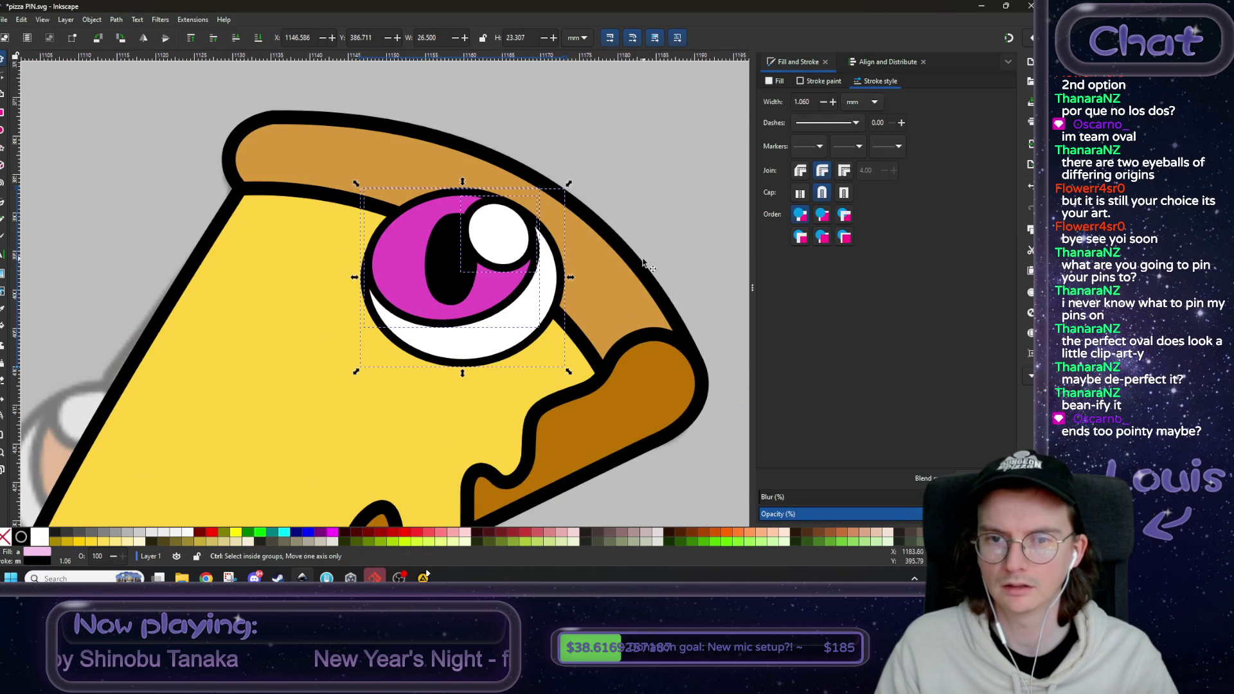
{"action": "scroll", "coordinate": [466, 193], "scroll_direction": "down", "scroll_amount": 5, "text": "ctrl"}
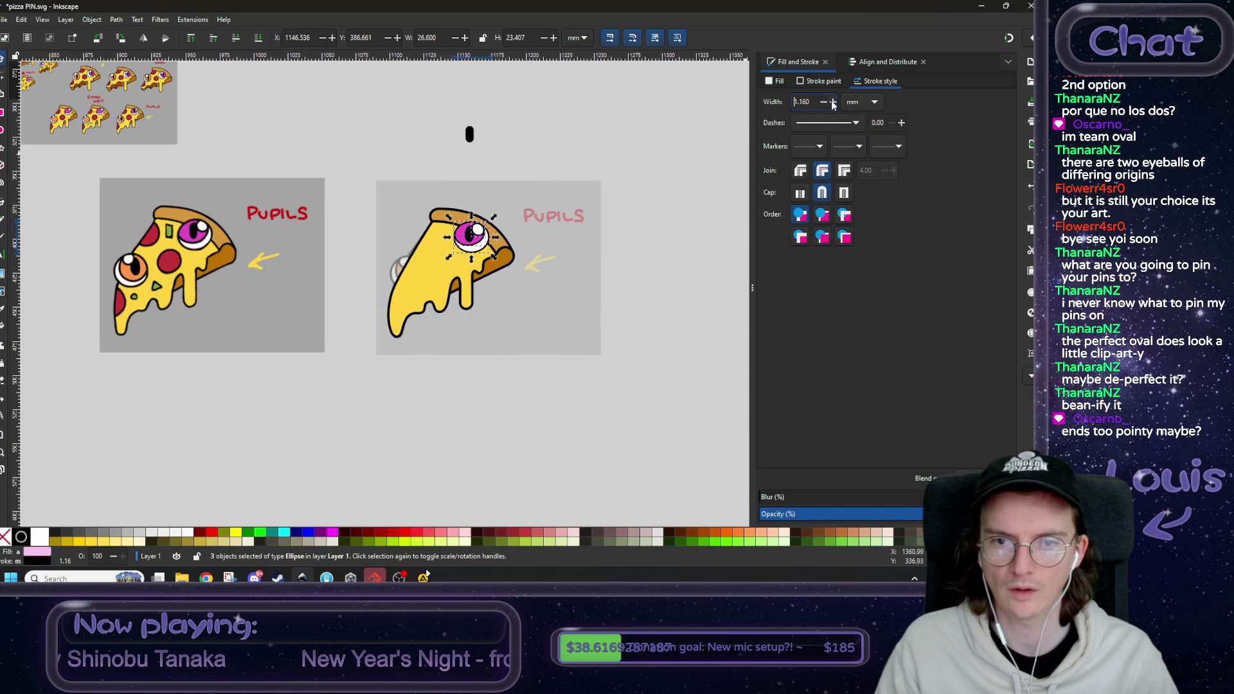
{"action": "left_click", "coordinate": [833, 103]}
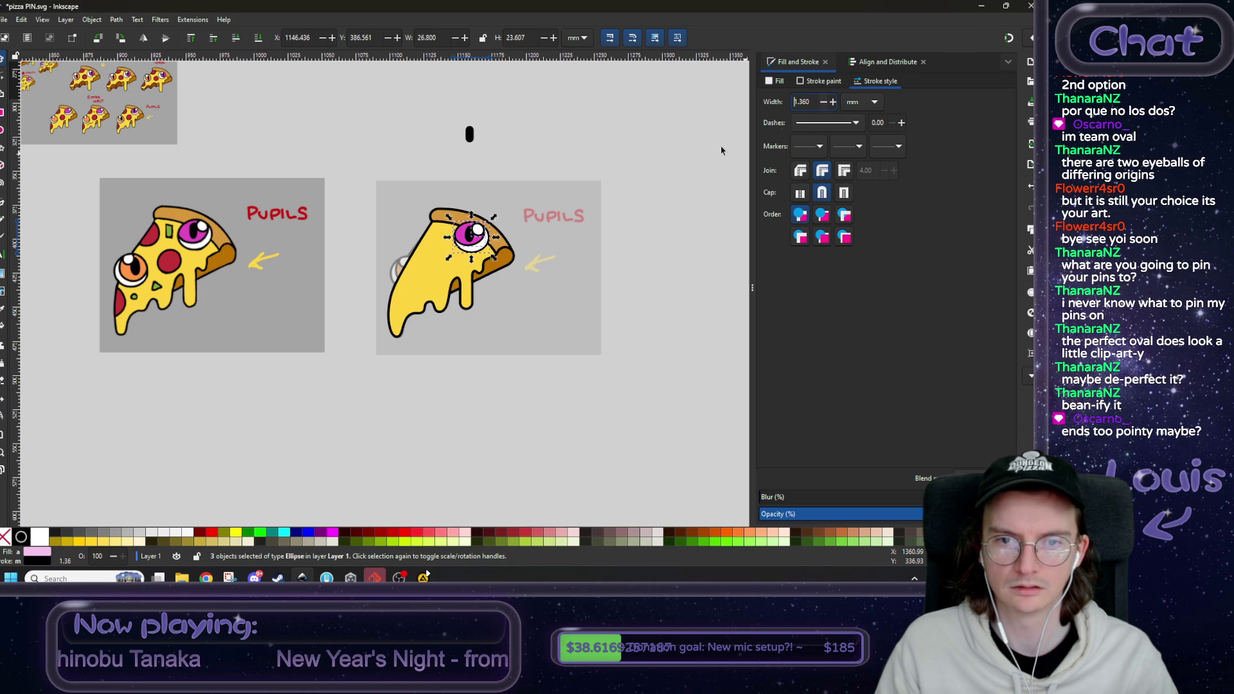
{"action": "left_click", "coordinate": [595, 153]}
{"action": "scroll", "coordinate": [611, 263], "scroll_direction": "down", "scroll_amount": 4, "text": "ctrl"}
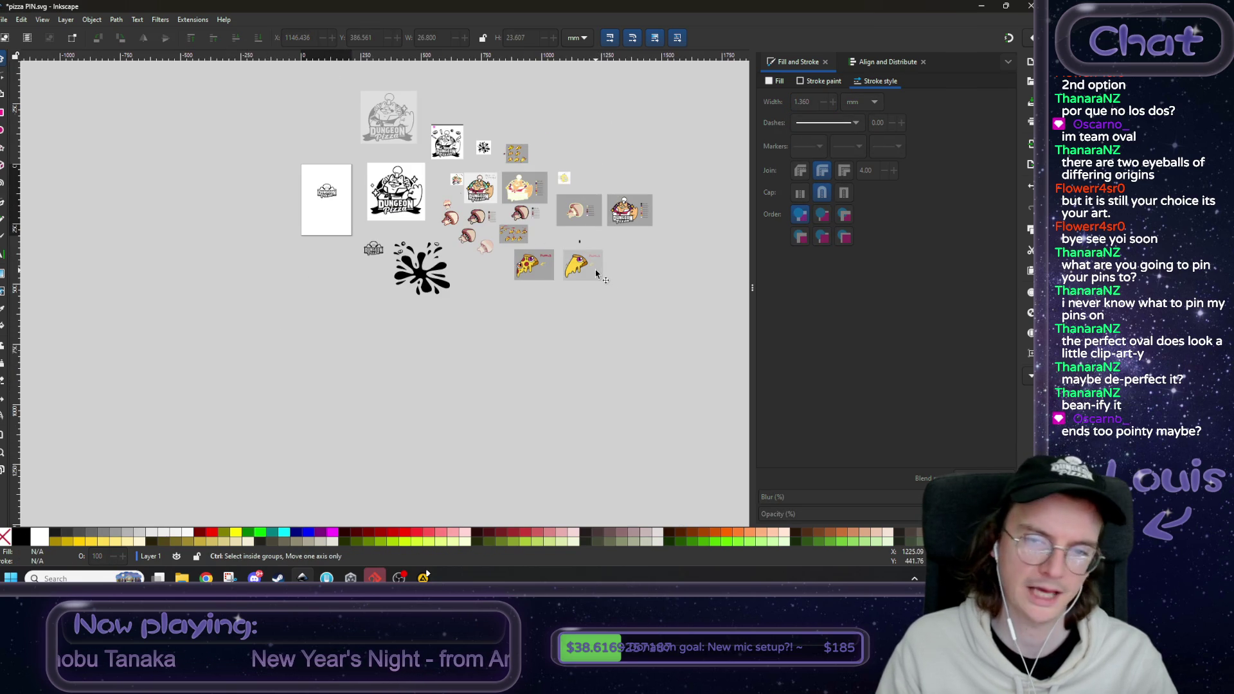
{"action": "scroll", "coordinate": [597, 275], "scroll_direction": "up", "scroll_amount": 6, "text": "ctrl"}
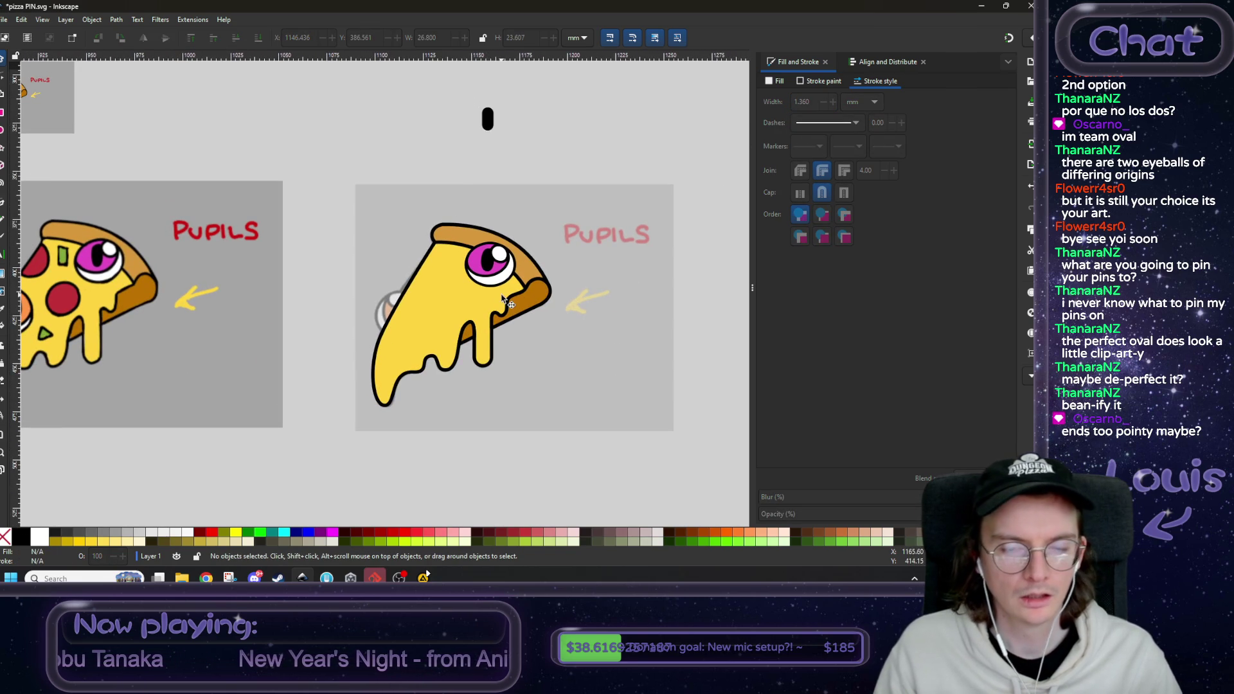
{"action": "scroll", "coordinate": [515, 299], "scroll_direction": "left", "scroll_amount": 3}
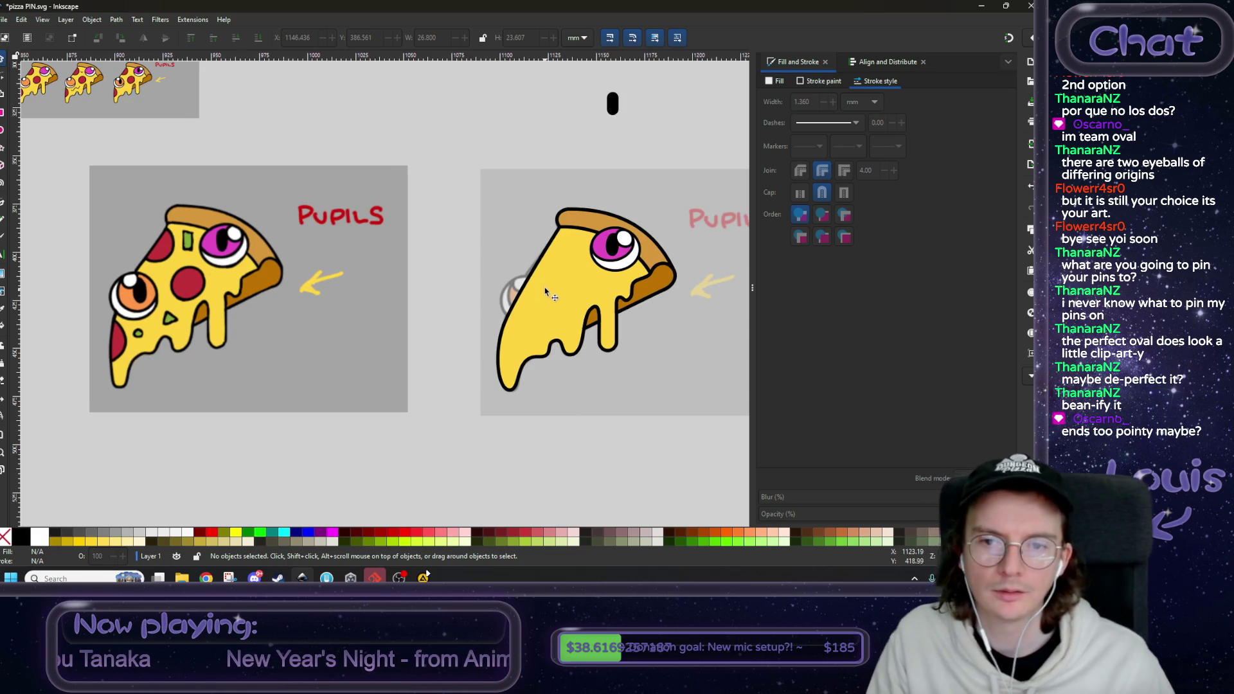
{"action": "left_click", "coordinate": [505, 222]}
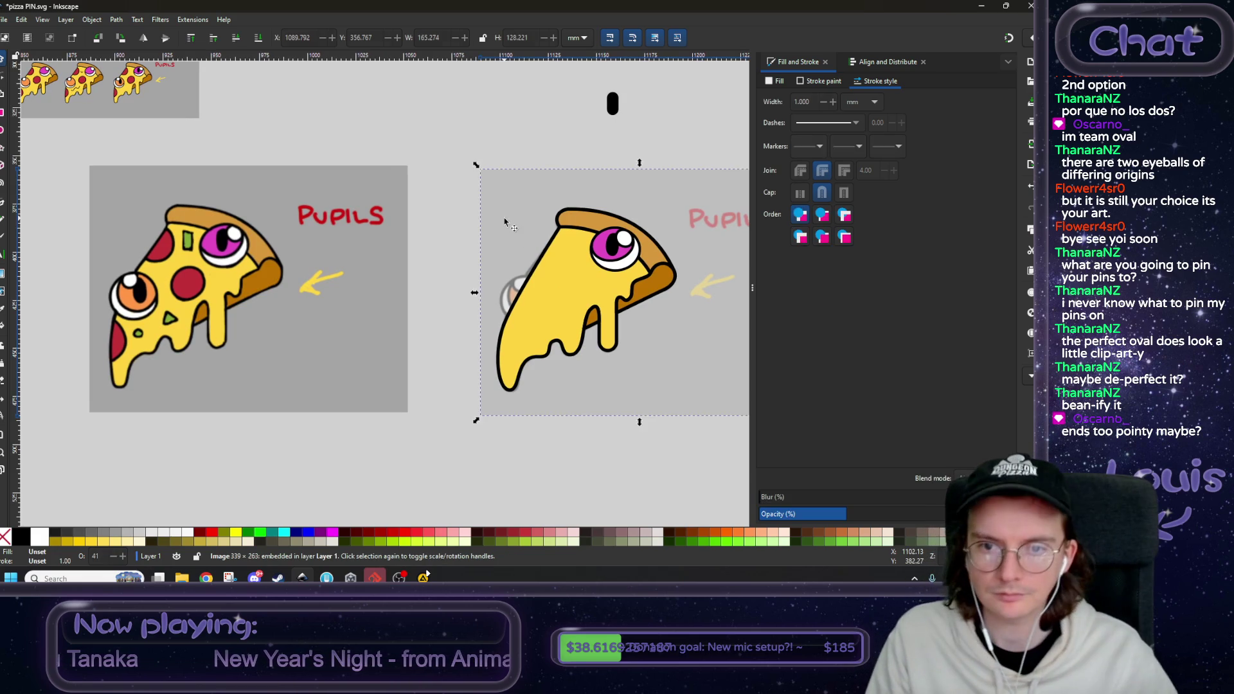
- Raise the faded reference image to the top and move the white eyeball onto the slice's left side
{"action": "scroll", "coordinate": [505, 222], "scroll_direction": "right", "scroll_amount": 2}
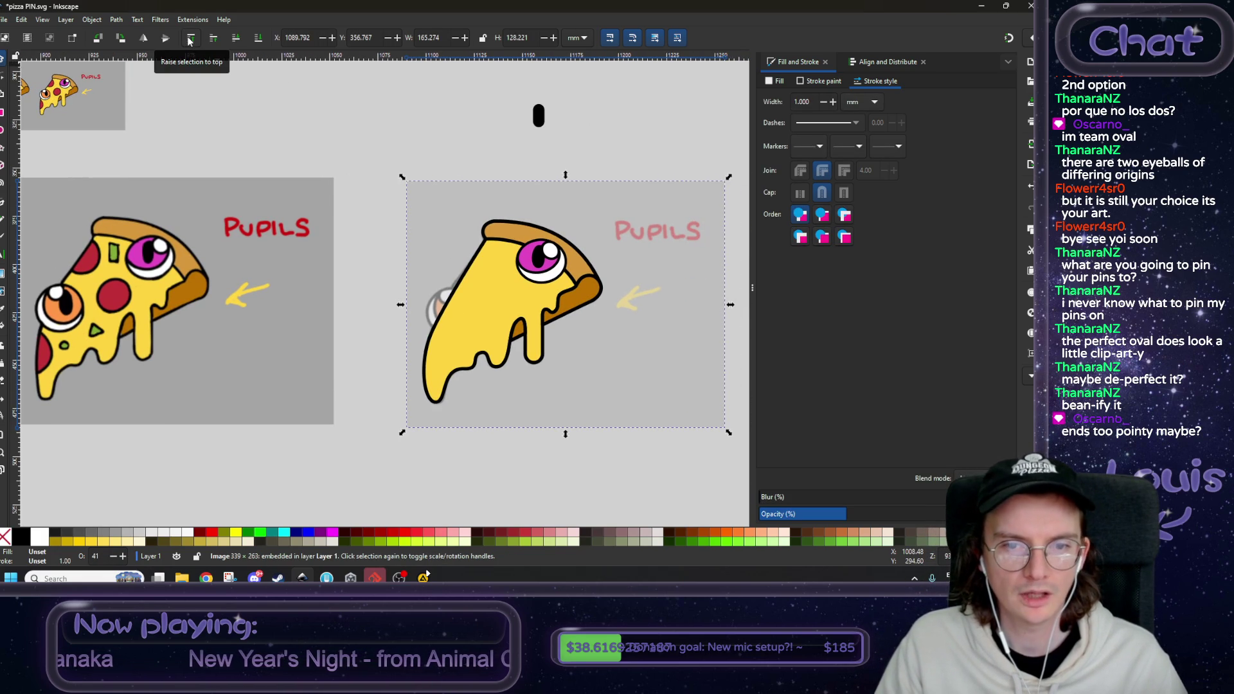
{"action": "left_click", "coordinate": [190, 39]}
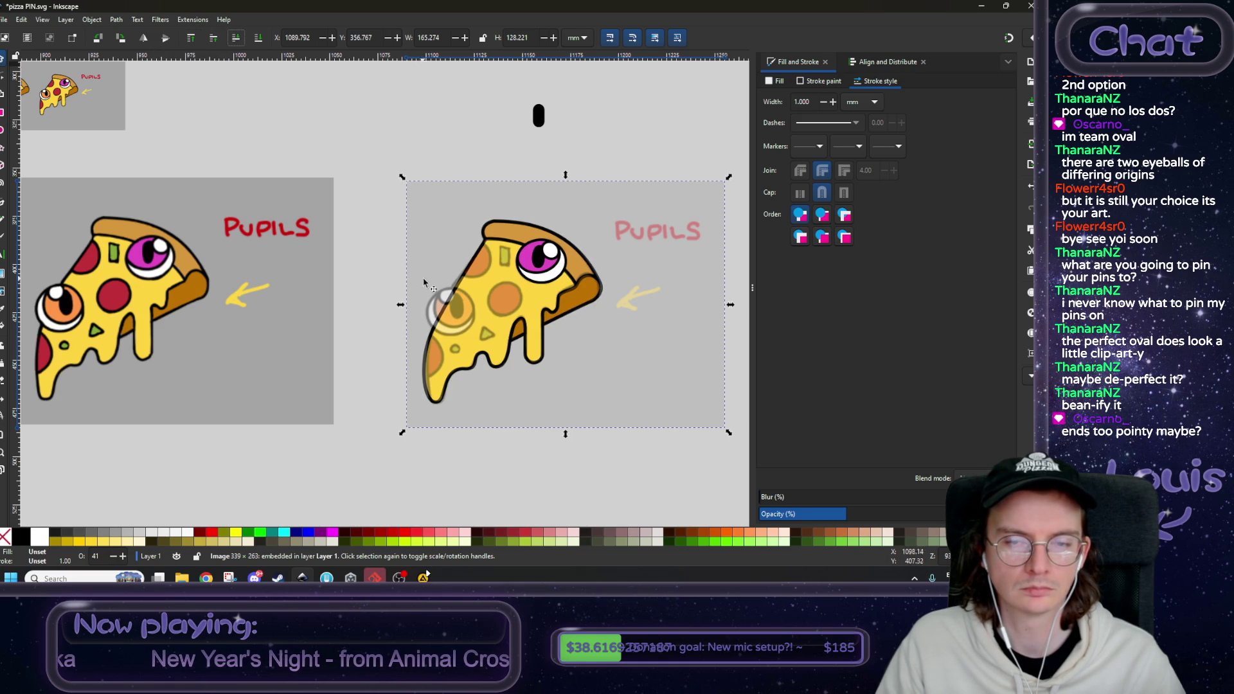
{"action": "left_click_drag", "start_coordinate": [425, 281], "coordinate": [491, 259]}
{"action": "scroll", "coordinate": [506, 280], "scroll_direction": "up", "scroll_amount": 1}
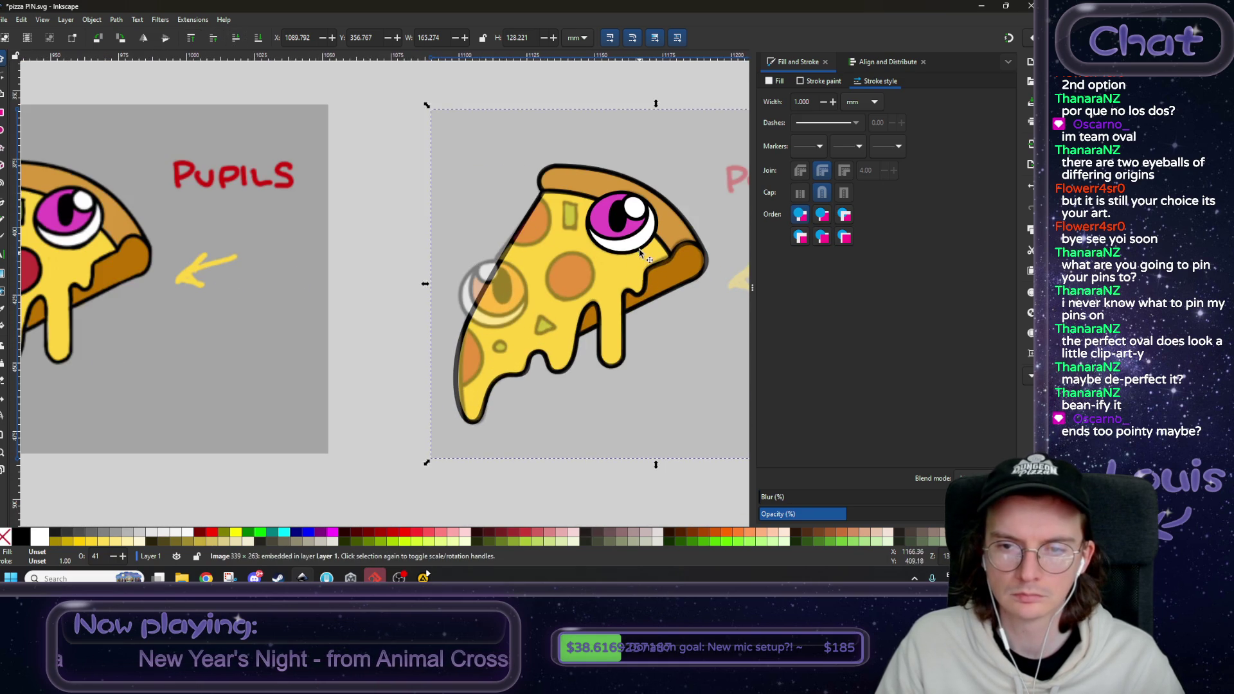
{"action": "left_click", "coordinate": [641, 251], "text": "ctrl"}
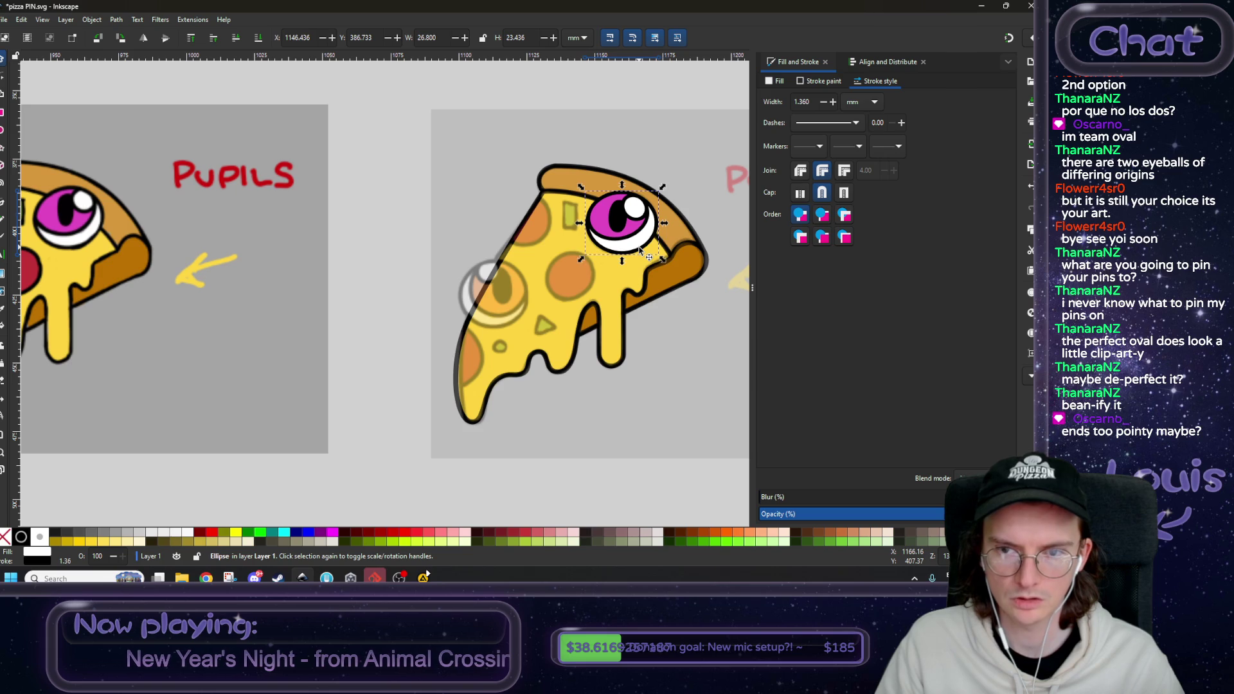
{"action": "mouse_move", "coordinate": [641, 251]}
{"action": "left_mouse_down"}
{"action": "mouse_move", "coordinate": [506, 304]}
{"action": "mouse_move", "coordinate": [551, 278]}
{"action": "left_mouse_up"}
{"action": "scroll", "coordinate": [505, 304], "scroll_direction": "up", "scroll_amount": 2}
- Enlarge the white eyeball slightly and send it beneath the reference eye
{"action": "left_click_drag", "start_coordinate": [474, 344], "coordinate": [475, 355]}
{"action": "left_click_drag", "start_coordinate": [476, 213], "coordinate": [474, 205]}
{"action": "scroll", "coordinate": [267, 65], "scroll_direction": "down", "scroll_amount": 3}
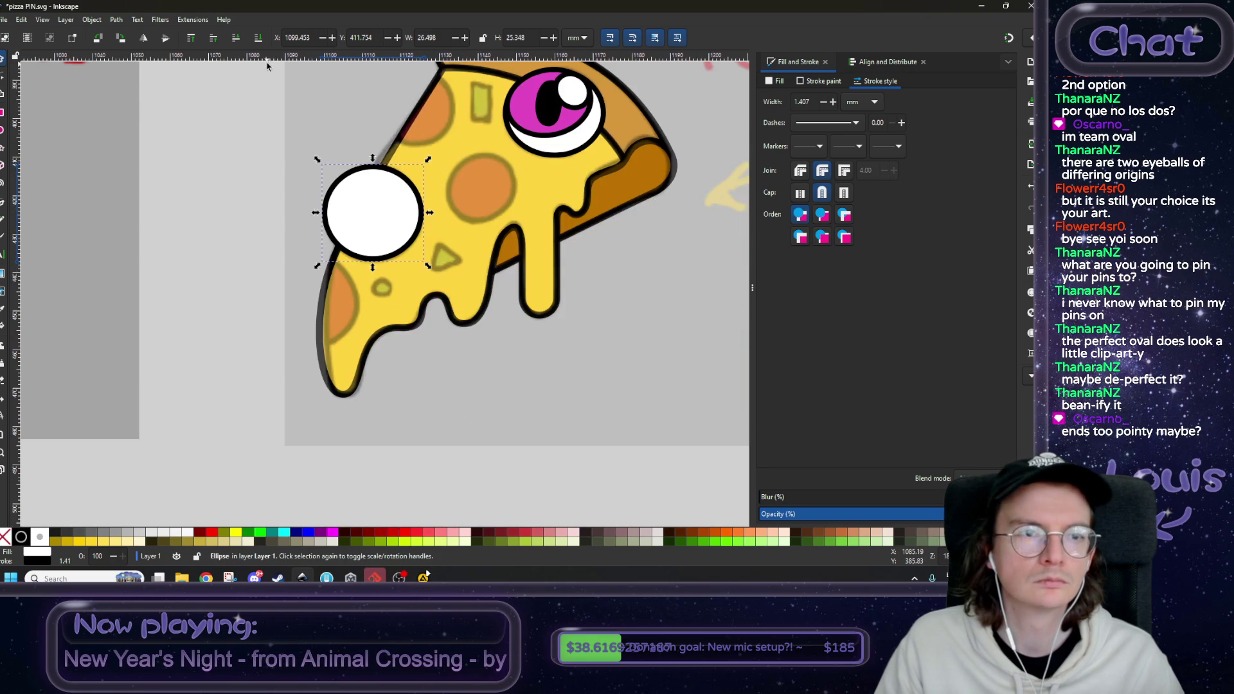
{"action": "key", "text": "Page_Down"}
{"action": "scroll", "coordinate": [367, 214], "scroll_direction": "up", "scroll_amount": 3}
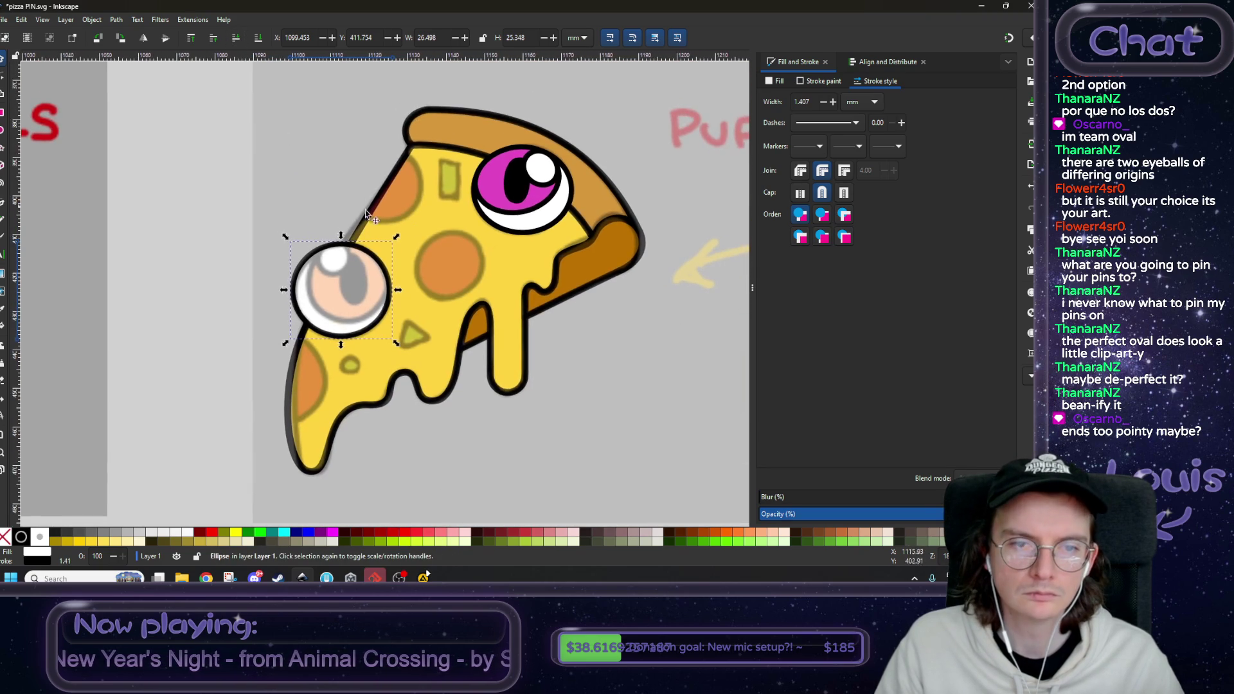
- Move the pink iris ellipse onto the new left eyeball, narrowing it and stretching it taller
{"action": "left_click", "coordinate": [496, 191]}
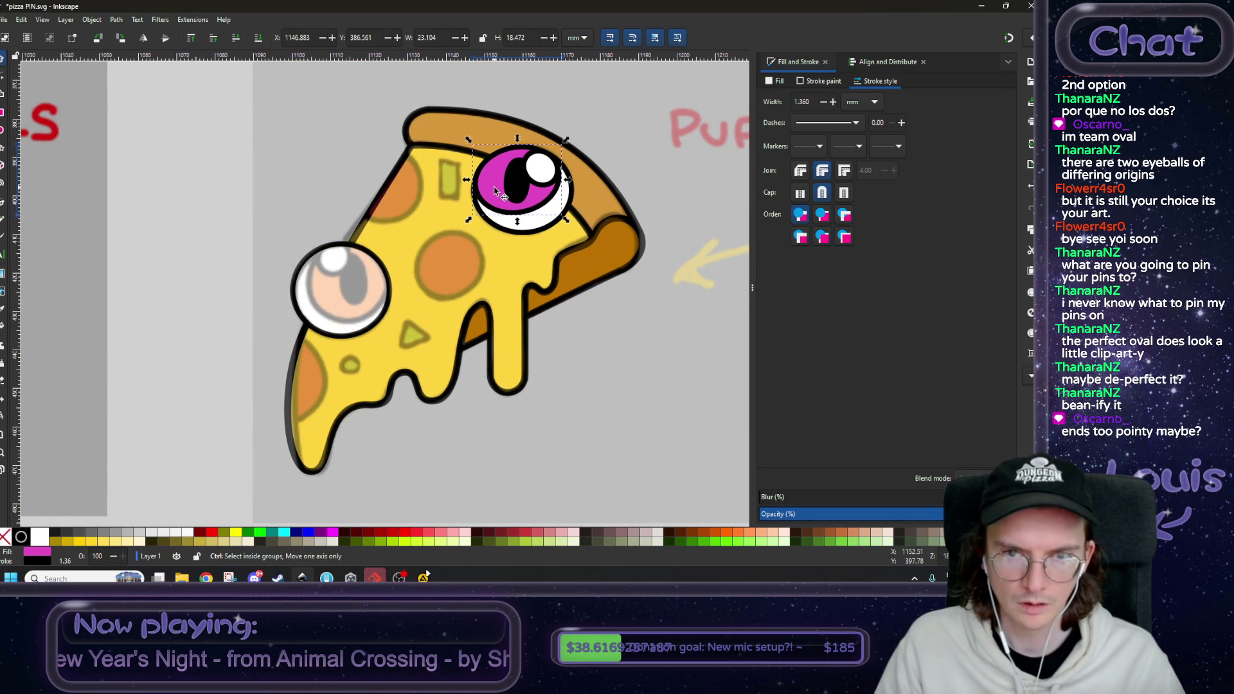
{"action": "left_click_drag", "start_coordinate": [495, 191], "coordinate": [347, 283]}
{"action": "scroll", "coordinate": [350, 284], "scroll_direction": "up", "scroll_amount": 2}
{"action": "left_click_drag", "start_coordinate": [440, 277], "coordinate": [422, 277]}
{"action": "left_click_drag", "start_coordinate": [341, 354], "coordinate": [341, 381]}
{"action": "left_click_drag", "start_coordinate": [340, 207], "coordinate": [341, 204]}
{"action": "scroll", "coordinate": [352, 248], "scroll_direction": "down", "scroll_amount": 5}
{"action": "scroll", "coordinate": [450, 276], "scroll_direction": "left", "scroll_amount": 5}
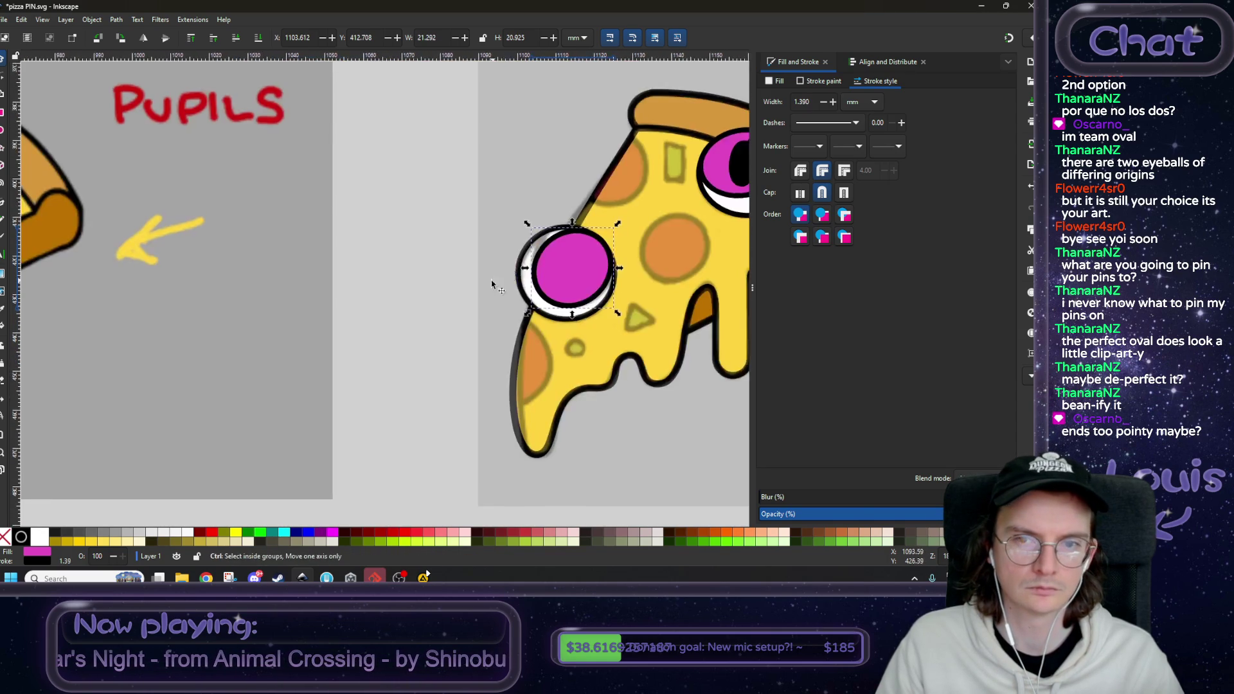
{"action": "scroll", "coordinate": [593, 302], "scroll_direction": "right", "scroll_amount": 2}
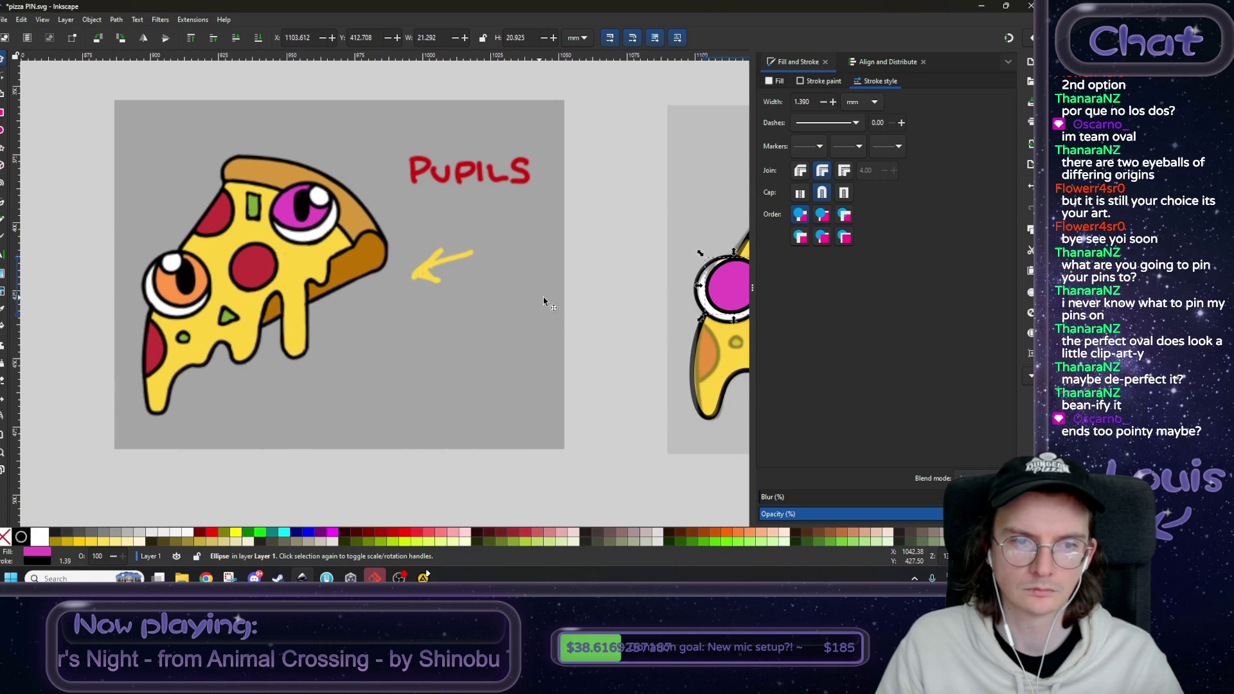
- Fill the iris with the orange sampled from the reference eye
{"action": "left_click", "coordinate": [778, 81]}
{"action": "left_click", "coordinate": [792, 456]}
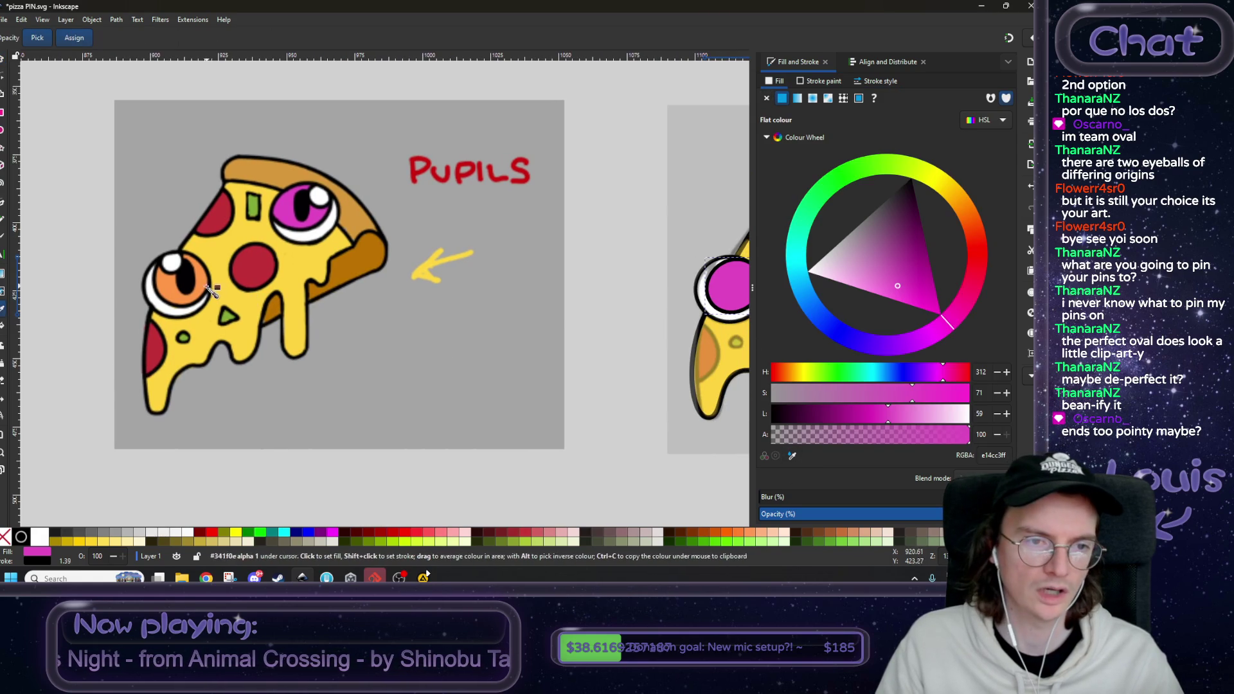
{"action": "left_click", "coordinate": [233, 290]}
{"action": "scroll", "coordinate": [233, 290], "scroll_direction": "right", "scroll_amount": 10}
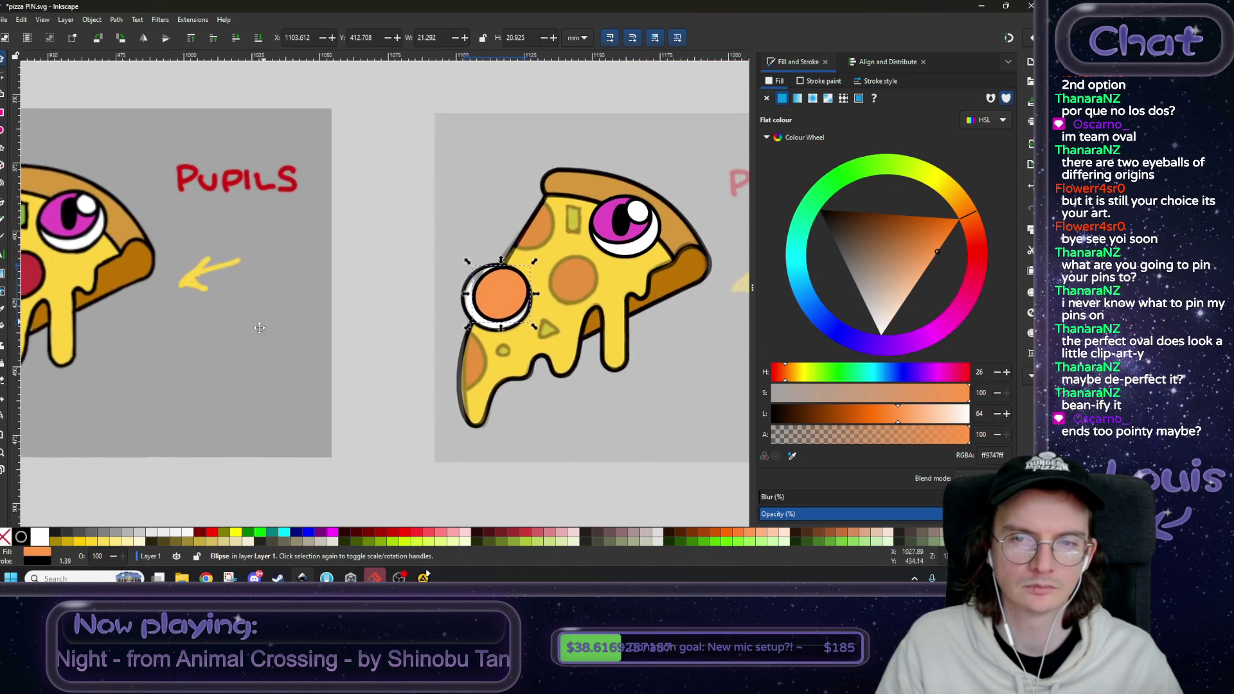
{"action": "scroll", "coordinate": [236, 342], "scroll_direction": "up", "scroll_amount": 2}
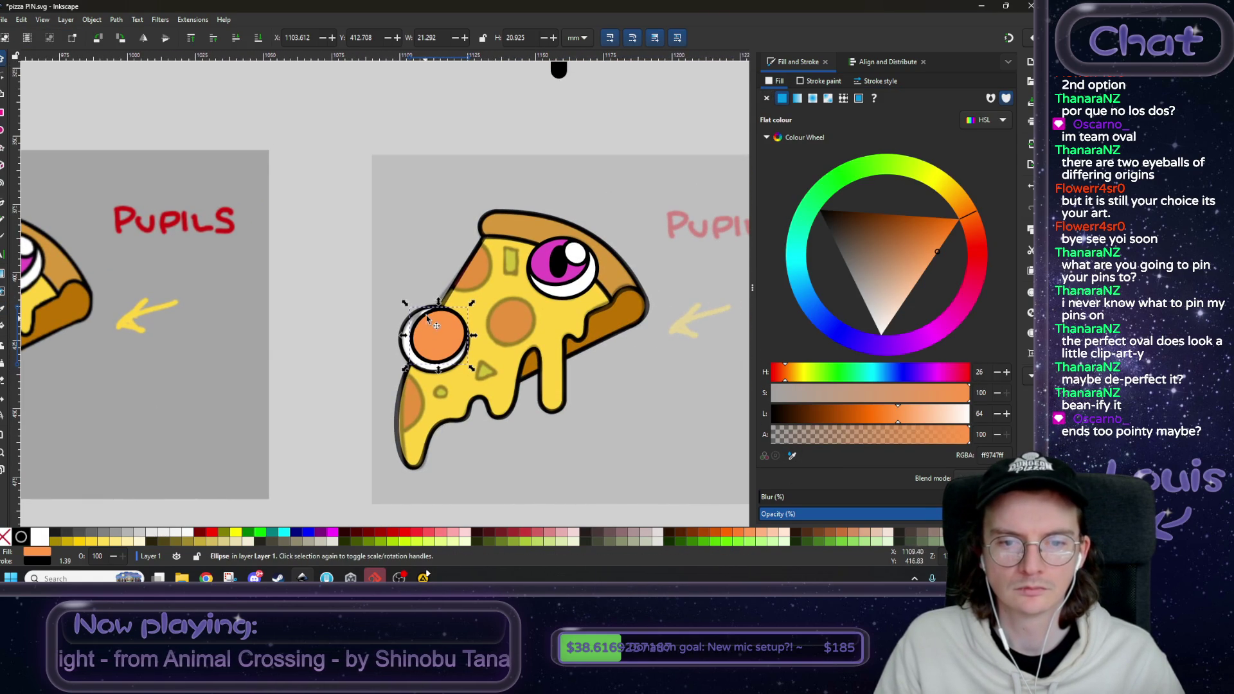
- Lower the orange iris one level and widen it leftward with the Node tool
{"action": "left_click", "coordinate": [238, 40]}
{"action": "scroll", "coordinate": [441, 312], "scroll_direction": "up", "scroll_amount": 5}
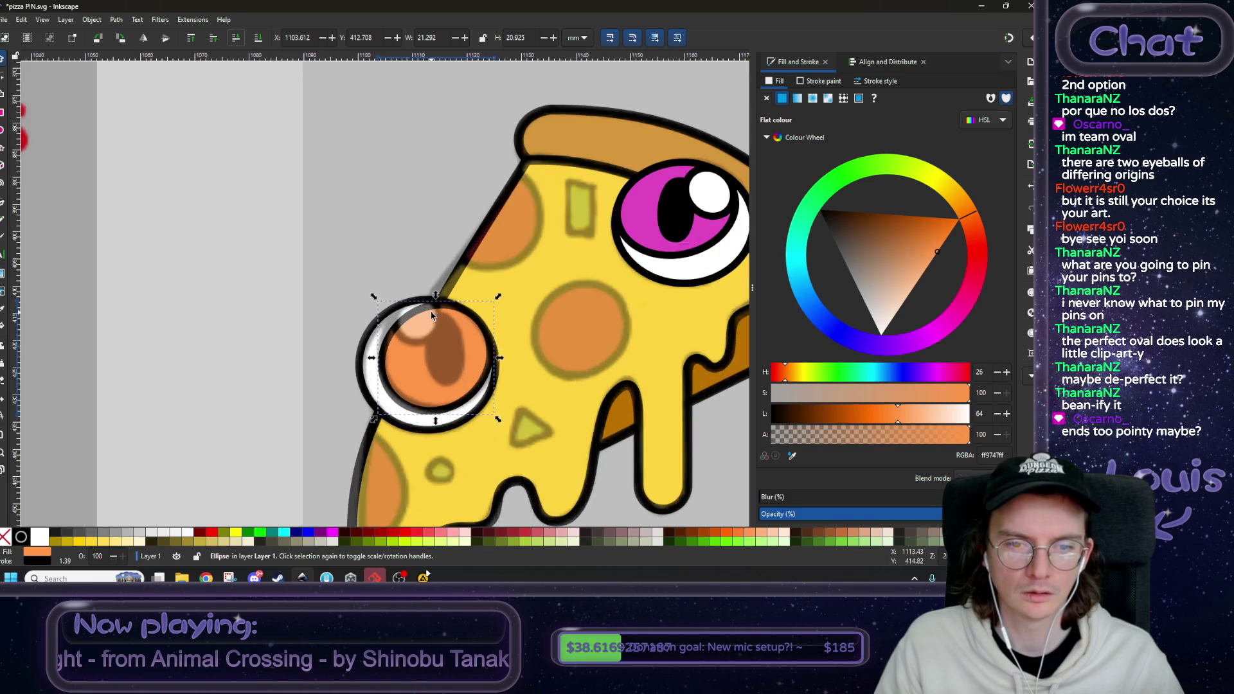
{"action": "key", "text": "n"}
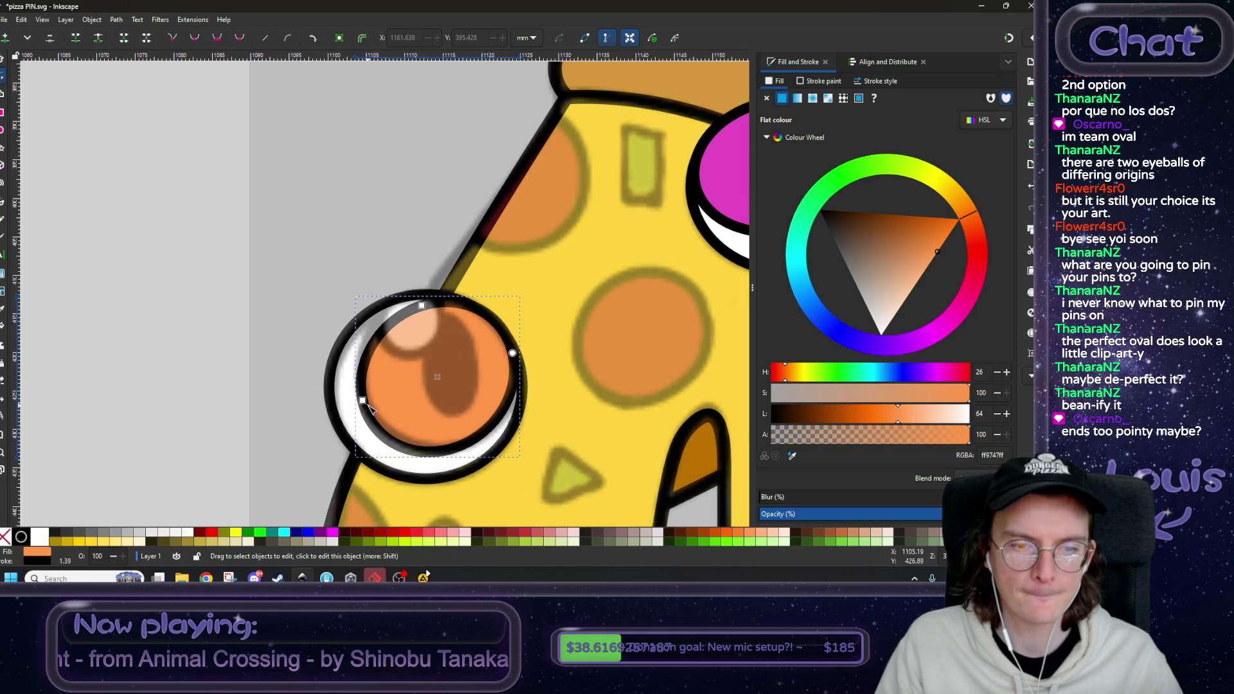
{"action": "left_click_drag", "start_coordinate": [372, 396], "coordinate": [366, 398]}
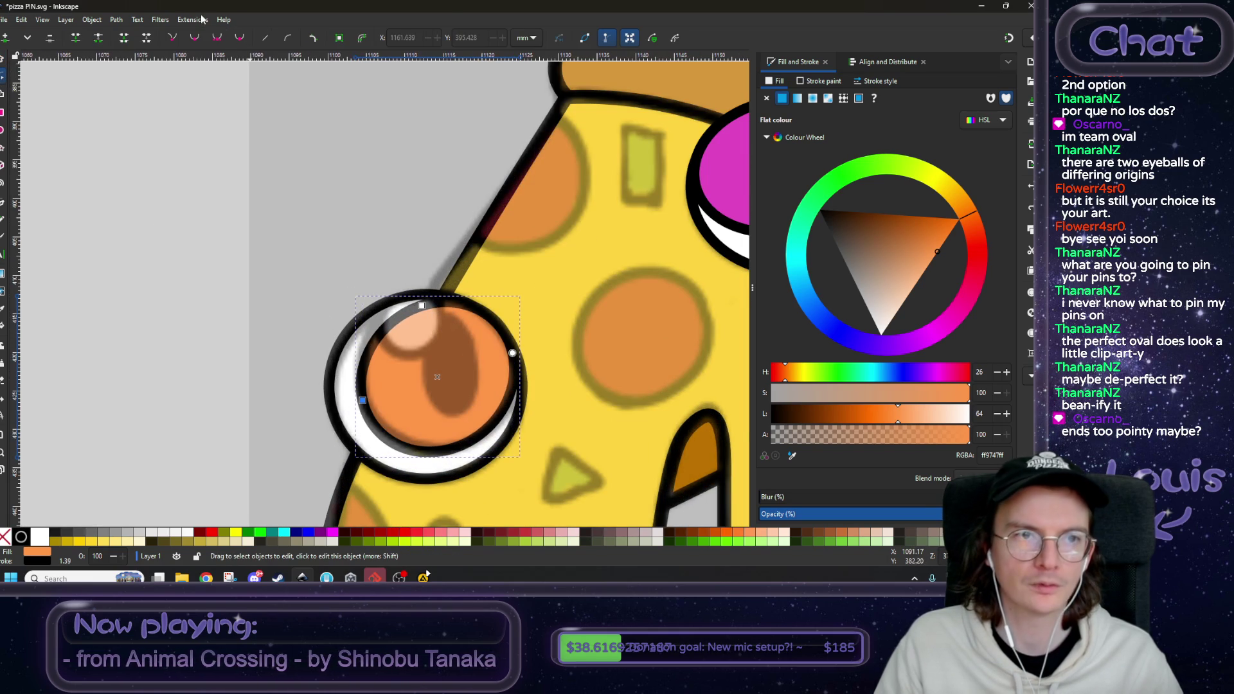
{"action": "left_click", "coordinate": [116, 19]}
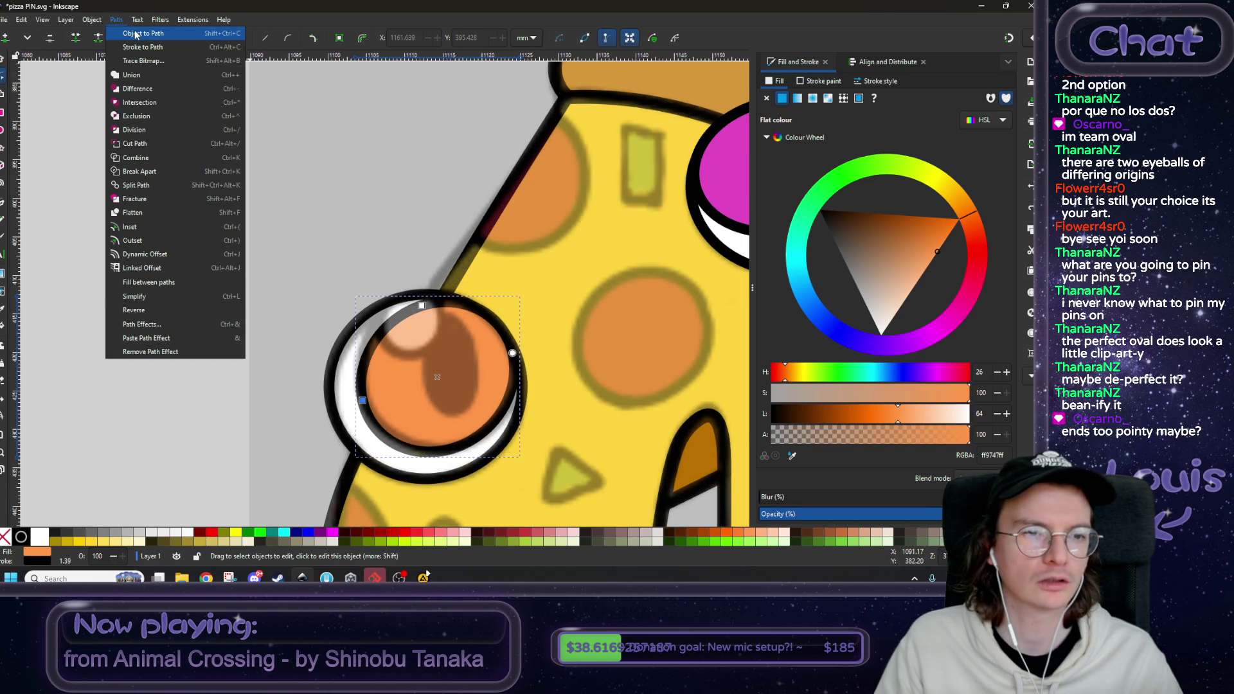
- Convert the orange iris to a path and drag its top and edge nodes to reshape it
{"action": "left_click", "coordinate": [135, 34]}
{"action": "scroll", "coordinate": [440, 414], "scroll_direction": "up", "scroll_amount": 2}
{"action": "left_click_drag", "start_coordinate": [338, 397], "coordinate": [339, 380]}
{"action": "left_click_drag", "start_coordinate": [466, 457], "coordinate": [537, 442]}
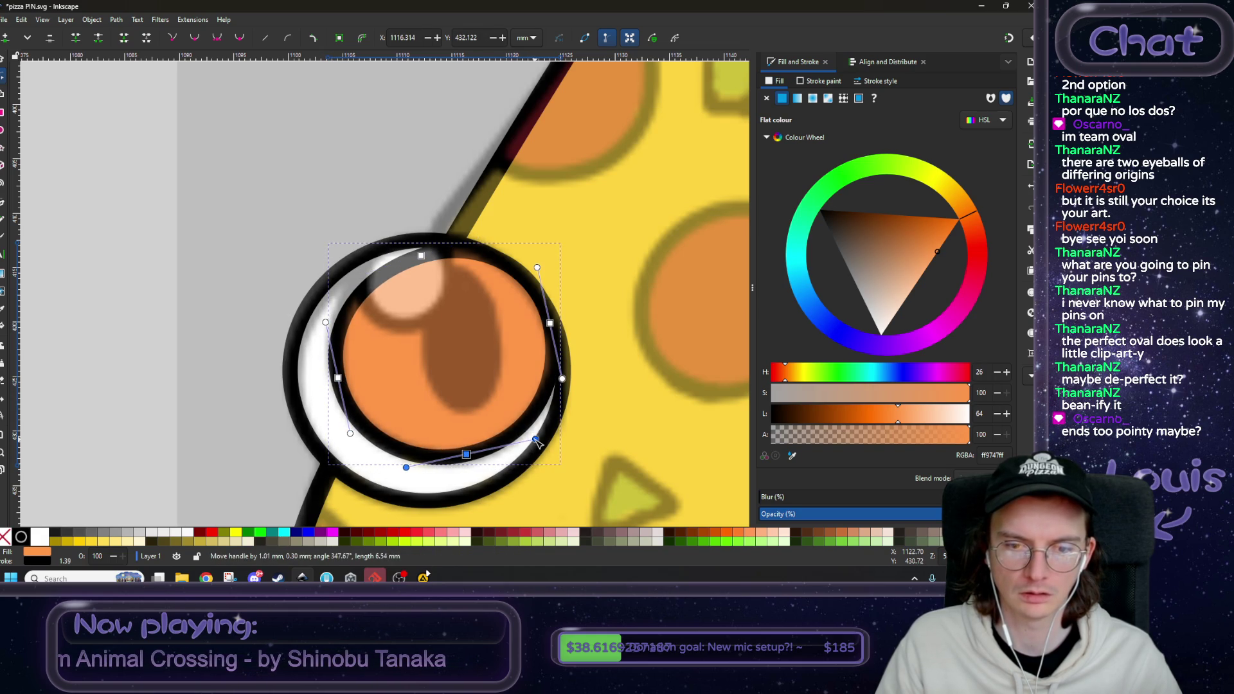
{"action": "scroll", "coordinate": [431, 304], "scroll_direction": "up", "scroll_amount": 1}
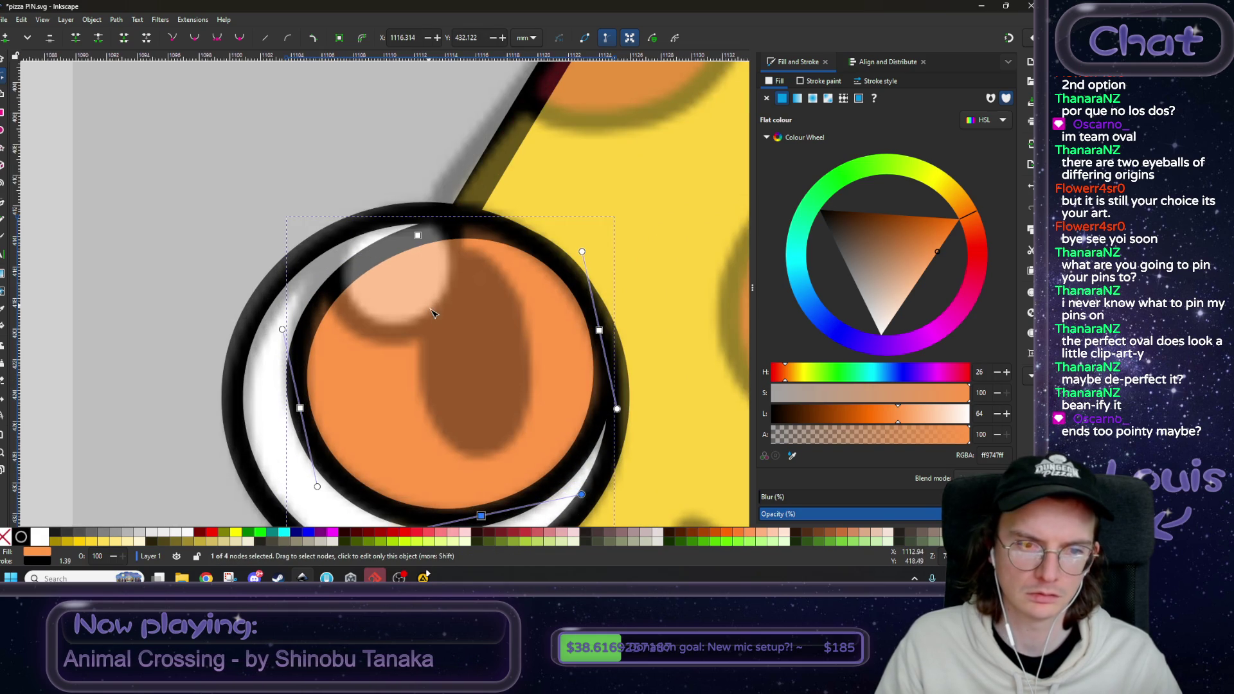
{"action": "left_click_drag", "start_coordinate": [418, 235], "coordinate": [407, 226]}
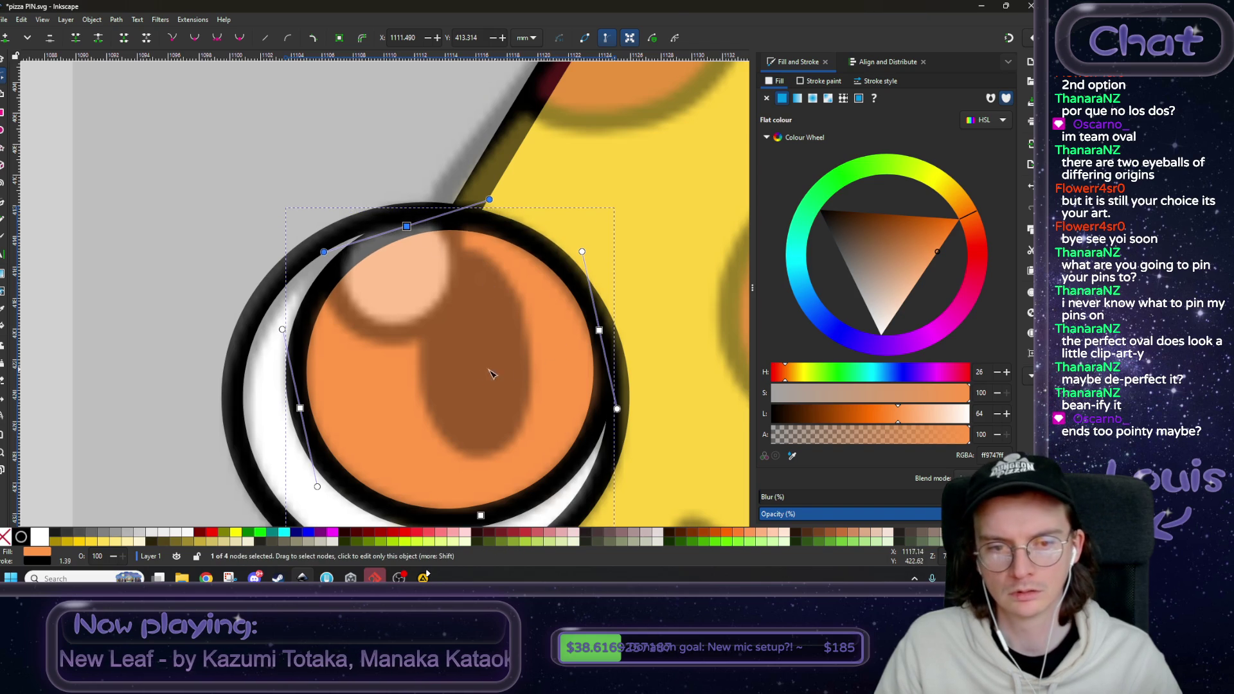
{"action": "scroll", "coordinate": [473, 377], "scroll_direction": "down", "scroll_amount": 1}
{"action": "scroll", "coordinate": [473, 377], "scroll_direction": "down", "scroll_amount": 3}
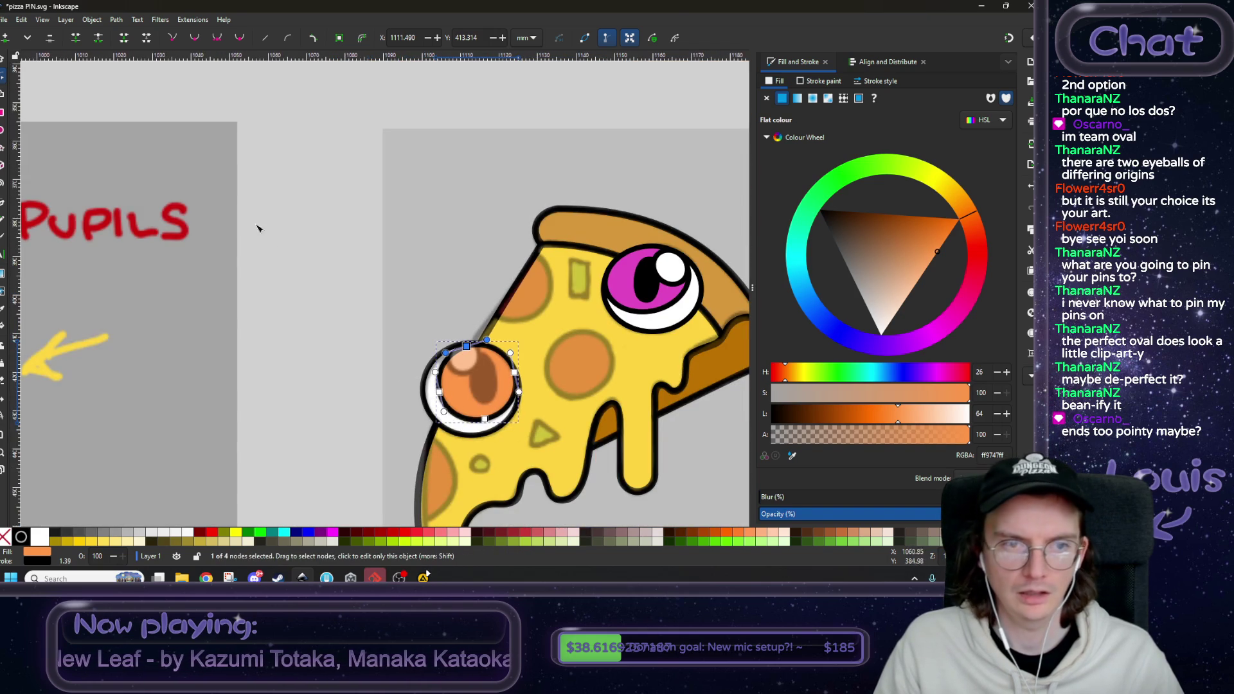
{"action": "left_click", "coordinate": [324, 269]}
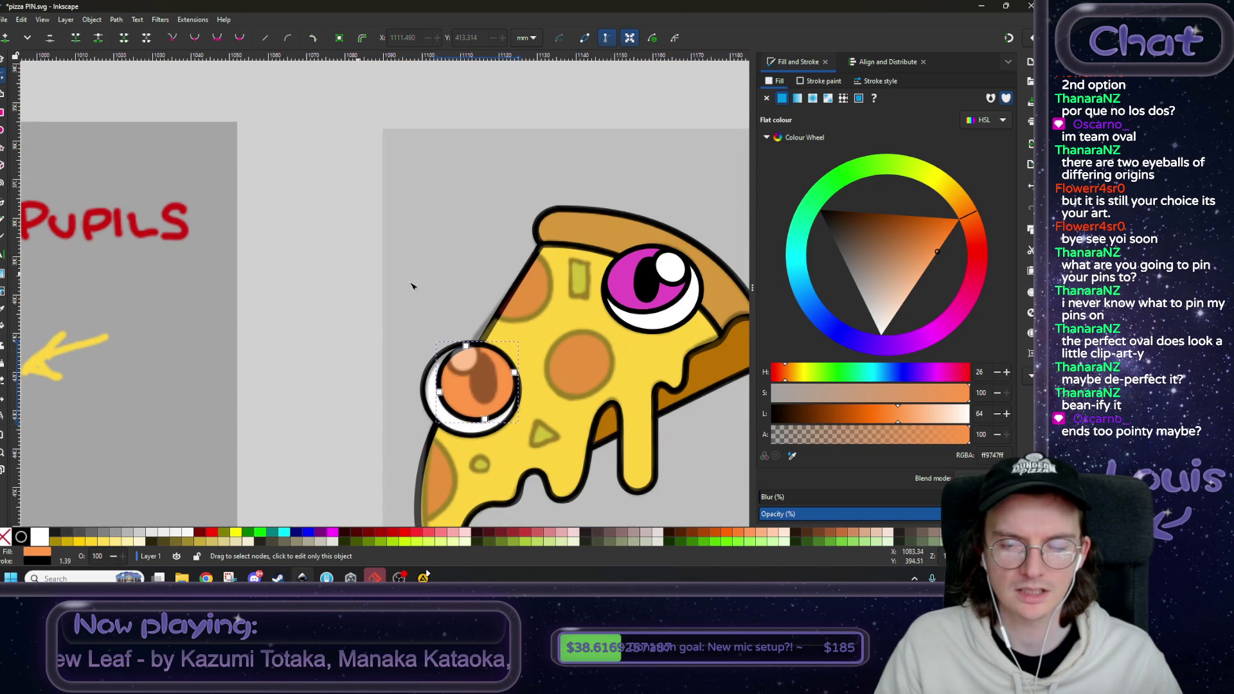
- Duplicate the pink eye's black pupil into the orange iris, mirrored horizontally and lowered one level
{"action": "left_click", "coordinate": [651, 292]}
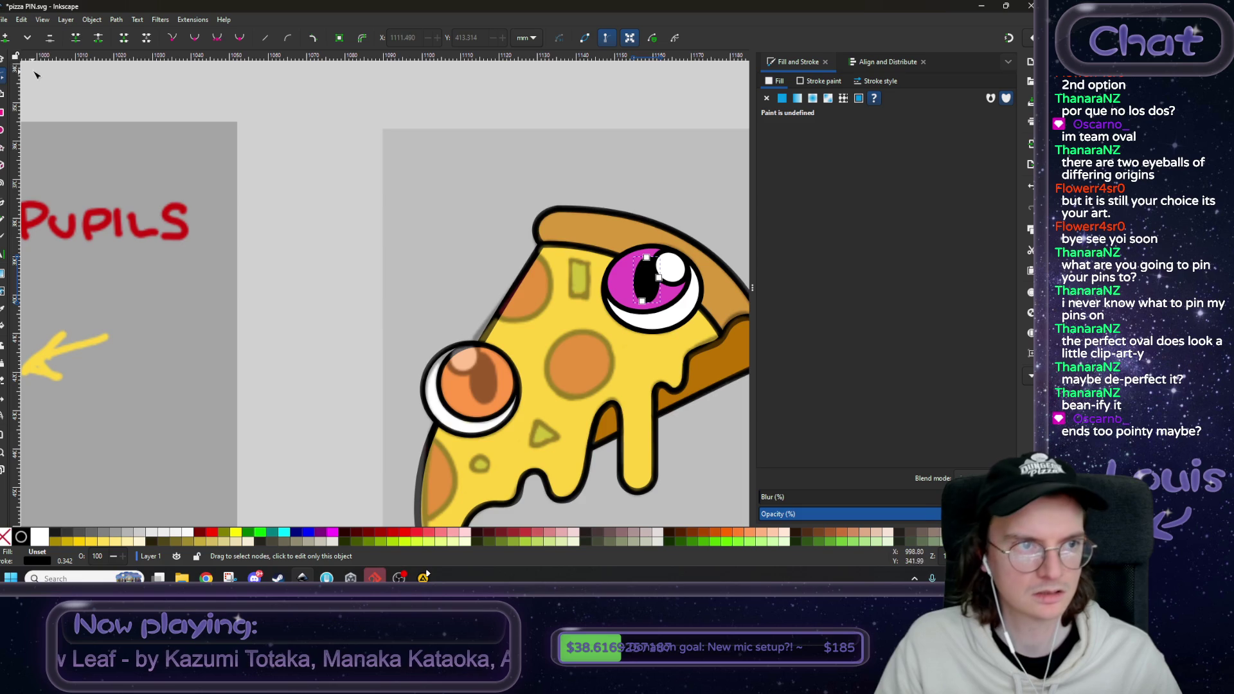
{"action": "left_click", "coordinate": [5, 62]}
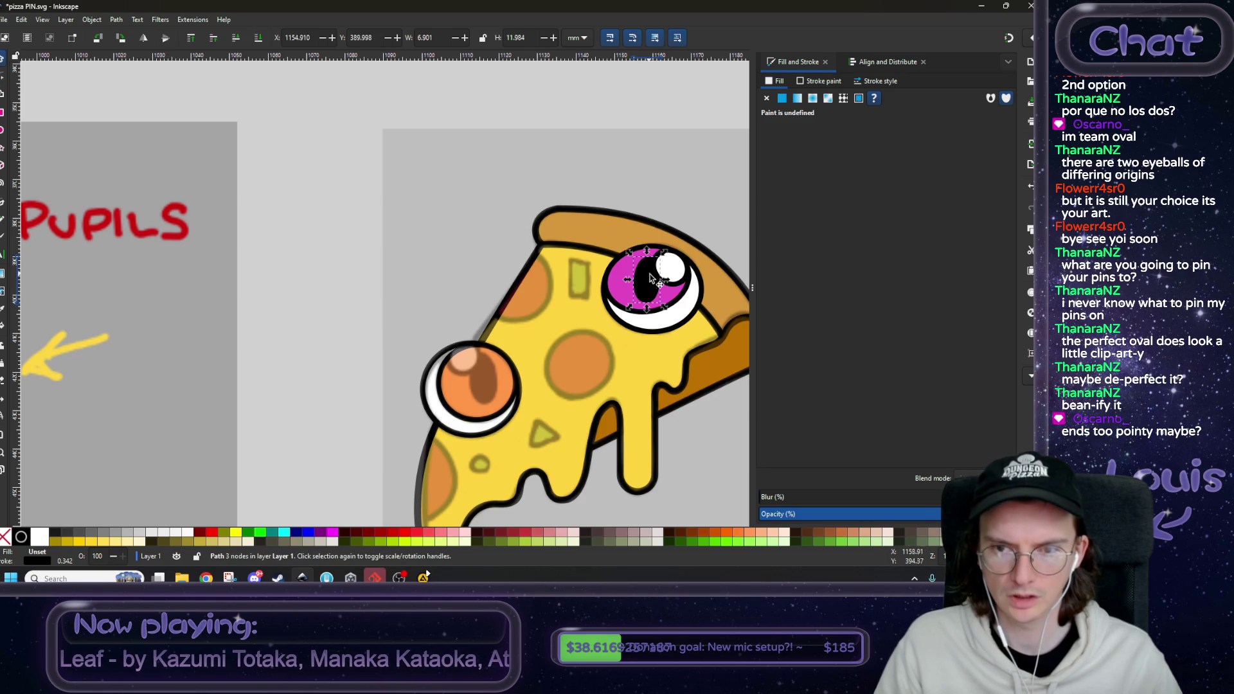
{"action": "key", "text": "ctrl+d"}
{"action": "left_click_drag", "start_coordinate": [656, 290], "coordinate": [490, 392]}
{"action": "scroll", "coordinate": [489, 392], "scroll_direction": "up", "scroll_amount": 3}
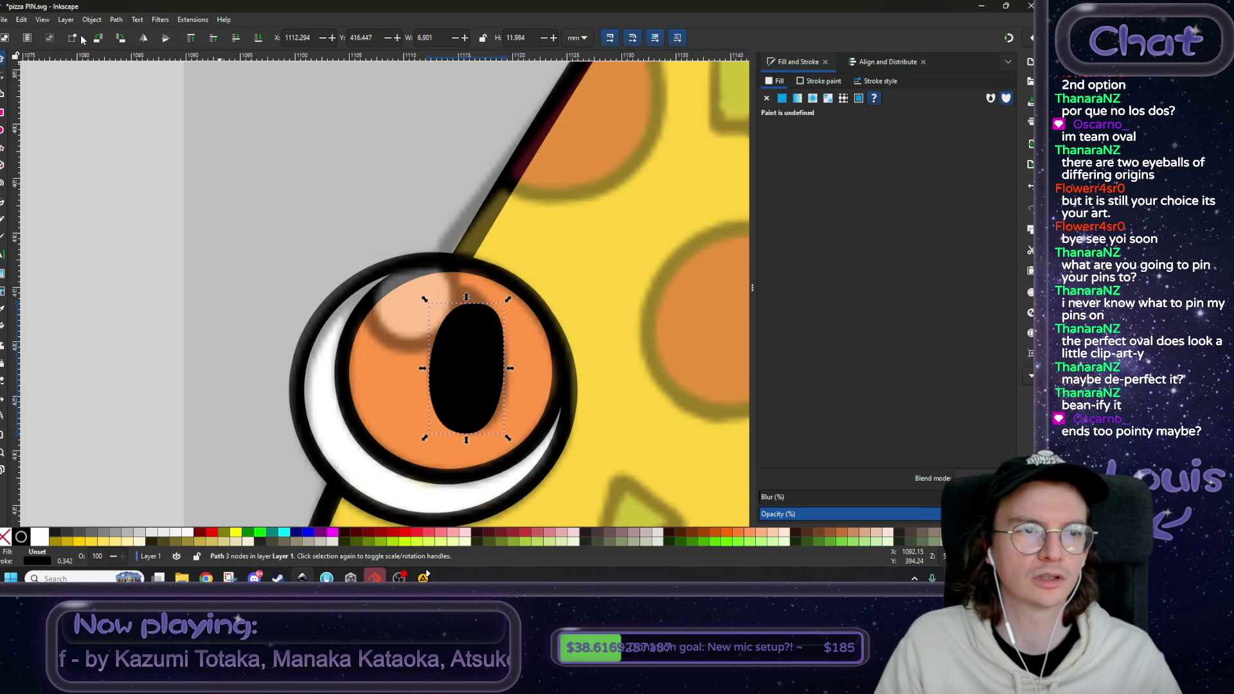
{"action": "left_click", "coordinate": [144, 39]}
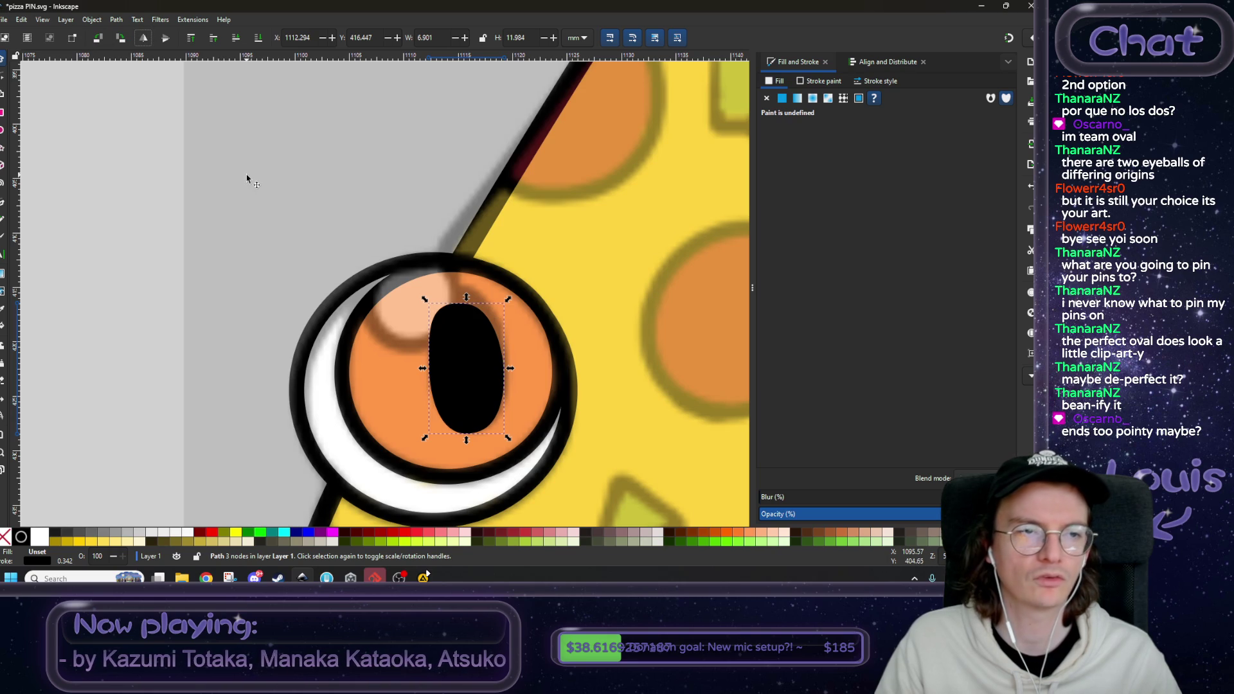
{"action": "left_click", "coordinate": [236, 37]}
- Stretch the copied pupil's top upward with wider curves using the Node tool
{"action": "left_click", "coordinate": [5, 76]}
{"action": "scroll", "coordinate": [418, 303], "scroll_direction": "up", "scroll_amount": 1}
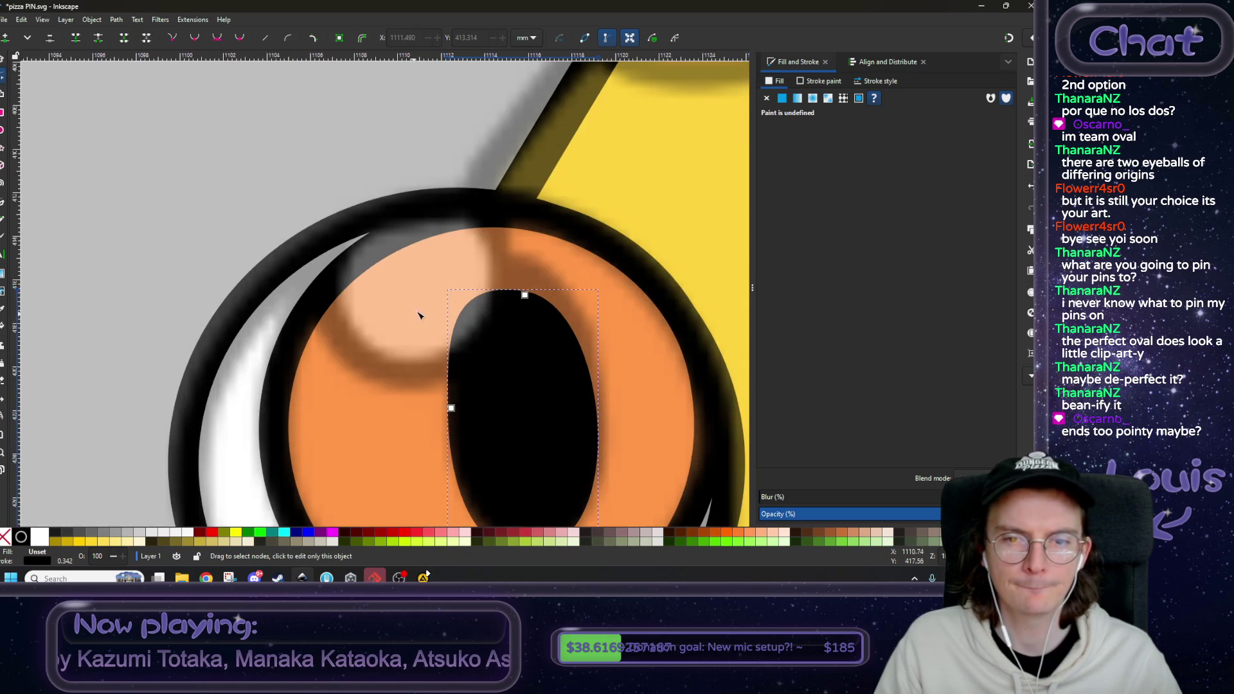
{"action": "scroll", "coordinate": [528, 312], "scroll_direction": "up", "scroll_amount": 1}
{"action": "left_click_drag", "start_coordinate": [484, 257], "coordinate": [482, 219]}
{"action": "left_click_drag", "start_coordinate": [557, 245], "coordinate": [569, 237]}
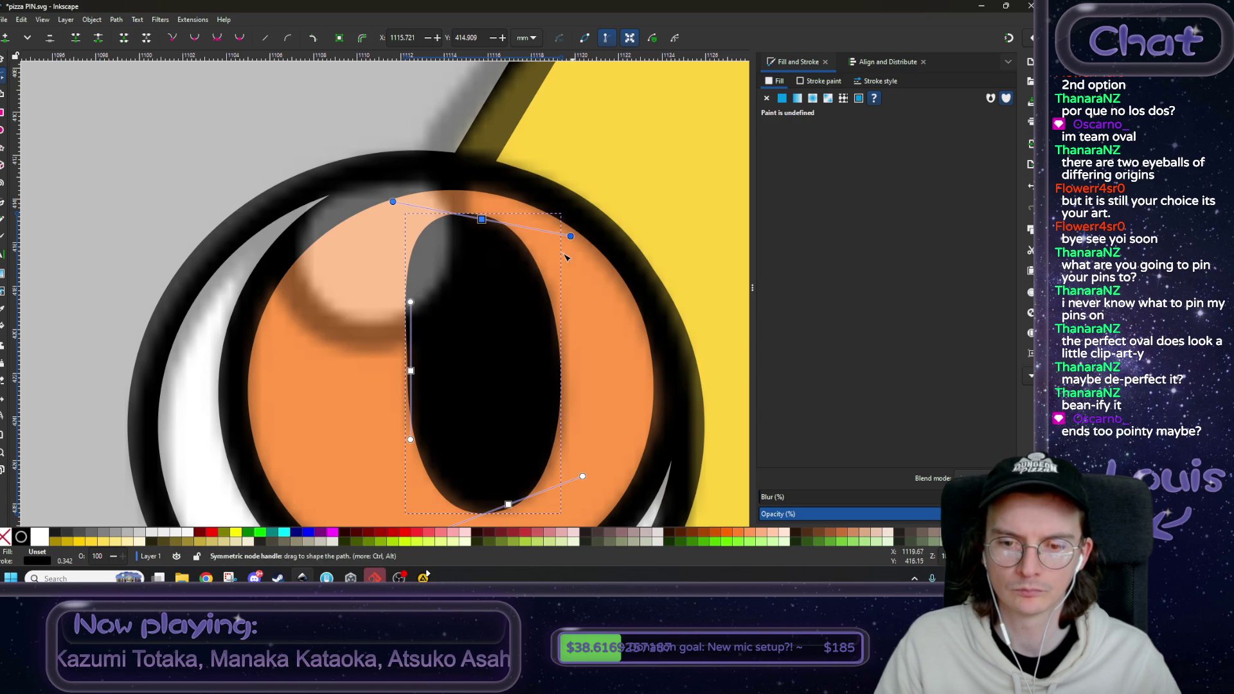
{"action": "scroll", "coordinate": [457, 402], "scroll_direction": "down", "scroll_amount": 2}
- Widen the pupil's lower curves and sides and reshape its bottom edge
{"action": "scroll", "coordinate": [458, 402], "scroll_direction": "right", "scroll_amount": 1}
{"action": "left_click_drag", "start_coordinate": [458, 402], "coordinate": [472, 400]}
{"action": "left_click_drag", "start_coordinate": [392, 428], "coordinate": [384, 430]}
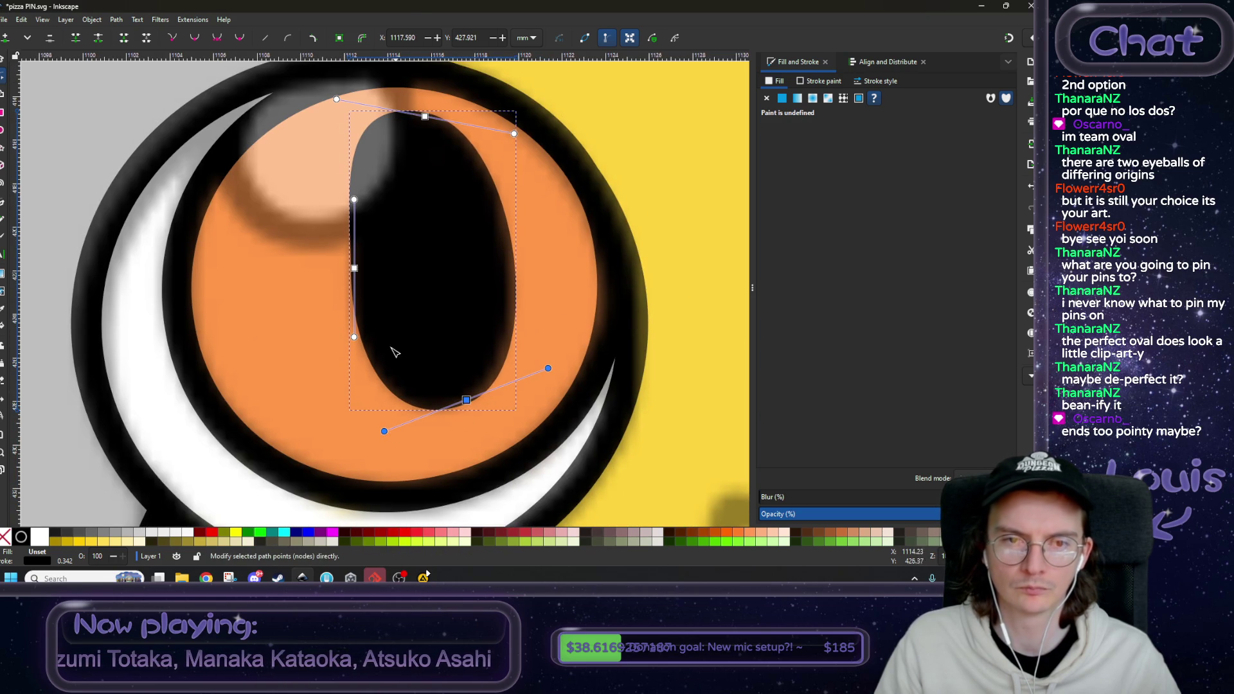
{"action": "scroll", "coordinate": [376, 309], "scroll_direction": "up", "scroll_amount": 1}
{"action": "scroll", "coordinate": [376, 308], "scroll_direction": "left", "scroll_amount": 1}
{"action": "left_click_drag", "start_coordinate": [373, 303], "coordinate": [368, 289]}
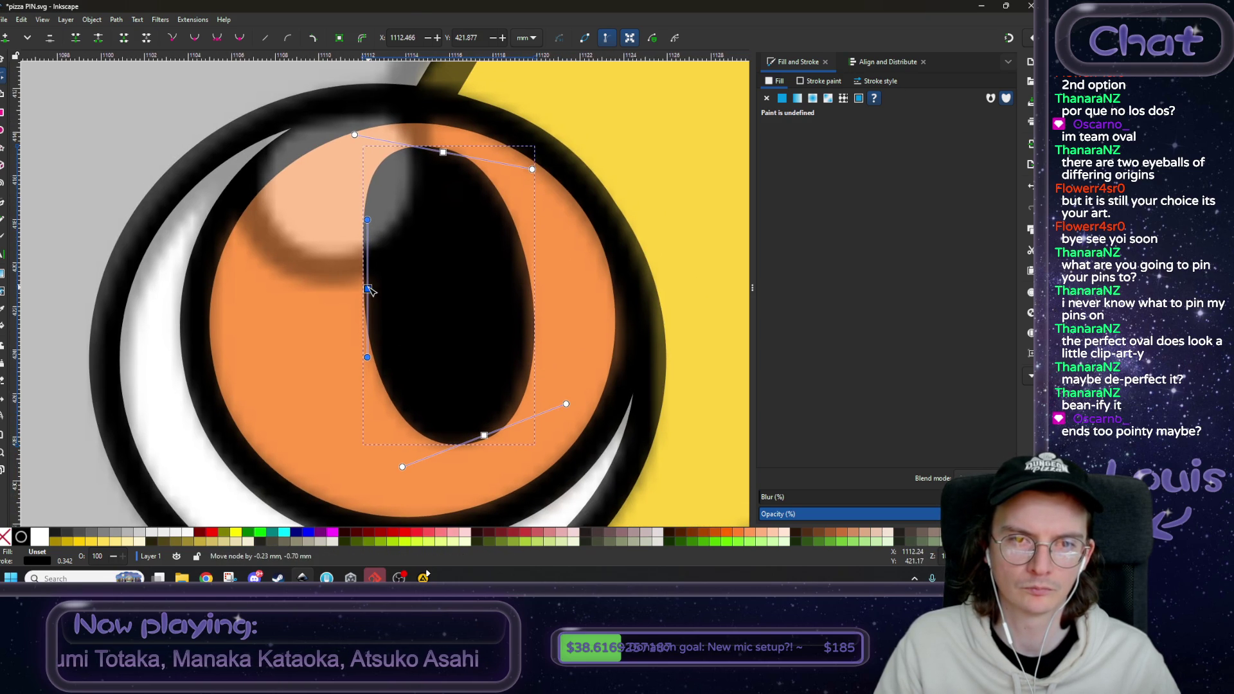
{"action": "left_click_drag", "start_coordinate": [402, 467], "coordinate": [405, 478]}
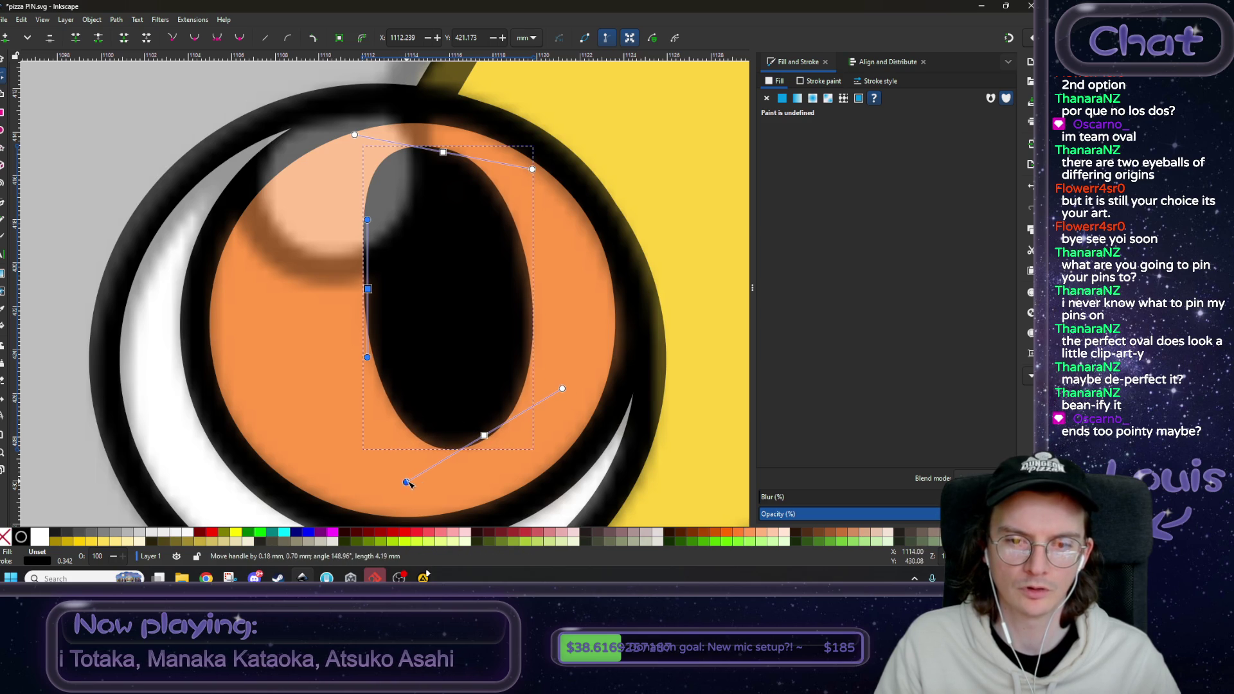
{"action": "left_click_drag", "start_coordinate": [485, 438], "coordinate": [483, 435]}
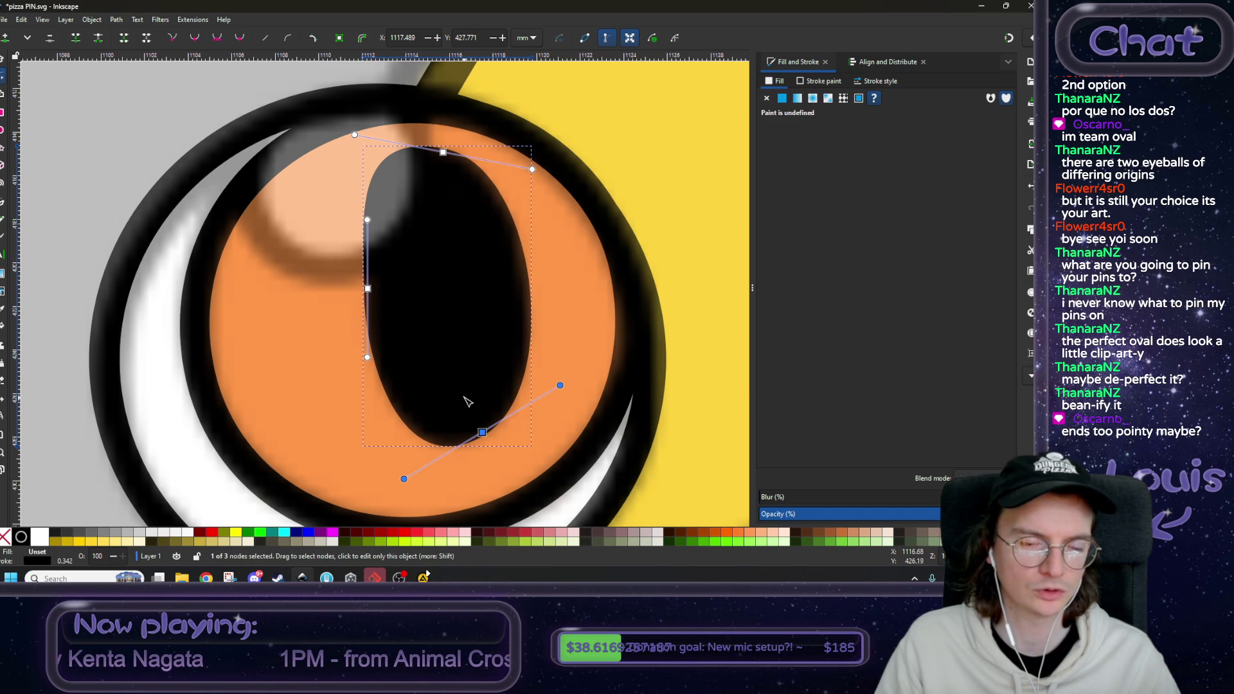
{"action": "scroll", "coordinate": [467, 401], "scroll_direction": "down", "scroll_amount": 2}
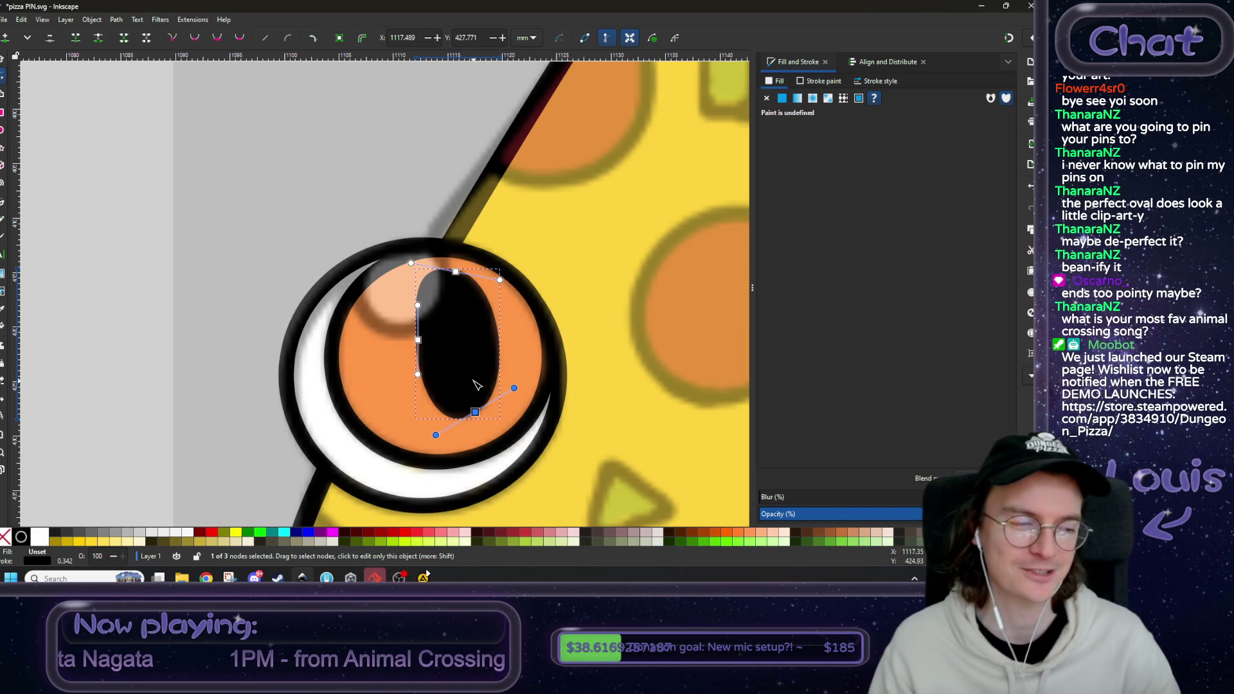
- Deselect the pupil and pan to view the whole pizza face
{"action": "left_click", "coordinate": [2, 59]}
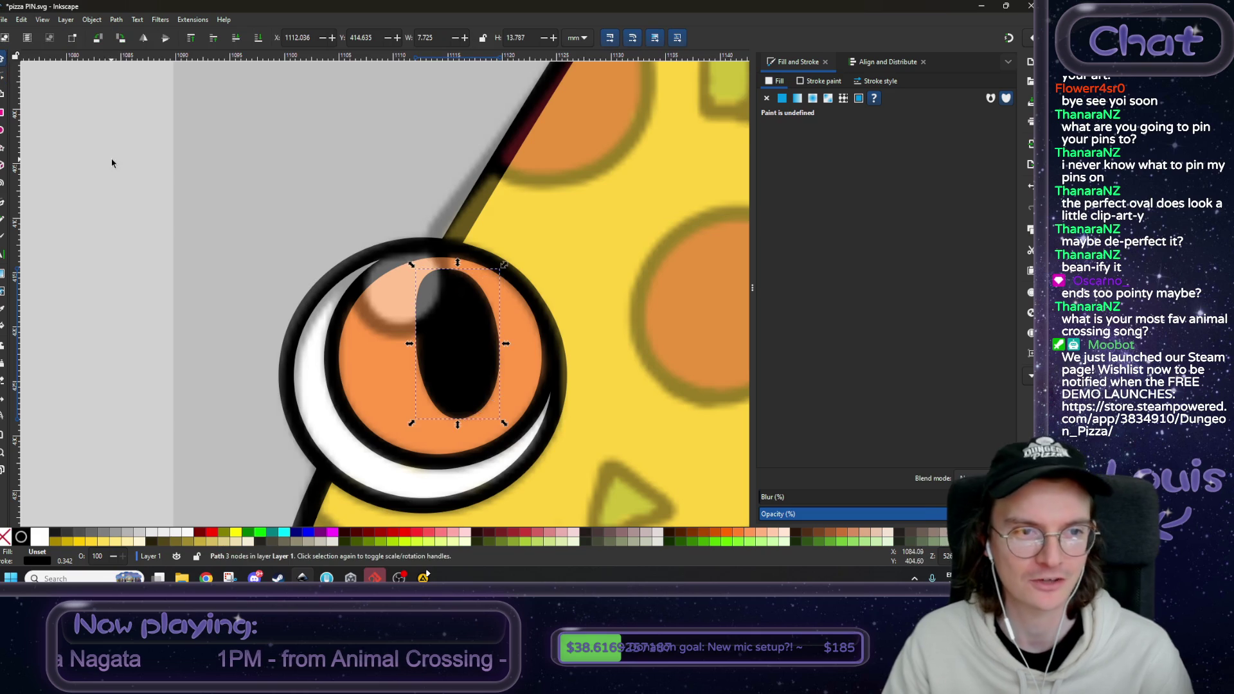
{"action": "left_click", "coordinate": [110, 165]}
{"action": "scroll", "coordinate": [597, 407], "scroll_direction": "down", "scroll_amount": 3}
{"action": "left_click_drag", "start_coordinate": [290, 350], "coordinate": [429, 345]}
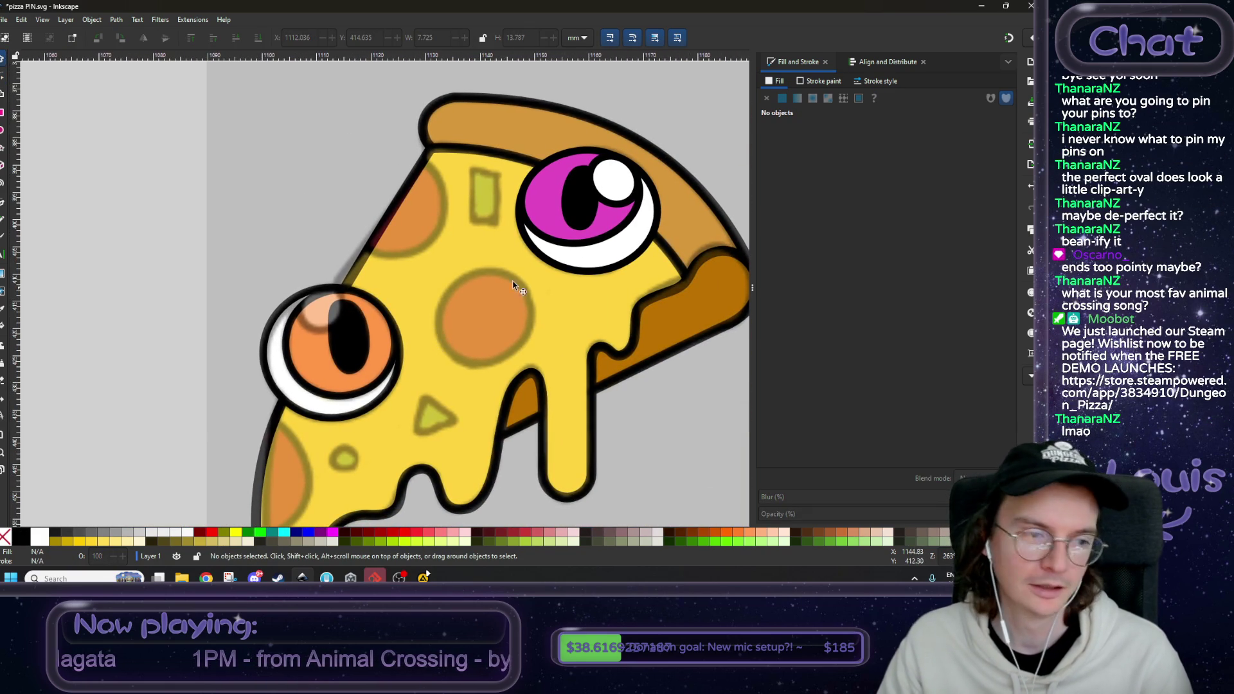
- Copy the pink eye's white highlight onto the orange eye and mirror it horizontally
{"action": "left_click", "coordinate": [620, 188]}
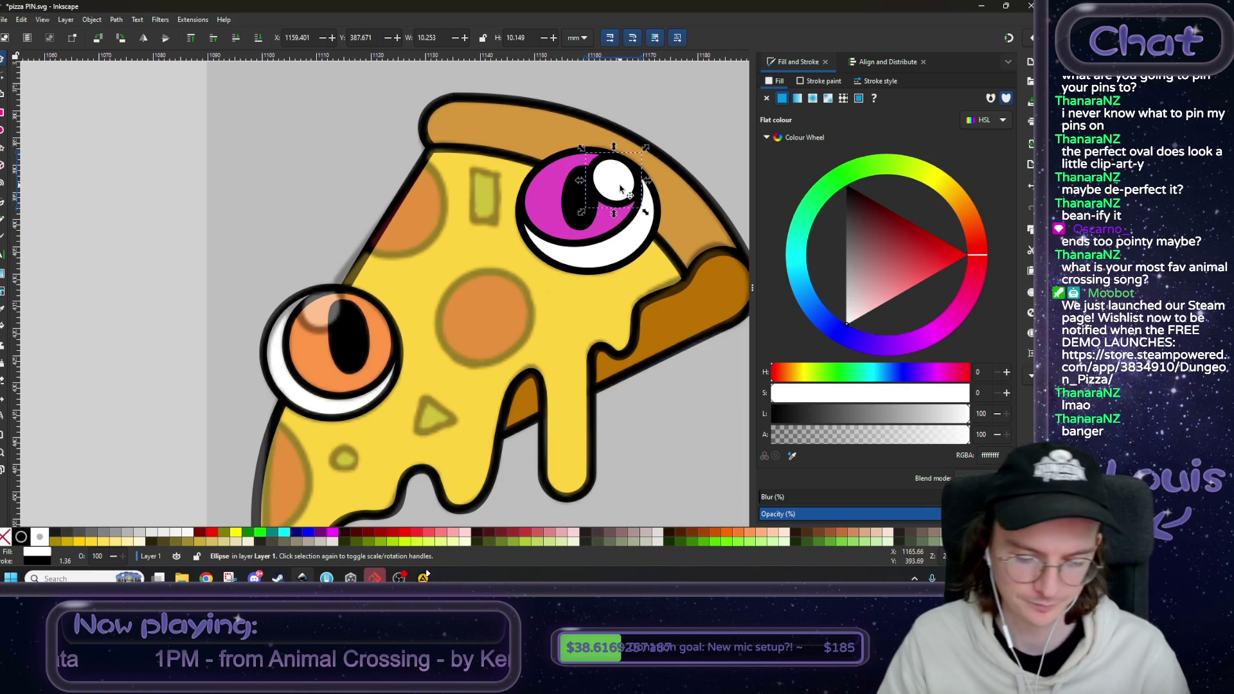
{"action": "key", "text": "ctrl+d"}
{"action": "mouse_move", "coordinate": [621, 188]}
{"action": "left_mouse_down"}
{"action": "mouse_move", "coordinate": [424, 319]}
{"action": "mouse_move", "coordinate": [319, 320]}
{"action": "left_mouse_up"}
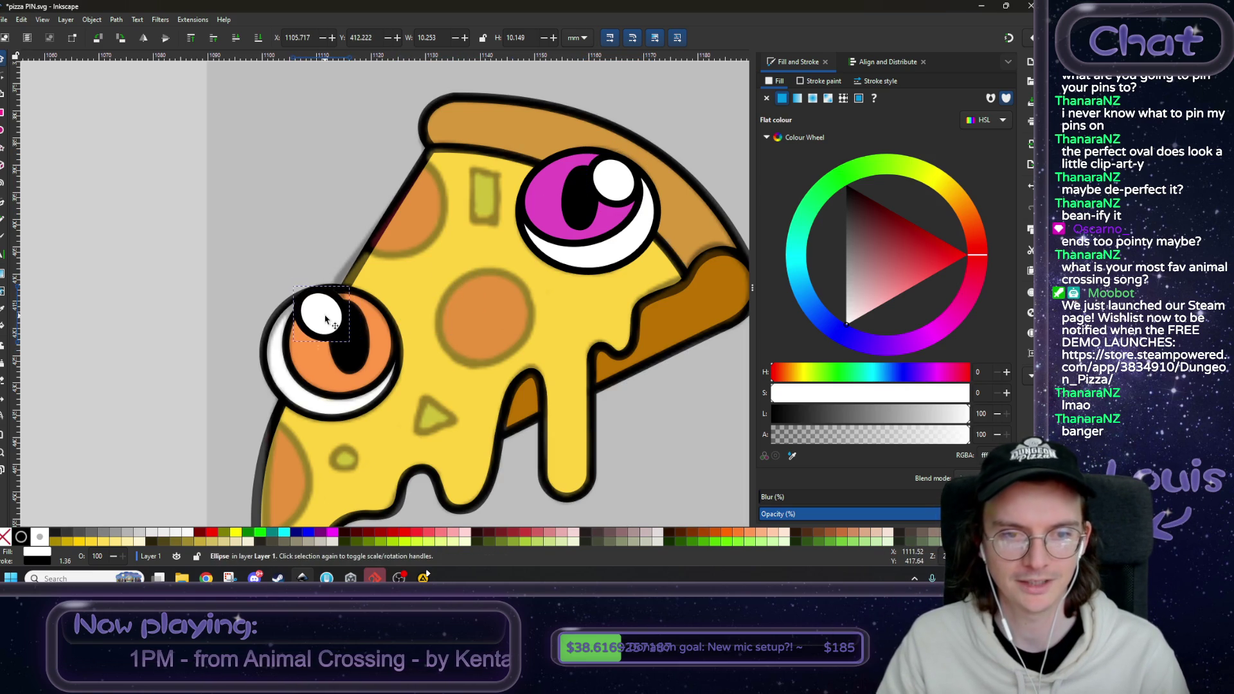
{"action": "left_click", "coordinate": [145, 39]}
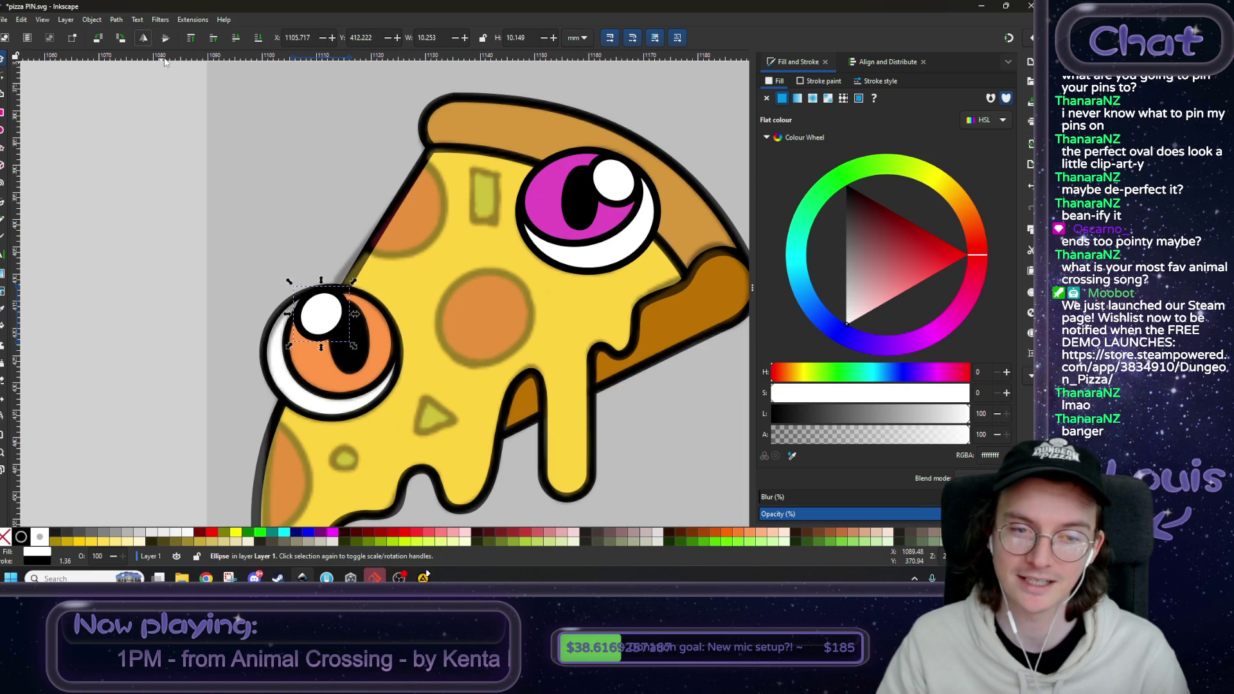
{"action": "left_click_drag", "start_coordinate": [323, 315], "coordinate": [326, 316]}
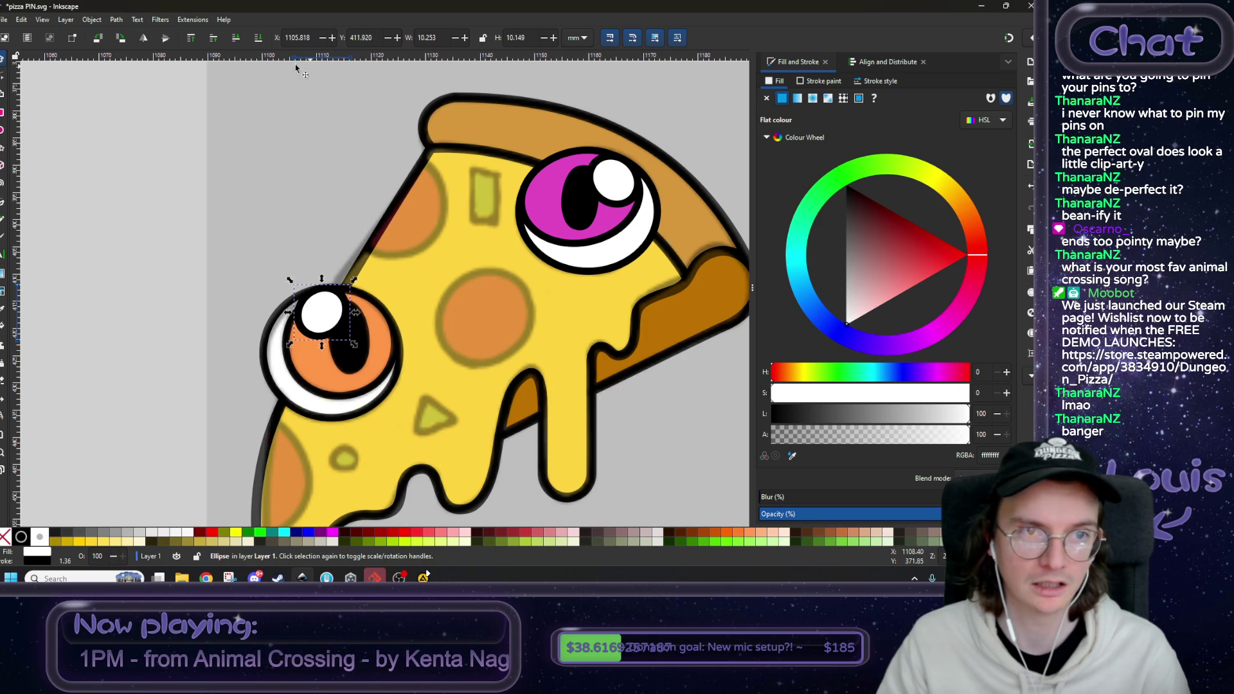
- Lower the highlight two levels in the stack and shift it into place
{"action": "left_click", "coordinate": [236, 41]}
{"action": "scroll", "coordinate": [284, 338], "scroll_direction": "up", "scroll_amount": 4}
{"action": "left_click_drag", "start_coordinate": [369, 317], "coordinate": [346, 312]}
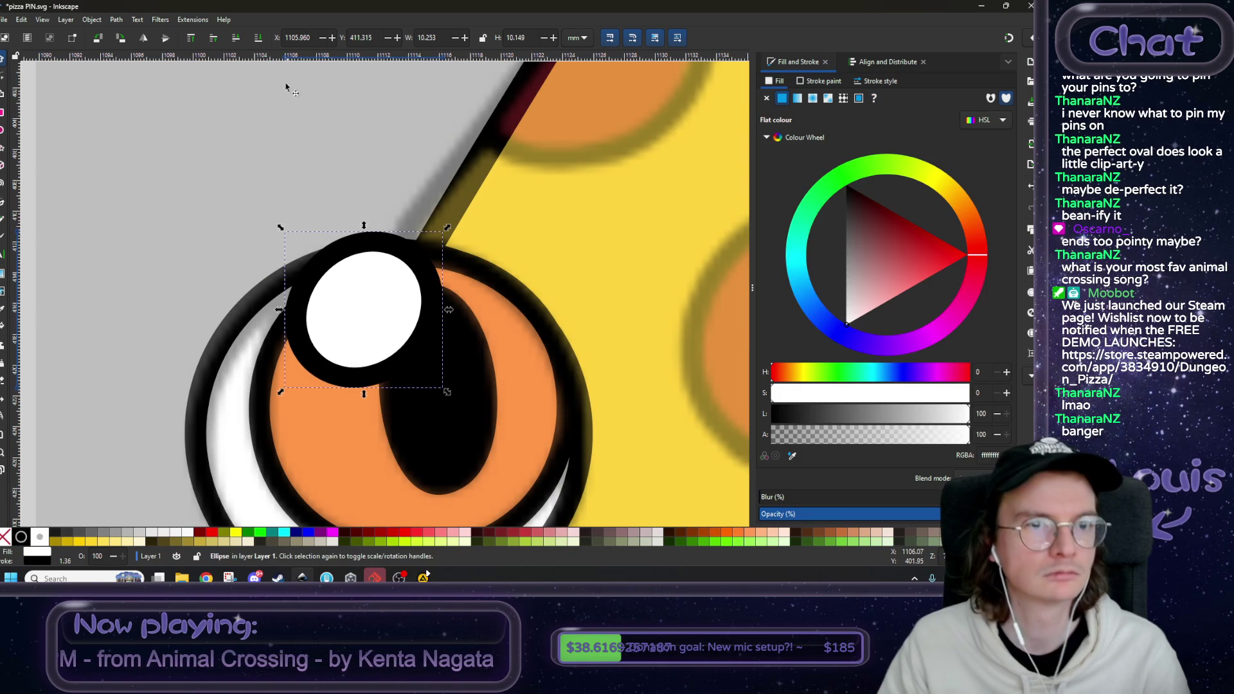
{"action": "left_click", "coordinate": [236, 38]}
{"action": "left_click", "coordinate": [2, 76]}
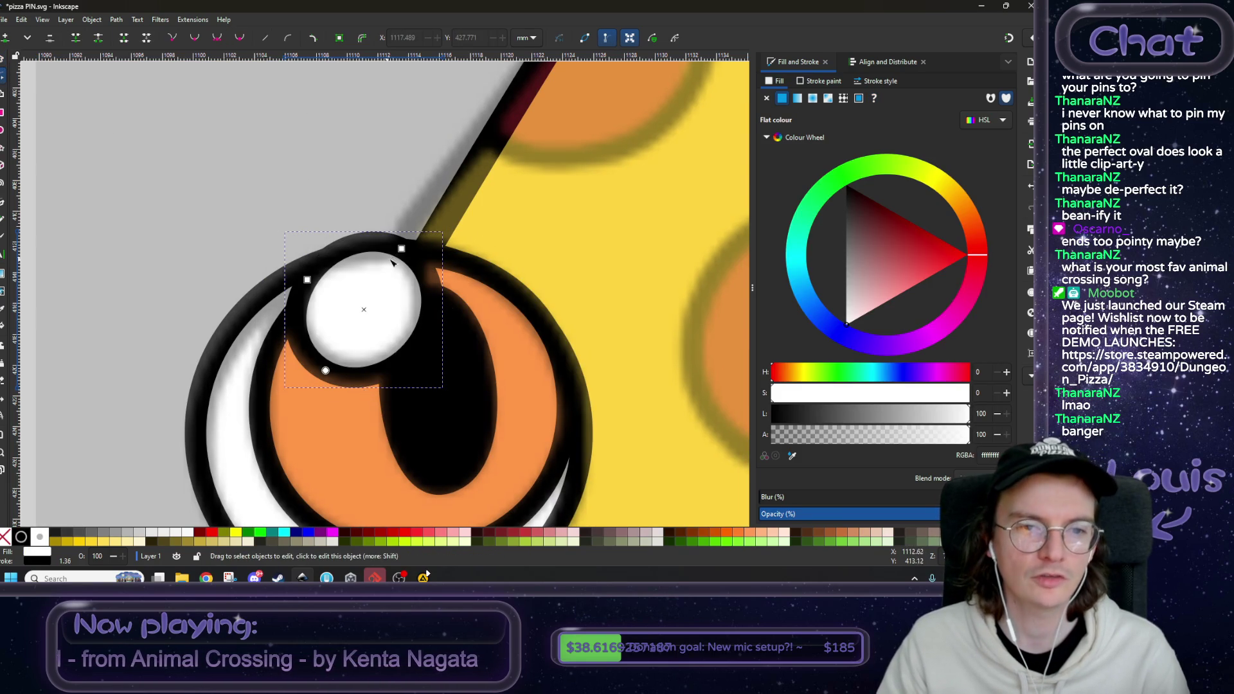
{"action": "left_click", "coordinate": [2, 59]}
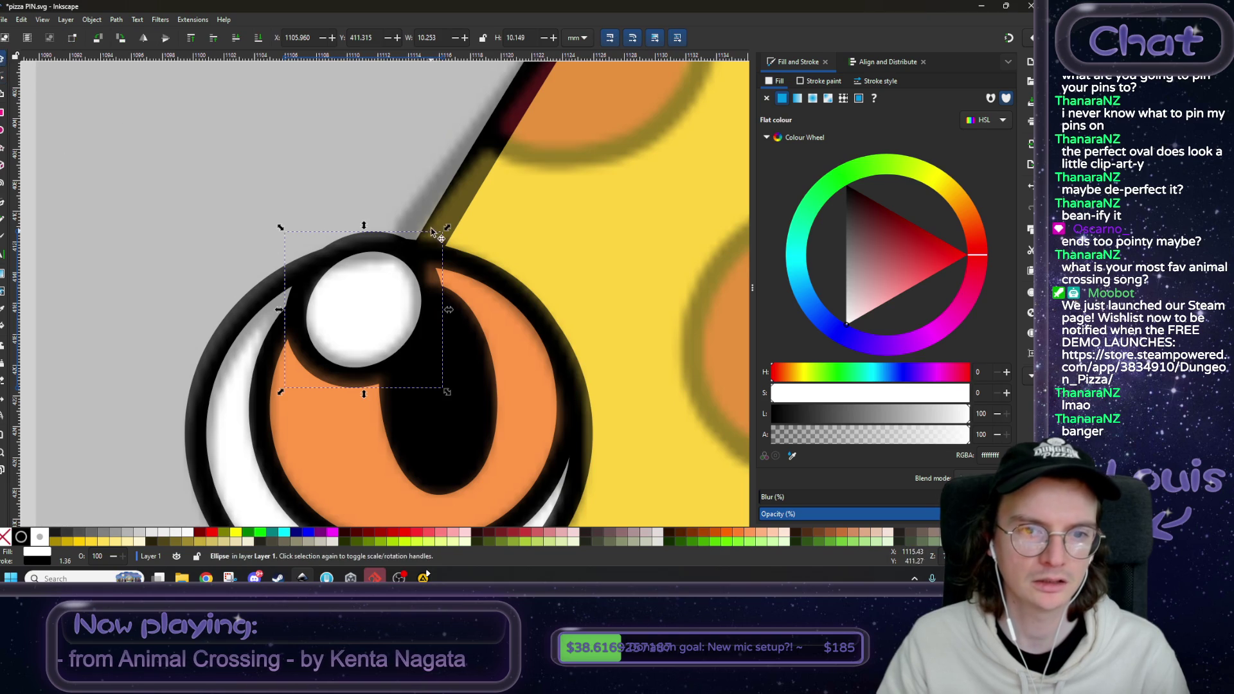
- Squash the highlight from top and bottom to about 9.06 mm tall
{"action": "left_click_drag", "start_coordinate": [364, 231], "coordinate": [364, 239]}
{"action": "left_click_drag", "start_coordinate": [364, 394], "coordinate": [364, 385]}
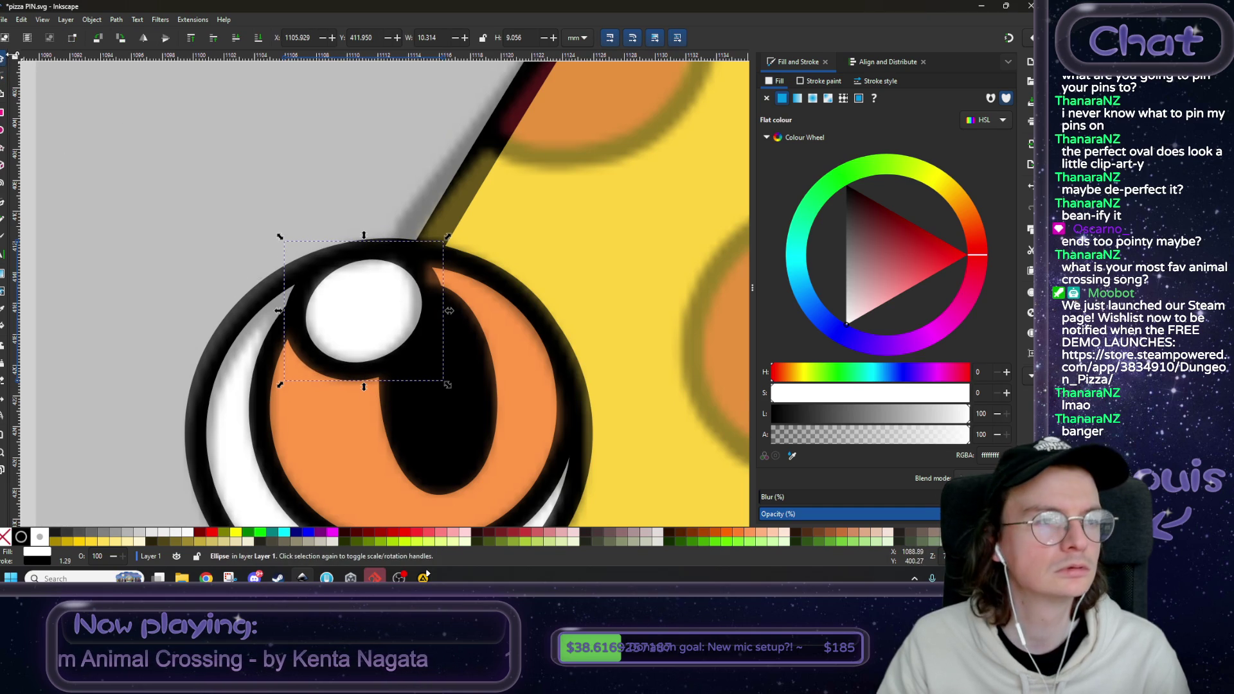
{"action": "scroll", "coordinate": [216, 230], "scroll_direction": "down", "scroll_amount": 1}
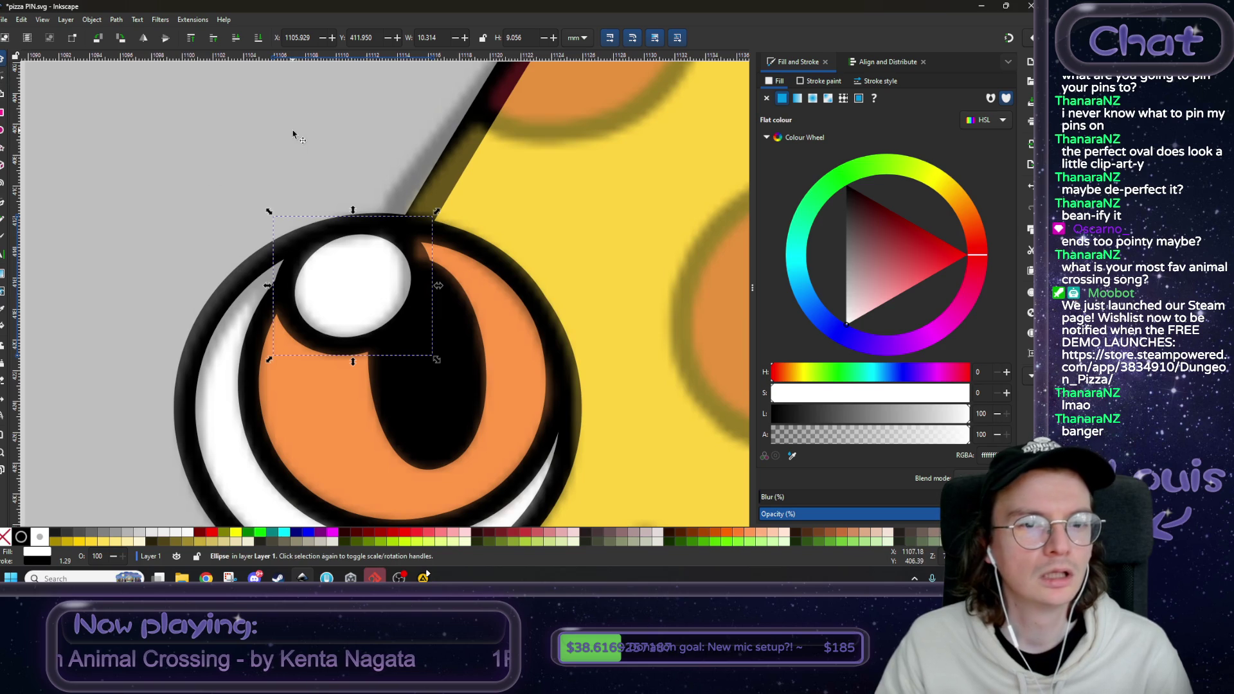
{"action": "scroll", "coordinate": [293, 134], "scroll_direction": "down", "scroll_amount": 4, "text": "ctrl"}
- Select the embedded reference image and lower it one level
{"action": "left_click", "coordinate": [146, 138]}
{"action": "scroll", "coordinate": [301, 231], "scroll_direction": "up", "scroll_amount": 2}
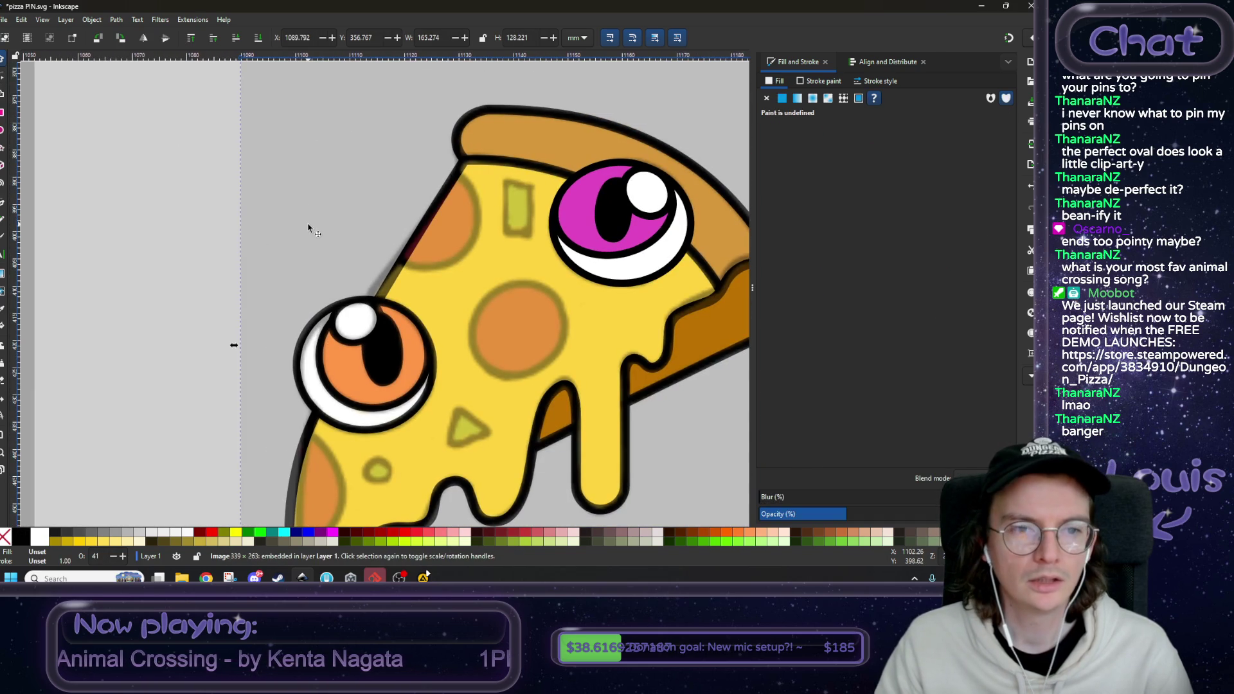
{"action": "left_click", "coordinate": [237, 40]}
- Lower the reference image once more and shift the orange iris's top node left
{"action": "left_click", "coordinate": [236, 40]}
{"action": "left_click", "coordinate": [333, 368]}
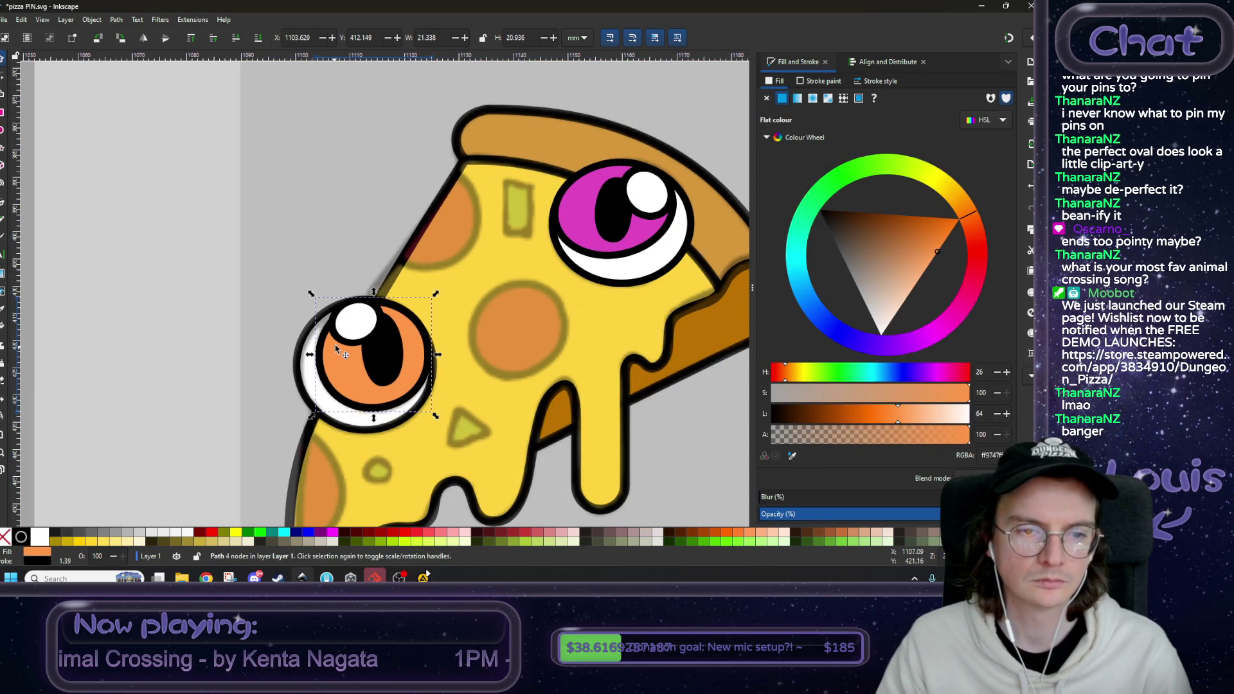
{"action": "scroll", "coordinate": [334, 345], "scroll_direction": "up", "scroll_amount": 3, "text": "ctrl"}
{"action": "left_click", "coordinate": [4, 77]}
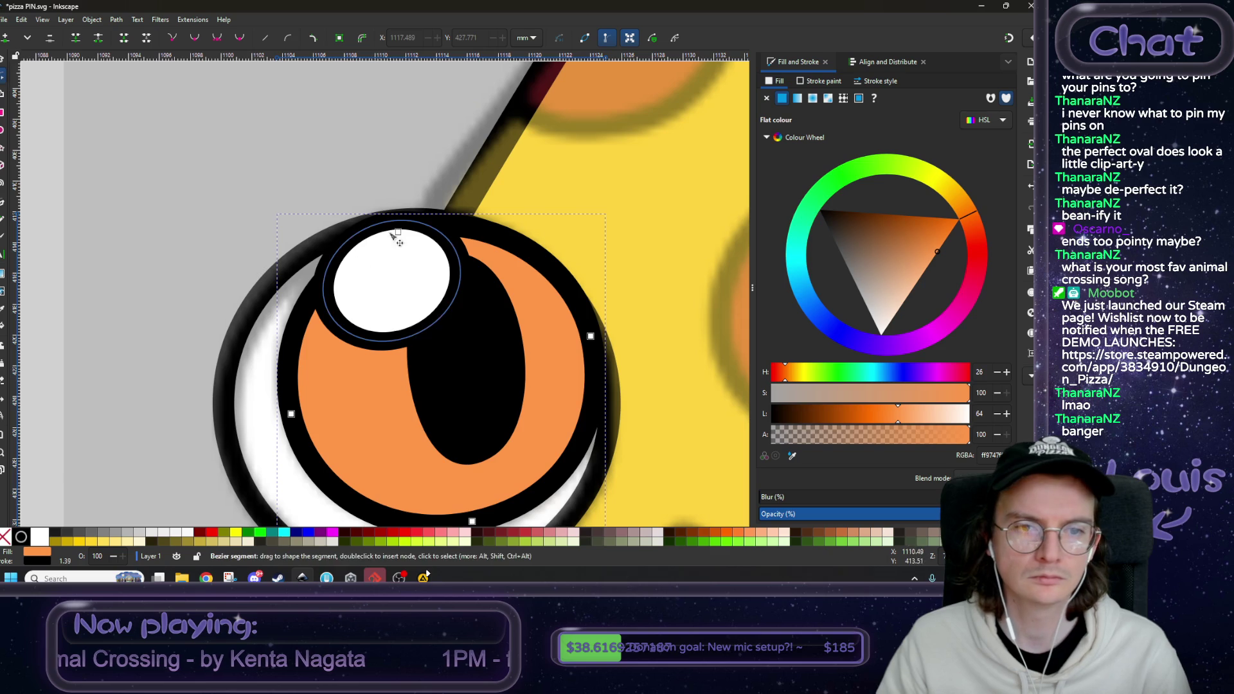
{"action": "left_click", "coordinate": [398, 233]}
{"action": "left_click_drag", "start_coordinate": [398, 233], "coordinate": [385, 229]}
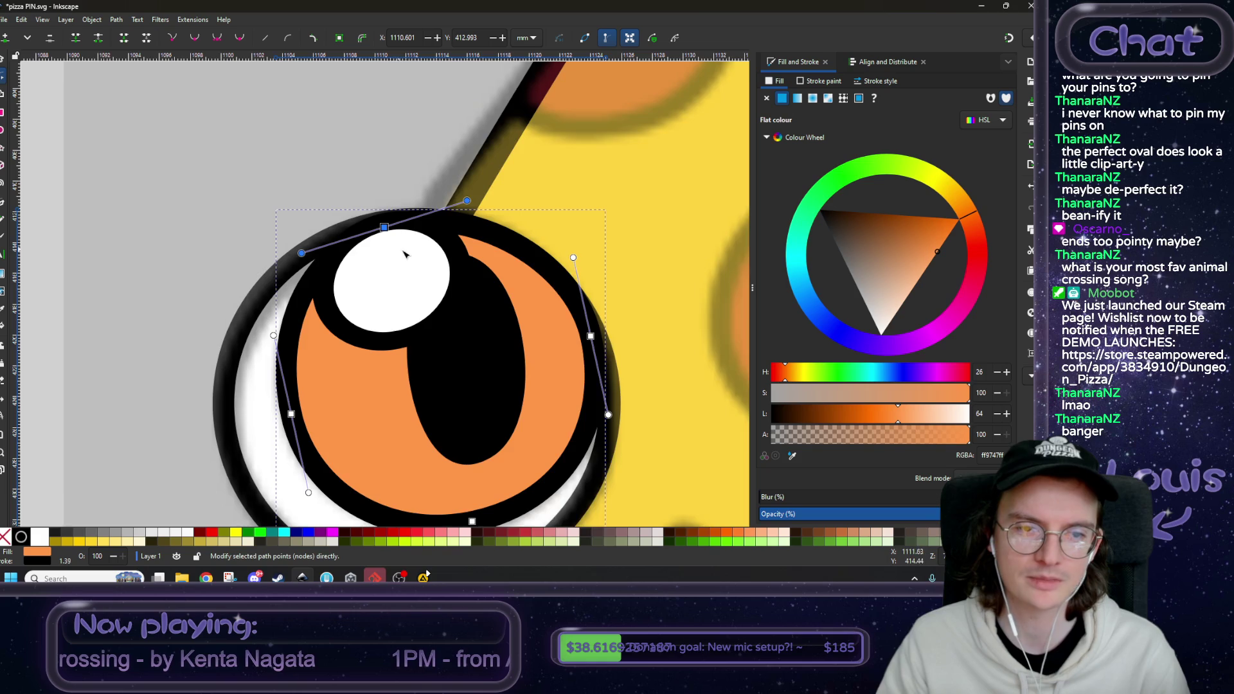
- Reshape the iris's top curve, make the top node symmetric, and delete its left node
{"action": "scroll", "coordinate": [415, 251], "scroll_direction": "left", "scroll_amount": 1}
{"action": "left_click_drag", "start_coordinate": [330, 256], "coordinate": [306, 264]}
{"action": "left_click", "coordinate": [217, 37]}
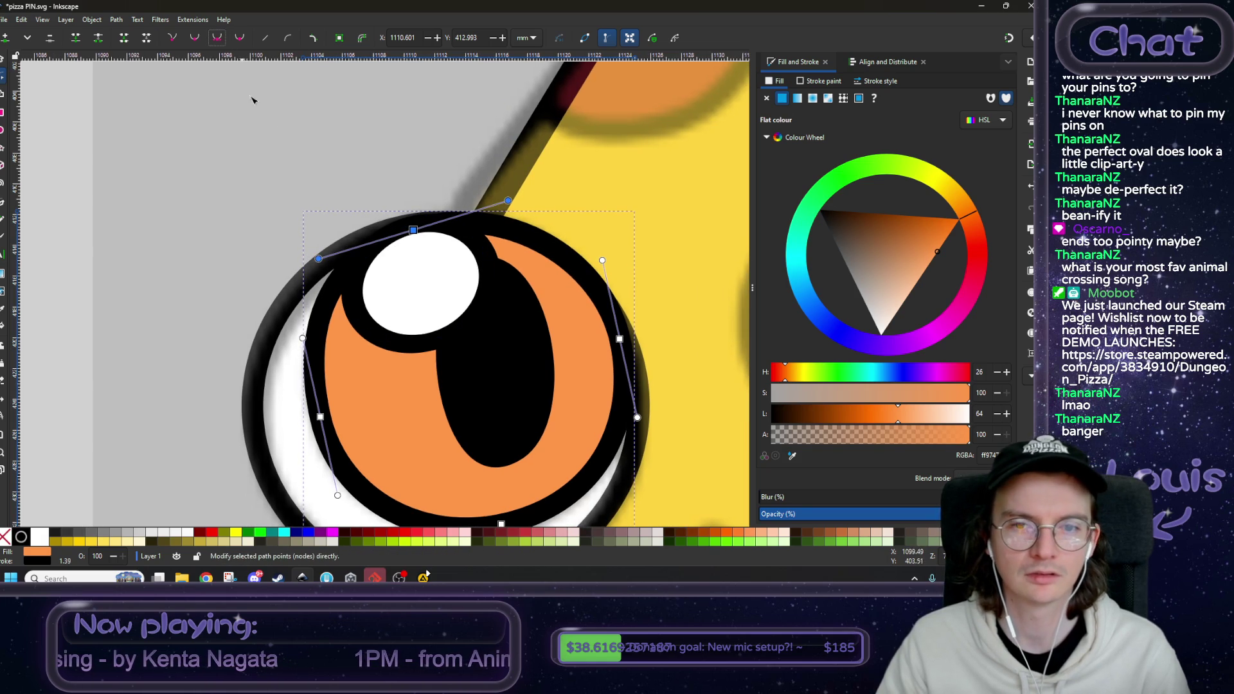
{"action": "left_click_drag", "start_coordinate": [415, 230], "coordinate": [410, 230]}
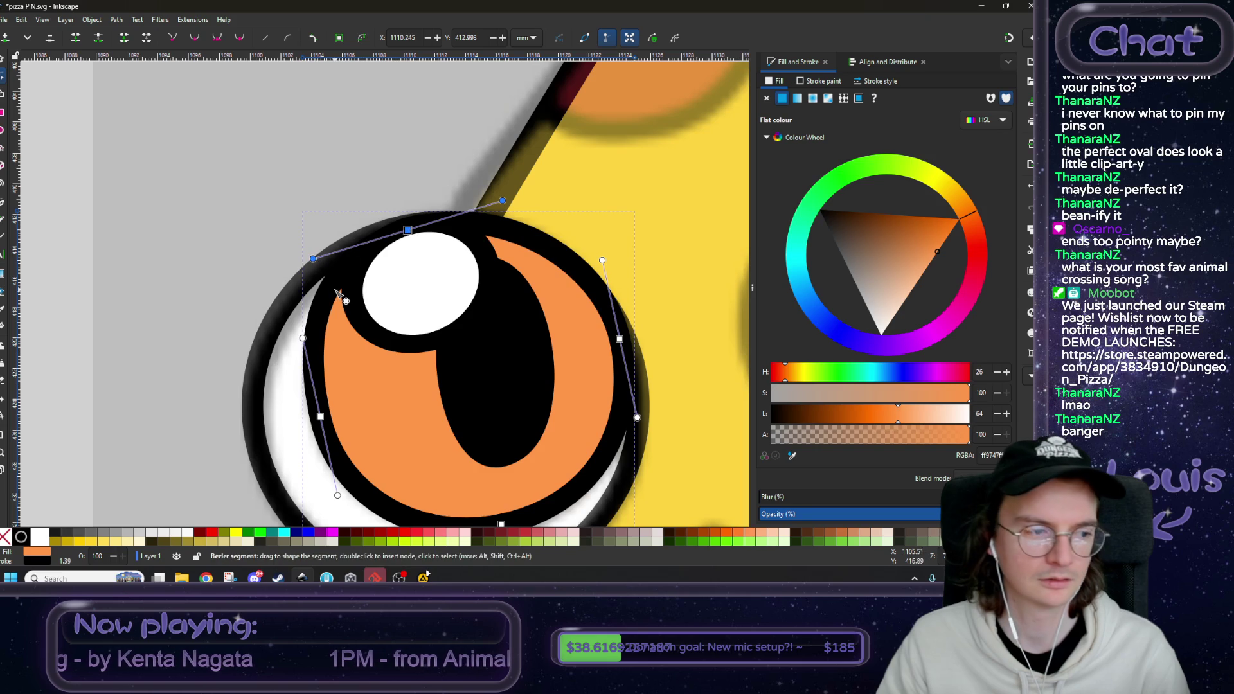
{"action": "scroll", "coordinate": [340, 292], "scroll_direction": "down", "scroll_amount": 2, "text": "ctrl"}
{"action": "scroll", "coordinate": [399, 293], "scroll_direction": "down", "scroll_amount": 1}
{"action": "scroll", "coordinate": [354, 308], "scroll_direction": "up", "scroll_amount": 2, "text": "ctrl"}
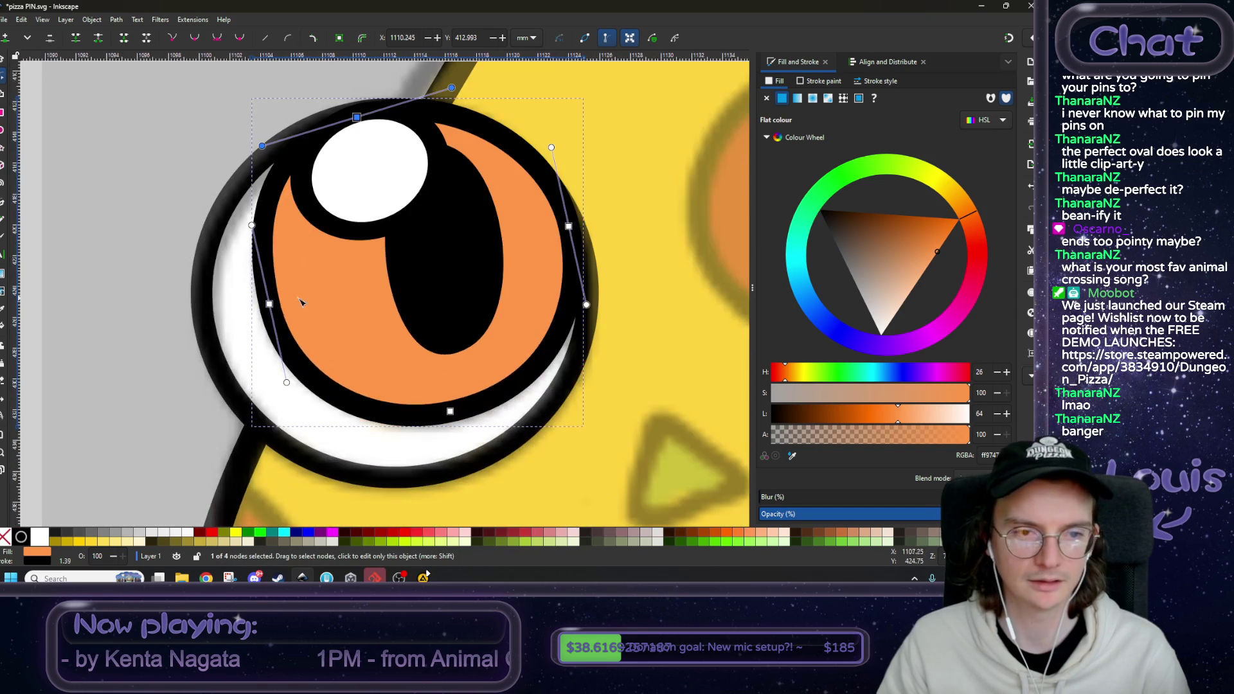
{"action": "left_click_drag", "start_coordinate": [274, 307], "coordinate": [275, 302]}
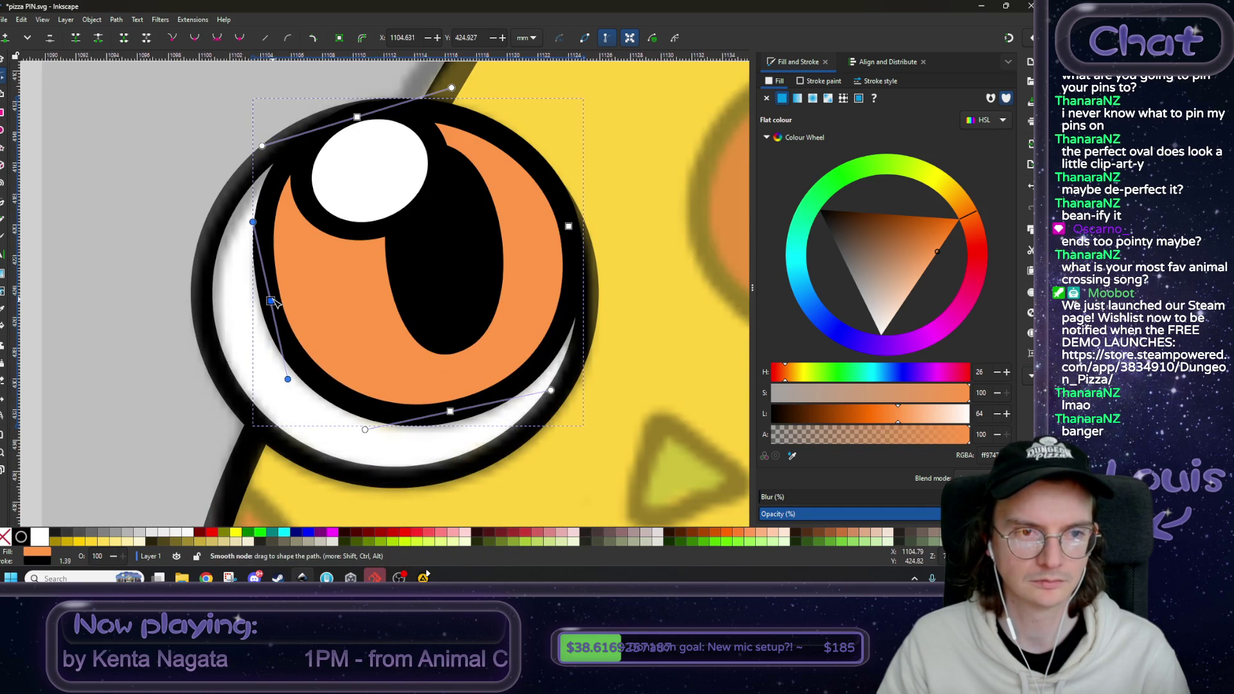
{"action": "key", "text": "Delete"}
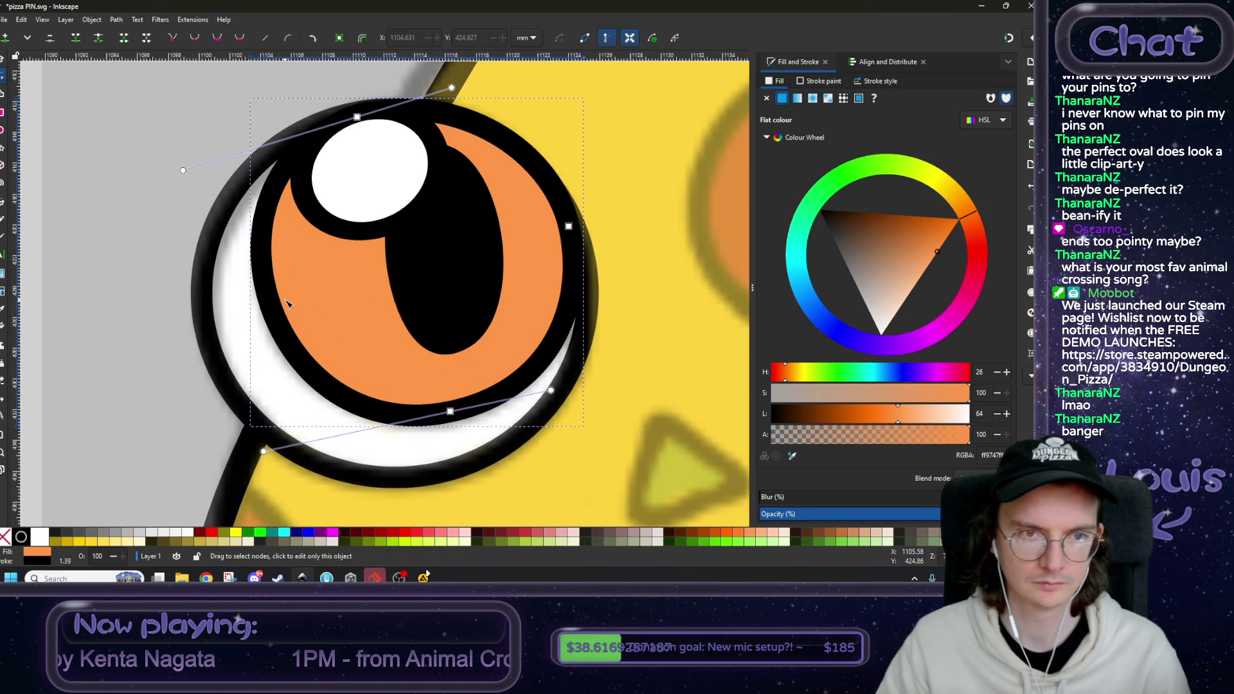
- Send the right PUPILS reference image to the bottom of the stack, then deselect it
{"action": "scroll", "coordinate": [292, 304], "scroll_direction": "down", "scroll_amount": 4, "text": "ctrl"}
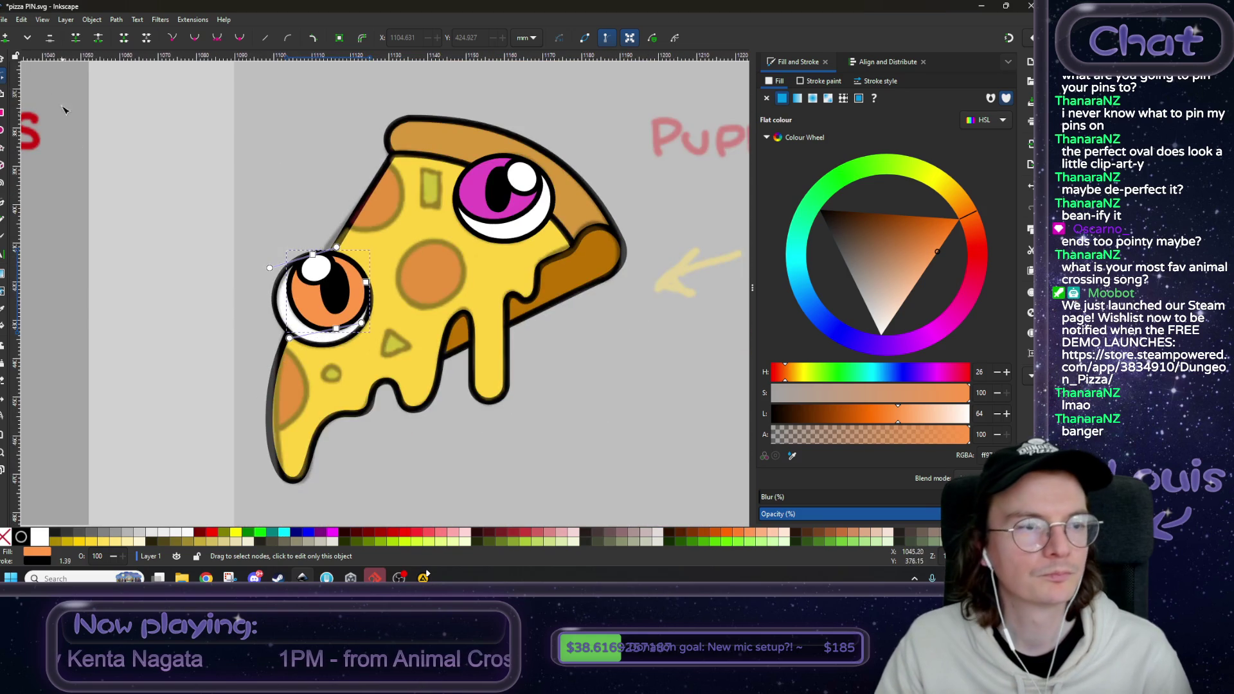
{"action": "key", "text": "s"}
{"action": "key", "text": "Escape"}
{"action": "scroll", "coordinate": [186, 202], "scroll_direction": "down", "scroll_amount": 3}
{"action": "scroll", "coordinate": [270, 277], "scroll_direction": "up", "scroll_amount": 2}
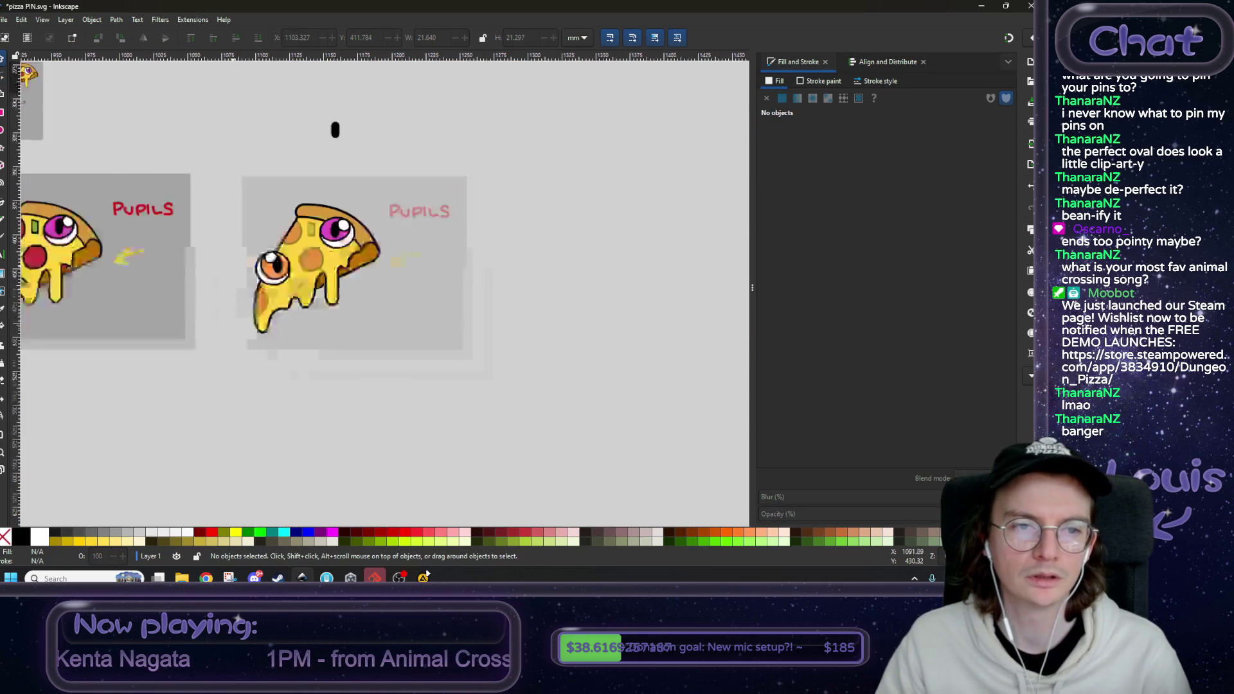
{"action": "left_click", "coordinate": [365, 297]}
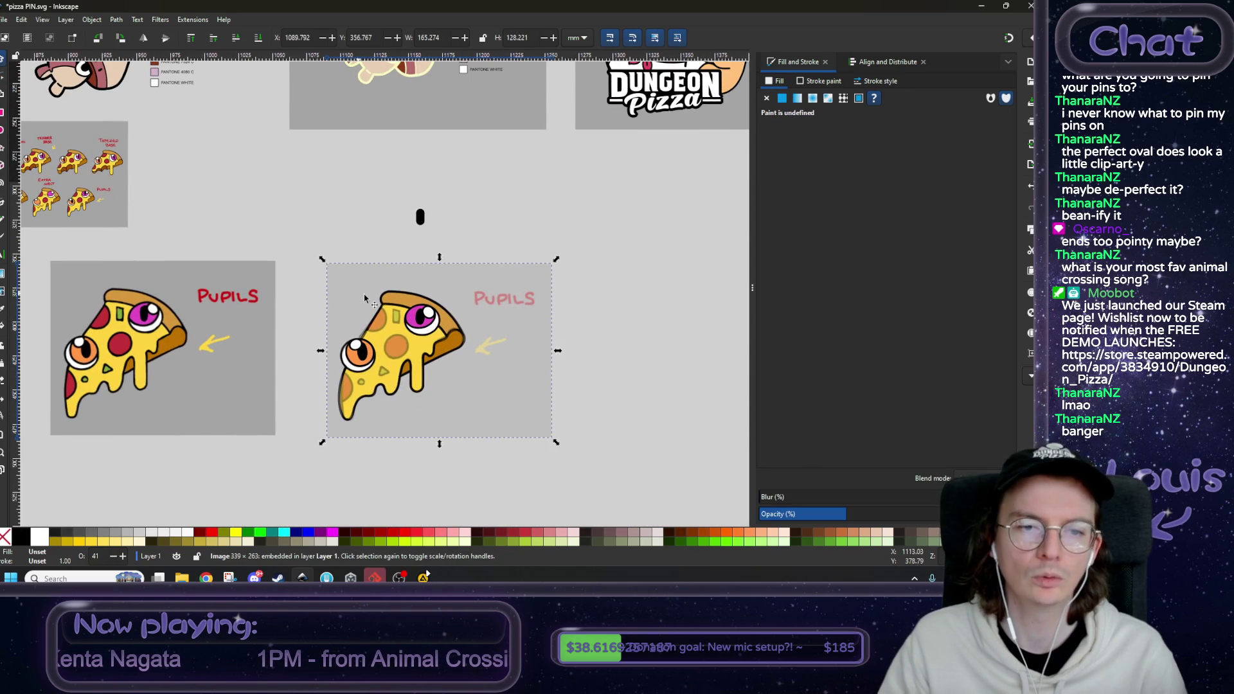
{"action": "left_click", "coordinate": [263, 43]}
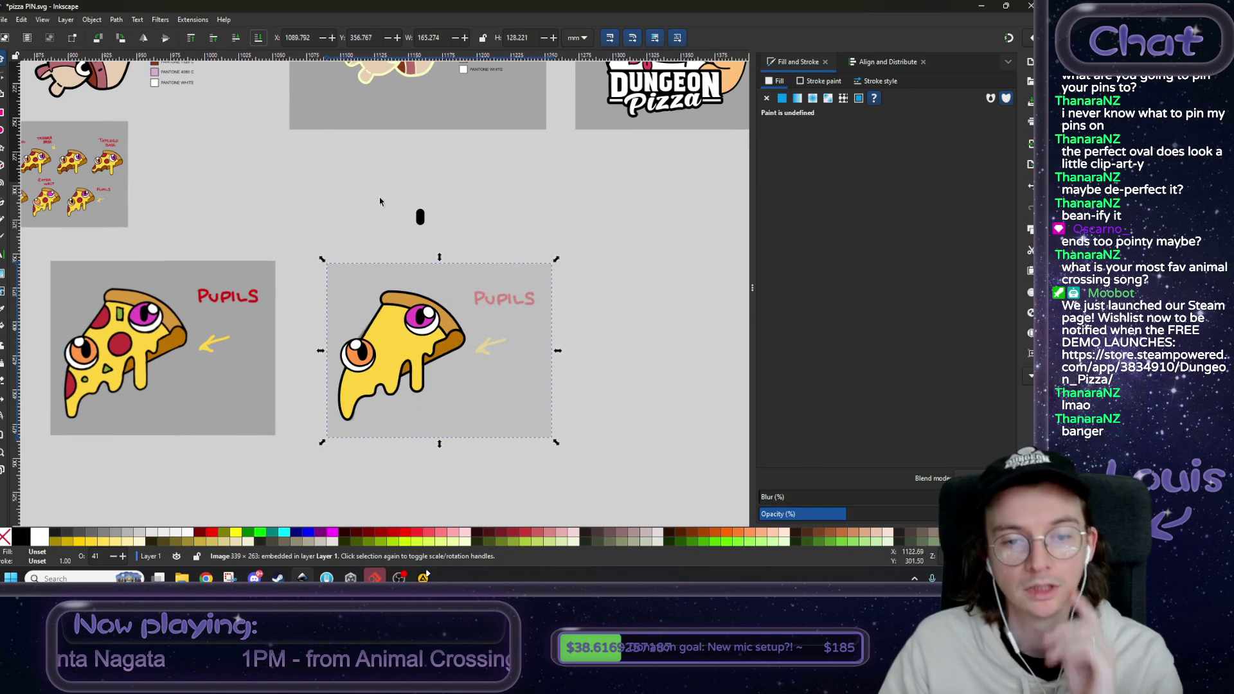
{"action": "left_click", "coordinate": [378, 233]}
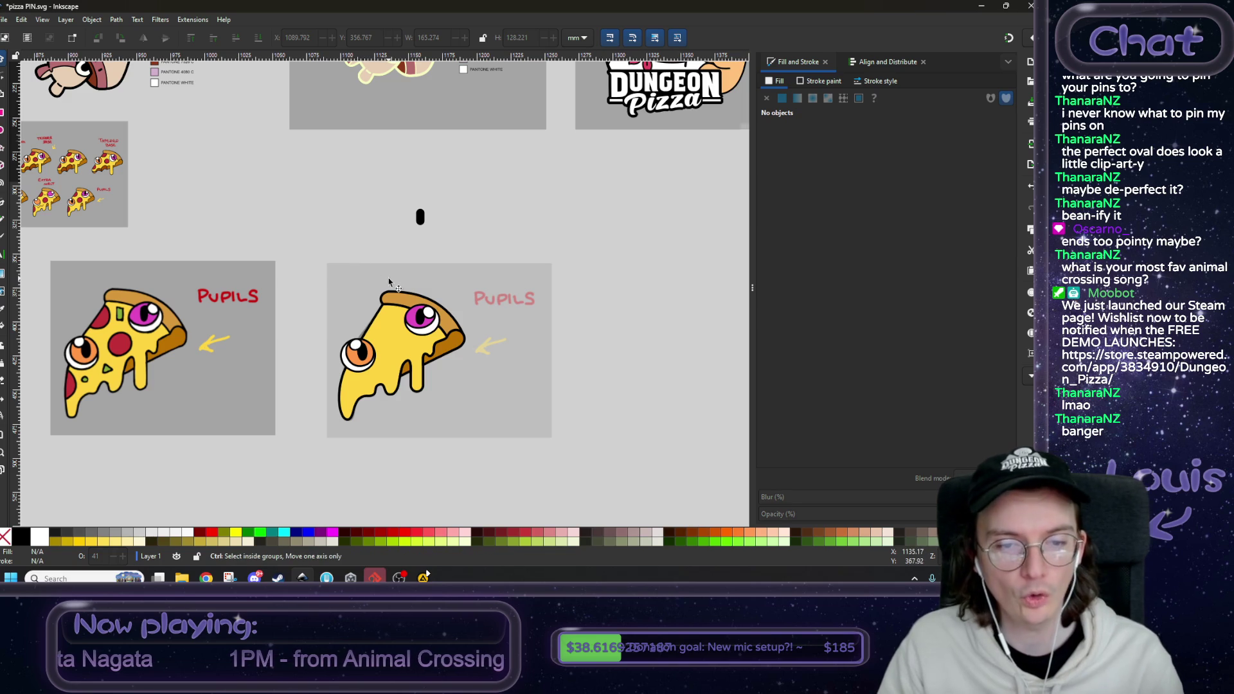
{"action": "scroll", "coordinate": [360, 257], "scroll_direction": "down", "scroll_amount": 3}
{"action": "scroll", "coordinate": [387, 324], "scroll_direction": "up", "scroll_amount": 4}
{"action": "scroll", "coordinate": [387, 325], "scroll_direction": "up", "scroll_amount": 2}
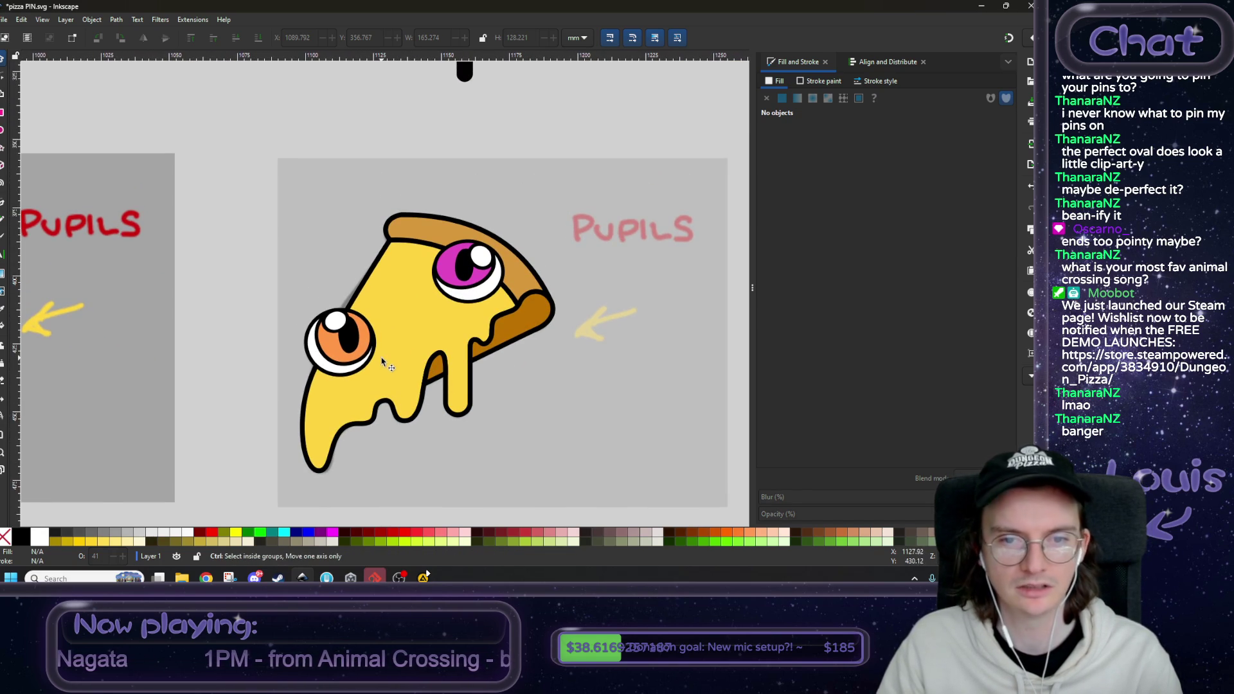
- Select the orange eye's white highlight and raise its stroke width to 1.360 mm
{"action": "left_click", "coordinate": [483, 299]}
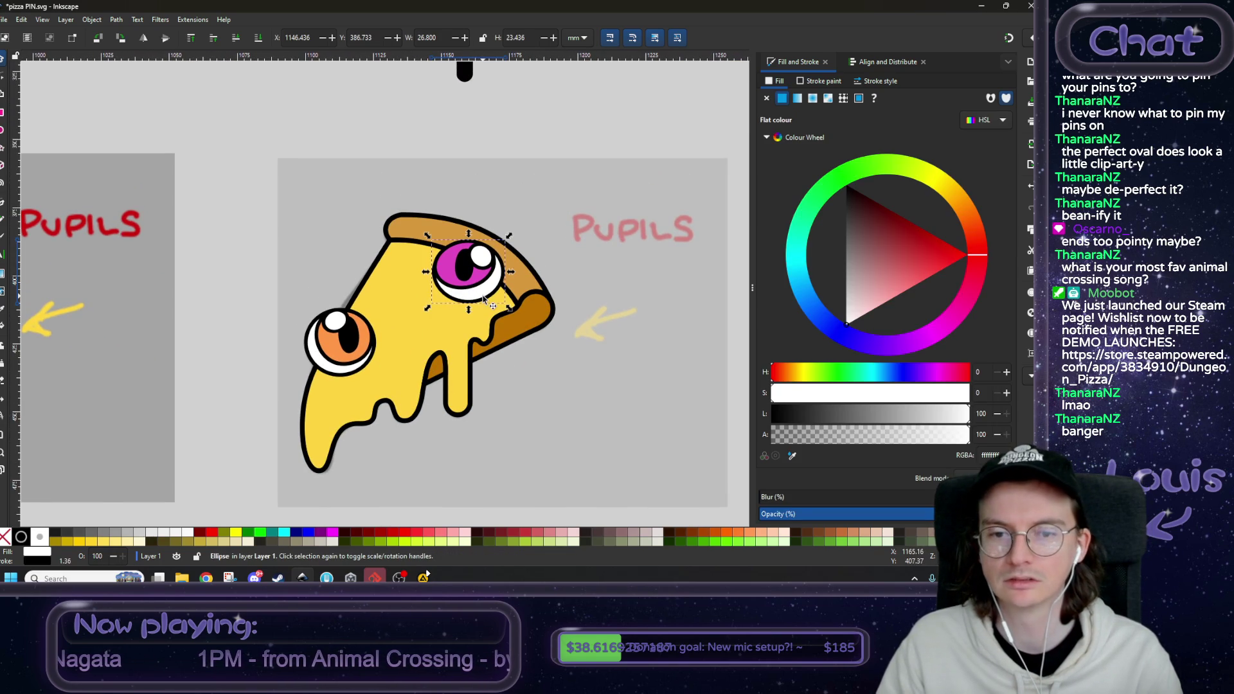
{"action": "left_click", "coordinate": [875, 81]}
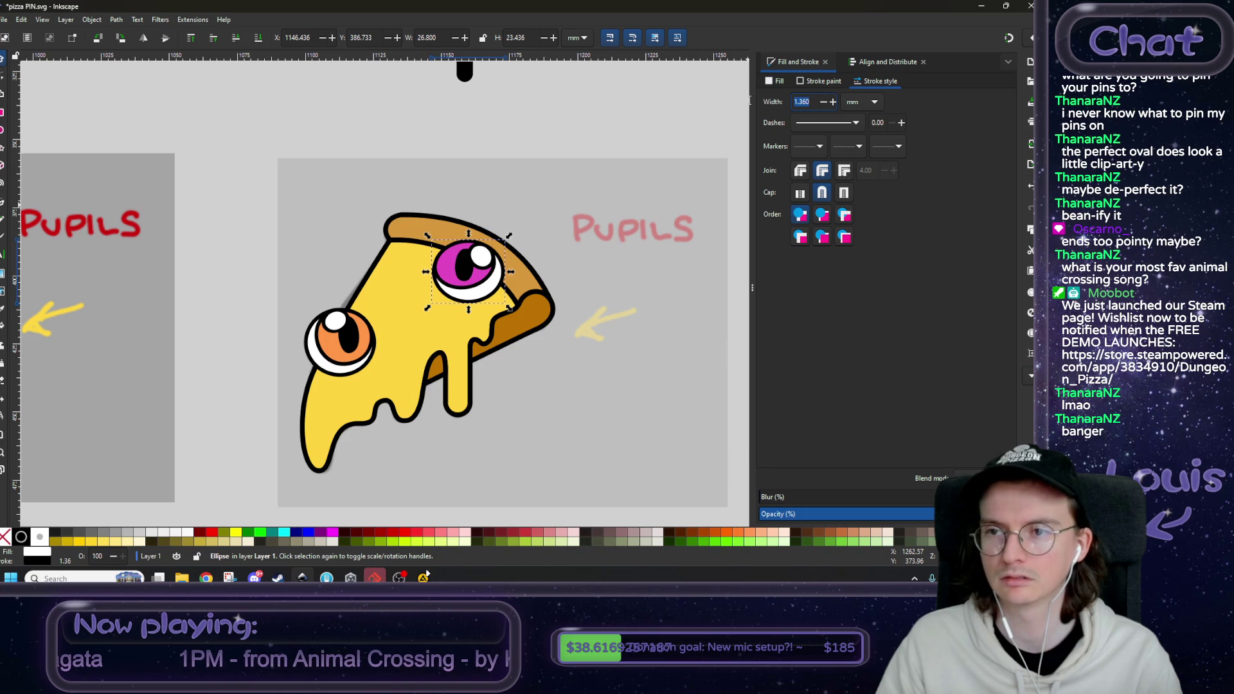
{"action": "scroll", "coordinate": [378, 375], "scroll_direction": "up", "scroll_amount": 1, "text": "ctrl"}
{"action": "left_click", "coordinate": [333, 374]}
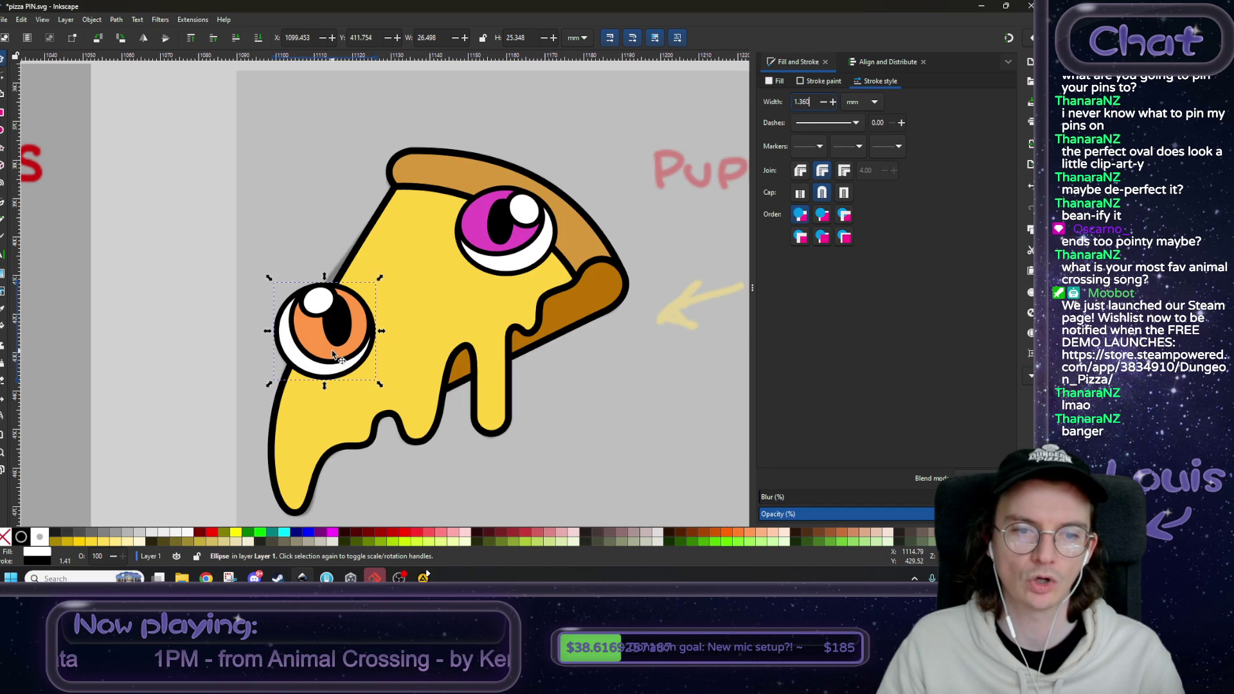
{"action": "left_click", "coordinate": [339, 358]}
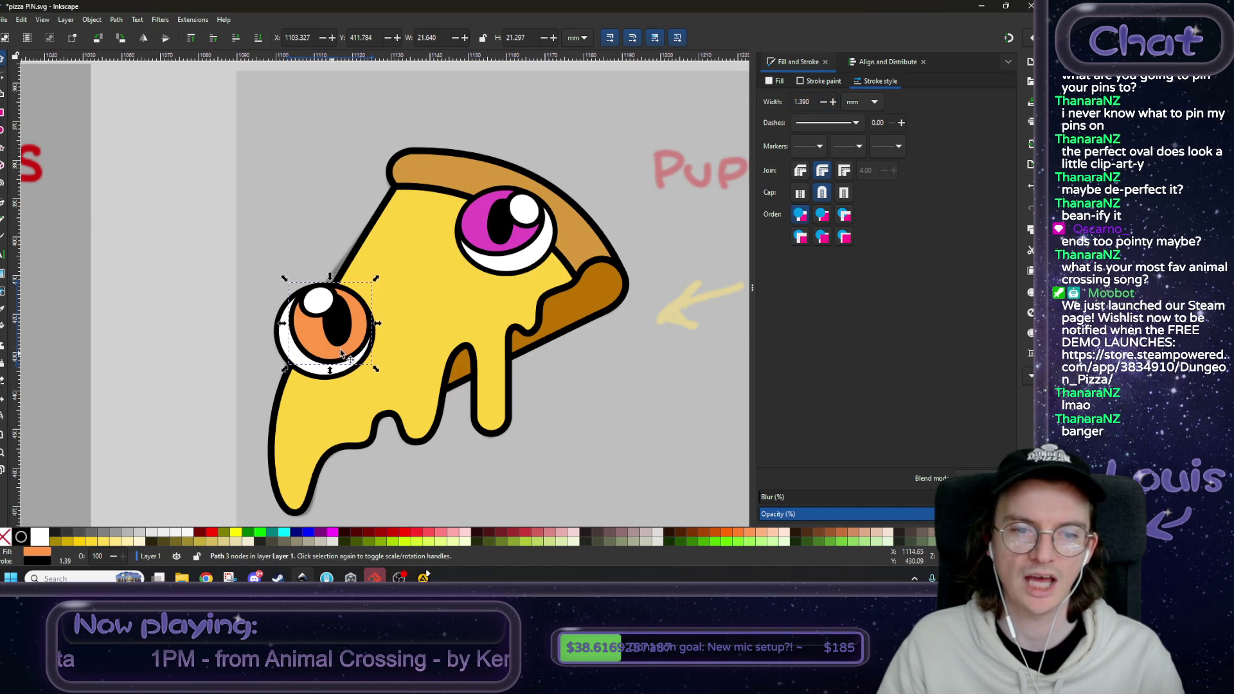
{"action": "left_click", "coordinate": [317, 302]}
{"action": "scroll", "coordinate": [803, 101], "scroll_direction": "up", "scroll_amount": 1}
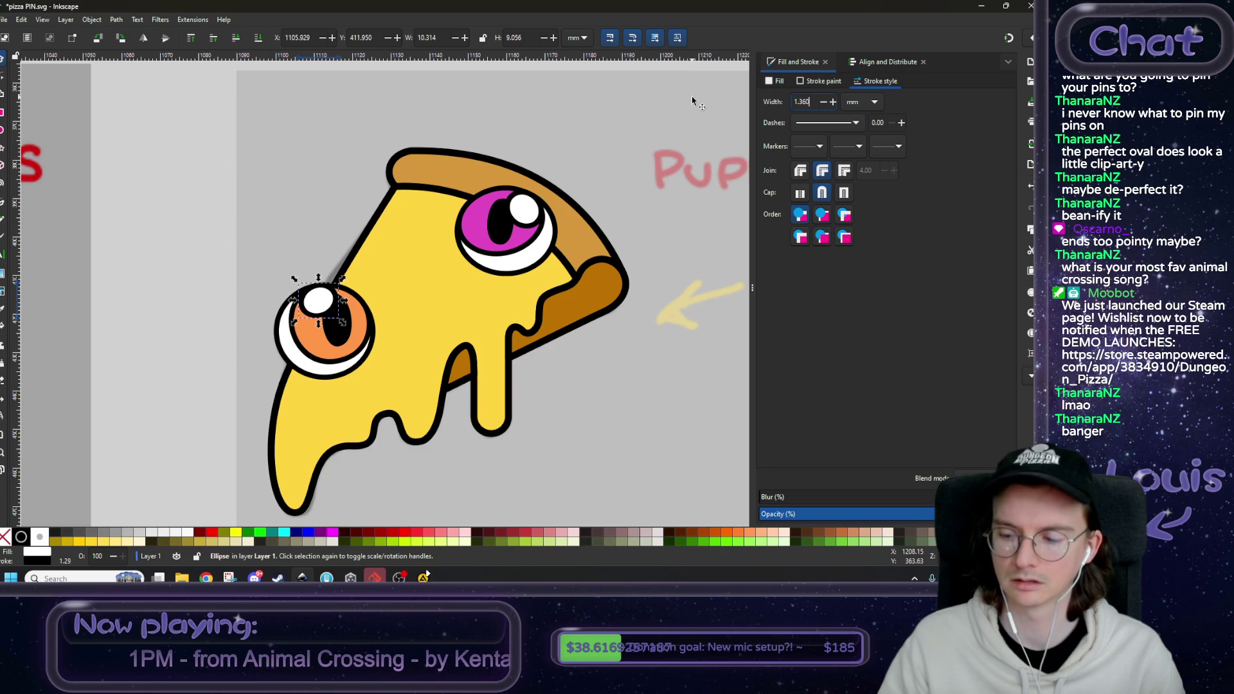
{"action": "scroll", "coordinate": [514, 204], "scroll_direction": "down", "scroll_amount": 2, "text": "ctrl"}
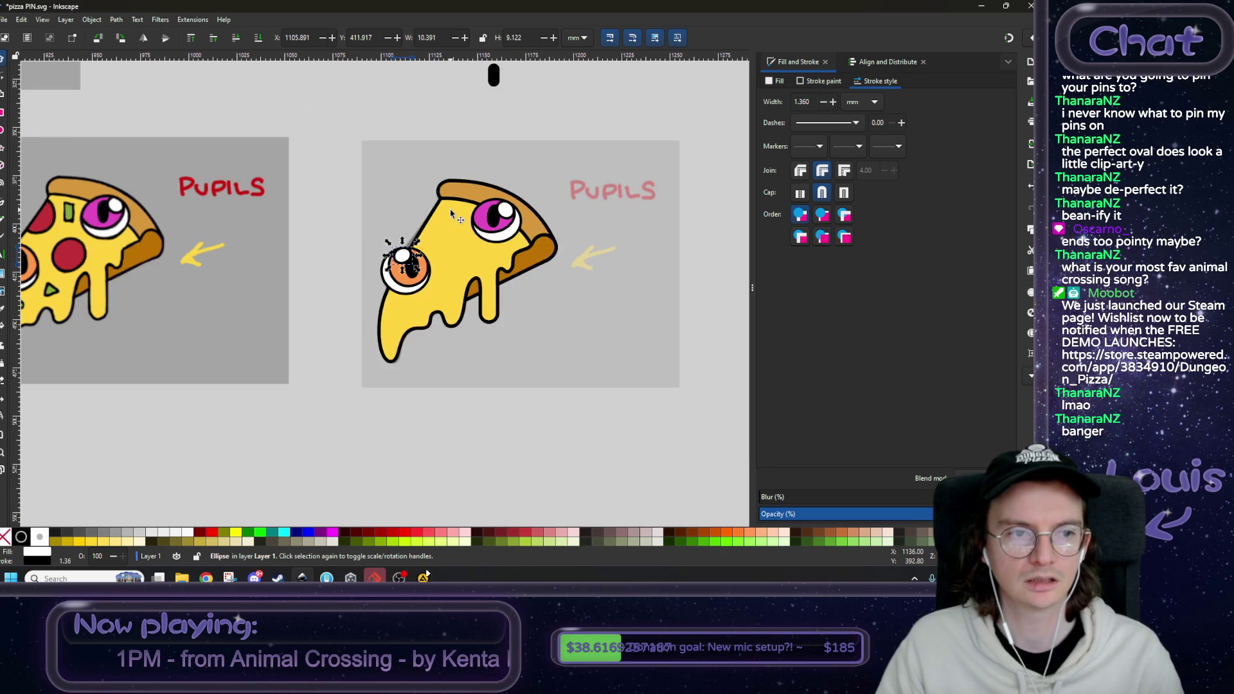
- Clear the selection and scroll to review the slice's orange and magenta eyes
{"action": "left_click", "coordinate": [341, 233]}
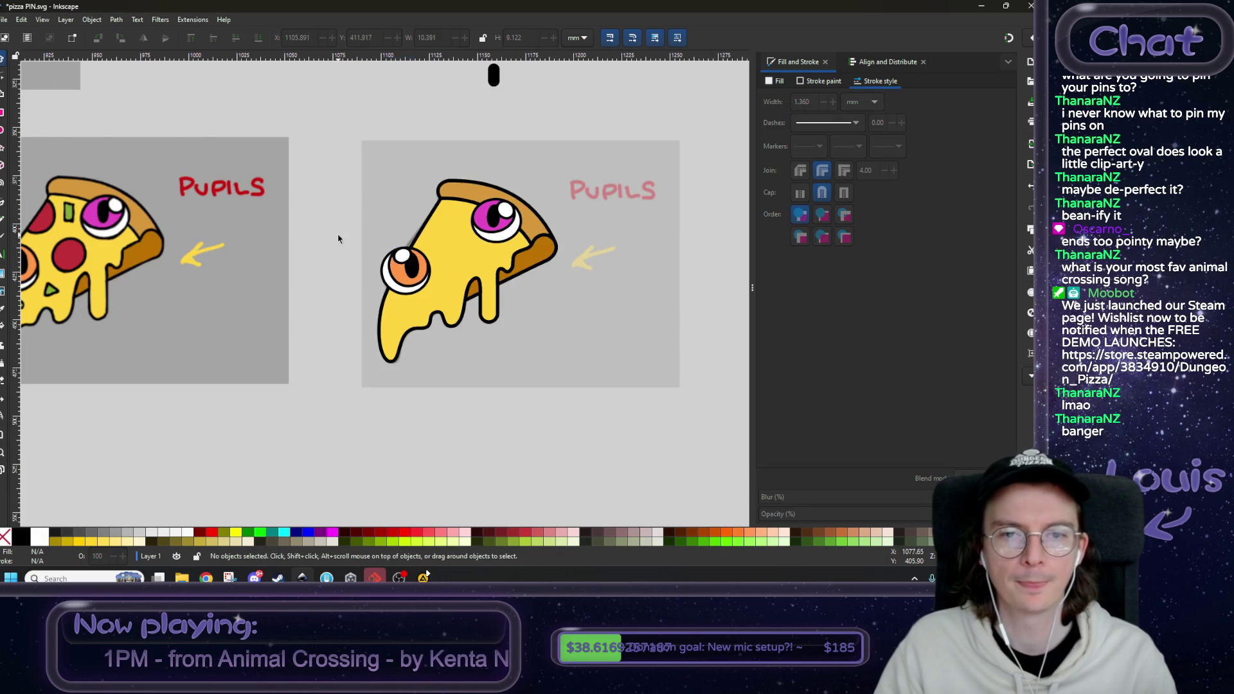
{"action": "scroll", "coordinate": [347, 232], "scroll_direction": "down", "scroll_amount": 4, "text": "ctrl"}
{"action": "scroll", "coordinate": [376, 260], "scroll_direction": "up", "scroll_amount": 5}
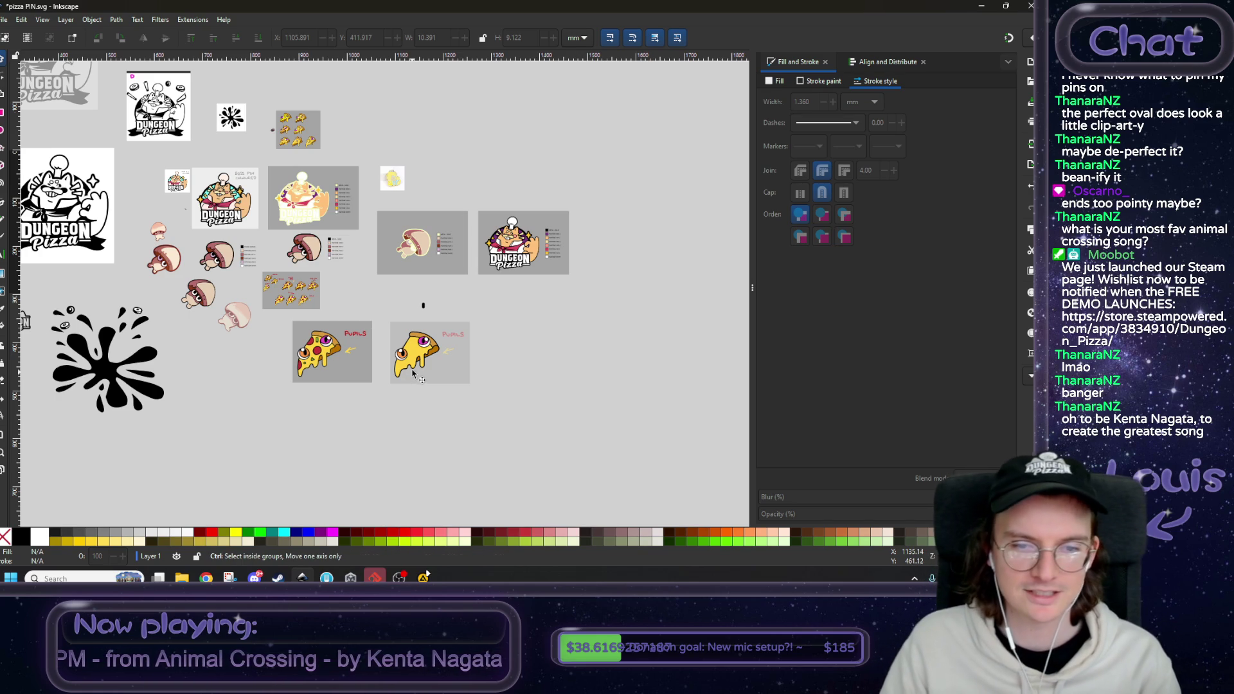
{"action": "scroll", "coordinate": [414, 372], "scroll_direction": "up", "scroll_amount": 1}
{"action": "scroll", "coordinate": [413, 353], "scroll_direction": "up", "scroll_amount": 2}
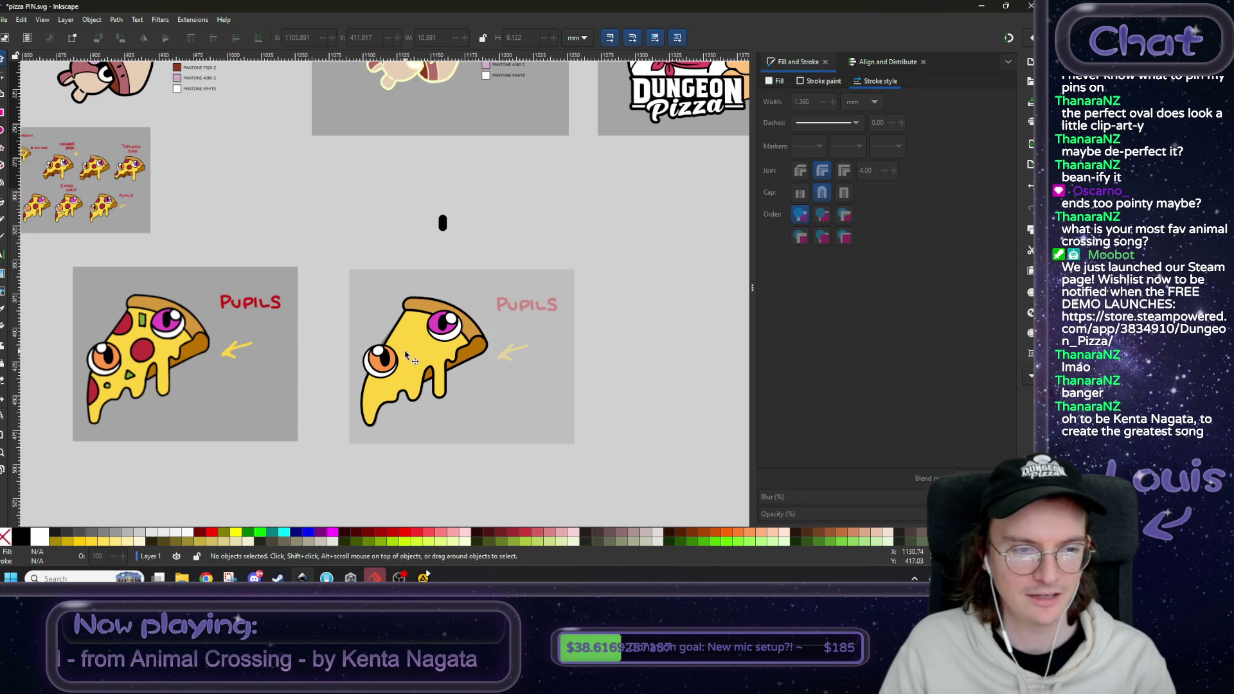
{"action": "scroll", "coordinate": [400, 357], "scroll_direction": "up", "scroll_amount": 1}
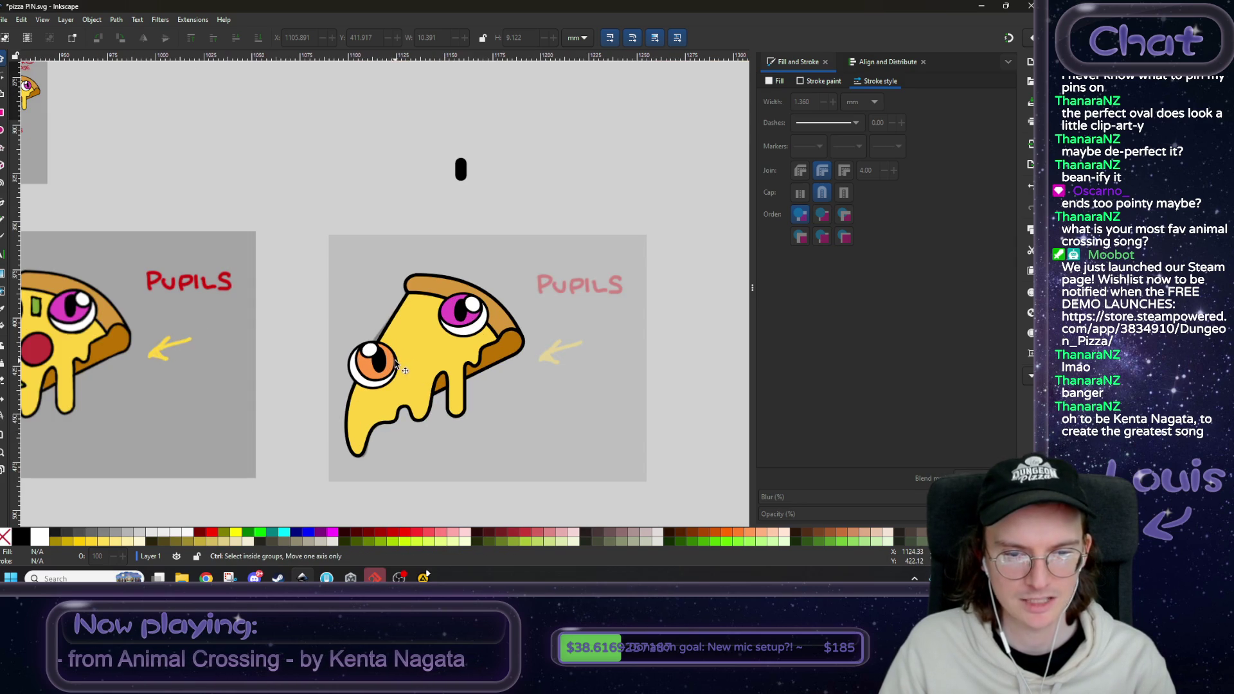
{"action": "scroll", "coordinate": [400, 363], "scroll_direction": "up", "scroll_amount": 1}
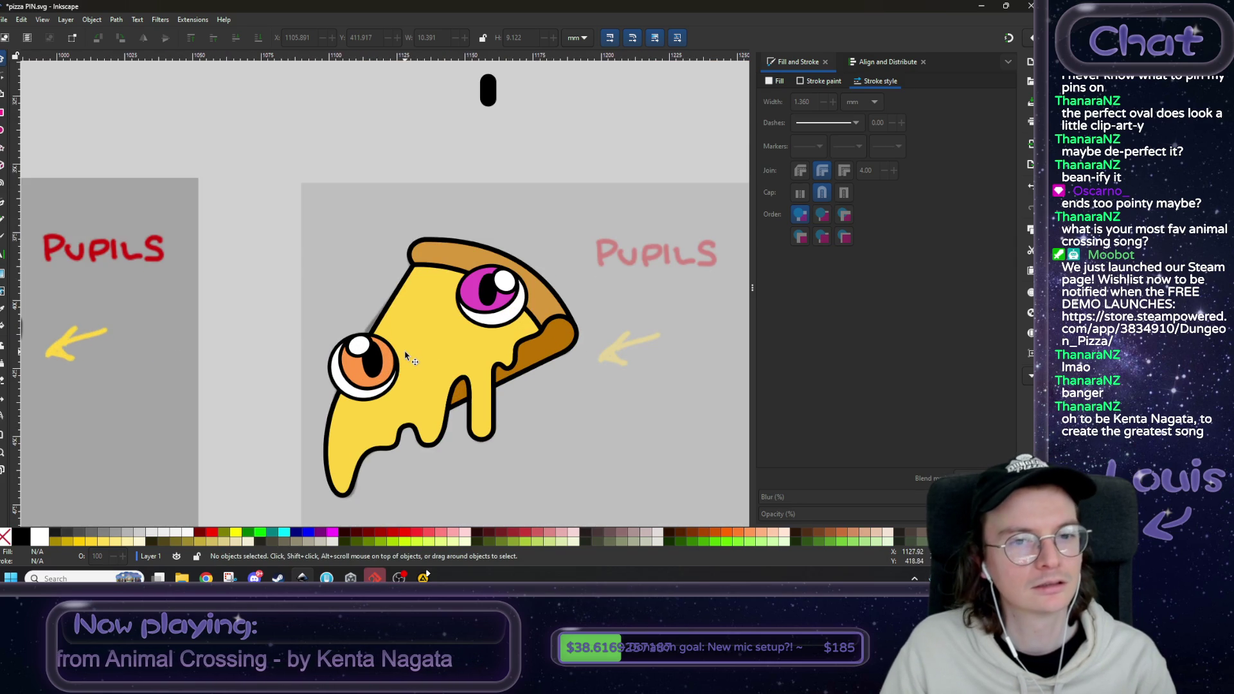
- Make the slice's top corner node smooth and drag its handle to curve the upper-left edge
{"action": "left_click", "coordinate": [405, 355]}
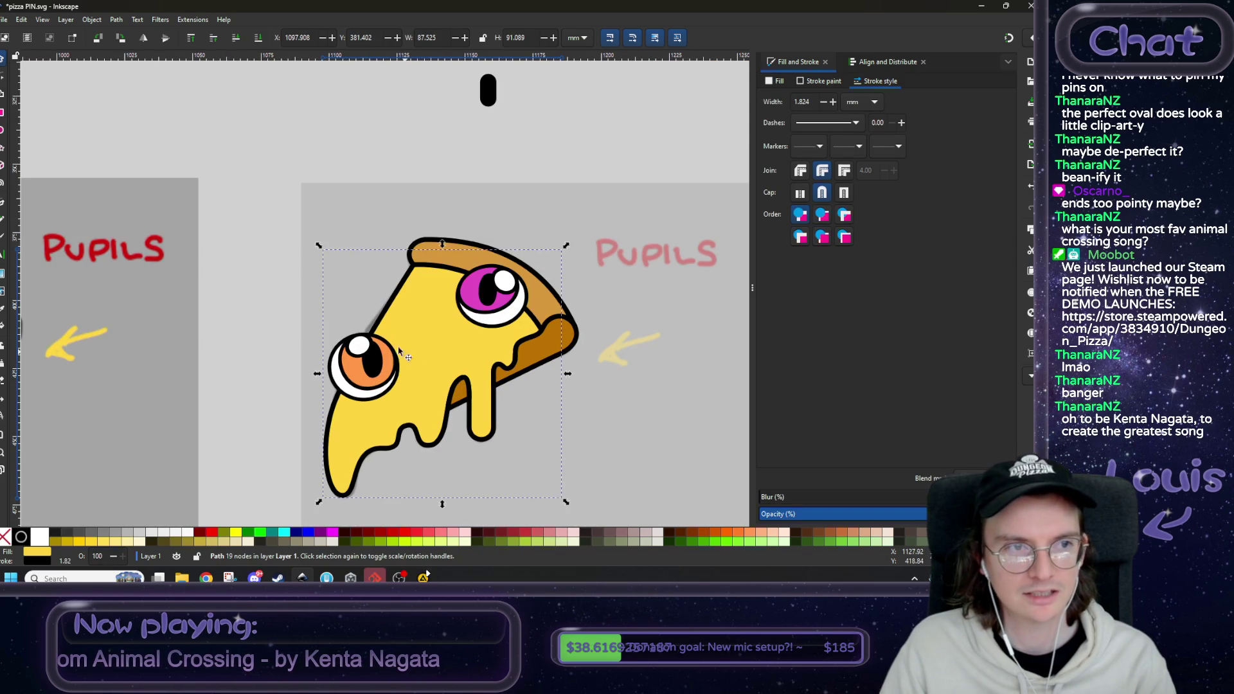
{"action": "key", "text": "n"}
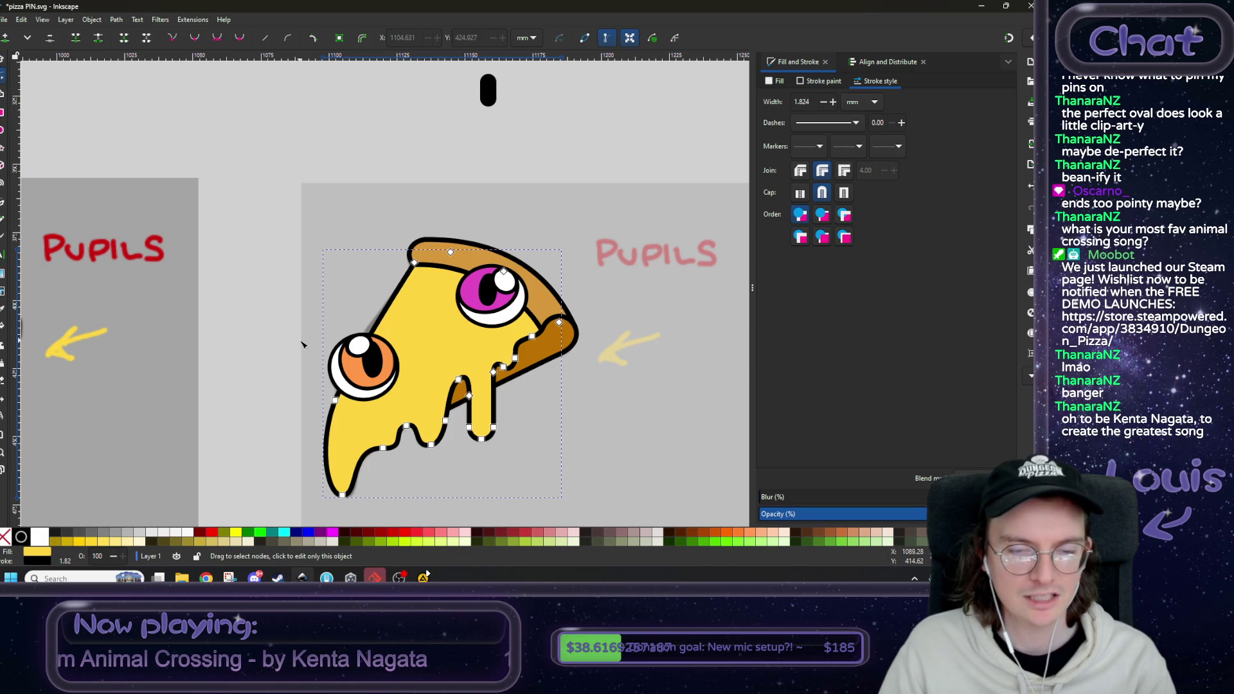
{"action": "left_click", "coordinate": [335, 401]}
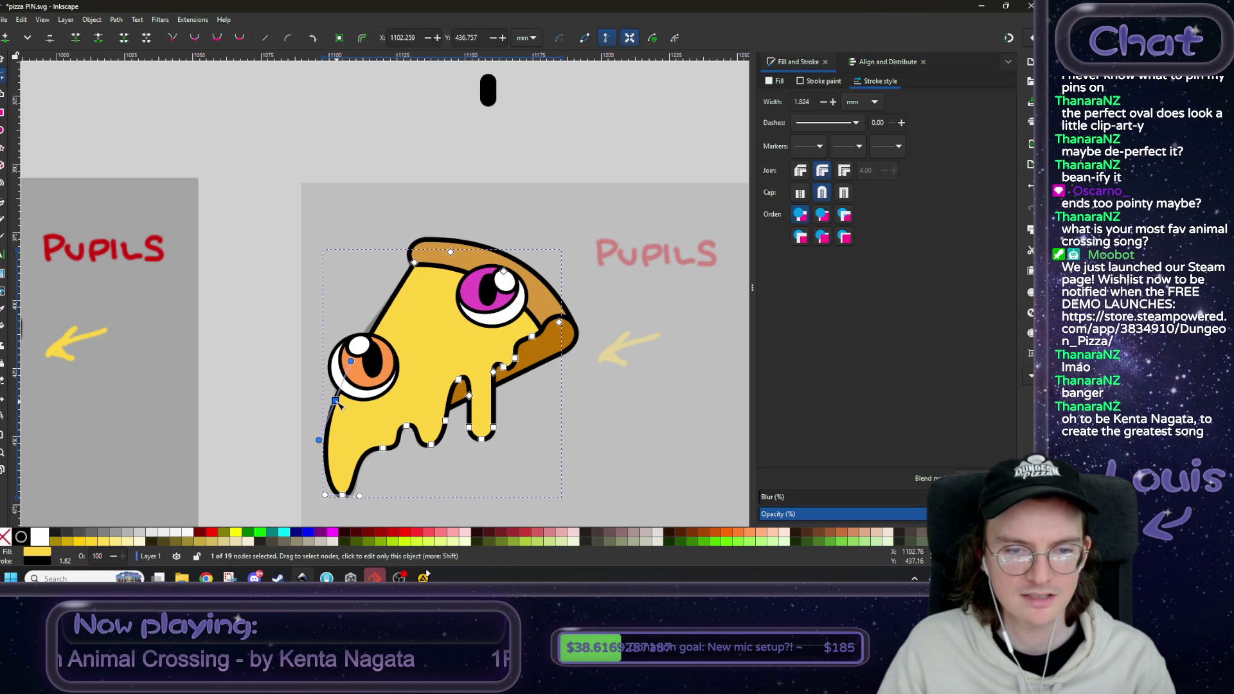
{"action": "scroll", "coordinate": [335, 400], "scroll_direction": "up", "scroll_amount": 1}
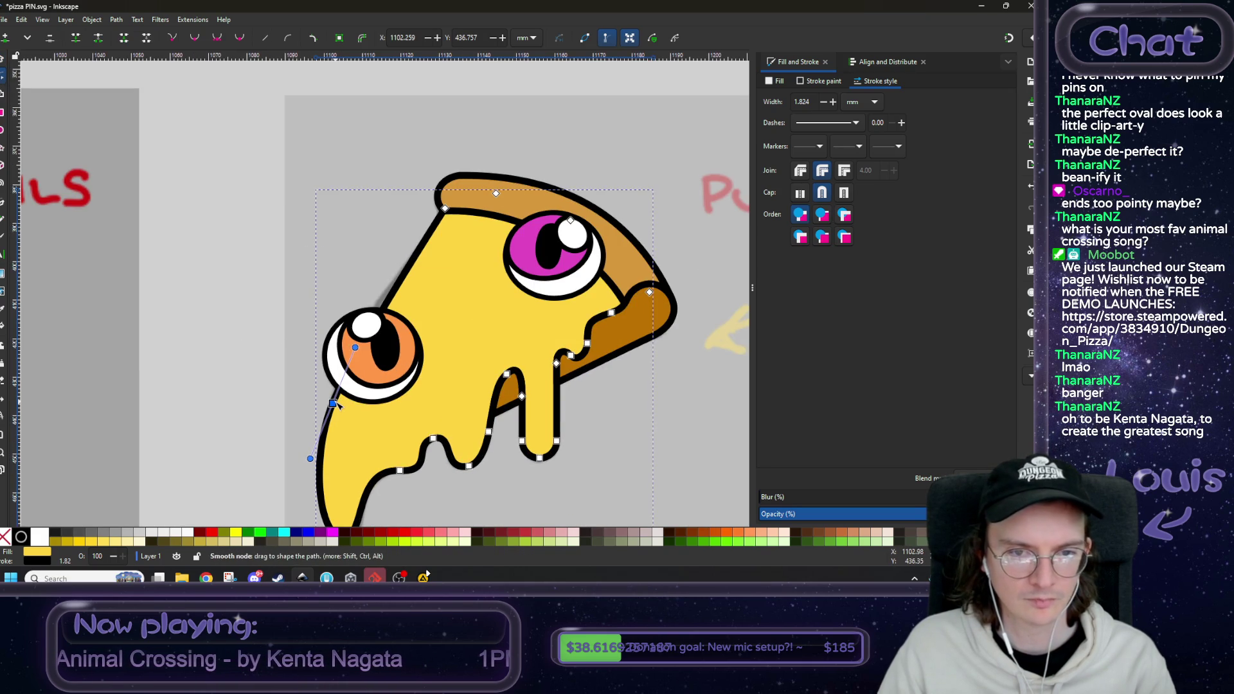
{"action": "left_click", "coordinate": [445, 208]}
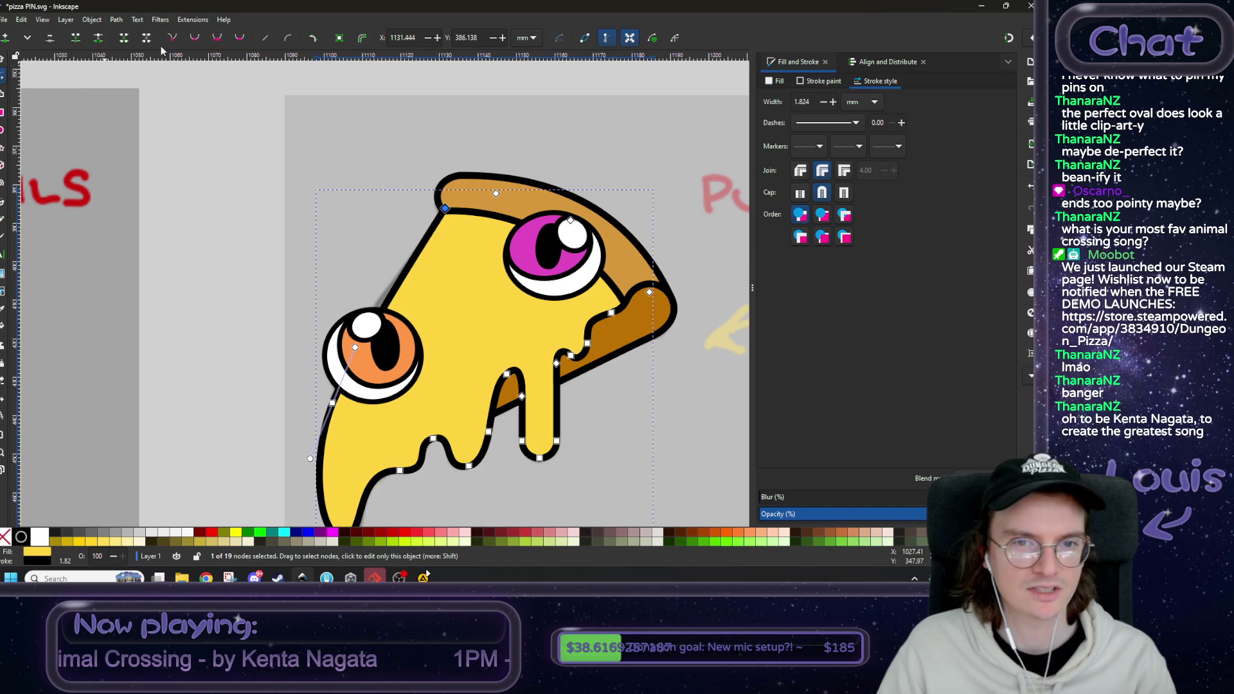
{"action": "left_click", "coordinate": [217, 38]}
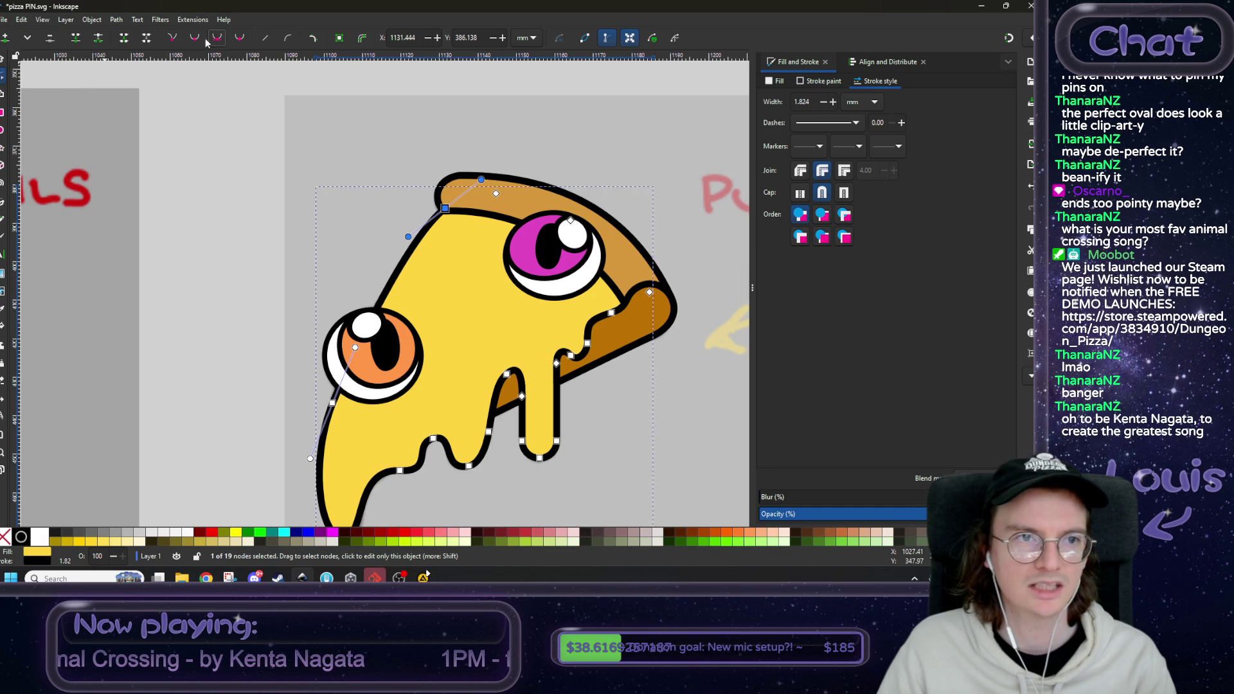
{"action": "left_click_drag", "start_coordinate": [408, 237], "coordinate": [382, 290]}
{"action": "key", "text": "s"}
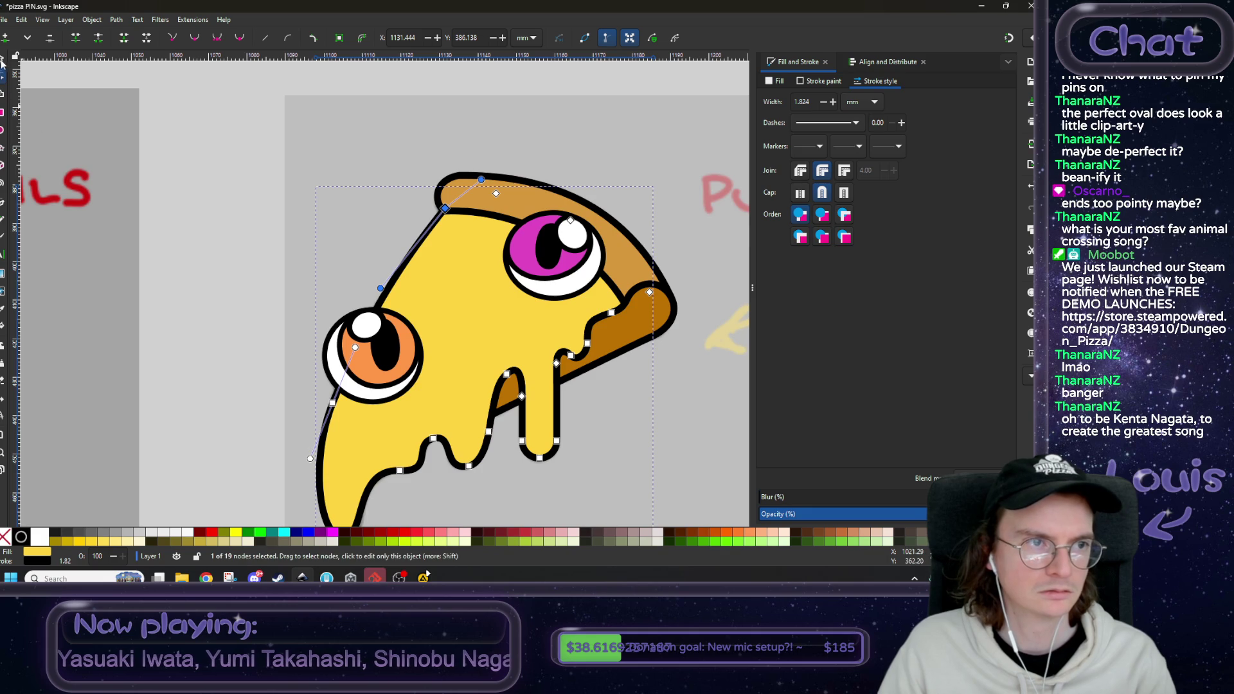
{"action": "key", "text": "Escape"}
{"action": "scroll", "coordinate": [295, 359], "scroll_direction": "down", "scroll_amount": 3, "text": "ctrl"}
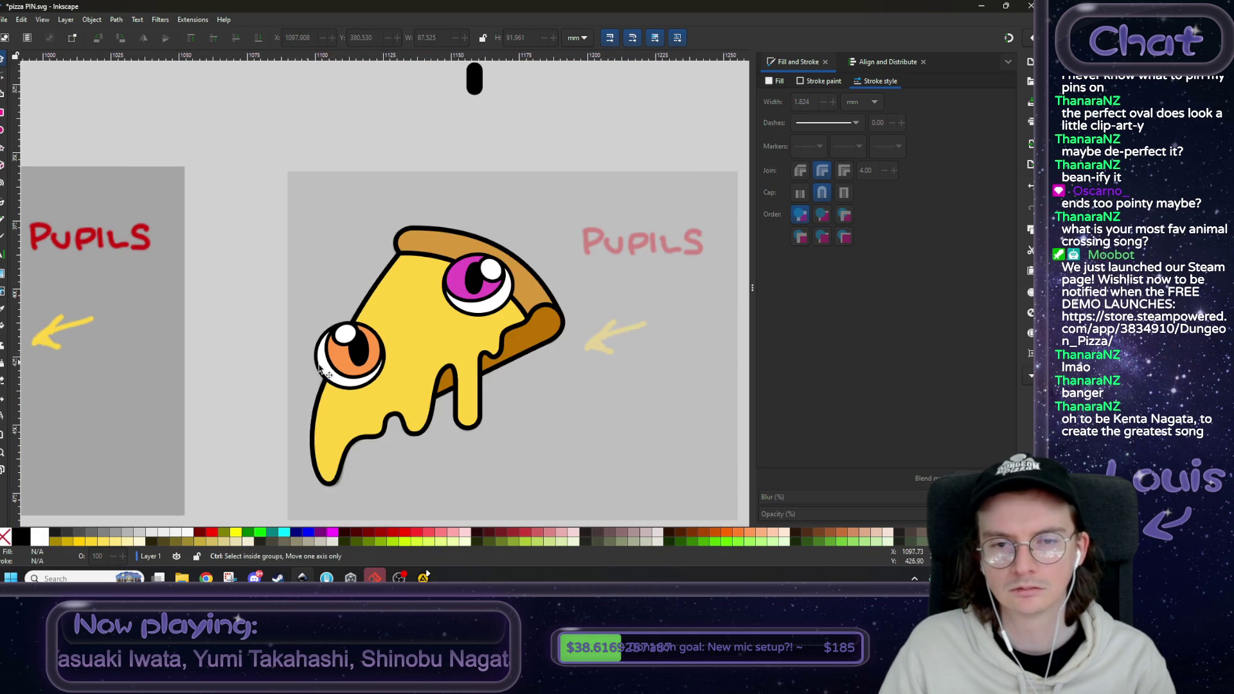
- Pan to the right pizza board and raise its reference image to the top
{"action": "left_click_drag", "start_coordinate": [399, 419], "coordinate": [465, 373]}
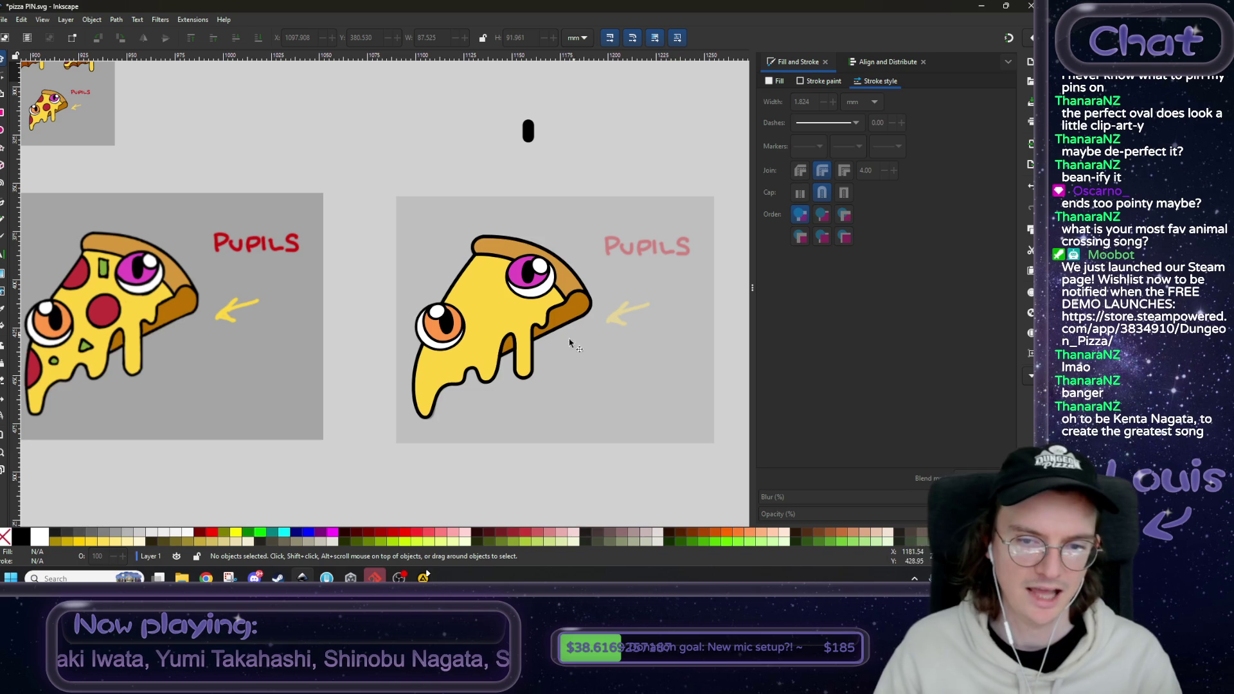
{"action": "scroll", "coordinate": [518, 379], "scroll_direction": "up", "scroll_amount": 3, "text": "ctrl"}
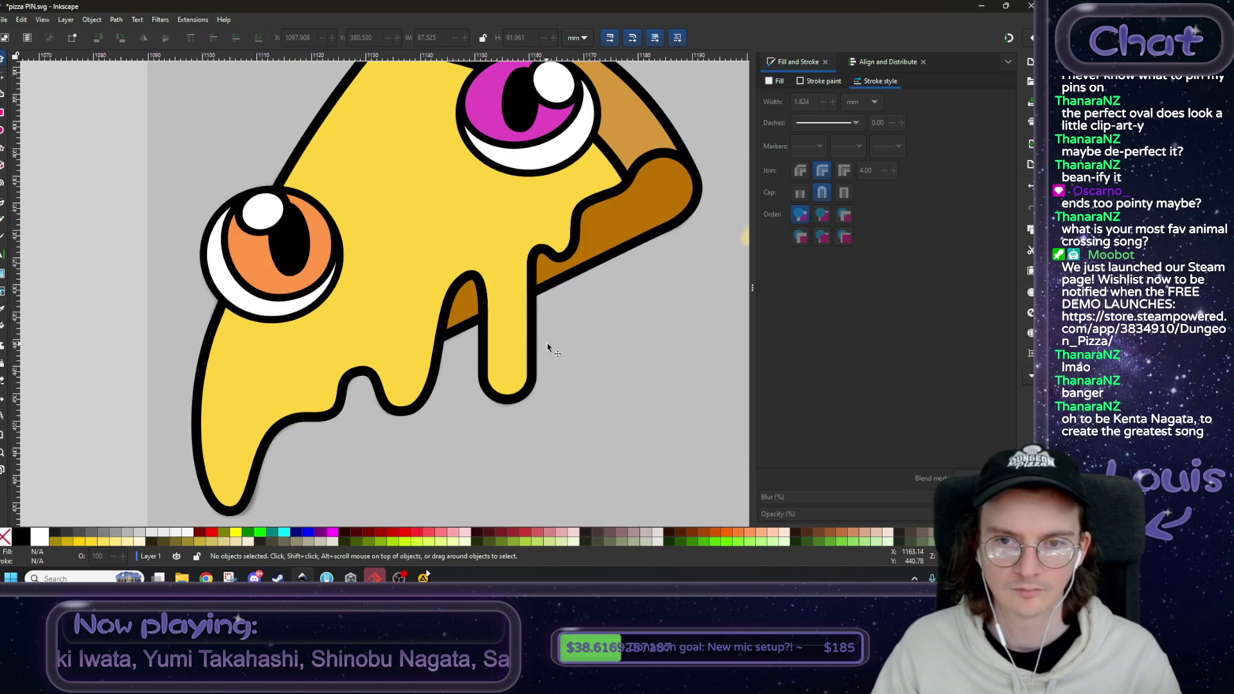
{"action": "scroll", "coordinate": [548, 345], "scroll_direction": "down", "scroll_amount": 5, "text": "ctrl"}
{"action": "mouse_move", "coordinate": [394, 331]}
{"action": "left_mouse_down"}
{"action": "mouse_move", "coordinate": [457, 308]}
{"action": "mouse_move", "coordinate": [436, 346]}
{"action": "left_mouse_up"}
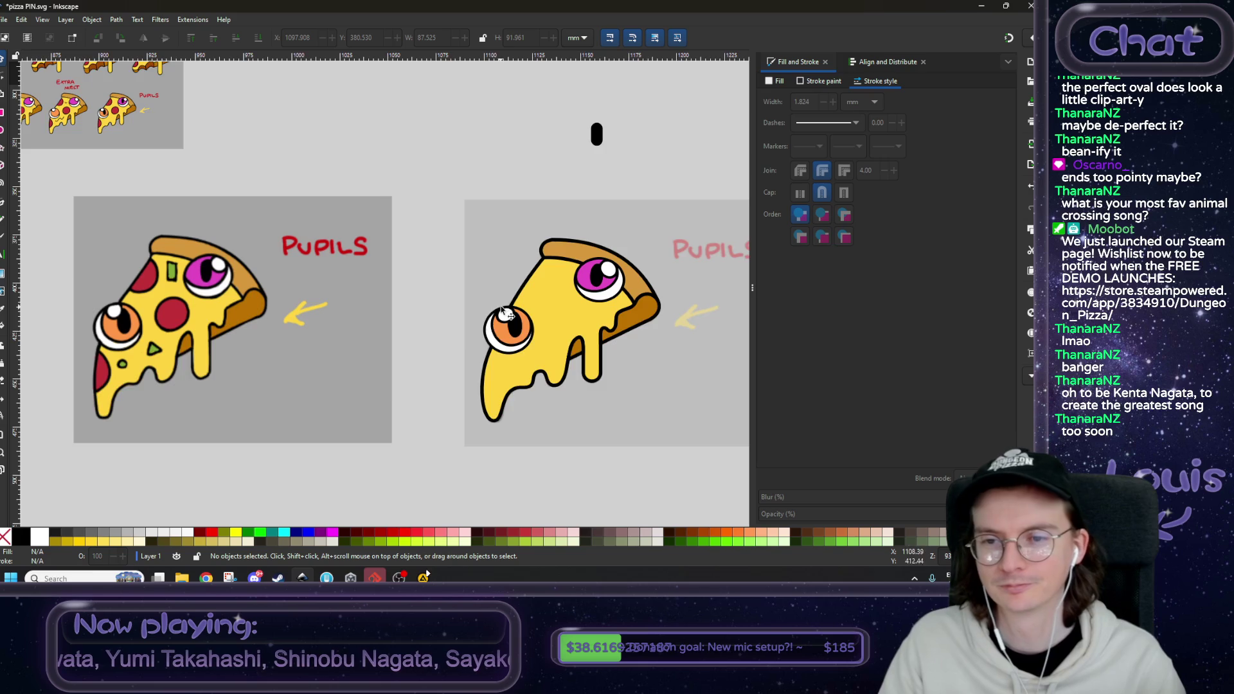
{"action": "left_click_drag", "start_coordinate": [505, 313], "coordinate": [434, 295]}
{"action": "left_click", "coordinate": [425, 228]}
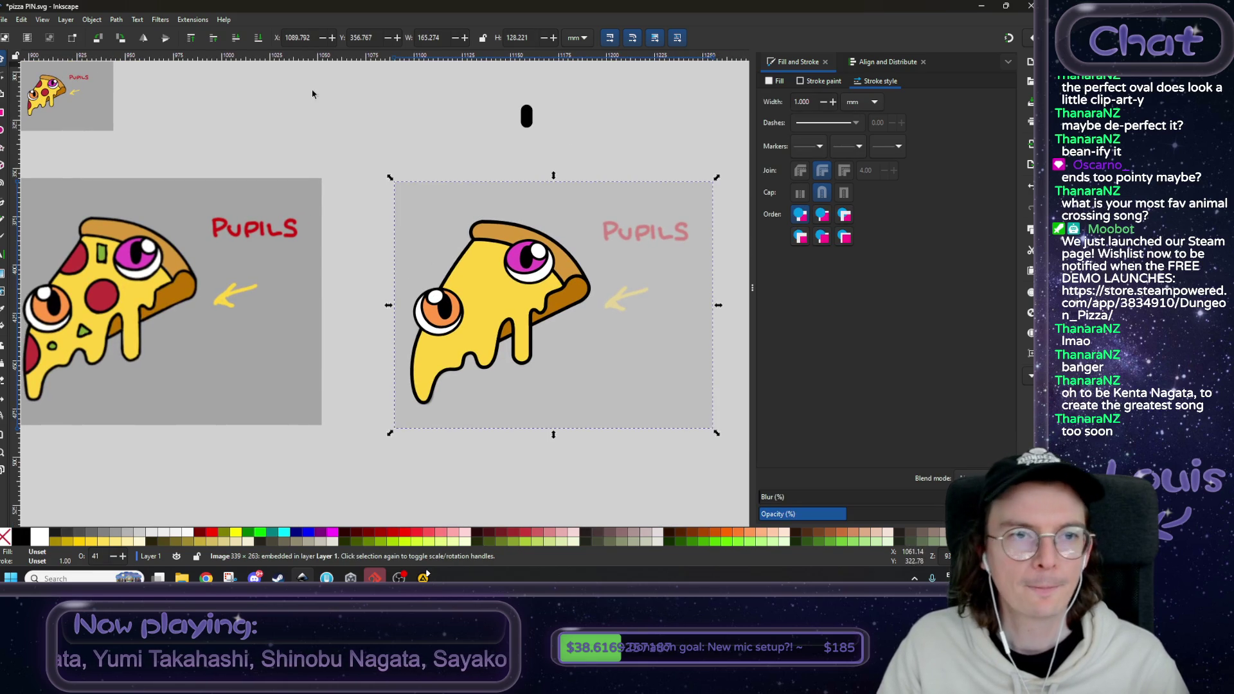
{"action": "left_click", "coordinate": [191, 38]}
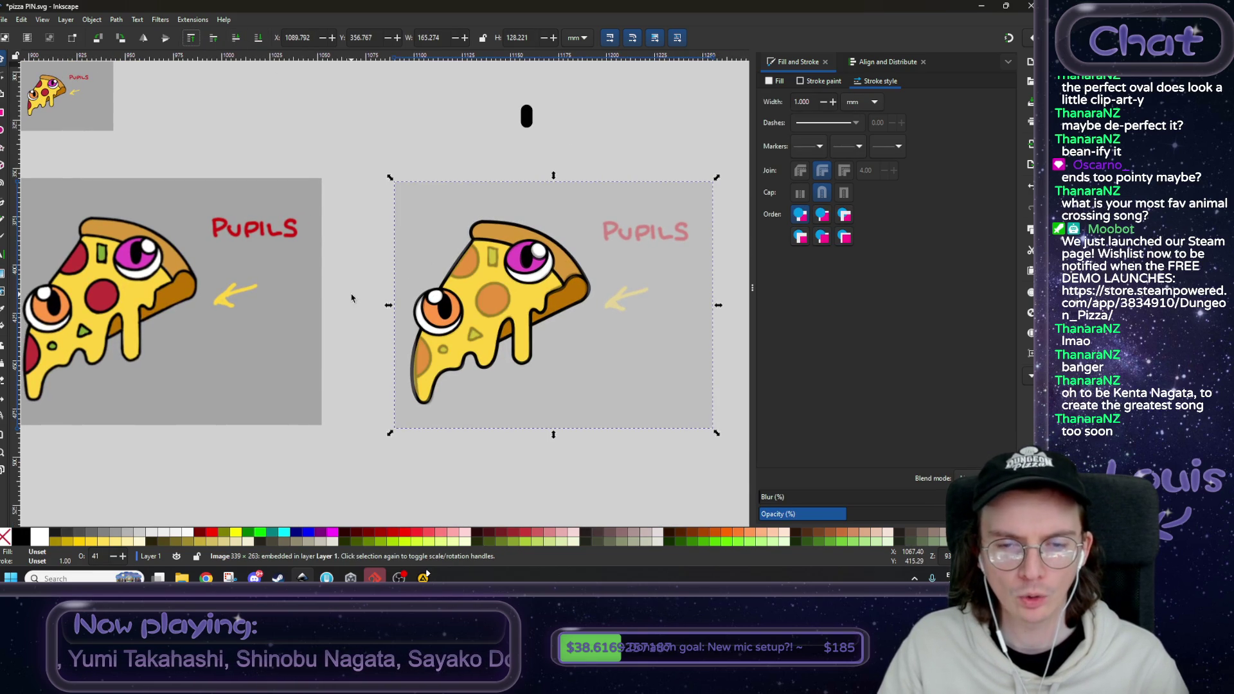
{"action": "scroll", "coordinate": [453, 307], "scroll_direction": "up", "scroll_amount": 2}
{"action": "scroll", "coordinate": [482, 273], "scroll_direction": "down", "scroll_amount": 4}
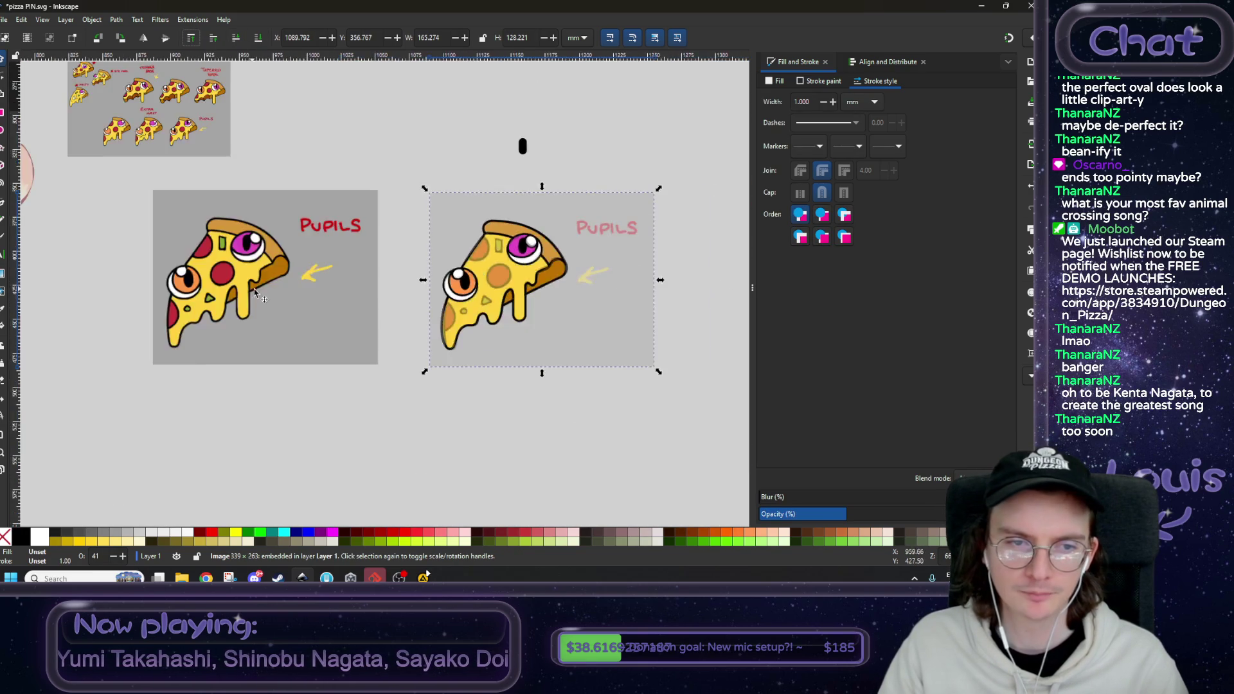
- Pan and zoom from the pizza pins to the black ink-splash artwork beside the Dungeon Pizza logo
{"action": "scroll", "coordinate": [482, 273], "scroll_direction": "left", "scroll_amount": 3}
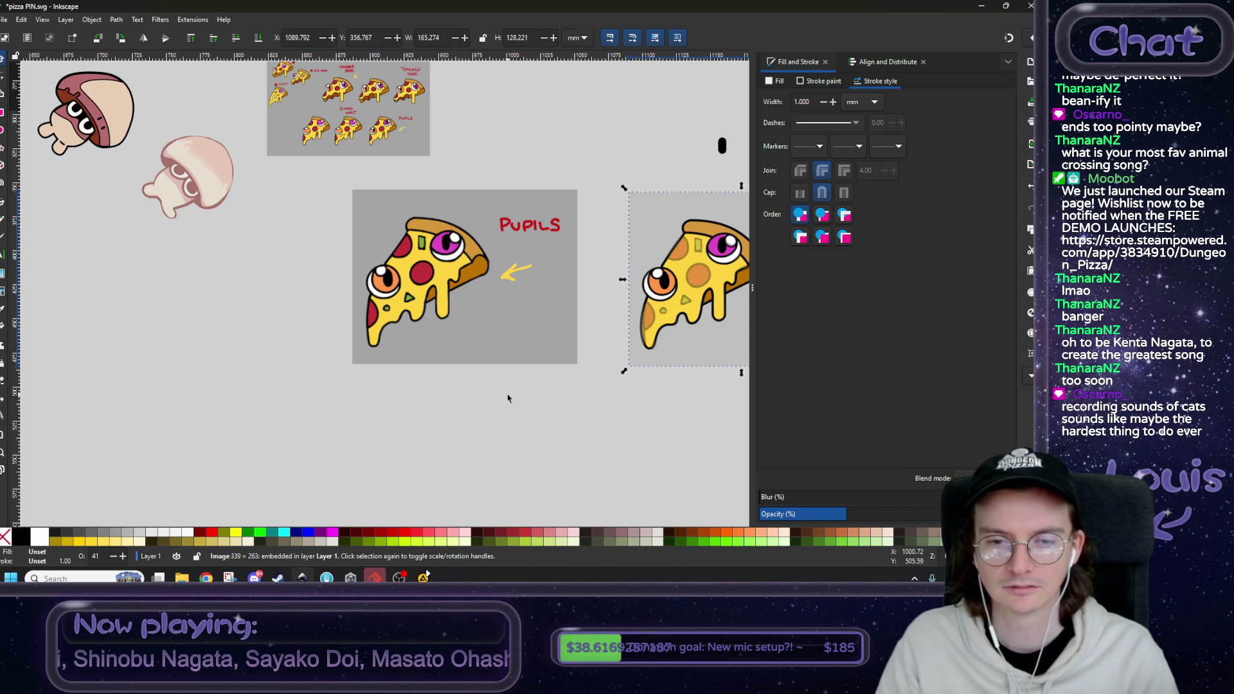
{"action": "left_click_drag", "start_coordinate": [536, 403], "coordinate": [445, 446]}
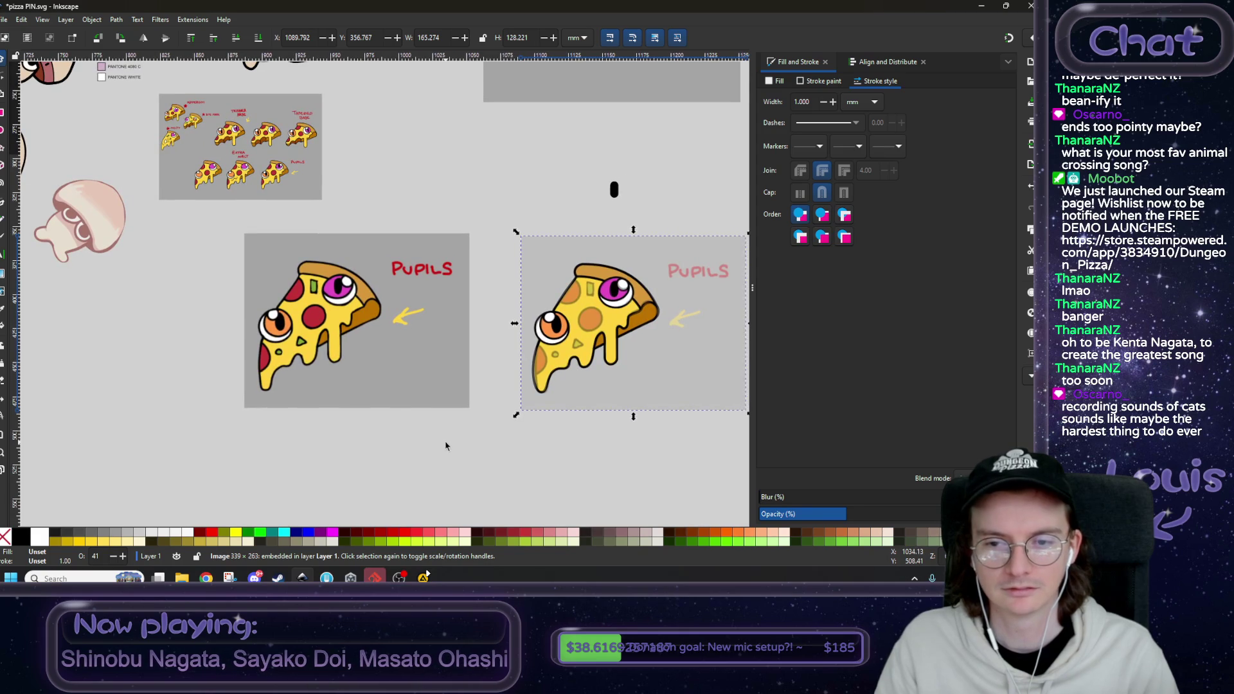
{"action": "scroll", "coordinate": [591, 341], "scroll_direction": "up", "scroll_amount": 5}
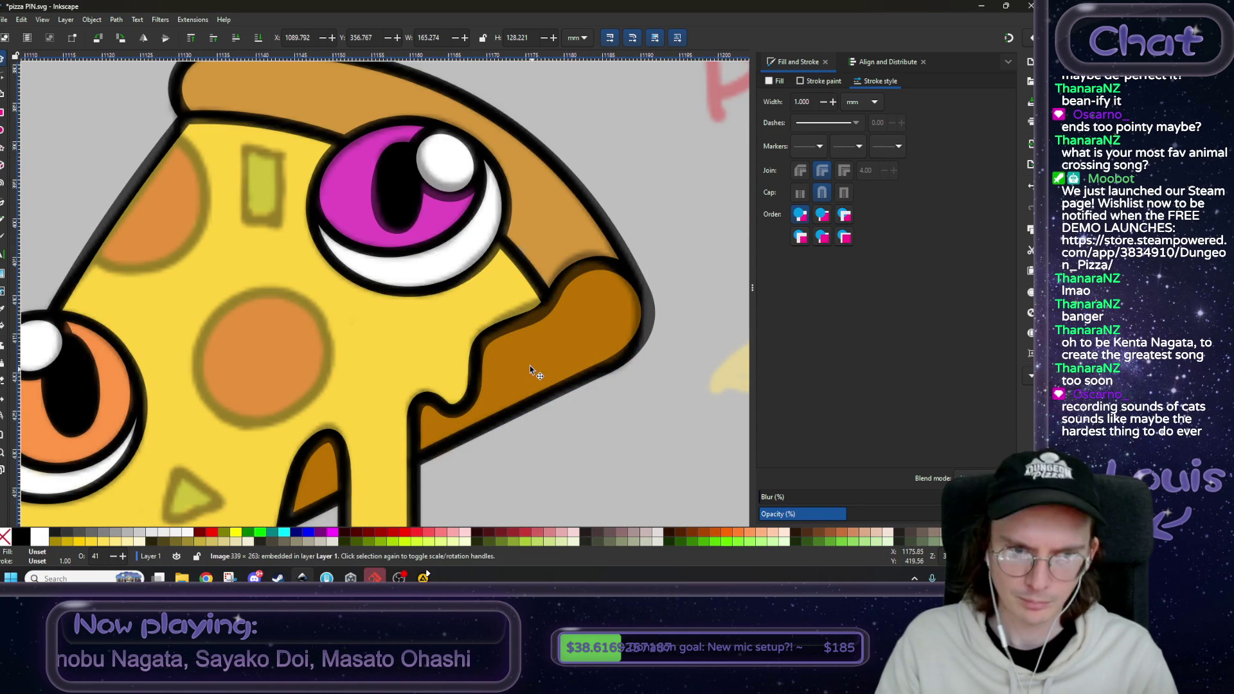
{"action": "scroll", "coordinate": [526, 391], "scroll_direction": "down", "scroll_amount": 5}
{"action": "scroll", "coordinate": [279, 349], "scroll_direction": "up", "scroll_amount": 3}
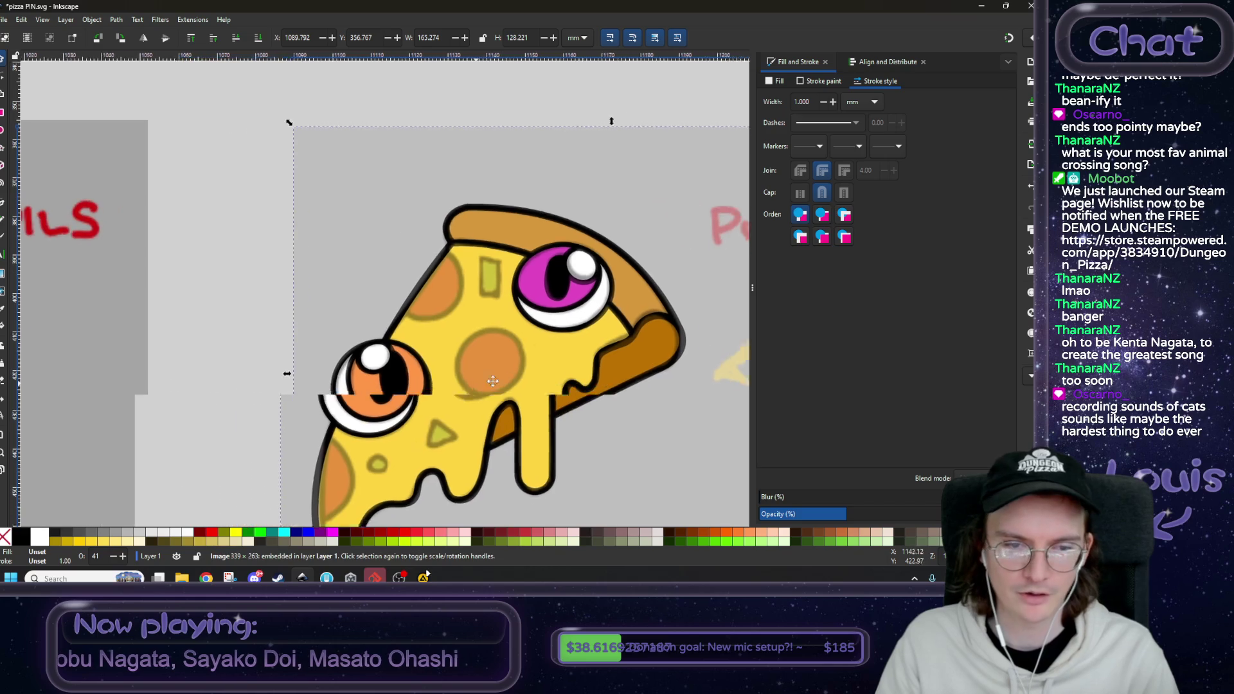
{"action": "left_click", "coordinate": [278, 348]}
{"action": "scroll", "coordinate": [278, 348], "scroll_direction": "down", "scroll_amount": 3}
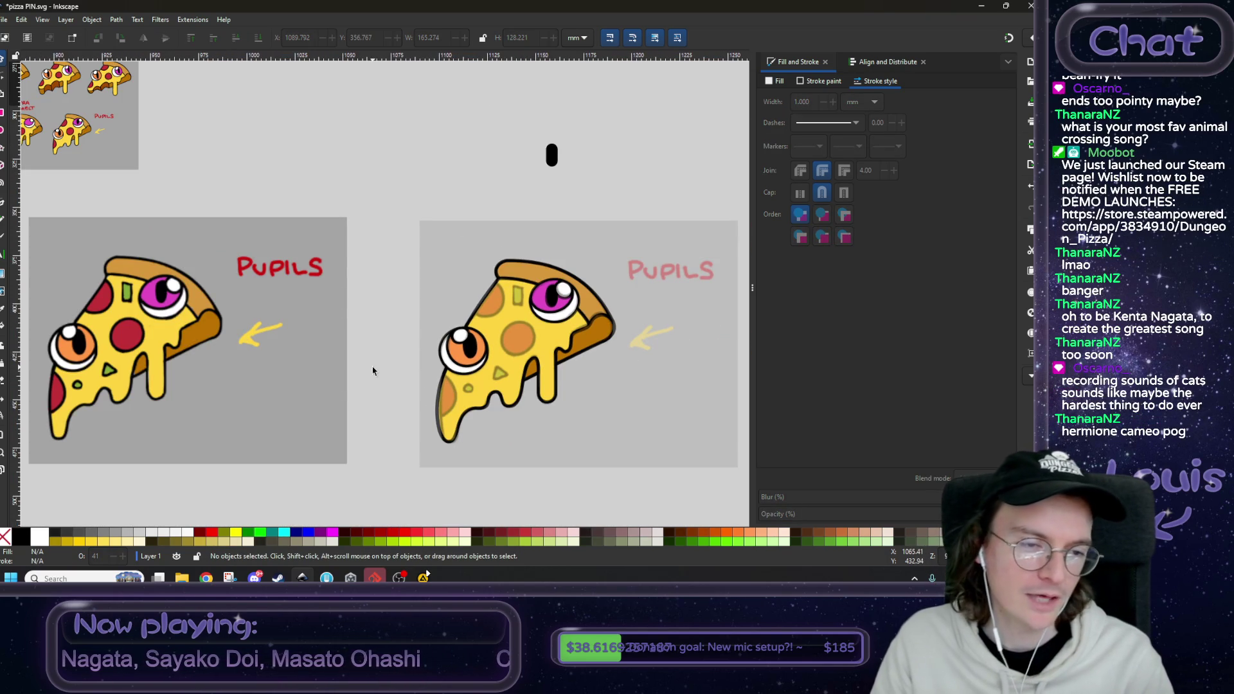
{"action": "mouse_move", "coordinate": [391, 362]}
{"action": "left_mouse_down"}
{"action": "mouse_move", "coordinate": [392, 336]}
{"action": "mouse_move", "coordinate": [478, 328]}
{"action": "left_mouse_up"}
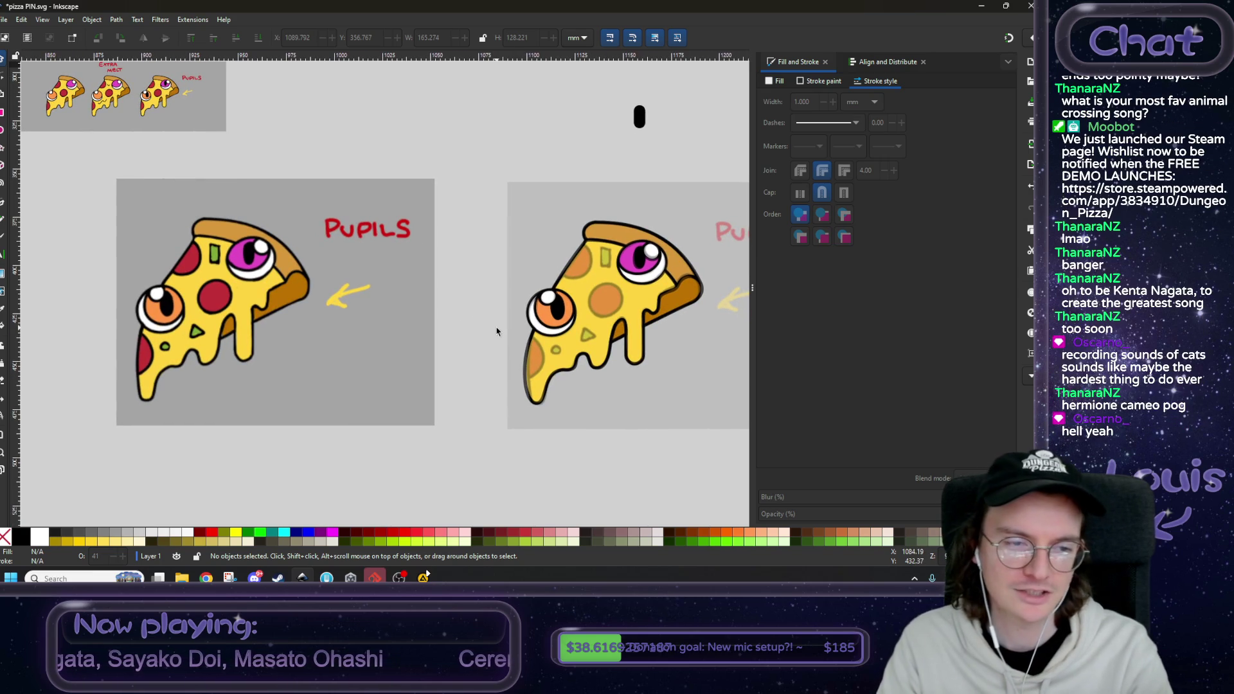
{"action": "mouse_move", "coordinate": [494, 328]}
{"action": "left_mouse_down"}
{"action": "mouse_move", "coordinate": [451, 310]}
{"action": "mouse_move", "coordinate": [450, 329]}
{"action": "left_mouse_up"}
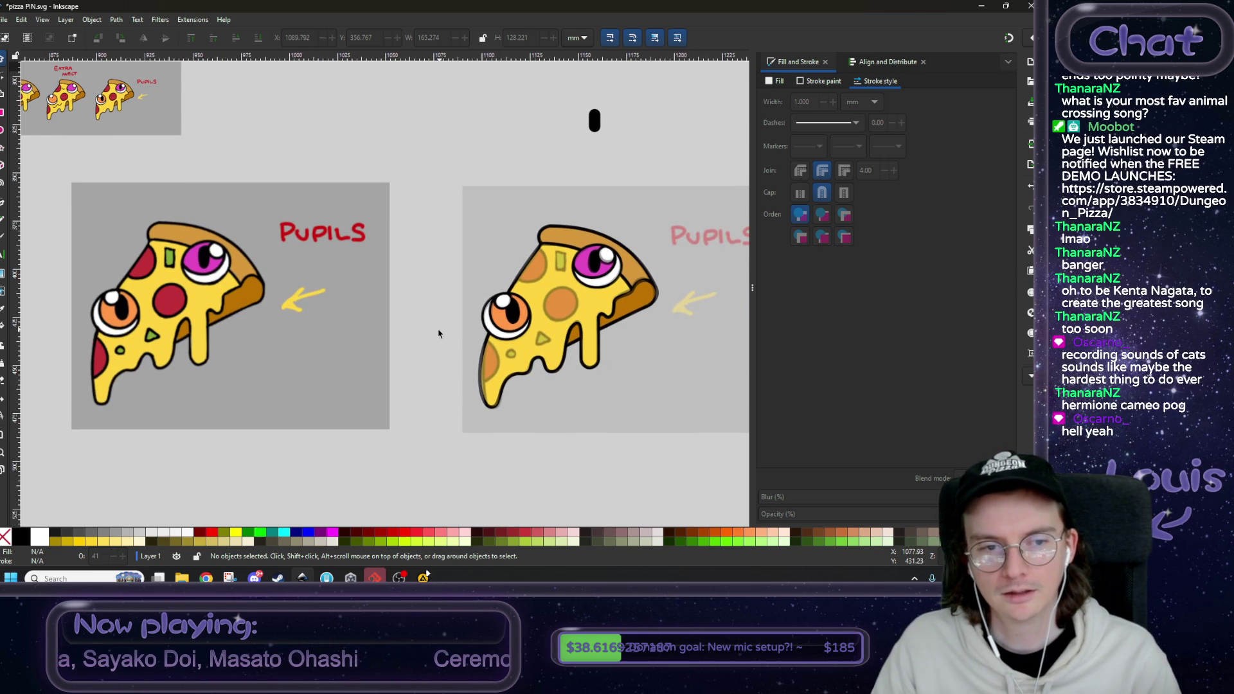
{"action": "scroll", "coordinate": [439, 334], "scroll_direction": "left", "scroll_amount": 6}
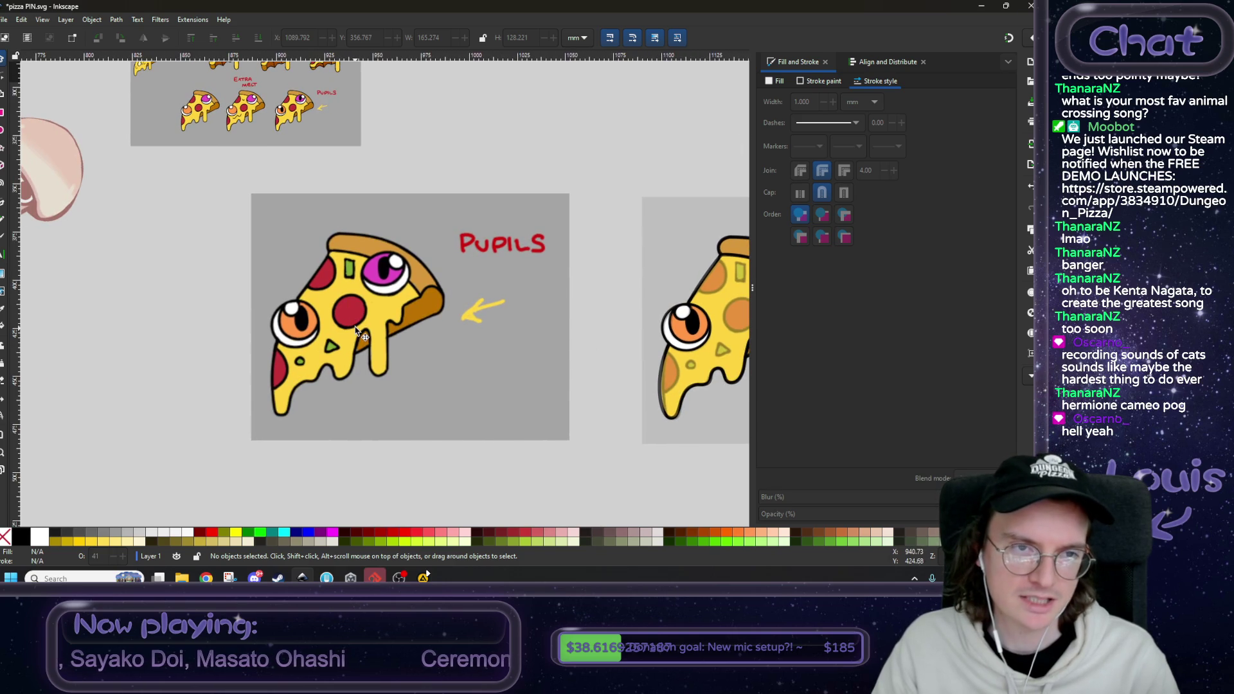
{"action": "scroll", "coordinate": [355, 329], "scroll_direction": "down", "scroll_amount": 1, "text": "ctrl"}
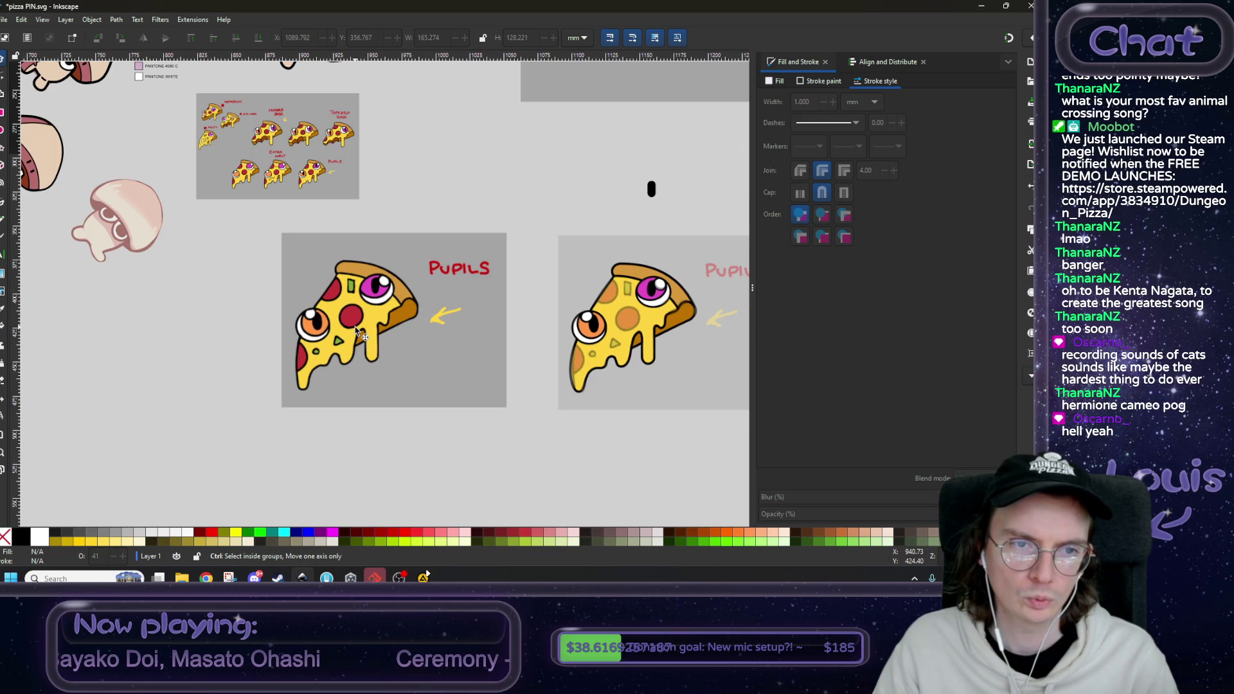
{"action": "scroll", "coordinate": [356, 331], "scroll_direction": "up", "scroll_amount": 2, "text": "ctrl"}
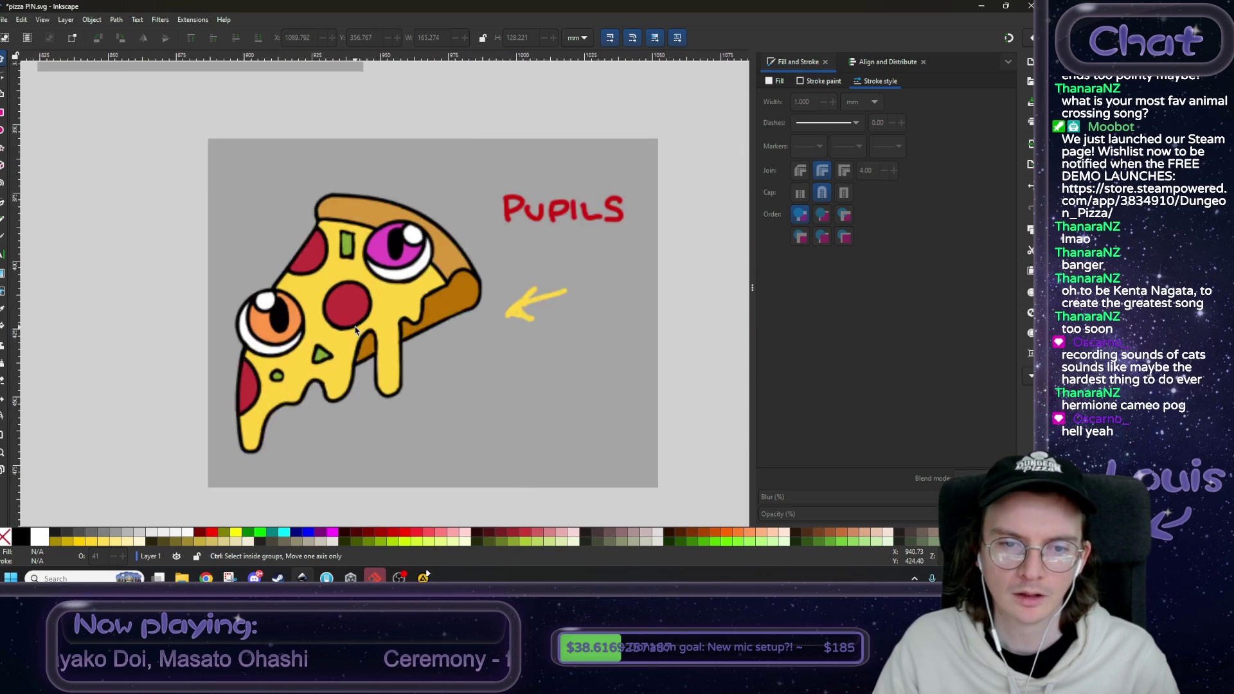
{"action": "scroll", "coordinate": [357, 331], "scroll_direction": "down", "scroll_amount": 4, "text": "ctrl"}
{"action": "scroll", "coordinate": [450, 302], "scroll_direction": "left", "scroll_amount": 5}
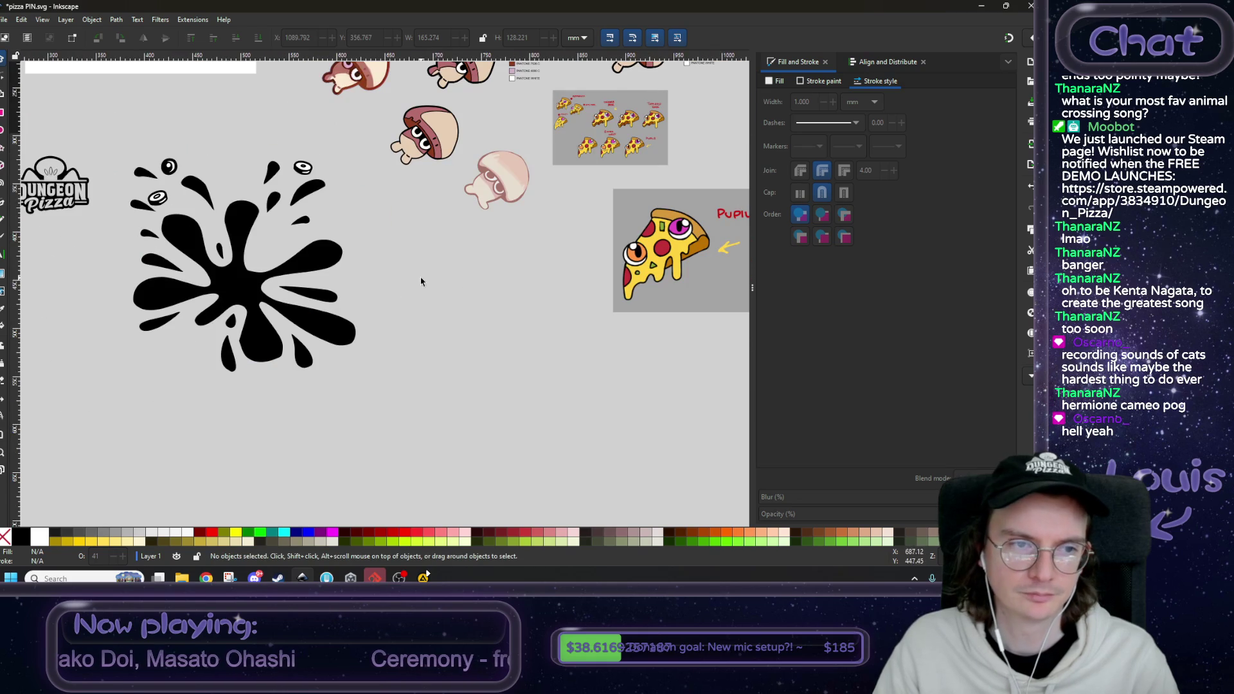
{"action": "scroll", "coordinate": [257, 212], "scroll_direction": "up", "scroll_amount": 3}
{"action": "scroll", "coordinate": [257, 212], "scroll_direction": "left", "scroll_amount": 3}
{"action": "scroll", "coordinate": [333, 206], "scroll_direction": "up", "scroll_amount": 3, "text": "ctrl"}
- Enter the splash groups, select all the disc's parts, and drag the disc toward the pizzas
{"action": "left_click", "coordinate": [295, 225]}
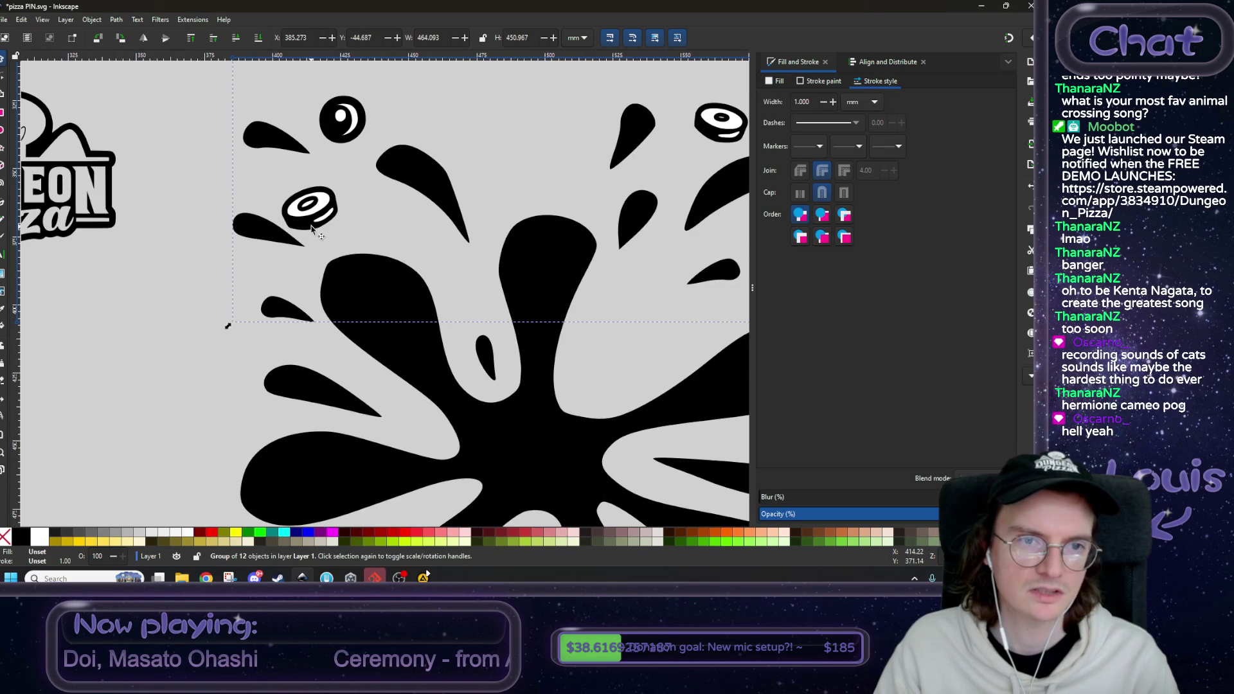
{"action": "double_click", "coordinate": [301, 224]}
{"action": "double_click", "coordinate": [321, 209]}
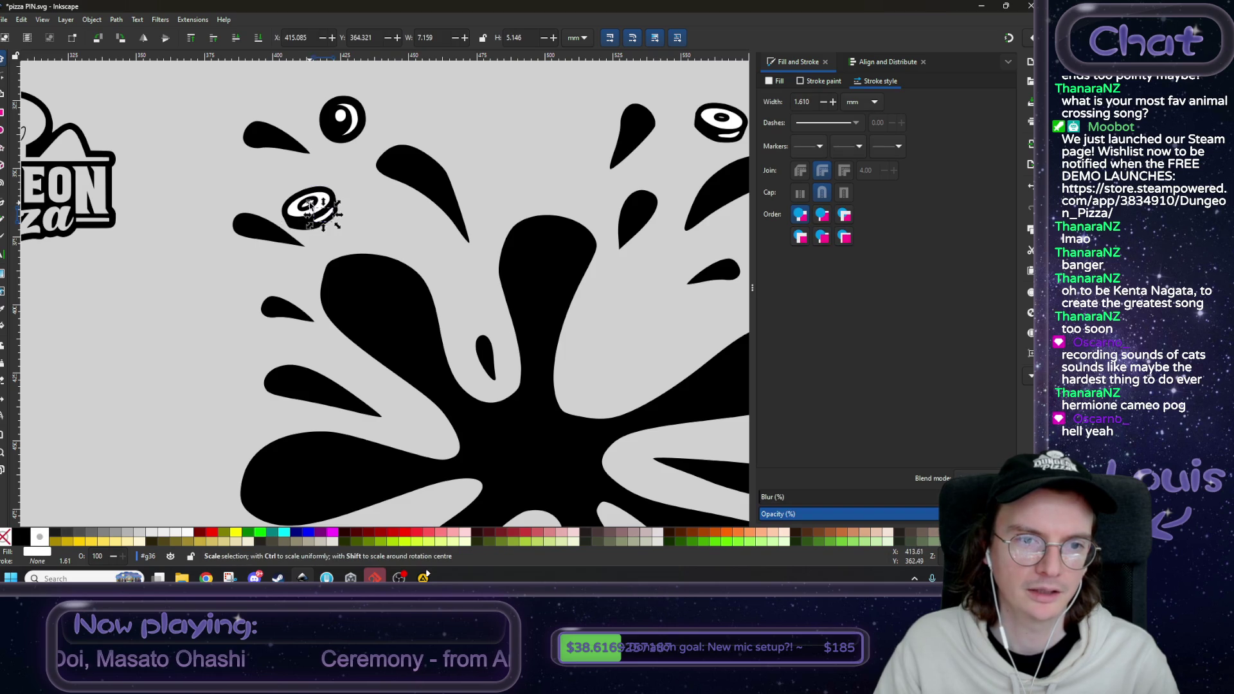
{"action": "key", "text": "ctrl+a"}
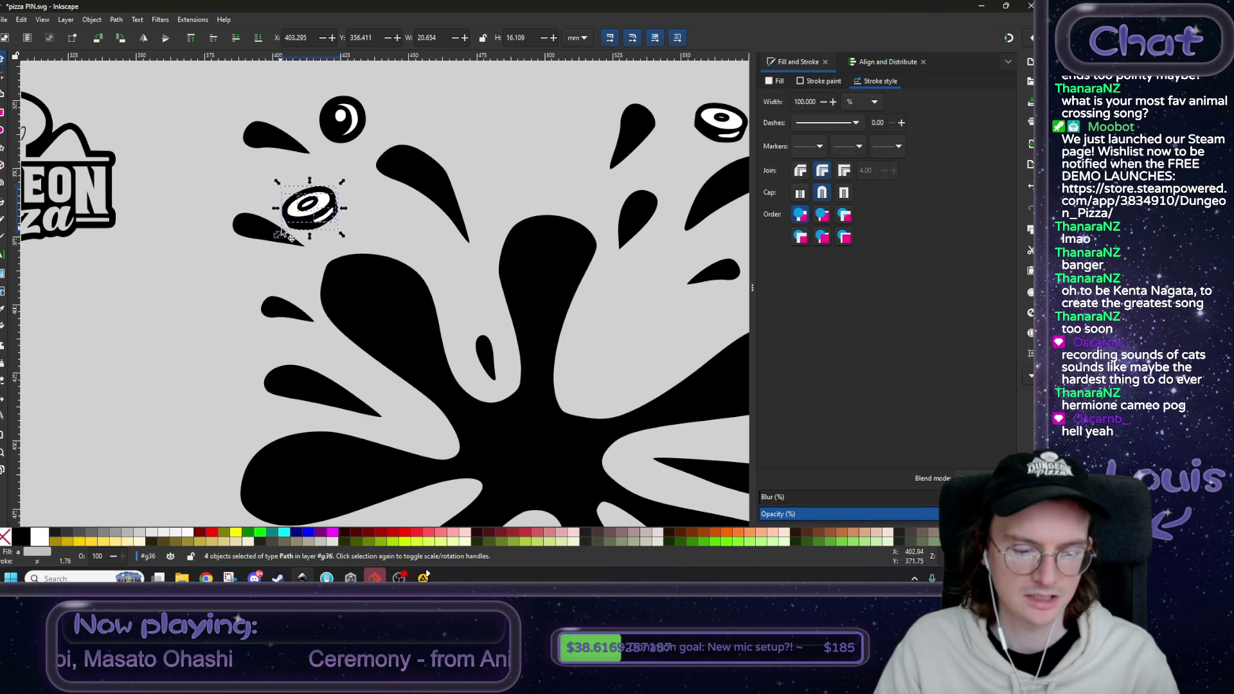
{"action": "scroll", "coordinate": [383, 268], "scroll_direction": "down", "scroll_amount": 5}
{"action": "scroll", "coordinate": [362, 335], "scroll_direction": "right", "scroll_amount": 4}
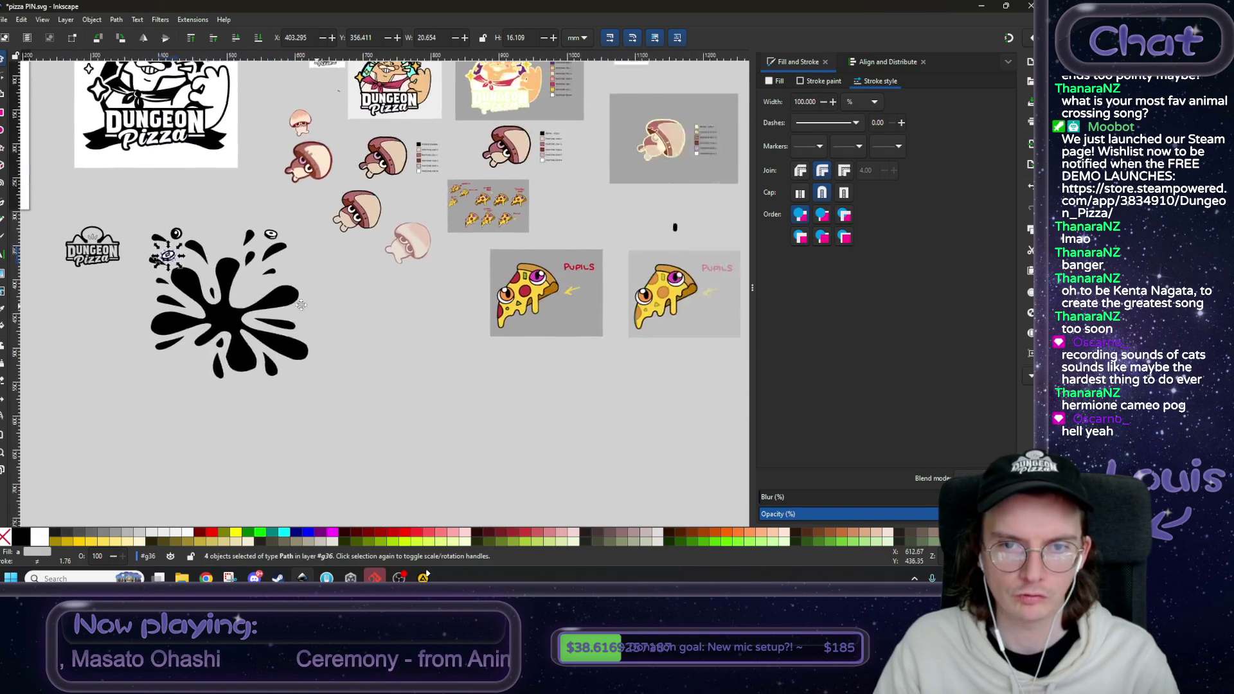
{"action": "left_click_drag", "start_coordinate": [106, 250], "coordinate": [407, 353]}
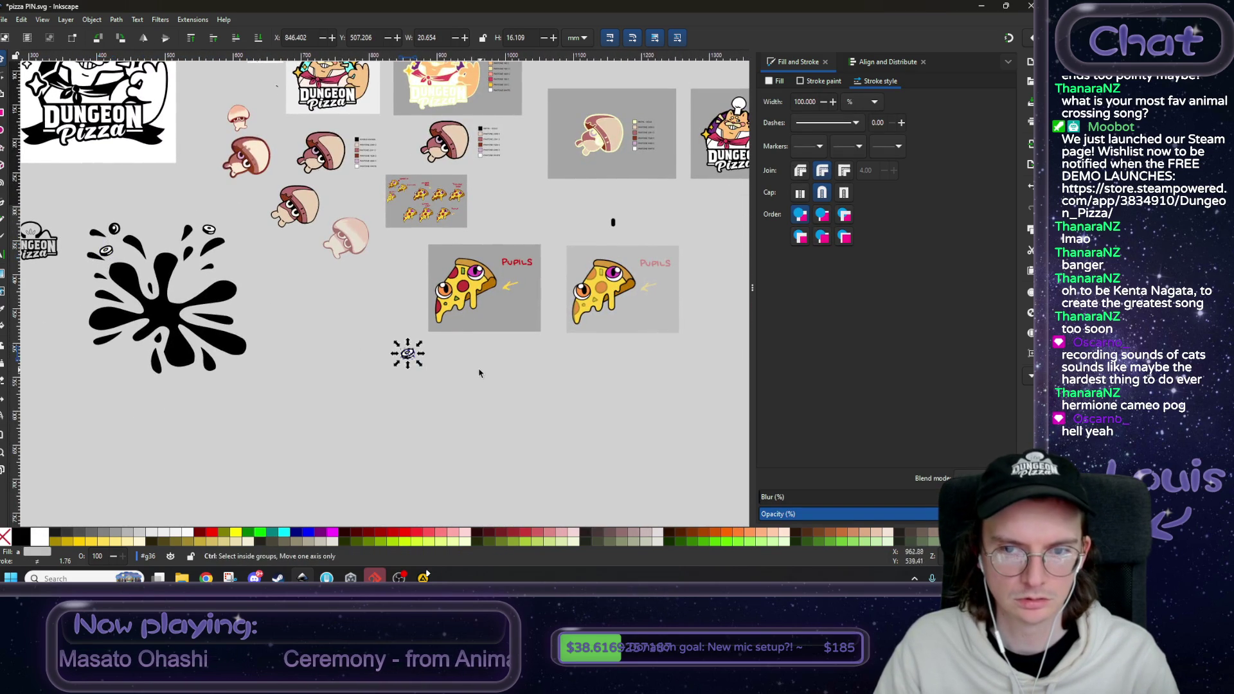
- Bring the disc just below the pizza pins, undoing an accidental shift of the faded pizza drawing
{"action": "scroll", "coordinate": [478, 369], "scroll_direction": "up", "scroll_amount": 2}
{"action": "scroll", "coordinate": [460, 347], "scroll_direction": "right", "scroll_amount": 3}
{"action": "mouse_move", "coordinate": [237, 339]}
{"action": "left_mouse_down"}
{"action": "mouse_move", "coordinate": [514, 365]}
{"action": "mouse_move", "coordinate": [500, 384]}
{"action": "left_mouse_up"}
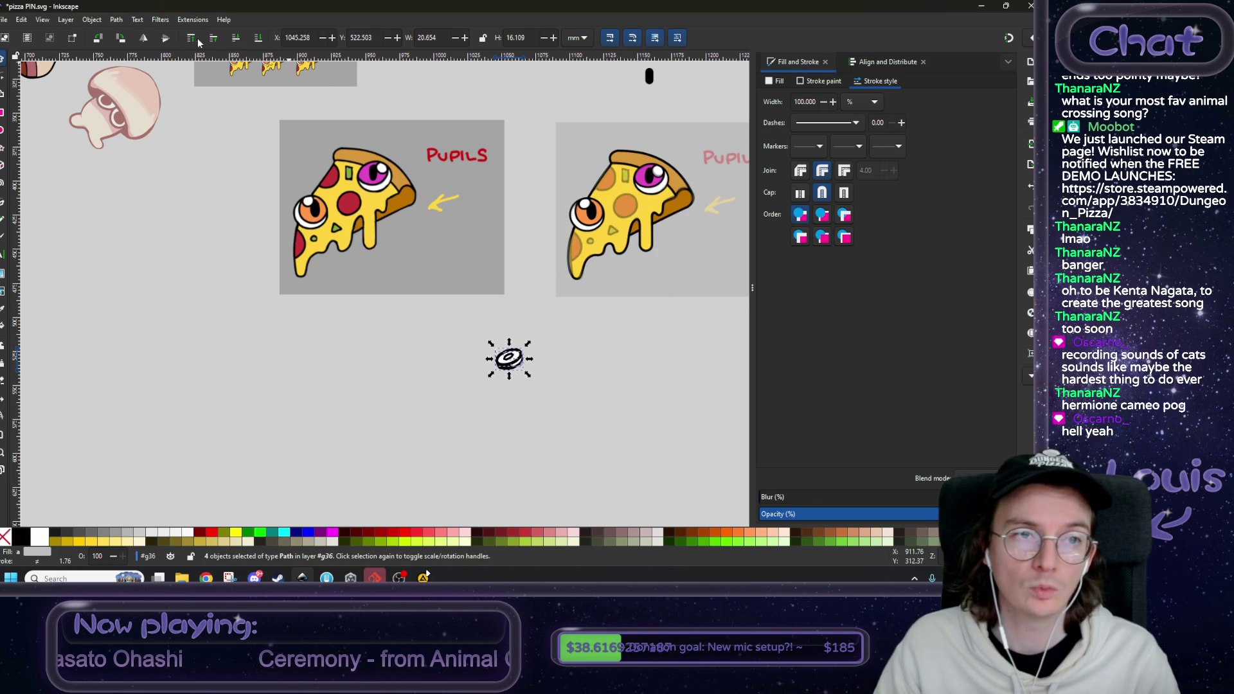
{"action": "scroll", "coordinate": [372, 382], "scroll_direction": "right", "scroll_amount": 4}
{"action": "scroll", "coordinate": [372, 382], "scroll_direction": "up", "scroll_amount": 1}
{"action": "left_click_drag", "start_coordinate": [321, 393], "coordinate": [439, 240]}
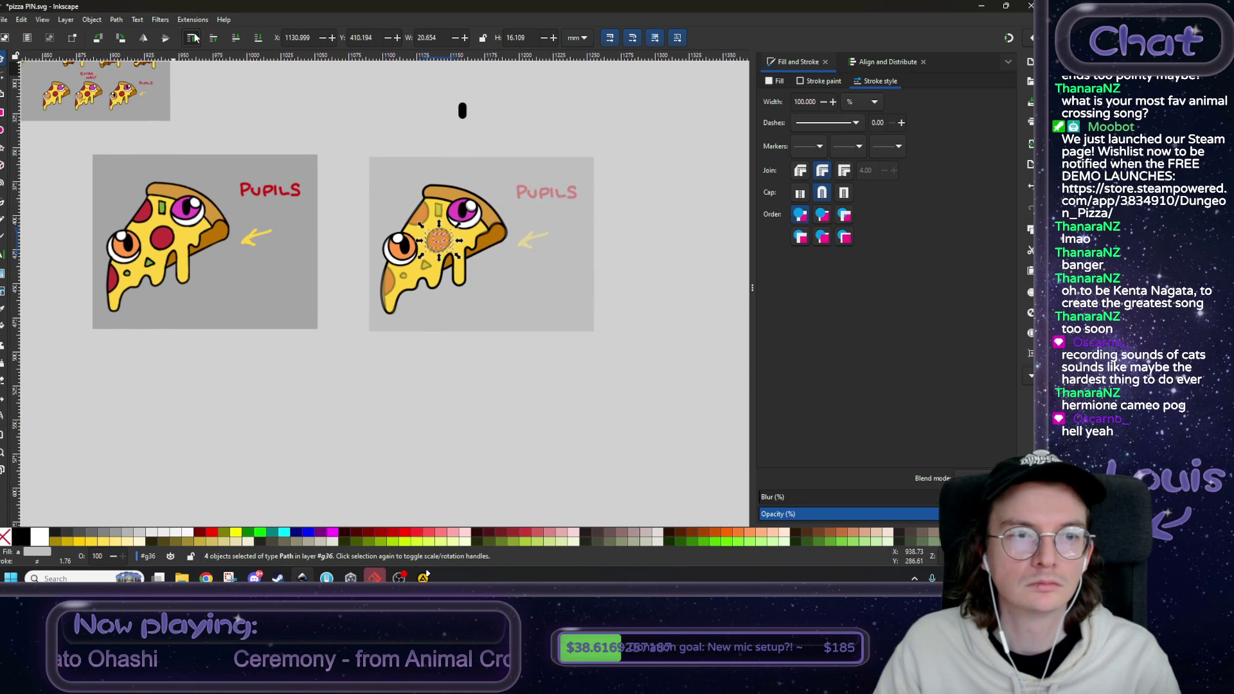
{"action": "left_click", "coordinate": [446, 274], "text": "alt"}
{"action": "left_click_drag", "start_coordinate": [438, 251], "coordinate": [415, 293]}
{"action": "key", "text": "ctrl+z"}
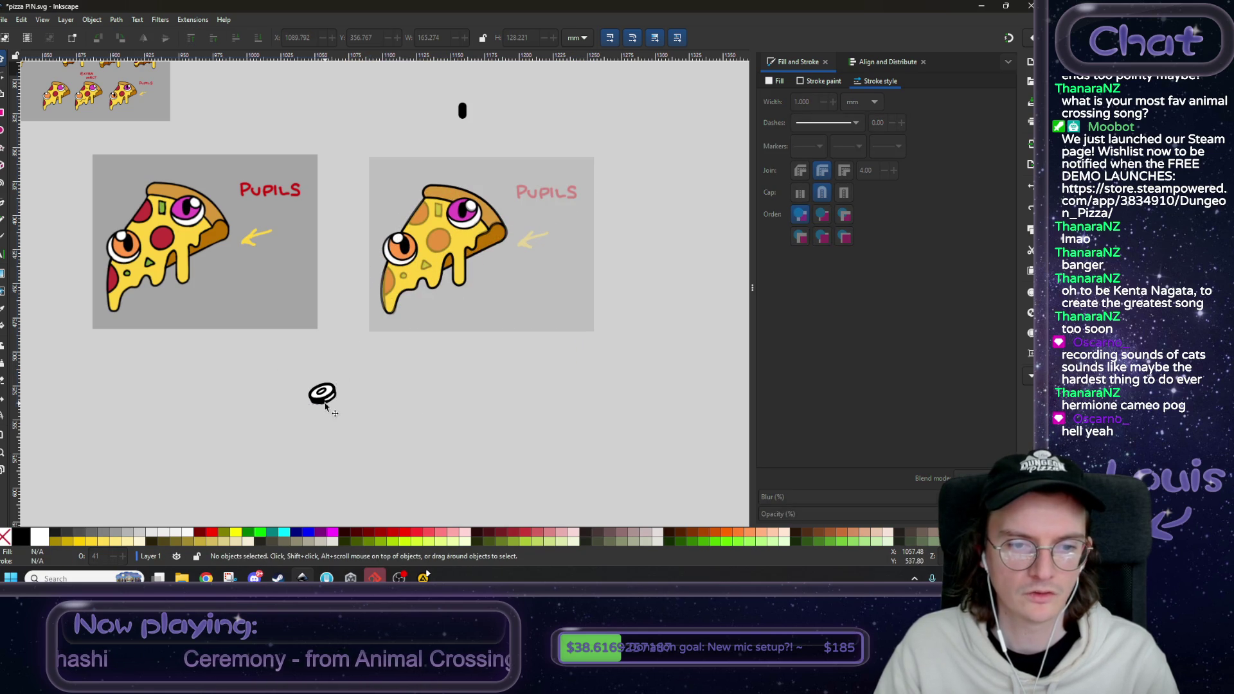
{"action": "left_click", "coordinate": [325, 403]}
{"action": "scroll", "coordinate": [326, 403], "scroll_direction": "down", "scroll_amount": 3}
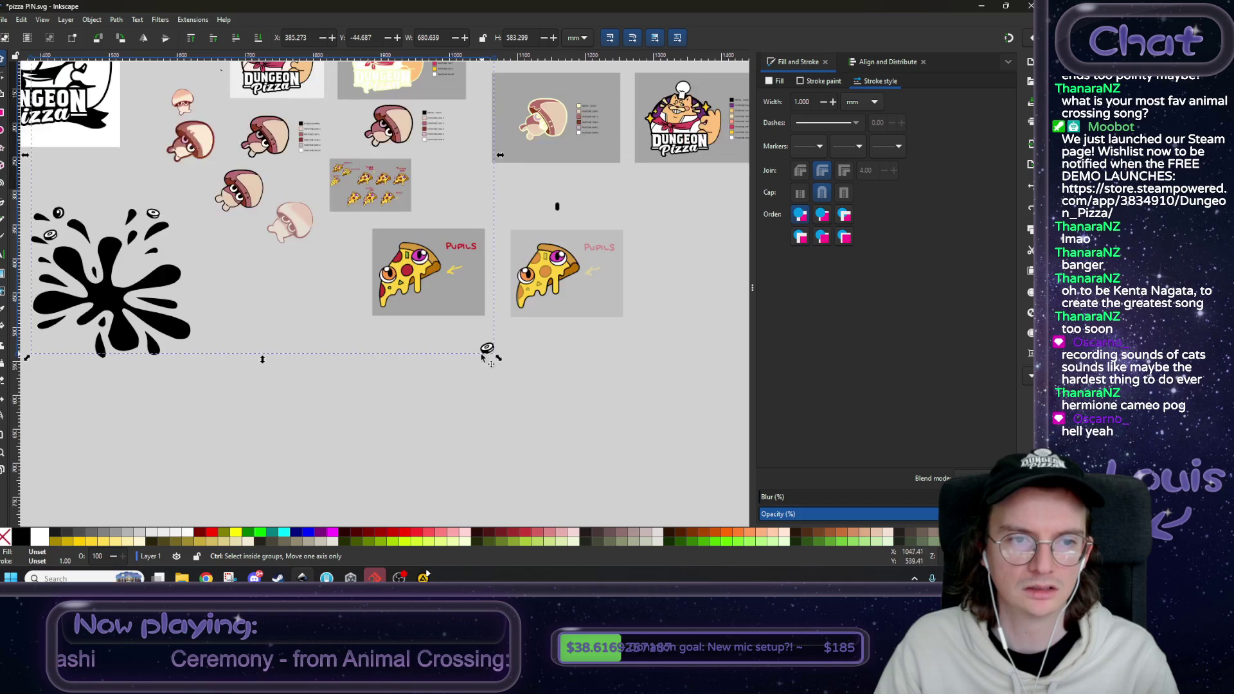
- Locate the disc below the pizzas and select the splash group holding it
{"action": "mouse_move", "coordinate": [464, 461]}
{"action": "left_mouse_down"}
{"action": "mouse_move", "coordinate": [412, 487]}
{"action": "mouse_move", "coordinate": [419, 540]}
{"action": "mouse_move", "coordinate": [415, 514]}
{"action": "left_mouse_up"}
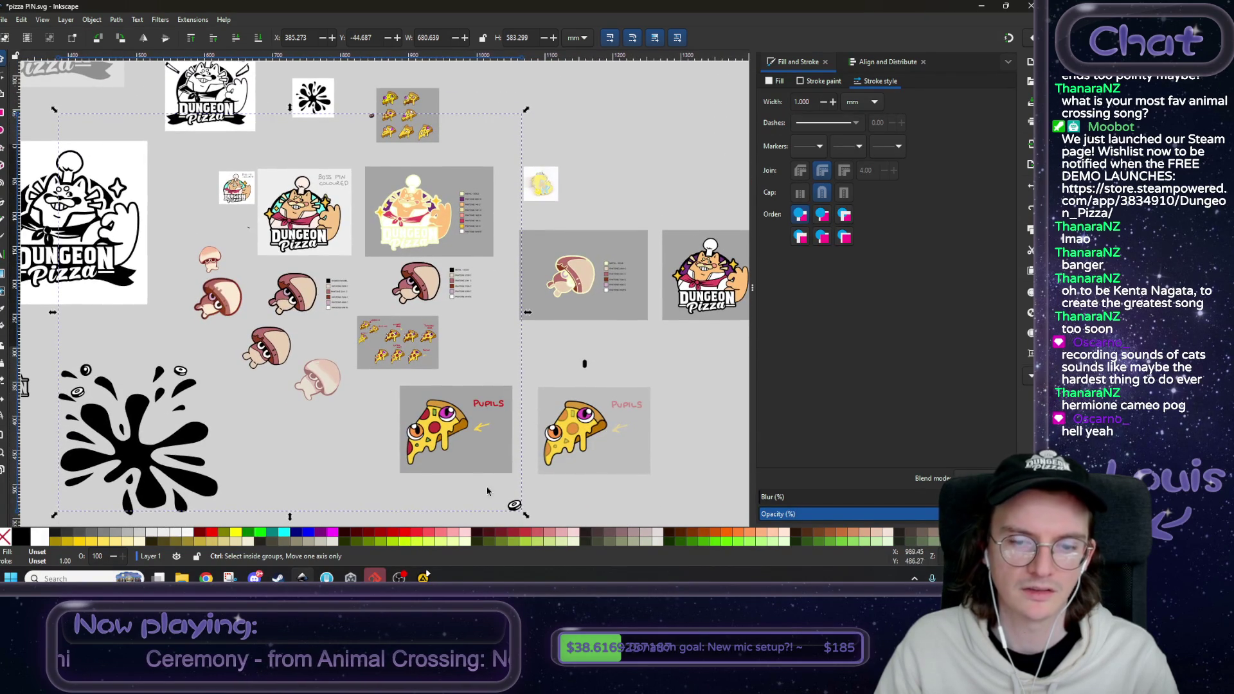
{"action": "left_click_drag", "start_coordinate": [514, 505], "coordinate": [500, 470]}
{"action": "left_click", "coordinate": [502, 471]}
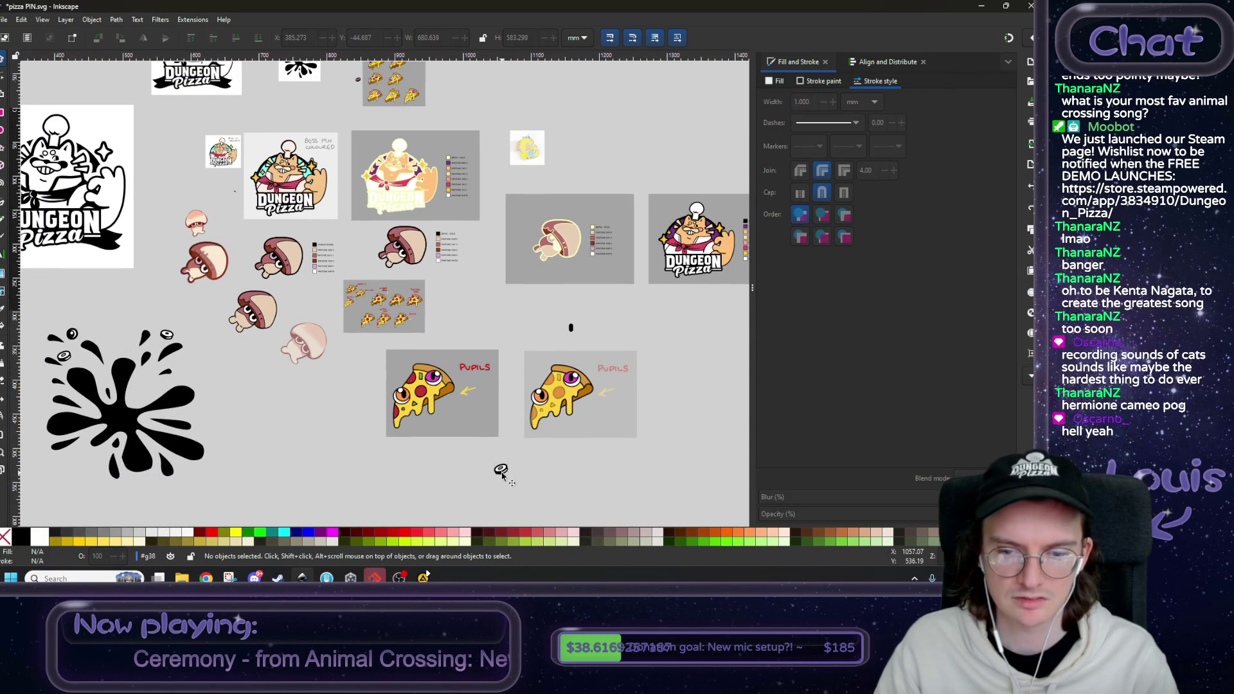
{"action": "scroll", "coordinate": [504, 468], "scroll_direction": "up", "scroll_amount": 5, "text": "ctrl"}
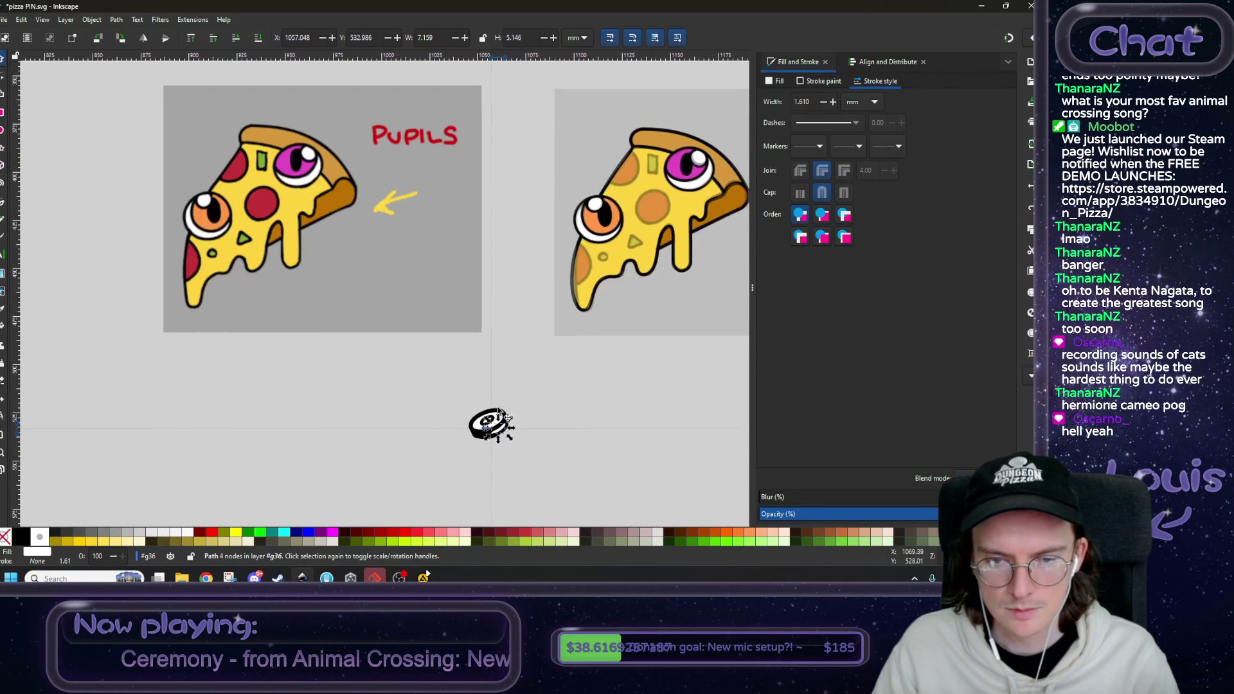
{"action": "left_click", "coordinate": [400, 404]}
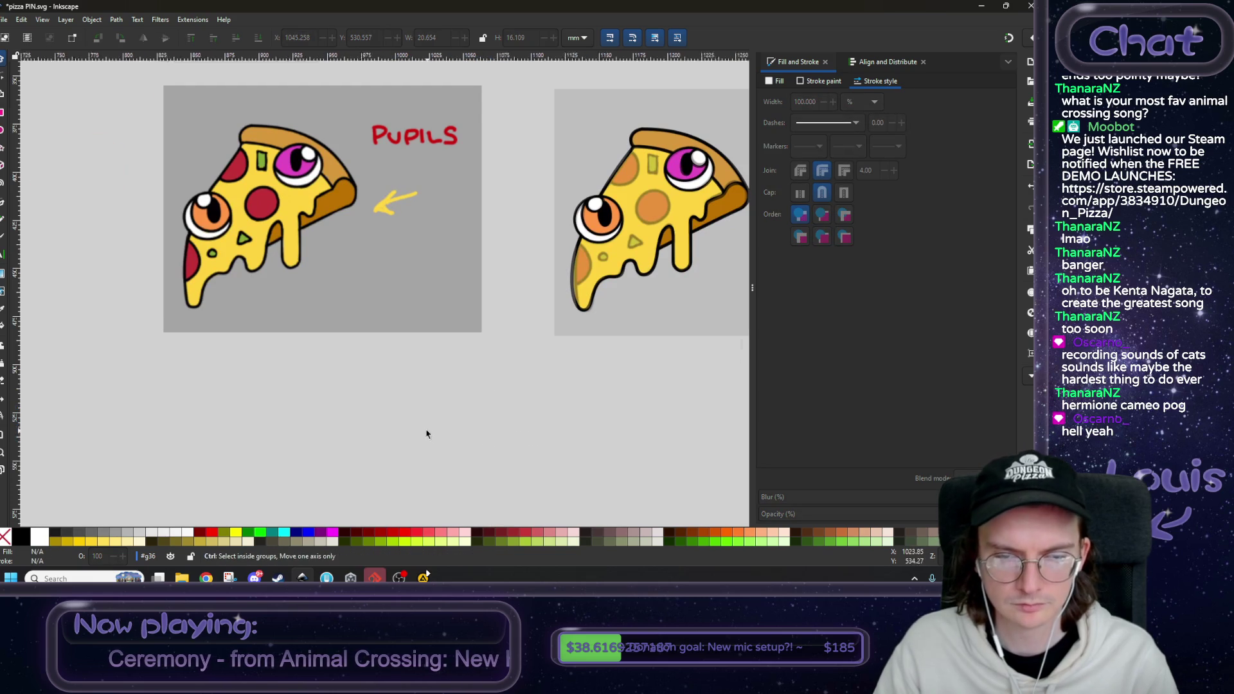
{"action": "scroll", "coordinate": [418, 437], "scroll_direction": "down", "scroll_amount": 3}
{"action": "left_click", "coordinate": [122, 372]}
{"action": "scroll", "coordinate": [257, 386], "scroll_direction": "left", "scroll_amount": 3}
{"action": "left_click", "coordinate": [185, 324]}
{"action": "scroll", "coordinate": [488, 389], "scroll_direction": "down", "scroll_amount": 2}
{"action": "scroll", "coordinate": [488, 389], "scroll_direction": "right", "scroll_amount": 4}
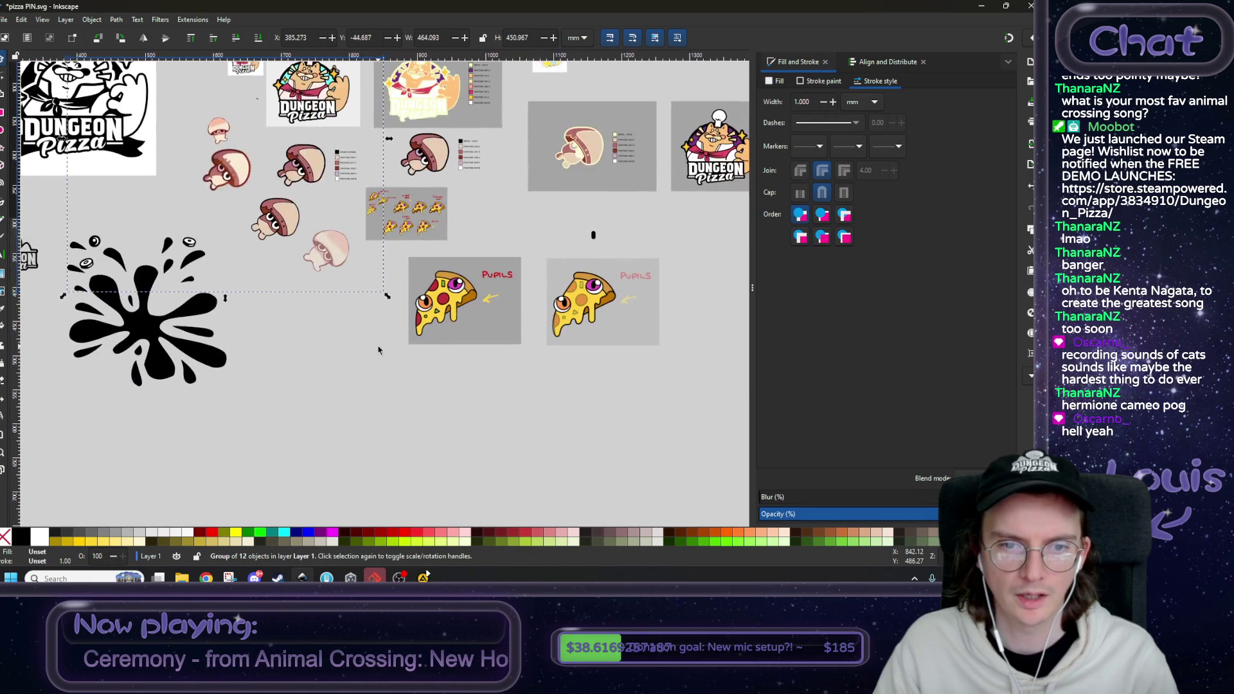
- Paste a copy of the disc and rubber-band select all its parts
{"action": "key", "text": "ctrl+v"}
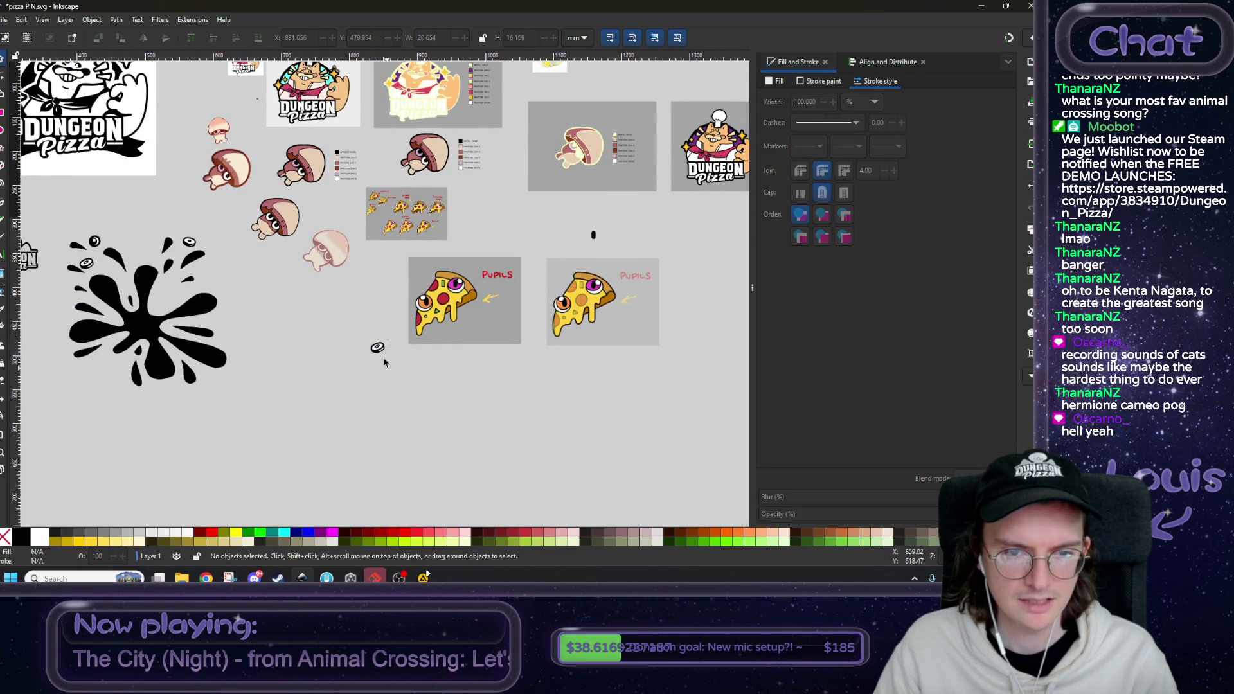
{"action": "left_click", "coordinate": [384, 357], "text": "ctrl"}
{"action": "scroll", "coordinate": [376, 368], "scroll_direction": "up", "scroll_amount": 4}
{"action": "scroll", "coordinate": [375, 367], "scroll_direction": "up", "scroll_amount": 1}
{"action": "left_click_drag", "start_coordinate": [417, 334], "coordinate": [364, 277]}
{"action": "scroll", "coordinate": [446, 385], "scroll_direction": "down", "scroll_amount": 4}
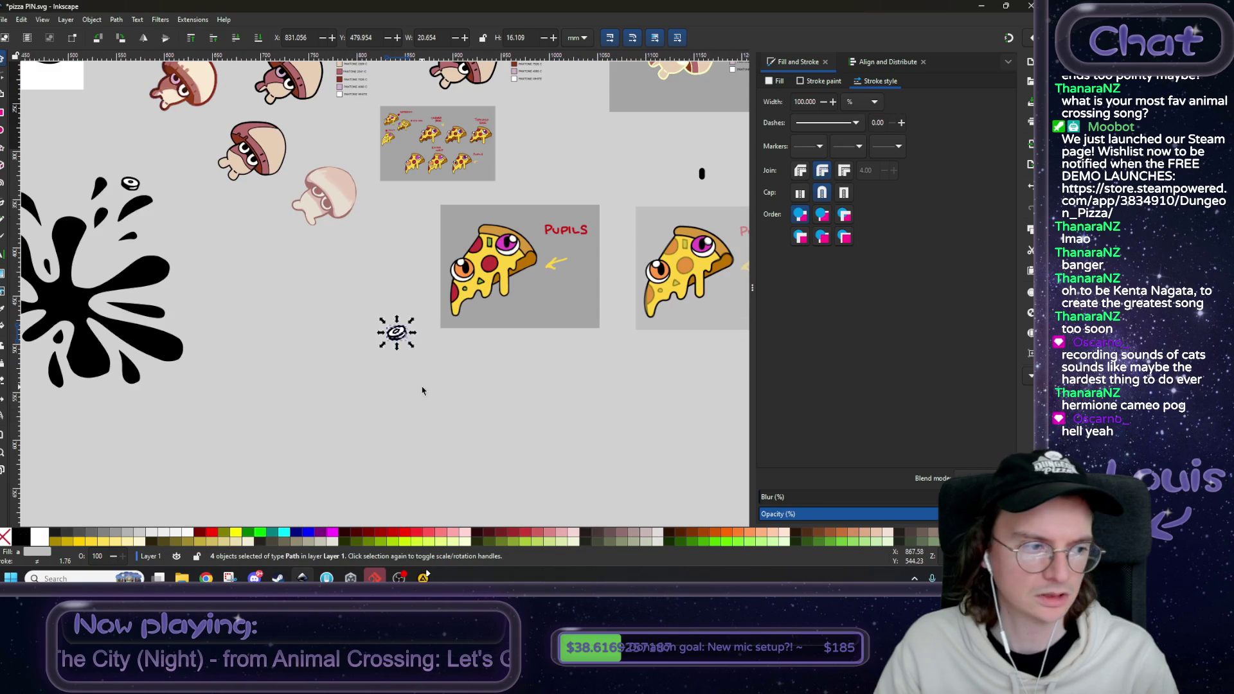
- Try the disc on the right pizza, then settle it just below the right PUPILS board
{"action": "mouse_move", "coordinate": [426, 360]}
{"action": "left_mouse_down"}
{"action": "mouse_move", "coordinate": [369, 307]}
{"action": "mouse_move", "coordinate": [680, 293]}
{"action": "mouse_move", "coordinate": [685, 270]}
{"action": "left_mouse_up"}
{"action": "scroll", "coordinate": [680, 294], "scroll_direction": "up", "scroll_amount": 3}
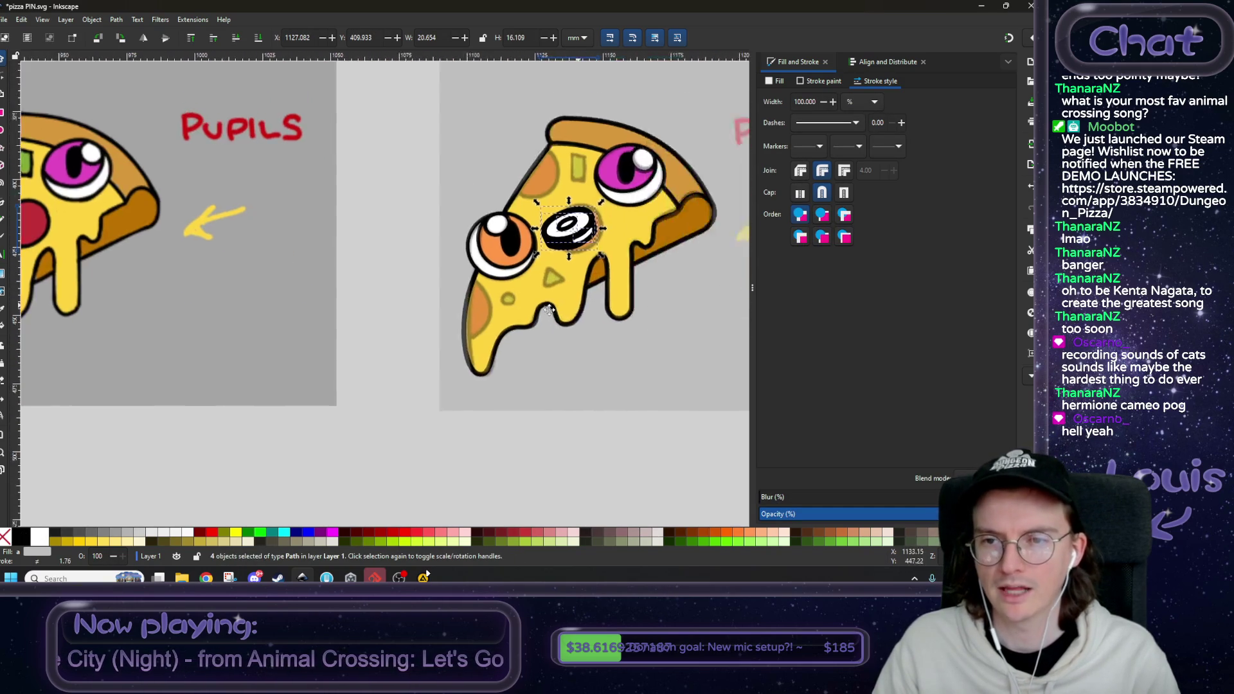
{"action": "scroll", "coordinate": [549, 311], "scroll_direction": "up", "scroll_amount": 2}
{"action": "scroll", "coordinate": [410, 385], "scroll_direction": "up", "scroll_amount": 1}
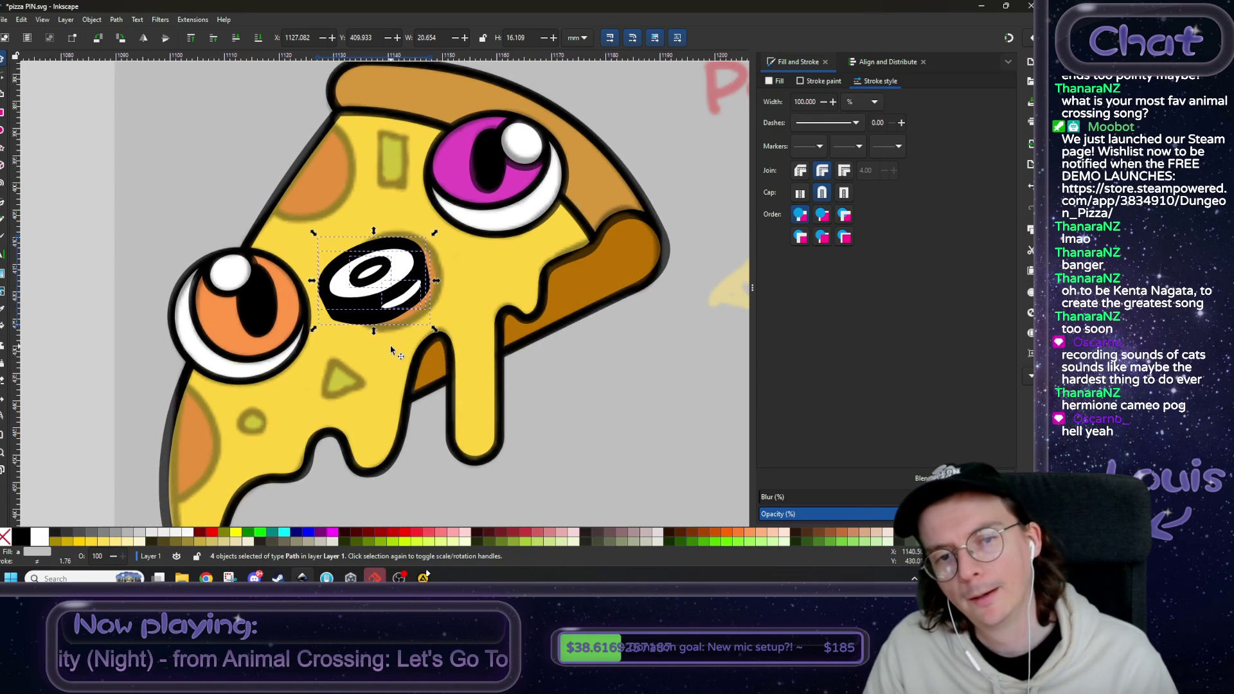
{"action": "scroll", "coordinate": [366, 319], "scroll_direction": "down", "scroll_amount": 3}
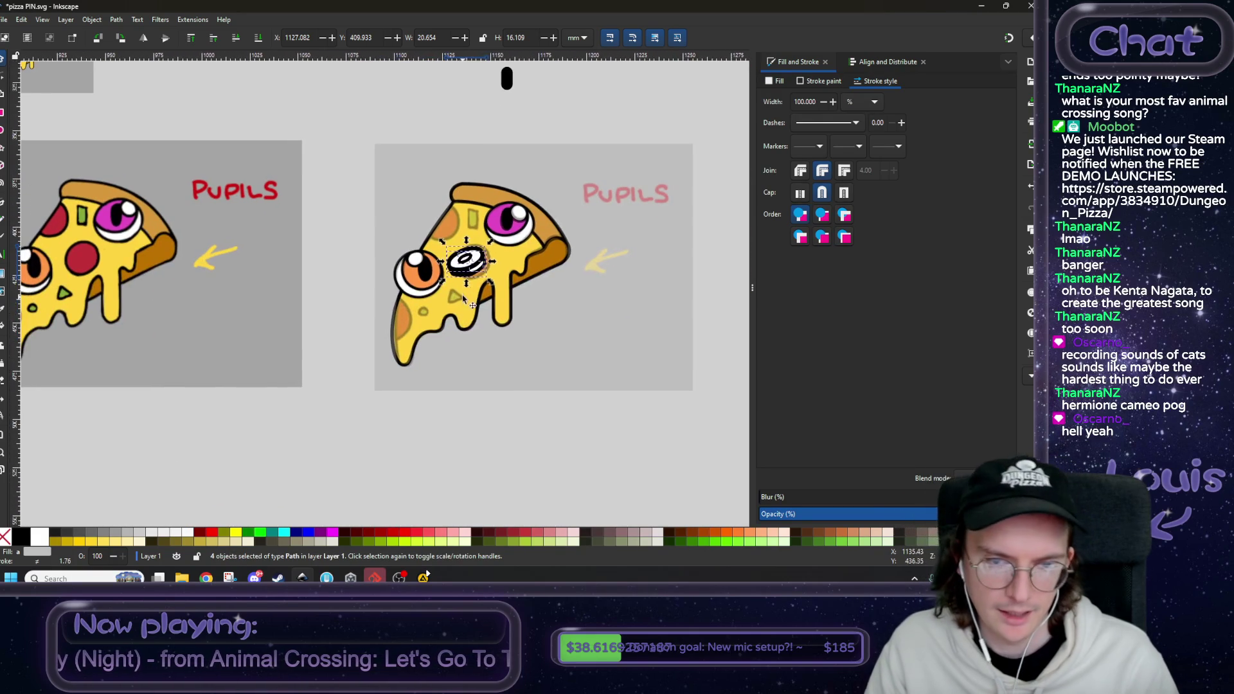
{"action": "mouse_move", "coordinate": [462, 272]}
{"action": "left_mouse_down"}
{"action": "mouse_move", "coordinate": [426, 356]}
{"action": "mouse_move", "coordinate": [467, 273]}
{"action": "mouse_move", "coordinate": [443, 426]}
{"action": "mouse_move", "coordinate": [431, 424]}
{"action": "left_mouse_up"}
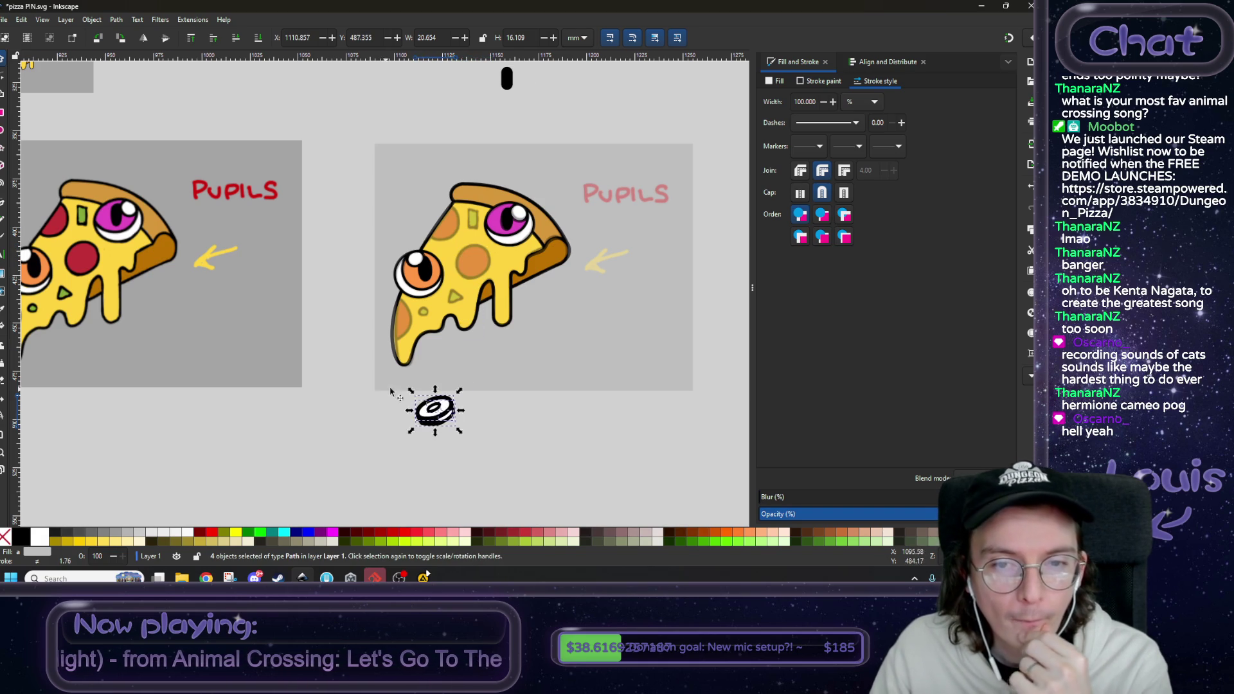
{"action": "scroll", "coordinate": [390, 391], "scroll_direction": "left", "scroll_amount": 1}
{"action": "left_click", "coordinate": [405, 405]}
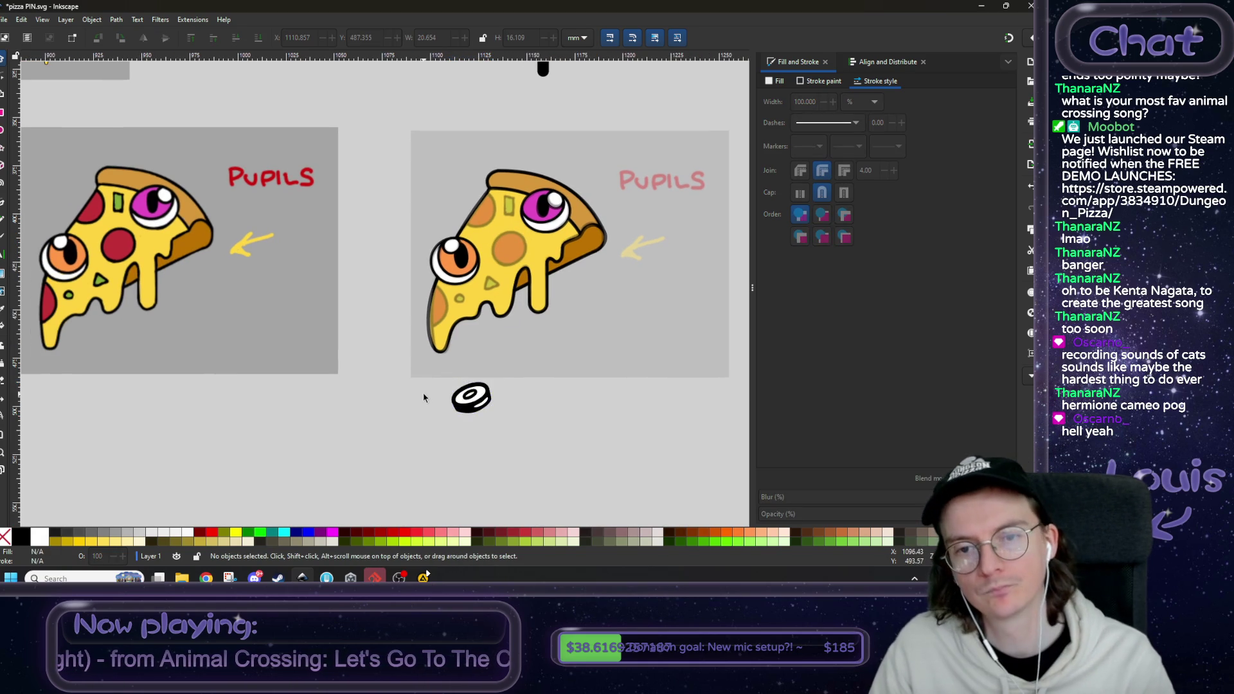
- Test moving the disc onto the right pizza, undo it, and bring up the fill colour settings
{"action": "left_click", "coordinate": [459, 403]}
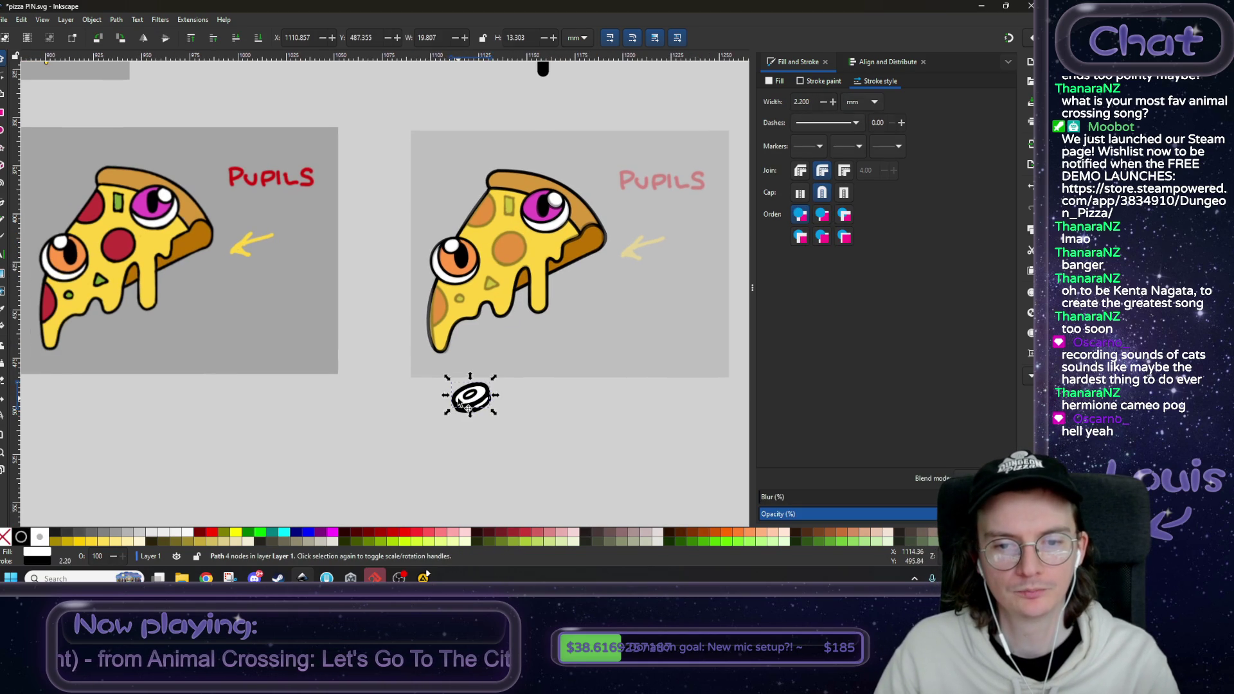
{"action": "left_click_drag", "start_coordinate": [459, 403], "coordinate": [493, 347]}
{"action": "key", "text": "ctrl+z"}
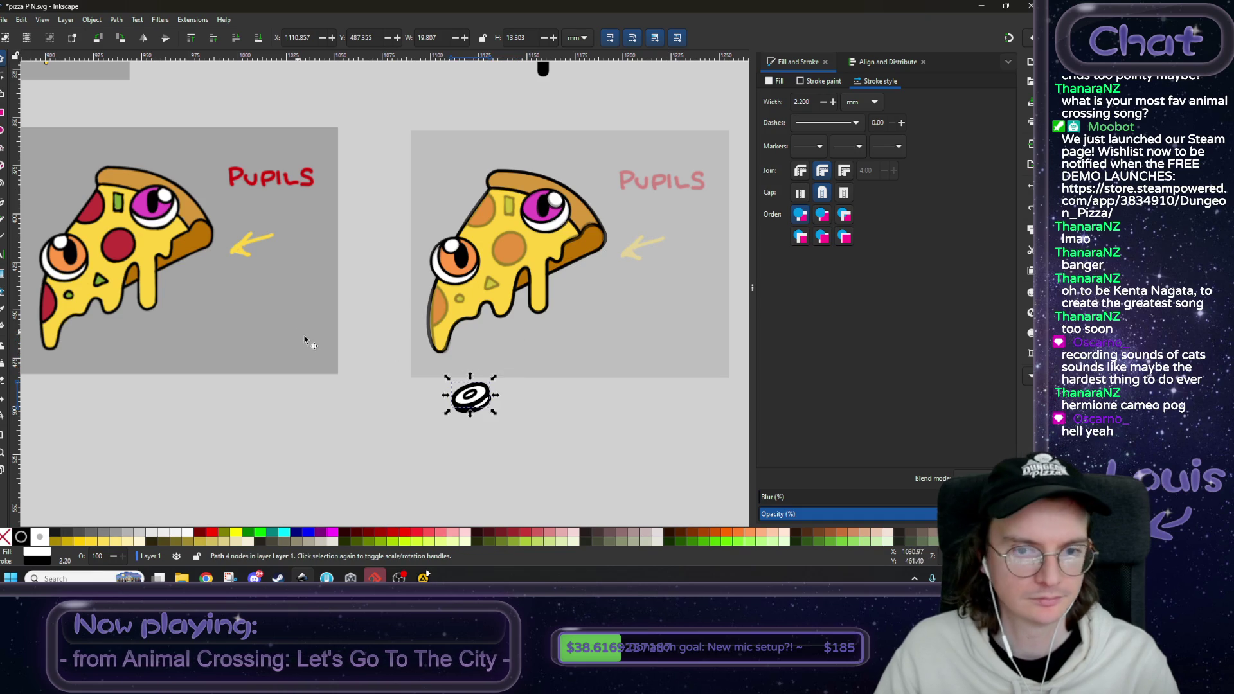
{"action": "left_click", "coordinate": [777, 81]}
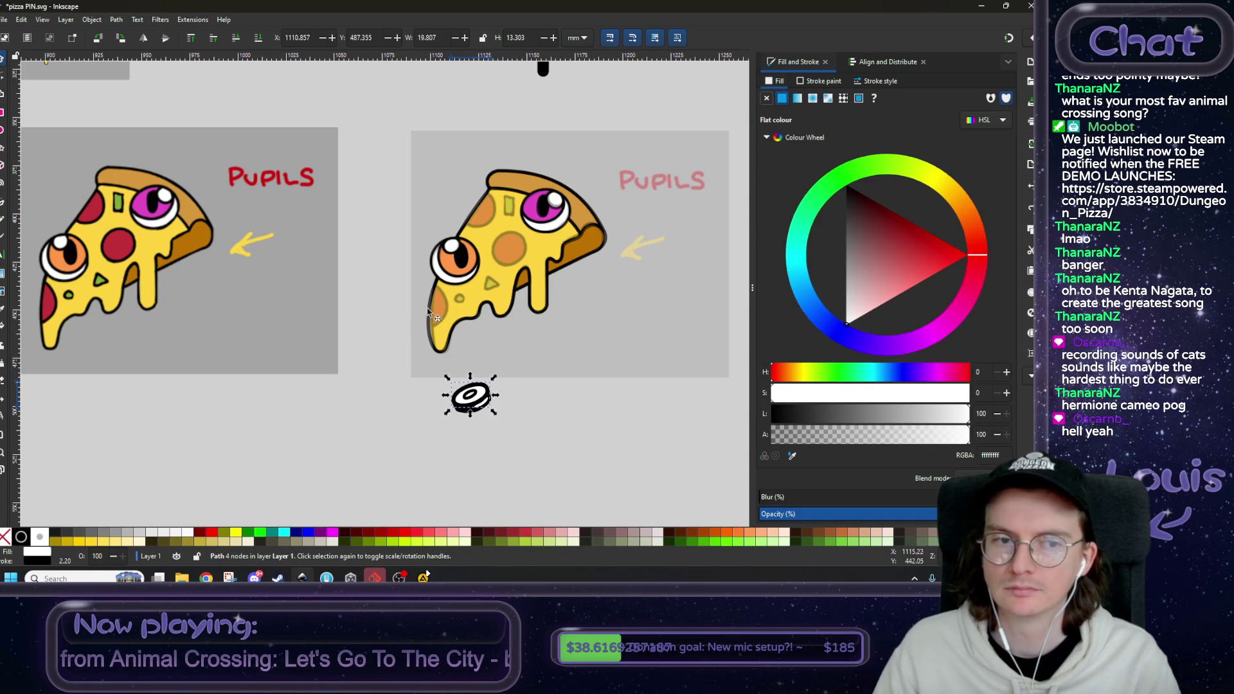
{"action": "scroll", "coordinate": [429, 313], "scroll_direction": "left", "scroll_amount": 2}
{"action": "scroll", "coordinate": [476, 424], "scroll_direction": "up", "scroll_amount": 2}
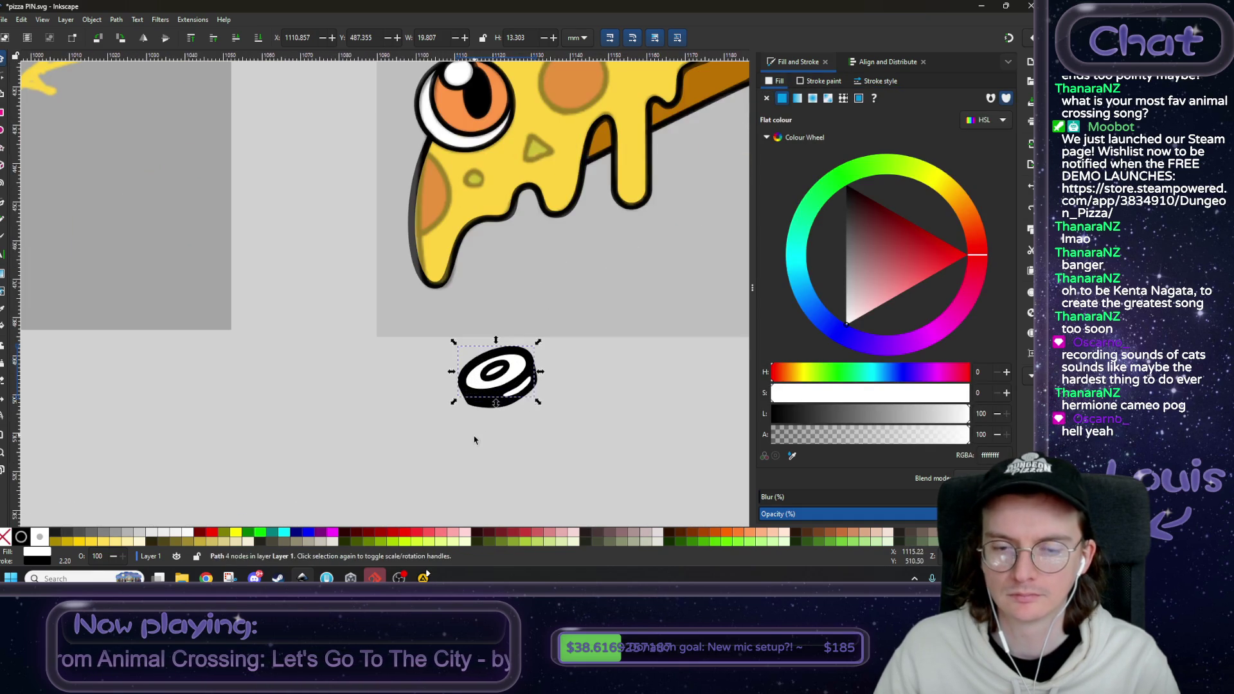
- Select the disc's white inner shape and sample the pepperoni red with the fill eyedropper
{"action": "left_click", "coordinate": [476, 435]}
{"action": "left_click", "coordinate": [486, 405]}
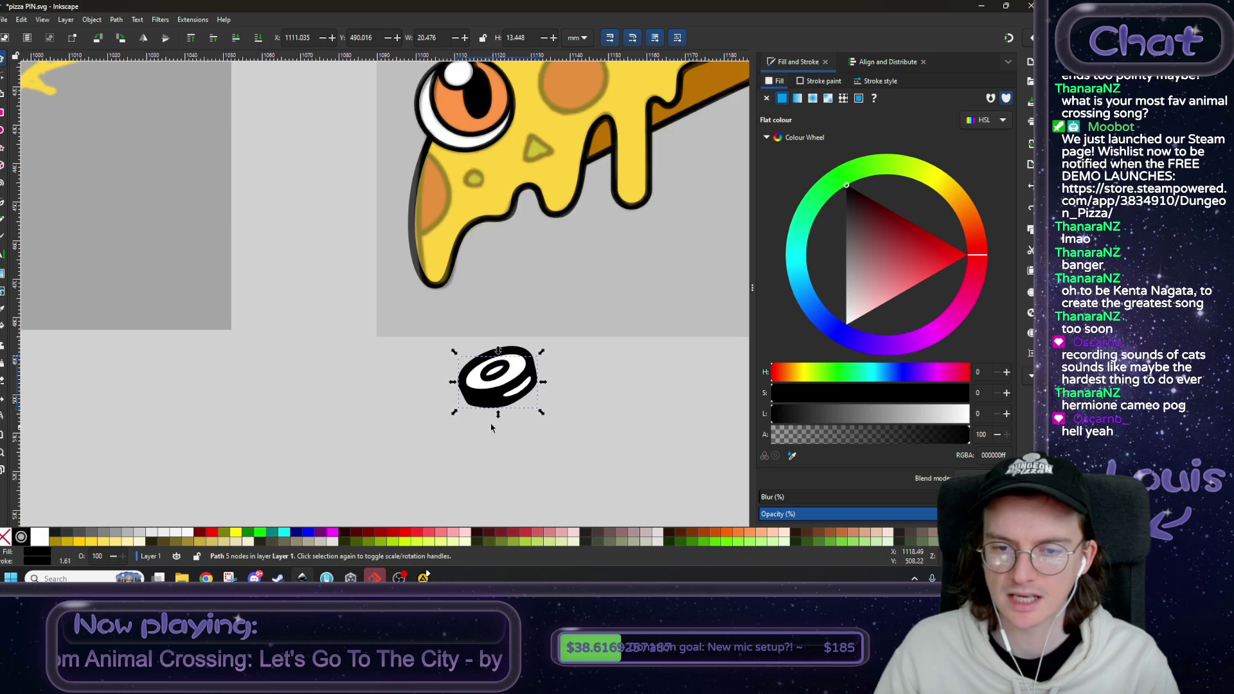
{"action": "scroll", "coordinate": [522, 397], "scroll_direction": "up", "scroll_amount": 1}
{"action": "left_click", "coordinate": [520, 392]}
{"action": "scroll", "coordinate": [520, 392], "scroll_direction": "down", "scroll_amount": 3}
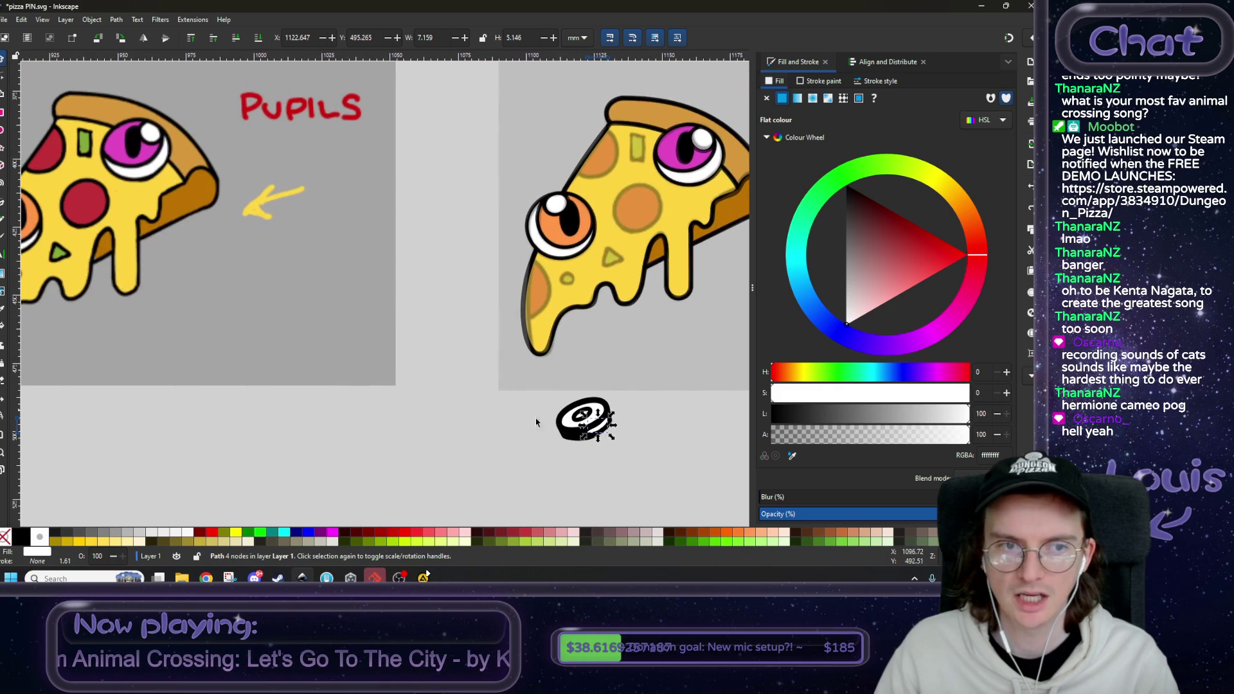
{"action": "left_click", "coordinate": [792, 456]}
{"action": "left_click", "coordinate": [99, 206]}
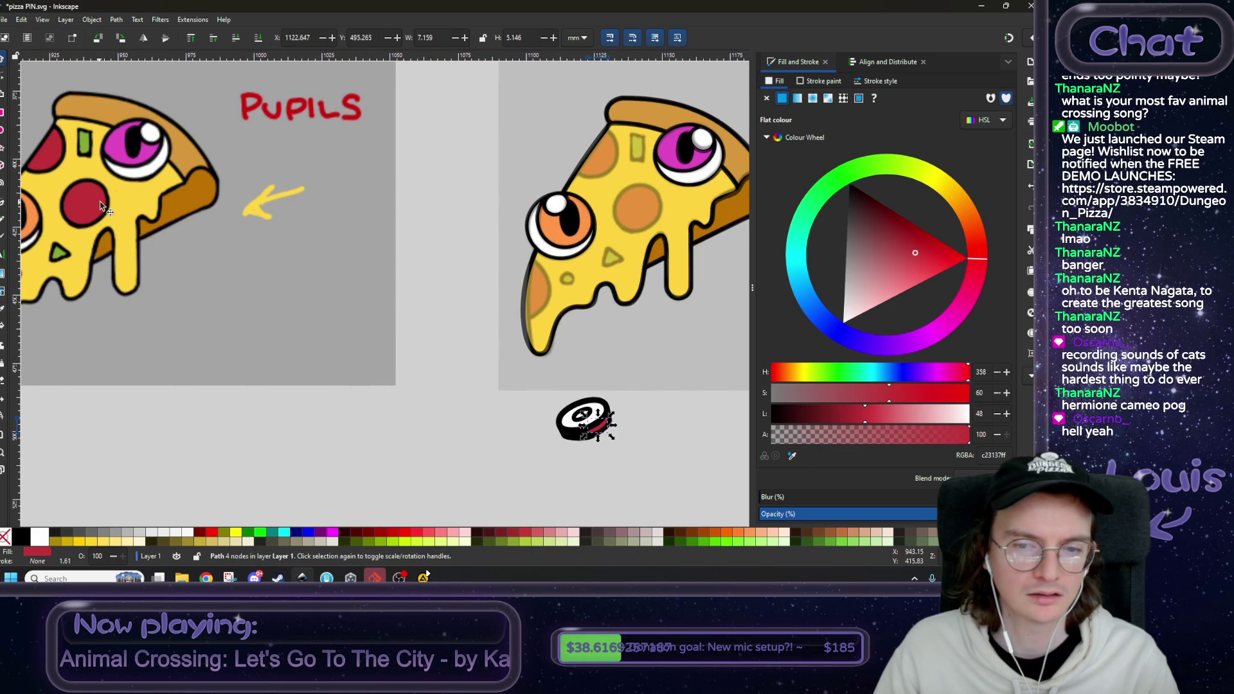
- Fill the disc's larger white shape with the same pepperoni red
{"action": "left_click", "coordinate": [505, 454]}
{"action": "scroll", "coordinate": [489, 418], "scroll_direction": "up", "scroll_amount": 2}
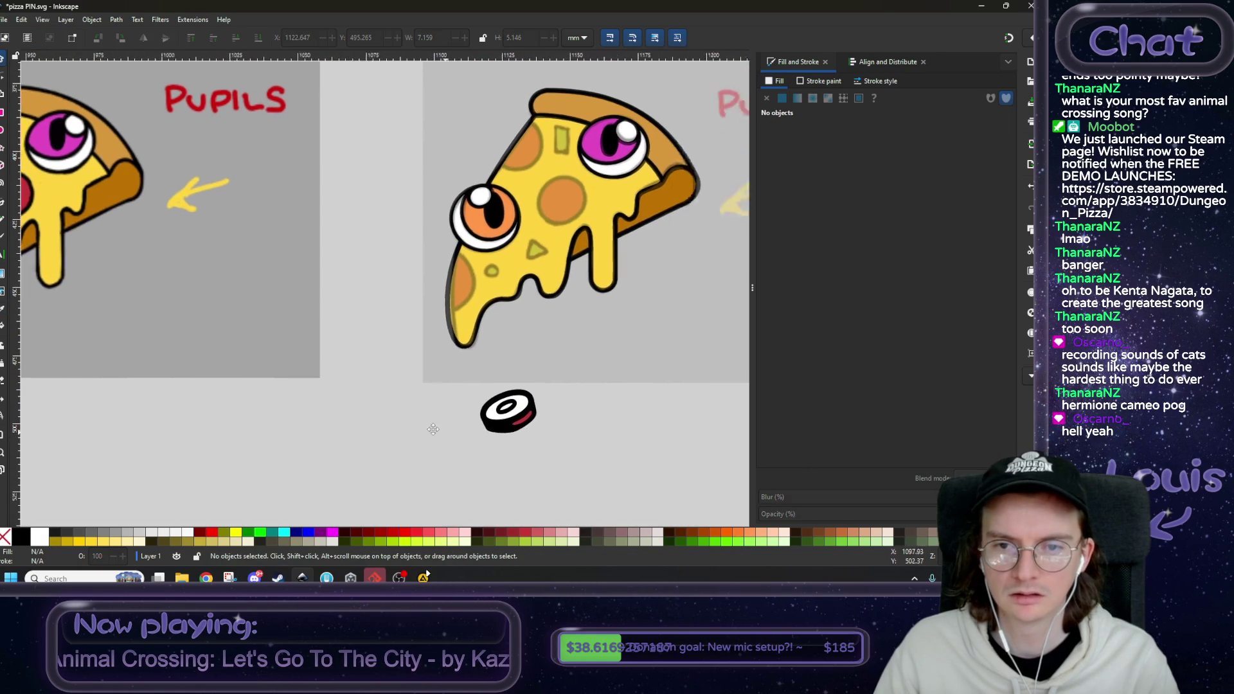
{"action": "left_click", "coordinate": [453, 408]}
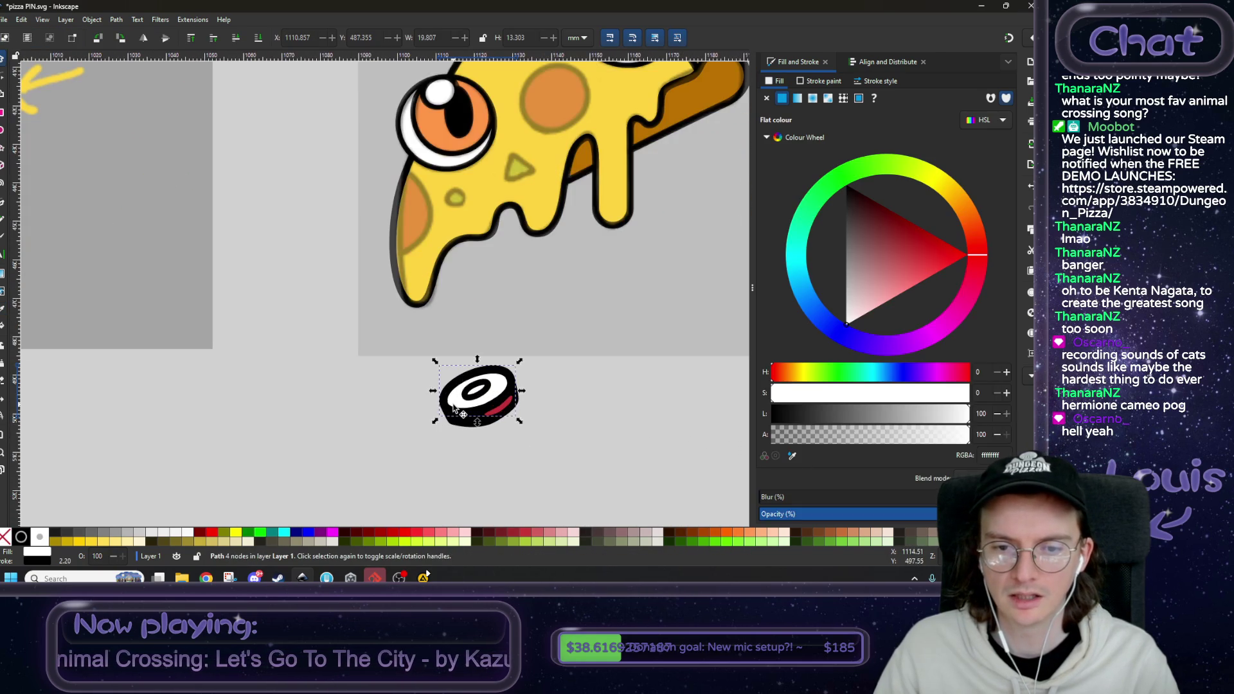
{"action": "left_click", "coordinate": [792, 456]}
{"action": "left_click", "coordinate": [508, 403]}
{"action": "scroll", "coordinate": [537, 414], "scroll_direction": "down", "scroll_amount": 1}
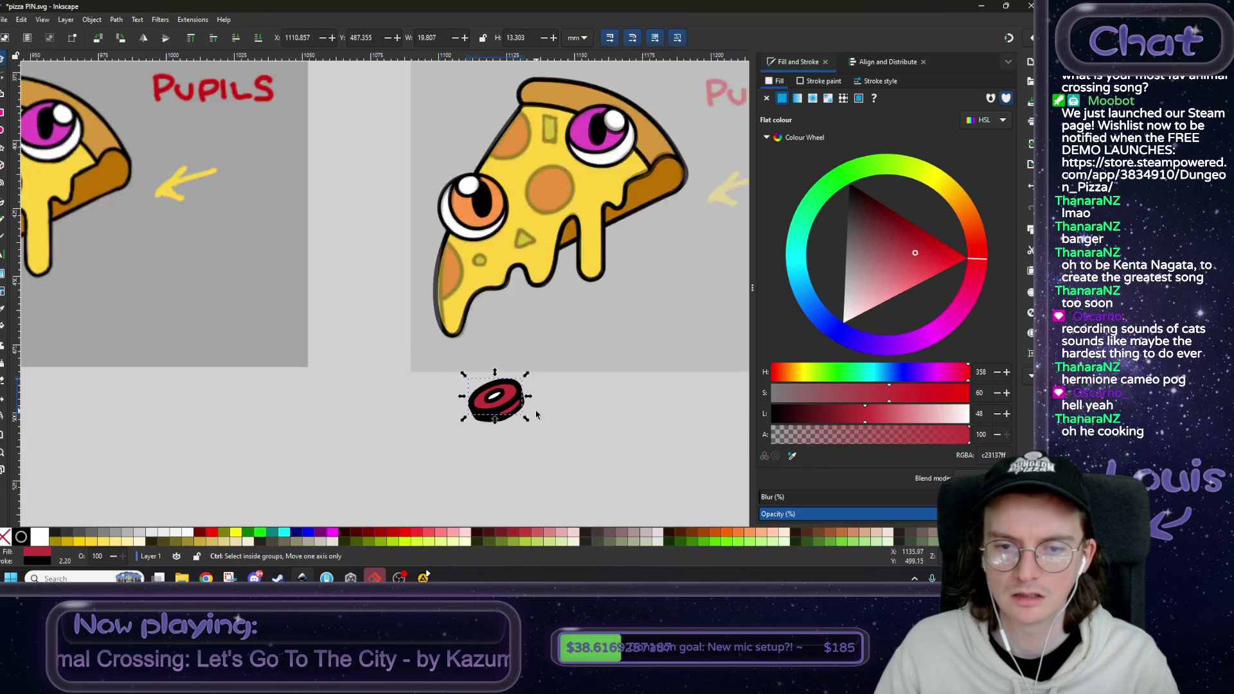
{"action": "scroll", "coordinate": [537, 415], "scroll_direction": "down", "scroll_amount": 1}
{"action": "scroll", "coordinate": [478, 379], "scroll_direction": "down", "scroll_amount": 2}
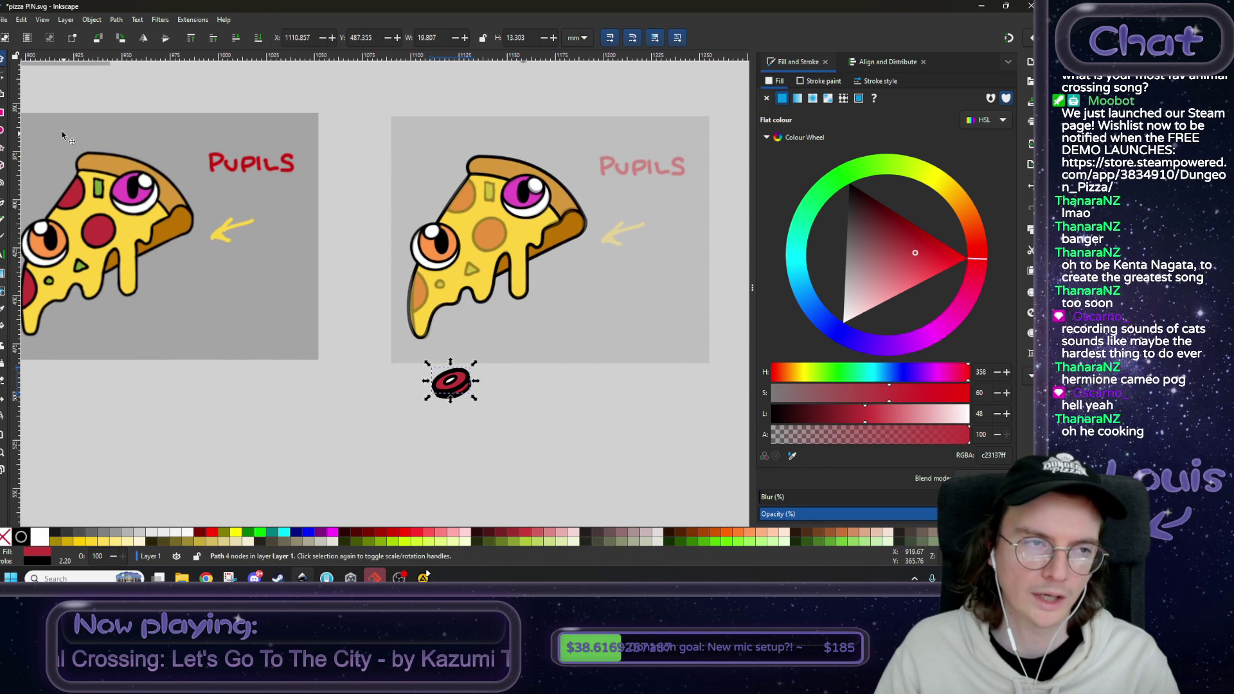
{"action": "left_click", "coordinate": [327, 381]}
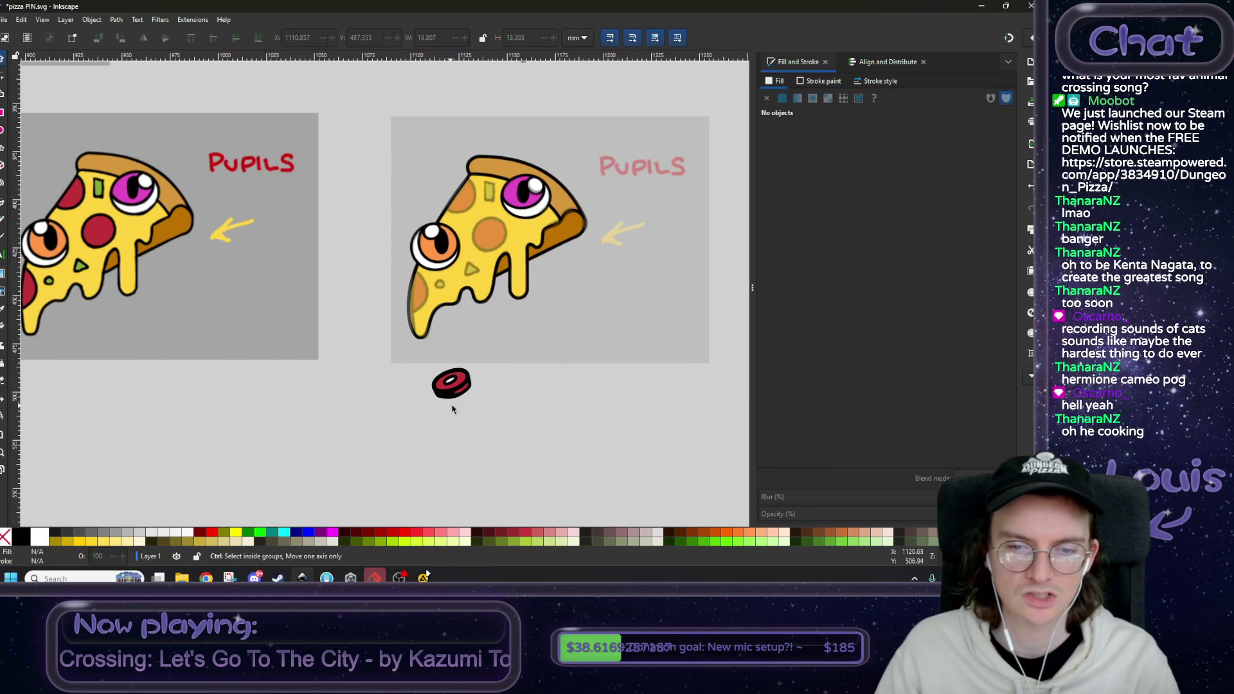
- Move the red disc shape up onto the yellow slice between the eyes
{"action": "scroll", "coordinate": [453, 403], "scroll_direction": "up", "scroll_amount": 3}
{"action": "scroll", "coordinate": [453, 456], "scroll_direction": "down", "scroll_amount": 1}
{"action": "scroll", "coordinate": [454, 455], "scroll_direction": "down", "scroll_amount": 1}
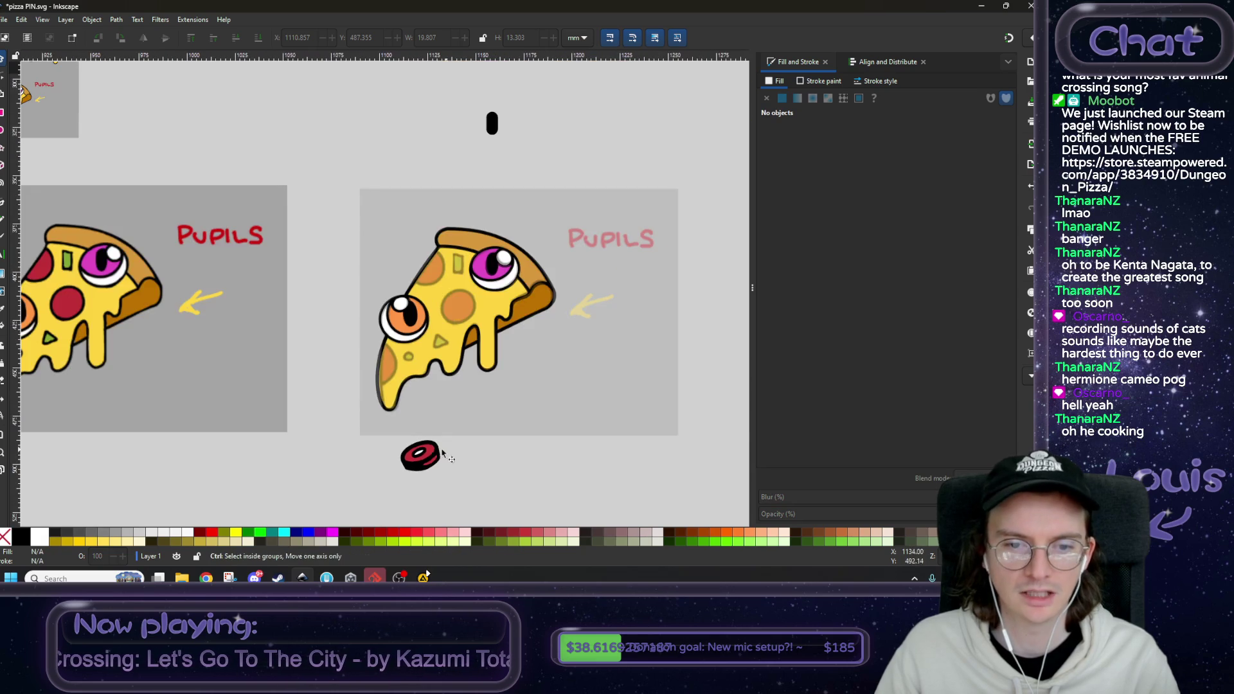
{"action": "scroll", "coordinate": [424, 456], "scroll_direction": "up", "scroll_amount": 1}
{"action": "left_click_drag", "start_coordinate": [434, 455], "coordinate": [485, 233]}
- Enlarge the red oval slightly via its nodes and skew it so its right side tilts down
{"action": "double_click", "coordinate": [485, 234]}
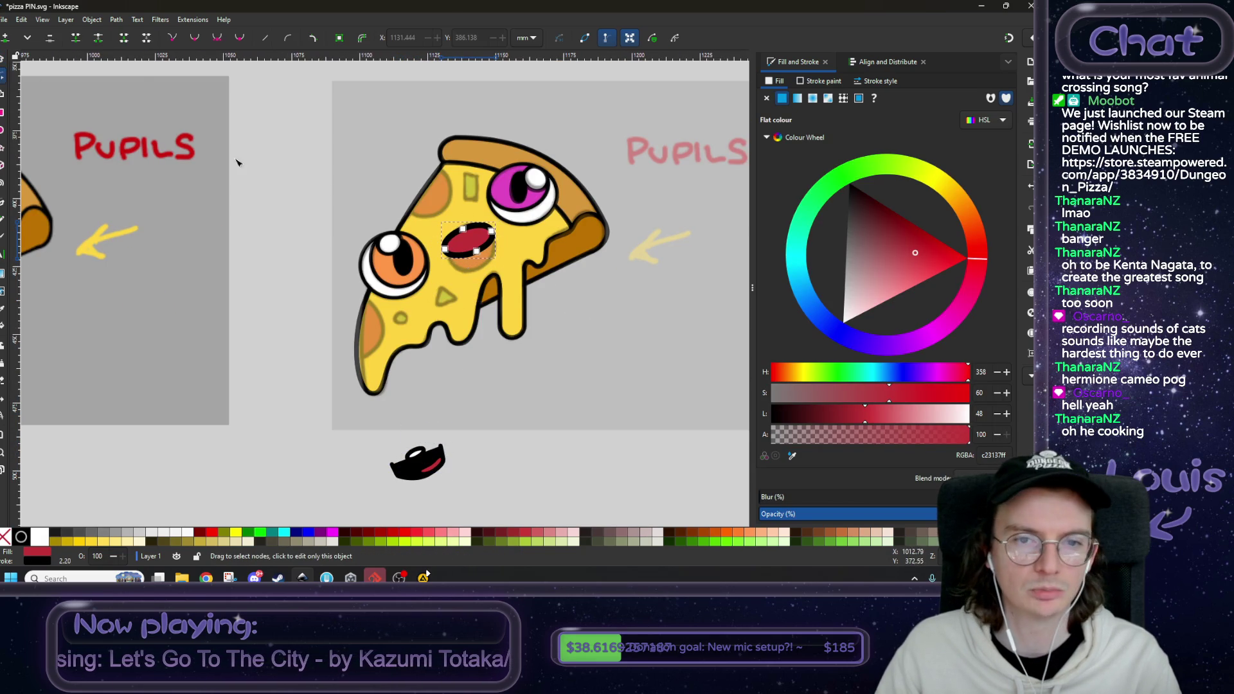
{"action": "scroll", "coordinate": [494, 256], "scroll_direction": "up", "scroll_amount": 2}
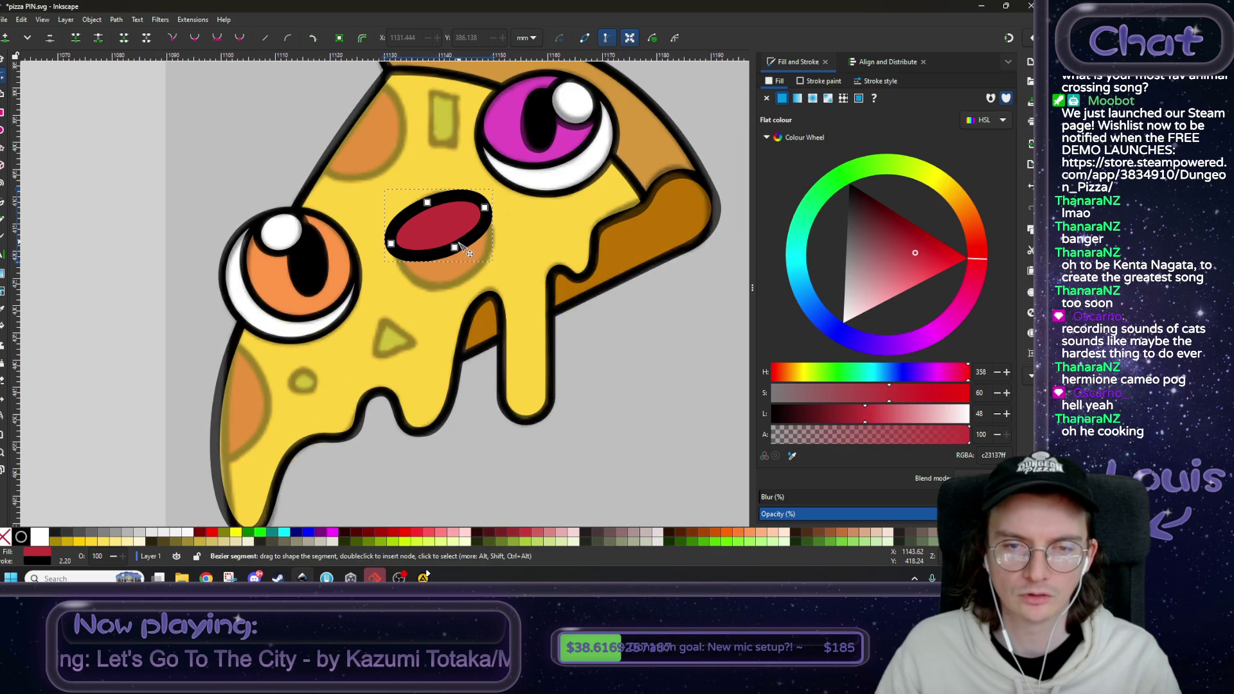
{"action": "left_click", "coordinate": [455, 246]}
{"action": "left_click_drag", "start_coordinate": [519, 165], "coordinate": [374, 270]}
{"action": "left_click_drag", "start_coordinate": [491, 254], "coordinate": [505, 280]}
{"action": "left_click", "coordinate": [499, 213]}
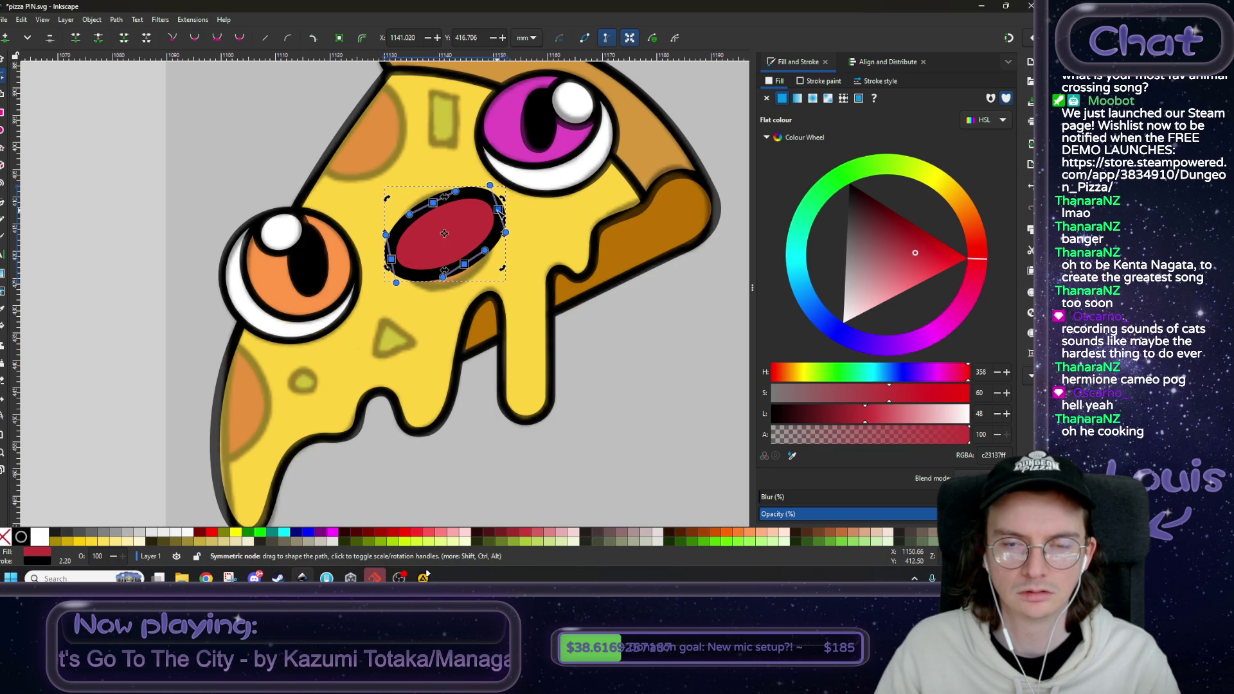
{"action": "left_click_drag", "start_coordinate": [506, 241], "coordinate": [507, 245]}
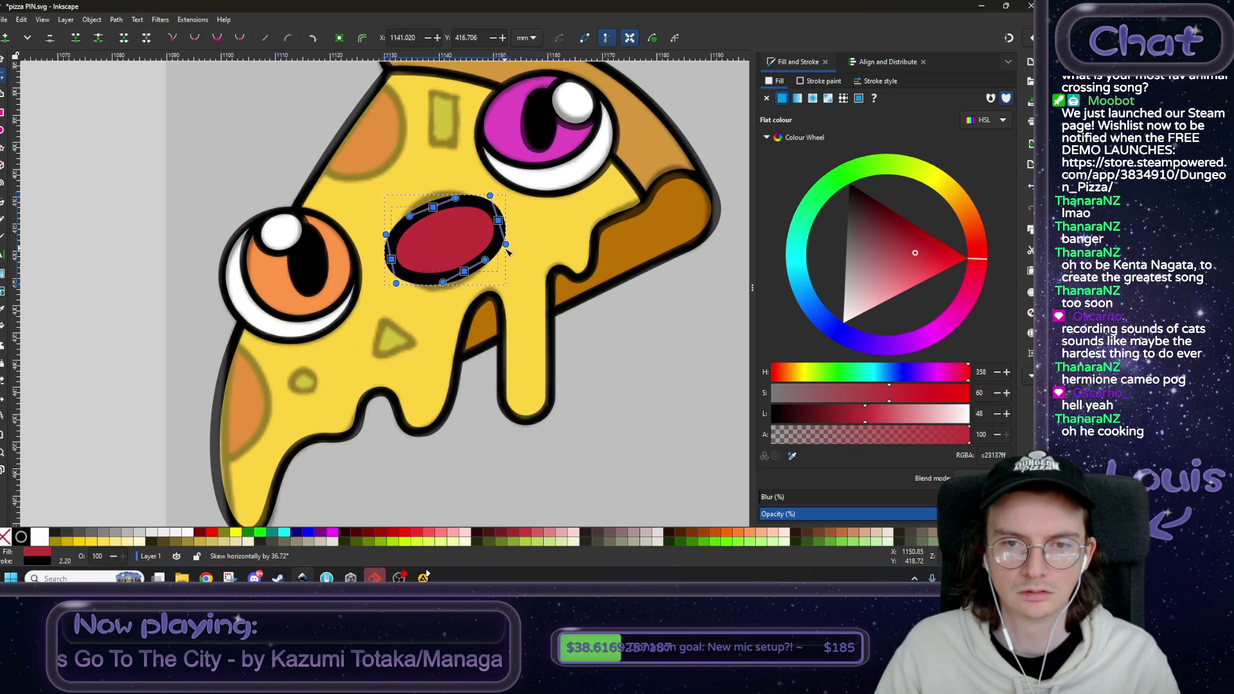
{"action": "left_click", "coordinate": [2, 59]}
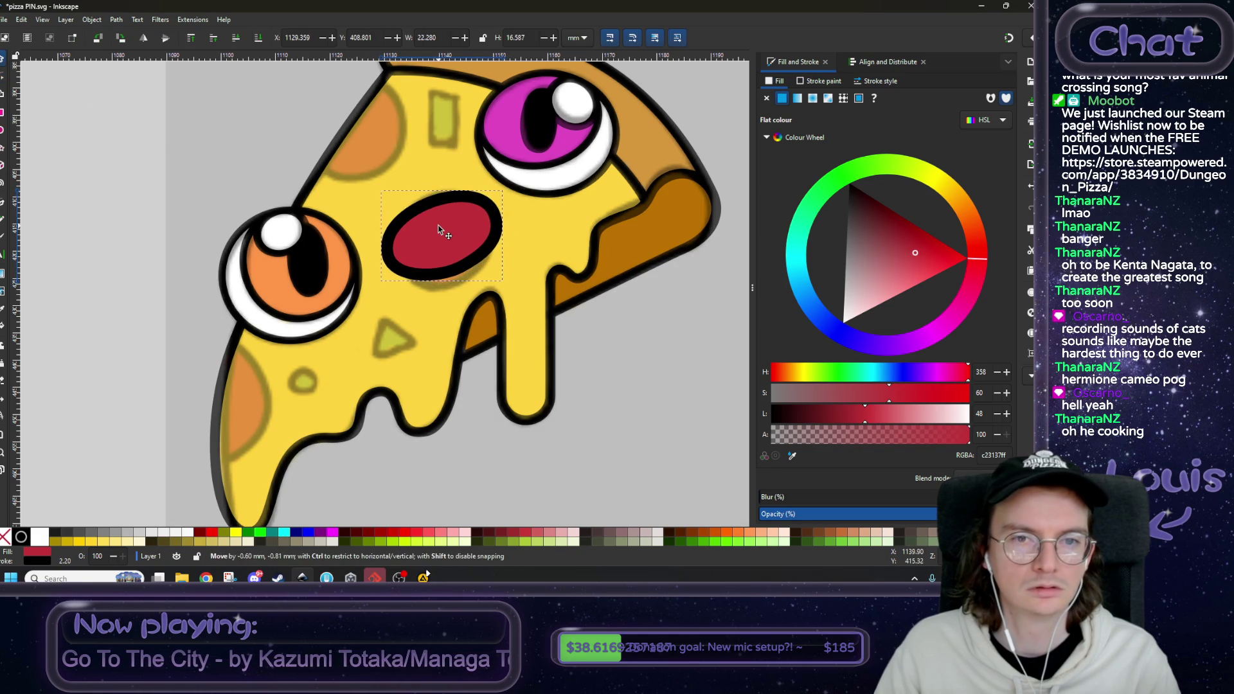
- Move the white highlight onto the red eye, thicken the outline, and enlarge the highlight slightly
{"action": "scroll", "coordinate": [445, 263], "scroll_direction": "down", "scroll_amount": 3}
{"action": "scroll", "coordinate": [376, 420], "scroll_direction": "down", "scroll_amount": 1}
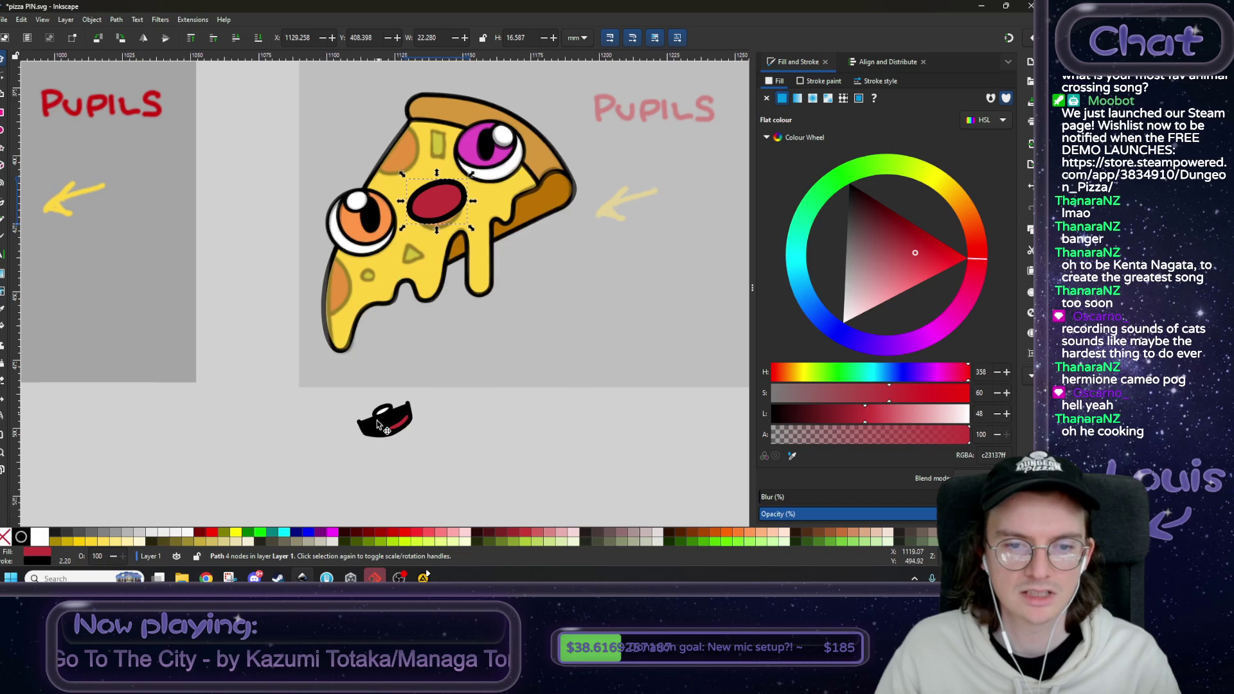
{"action": "scroll", "coordinate": [386, 427], "scroll_direction": "up", "scroll_amount": 2}
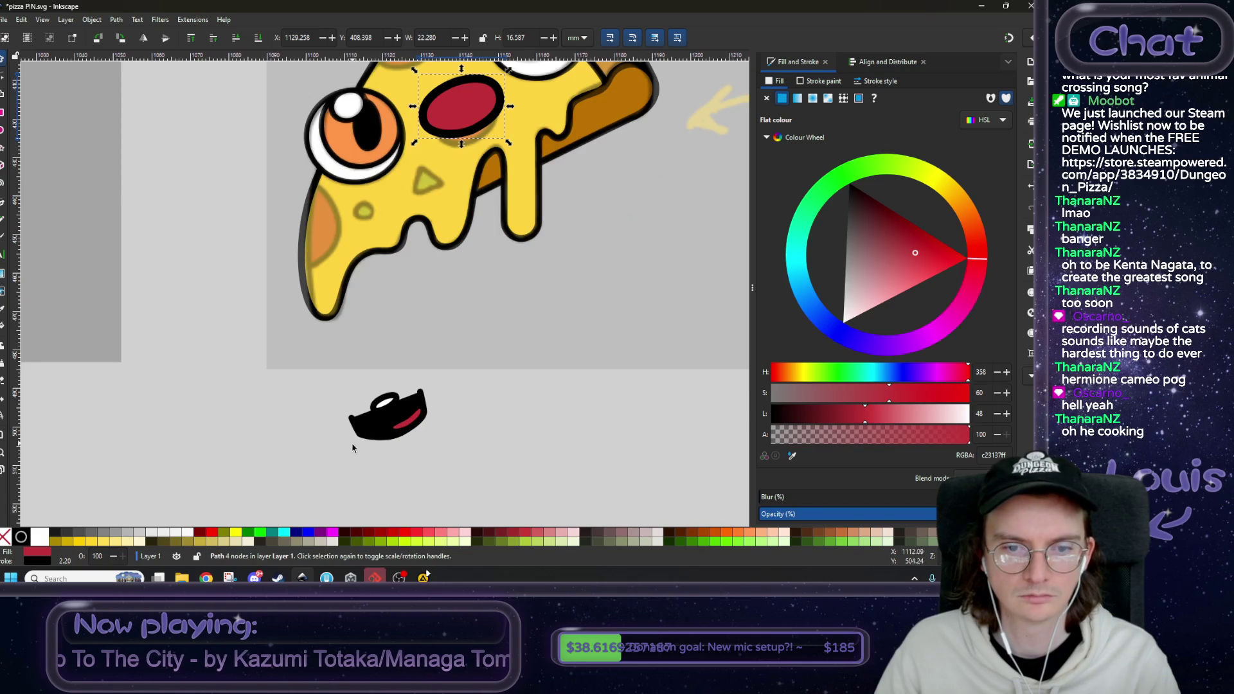
{"action": "left_click", "coordinate": [386, 418]}
{"action": "mouse_move", "coordinate": [402, 390]}
{"action": "left_mouse_down"}
{"action": "mouse_move", "coordinate": [460, 103]}
{"action": "mouse_move", "coordinate": [475, 111]}
{"action": "mouse_move", "coordinate": [464, 106]}
{"action": "left_mouse_up"}
{"action": "left_click", "coordinate": [475, 110]}
{"action": "left_click", "coordinate": [475, 113], "text": "alt"}
{"action": "scroll", "coordinate": [694, 414], "scroll_direction": "up", "scroll_amount": 5}
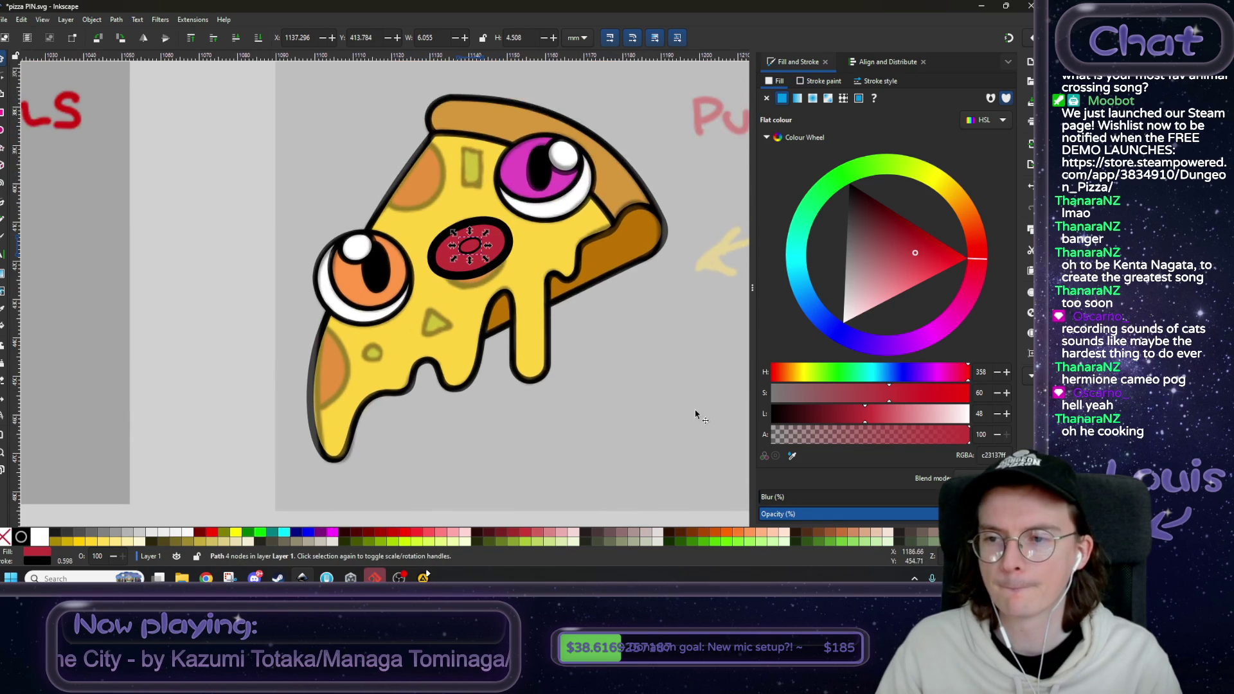
{"action": "left_click", "coordinate": [866, 83]}
{"action": "scroll", "coordinate": [832, 102], "scroll_direction": "up", "scroll_amount": 7}
{"action": "scroll", "coordinate": [503, 241], "scroll_direction": "up", "scroll_amount": 2, "text": "ctrl"}
{"action": "key", "text": "greater"}
{"action": "key", "text": "greater"}
{"action": "scroll", "coordinate": [384, 270], "scroll_direction": "down", "scroll_amount": 2, "text": "ctrl"}
{"action": "scroll", "coordinate": [384, 270], "scroll_direction": "down", "scroll_amount": 5}
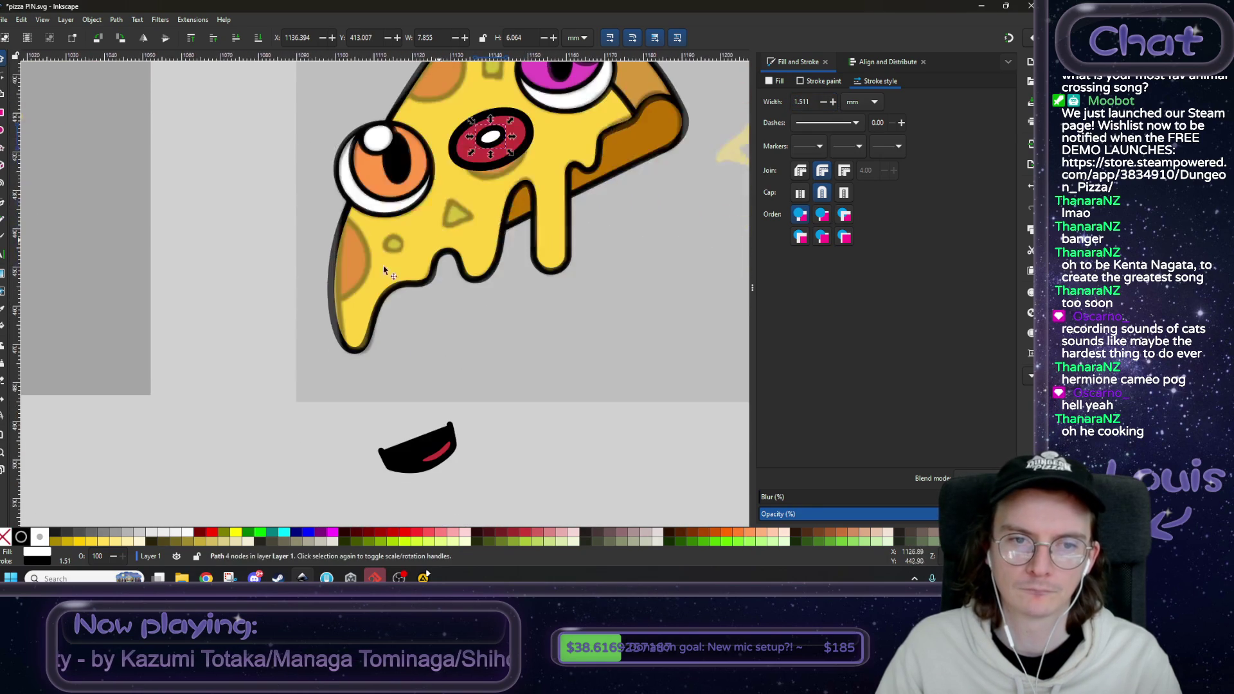
- Place the black base shape over the red eye, stretched wider and skewed to match
{"action": "left_click", "coordinate": [228, 311]}
{"action": "scroll", "coordinate": [274, 370], "scroll_direction": "up", "scroll_amount": 1}
{"action": "scroll", "coordinate": [273, 369], "scroll_direction": "right", "scroll_amount": 1}
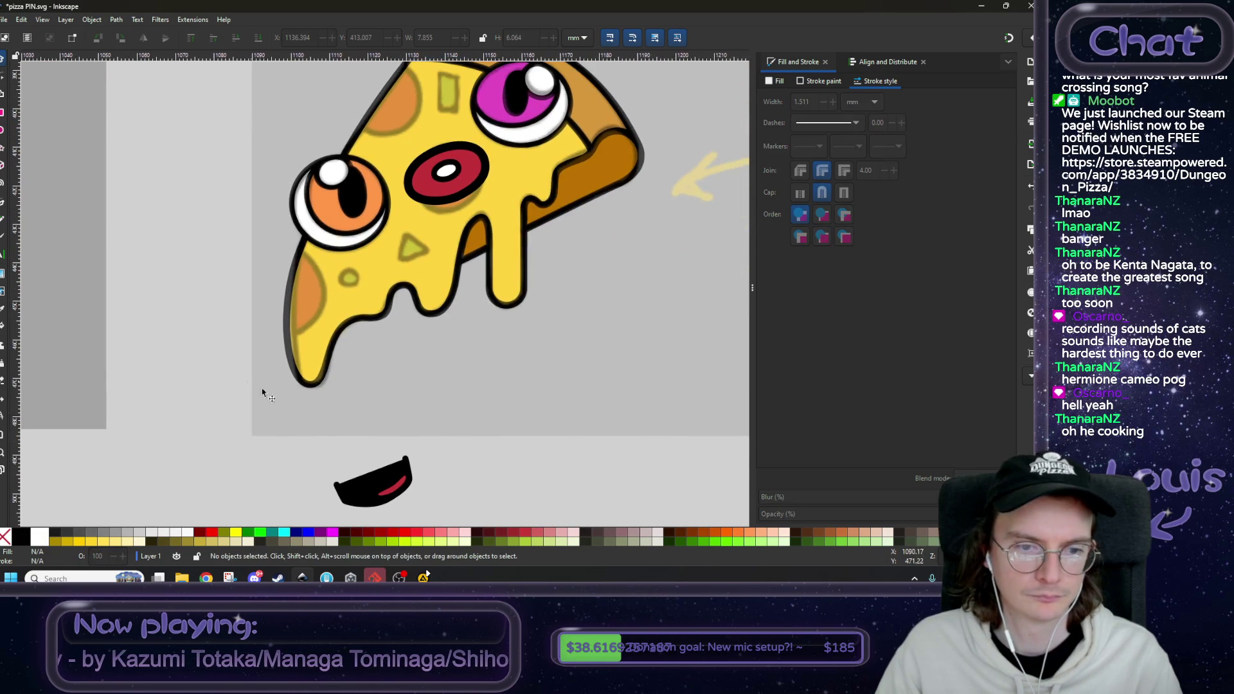
{"action": "left_click", "coordinate": [345, 497]}
{"action": "mouse_move", "coordinate": [344, 497]}
{"action": "left_mouse_down"}
{"action": "mouse_move", "coordinate": [330, 514]}
{"action": "mouse_move", "coordinate": [463, 238]}
{"action": "mouse_move", "coordinate": [434, 194]}
{"action": "left_mouse_up"}
{"action": "scroll", "coordinate": [467, 305], "scroll_direction": "up", "scroll_amount": 3}
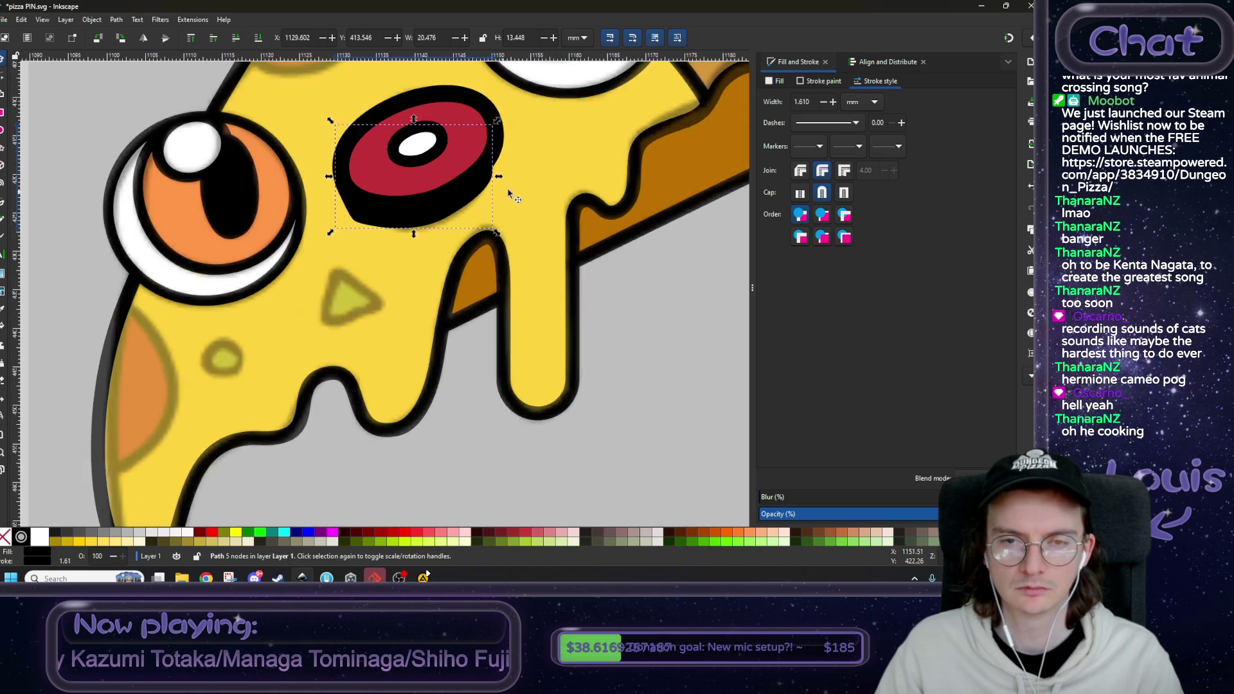
{"action": "left_click_drag", "start_coordinate": [450, 281], "coordinate": [473, 278]}
{"action": "left_click", "coordinate": [425, 307]}
{"action": "key", "text": "n"}
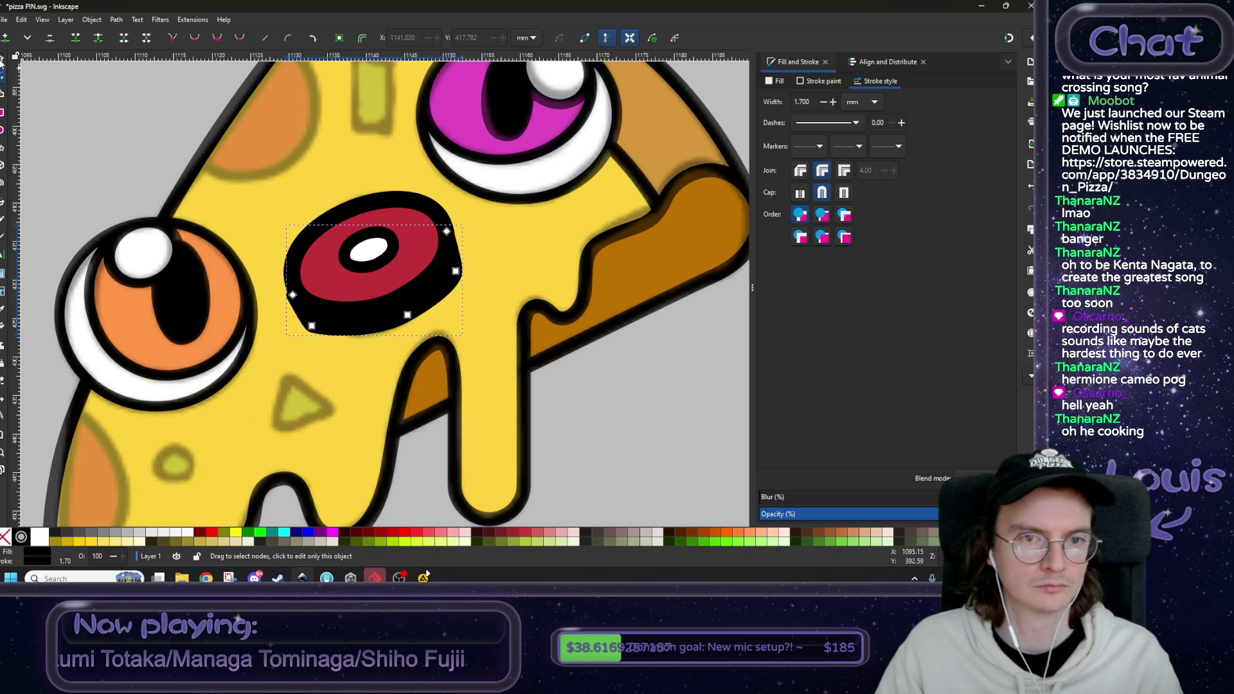
{"action": "left_click", "coordinate": [2, 59]}
{"action": "left_click_drag", "start_coordinate": [418, 311], "coordinate": [417, 305]}
- Node-edit the black rim's left edge and reshape the red eye's bottom
{"action": "scroll", "coordinate": [301, 297], "scroll_direction": "up", "scroll_amount": 3, "text": "ctrl"}
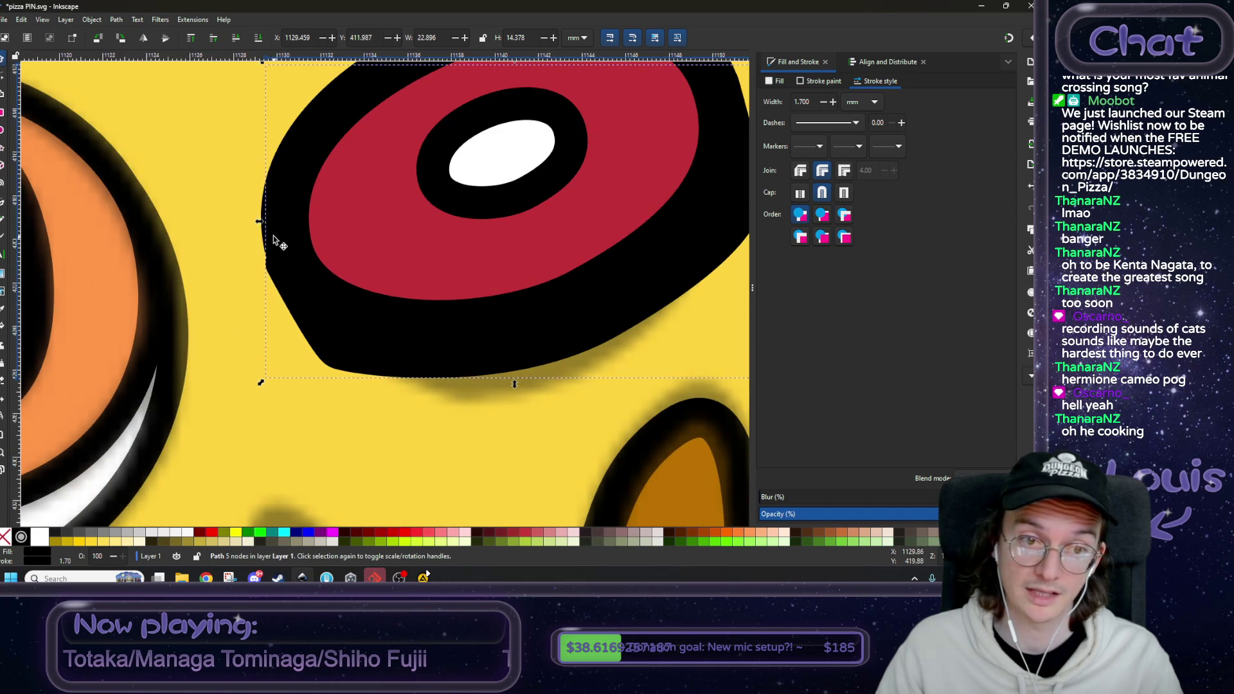
{"action": "left_click", "coordinate": [3, 78]}
{"action": "left_click_drag", "start_coordinate": [287, 264], "coordinate": [288, 260]}
{"action": "scroll", "coordinate": [308, 265], "scroll_direction": "down", "scroll_amount": 3, "text": "ctrl"}
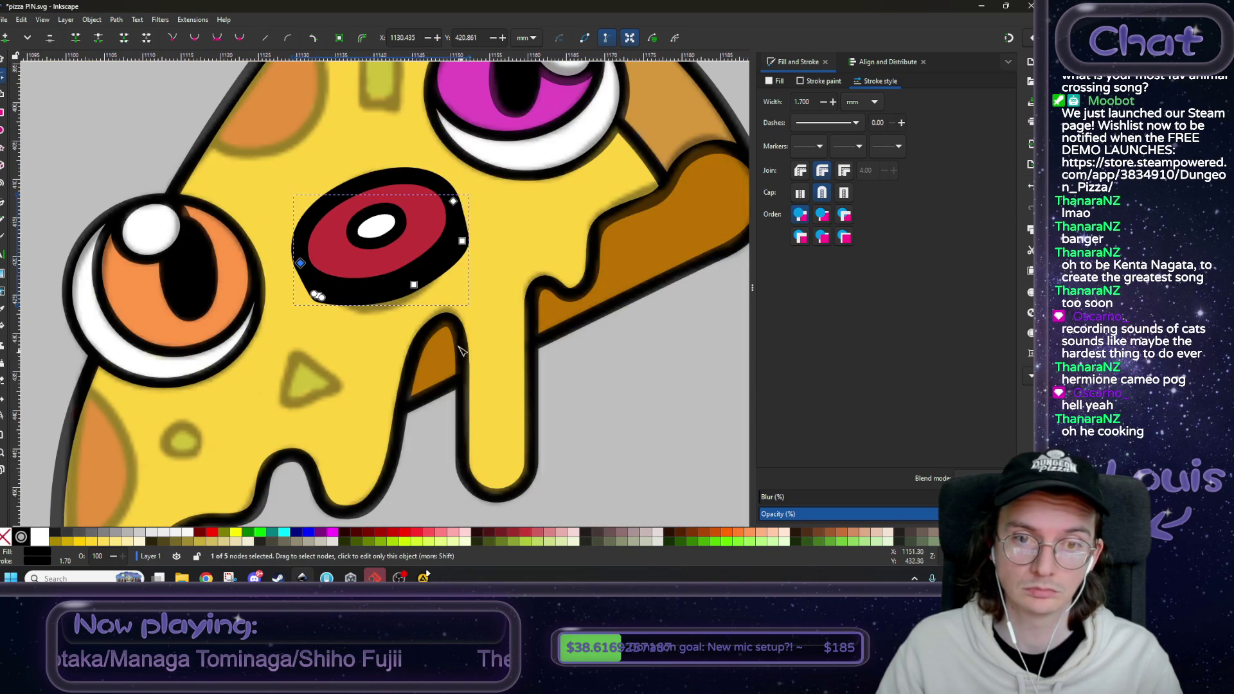
{"action": "scroll", "coordinate": [460, 350], "scroll_direction": "up", "scroll_amount": 1}
{"action": "left_click", "coordinate": [422, 304]}
{"action": "left_click_drag", "start_coordinate": [423, 305], "coordinate": [419, 294]}
{"action": "scroll", "coordinate": [233, 239], "scroll_direction": "down", "scroll_amount": 2, "text": "ctrl"}
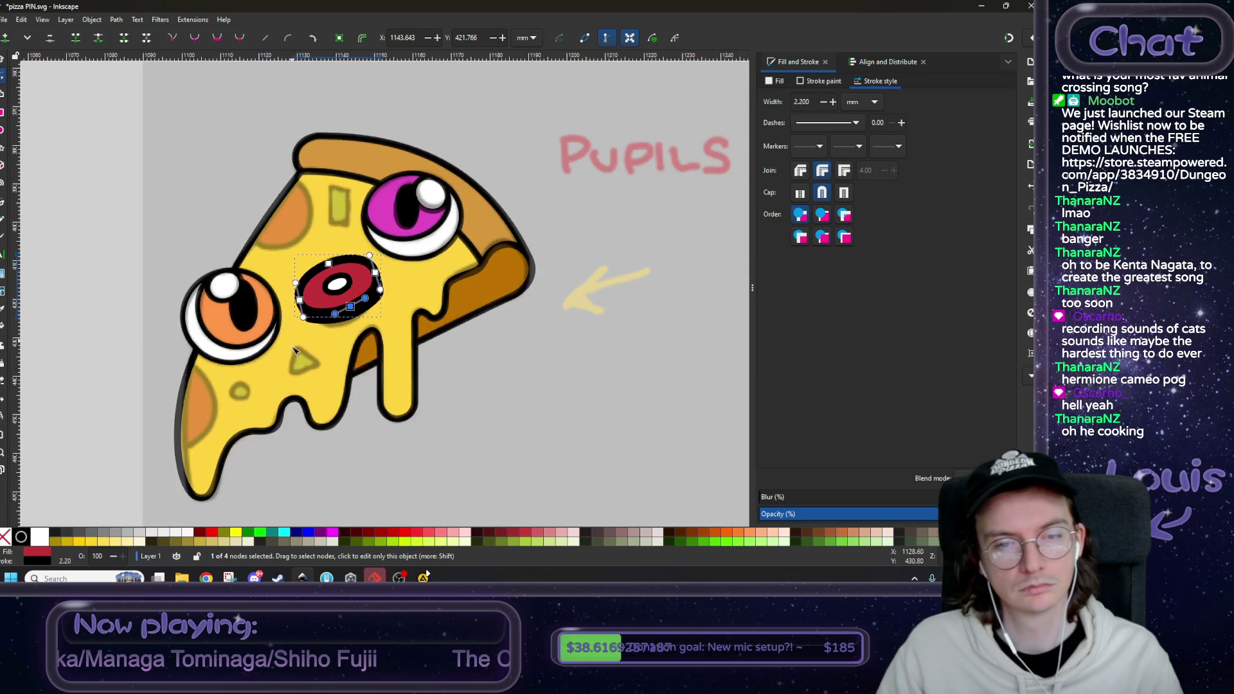
{"action": "scroll", "coordinate": [128, 180], "scroll_direction": "up", "scroll_amount": 1, "text": "ctrl"}
{"action": "key", "text": "Escape"}
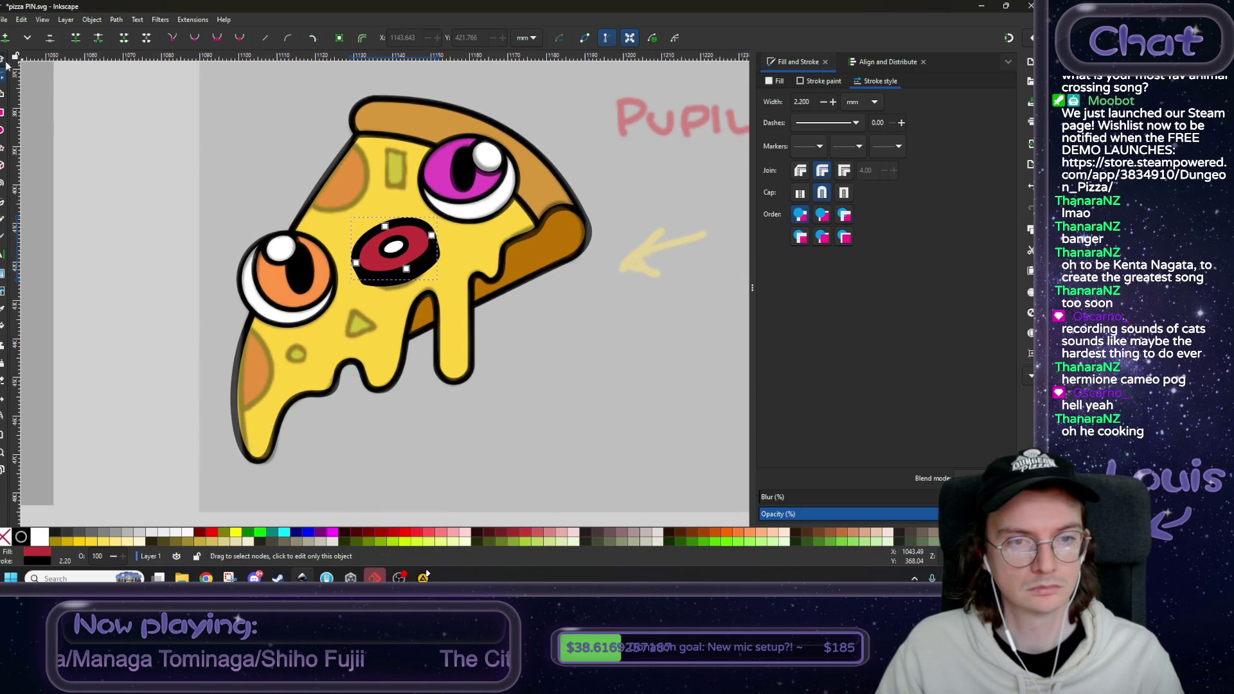
{"action": "left_click", "coordinate": [4, 60]}
{"action": "scroll", "coordinate": [322, 457], "scroll_direction": "down", "scroll_amount": 3, "text": "ctrl"}
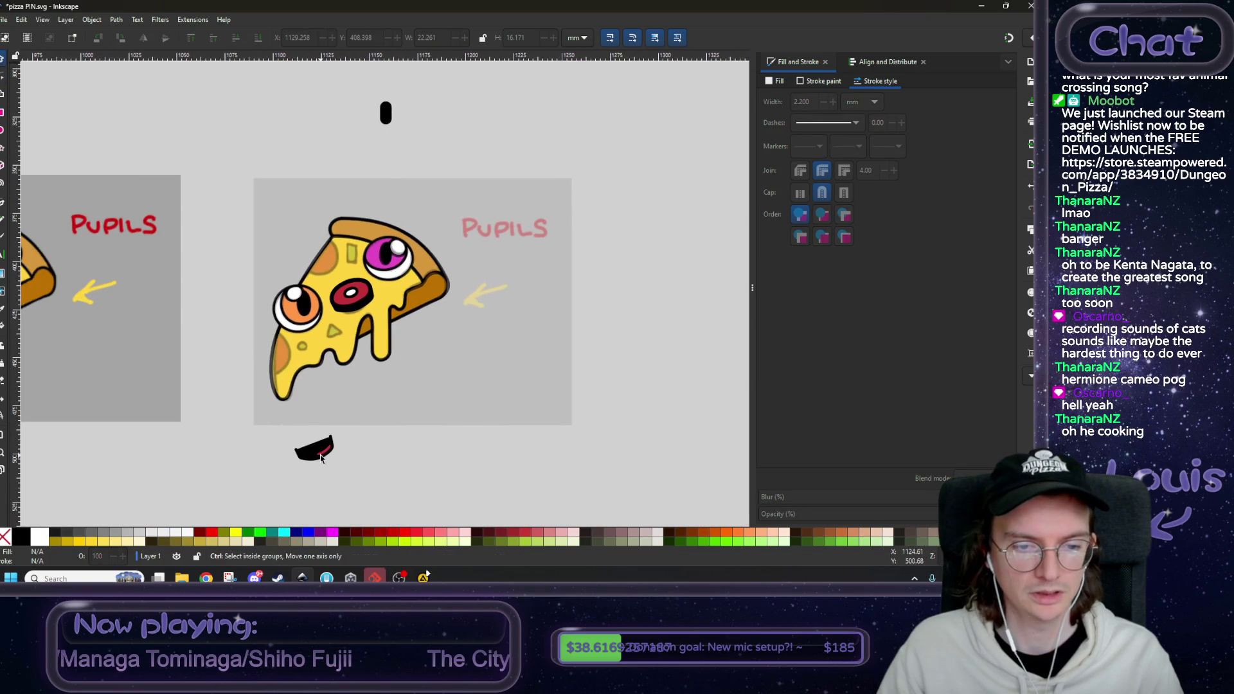
{"action": "scroll", "coordinate": [322, 458], "scroll_direction": "up", "scroll_amount": 1, "text": "ctrl"}
{"action": "left_click", "coordinate": [318, 450], "text": "ctrl"}
{"action": "scroll", "coordinate": [270, 308], "scroll_direction": "down", "scroll_amount": 2, "text": "ctrl"}
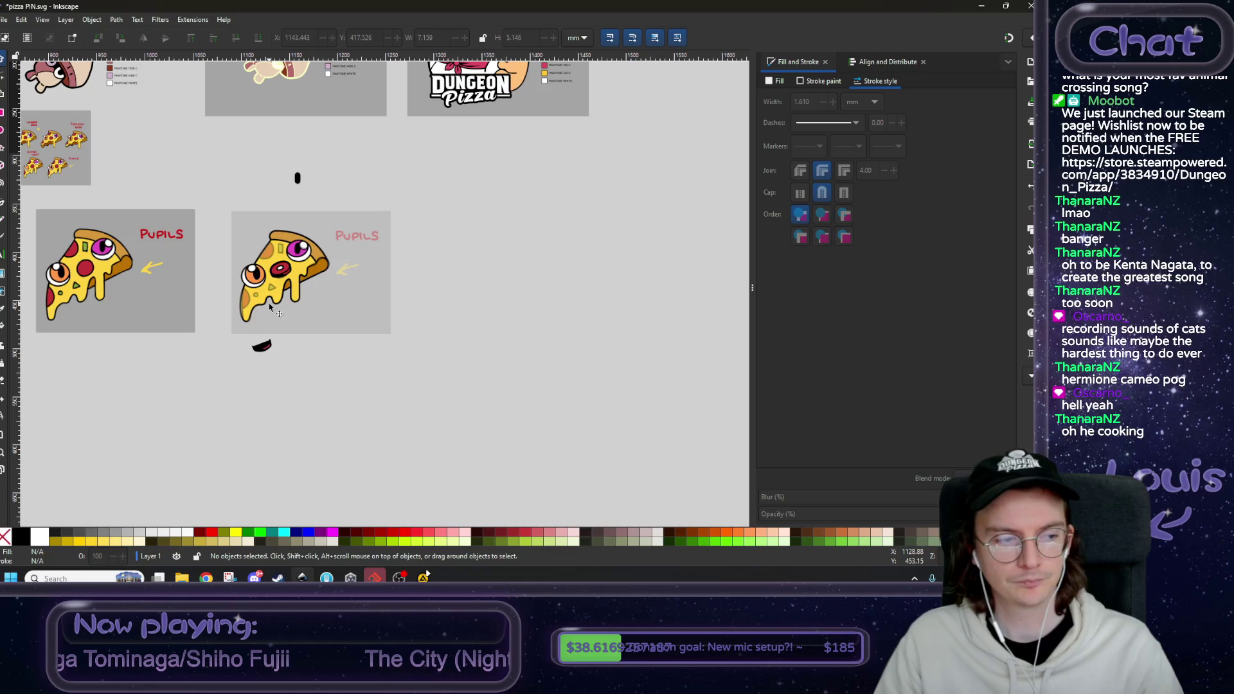
{"action": "scroll", "coordinate": [270, 309], "scroll_direction": "up", "scroll_amount": 5, "text": "ctrl"}
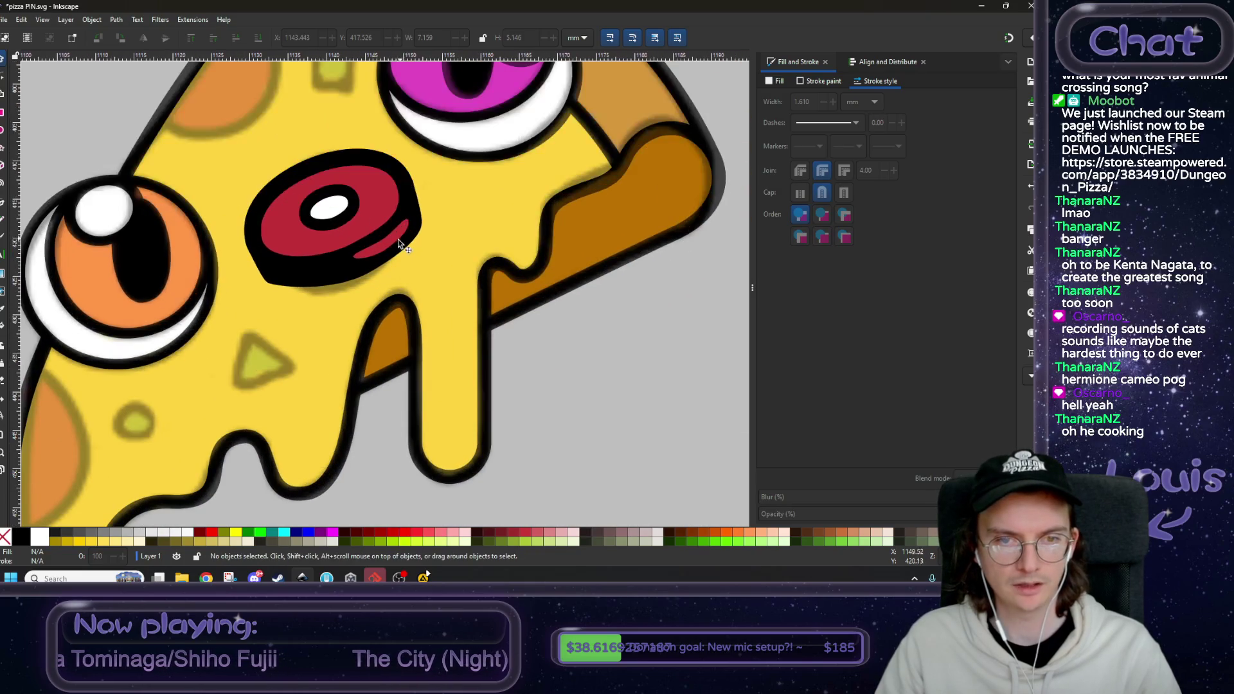
{"action": "left_click", "coordinate": [388, 238]}
{"action": "left_click_drag", "start_coordinate": [389, 238], "coordinate": [478, 331]}
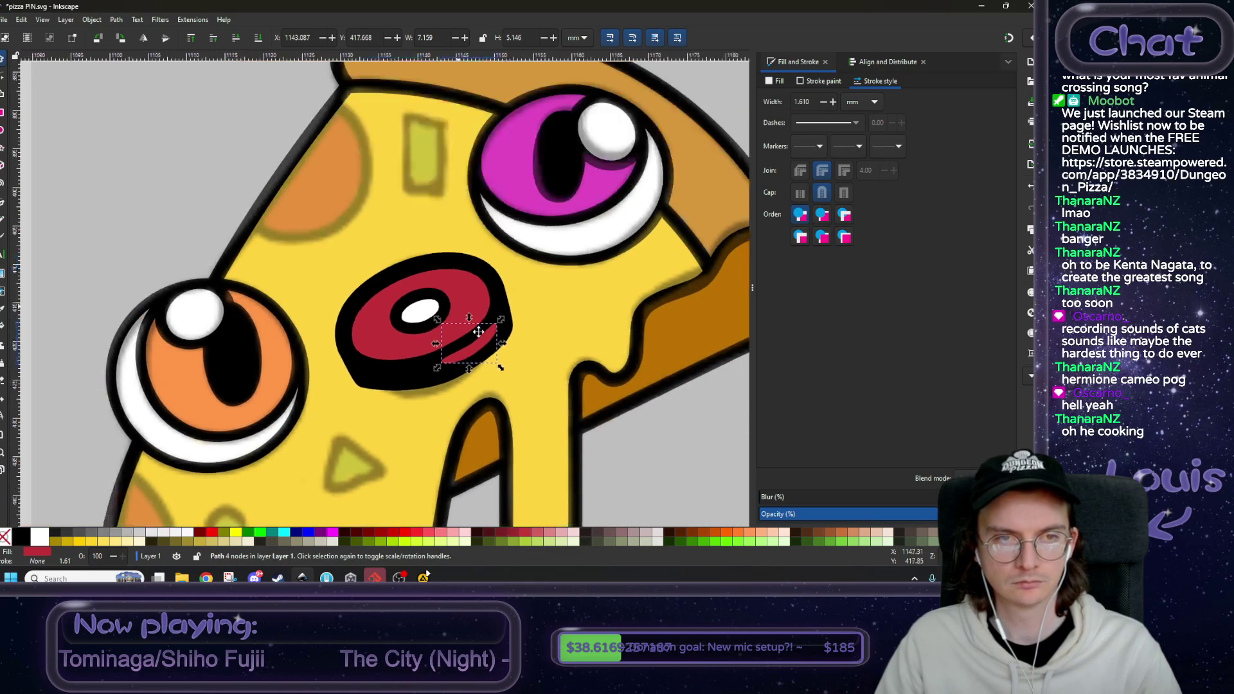
{"action": "scroll", "coordinate": [479, 331], "scroll_direction": "up", "scroll_amount": 1}
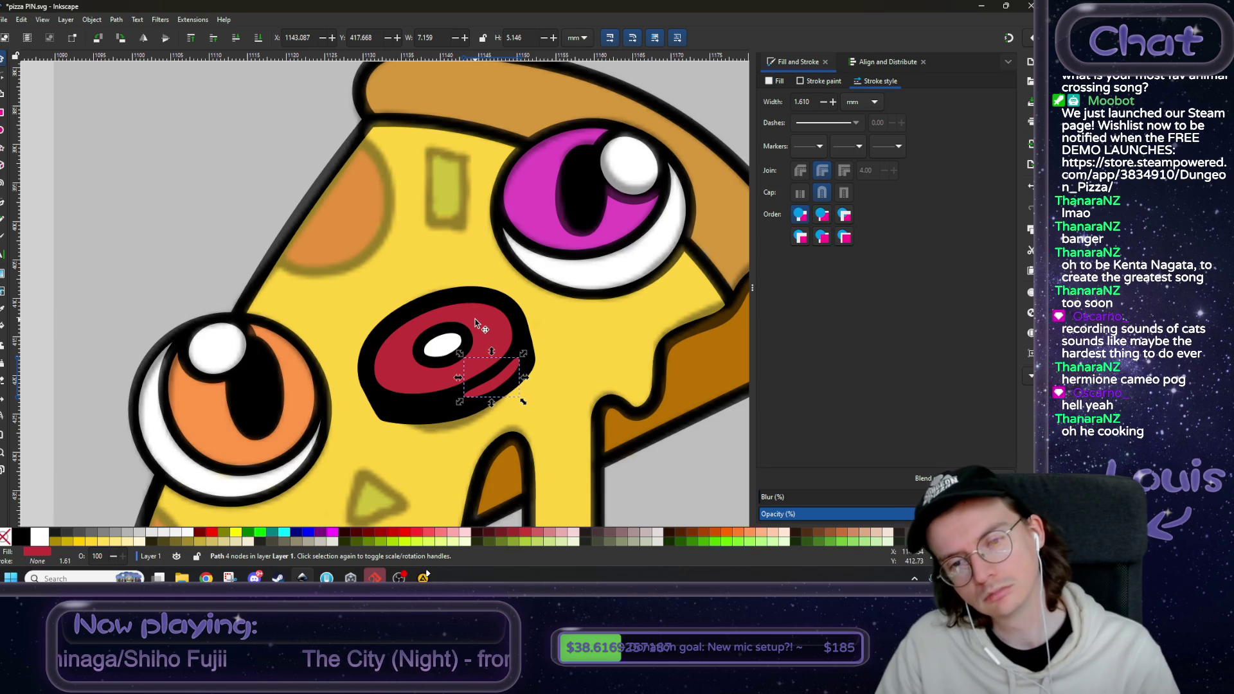
{"action": "scroll", "coordinate": [482, 331], "scroll_direction": "down", "scroll_amount": 2}
{"action": "scroll", "coordinate": [283, 299], "scroll_direction": "down", "scroll_amount": 2}
{"action": "left_click", "coordinate": [261, 309]}
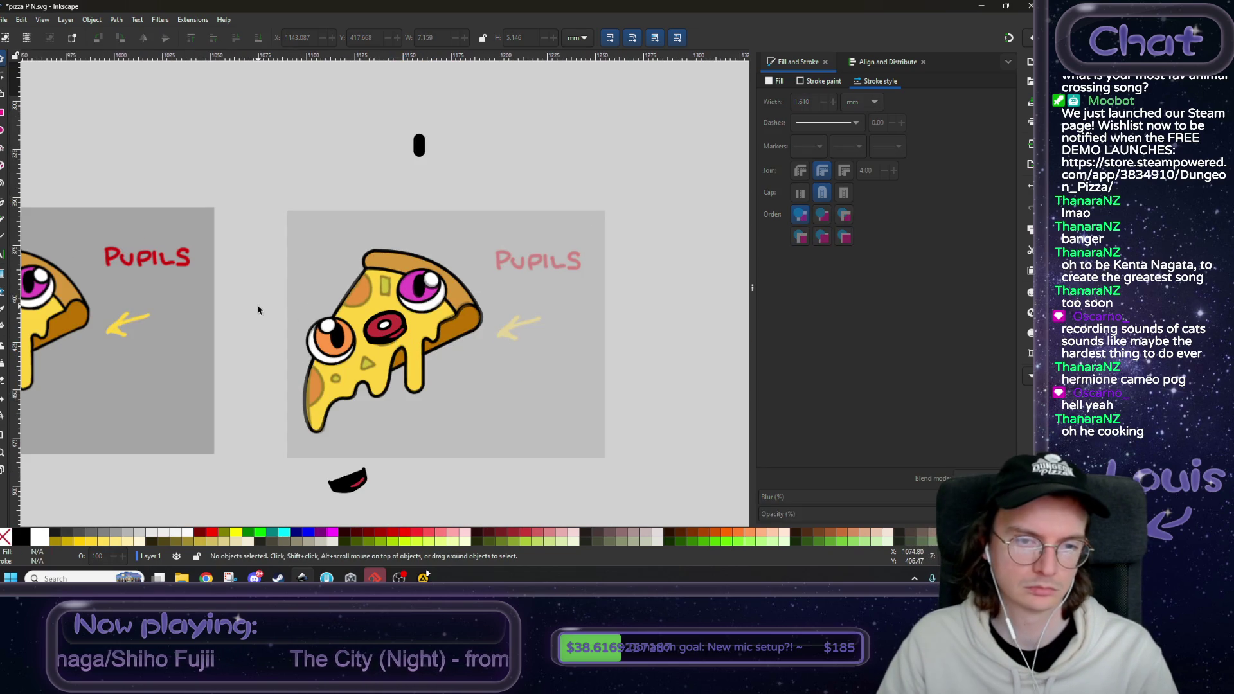
{"action": "scroll", "coordinate": [259, 309], "scroll_direction": "down", "scroll_amount": 3}
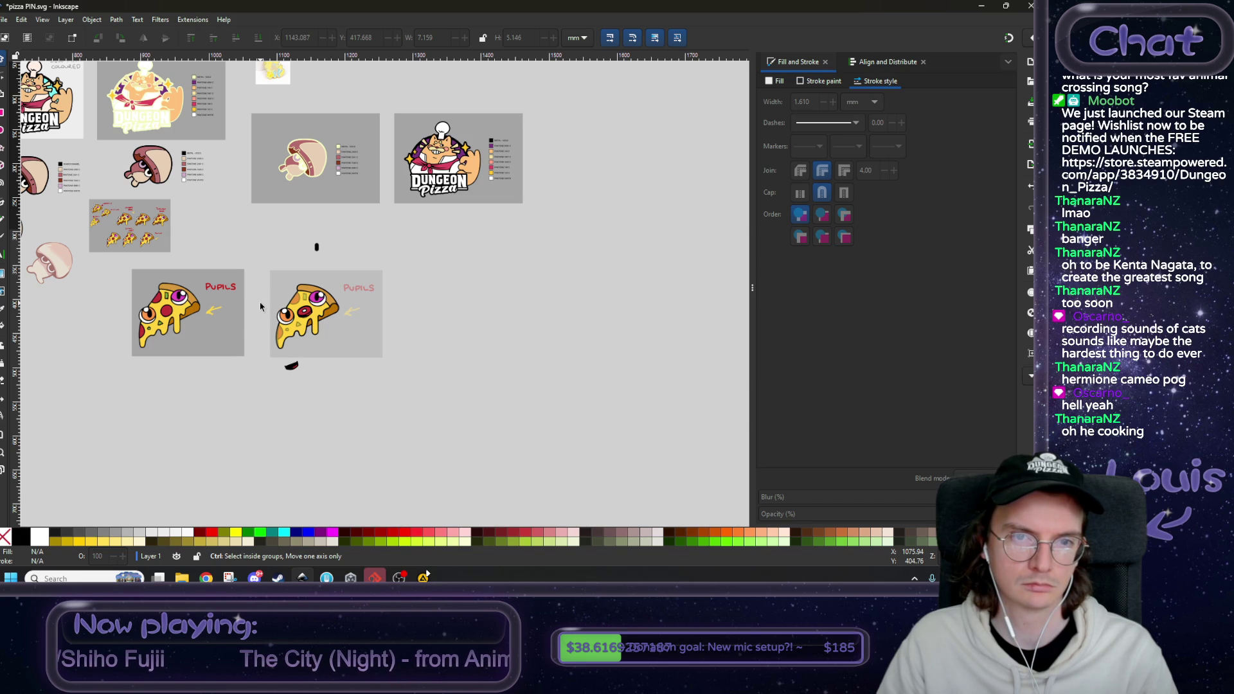
{"action": "scroll", "coordinate": [260, 306], "scroll_direction": "up", "scroll_amount": 6}
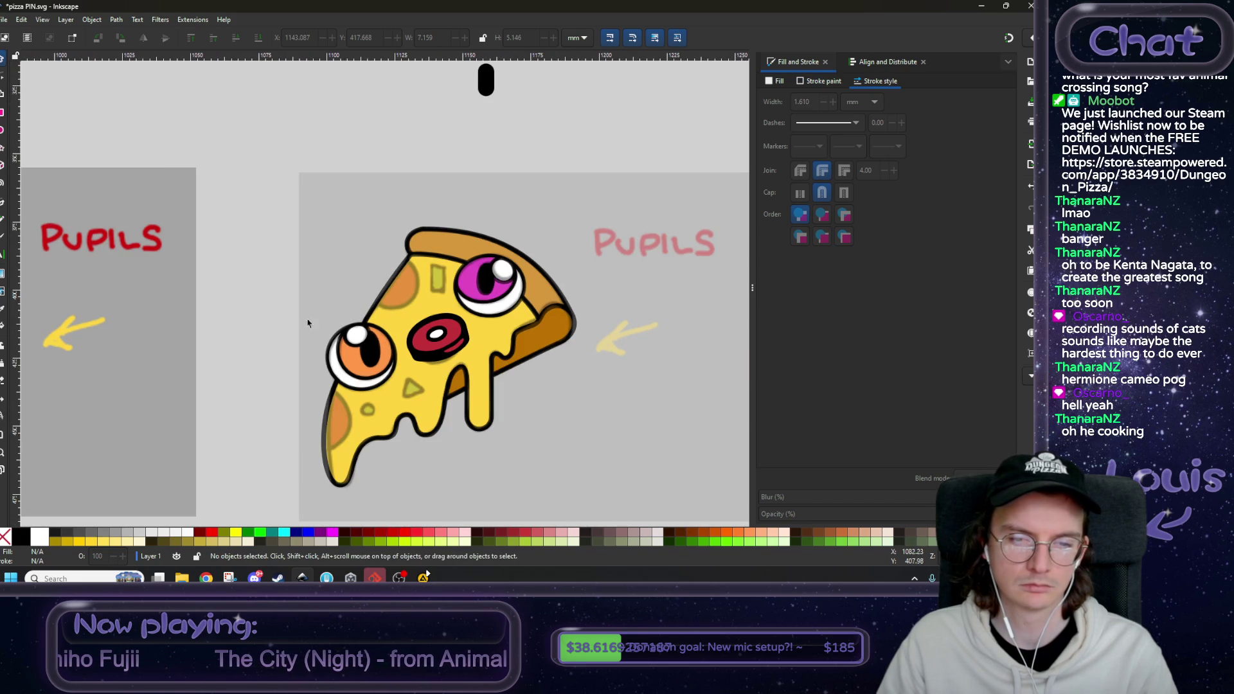
{"action": "scroll", "coordinate": [451, 357], "scroll_direction": "up", "scroll_amount": 1}
- Select the red oval with its black outline and scale it down slightly
{"action": "left_click", "coordinate": [452, 357]}
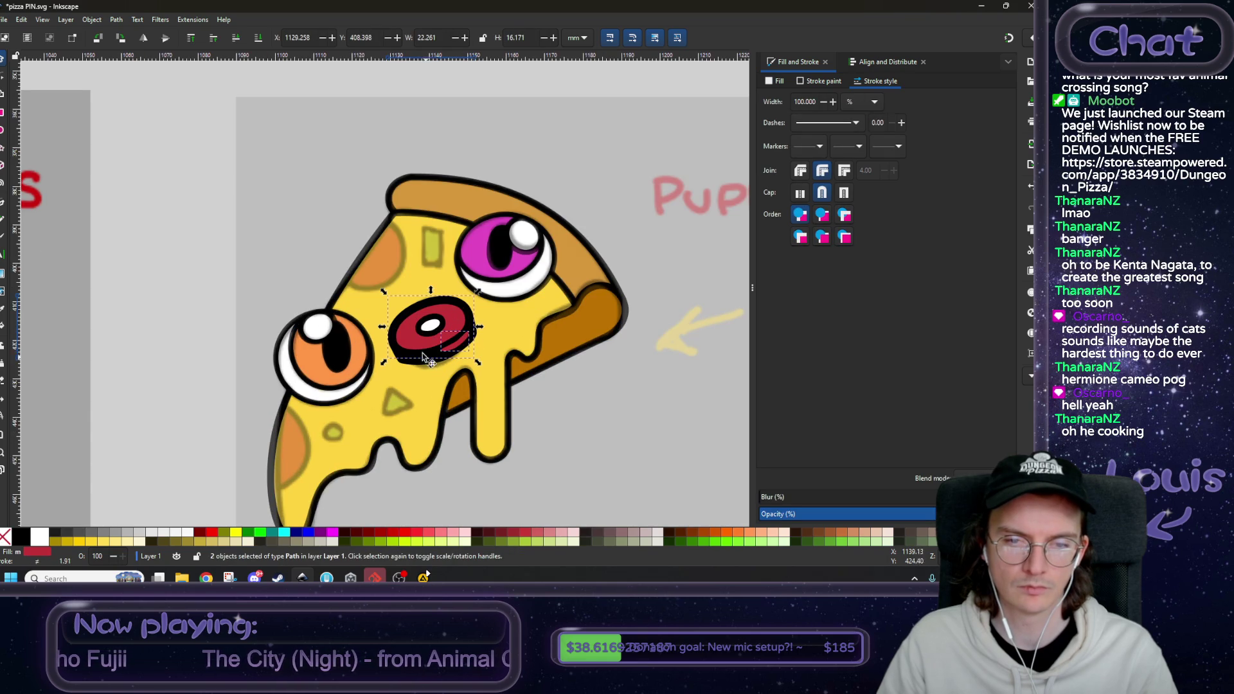
{"action": "left_click", "coordinate": [417, 358], "text": "shift"}
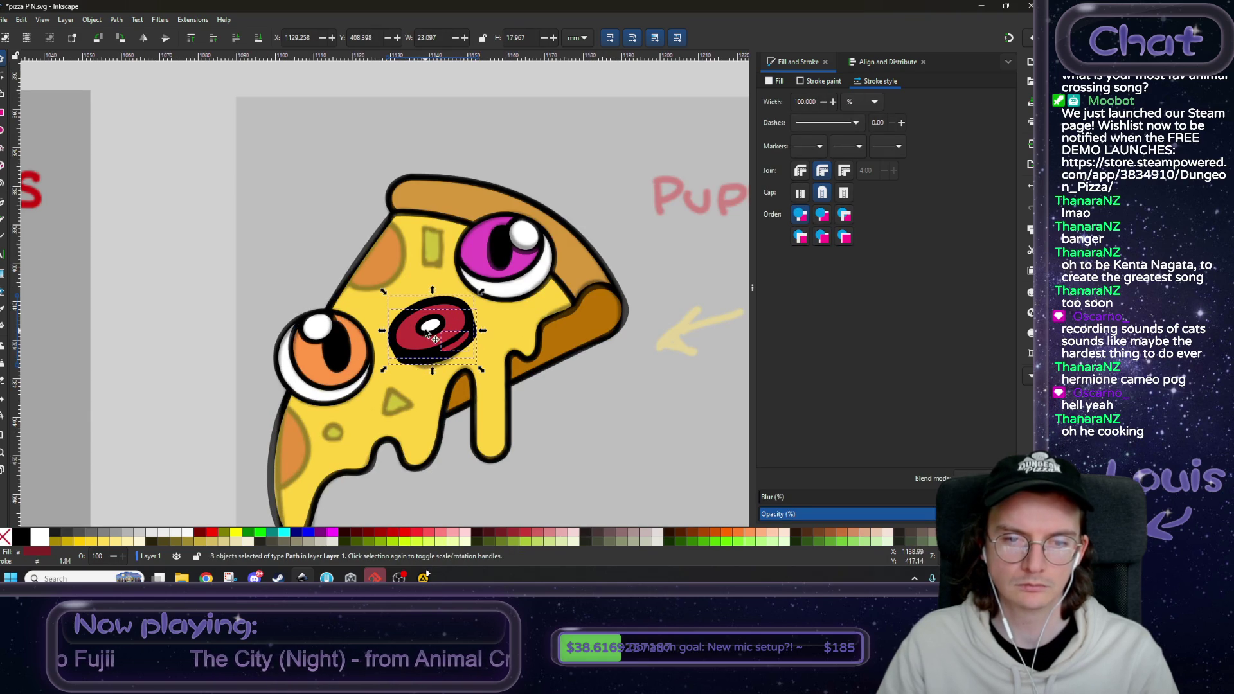
{"action": "left_click_drag", "start_coordinate": [480, 291], "coordinate": [475, 301]}
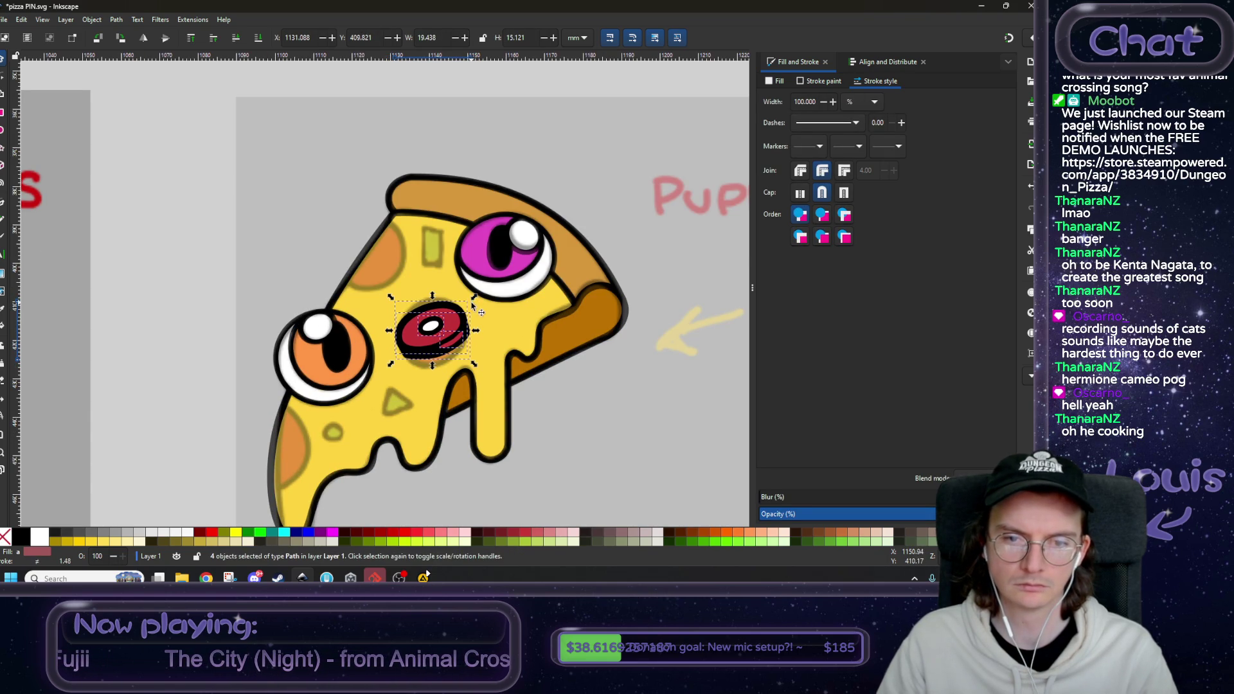
{"action": "key", "text": "minus"}
{"action": "key", "text": "minus"}
{"action": "key", "text": "minus"}
{"action": "key", "text": "Escape"}
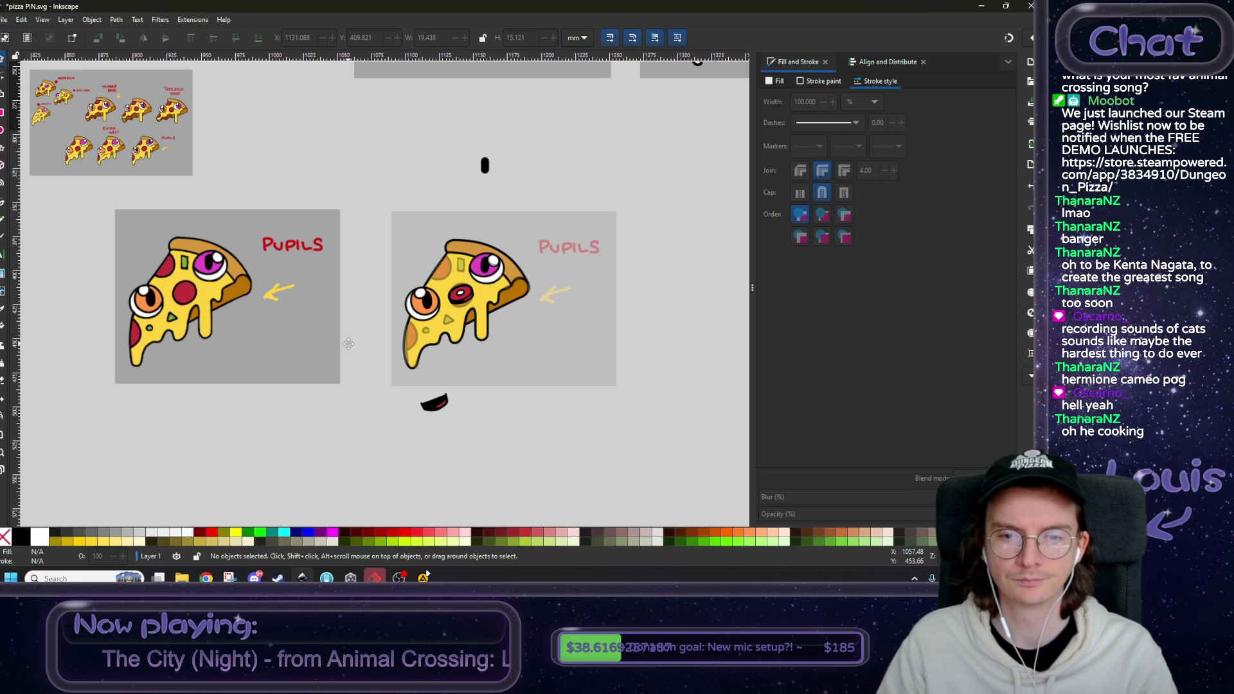
- On the right pizza, select the red oval and the black shadow shape beneath it
{"action": "scroll", "coordinate": [455, 299], "scroll_direction": "up", "scroll_amount": 4}
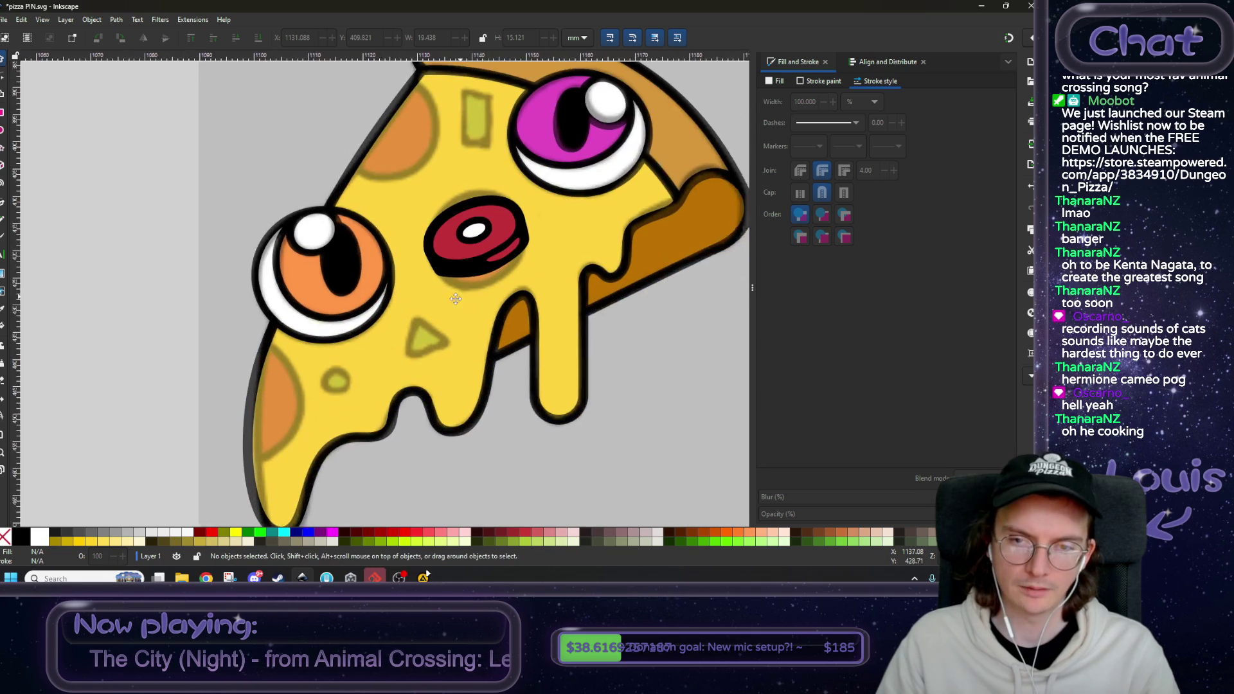
{"action": "scroll", "coordinate": [455, 299], "scroll_direction": "up", "scroll_amount": 1}
{"action": "scroll", "coordinate": [455, 299], "scroll_direction": "right", "scroll_amount": 3}
{"action": "left_click", "coordinate": [393, 308]}
{"action": "left_click", "coordinate": [391, 314]}
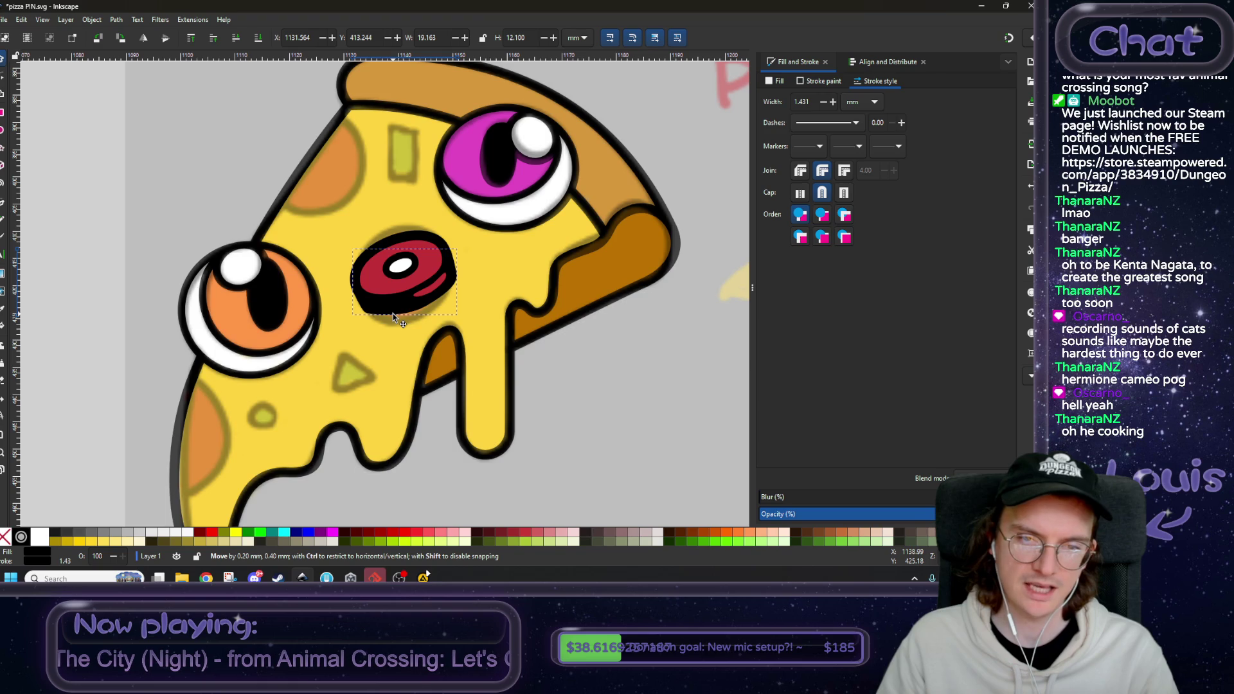
{"action": "scroll", "coordinate": [392, 314], "scroll_direction": "down", "scroll_amount": 2, "text": "ctrl"}
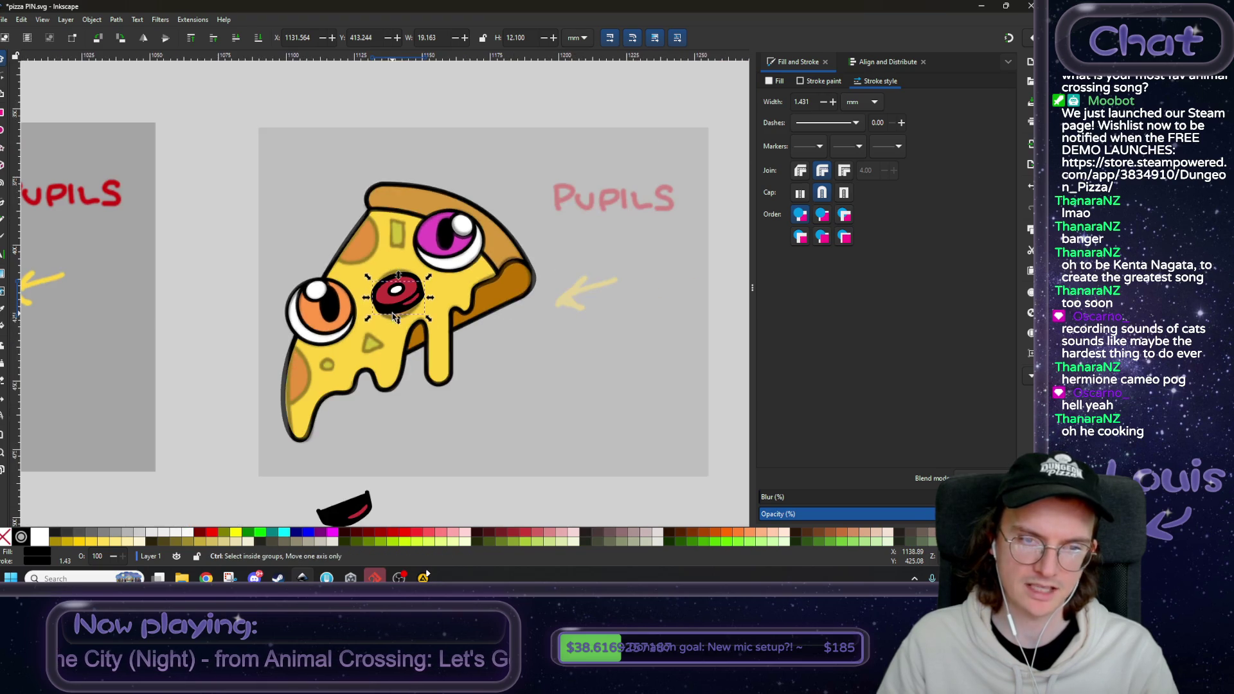
{"action": "left_click", "coordinate": [207, 311]}
- Select the pepperoni's red highlight path
{"action": "scroll", "coordinate": [314, 334], "scroll_direction": "down", "scroll_amount": 2, "text": "ctrl"}
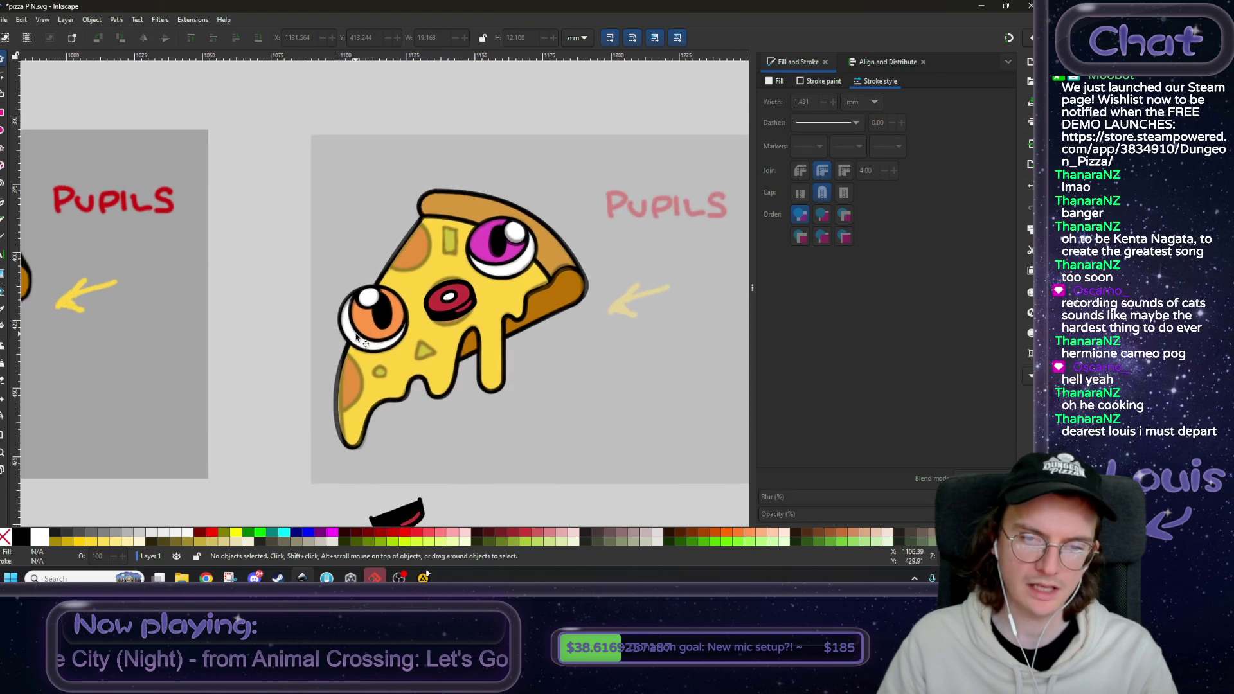
{"action": "scroll", "coordinate": [353, 332], "scroll_direction": "down", "scroll_amount": 3, "text": "ctrl"}
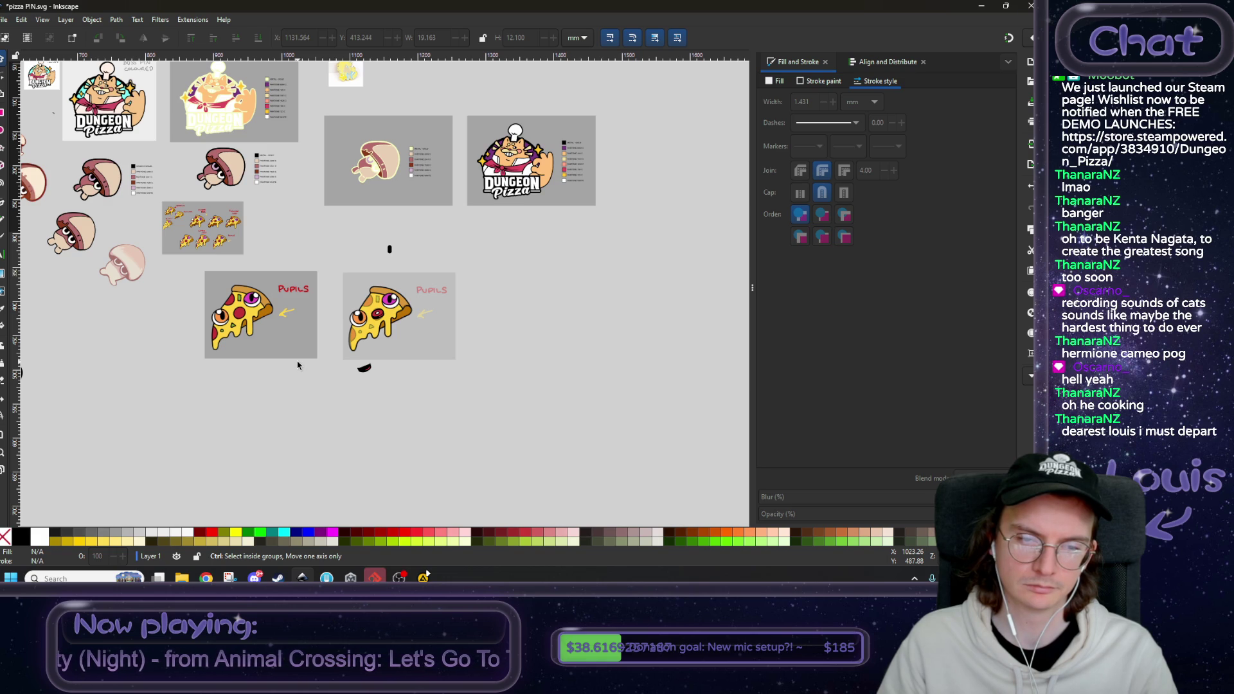
{"action": "scroll", "coordinate": [297, 365], "scroll_direction": "up", "scroll_amount": 3, "text": "ctrl"}
{"action": "scroll", "coordinate": [407, 310], "scroll_direction": "up", "scroll_amount": 1, "text": "ctrl"}
{"action": "scroll", "coordinate": [393, 348], "scroll_direction": "up", "scroll_amount": 3}
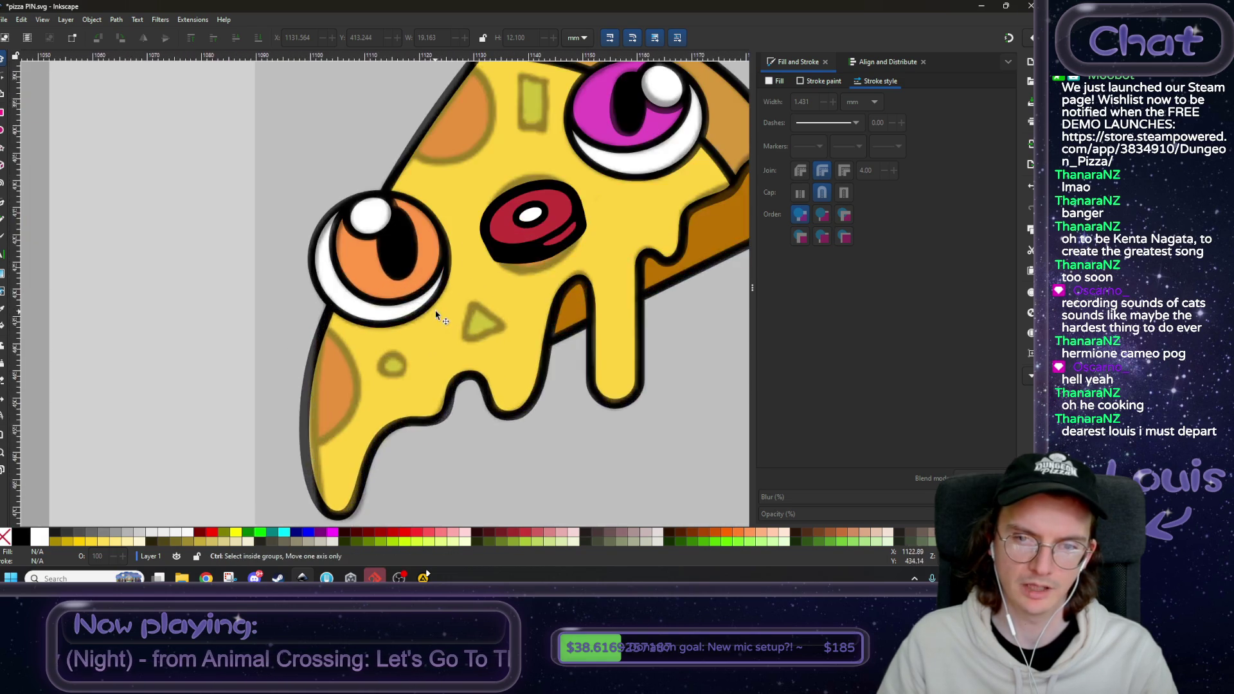
{"action": "left_click", "coordinate": [400, 347]}
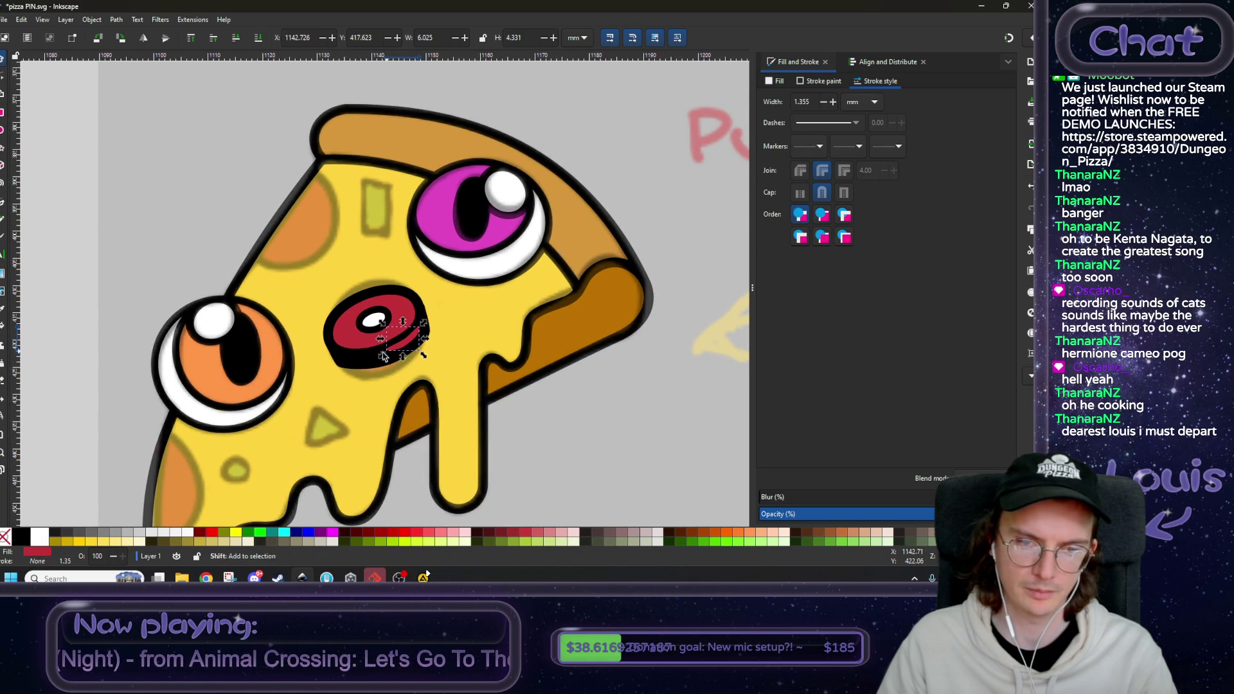
- Rotate all four pepperoni parts about 7 degrees
{"action": "left_click", "coordinate": [363, 364], "text": "shift"}
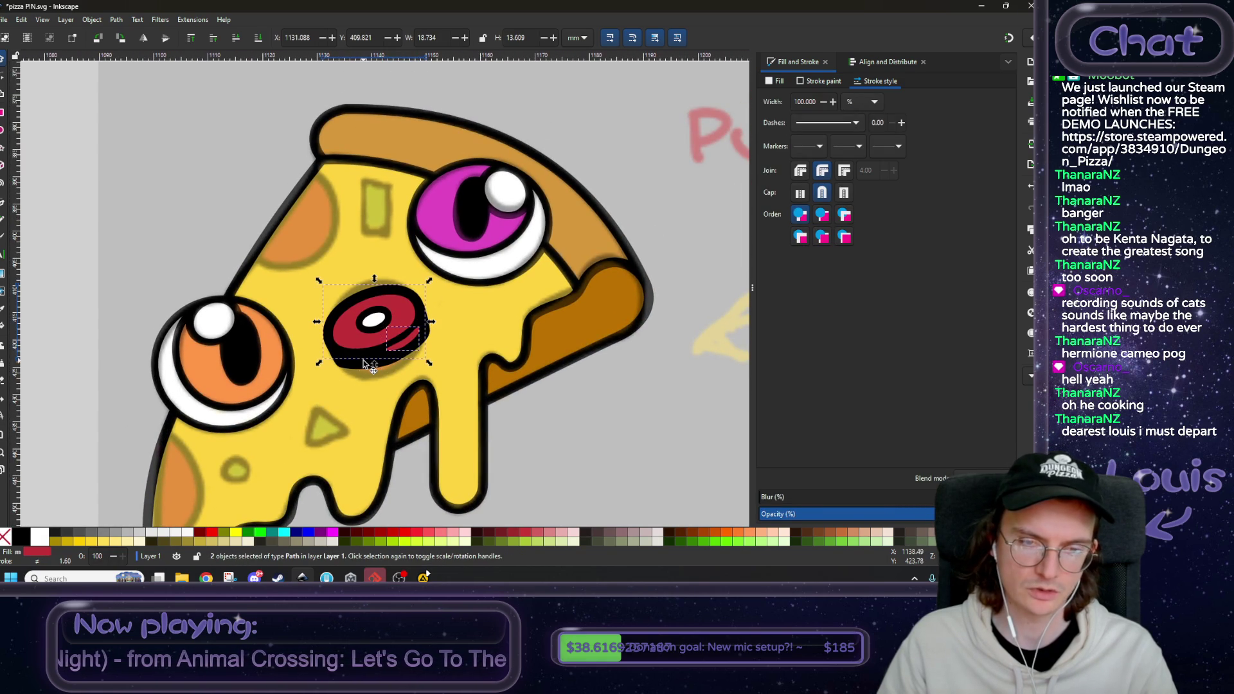
{"action": "left_click", "coordinate": [371, 327]}
{"action": "left_click_drag", "start_coordinate": [435, 283], "coordinate": [438, 295]}
{"action": "key", "text": "minus"}
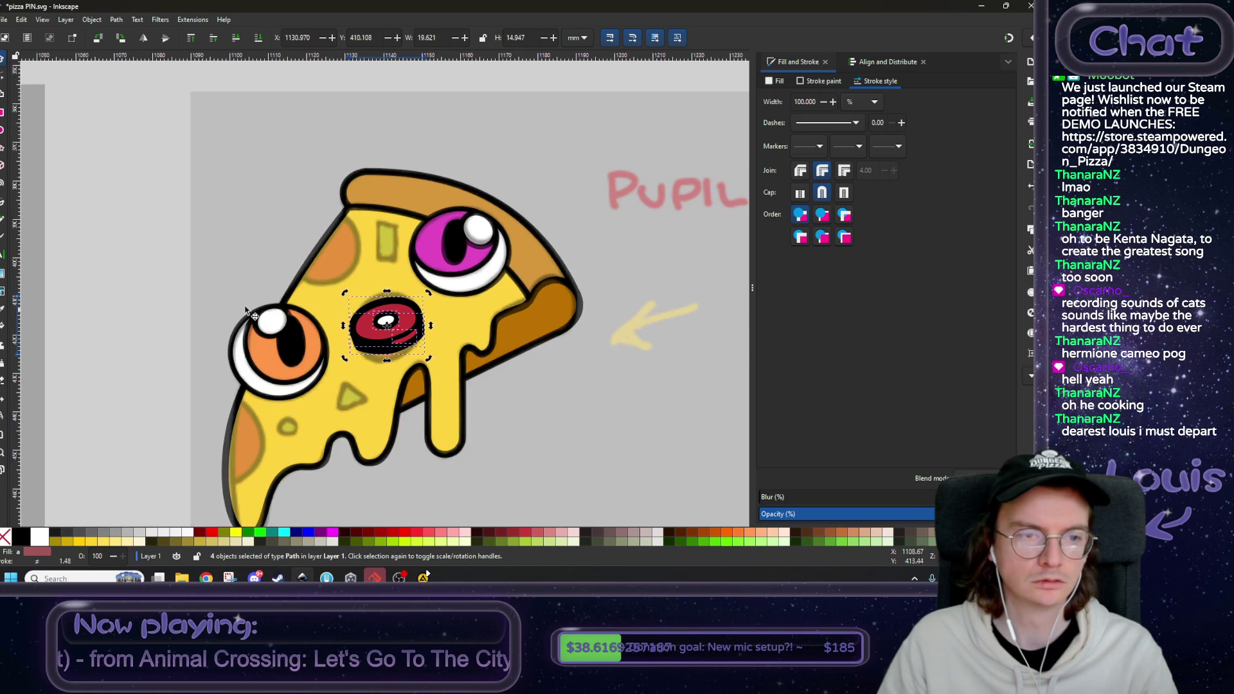
{"action": "left_click", "coordinate": [164, 307]}
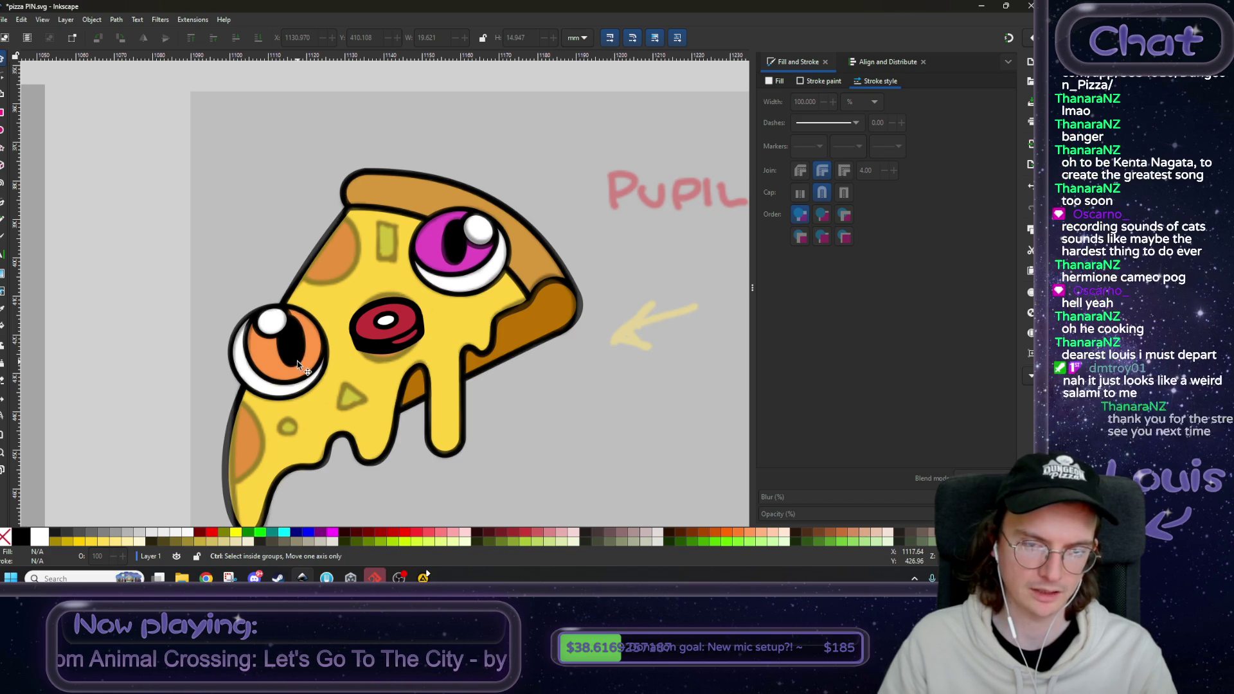
- Pan and zoom the canvas to bring both pizza pages into view
{"action": "scroll", "coordinate": [303, 353], "scroll_direction": "down", "scroll_amount": 1, "text": "ctrl"}
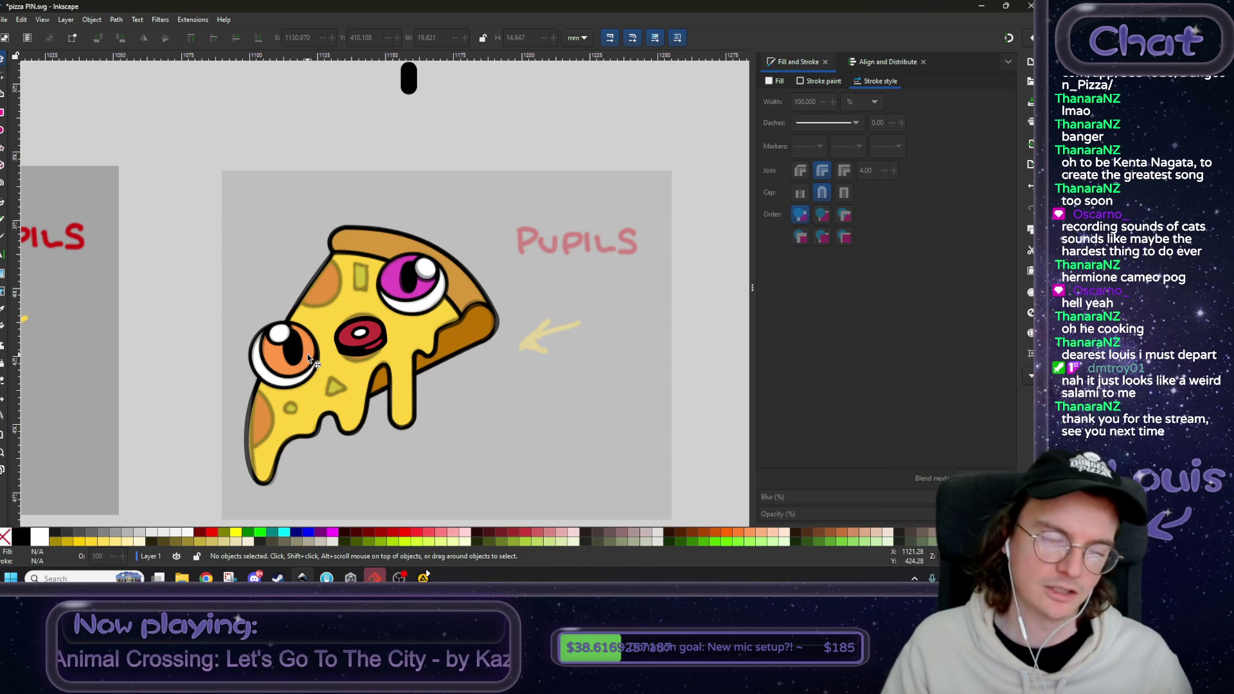
{"action": "scroll", "coordinate": [307, 364], "scroll_direction": "down", "scroll_amount": 2, "text": "ctrl"}
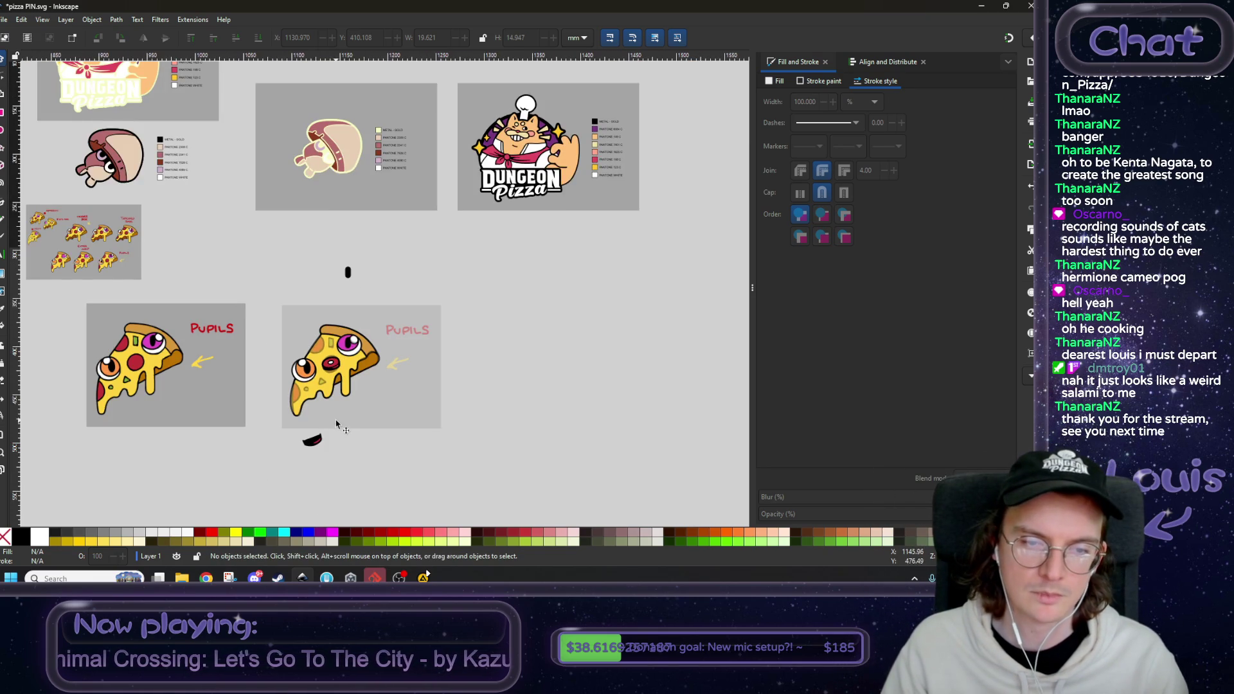
{"action": "left_click_drag", "start_coordinate": [336, 423], "coordinate": [432, 391]}
{"action": "scroll", "coordinate": [450, 360], "scroll_direction": "up", "scroll_amount": 3, "text": "ctrl"}
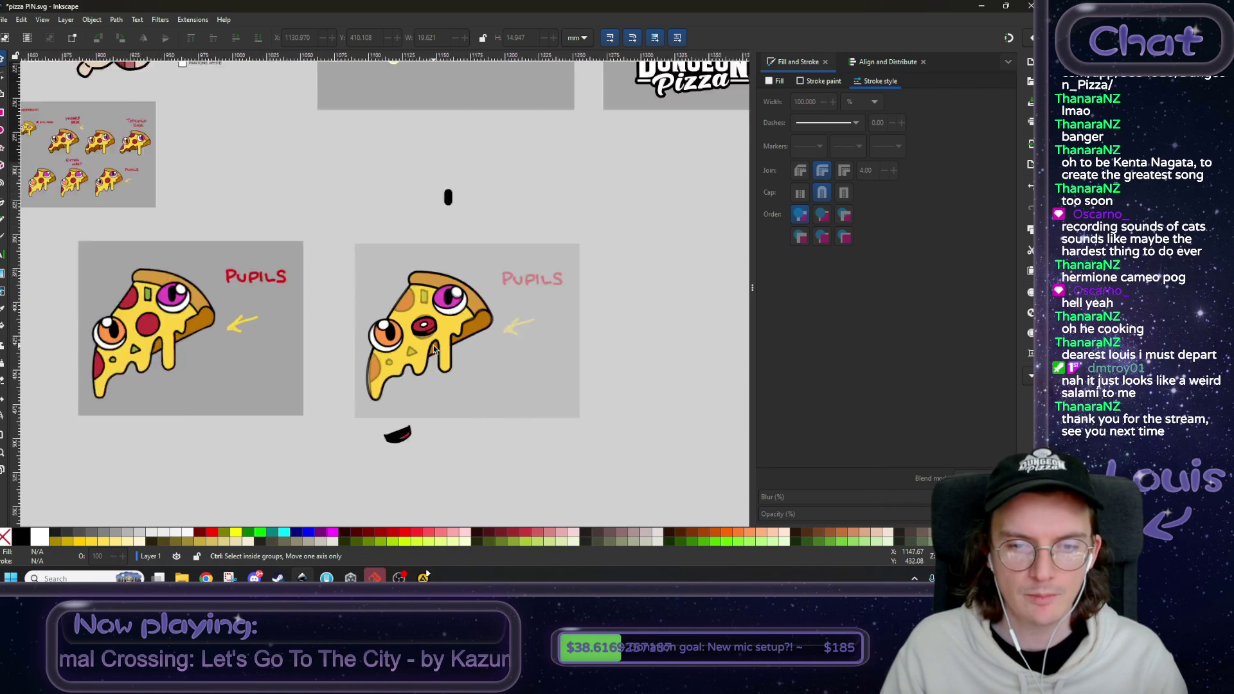
{"action": "scroll", "coordinate": [411, 362], "scroll_direction": "down", "scroll_amount": 3, "text": "ctrl"}
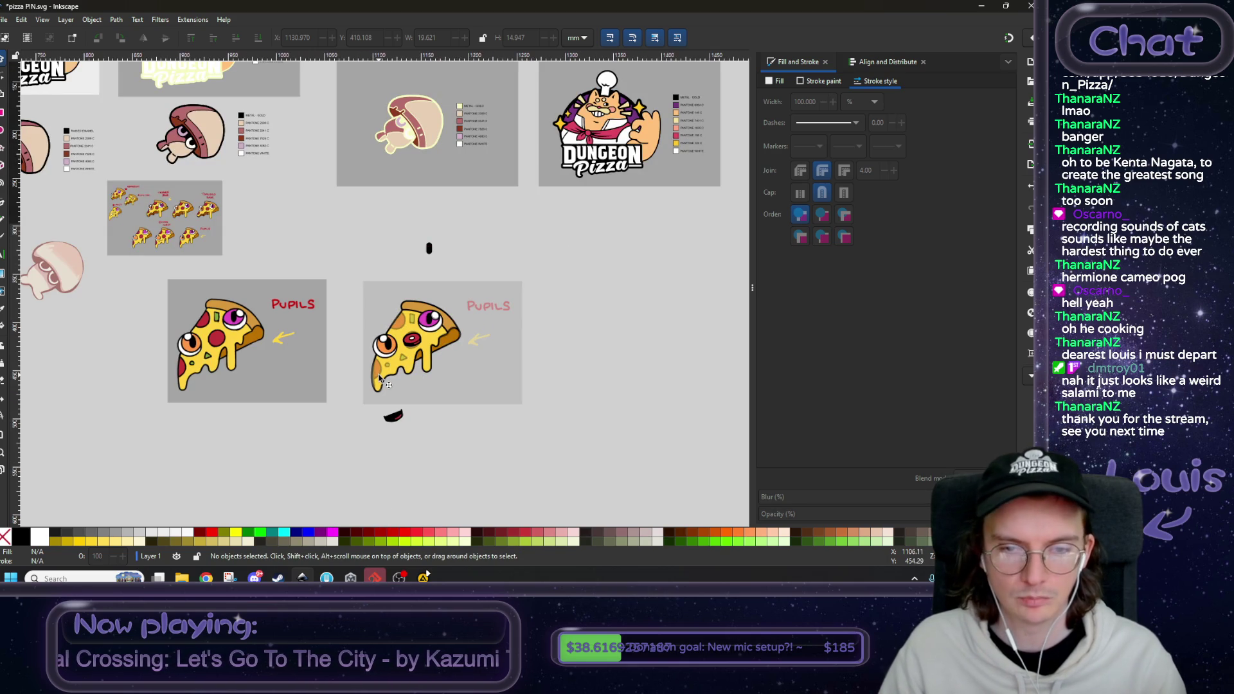
{"action": "scroll", "coordinate": [411, 339], "scroll_direction": "up", "scroll_amount": 4, "text": "ctrl"}
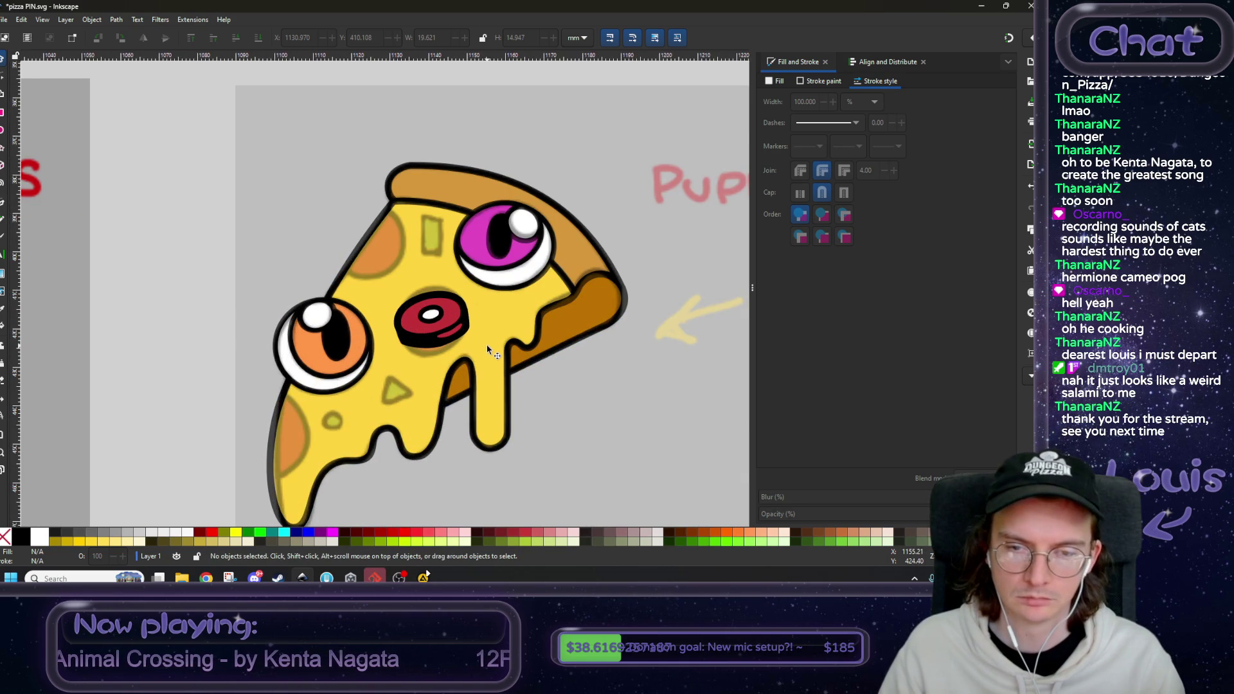
{"action": "scroll", "coordinate": [487, 351], "scroll_direction": "down", "scroll_amount": 1, "text": "ctrl"}
{"action": "scroll", "coordinate": [434, 353], "scroll_direction": "right", "scroll_amount": 1}
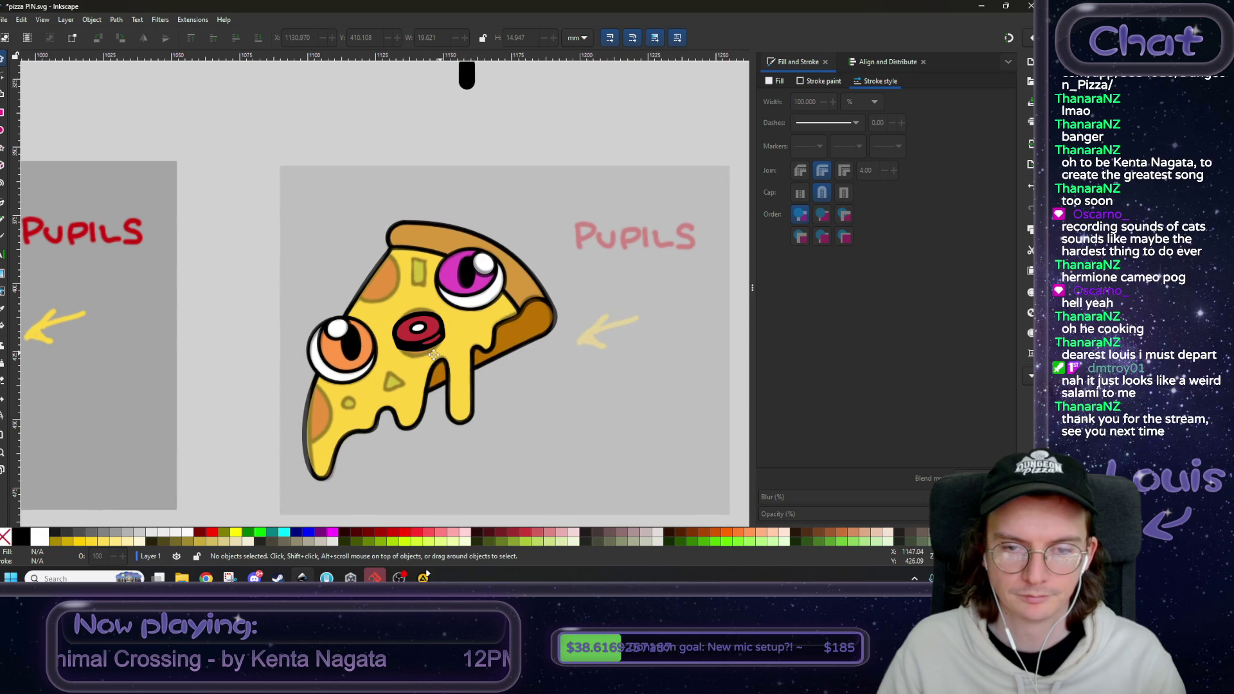
{"action": "scroll", "coordinate": [434, 353], "scroll_direction": "up", "scroll_amount": 2, "text": "ctrl"}
- Move the pepperoni's highlight, body and white highlight off the pizza to the left
{"action": "left_click", "coordinate": [422, 341]}
{"action": "left_click", "coordinate": [391, 359], "text": "shift"}
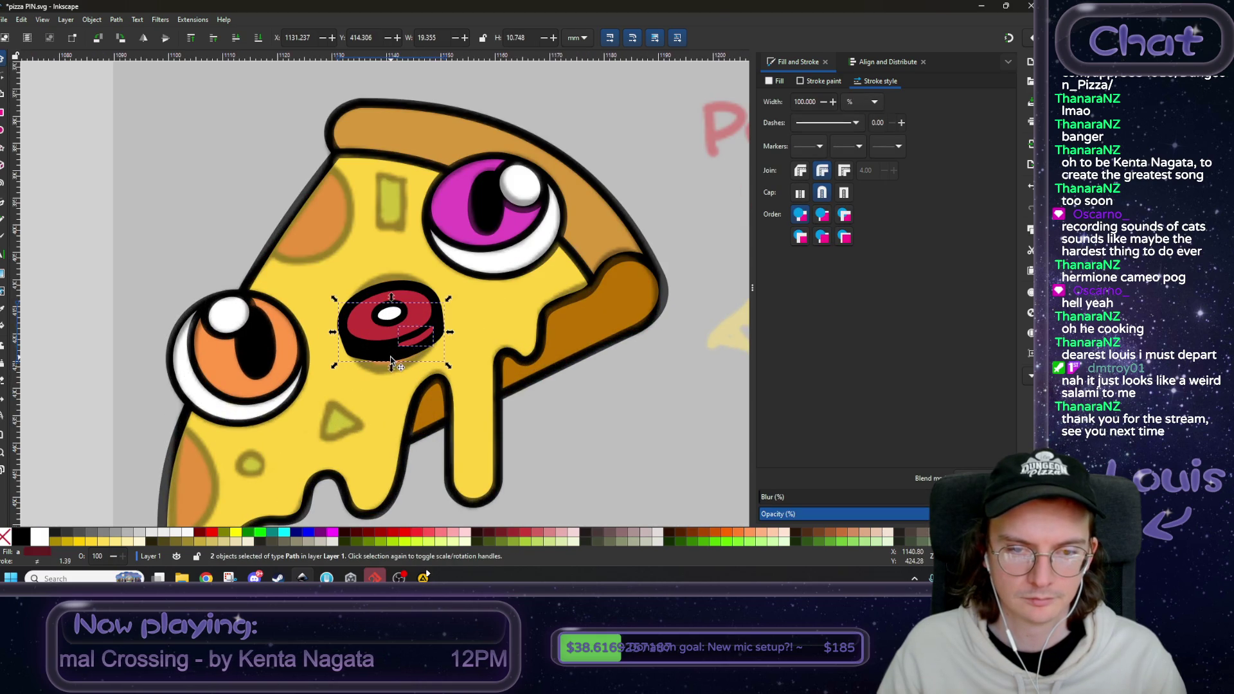
{"action": "left_click", "coordinate": [385, 317], "text": "shift"}
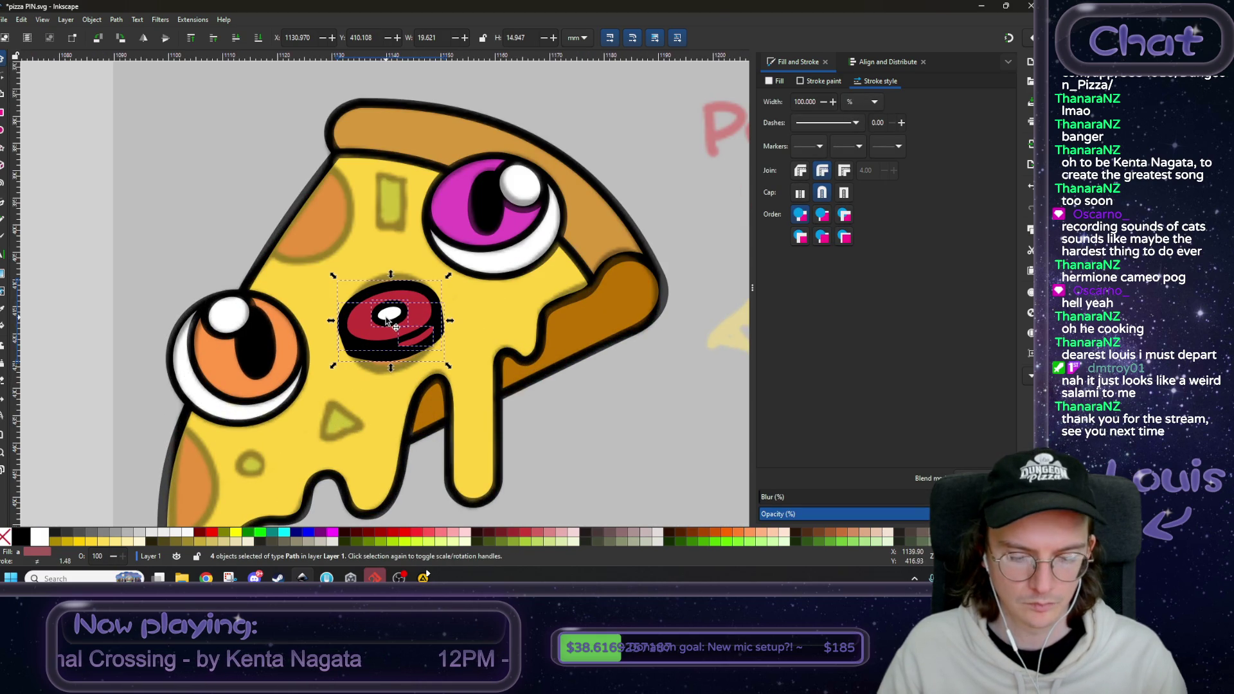
{"action": "scroll", "coordinate": [386, 319], "scroll_direction": "down", "scroll_amount": 2, "text": "ctrl"}
{"action": "left_click_drag", "start_coordinate": [390, 325], "coordinate": [207, 325]}
{"action": "left_click", "coordinate": [212, 392]}
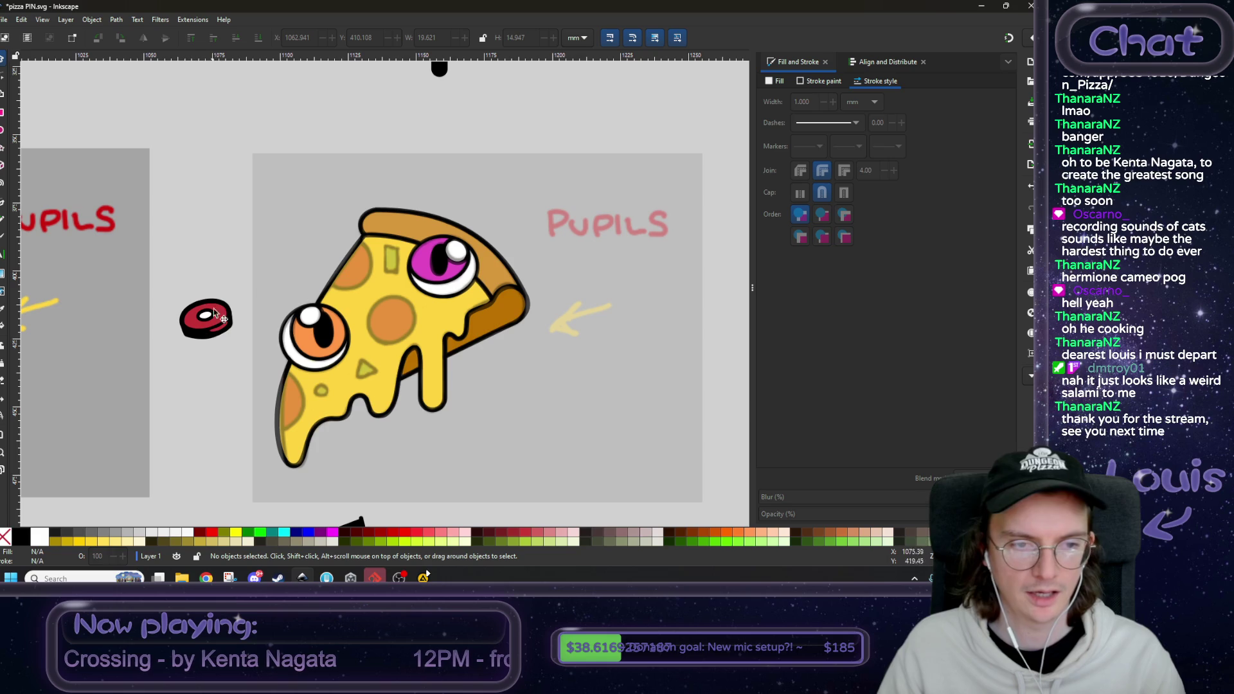
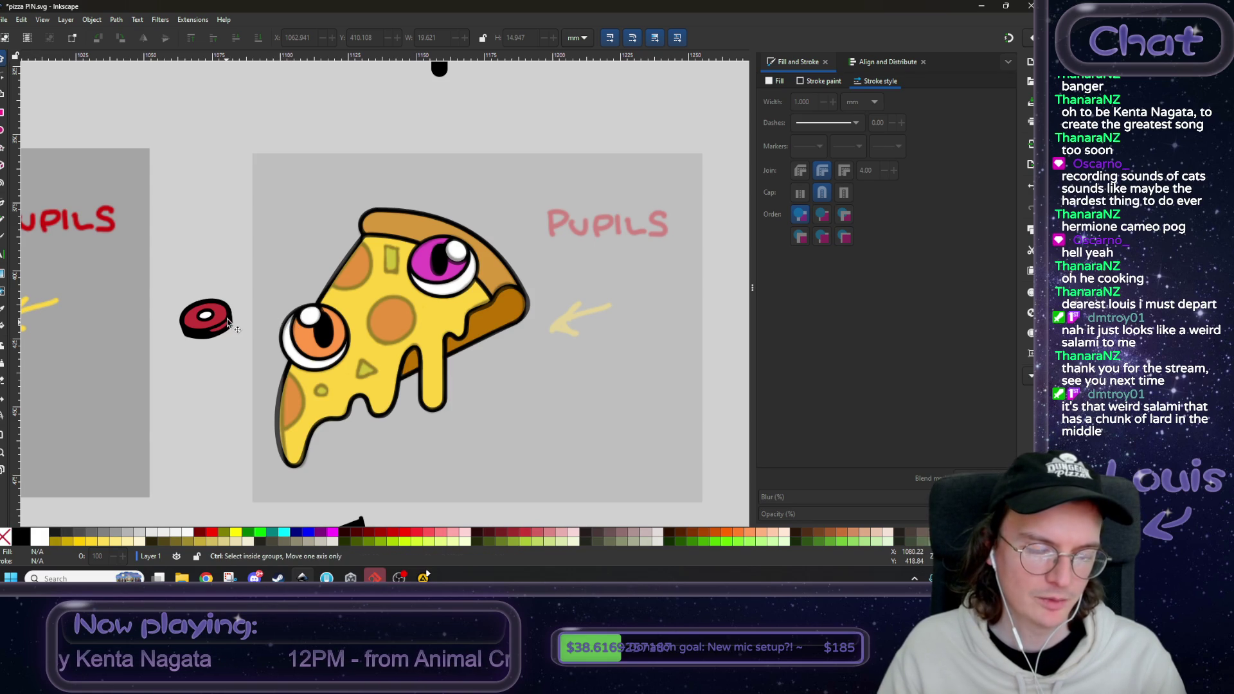
- Send the spotted reference overlay image beneath the pizza artwork
{"action": "scroll", "coordinate": [264, 321], "scroll_direction": "down", "scroll_amount": 4}
{"action": "scroll", "coordinate": [238, 345], "scroll_direction": "up", "scroll_amount": 3}
{"action": "scroll", "coordinate": [241, 344], "scroll_direction": "up", "scroll_amount": 2}
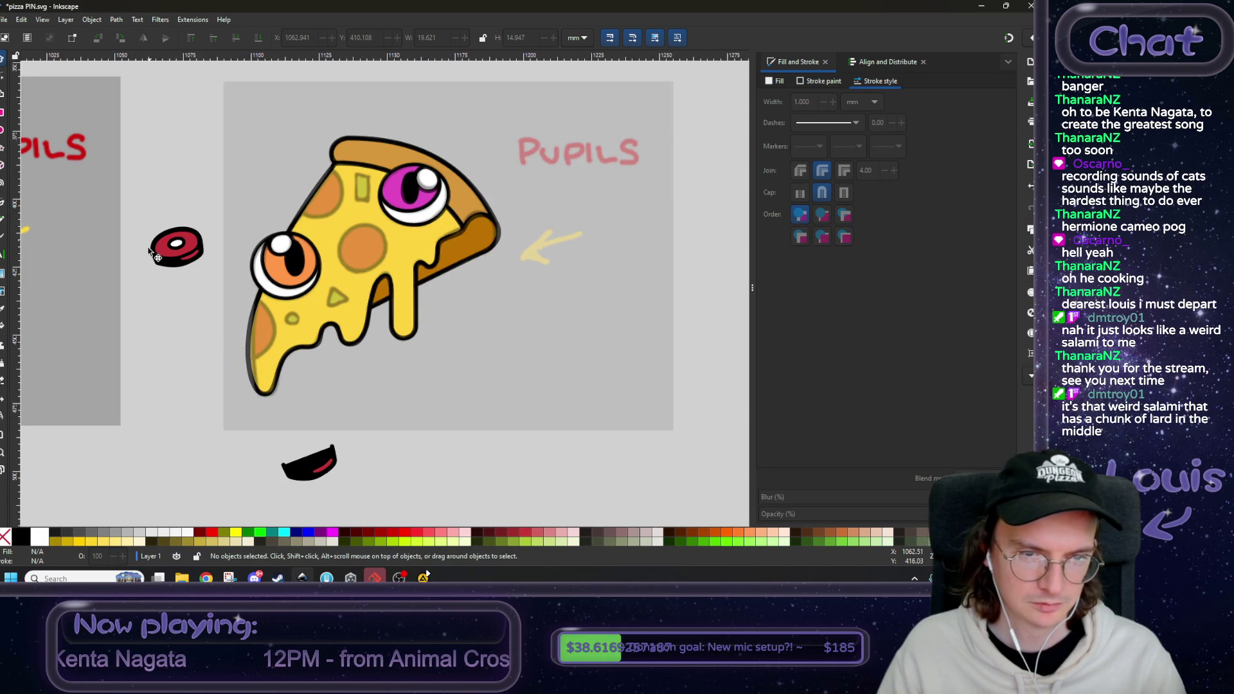
{"action": "left_click_drag", "start_coordinate": [166, 284], "coordinate": [317, 347]}
{"action": "left_click_drag", "start_coordinate": [339, 263], "coordinate": [273, 356]}
{"action": "mouse_move", "coordinate": [340, 263]}
{"action": "left_mouse_down"}
{"action": "mouse_move", "coordinate": [262, 349]}
{"action": "mouse_move", "coordinate": [488, 321]}
{"action": "left_mouse_up"}
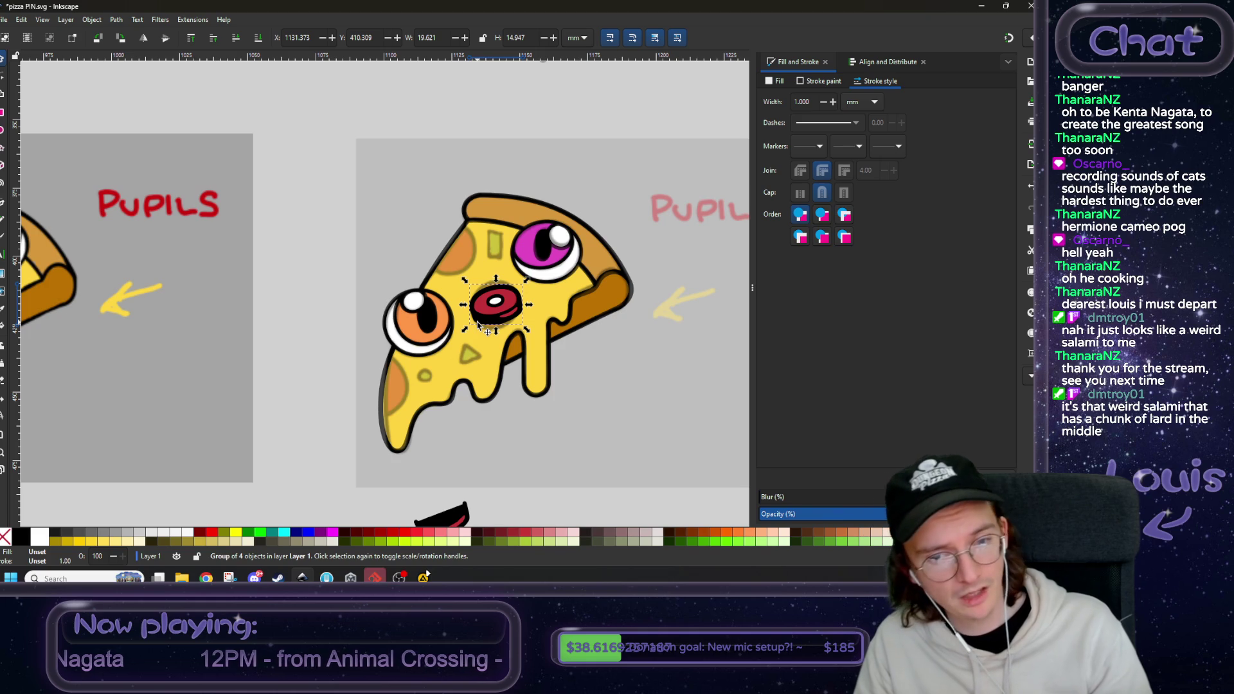
{"action": "key", "text": "ctrl+z"}
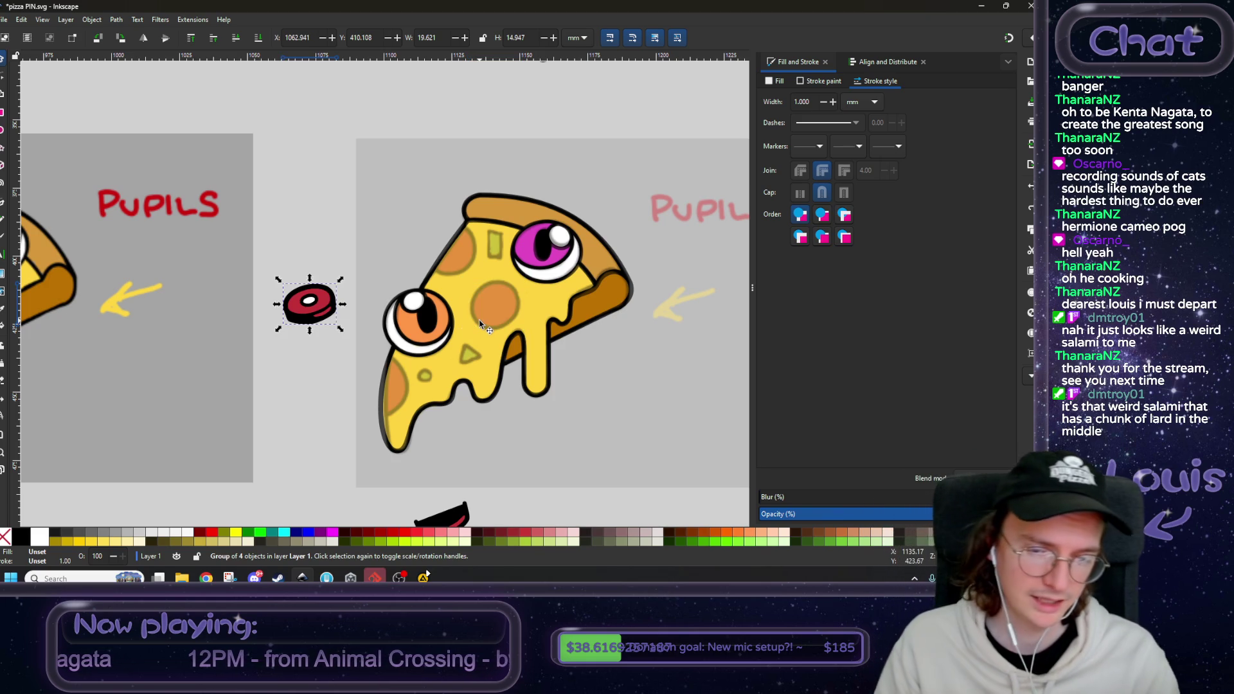
{"action": "left_click", "coordinate": [324, 407]}
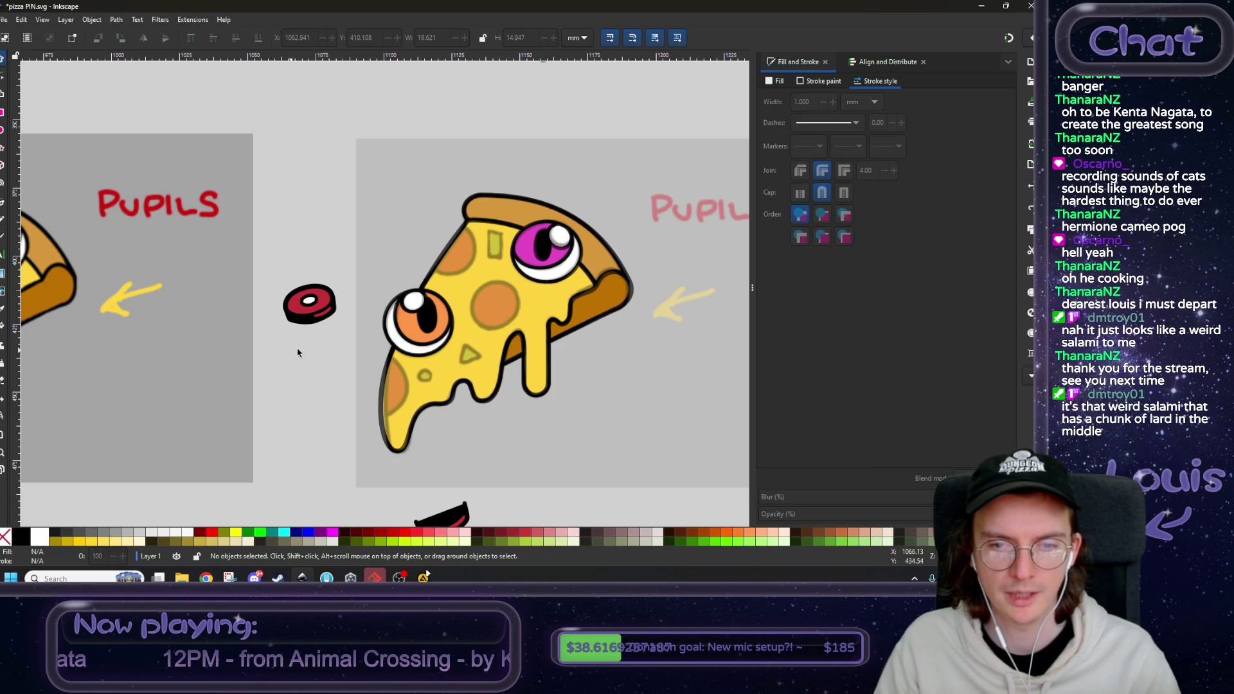
{"action": "scroll", "coordinate": [426, 339], "scroll_direction": "up", "scroll_amount": 3, "text": "ctrl"}
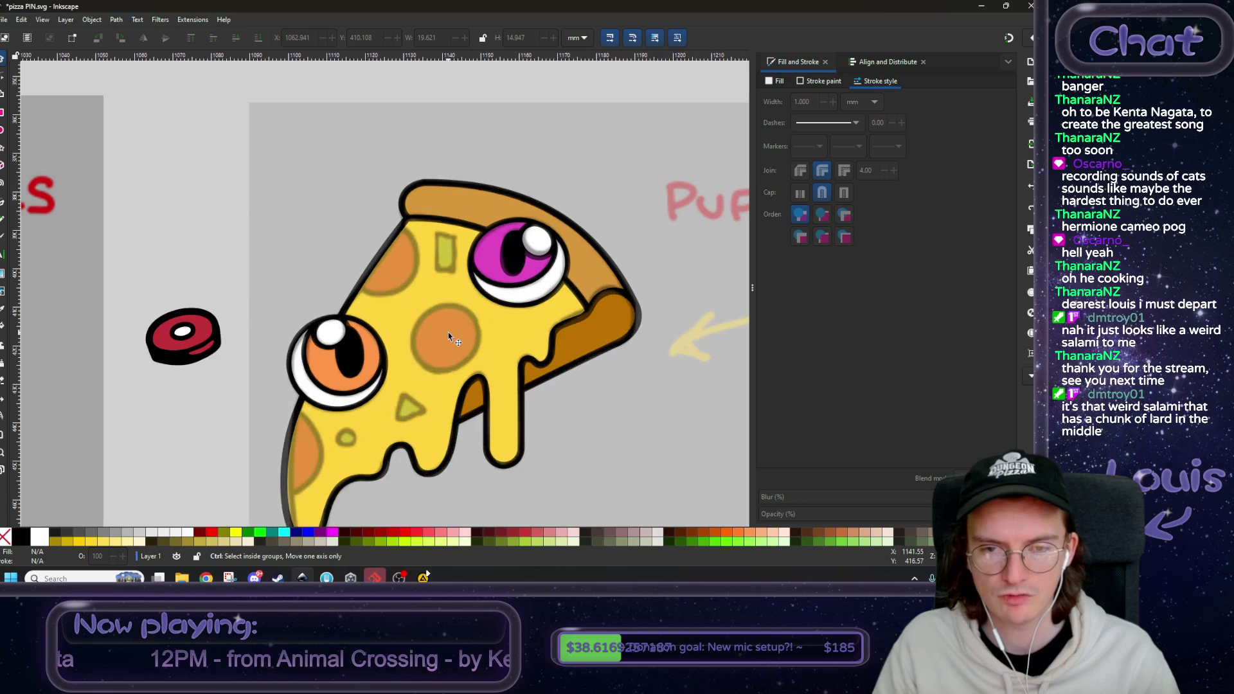
{"action": "left_click", "coordinate": [485, 268]}
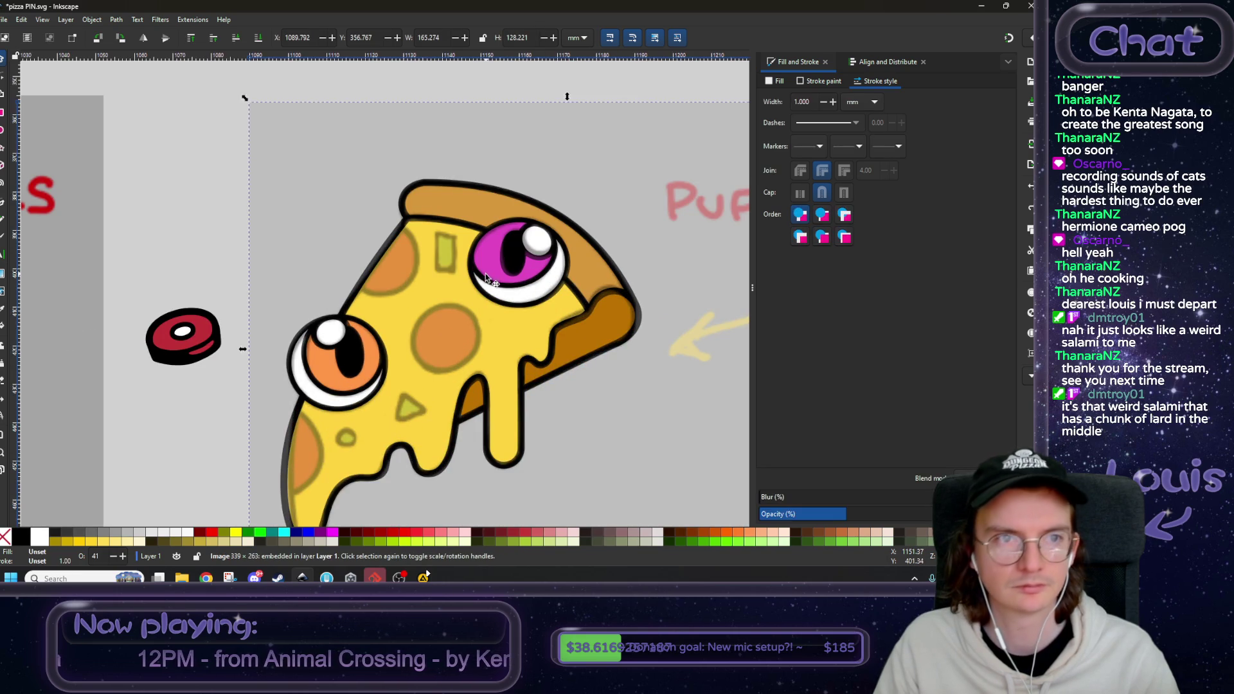
{"action": "left_click", "coordinate": [258, 38]}
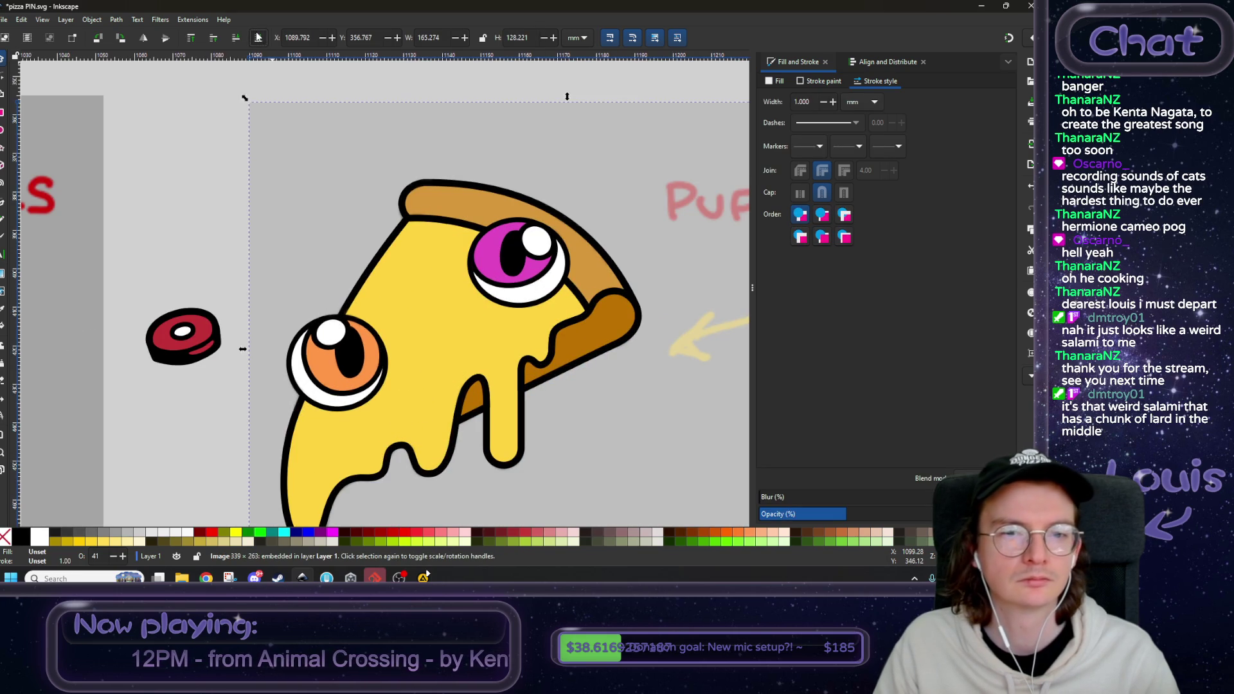
- Drag a copy of the magenta eye ellipse to the centre of the slice
{"action": "left_click", "coordinate": [482, 243]}
{"action": "left_click_drag", "start_coordinate": [481, 243], "coordinate": [441, 339]}
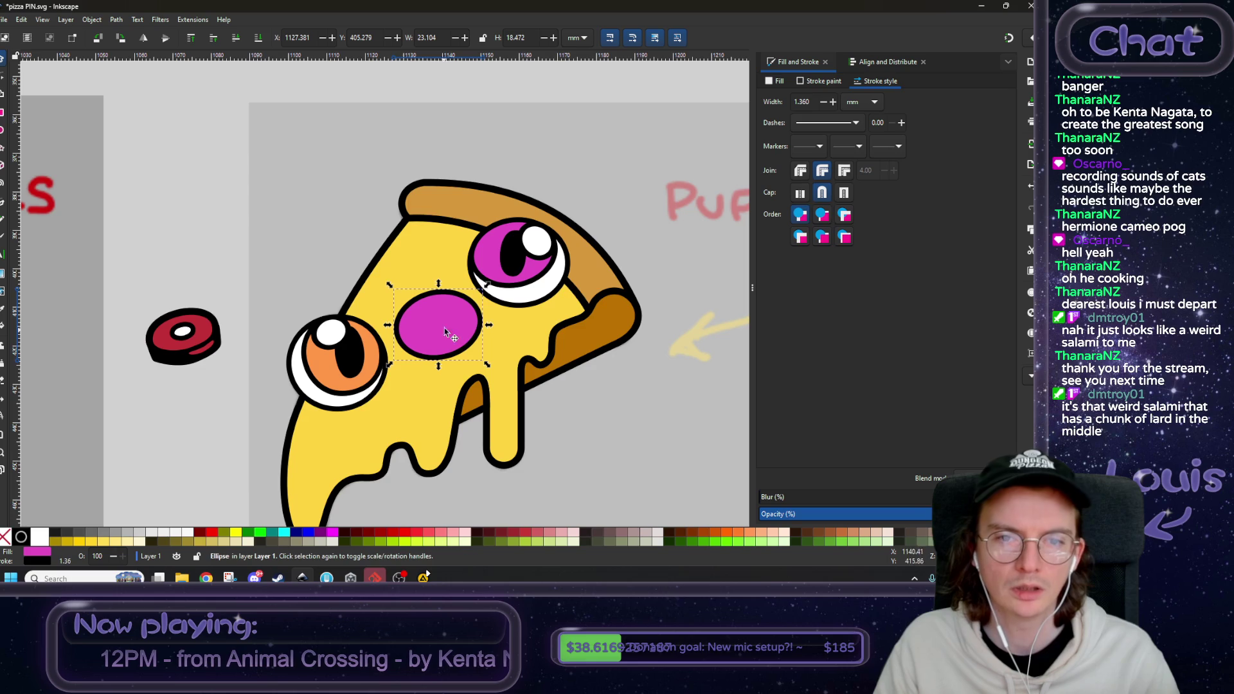
{"action": "left_click", "coordinate": [423, 136]}
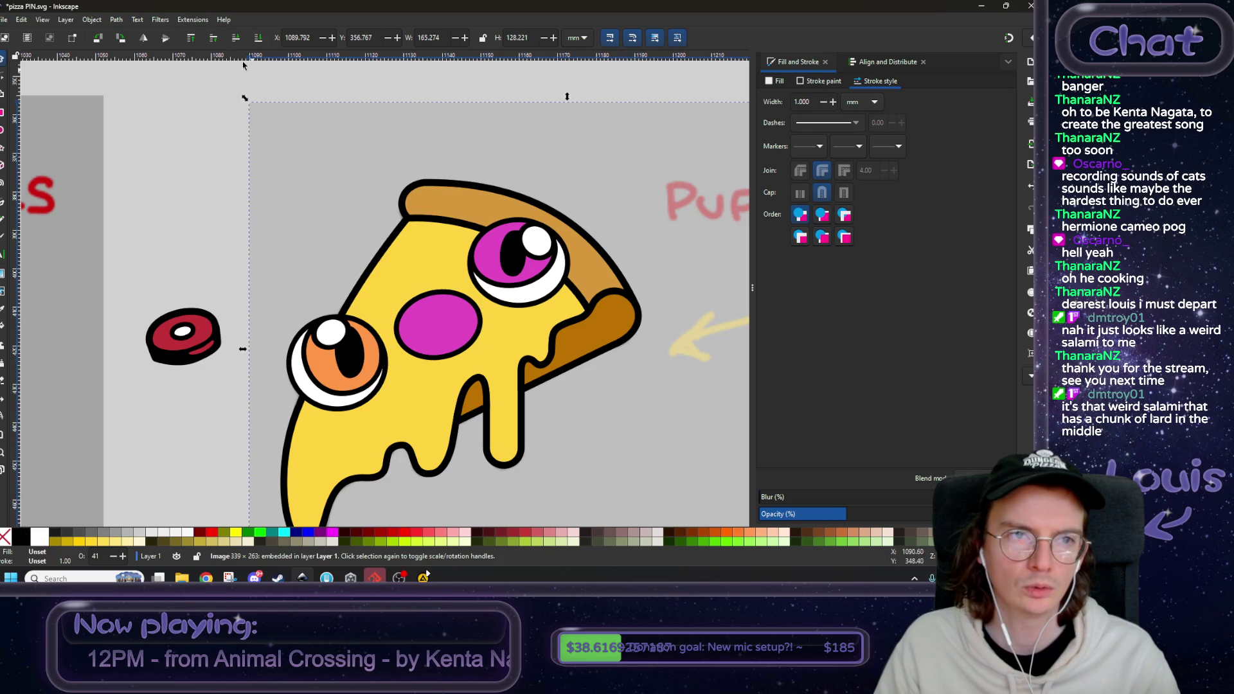
{"action": "left_click", "coordinate": [190, 39]}
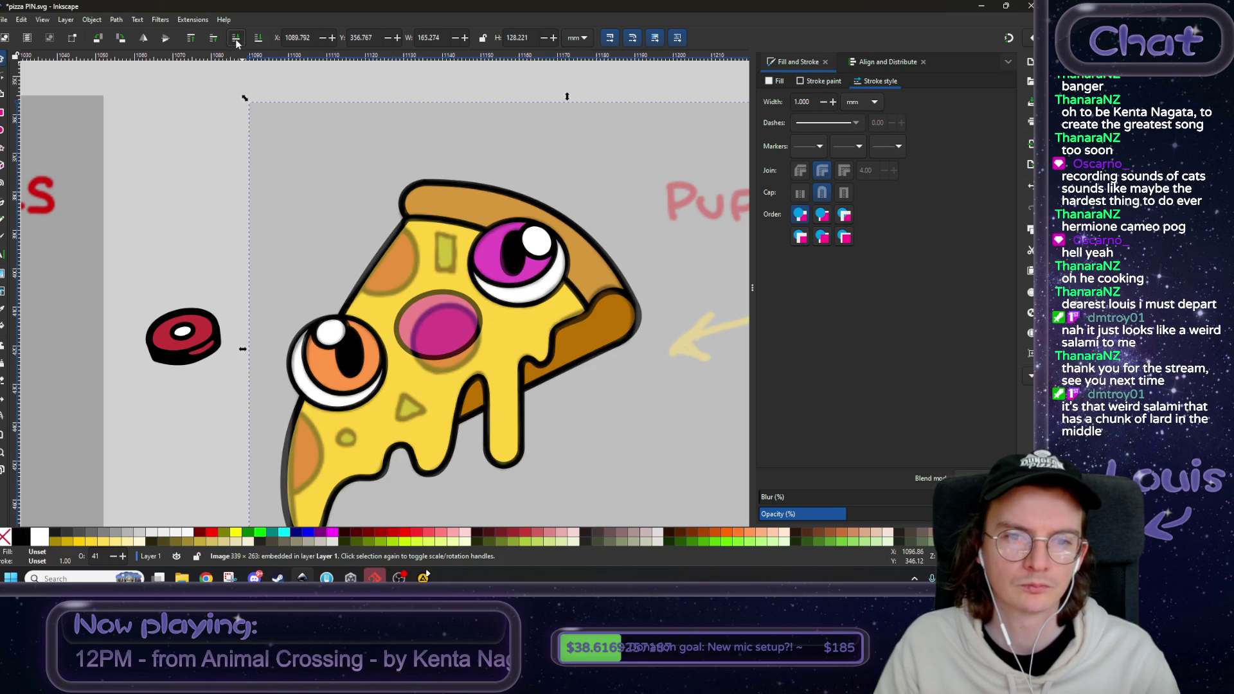
{"action": "left_click", "coordinate": [235, 40]}
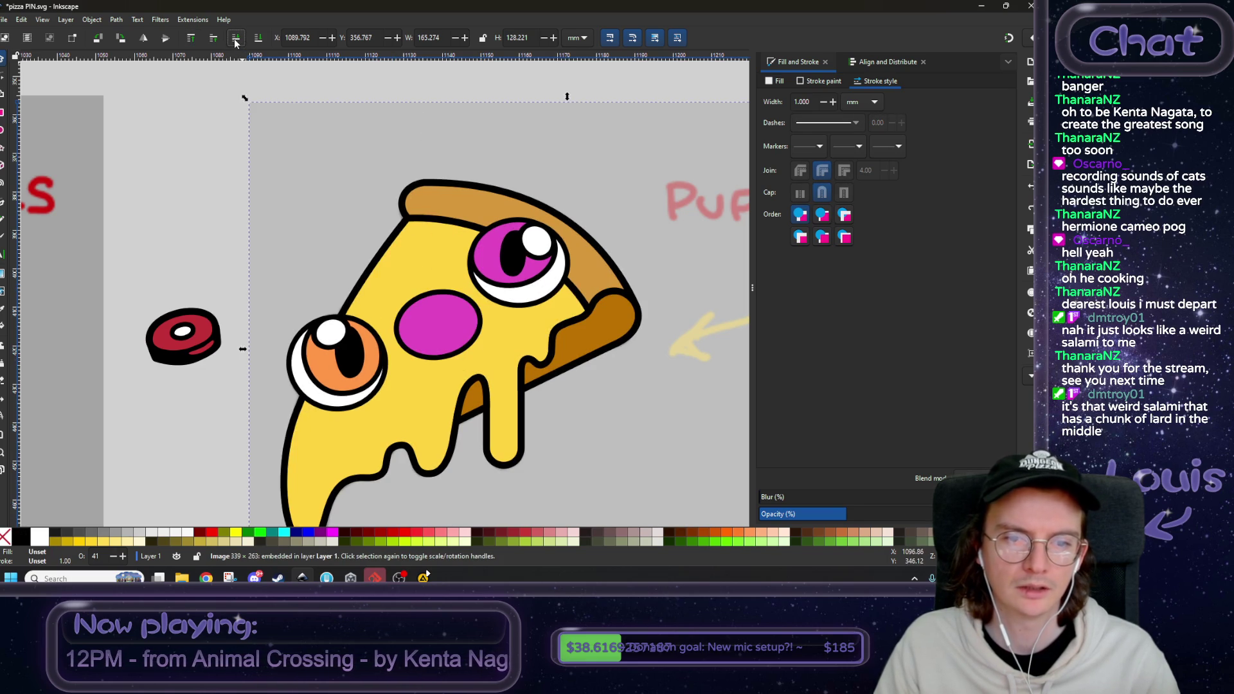
- Recolour the slice's ellipse to pepperoni red c23137ff using the colour picker
{"action": "left_click", "coordinate": [450, 311]}
{"action": "left_click", "coordinate": [192, 39]}
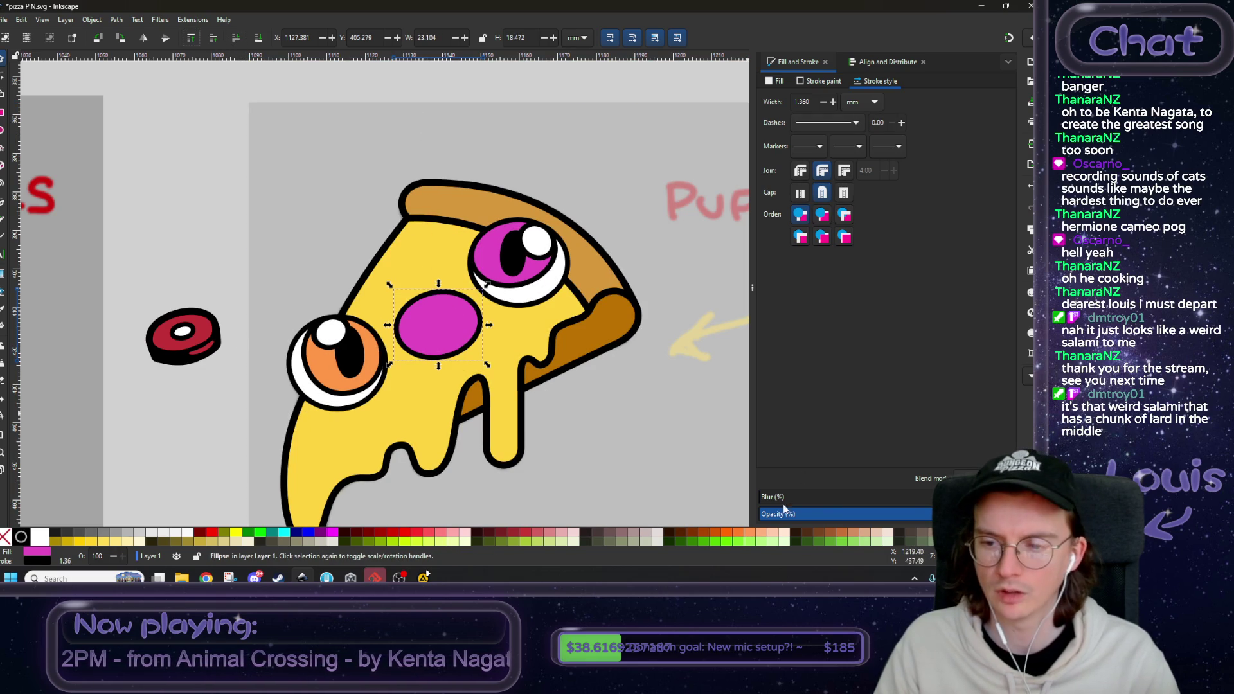
{"action": "left_click", "coordinate": [775, 81]}
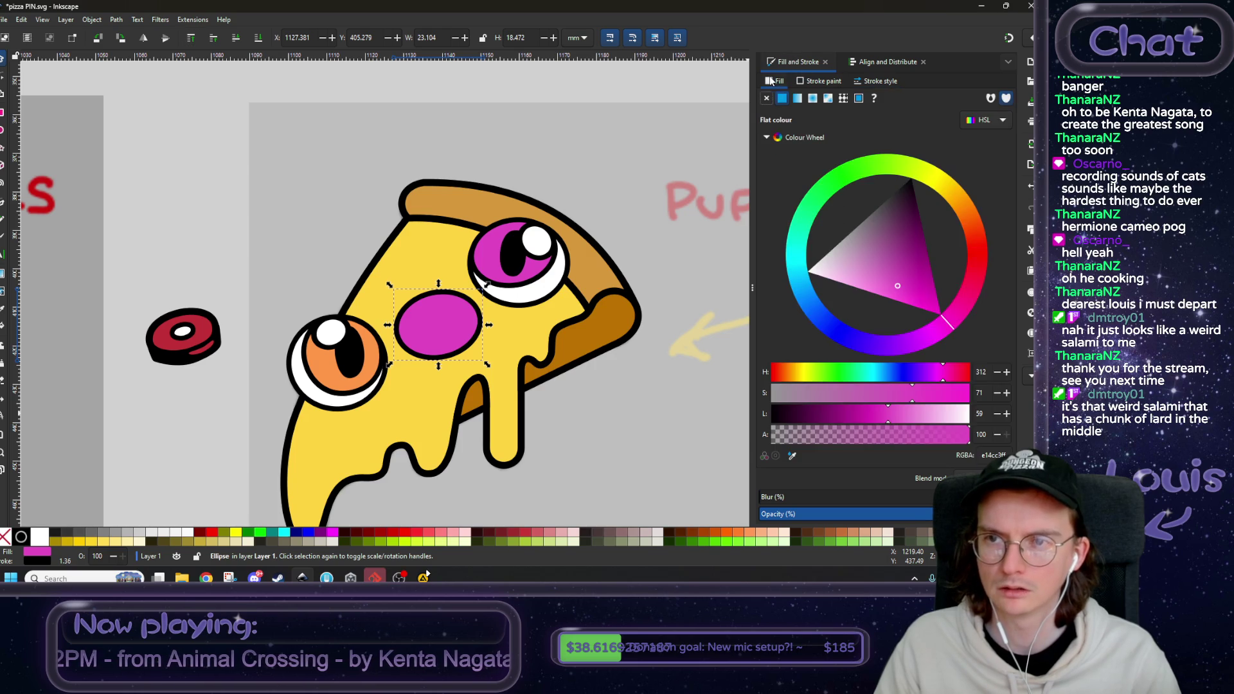
{"action": "left_click", "coordinate": [795, 455]}
{"action": "left_click", "coordinate": [207, 328]}
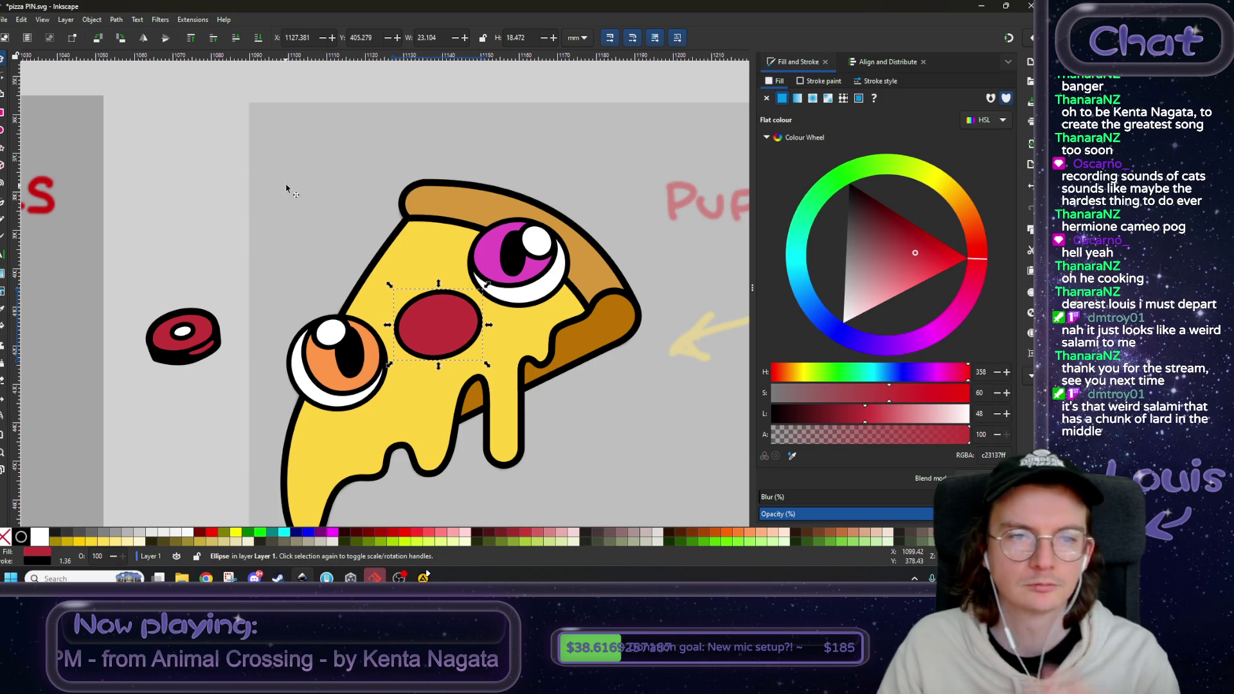
- Tuck the red pepperoni one step beneath the translucent topping overlay
{"action": "left_click", "coordinate": [270, 164]}
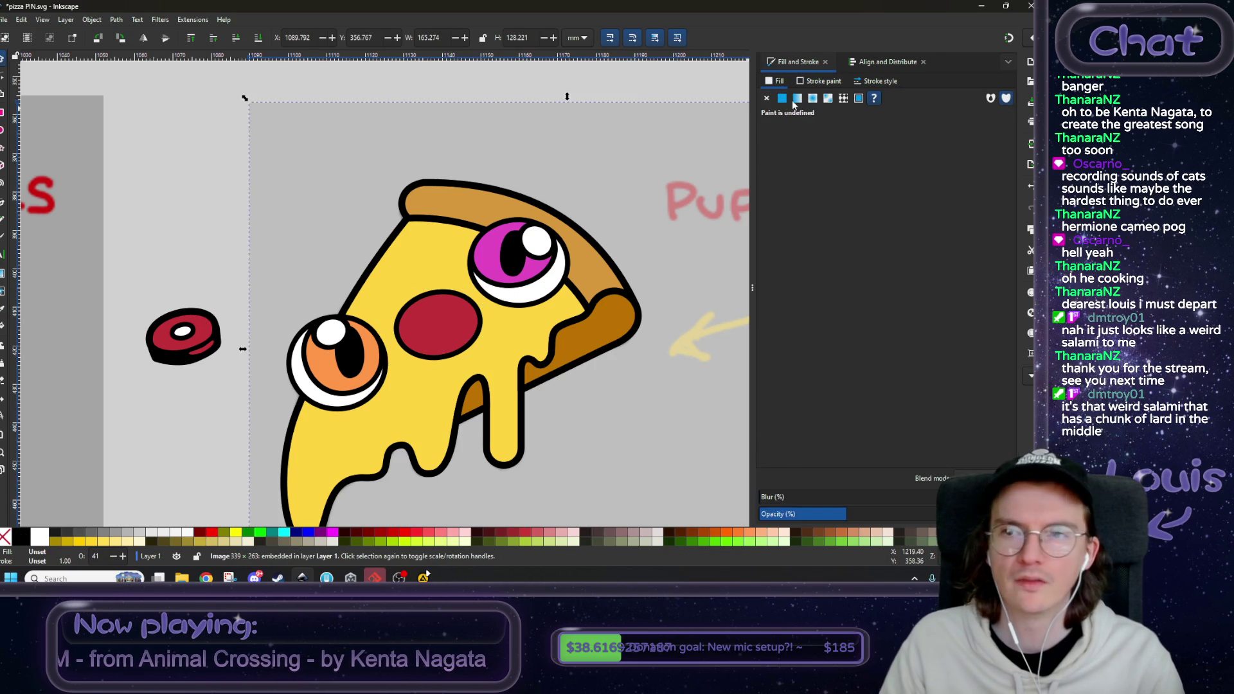
{"action": "left_click", "coordinate": [191, 39]}
{"action": "left_click", "coordinate": [234, 40]}
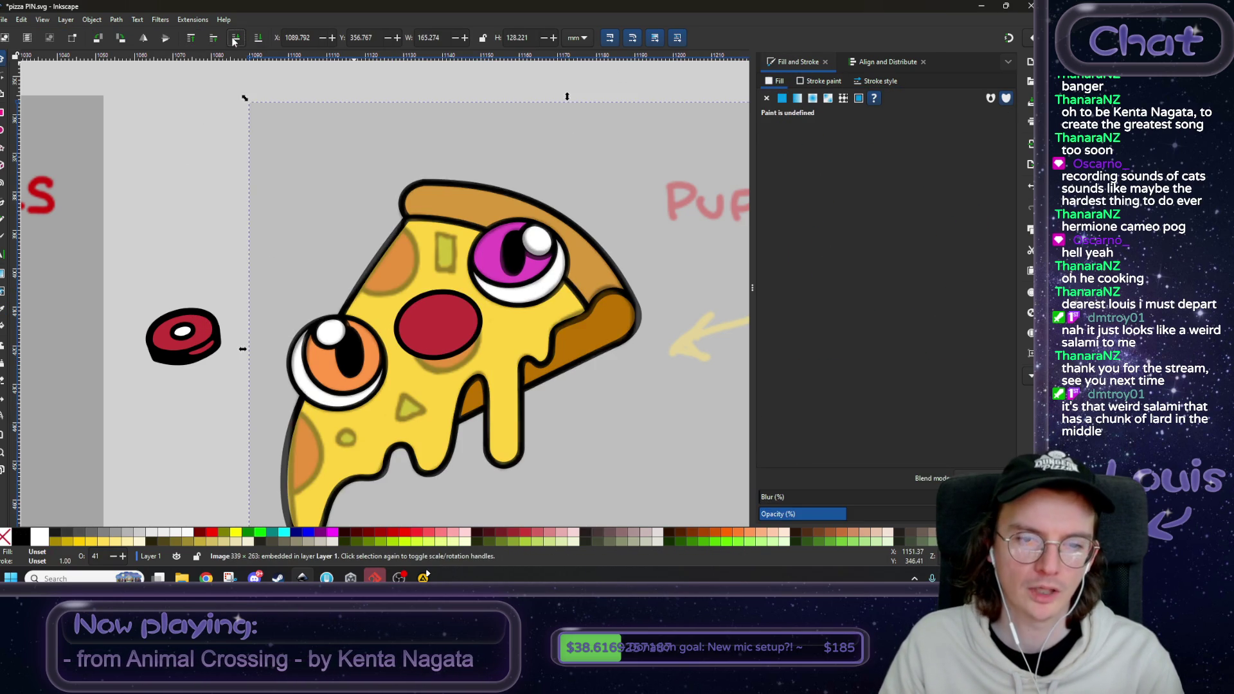
{"action": "left_click", "coordinate": [453, 298]}
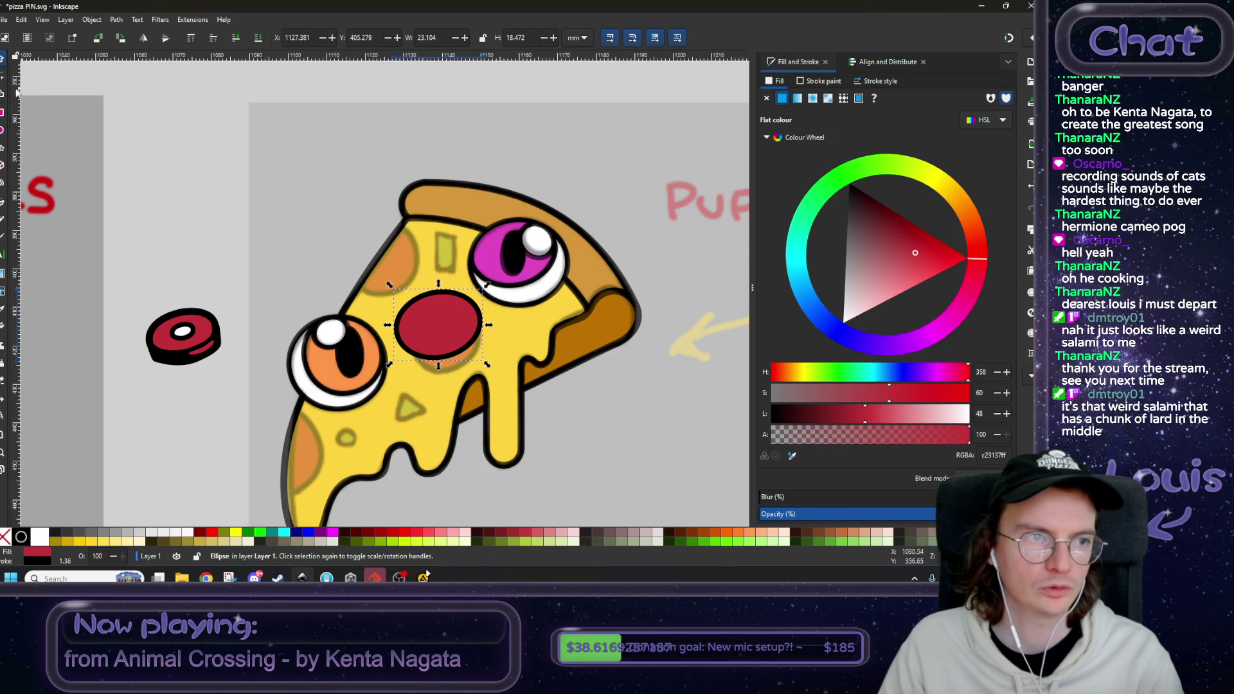
{"action": "scroll", "coordinate": [386, 219], "scroll_direction": "down", "scroll_amount": 2}
{"action": "scroll", "coordinate": [385, 219], "scroll_direction": "right", "scroll_amount": 2}
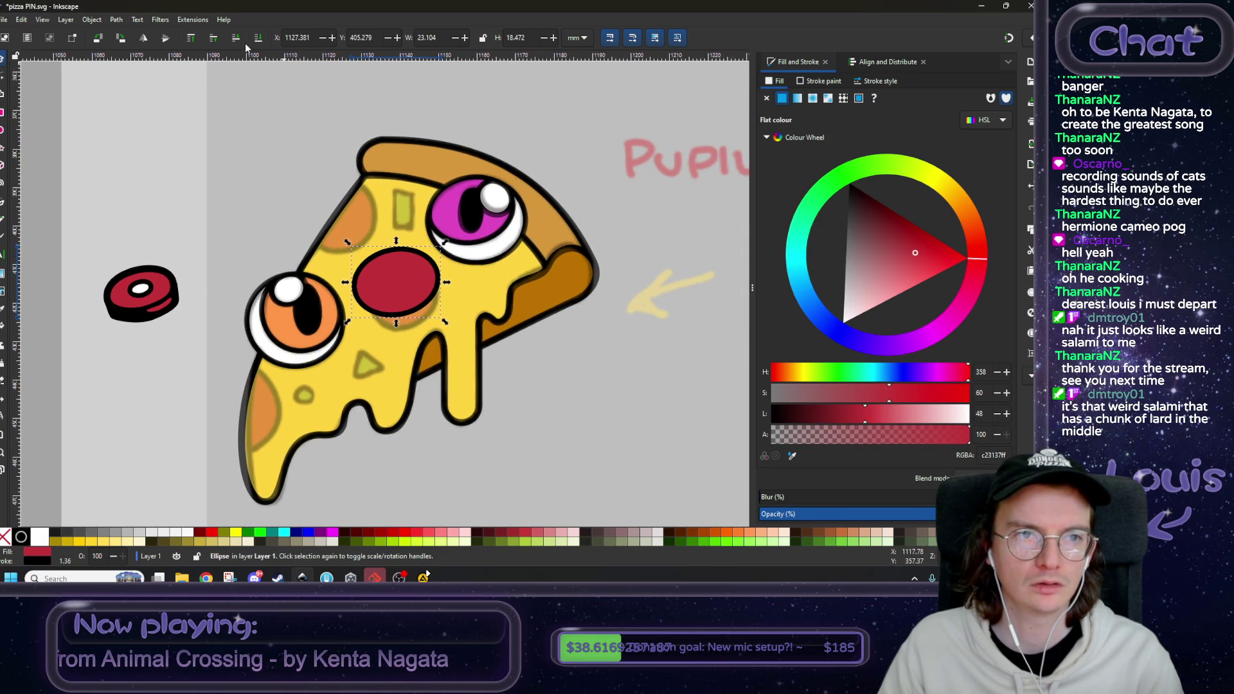
{"action": "left_click", "coordinate": [236, 40]}
{"action": "scroll", "coordinate": [361, 267], "scroll_direction": "up", "scroll_amount": 1}
{"action": "left_click", "coordinate": [3, 79]}
{"action": "scroll", "coordinate": [402, 262], "scroll_direction": "up", "scroll_amount": 1}
{"action": "left_click", "coordinate": [92, 20]}
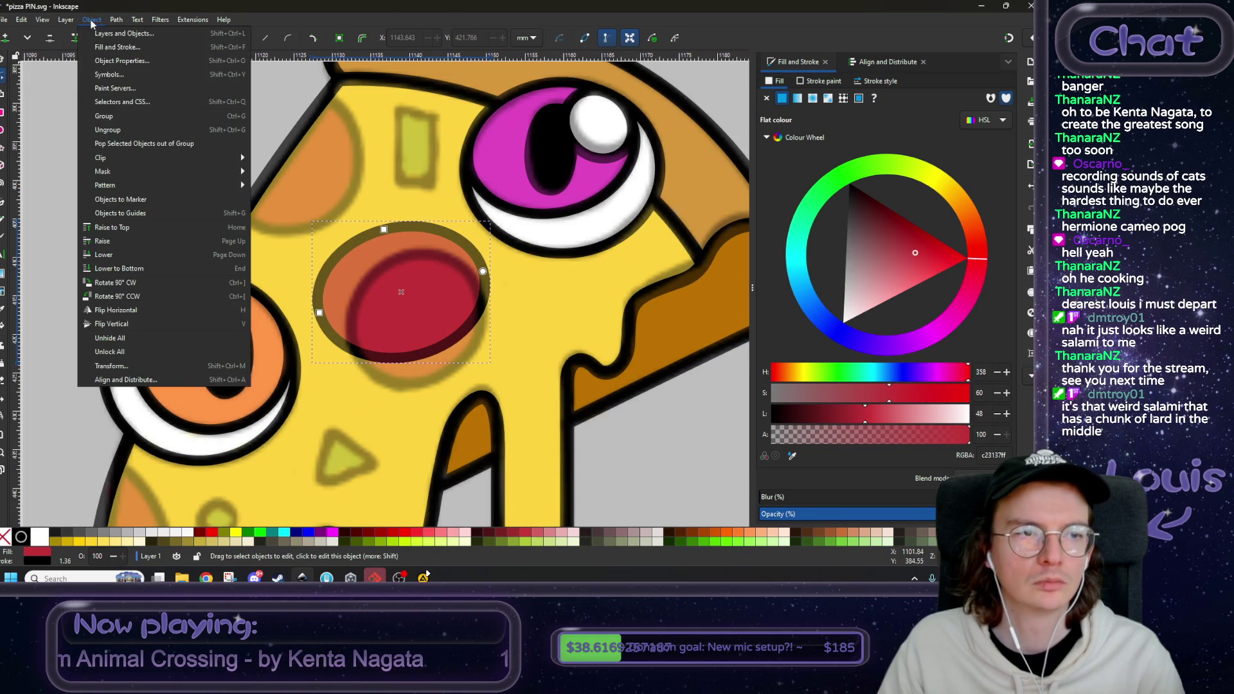
- Pull the pepperoni's right, bottom and left nodes into a rounder shape and delete its bottom node
{"action": "left_click", "coordinate": [145, 47]}
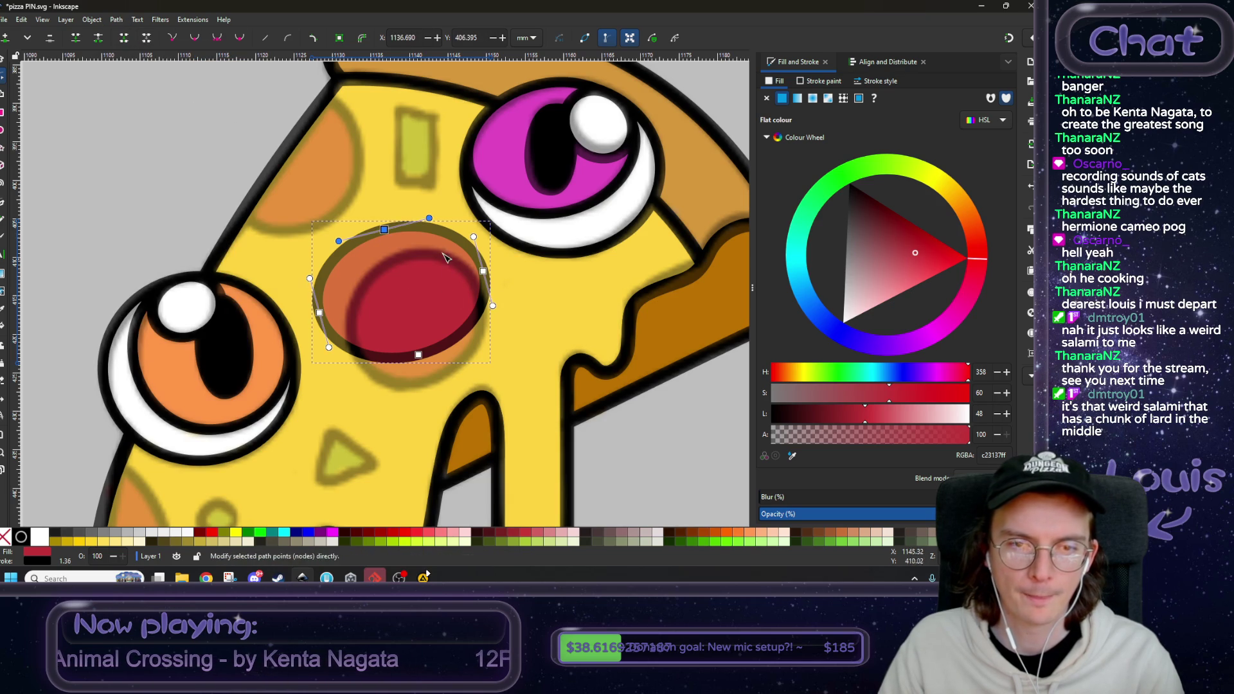
{"action": "left_click_drag", "start_coordinate": [483, 270], "coordinate": [483, 299]}
{"action": "left_click_drag", "start_coordinate": [418, 354], "coordinate": [430, 381]}
{"action": "left_click_drag", "start_coordinate": [320, 312], "coordinate": [354, 346]}
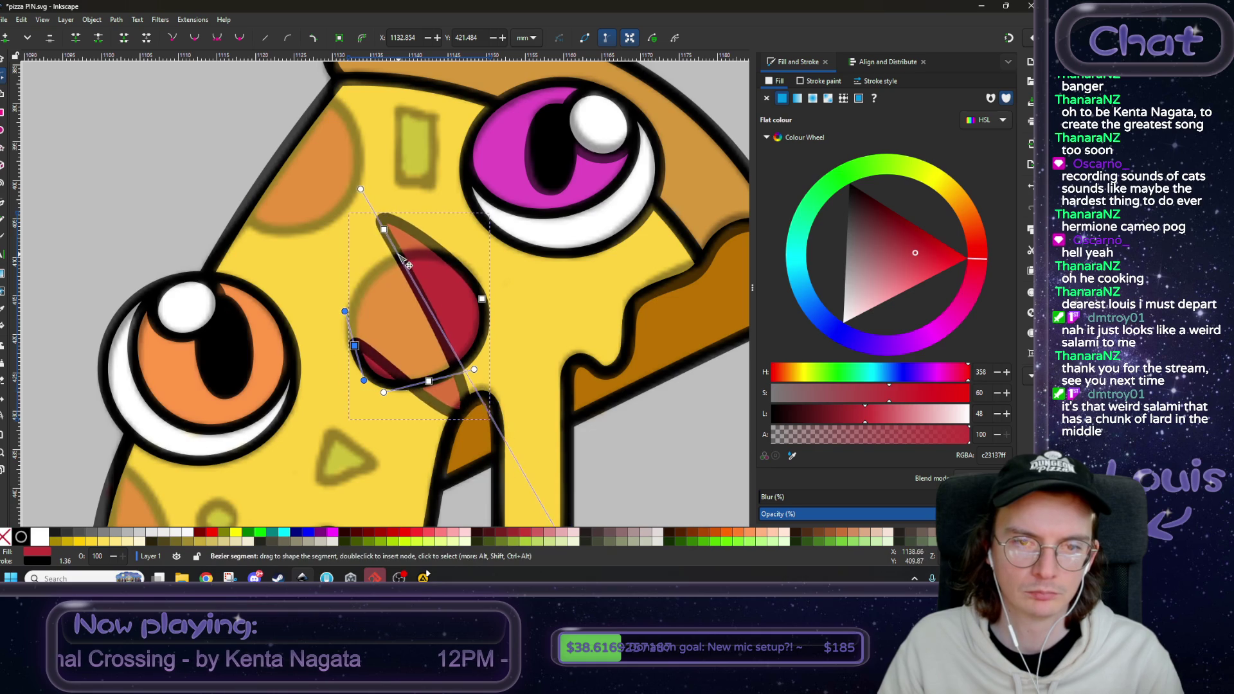
{"action": "left_click", "coordinate": [385, 231]}
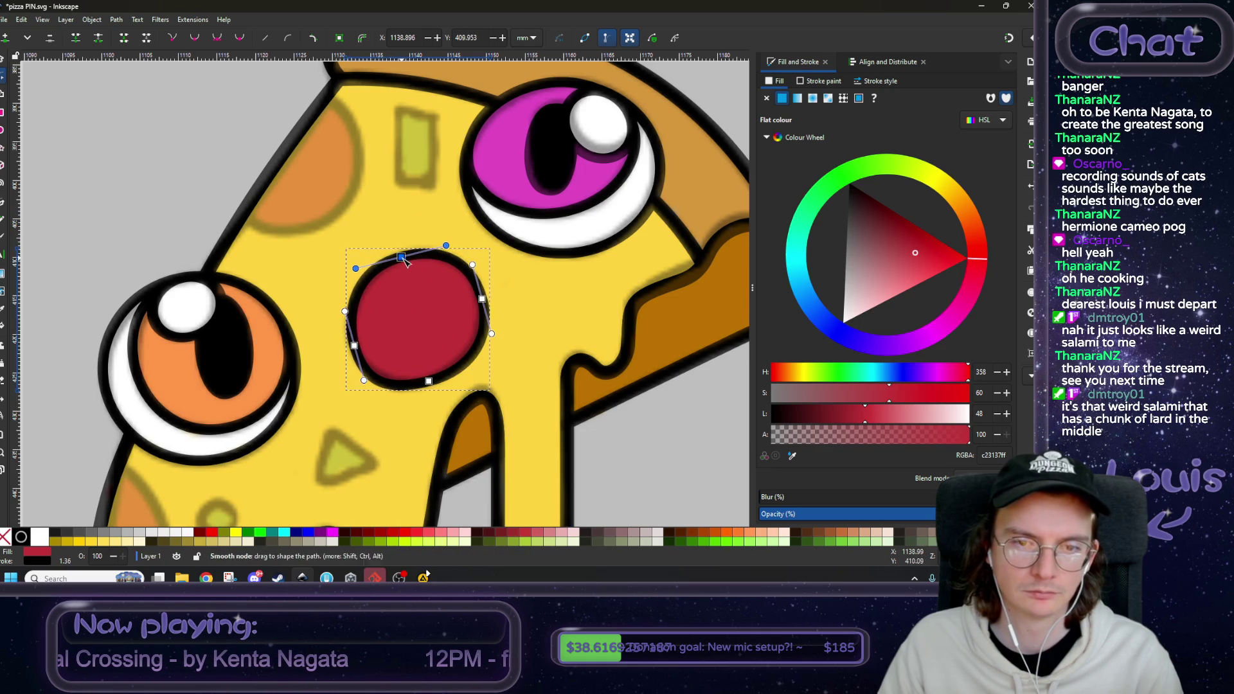
{"action": "scroll", "coordinate": [425, 321], "scroll_direction": "up", "scroll_amount": 2, "text": "ctrl"}
{"action": "left_click_drag", "start_coordinate": [274, 383], "coordinate": [274, 382]}
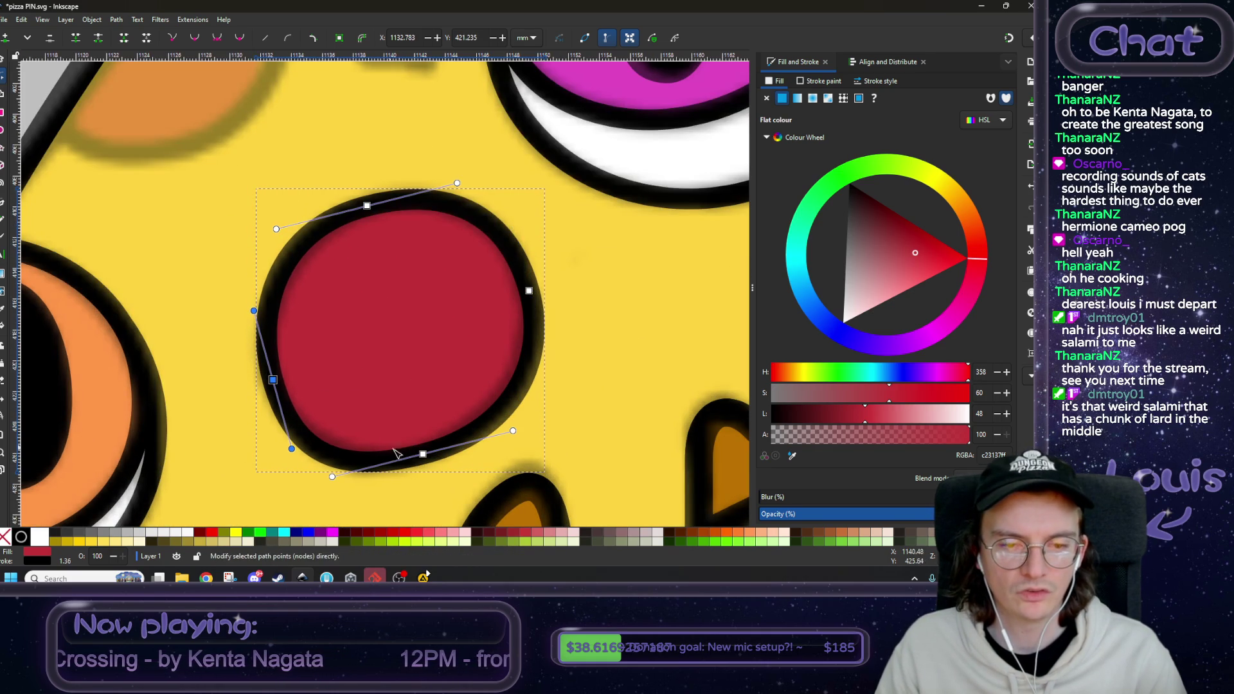
{"action": "left_click_drag", "start_coordinate": [422, 455], "coordinate": [432, 448]}
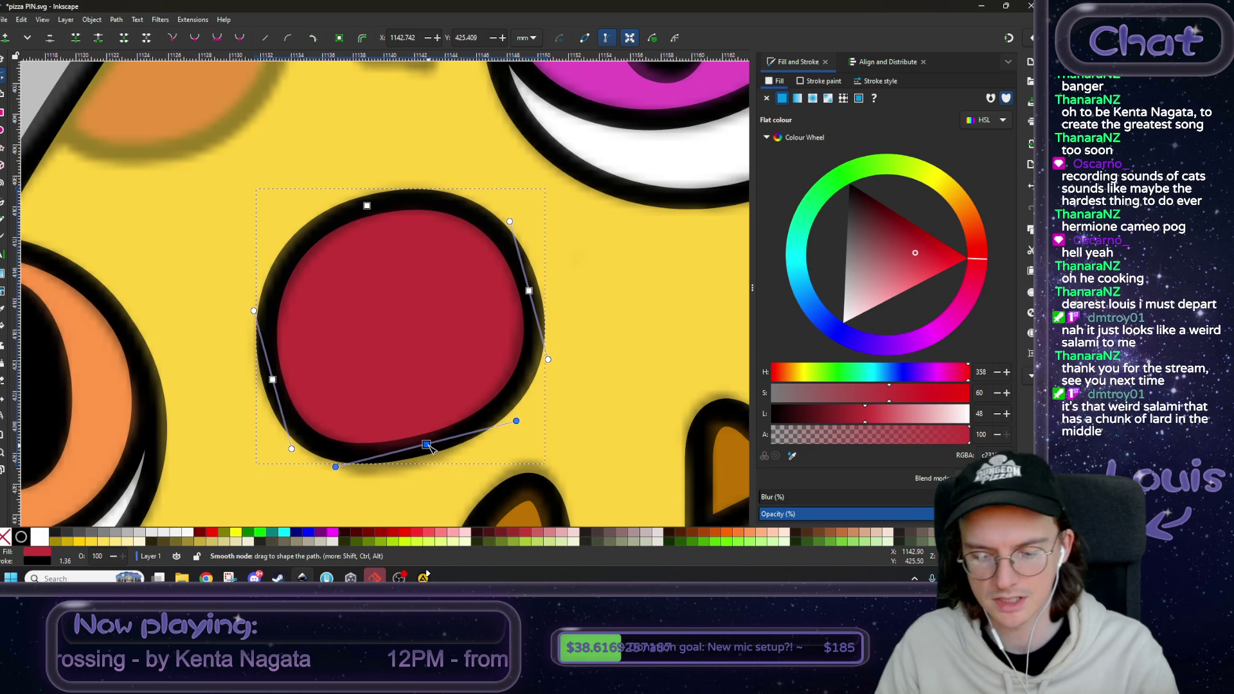
{"action": "key", "text": "Delete"}
{"action": "scroll", "coordinate": [397, 450], "scroll_direction": "down", "scroll_amount": 3}
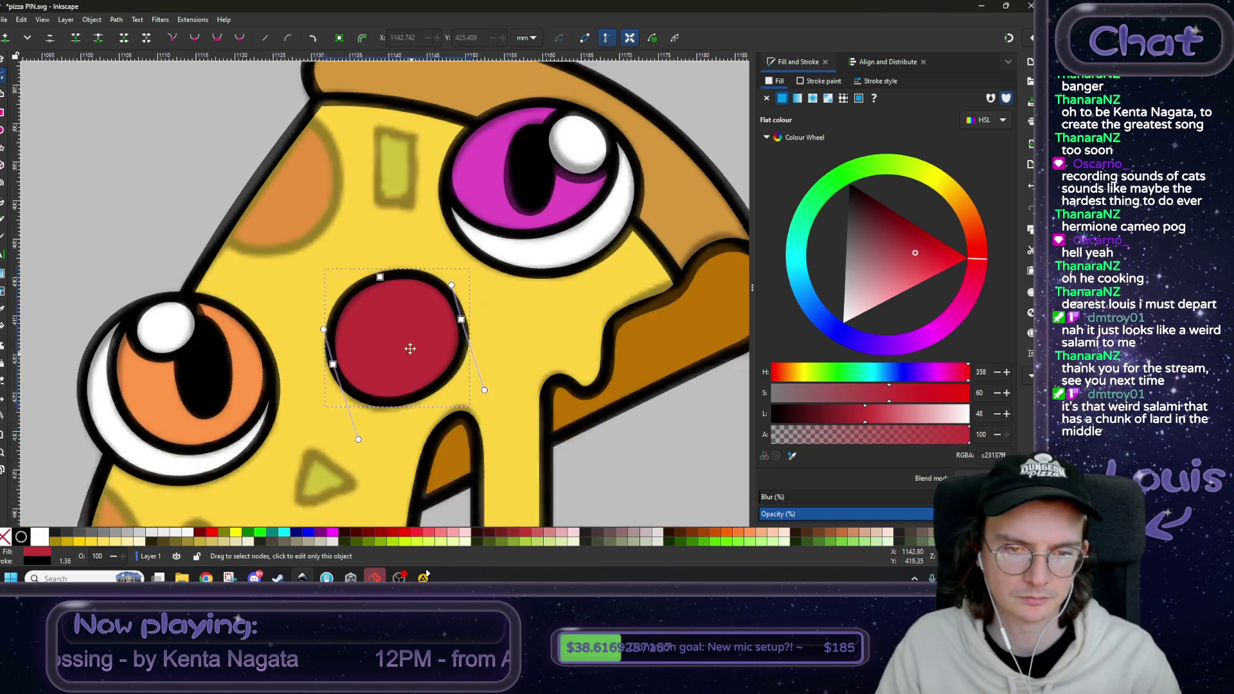
- Adjust the pepperoni's top and right nodes and curves for a rounder outline
{"action": "left_click", "coordinate": [378, 264]}
{"action": "left_click_drag", "start_coordinate": [379, 269], "coordinate": [384, 274]}
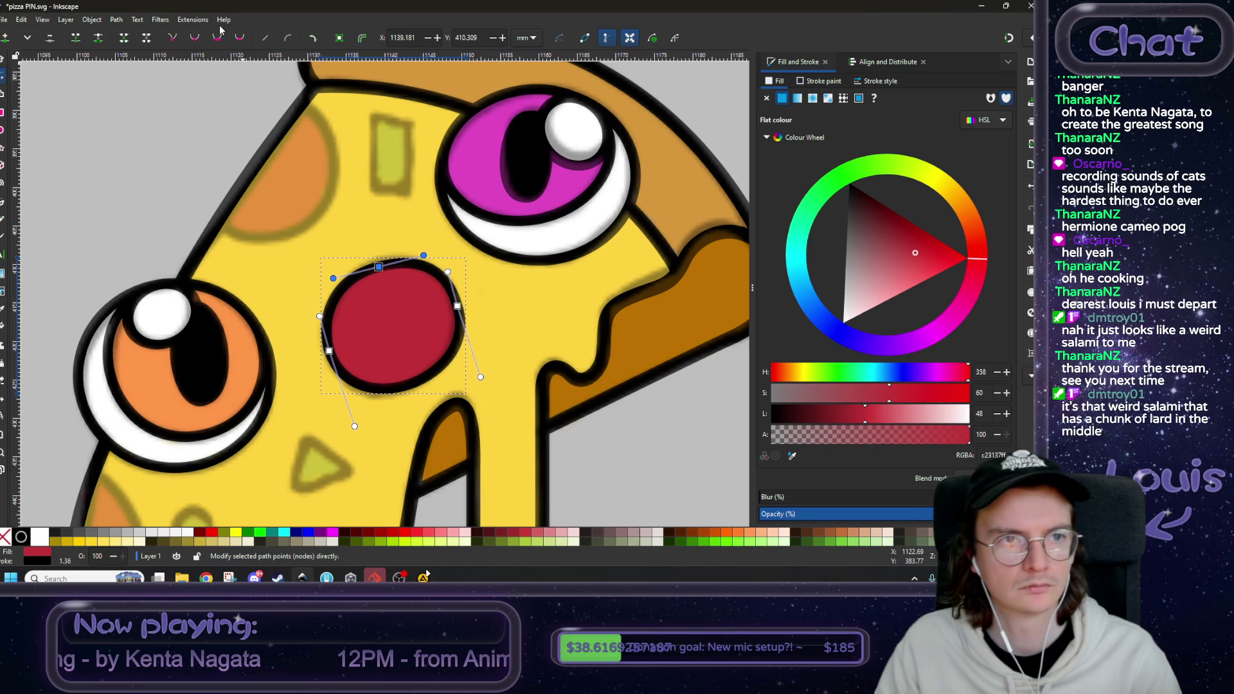
{"action": "left_click_drag", "start_coordinate": [423, 255], "coordinate": [414, 257]}
{"action": "left_click", "coordinate": [457, 306]}
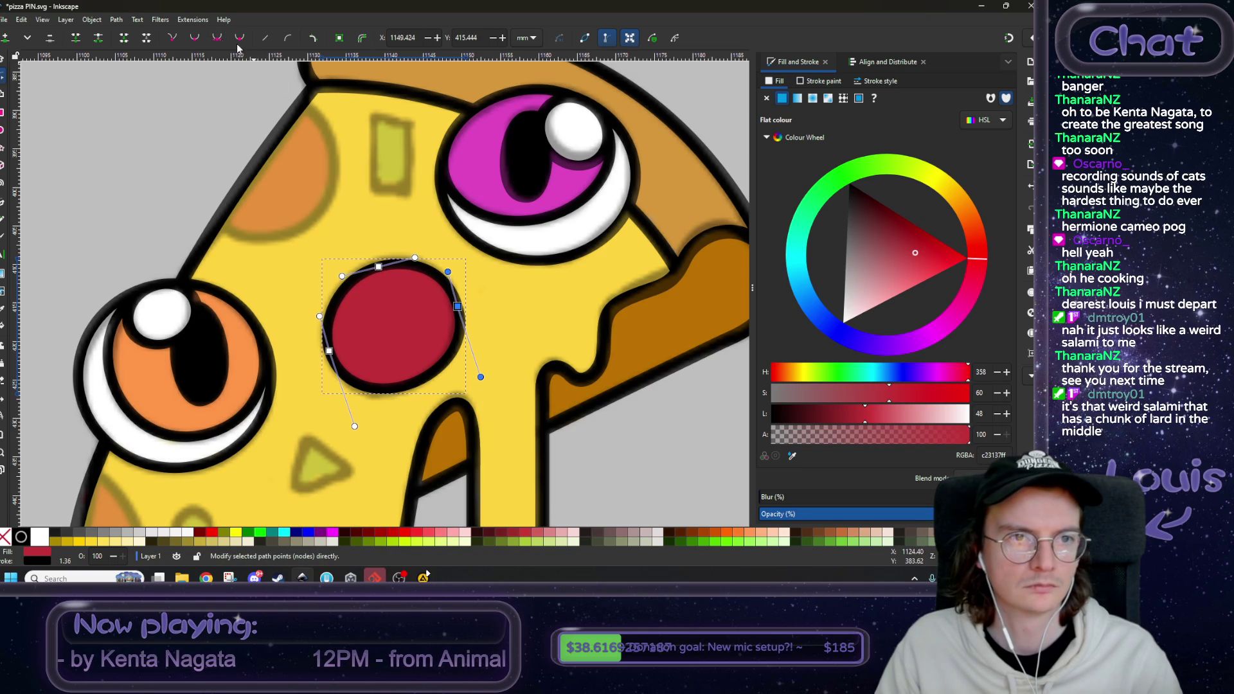
{"action": "scroll", "coordinate": [448, 310], "scroll_direction": "up", "scroll_amount": 2}
{"action": "mouse_move", "coordinate": [448, 310]}
{"action": "left_mouse_down"}
{"action": "mouse_move", "coordinate": [425, 302]}
{"action": "mouse_move", "coordinate": [443, 326]}
{"action": "left_mouse_up"}
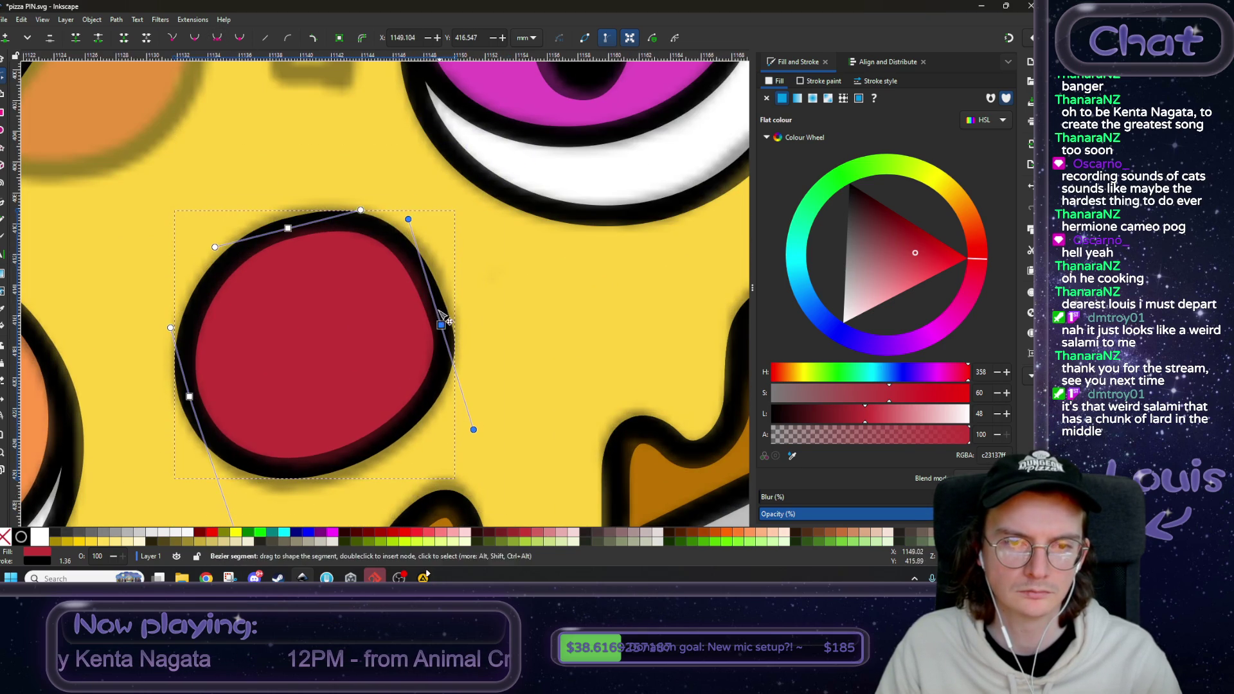
{"action": "left_click_drag", "start_coordinate": [408, 219], "coordinate": [430, 227]}
{"action": "left_click_drag", "start_coordinate": [444, 326], "coordinate": [448, 336]}
{"action": "left_click_drag", "start_coordinate": [435, 236], "coordinate": [437, 228]}
{"action": "scroll", "coordinate": [437, 226], "scroll_direction": "down", "scroll_amount": 2}
{"action": "scroll", "coordinate": [437, 227], "scroll_direction": "left", "scroll_amount": 4}
- Reshape the left and lower-left nodes and curves for a slightly irregular hand-drawn edge
{"action": "left_click", "coordinate": [273, 269]}
{"action": "mouse_move", "coordinate": [273, 268]}
{"action": "left_mouse_down"}
{"action": "mouse_move", "coordinate": [263, 248]}
{"action": "mouse_move", "coordinate": [275, 278]}
{"action": "mouse_move", "coordinate": [256, 253]}
{"action": "mouse_move", "coordinate": [211, 281]}
{"action": "left_mouse_up"}
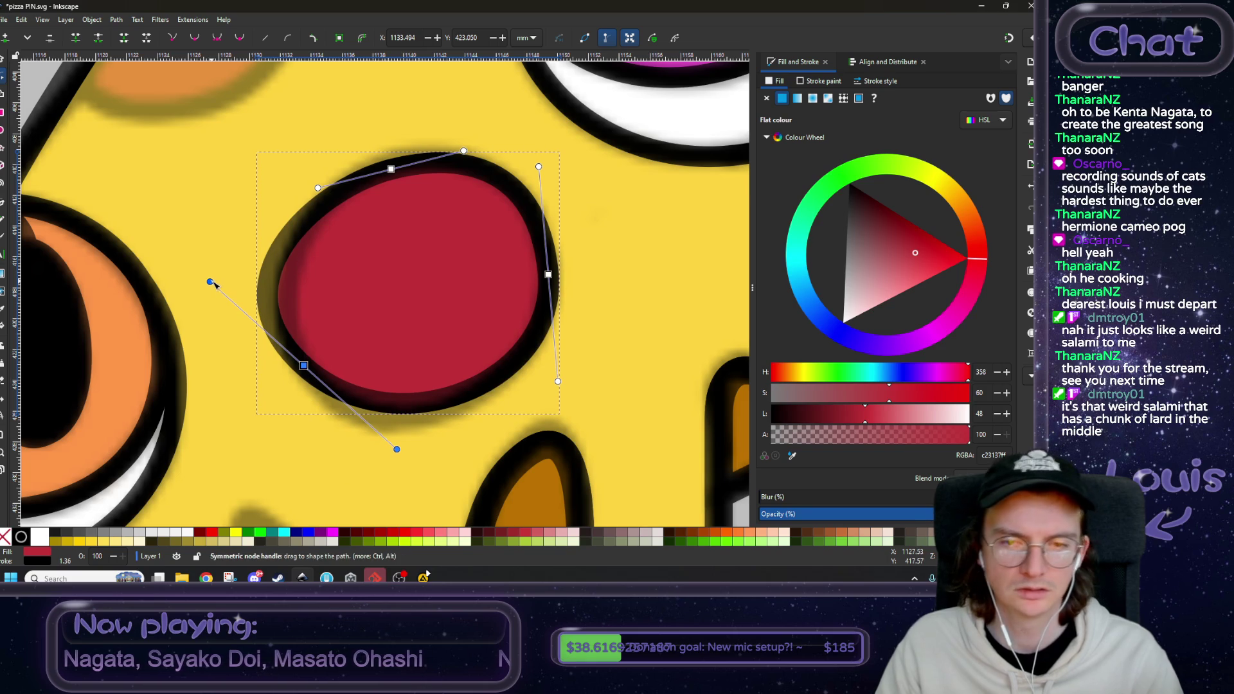
{"action": "key", "text": "Delete"}
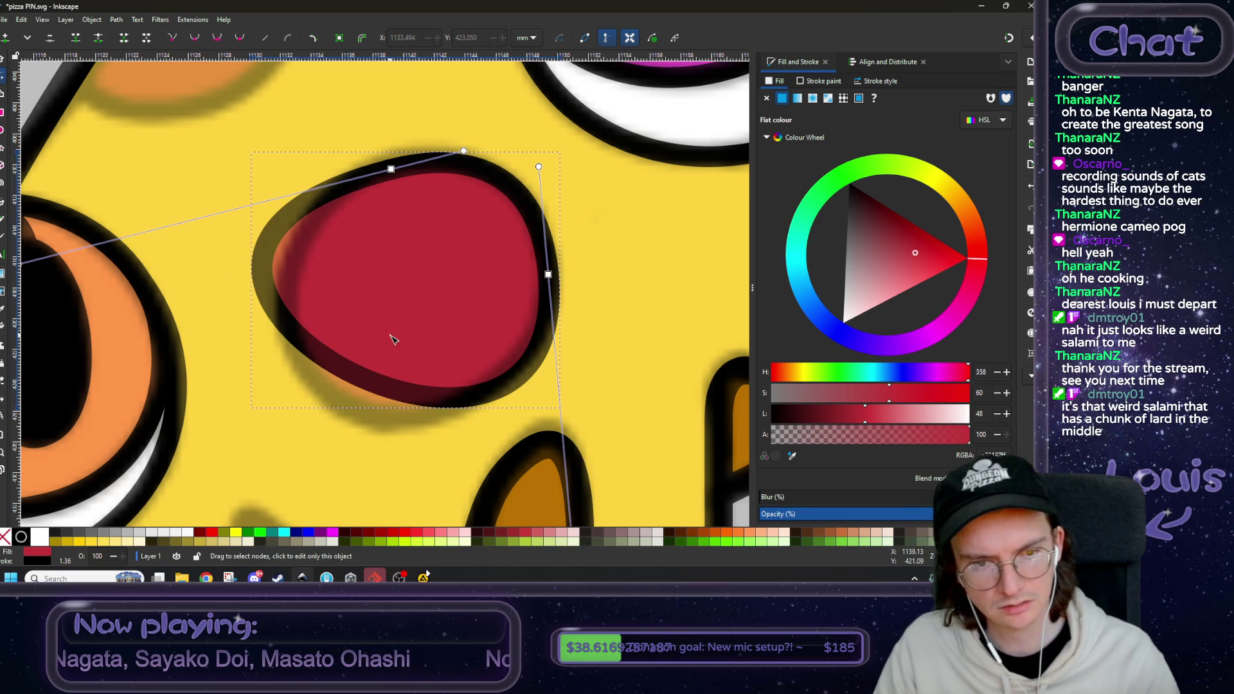
{"action": "key", "text": "ctrl+z"}
{"action": "left_click", "coordinate": [303, 367]}
{"action": "left_click_drag", "start_coordinate": [216, 283], "coordinate": [249, 287]}
{"action": "left_click_drag", "start_coordinate": [303, 365], "coordinate": [315, 381]}
{"action": "left_click_drag", "start_coordinate": [258, 298], "coordinate": [244, 286]}
- Send the faint reference sketch image to the bottom, beneath the pizza artwork
{"action": "key", "text": "4"}
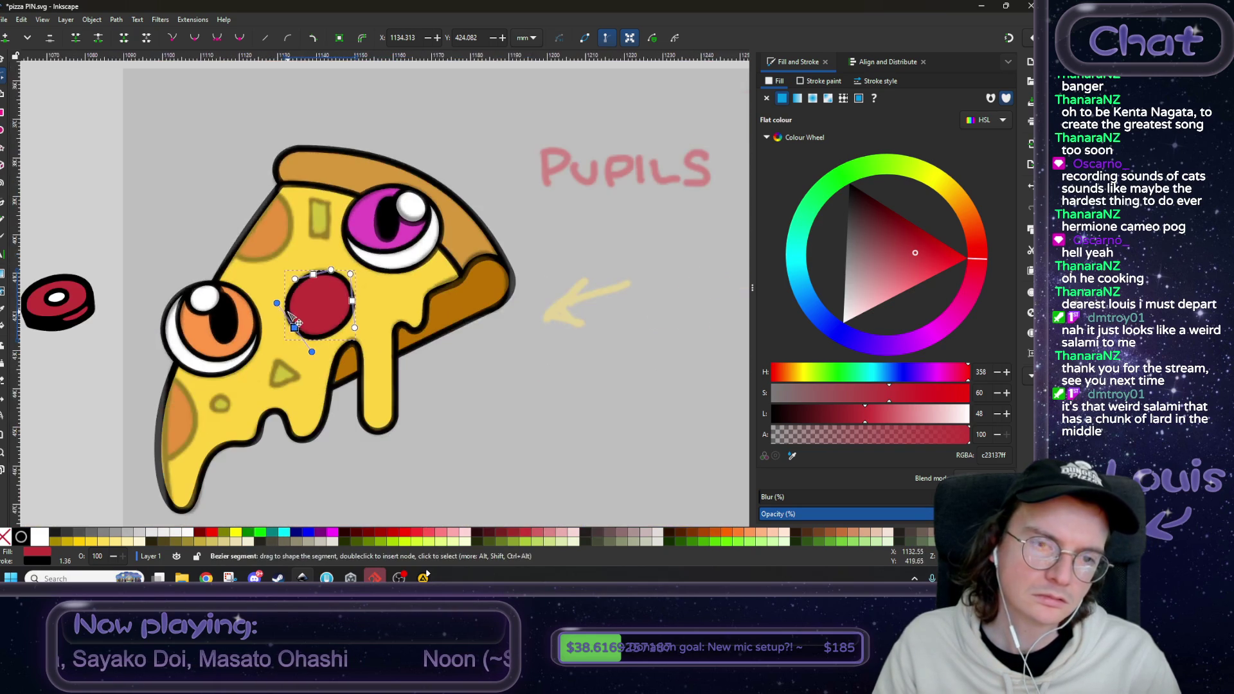
{"action": "key", "text": "s"}
{"action": "left_click", "coordinate": [96, 218]}
{"action": "left_click_drag", "start_coordinate": [97, 219], "coordinate": [279, 248]}
{"action": "left_click", "coordinate": [415, 228]}
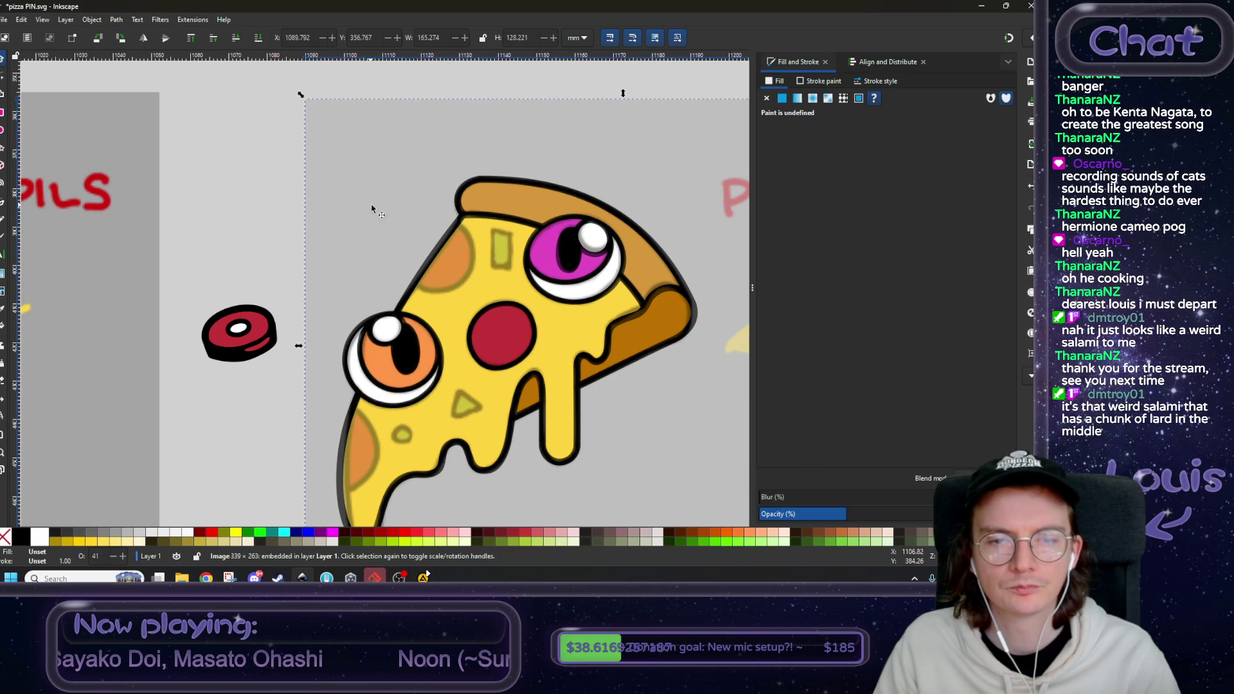
{"action": "left_click", "coordinate": [259, 40]}
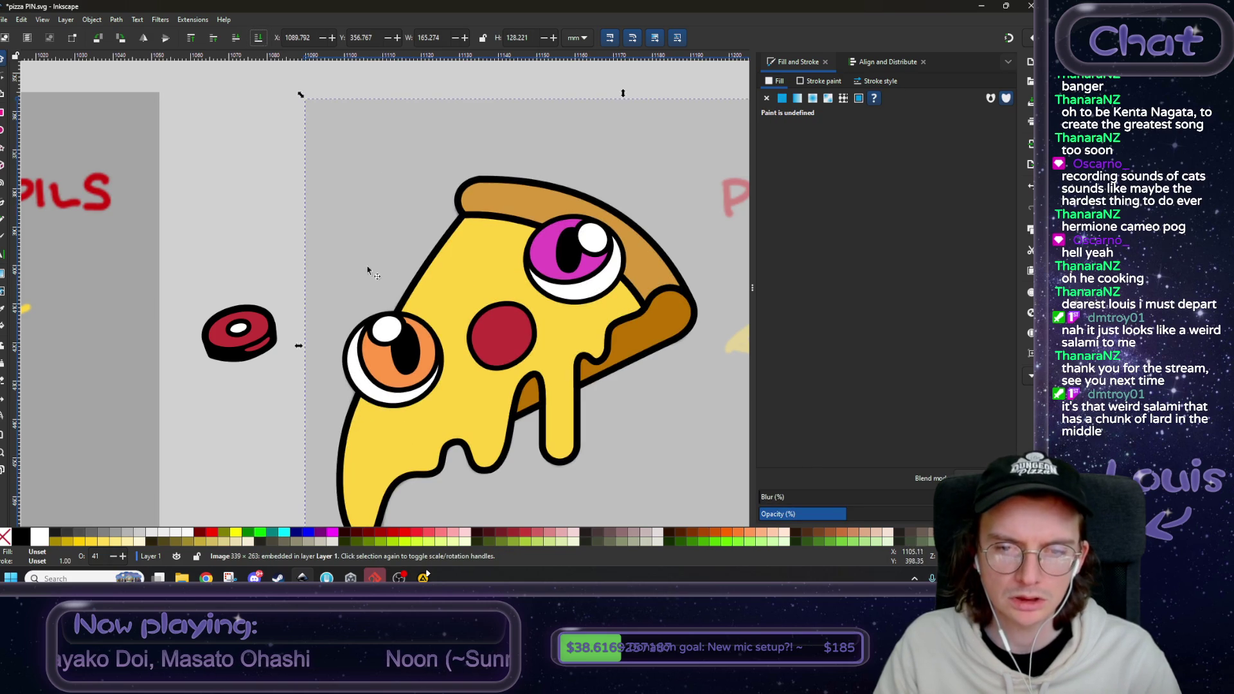
{"action": "scroll", "coordinate": [367, 271], "scroll_direction": "down", "scroll_amount": 4}
{"action": "scroll", "coordinate": [485, 347], "scroll_direction": "up", "scroll_amount": 2}
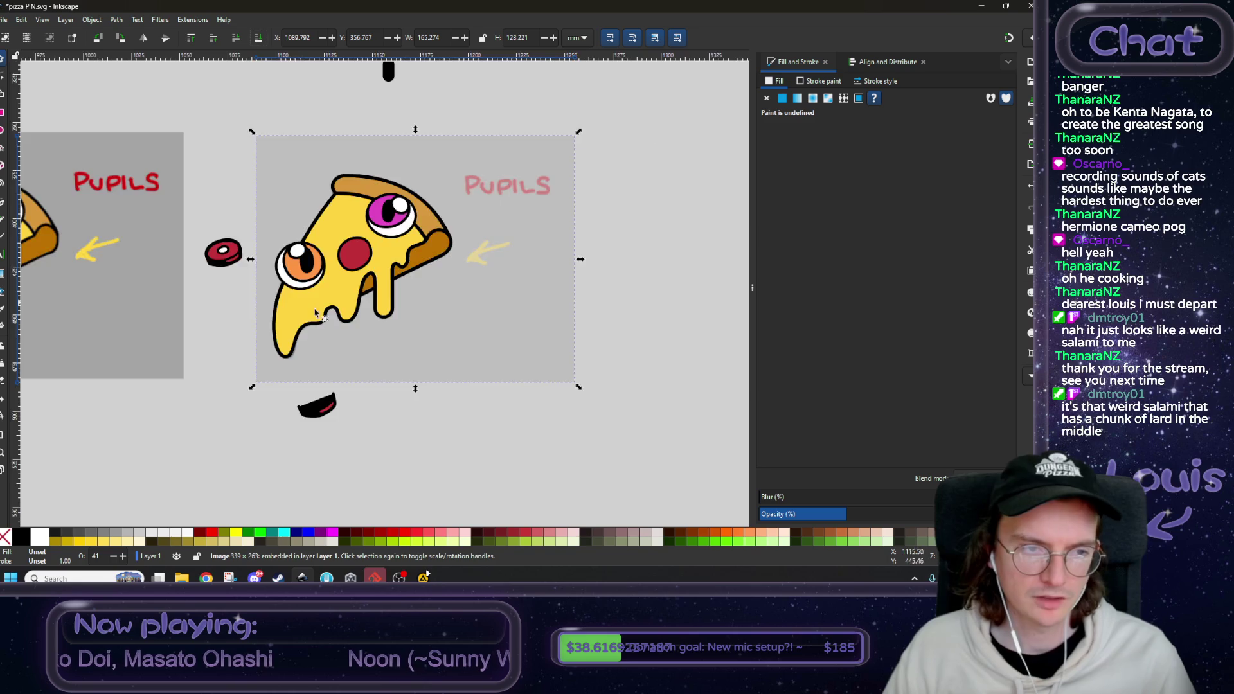
{"action": "scroll", "coordinate": [423, 302], "scroll_direction": "down", "scroll_amount": 3}
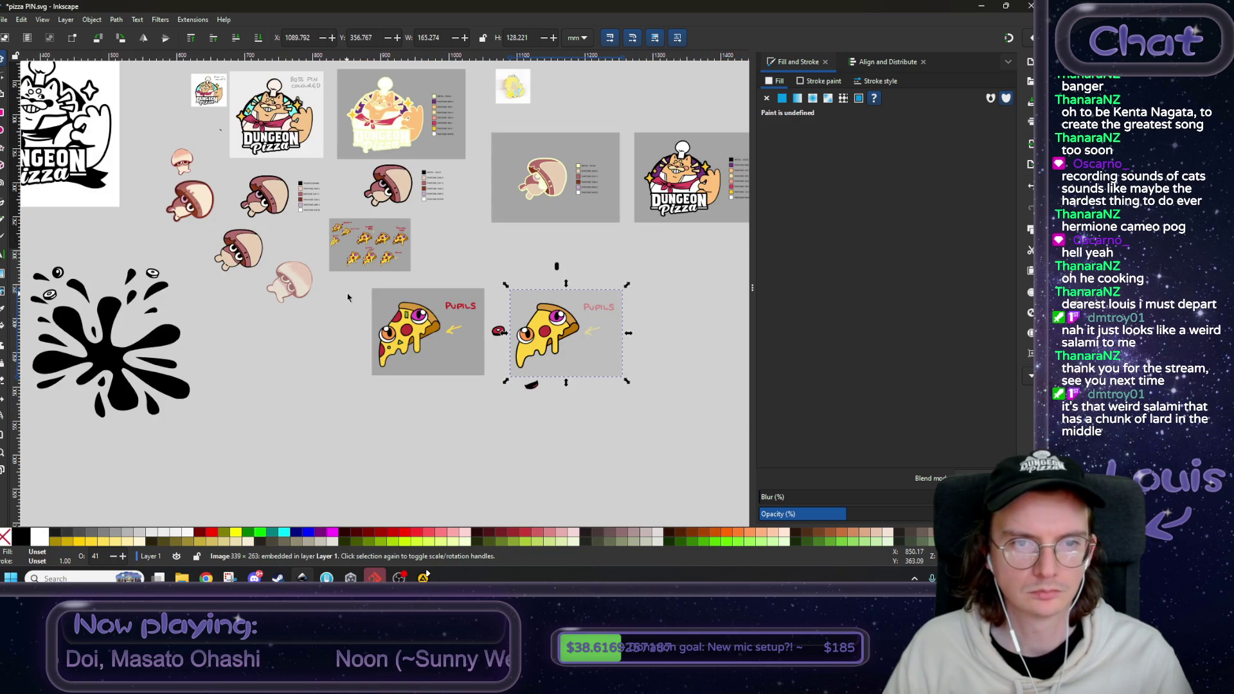
{"action": "scroll", "coordinate": [539, 345], "scroll_direction": "up", "scroll_amount": 1}
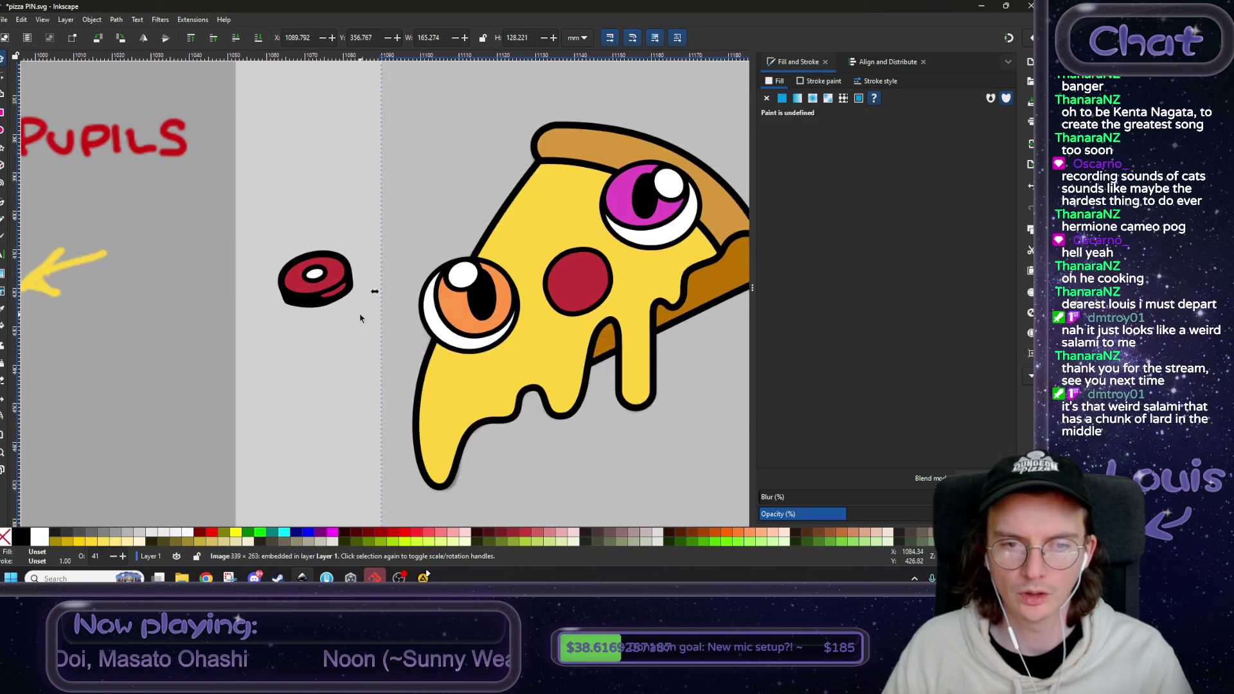
{"action": "scroll", "coordinate": [363, 318], "scroll_direction": "right", "scroll_amount": 2}
- Select the white highlight ellipse inside the loose pepperoni group
{"action": "left_click", "coordinate": [251, 270]}
{"action": "double_click", "coordinate": [248, 265]}
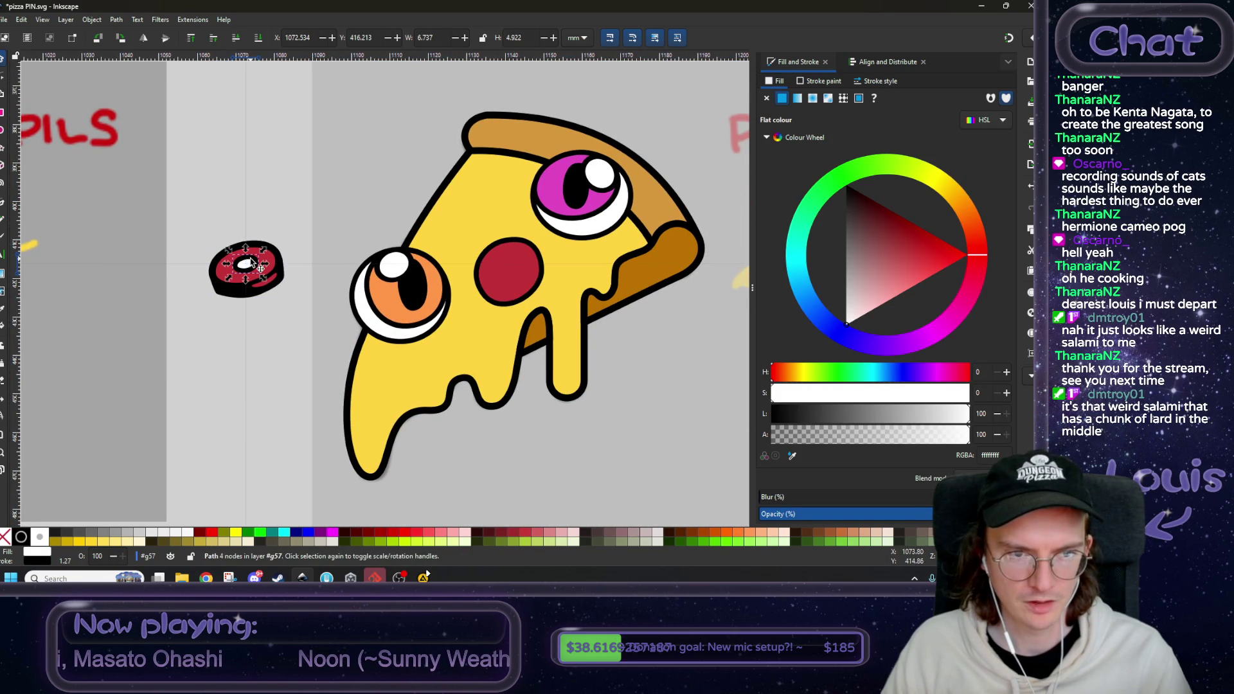
{"action": "left_click", "coordinate": [214, 394]}
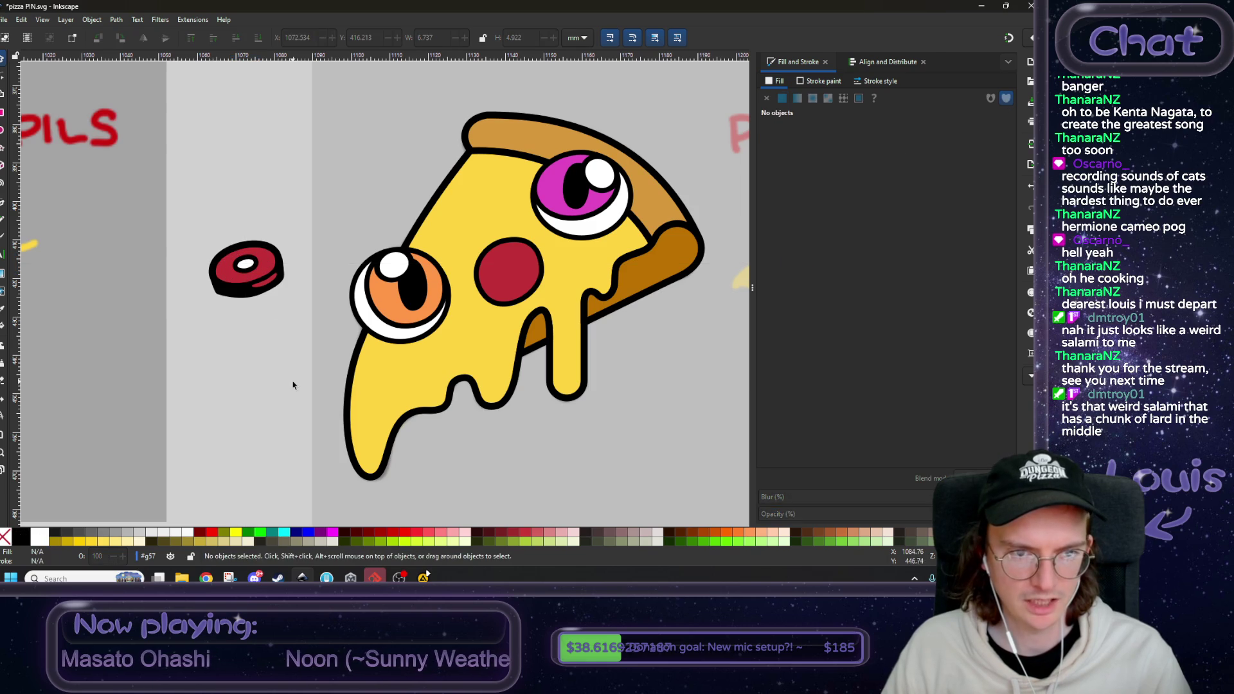
{"action": "key", "text": "ctrl+v"}
{"action": "left_click_drag", "start_coordinate": [293, 385], "coordinate": [508, 269]}
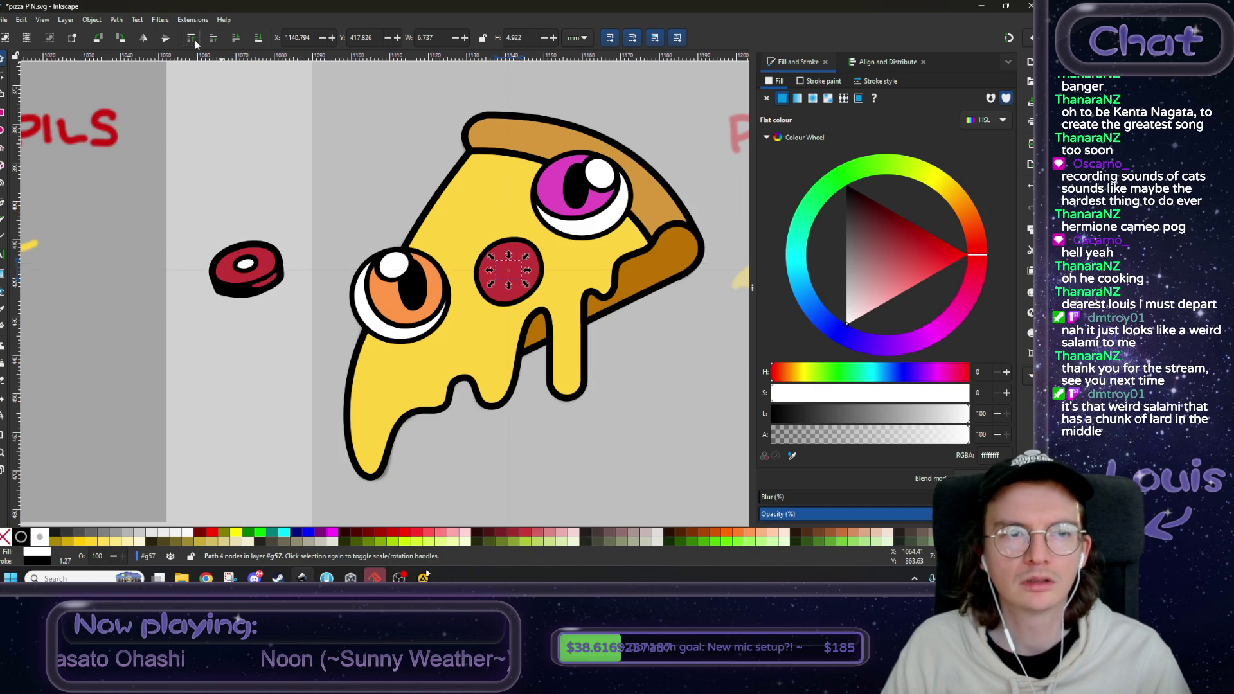
{"action": "key", "text": "ctrl+z"}
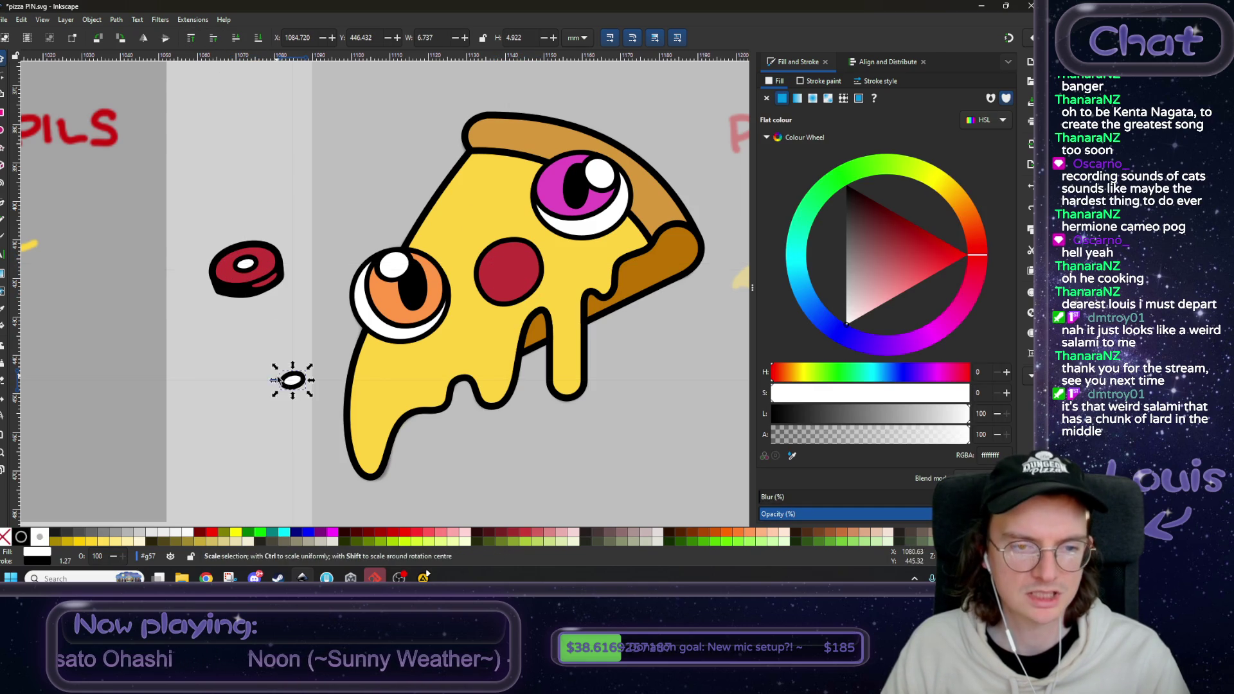
{"action": "right_click", "coordinate": [293, 380]}
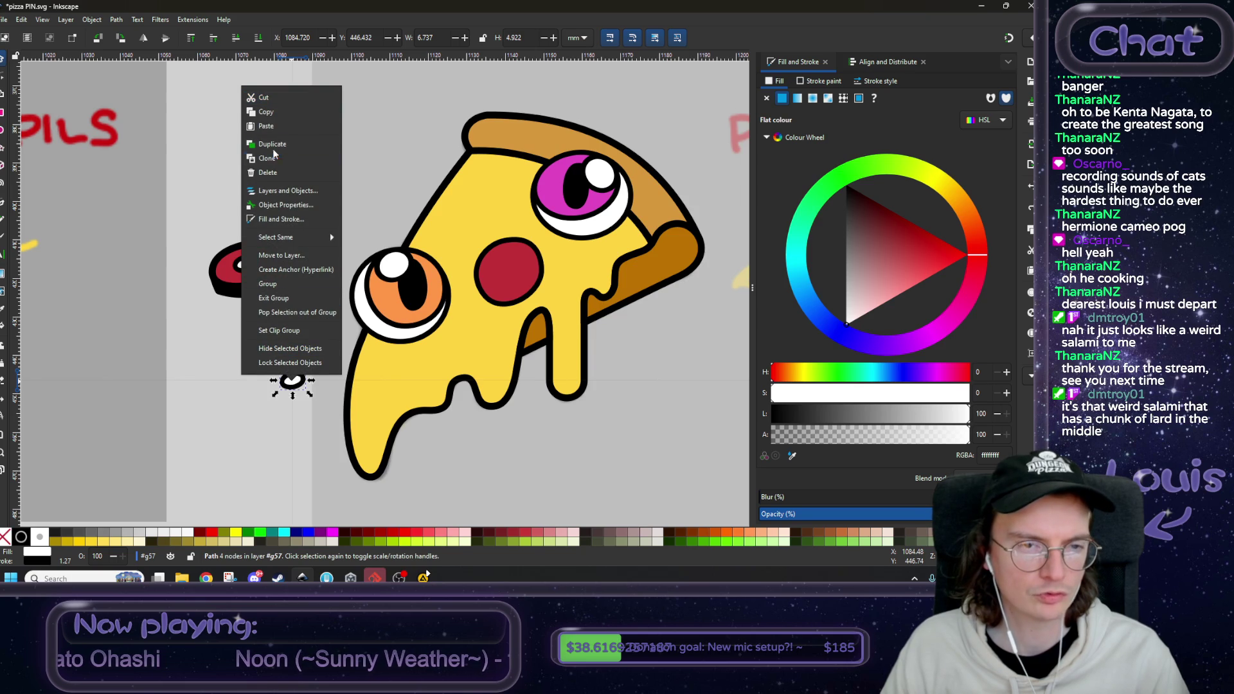
{"action": "left_click", "coordinate": [276, 297]}
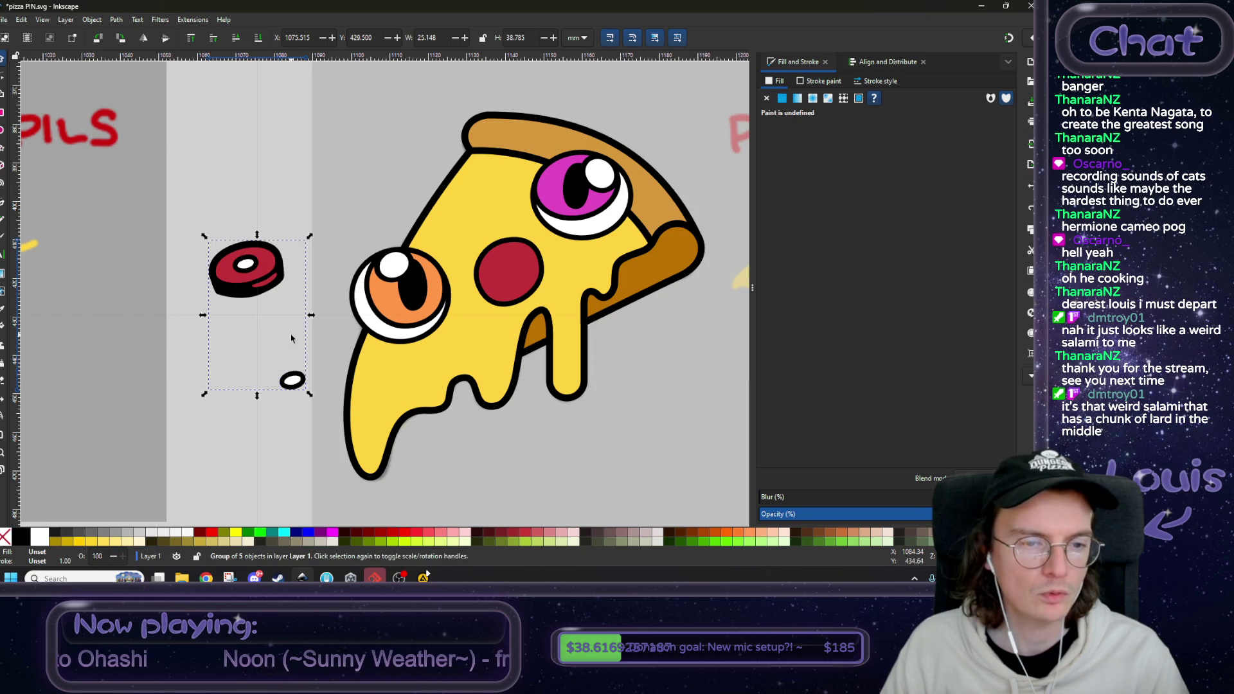
{"action": "right_click", "coordinate": [291, 381]}
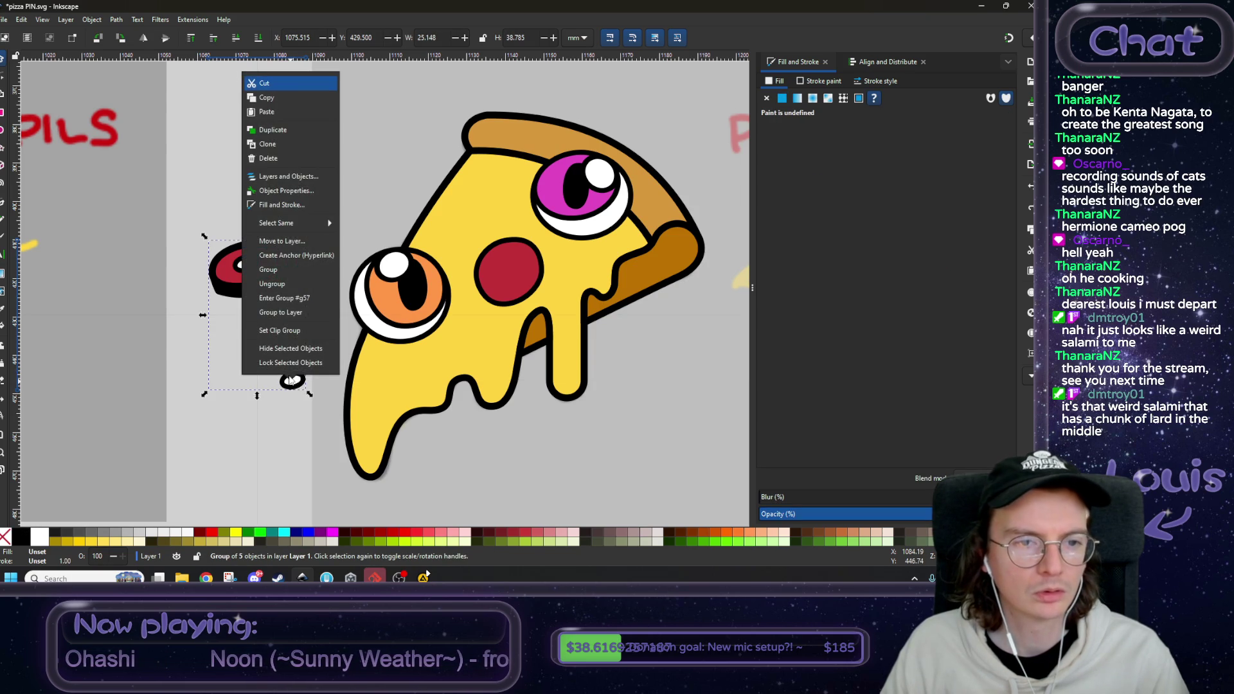
{"action": "left_click", "coordinate": [292, 387]}
{"action": "double_click", "coordinate": [293, 380]}
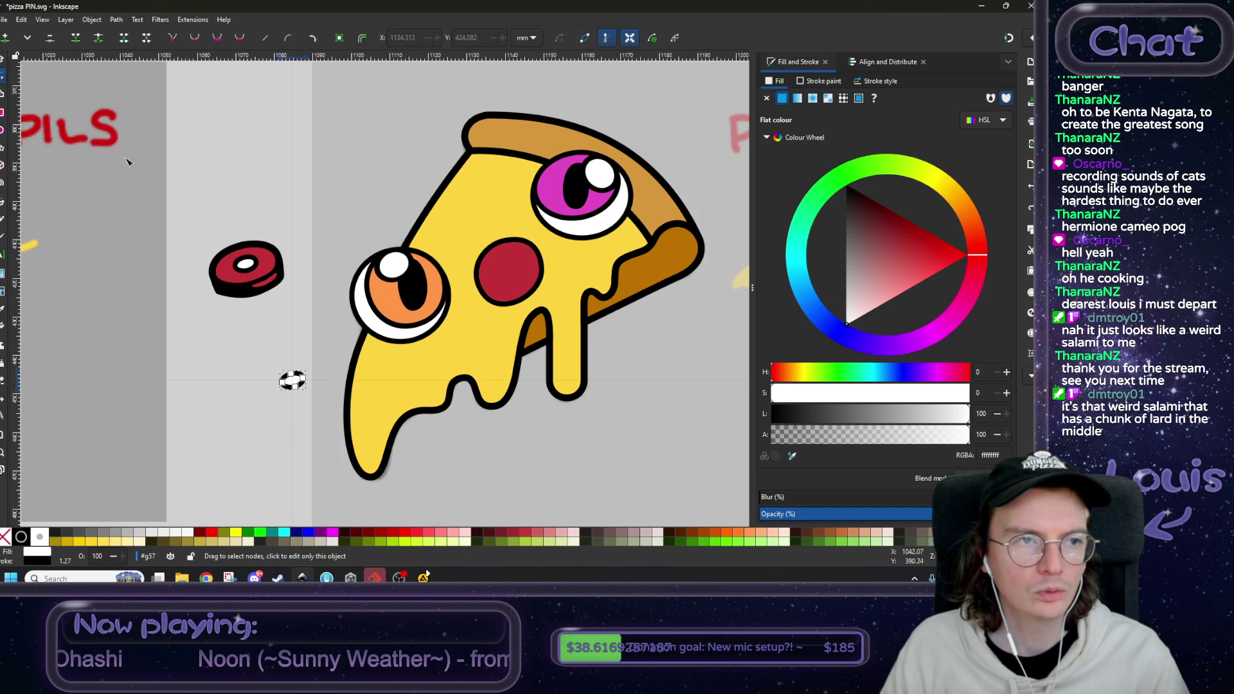
{"action": "key", "text": "s"}
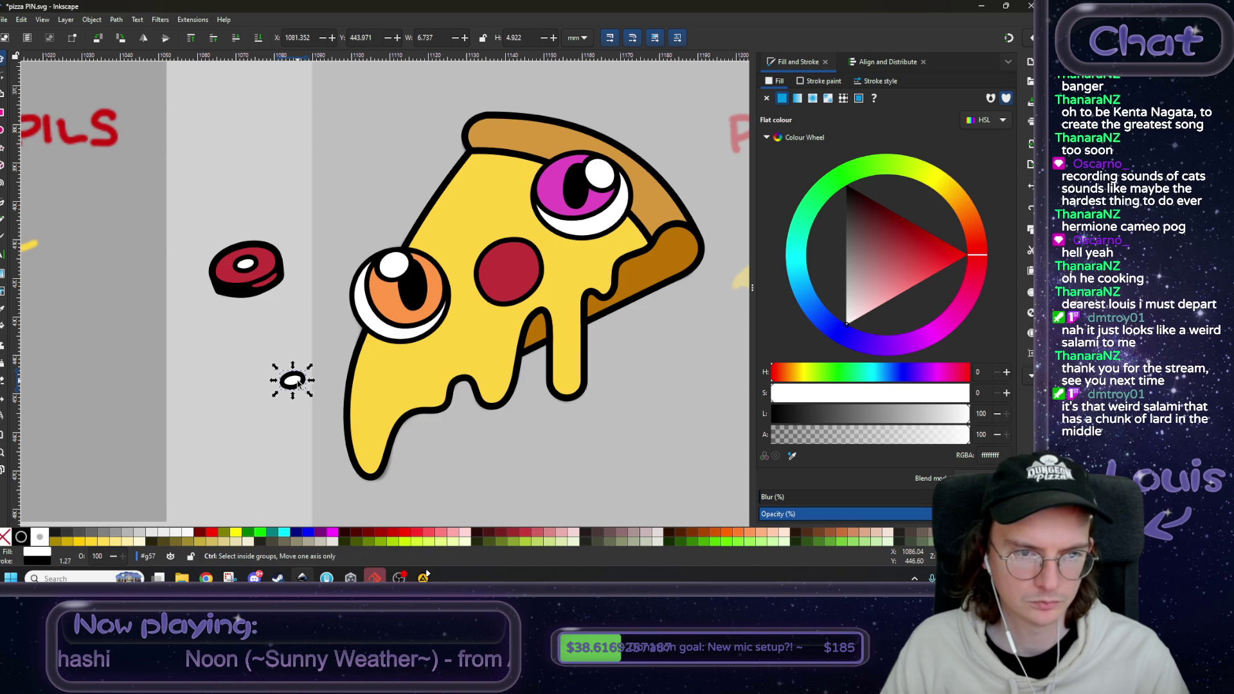
- Pop the white highlight out of its group and move it onto the central pepperoni
{"action": "key", "text": "Delete"}
{"action": "left_click", "coordinate": [225, 270]}
{"action": "right_click", "coordinate": [230, 279]}
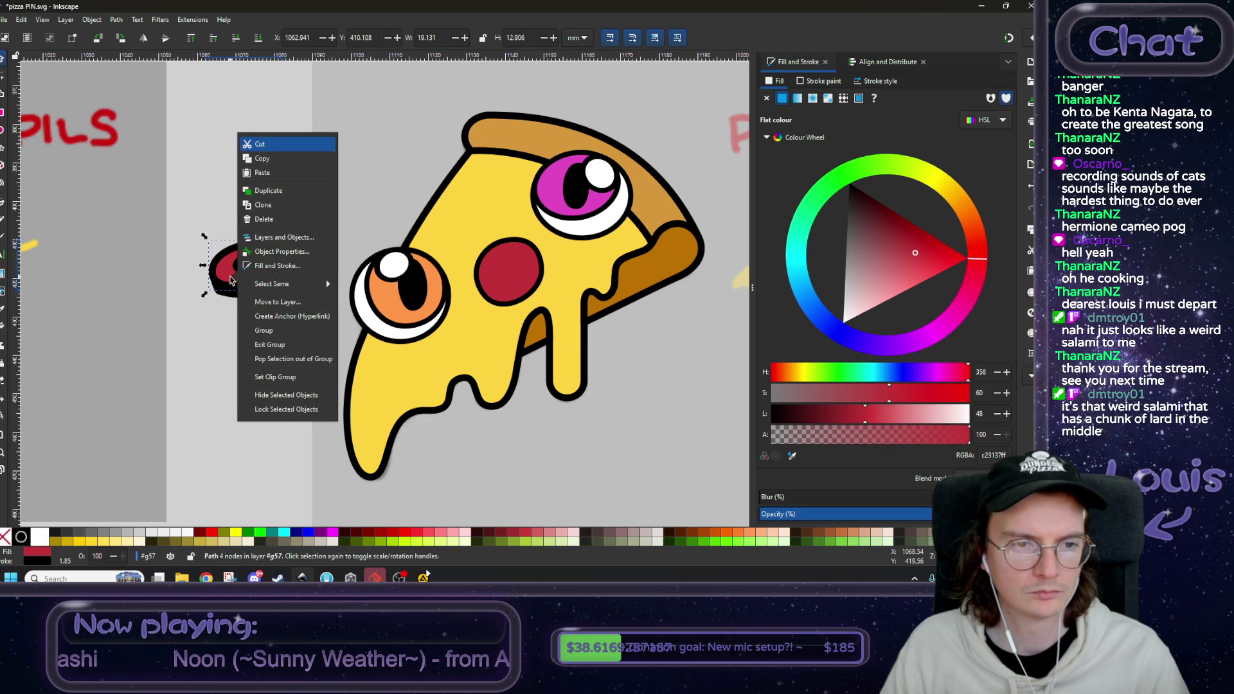
{"action": "left_click", "coordinate": [211, 366]}
{"action": "key", "text": "ctrl+z"}
{"action": "right_click", "coordinate": [182, 271]}
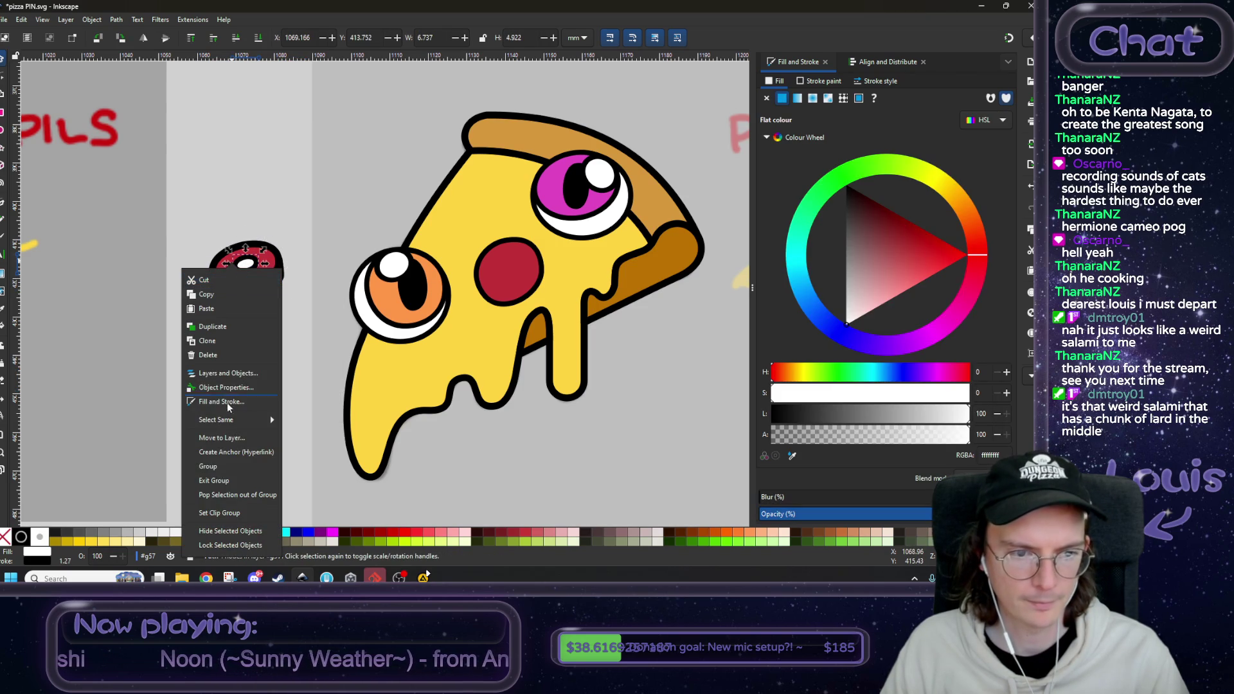
{"action": "left_click", "coordinate": [220, 476]}
{"action": "left_click", "coordinate": [252, 367]}
{"action": "mouse_move", "coordinate": [276, 360]}
{"action": "left_mouse_down"}
{"action": "mouse_move", "coordinate": [518, 270]}
{"action": "mouse_move", "coordinate": [518, 281]}
{"action": "left_mouse_up"}
- Shrink the ellipse into a small dot with black fill and no outline
{"action": "scroll", "coordinate": [533, 212], "scroll_direction": "up", "scroll_amount": 2}
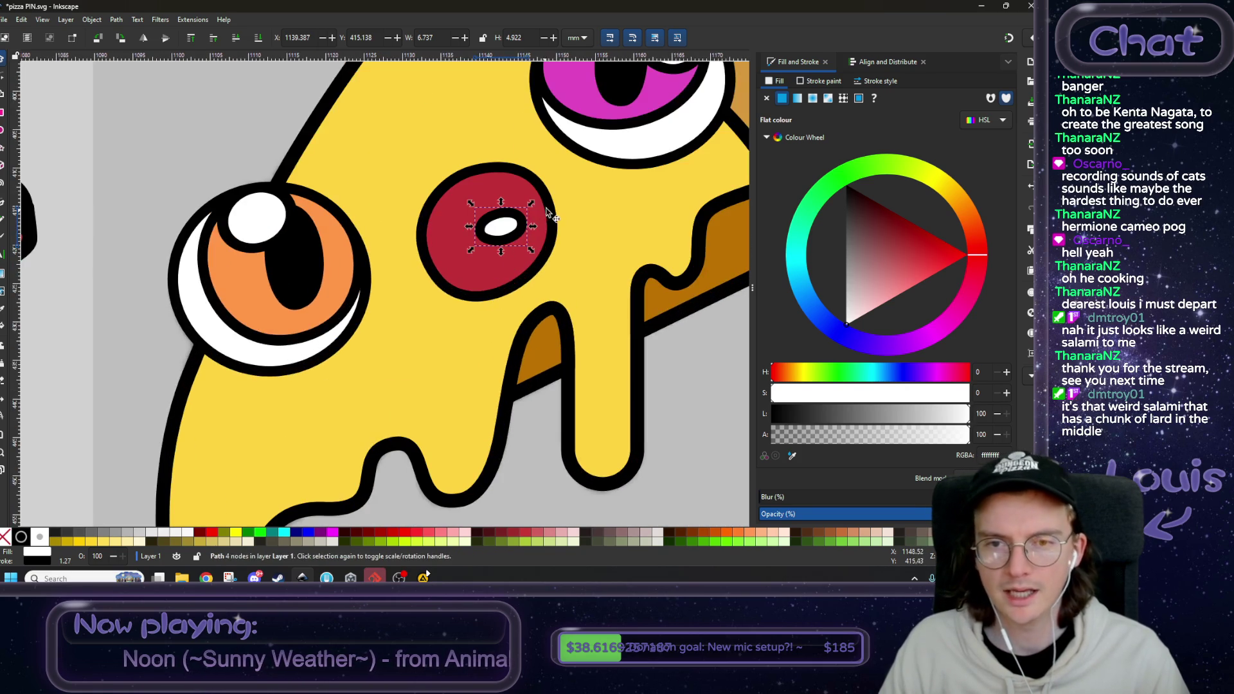
{"action": "left_click_drag", "start_coordinate": [532, 206], "coordinate": [520, 214]}
{"action": "left_click", "coordinate": [766, 98]}
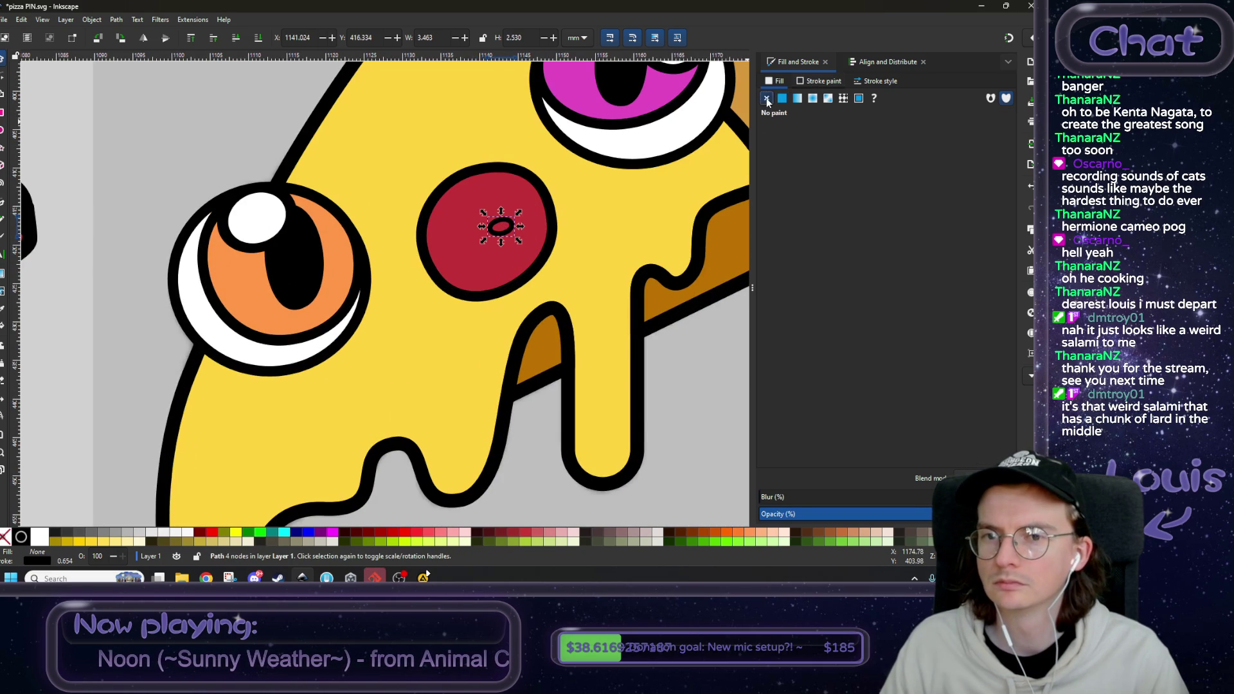
{"action": "left_click", "coordinate": [781, 98]}
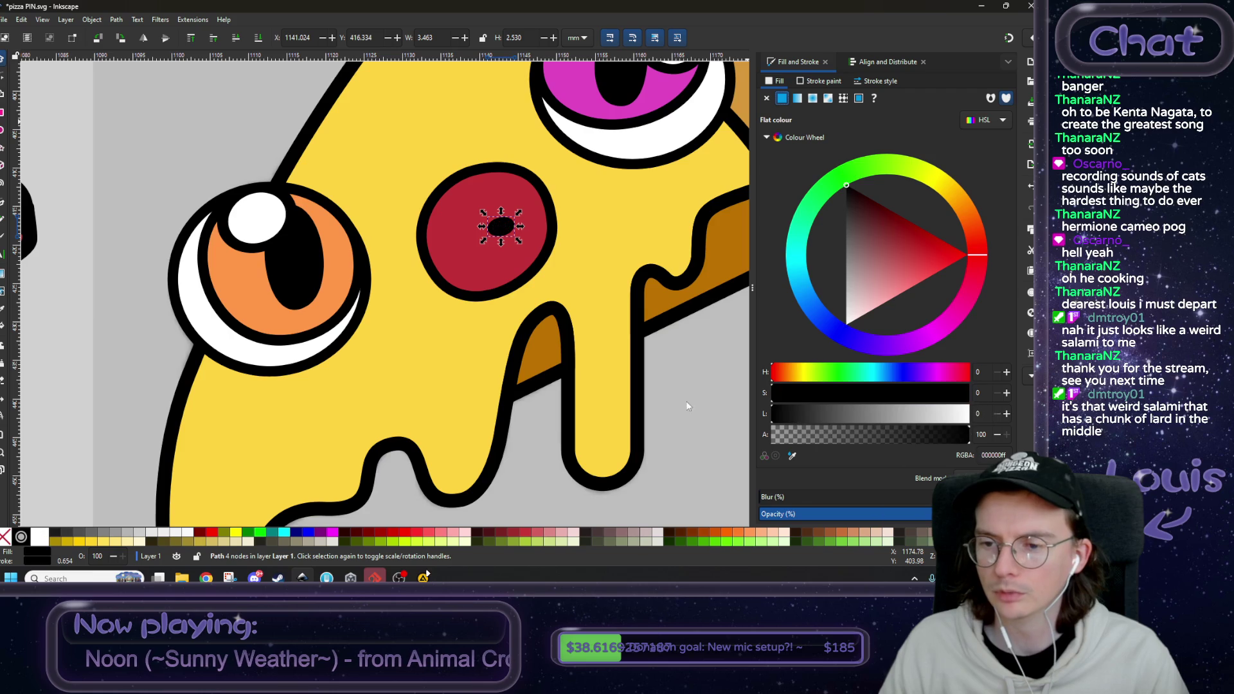
{"action": "left_click", "coordinate": [766, 98]}
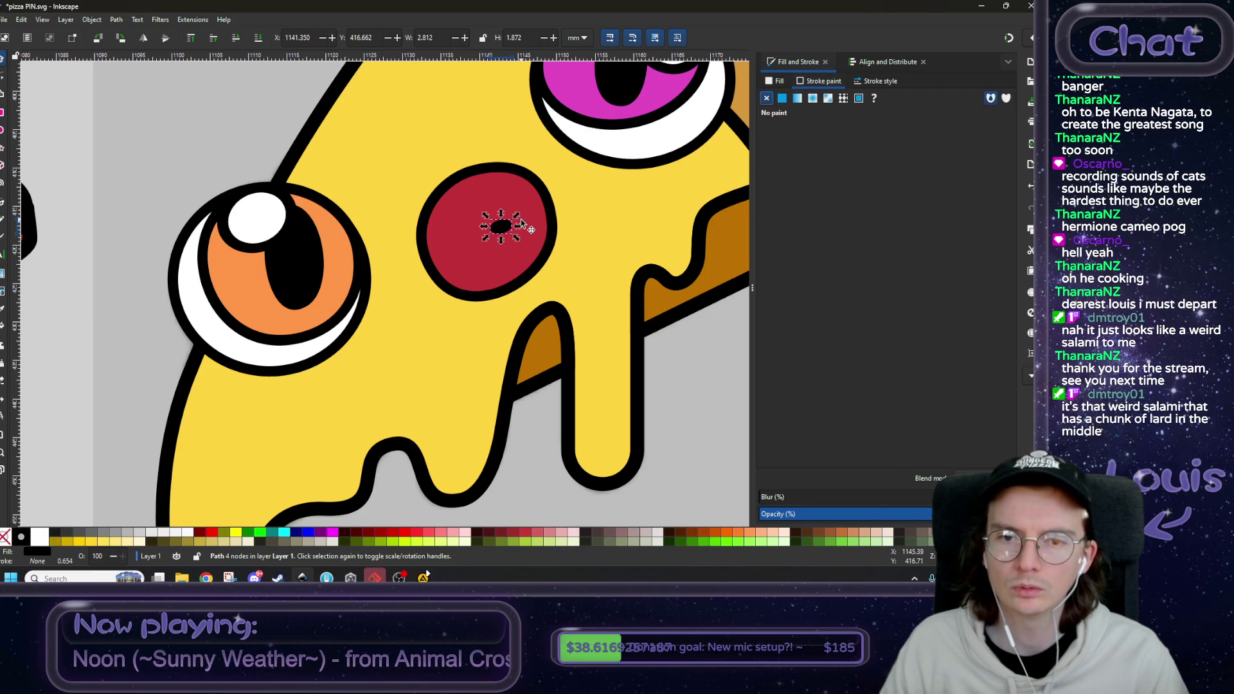
{"action": "mouse_move", "coordinate": [516, 217]}
{"action": "left_mouse_down"}
{"action": "mouse_move", "coordinate": [533, 201]}
{"action": "mouse_move", "coordinate": [503, 183]}
{"action": "mouse_move", "coordinate": [512, 229]}
{"action": "mouse_move", "coordinate": [515, 218]}
{"action": "mouse_move", "coordinate": [463, 219]}
{"action": "mouse_move", "coordinate": [472, 204]}
{"action": "mouse_move", "coordinate": [486, 234]}
{"action": "left_mouse_up"}
{"action": "left_click", "coordinate": [532, 203]}
- Duplicate the black dot and arrange three speckles across the central pepperoni
{"action": "key", "text": "ctrl+d"}
{"action": "key", "text": "ctrl+d"}
{"action": "key", "text": "Escape"}
{"action": "scroll", "coordinate": [529, 260], "scroll_direction": "down", "scroll_amount": 2}
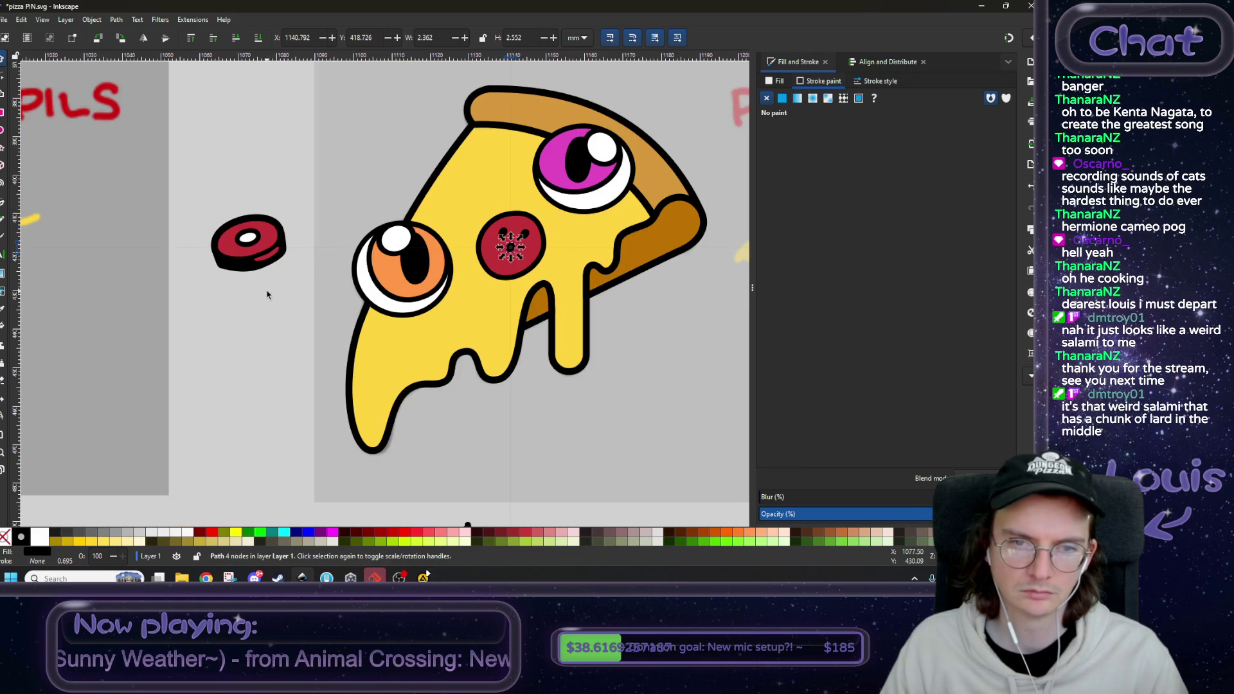
{"action": "left_click", "coordinate": [281, 303]}
{"action": "scroll", "coordinate": [329, 365], "scroll_direction": "down", "scroll_amount": 3, "text": "ctrl"}
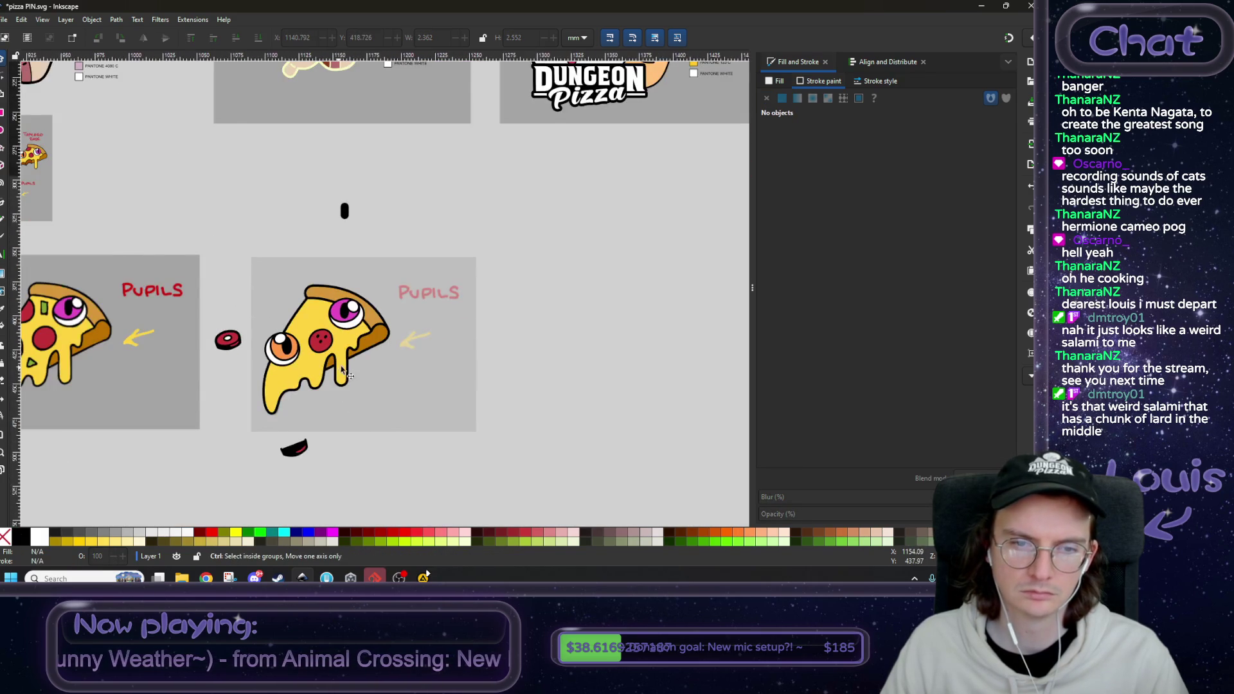
{"action": "scroll", "coordinate": [347, 374], "scroll_direction": "down", "scroll_amount": 2}
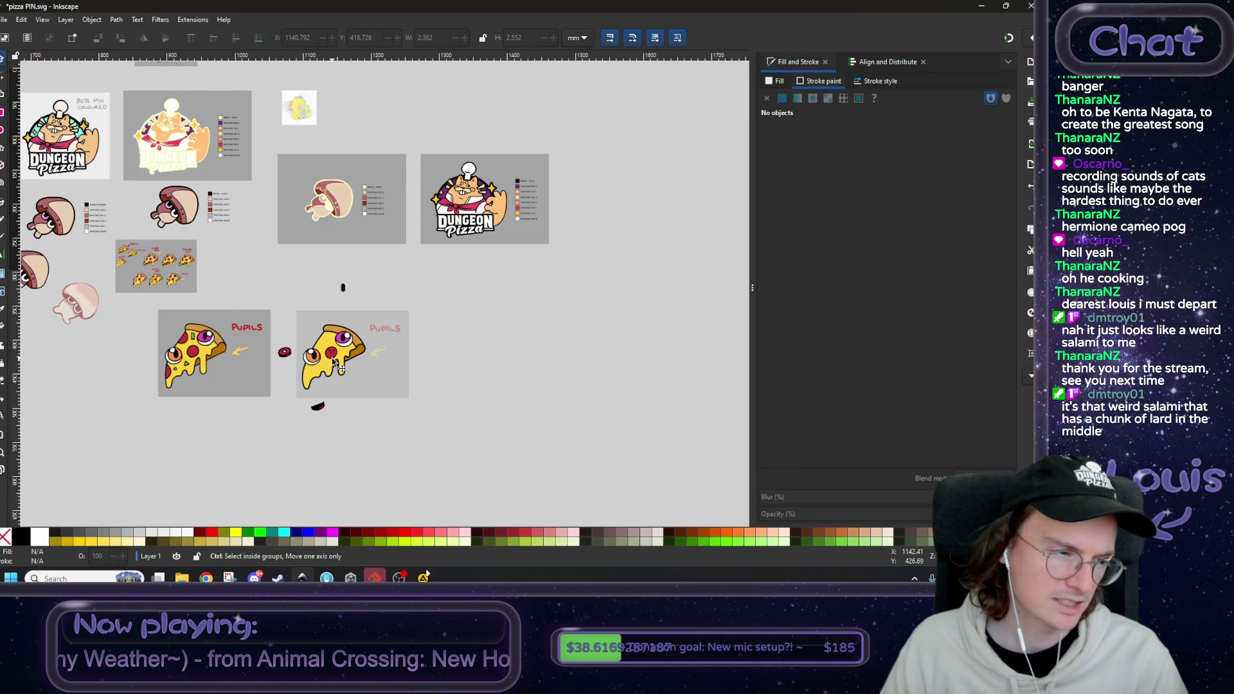
{"action": "scroll", "coordinate": [334, 365], "scroll_direction": "up", "scroll_amount": 5, "text": "ctrl"}
{"action": "left_click", "coordinate": [328, 331]}
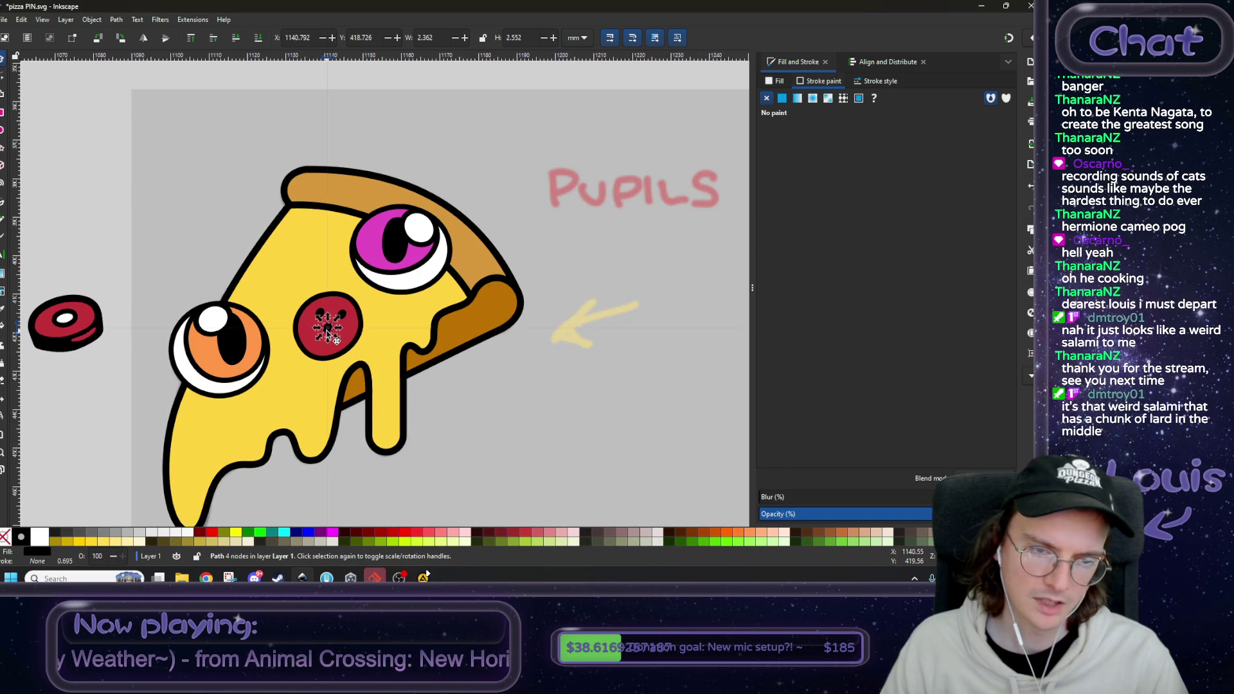
{"action": "mouse_move", "coordinate": [328, 333]}
{"action": "left_mouse_down"}
{"action": "mouse_move", "coordinate": [333, 347]}
{"action": "mouse_move", "coordinate": [310, 345]}
{"action": "mouse_move", "coordinate": [333, 343]}
{"action": "mouse_move", "coordinate": [330, 325]}
{"action": "mouse_move", "coordinate": [364, 291]}
{"action": "mouse_move", "coordinate": [312, 295]}
{"action": "mouse_move", "coordinate": [338, 315]}
{"action": "mouse_move", "coordinate": [348, 285]}
{"action": "left_mouse_up"}
{"action": "scroll", "coordinate": [329, 340], "scroll_direction": "up", "scroll_amount": 2}
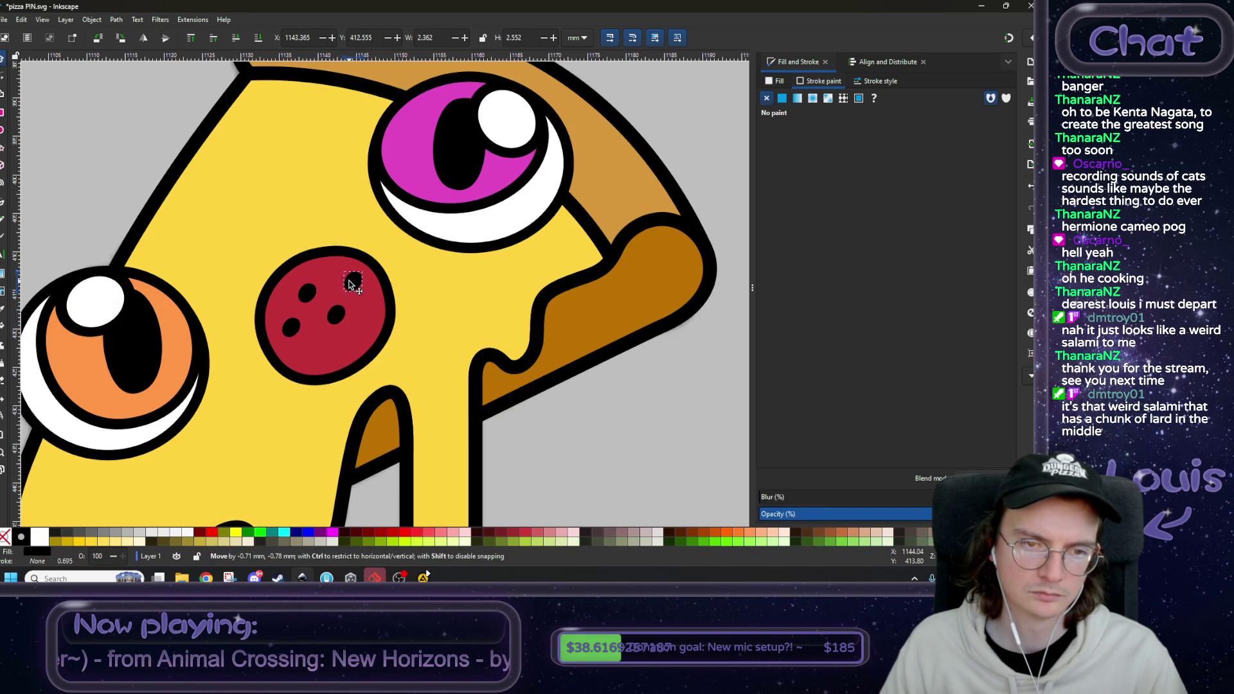
{"action": "scroll", "coordinate": [348, 285], "scroll_direction": "down", "scroll_amount": 6}
{"action": "left_click", "coordinate": [183, 360]}
{"action": "scroll", "coordinate": [278, 399], "scroll_direction": "down", "scroll_amount": 2}
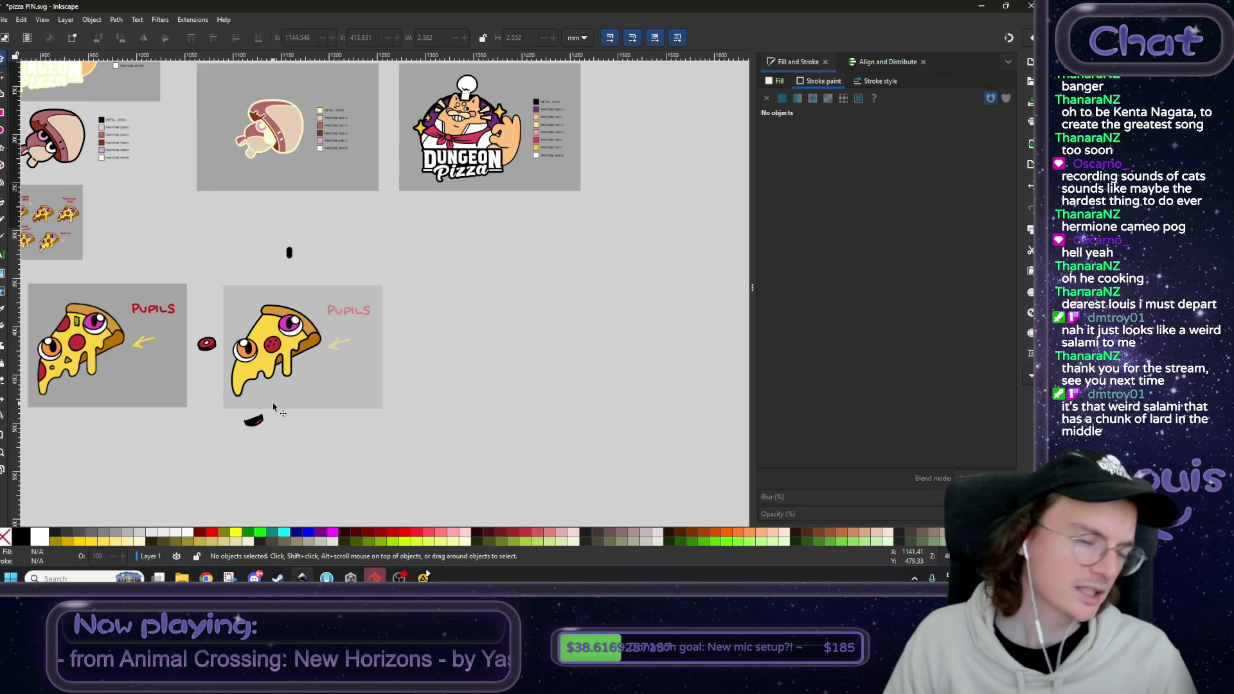
{"action": "scroll", "coordinate": [275, 403], "scroll_direction": "up", "scroll_amount": 3}
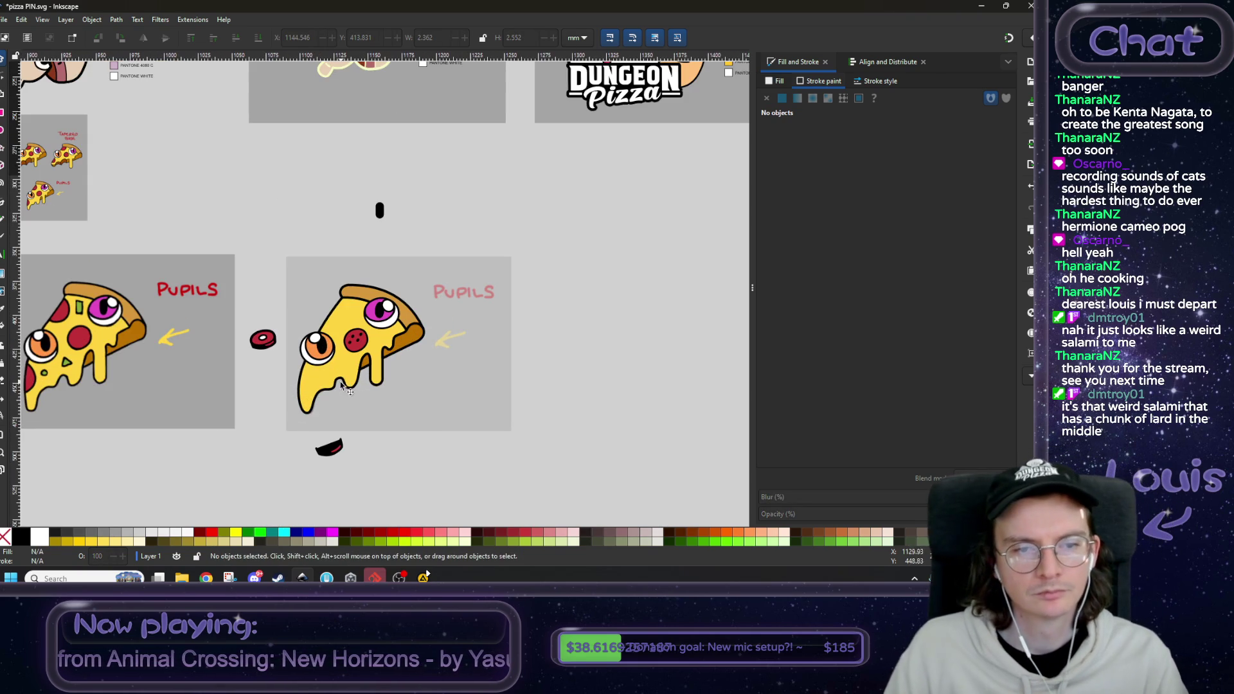
{"action": "scroll", "coordinate": [350, 389], "scroll_direction": "up", "scroll_amount": 3}
{"action": "scroll", "coordinate": [456, 401], "scroll_direction": "down", "scroll_amount": 1}
{"action": "scroll", "coordinate": [385, 408], "scroll_direction": "up", "scroll_amount": 1}
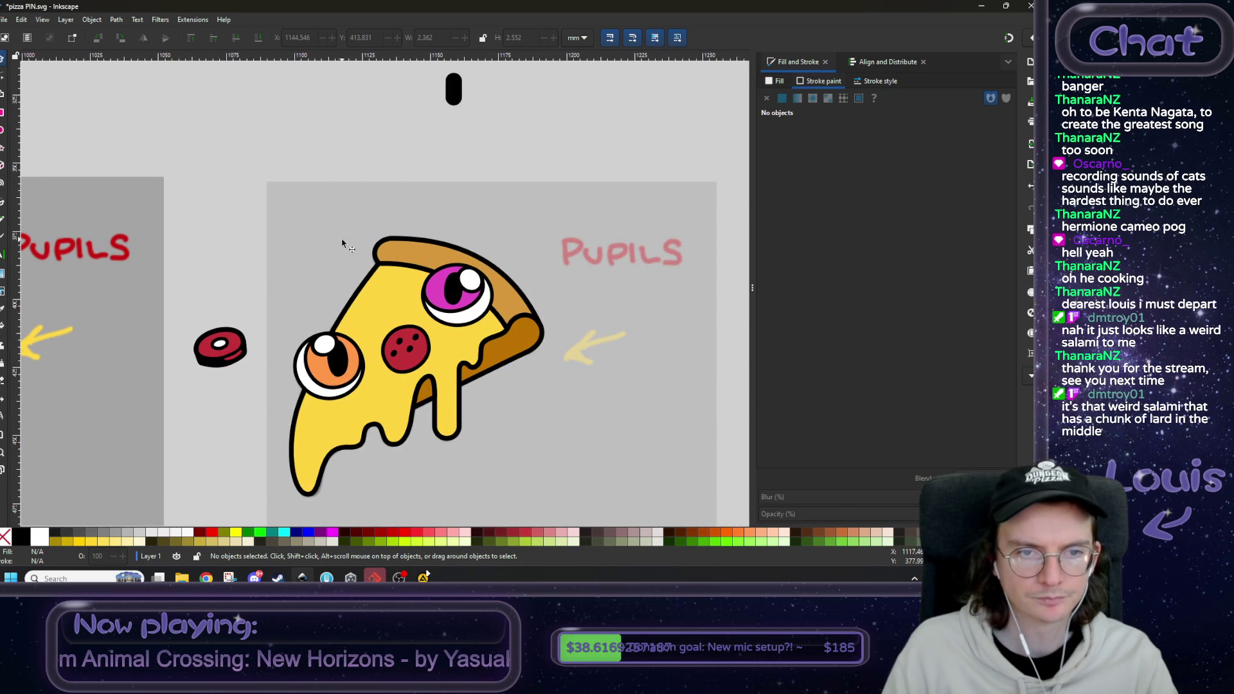
- Paste a second red pepperoni at the slice's upper-left crust edge, lowered one step
{"action": "left_click", "coordinate": [374, 249]}
{"action": "left_click", "coordinate": [191, 38]}
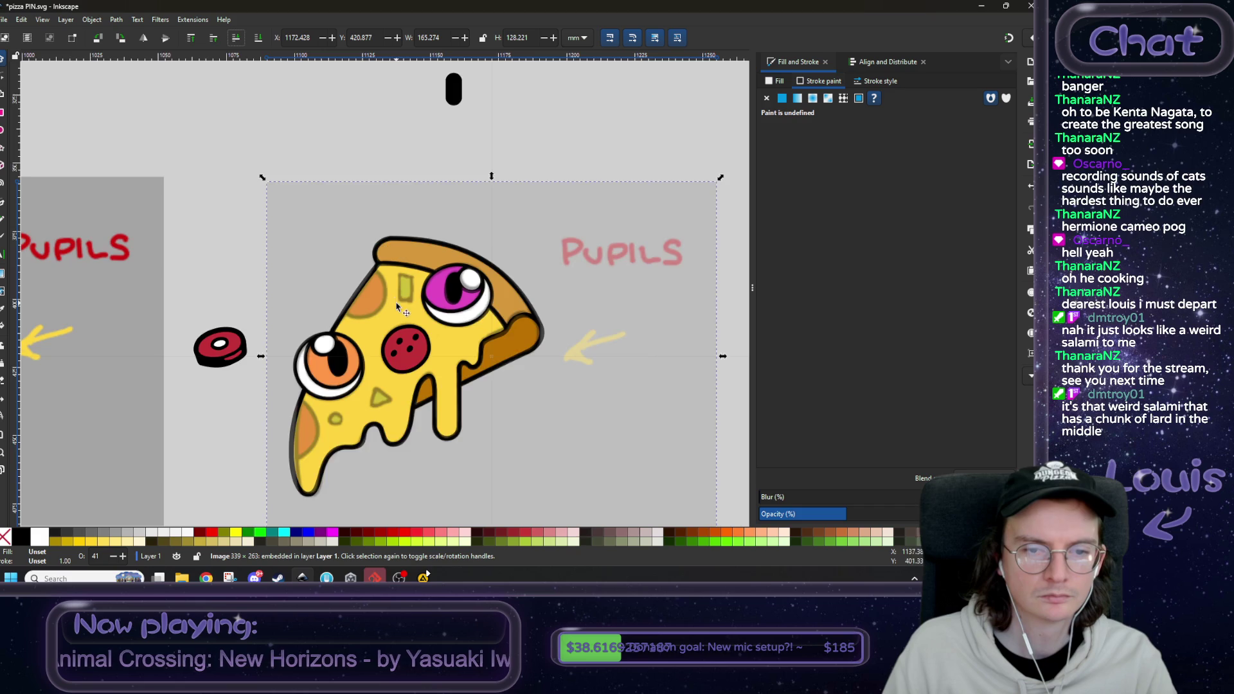
{"action": "scroll", "coordinate": [397, 307], "scroll_direction": "up", "scroll_amount": 1}
{"action": "key", "text": "ctrl+v"}
{"action": "mouse_move", "coordinate": [434, 383]}
{"action": "left_mouse_down"}
{"action": "mouse_move", "coordinate": [345, 317]}
{"action": "mouse_move", "coordinate": [354, 303]}
{"action": "left_mouse_up"}
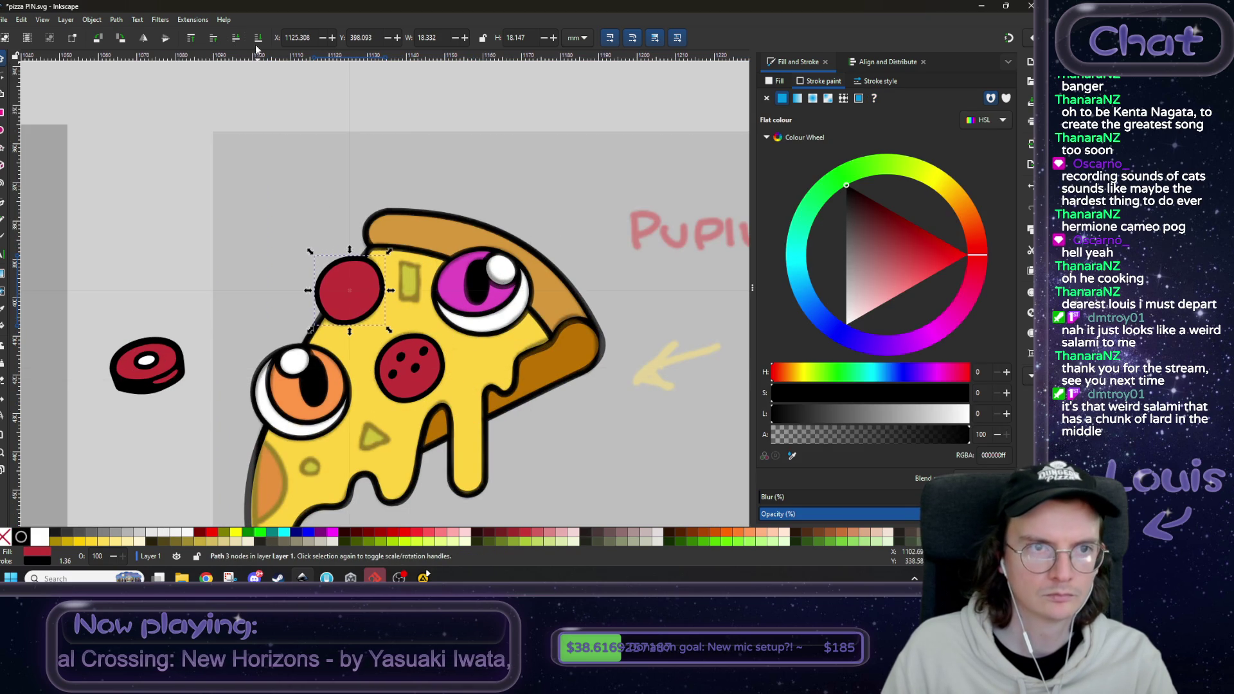
{"action": "left_click", "coordinate": [236, 40]}
- Reshape the new pepperoni's nodes and curves so it rounds out along the crust edge
{"action": "scroll", "coordinate": [305, 243], "scroll_direction": "up", "scroll_amount": 2}
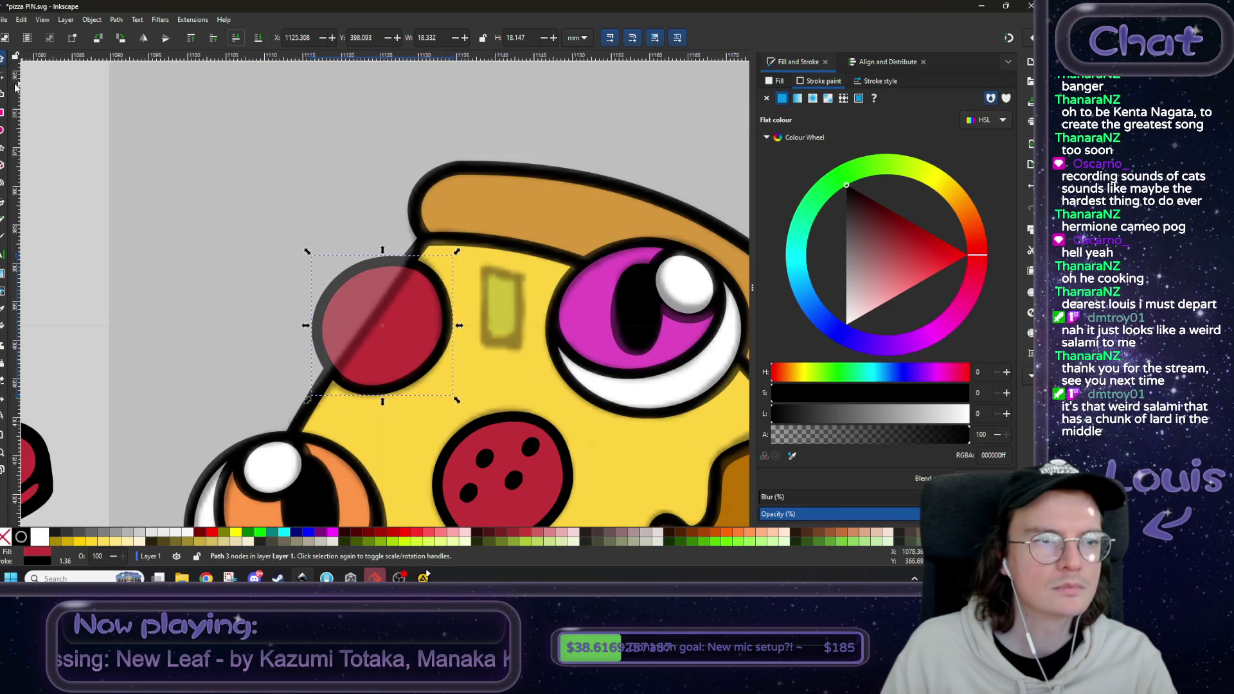
{"action": "key", "text": "n"}
{"action": "mouse_move", "coordinate": [356, 389]}
{"action": "left_mouse_down"}
{"action": "mouse_move", "coordinate": [344, 363]}
{"action": "mouse_move", "coordinate": [275, 358]}
{"action": "mouse_move", "coordinate": [305, 380]}
{"action": "left_mouse_up"}
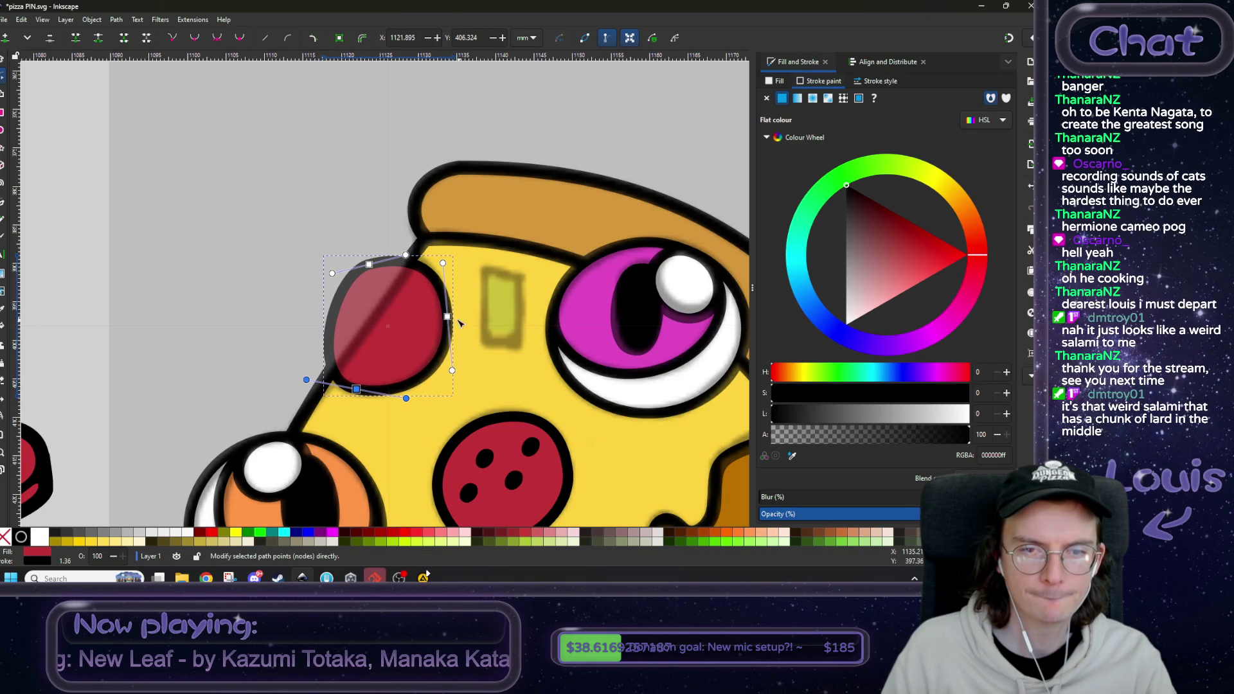
{"action": "left_click_drag", "start_coordinate": [448, 316], "coordinate": [443, 295]}
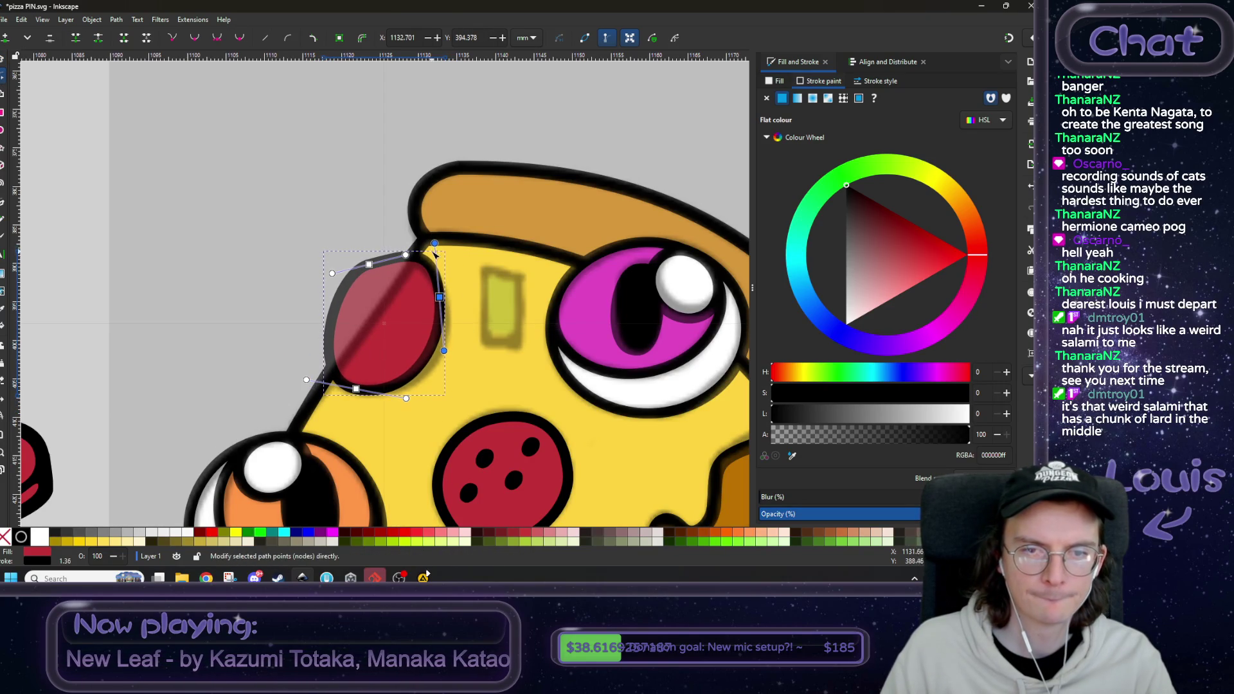
{"action": "left_click_drag", "start_coordinate": [434, 244], "coordinate": [445, 304]}
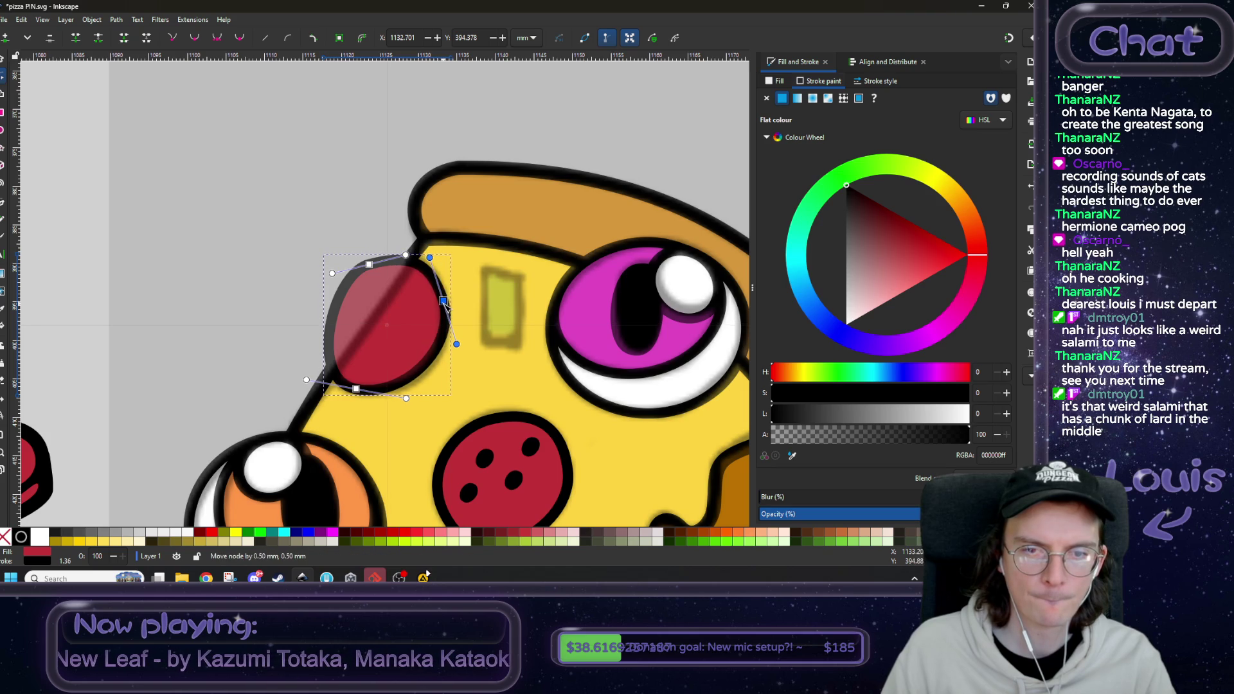
{"action": "mouse_move", "coordinate": [357, 389]}
{"action": "left_mouse_down"}
{"action": "mouse_move", "coordinate": [368, 392]}
{"action": "mouse_move", "coordinate": [318, 384]}
{"action": "left_mouse_up"}
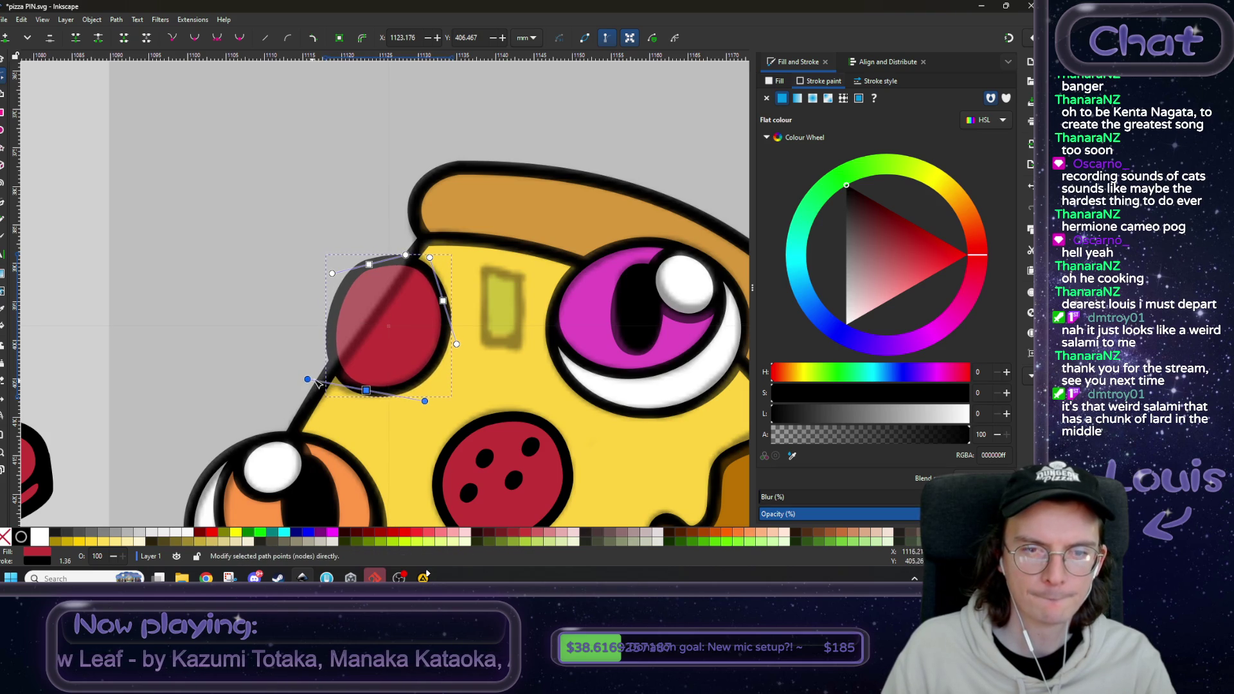
{"action": "left_click_drag", "start_coordinate": [369, 269], "coordinate": [359, 269]}
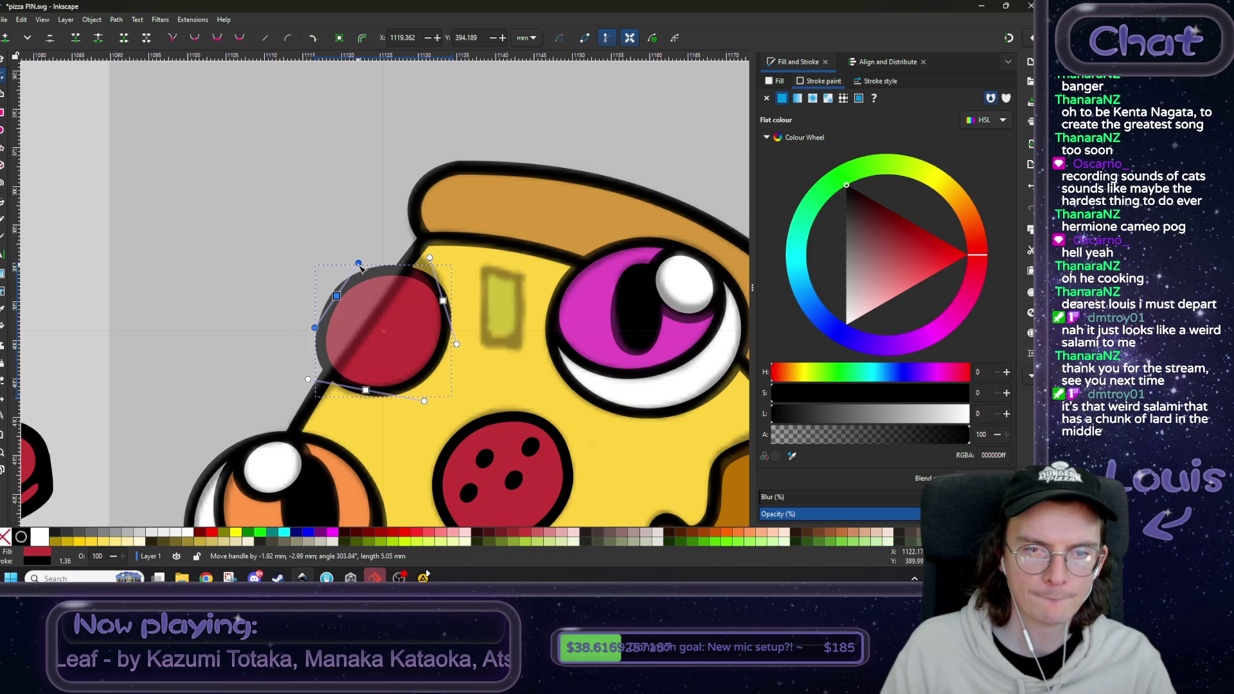
{"action": "mouse_move", "coordinate": [379, 243]}
{"action": "left_mouse_down"}
{"action": "mouse_move", "coordinate": [361, 265]}
{"action": "mouse_move", "coordinate": [374, 239]}
{"action": "left_mouse_up"}
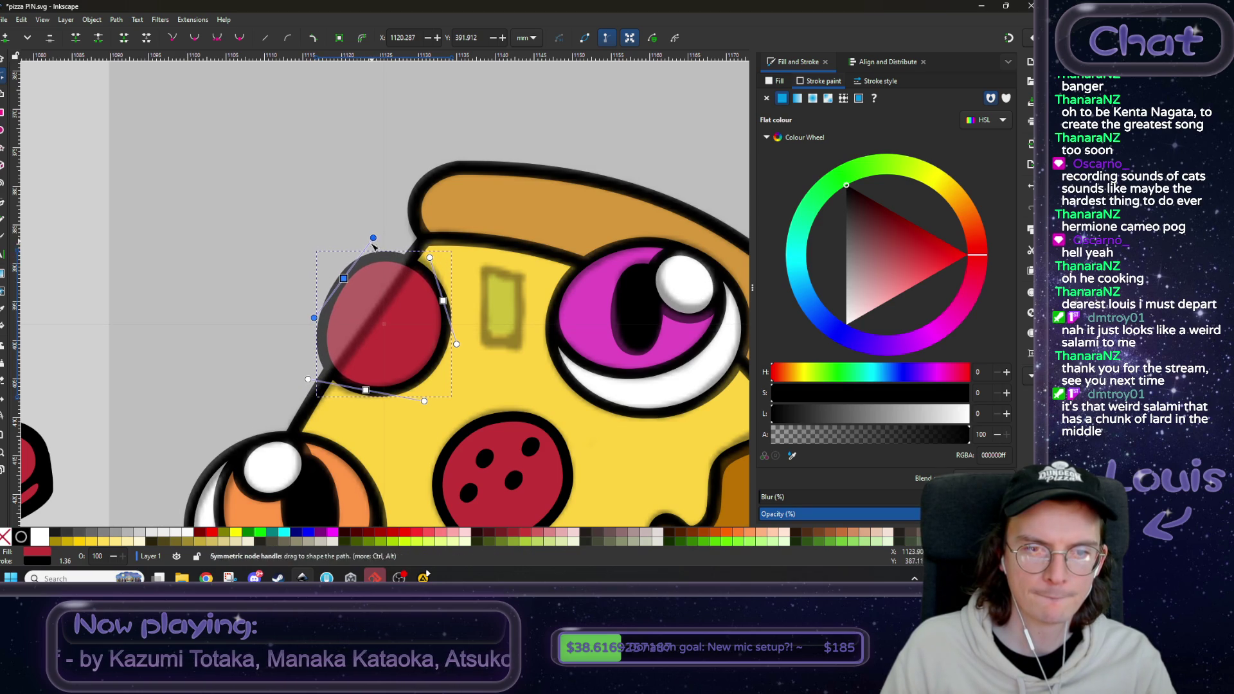
{"action": "left_click_drag", "start_coordinate": [343, 278], "coordinate": [338, 269]}
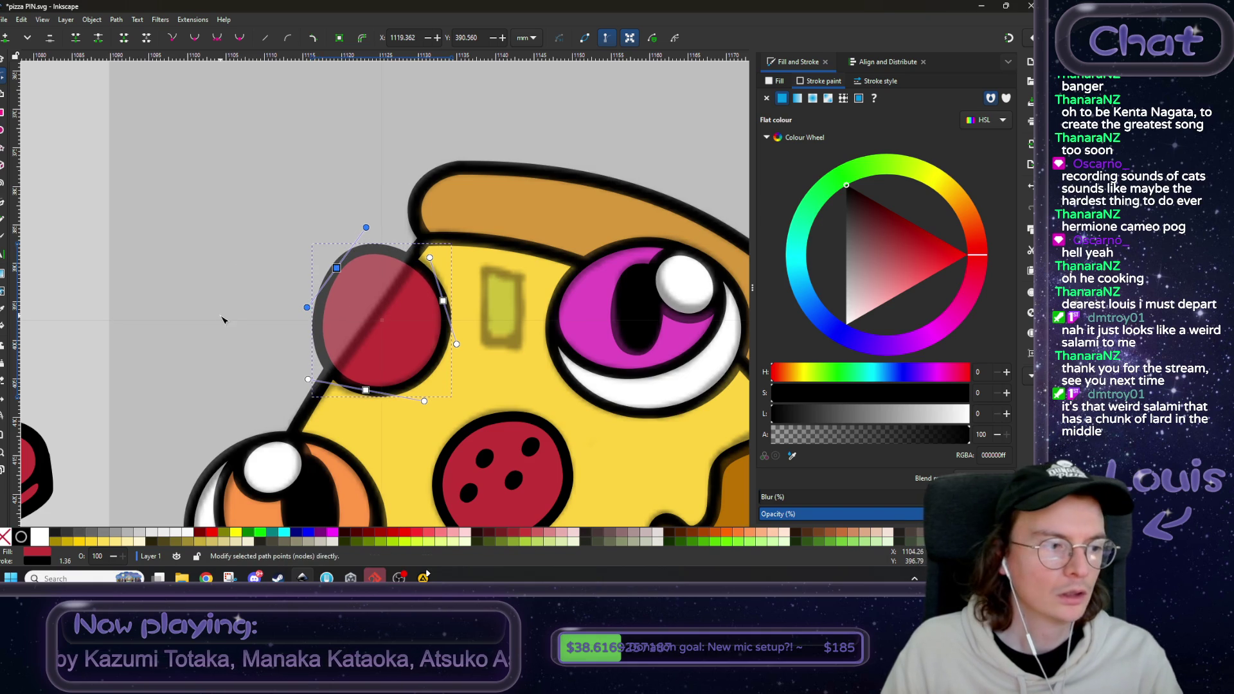
- Send the grey PUPILS reference image behind the pizza and select the pizza body
{"action": "scroll", "coordinate": [222, 320], "scroll_direction": "down", "scroll_amount": 3}
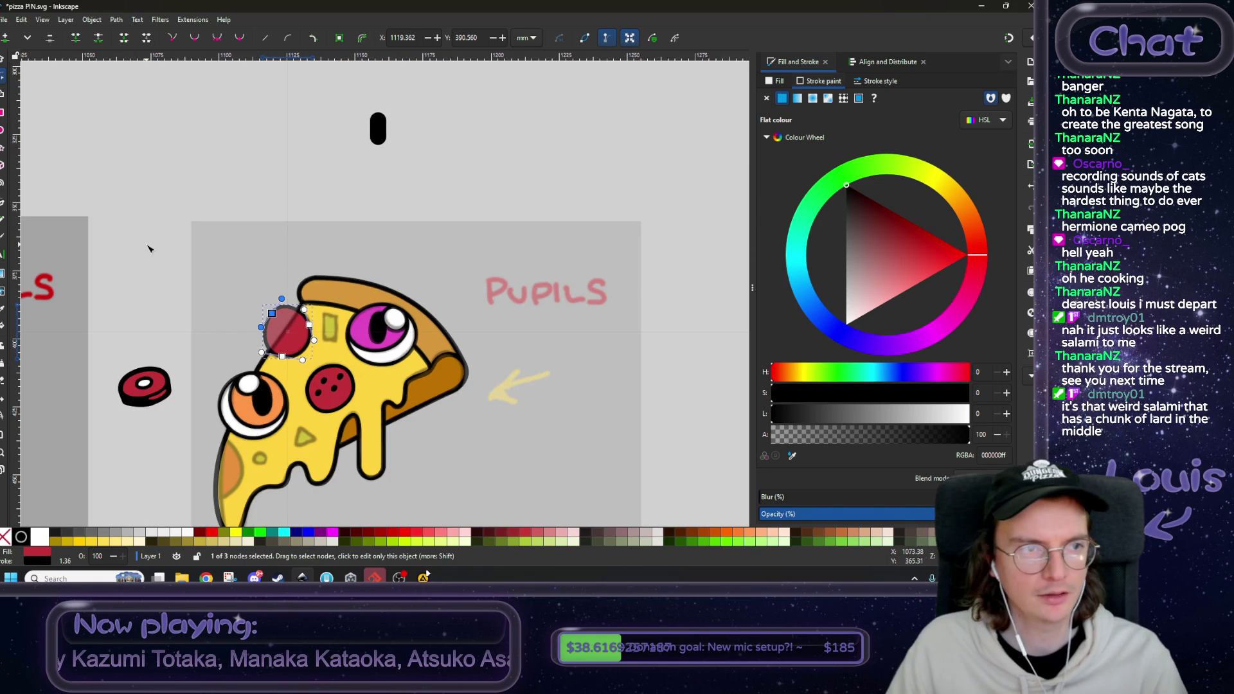
{"action": "left_click", "coordinate": [3, 58]}
{"action": "left_click", "coordinate": [229, 243]}
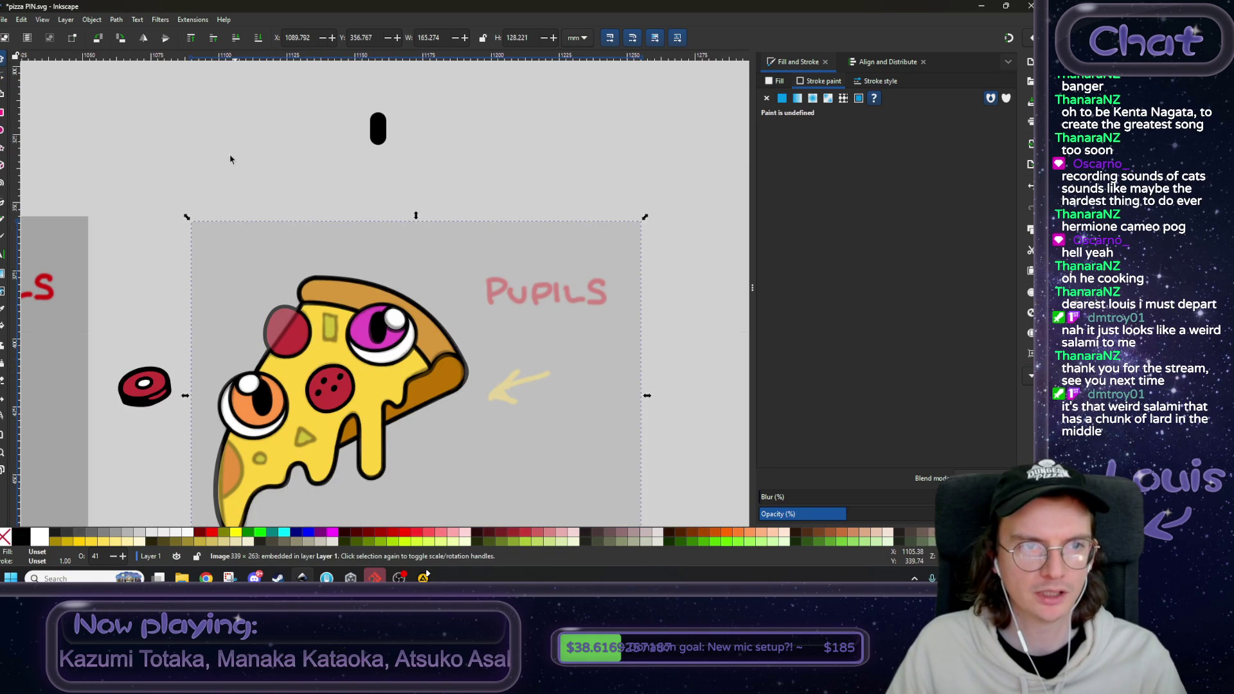
{"action": "left_click", "coordinate": [259, 38]}
{"action": "scroll", "coordinate": [309, 378], "scroll_direction": "up", "scroll_amount": 3}
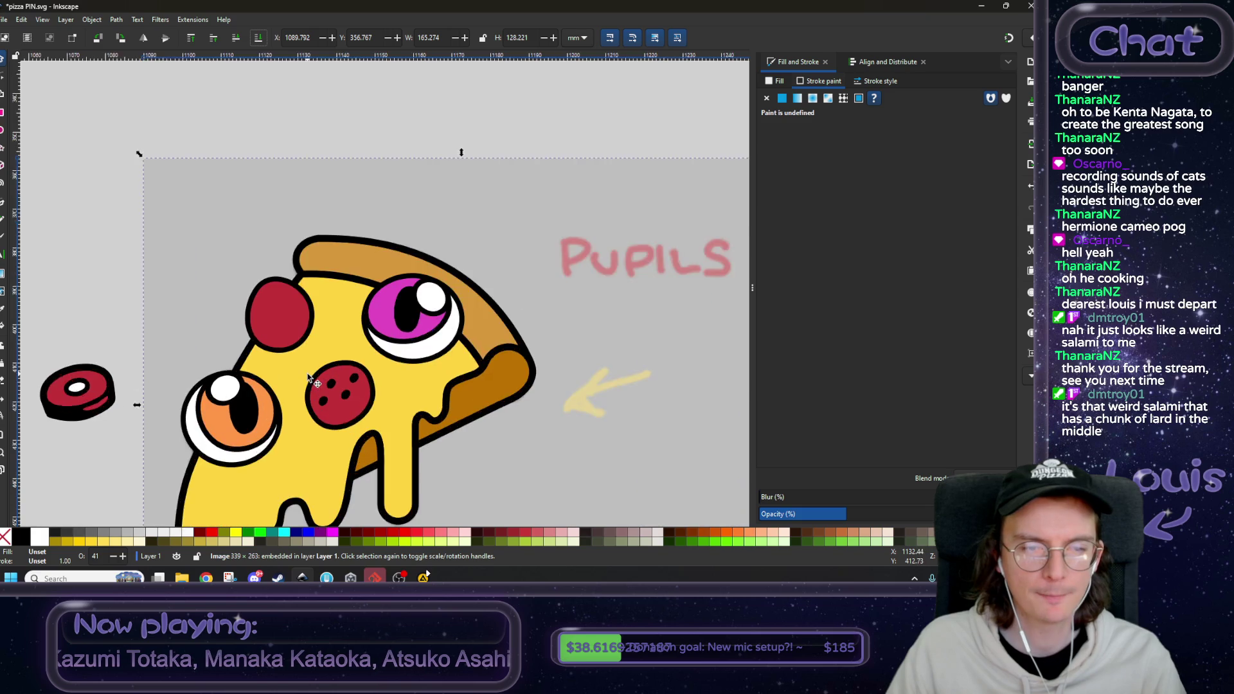
{"action": "left_click", "coordinate": [349, 337]}
{"action": "scroll", "coordinate": [349, 337], "scroll_direction": "left", "scroll_amount": 2}
{"action": "right_click", "coordinate": [392, 329]}
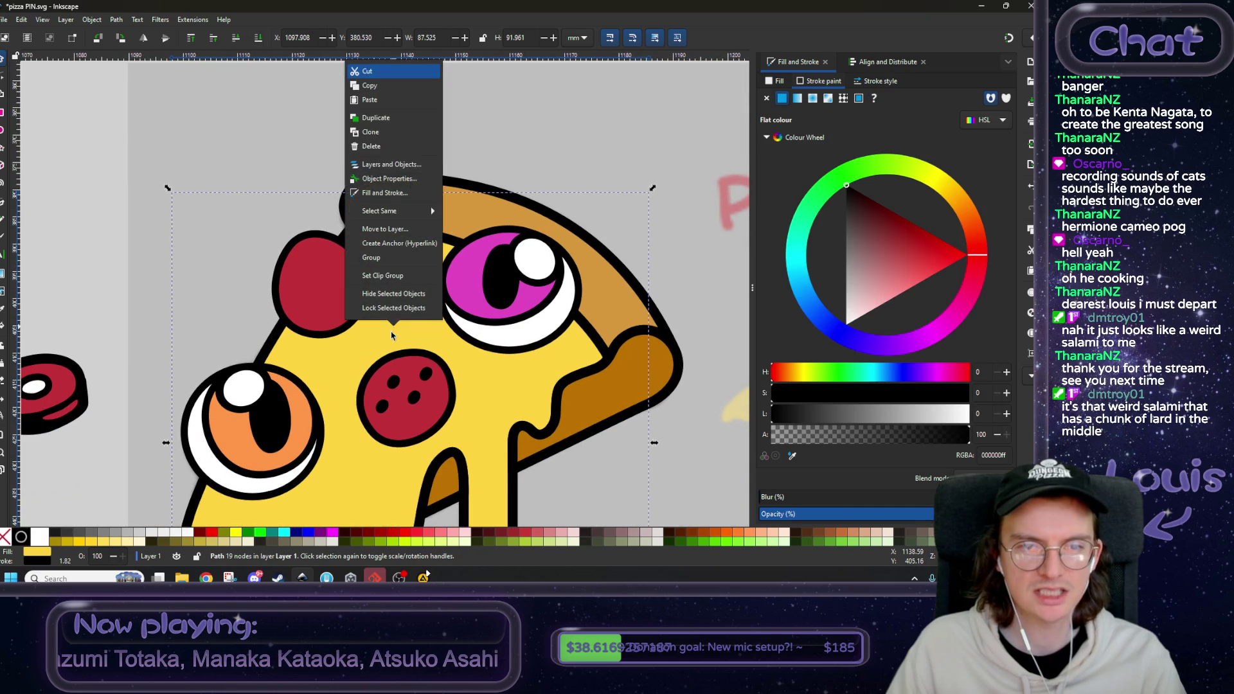
- Clip the top-left pepperoni to the pizza body's outline with Path > Intersection
{"action": "left_click", "coordinate": [399, 121]}
{"action": "left_click", "coordinate": [310, 251], "text": "shift"}
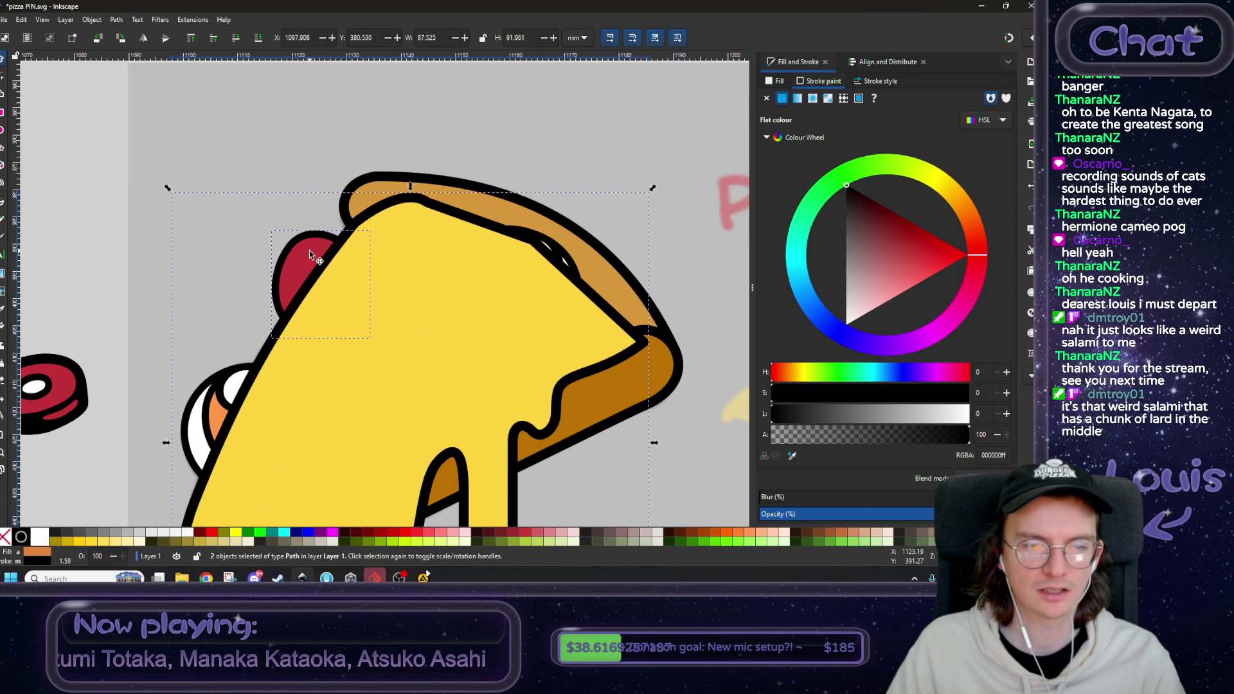
{"action": "left_click", "coordinate": [116, 20]}
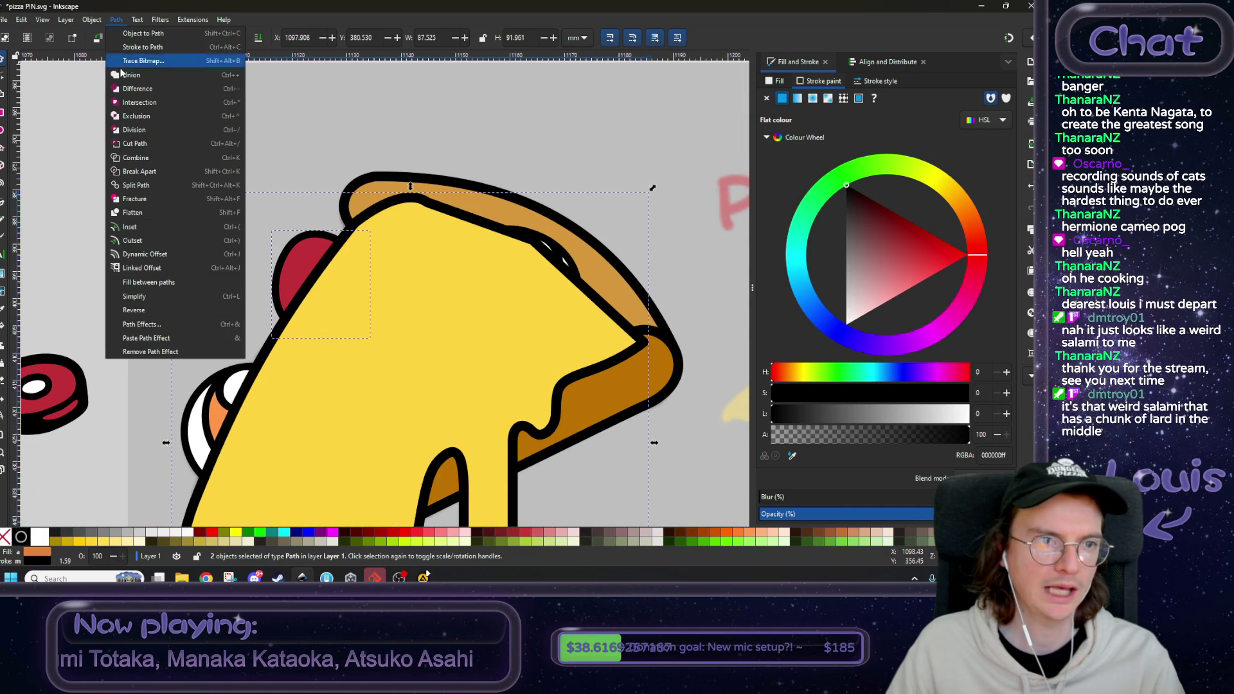
{"action": "left_click", "coordinate": [131, 107]}
{"action": "scroll", "coordinate": [130, 116], "scroll_direction": "down", "scroll_amount": 1}
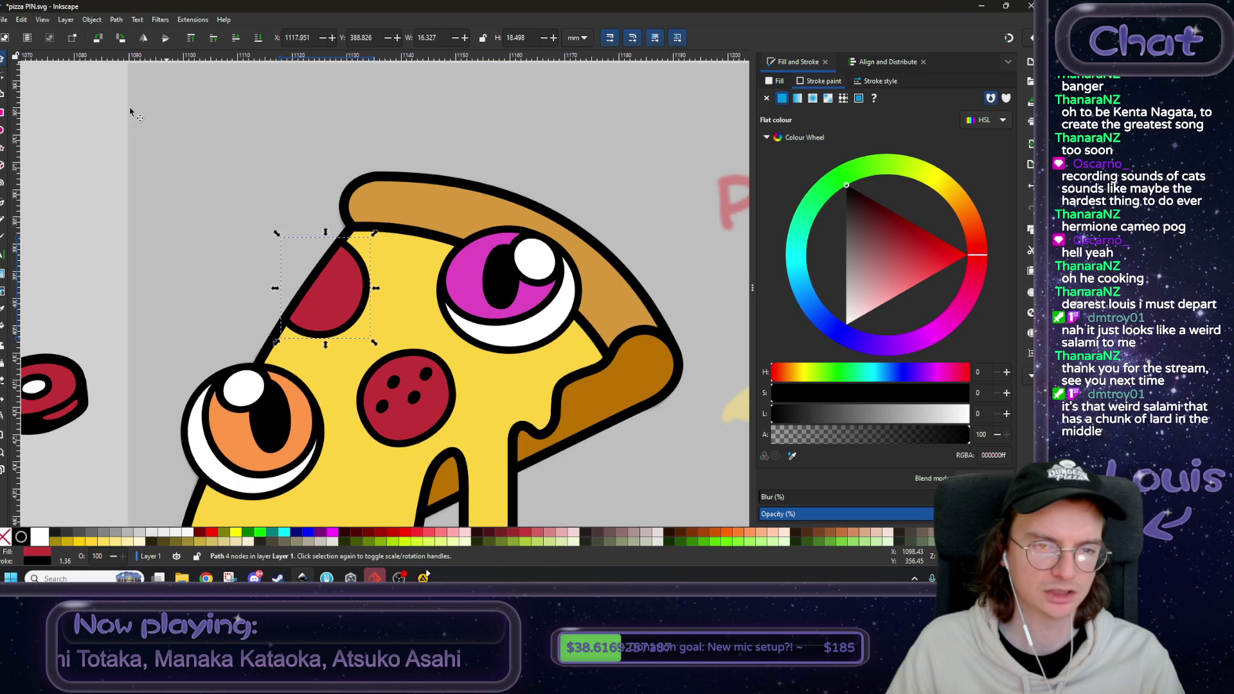
{"action": "scroll", "coordinate": [275, 151], "scroll_direction": "left", "scroll_amount": 2}
{"action": "scroll", "coordinate": [383, 188], "scroll_direction": "right", "scroll_amount": 2}
{"action": "scroll", "coordinate": [414, 225], "scroll_direction": "down", "scroll_amount": 1}
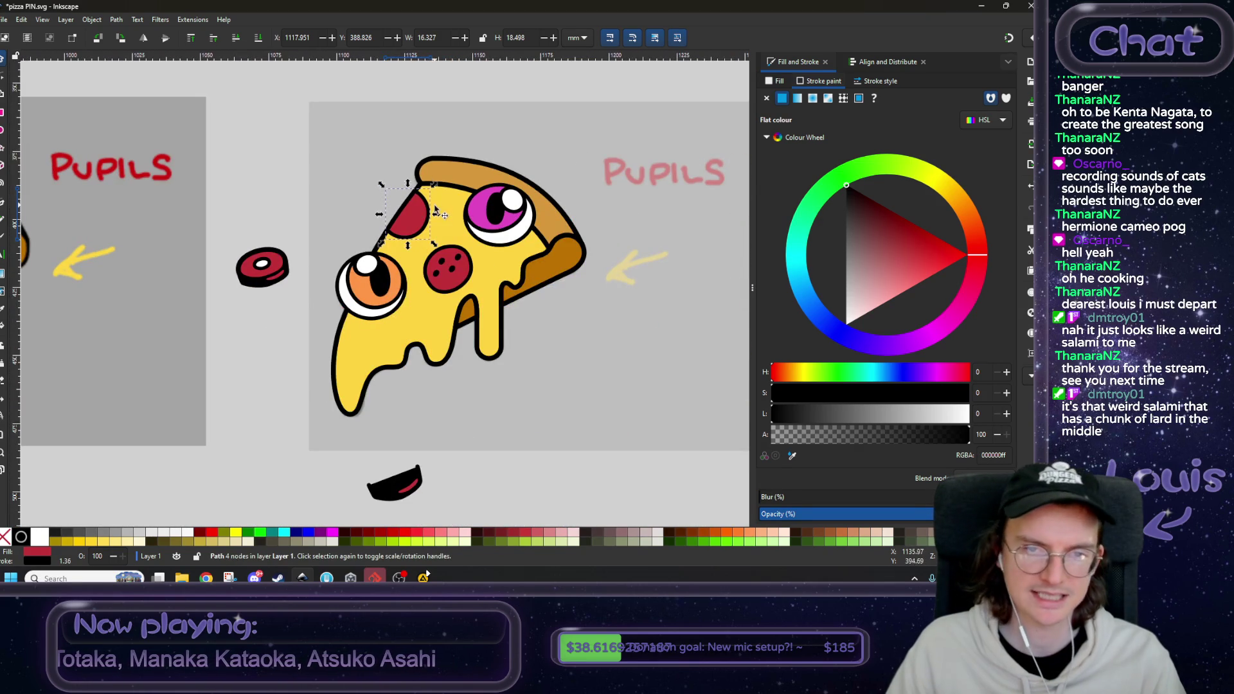
{"action": "scroll", "coordinate": [457, 260], "scroll_direction": "up", "scroll_amount": 1}
{"action": "scroll", "coordinate": [457, 261], "scroll_direction": "up", "scroll_amount": 1}
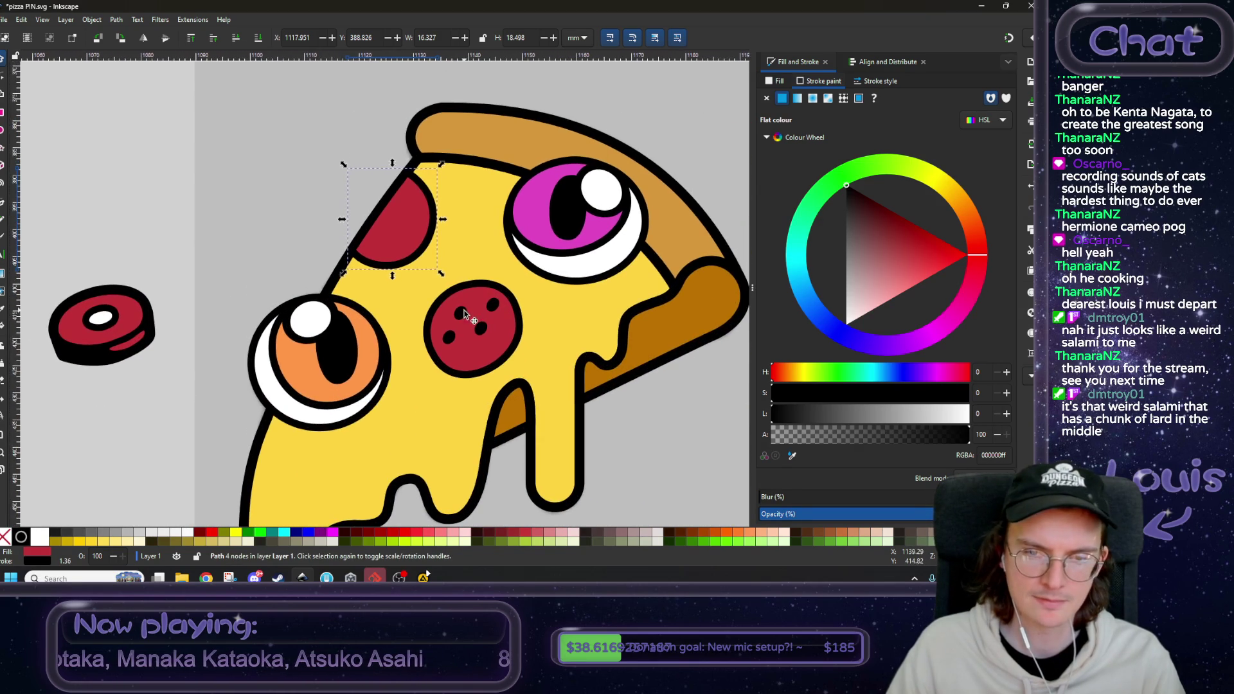
- Duplicate three dark dots from the middle pepperoni and move the copies onto the top-left pepperoni
{"action": "left_click", "coordinate": [441, 263]}
{"action": "left_click", "coordinate": [479, 329], "text": "shift"}
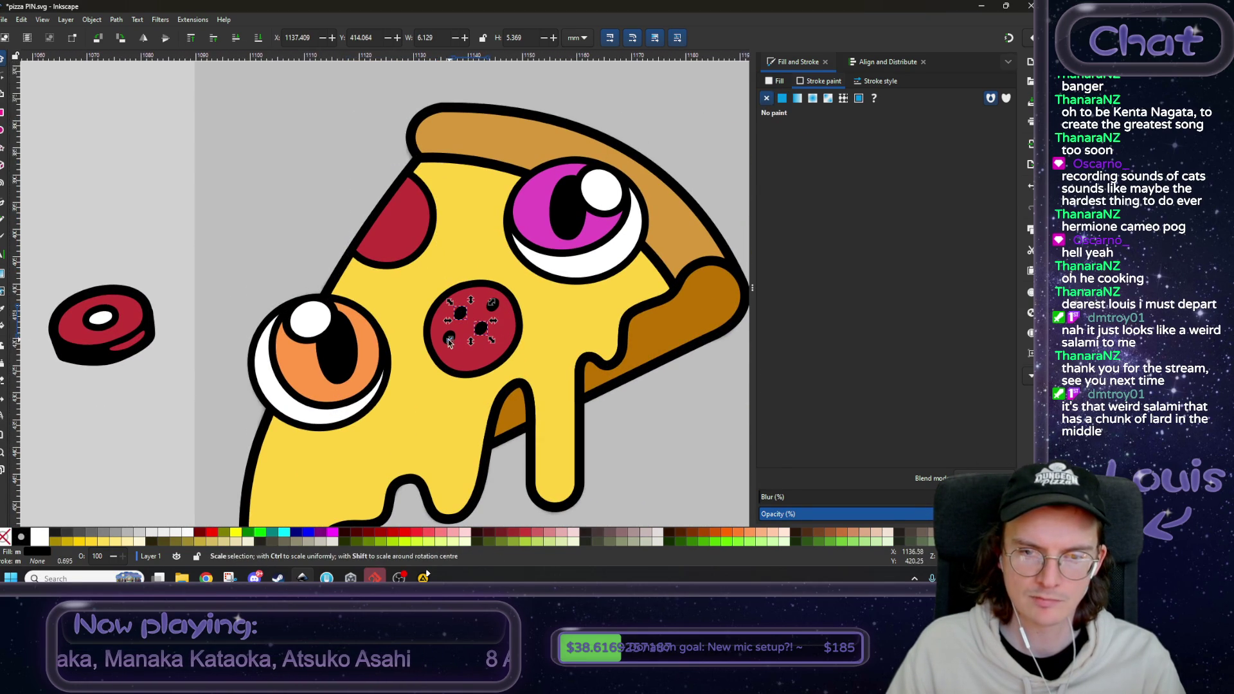
{"action": "left_click", "coordinate": [450, 339], "text": "shift"}
{"action": "scroll", "coordinate": [450, 339], "scroll_direction": "up", "scroll_amount": 3}
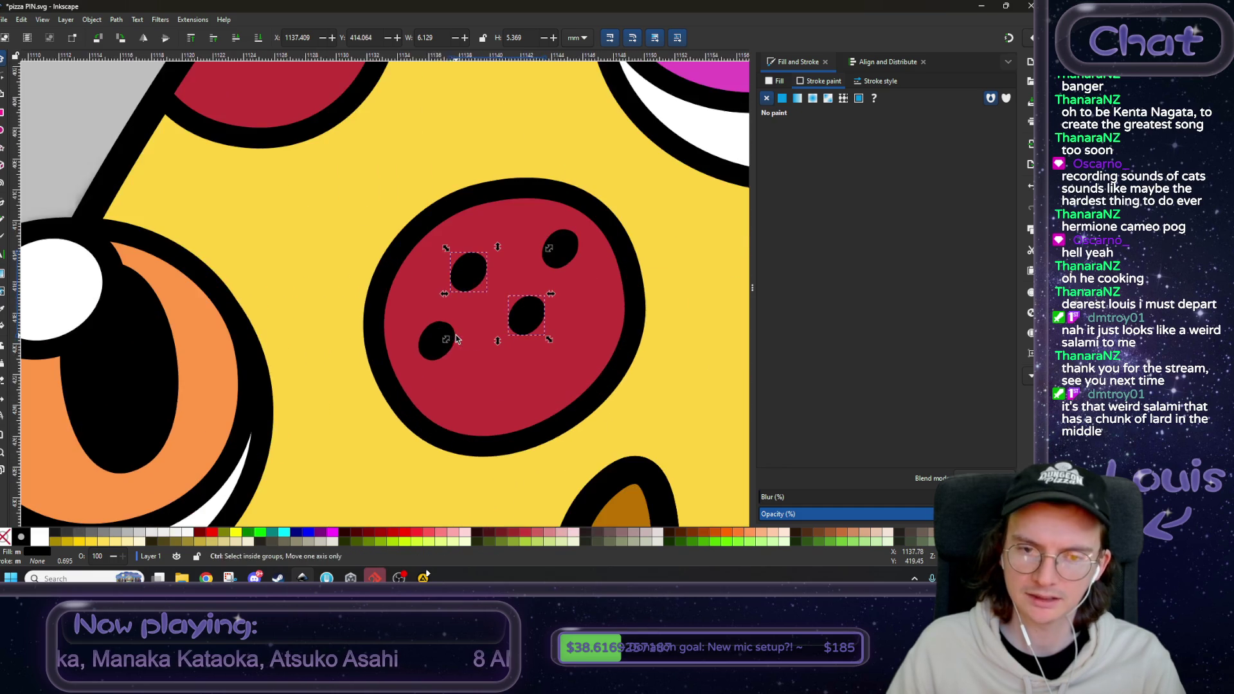
{"action": "scroll", "coordinate": [443, 332], "scroll_direction": "down", "scroll_amount": 1}
{"action": "scroll", "coordinate": [445, 333], "scroll_direction": "down", "scroll_amount": 1}
{"action": "key", "text": "ctrl+d"}
{"action": "mouse_move", "coordinate": [402, 330]}
{"action": "left_mouse_down"}
{"action": "mouse_move", "coordinate": [419, 314]}
{"action": "mouse_move", "coordinate": [322, 180]}
{"action": "left_mouse_up"}
{"action": "left_click", "coordinate": [254, 212]}
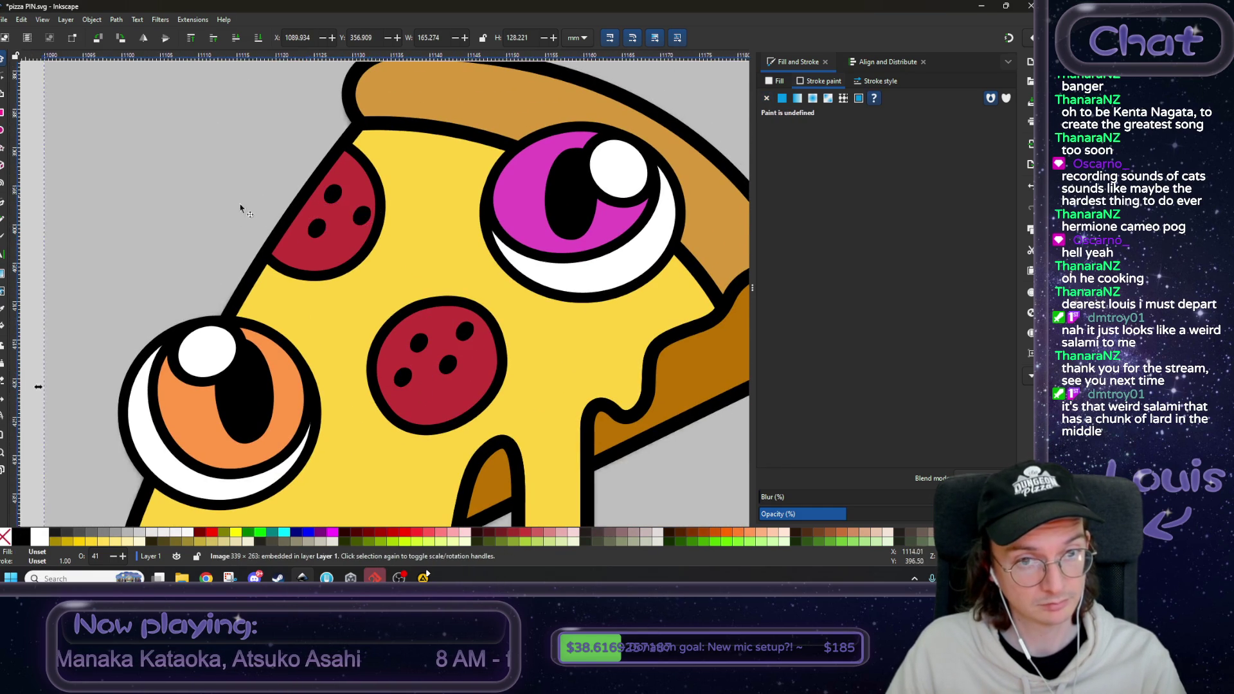
- Rearrange the copied dots on the trimmed pepperoni, shifting one slightly left
{"action": "scroll", "coordinate": [257, 212], "scroll_direction": "down", "scroll_amount": 3}
{"action": "scroll", "coordinate": [176, 342], "scroll_direction": "down", "scroll_amount": 3}
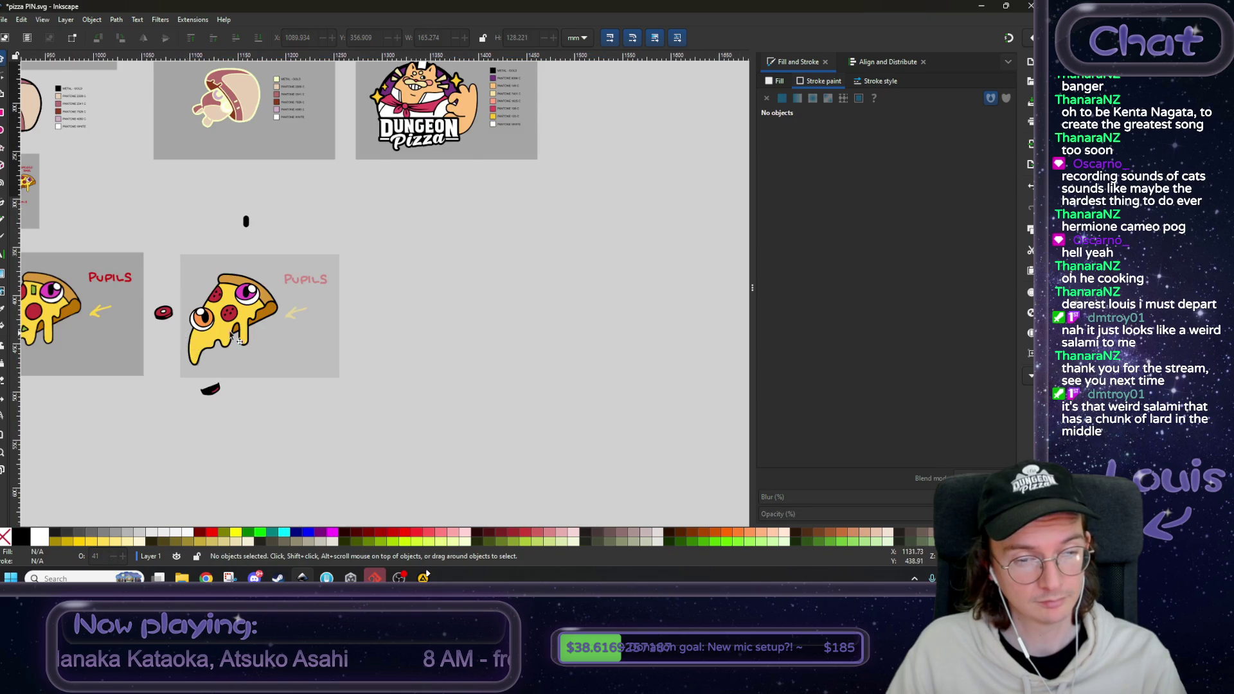
{"action": "scroll", "coordinate": [457, 299], "scroll_direction": "left", "scroll_amount": 3}
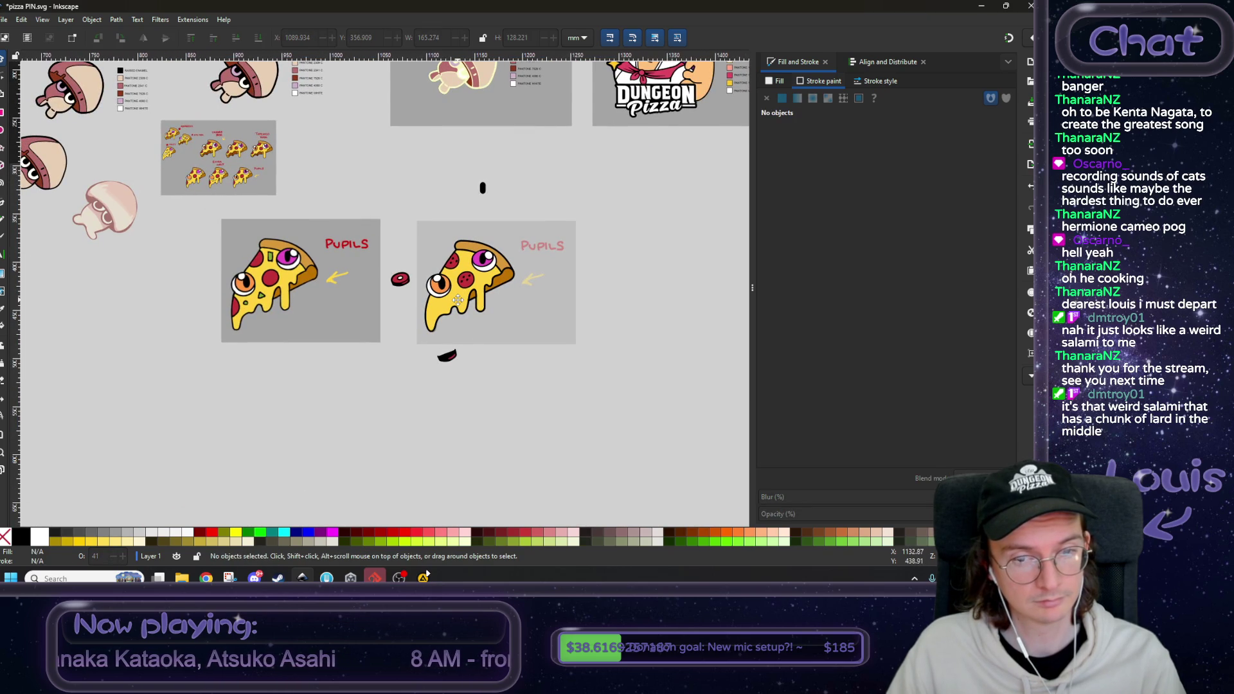
{"action": "scroll", "coordinate": [458, 299], "scroll_direction": "up", "scroll_amount": 5}
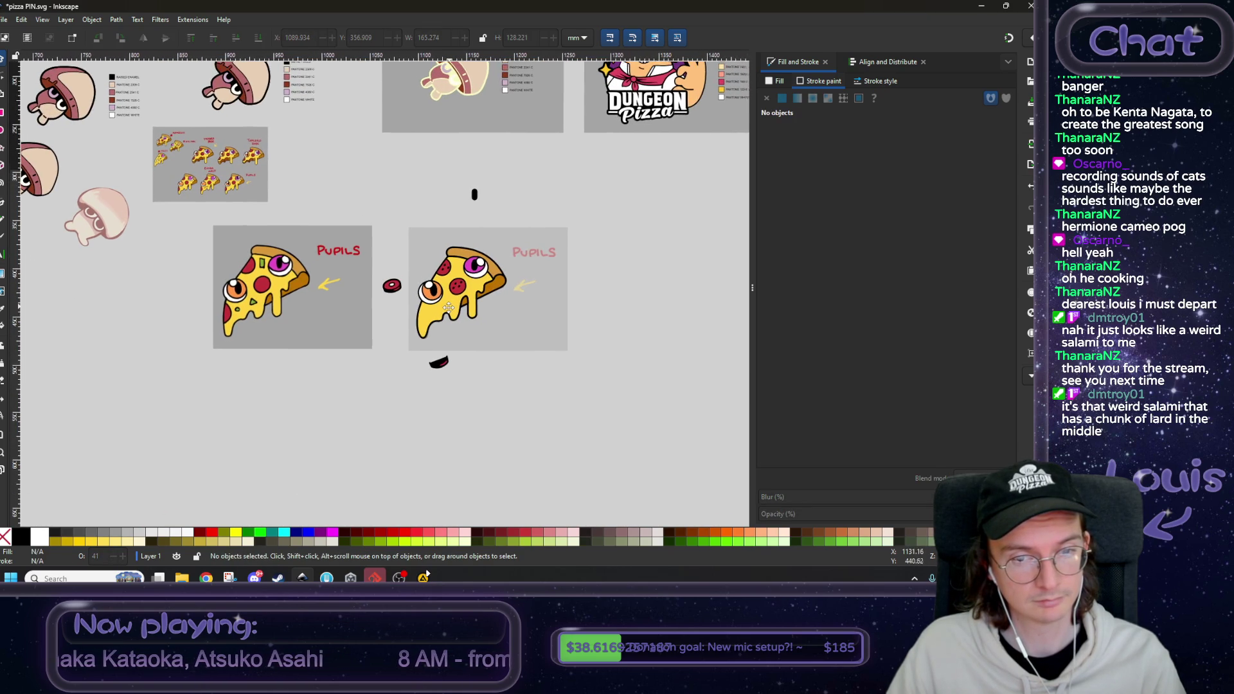
{"action": "scroll", "coordinate": [435, 256], "scroll_direction": "up", "scroll_amount": 3}
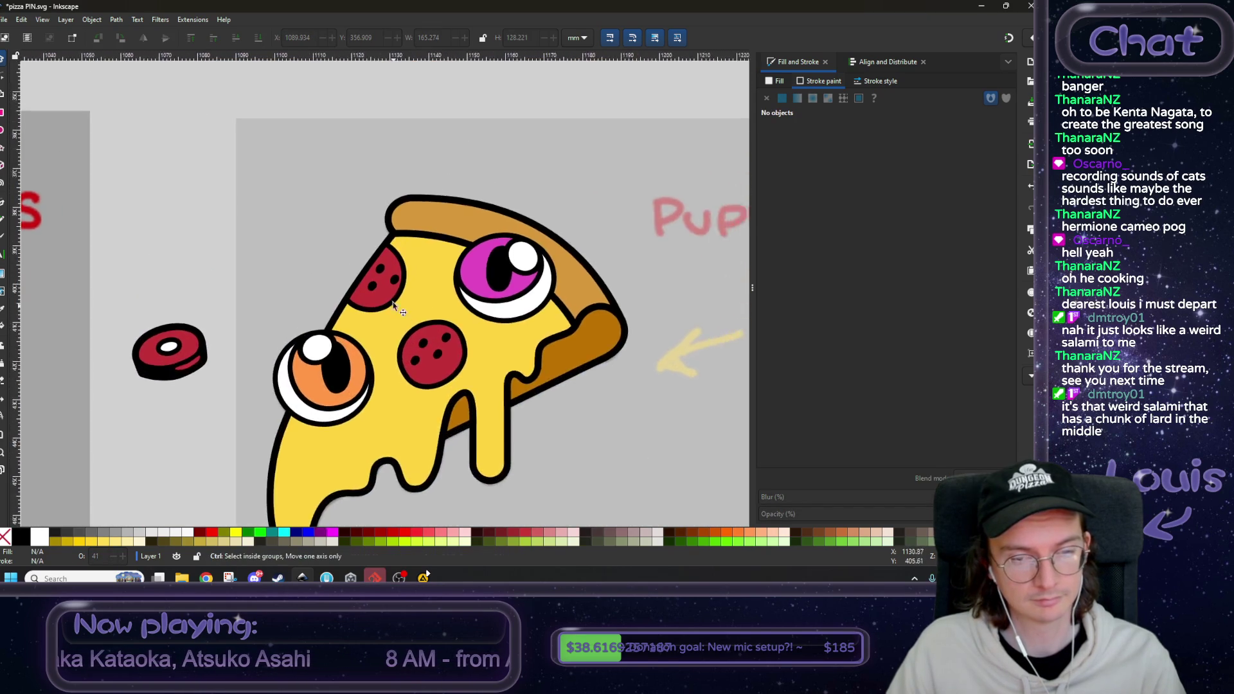
{"action": "left_click", "coordinate": [405, 274]}
{"action": "left_click_drag", "start_coordinate": [405, 274], "coordinate": [347, 289]}
{"action": "left_click_drag", "start_coordinate": [371, 246], "coordinate": [380, 237]}
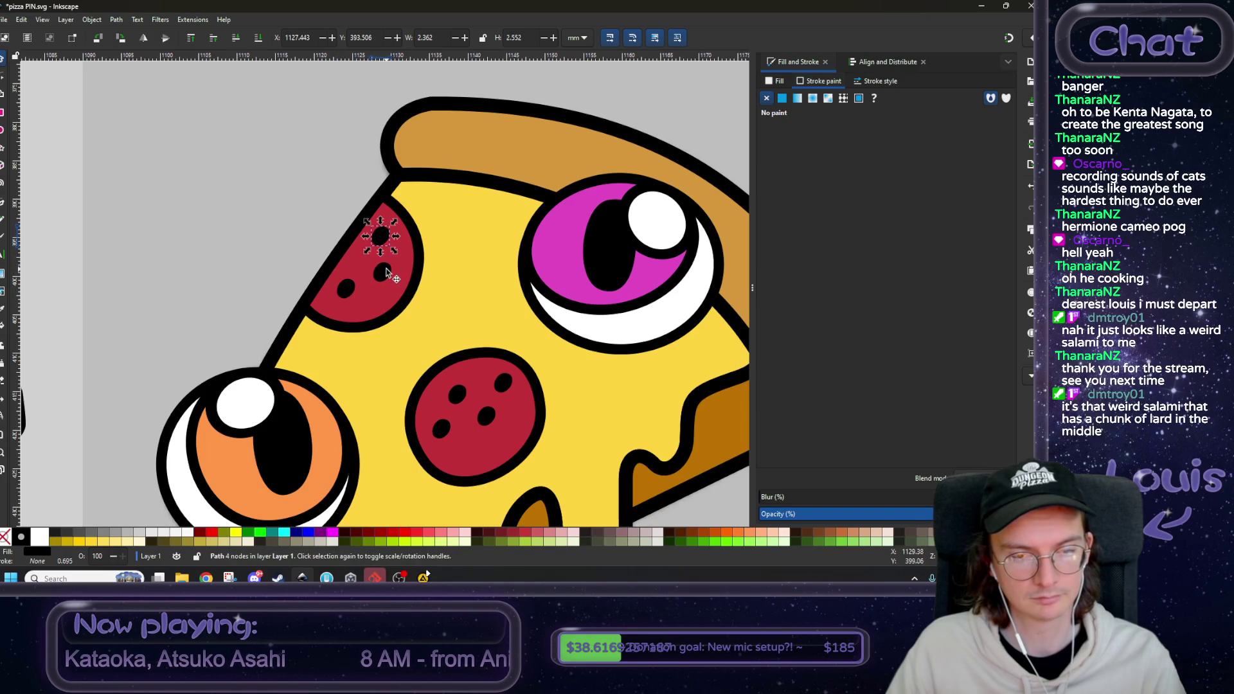
{"action": "scroll", "coordinate": [234, 267], "scroll_direction": "down", "scroll_amount": 2}
{"action": "left_click", "coordinate": [207, 297]}
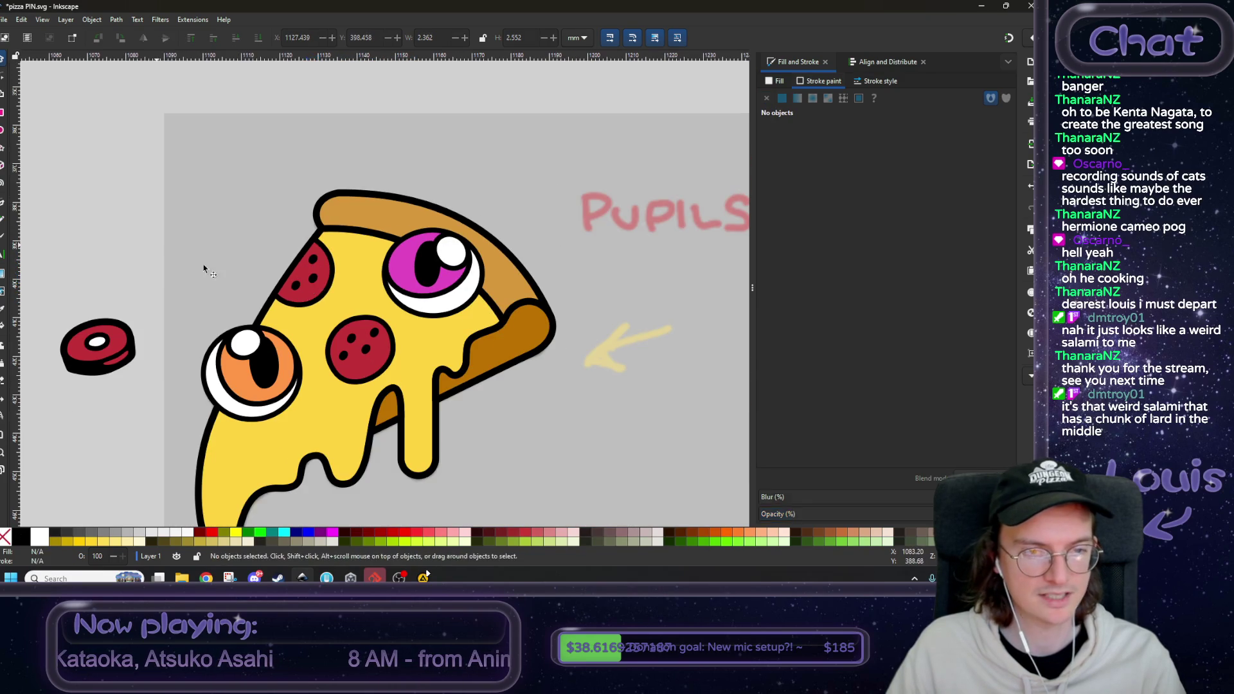
- Duplicate a red pepperoni circle and place the copy at the slice's lower-left edge
{"action": "scroll", "coordinate": [312, 260], "scroll_direction": "up", "scroll_amount": 1}
{"action": "scroll", "coordinate": [314, 274], "scroll_direction": "down", "scroll_amount": 3}
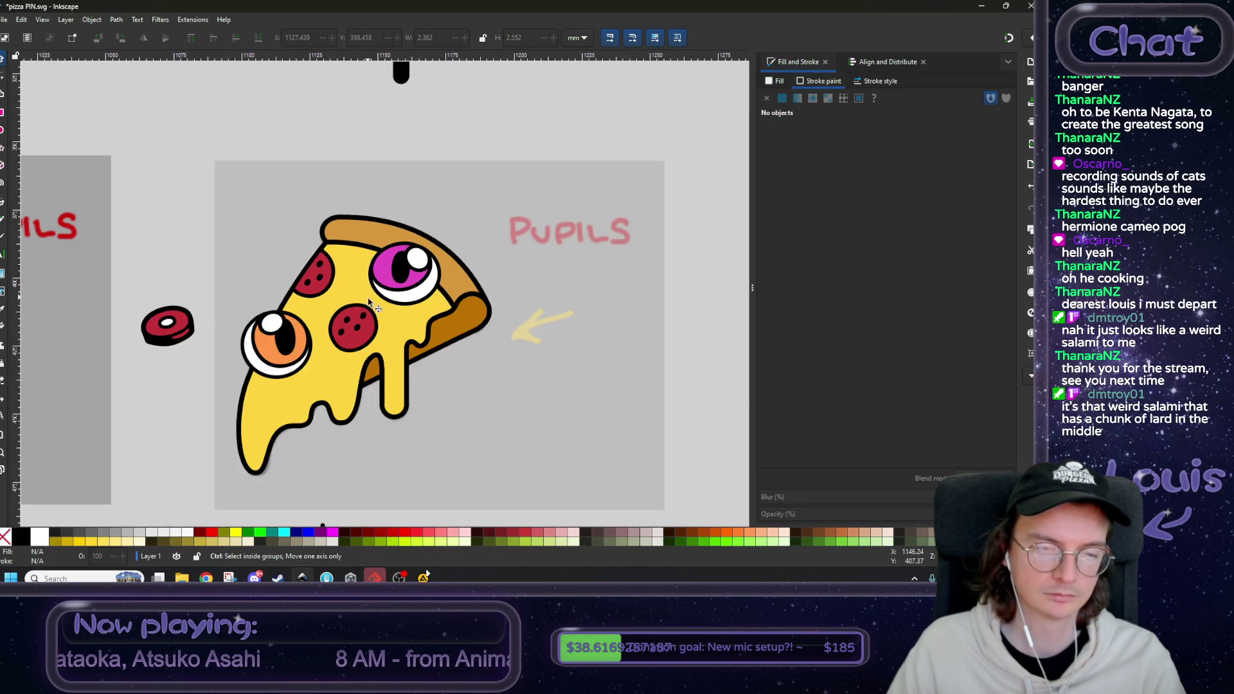
{"action": "scroll", "coordinate": [322, 340], "scroll_direction": "left", "scroll_amount": 2}
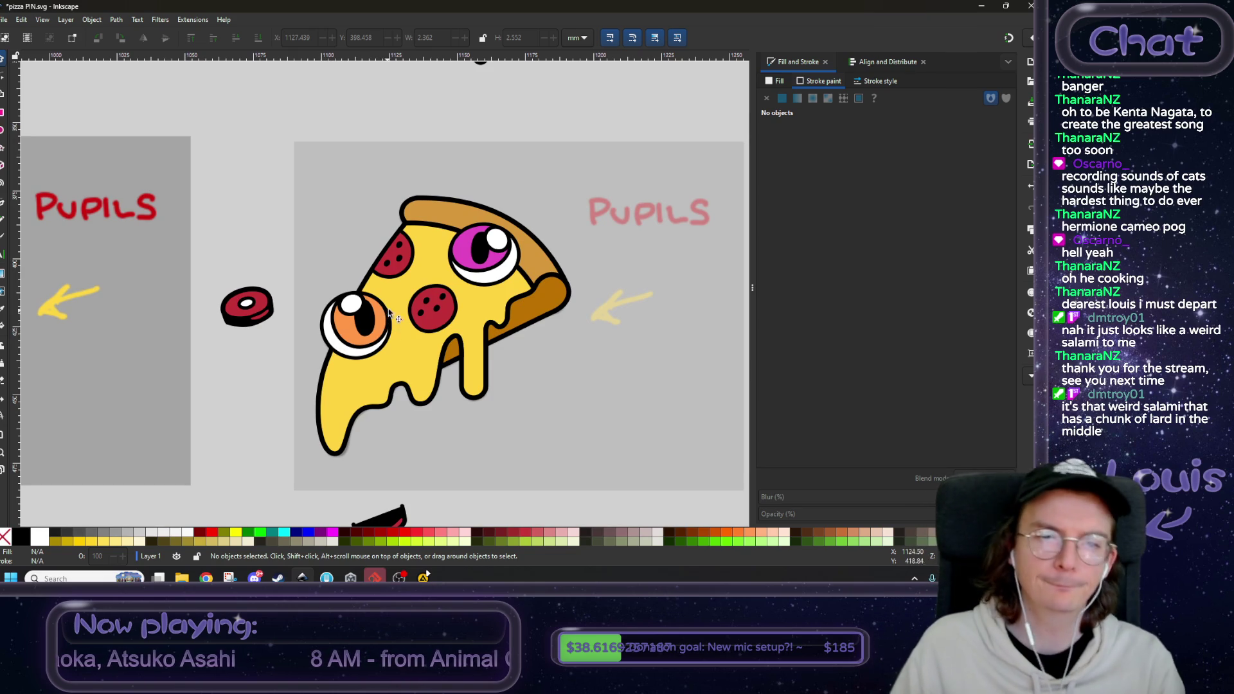
{"action": "scroll", "coordinate": [389, 309], "scroll_direction": "down", "scroll_amount": 5}
{"action": "left_click_drag", "start_coordinate": [400, 298], "coordinate": [395, 307]}
{"action": "scroll", "coordinate": [392, 310], "scroll_direction": "up", "scroll_amount": 3}
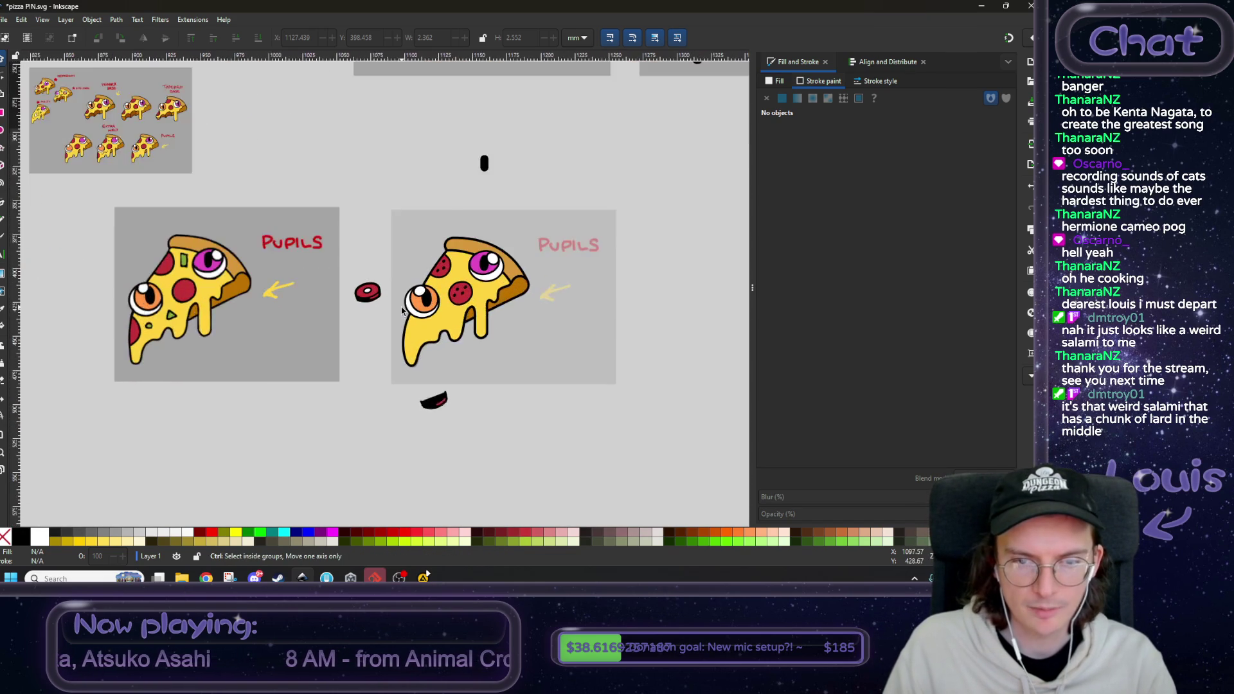
{"action": "left_click", "coordinate": [482, 302]}
{"action": "key", "text": "ctrl+d"}
{"action": "left_click_drag", "start_coordinate": [482, 303], "coordinate": [406, 351]}
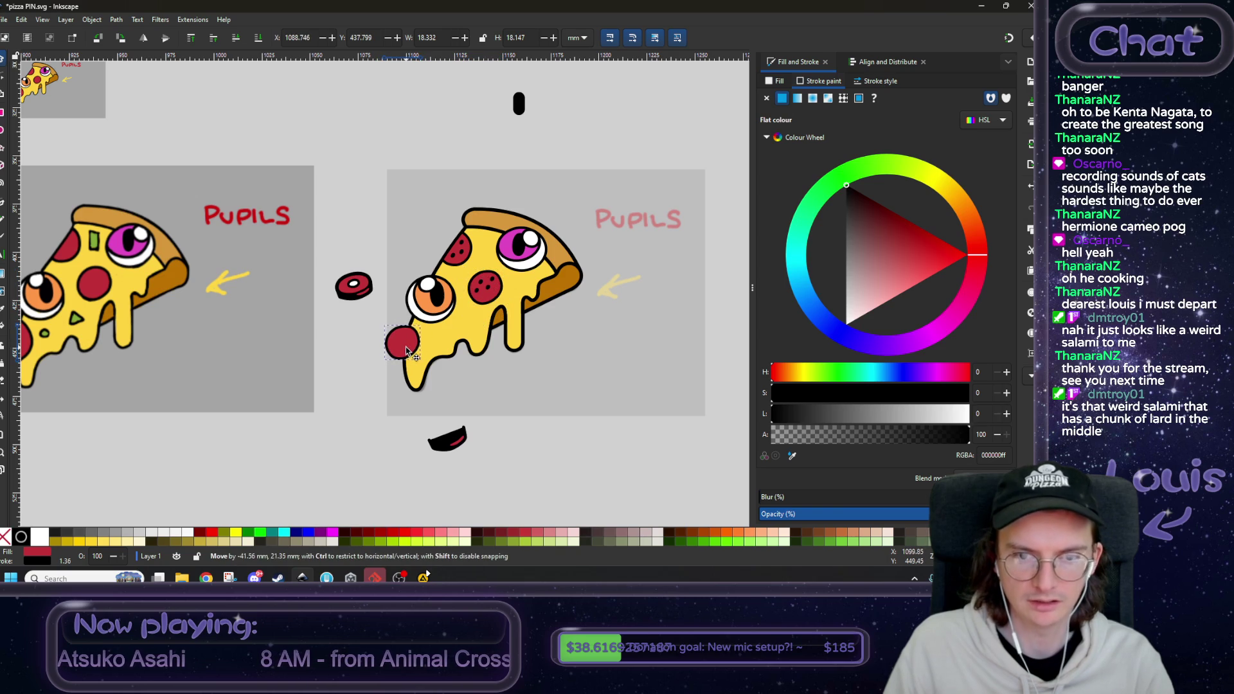
- Bring the new pepperoni in front of the pizza, then move and rotate it onto the lower-left edge
{"action": "left_click", "coordinate": [393, 169]}
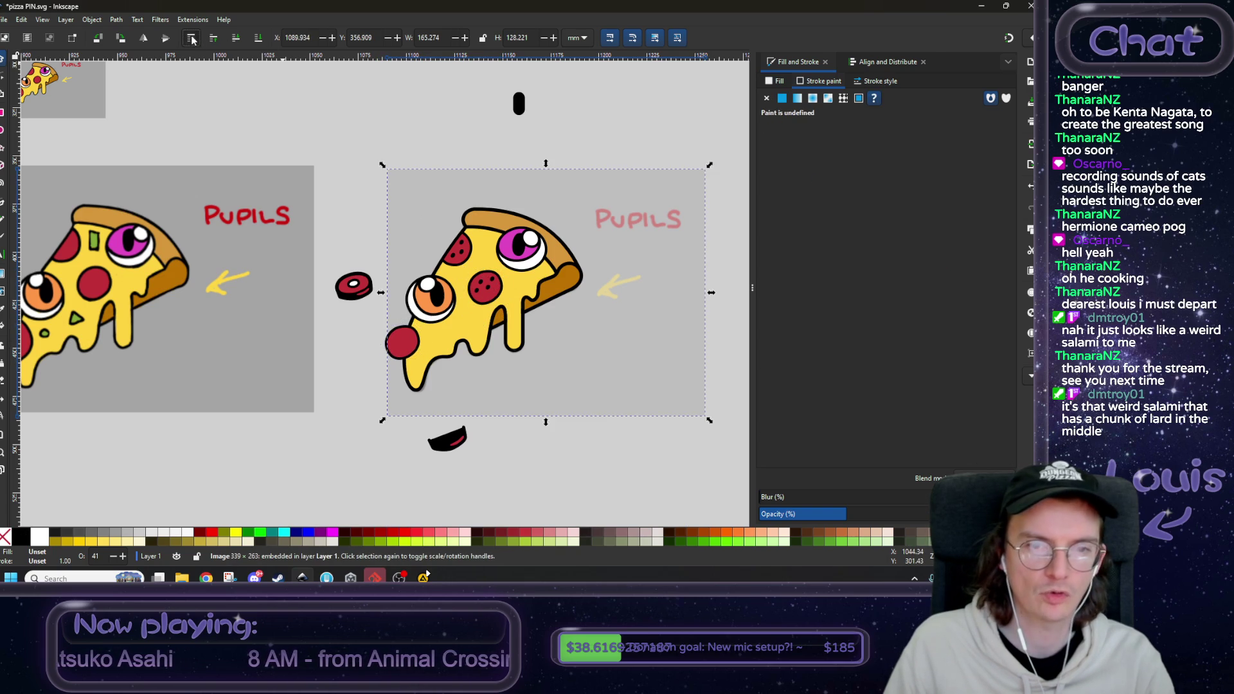
{"action": "scroll", "coordinate": [392, 340], "scroll_direction": "up", "scroll_amount": 3}
{"action": "left_click", "coordinate": [357, 380]}
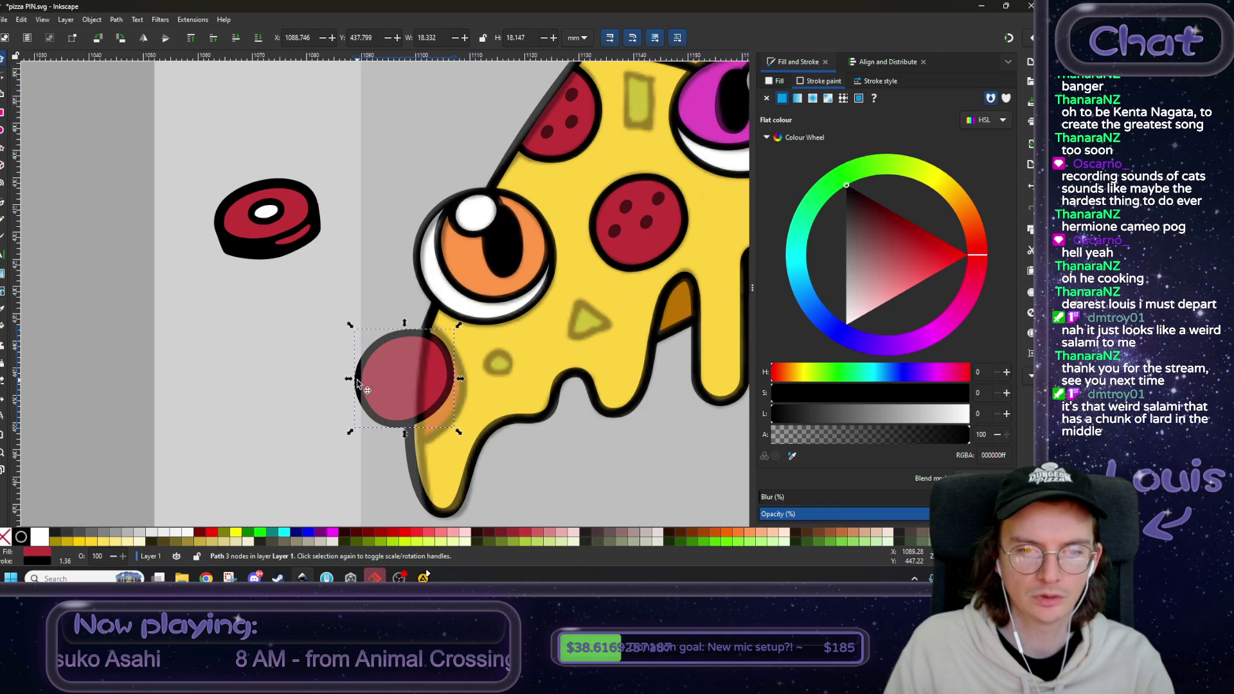
{"action": "left_click", "coordinate": [191, 39]}
{"action": "scroll", "coordinate": [288, 281], "scroll_direction": "down", "scroll_amount": 3}
{"action": "scroll", "coordinate": [288, 281], "scroll_direction": "right", "scroll_amount": 4}
{"action": "mouse_move", "coordinate": [288, 282]}
{"action": "left_mouse_down"}
{"action": "mouse_move", "coordinate": [305, 311]}
{"action": "mouse_move", "coordinate": [312, 302]}
{"action": "left_mouse_up"}
{"action": "left_click", "coordinate": [312, 303]}
{"action": "left_click_drag", "start_coordinate": [254, 258], "coordinate": [244, 304]}
{"action": "left_click_drag", "start_coordinate": [306, 310], "coordinate": [318, 321]}
{"action": "left_click", "coordinate": [236, 39]}
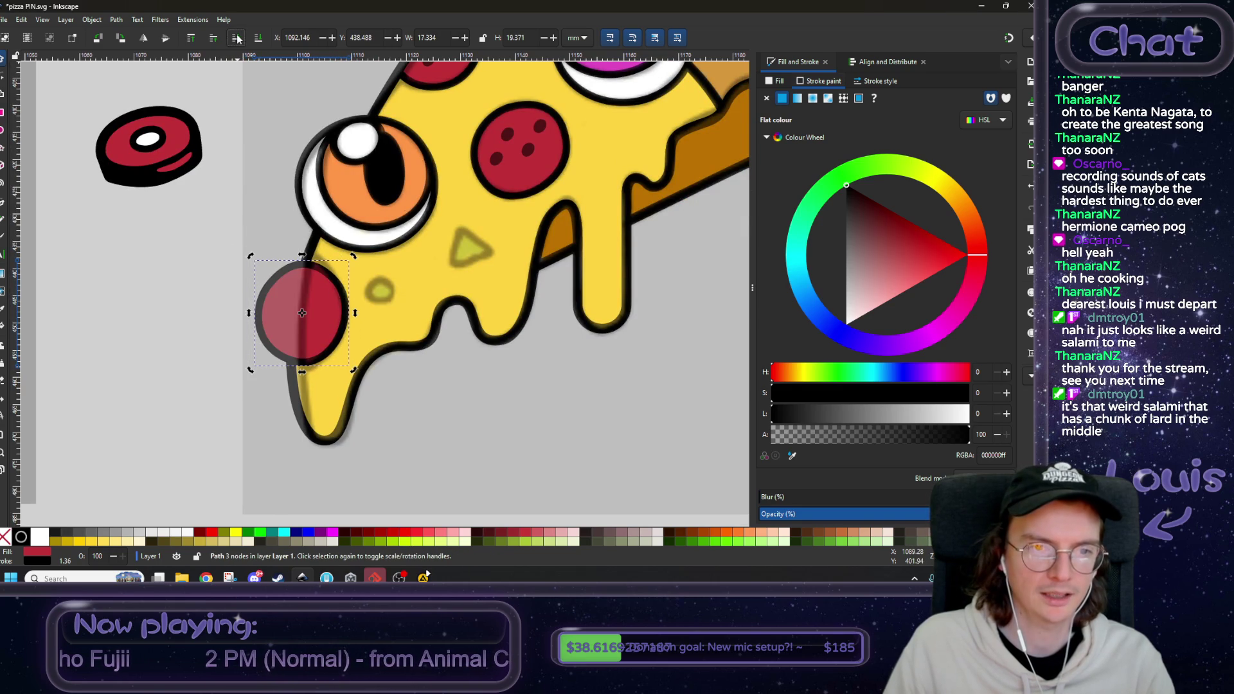
{"action": "left_click", "coordinate": [234, 40]}
{"action": "left_click", "coordinate": [218, 40]}
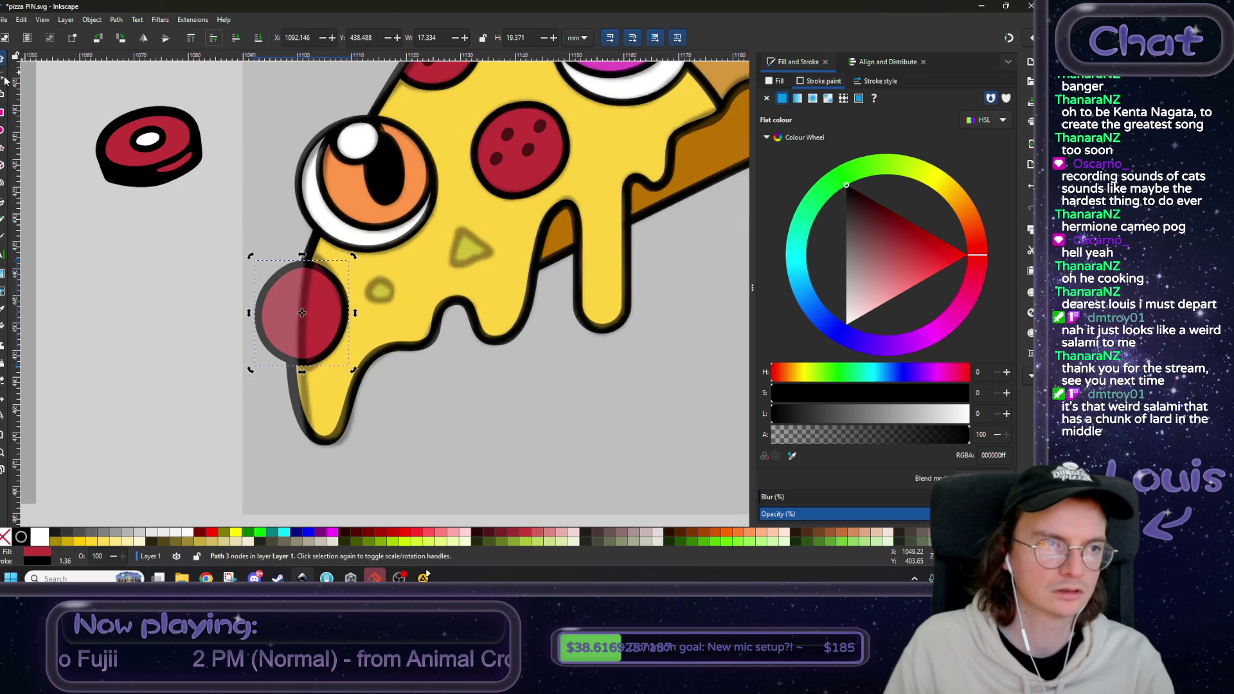
- Reshape the new pepperoni's outline by dragging its nodes along the slice edge
{"action": "key", "text": "n"}
{"action": "scroll", "coordinate": [325, 283], "scroll_direction": "up", "scroll_amount": 2}
{"action": "left_click_drag", "start_coordinate": [387, 260], "coordinate": [370, 227]}
{"action": "left_click_drag", "start_coordinate": [419, 280], "coordinate": [435, 309]}
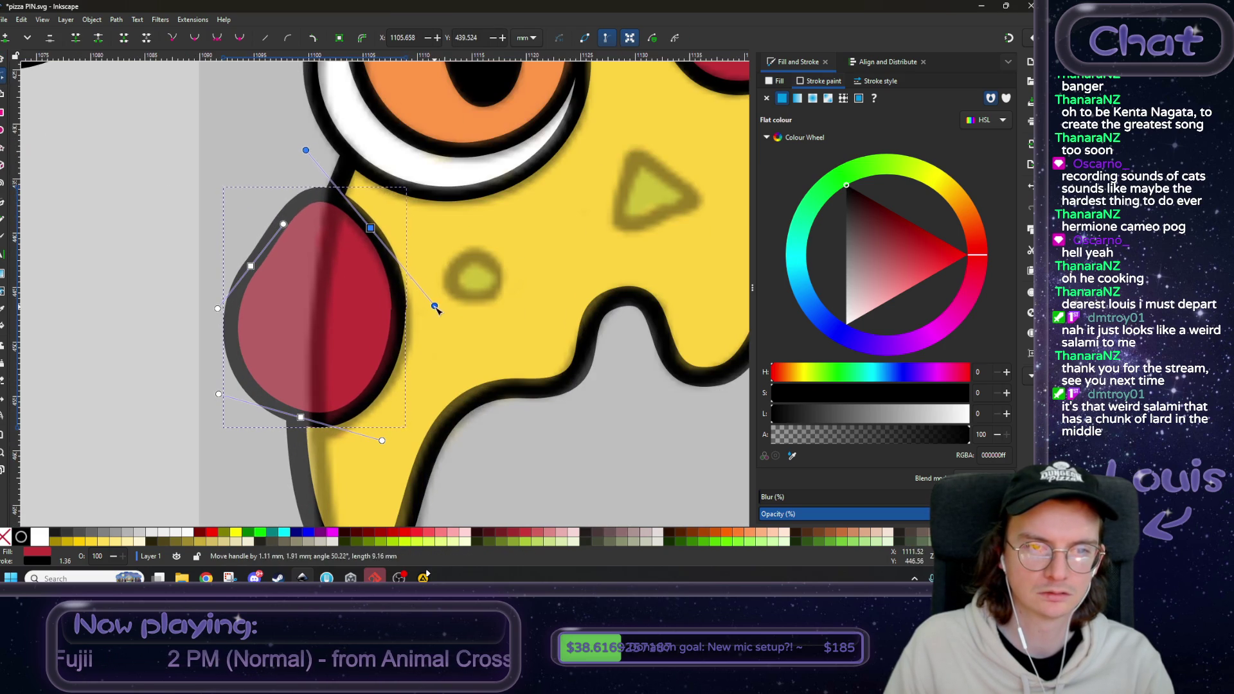
{"action": "left_click_drag", "start_coordinate": [371, 228], "coordinate": [370, 235]}
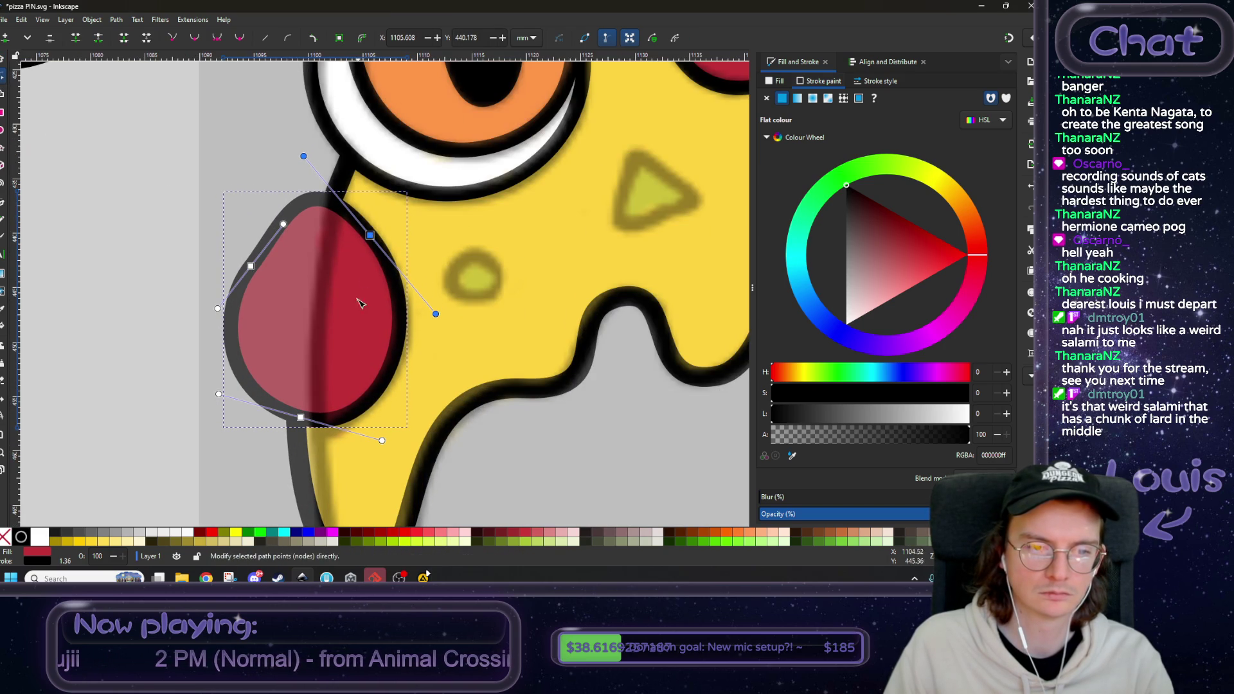
{"action": "mouse_move", "coordinate": [300, 418]}
{"action": "left_mouse_down"}
{"action": "mouse_move", "coordinate": [321, 421]}
{"action": "mouse_move", "coordinate": [269, 412]}
{"action": "left_mouse_up"}
{"action": "left_click_drag", "start_coordinate": [350, 439], "coordinate": [410, 451]}
{"action": "left_click_drag", "start_coordinate": [268, 412], "coordinate": [266, 421]}
{"action": "scroll", "coordinate": [302, 366], "scroll_direction": "down", "scroll_amount": 2}
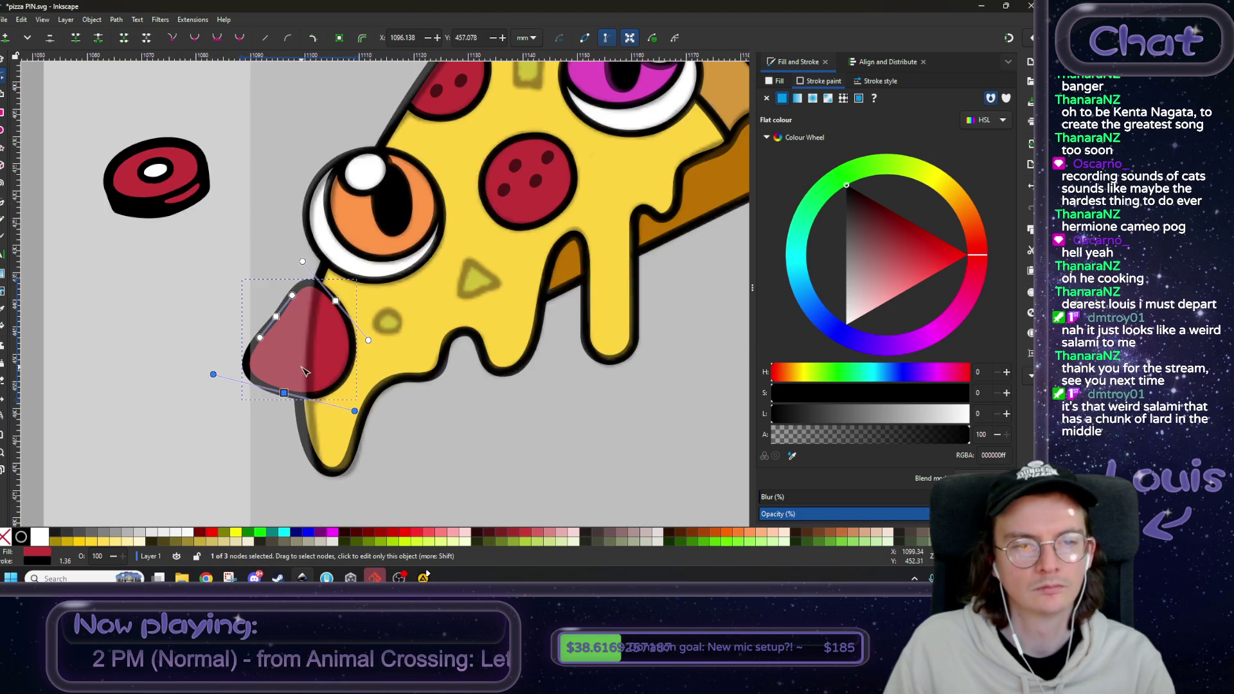
- Duplicate the yellow pizza body and intersect it with the pepperoni to trim it to the outline
{"action": "left_click", "coordinate": [5, 64]}
{"action": "left_click", "coordinate": [273, 153]}
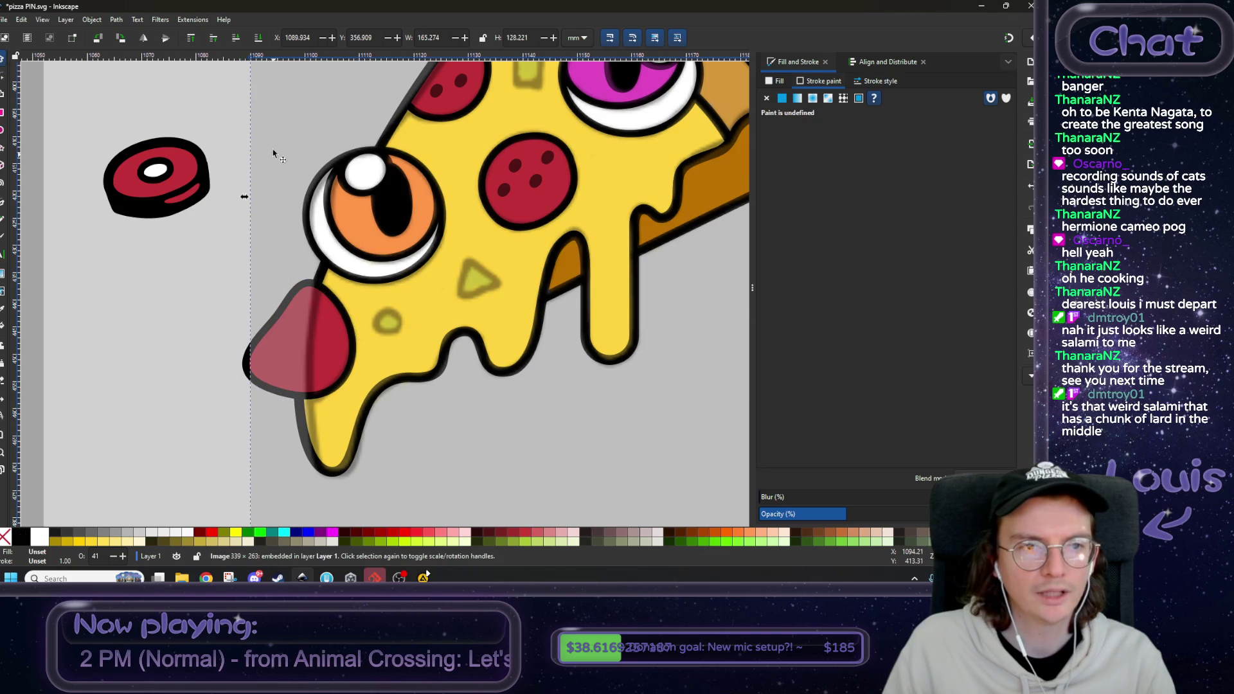
{"action": "left_click", "coordinate": [430, 308]}
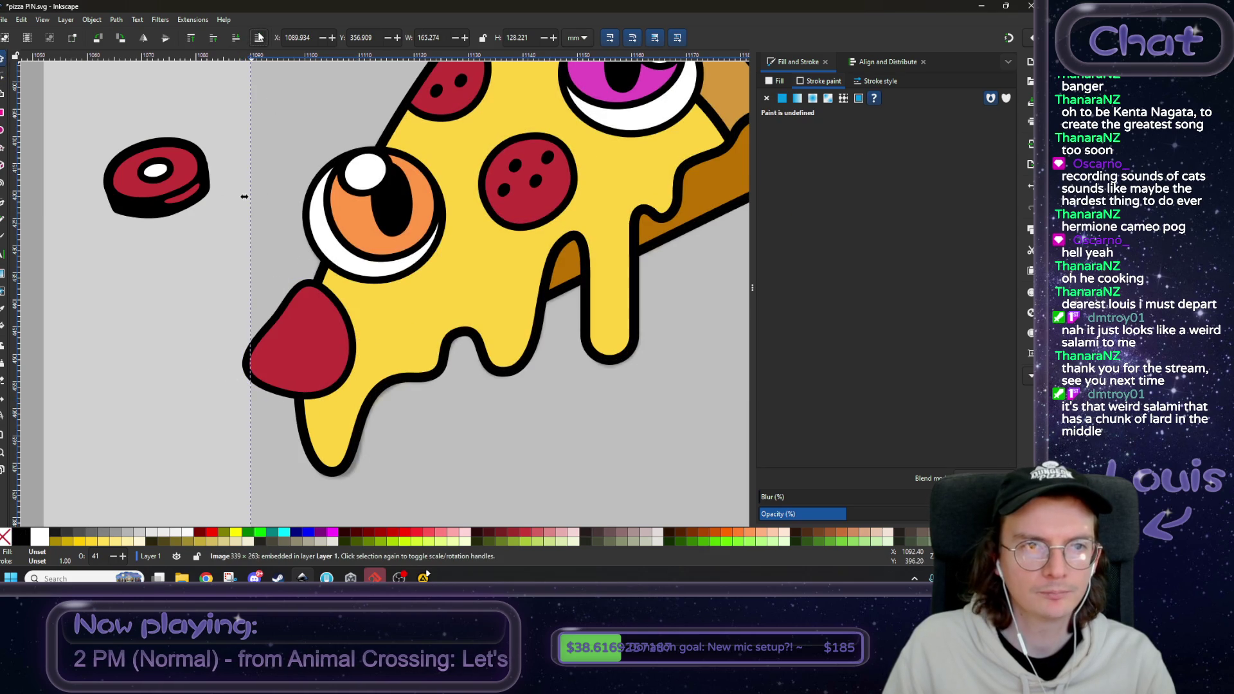
{"action": "right_click", "coordinate": [431, 307]}
{"action": "left_click", "coordinate": [428, 103]}
{"action": "left_click", "coordinate": [290, 357], "text": "shift"}
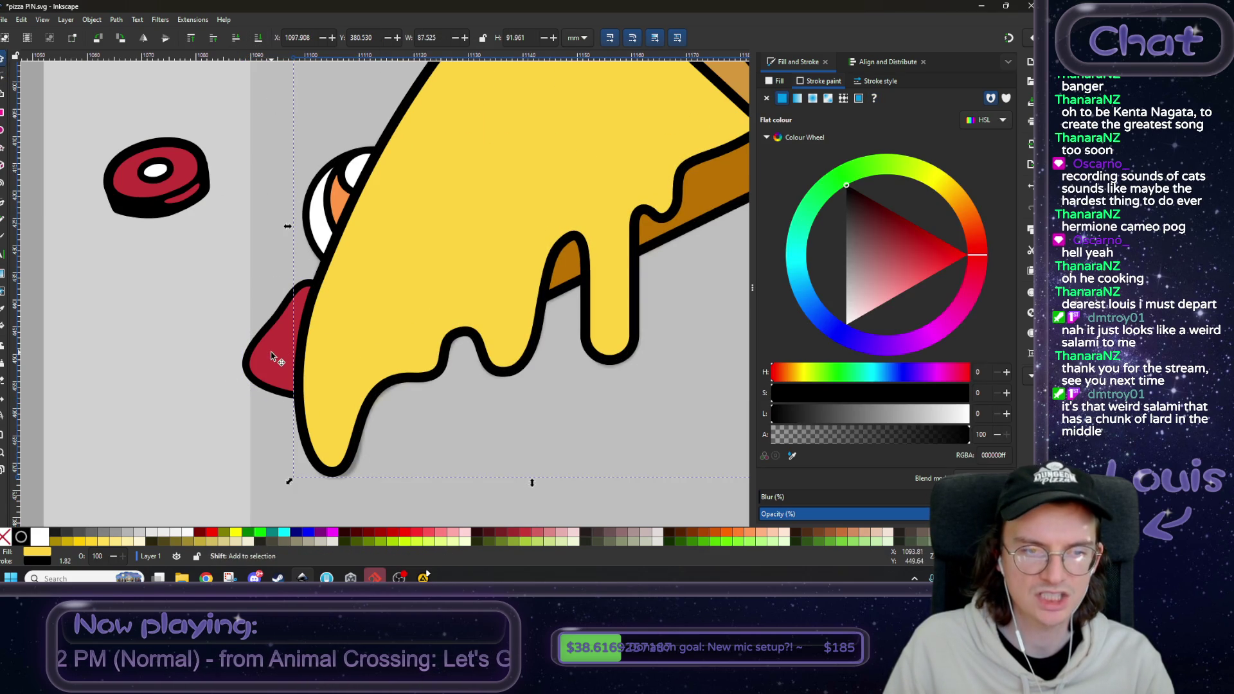
{"action": "left_click", "coordinate": [116, 19]}
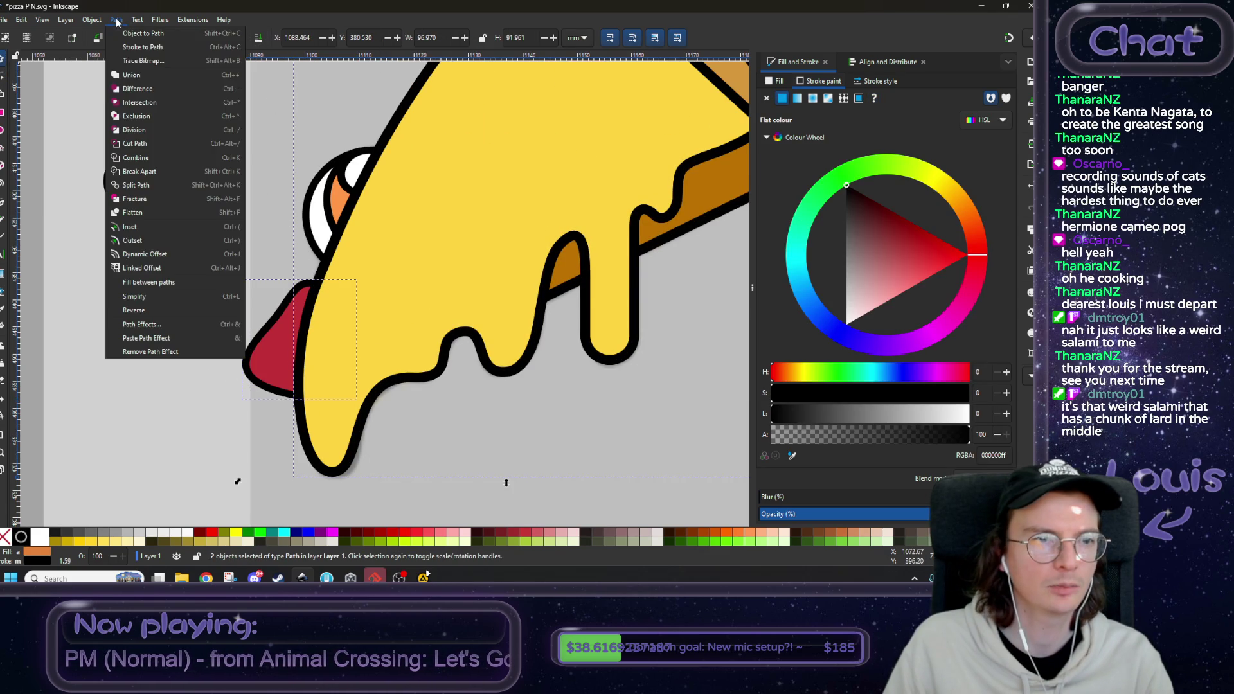
{"action": "left_click", "coordinate": [138, 104]}
{"action": "scroll", "coordinate": [315, 243], "scroll_direction": "down", "scroll_amount": 4, "text": "ctrl"}
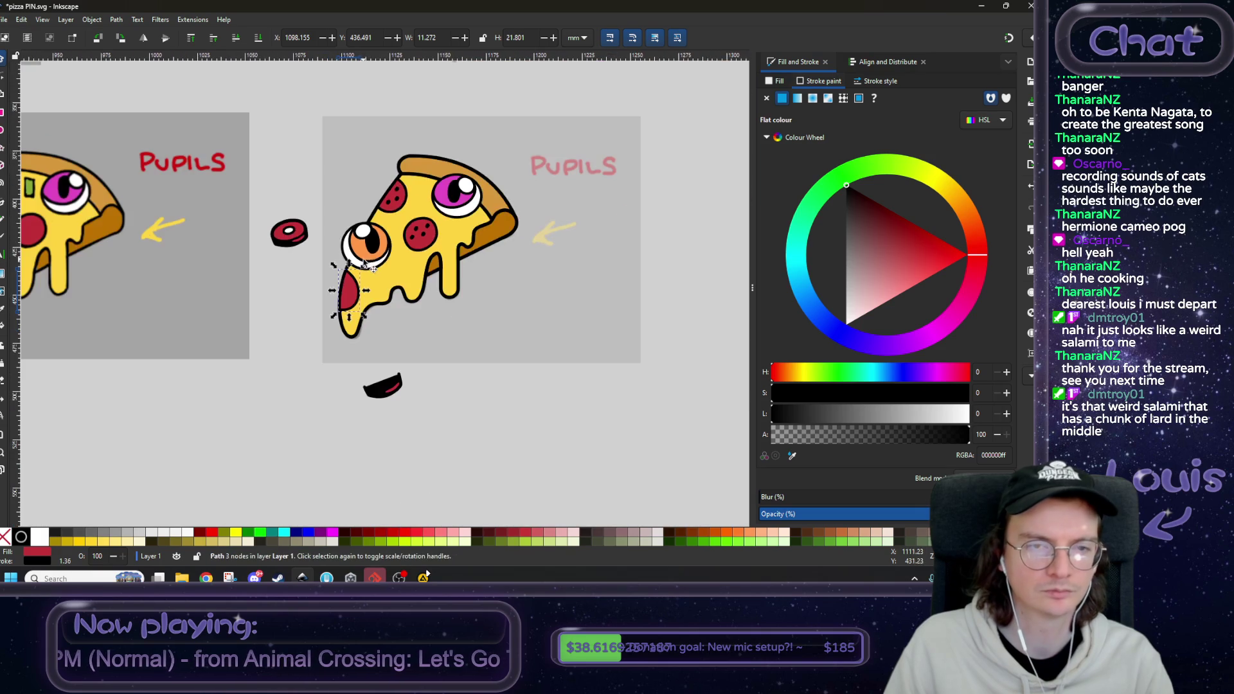
{"action": "scroll", "coordinate": [360, 225], "scroll_direction": "right", "scroll_amount": 2}
{"action": "scroll", "coordinate": [360, 225], "scroll_direction": "up", "scroll_amount": 1}
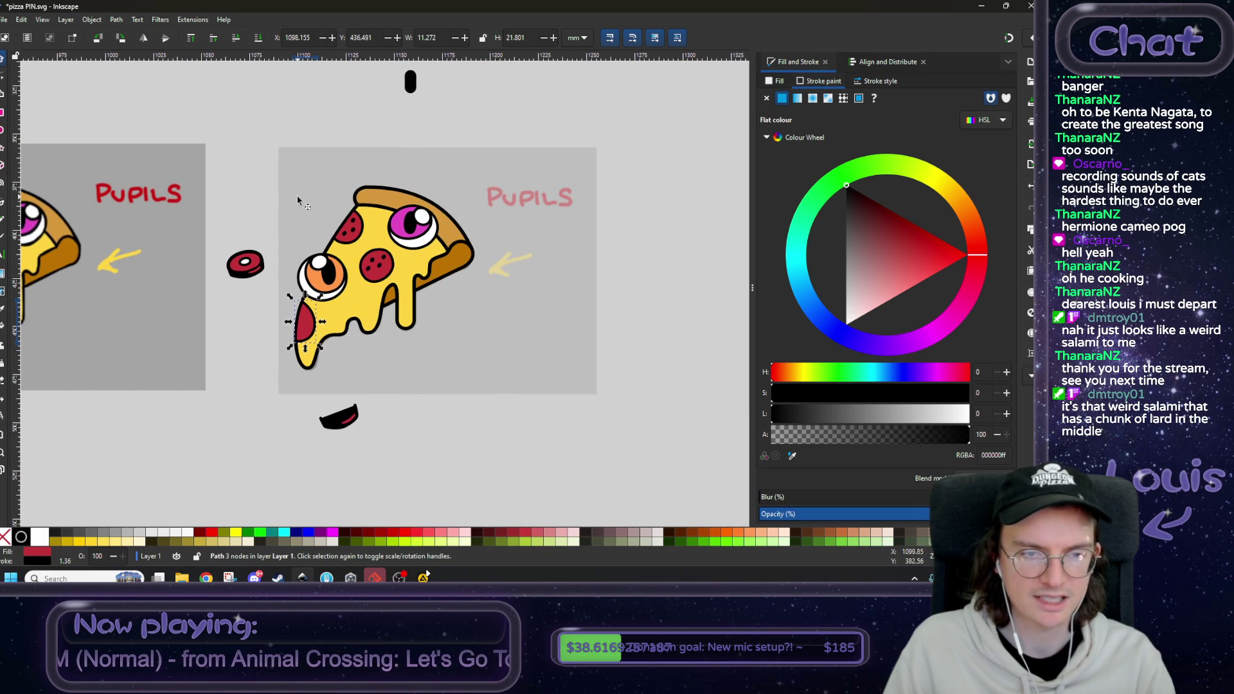
{"action": "scroll", "coordinate": [250, 236], "scroll_direction": "up", "scroll_amount": 1, "text": "ctrl"}
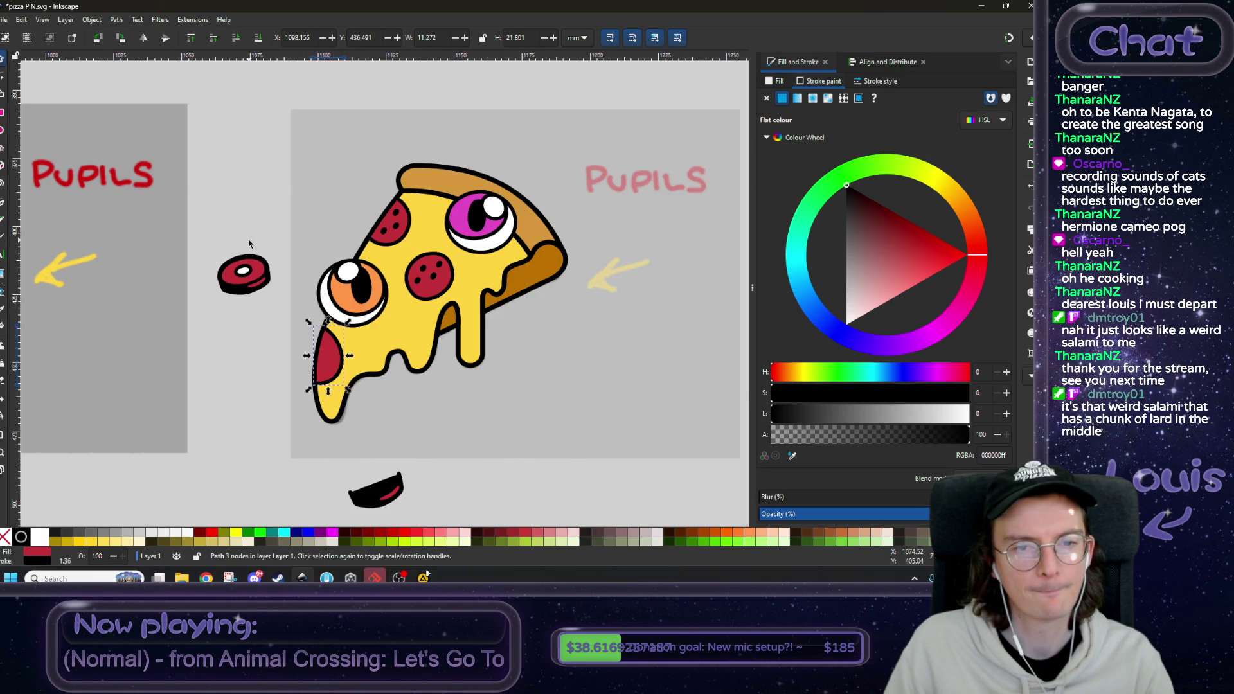
{"action": "left_click", "coordinate": [328, 182]}
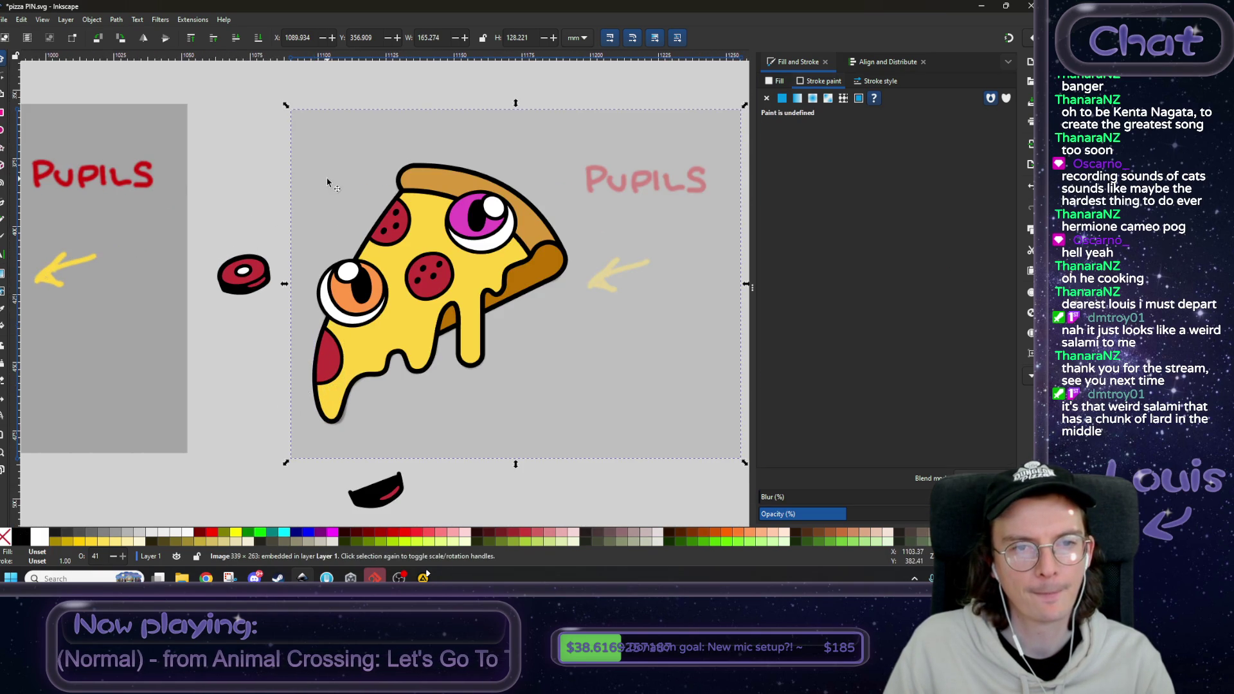
- Raise the reference pizza image to the top, center the slice in view, and pick the Pencil tool
{"action": "left_click", "coordinate": [191, 39]}
{"action": "scroll", "coordinate": [384, 310], "scroll_direction": "up", "scroll_amount": 1}
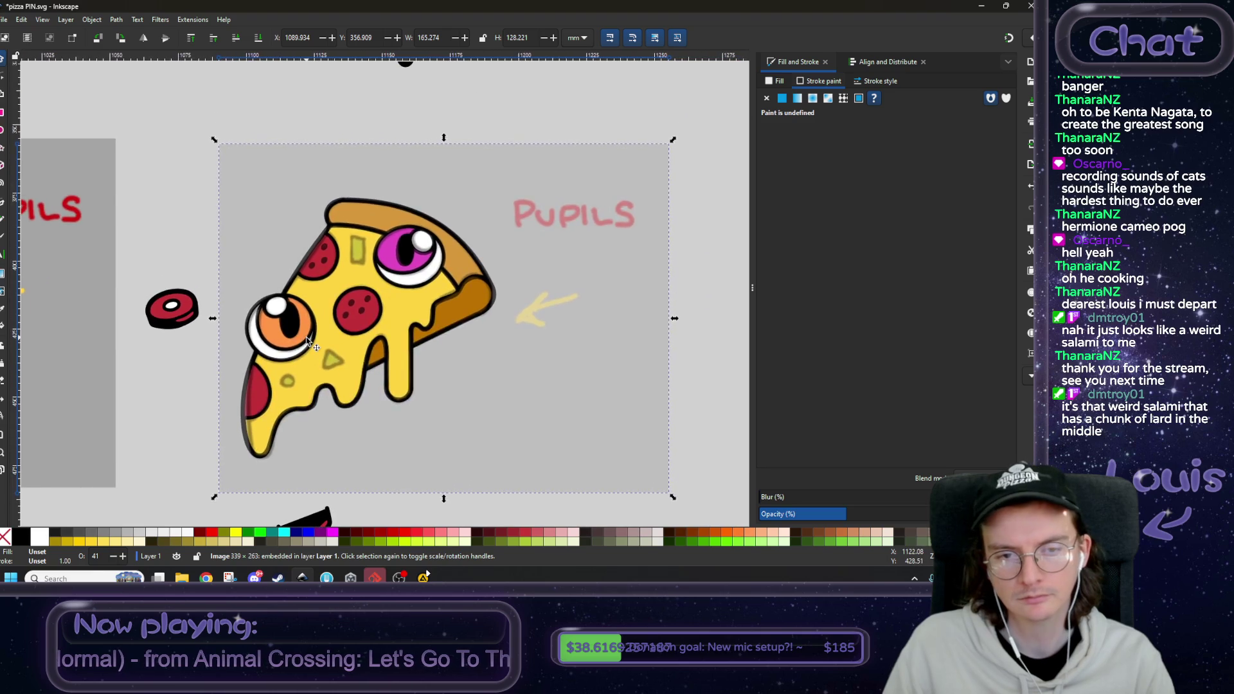
{"action": "scroll", "coordinate": [307, 341], "scroll_direction": "down", "scroll_amount": 1, "text": "ctrl"}
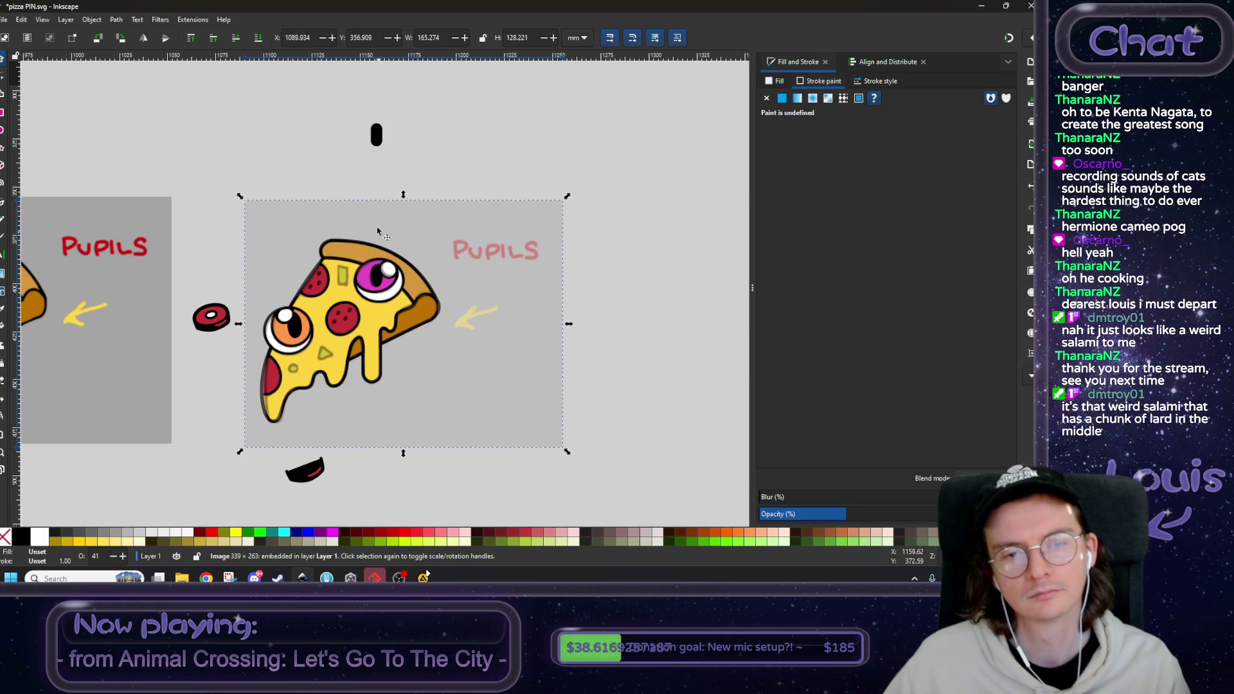
{"action": "left_click_drag", "start_coordinate": [303, 159], "coordinate": [421, 167]}
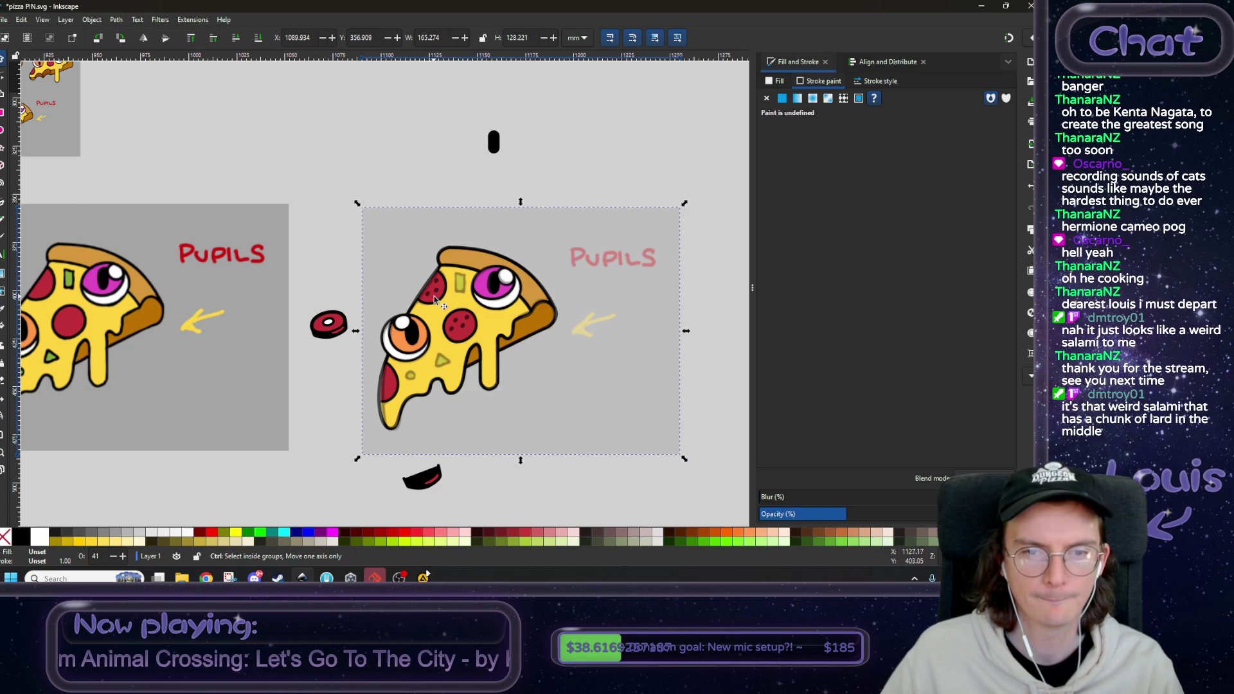
{"action": "scroll", "coordinate": [337, 263], "scroll_direction": "up", "scroll_amount": 5, "text": "ctrl"}
{"action": "left_click", "coordinate": [2, 207]}
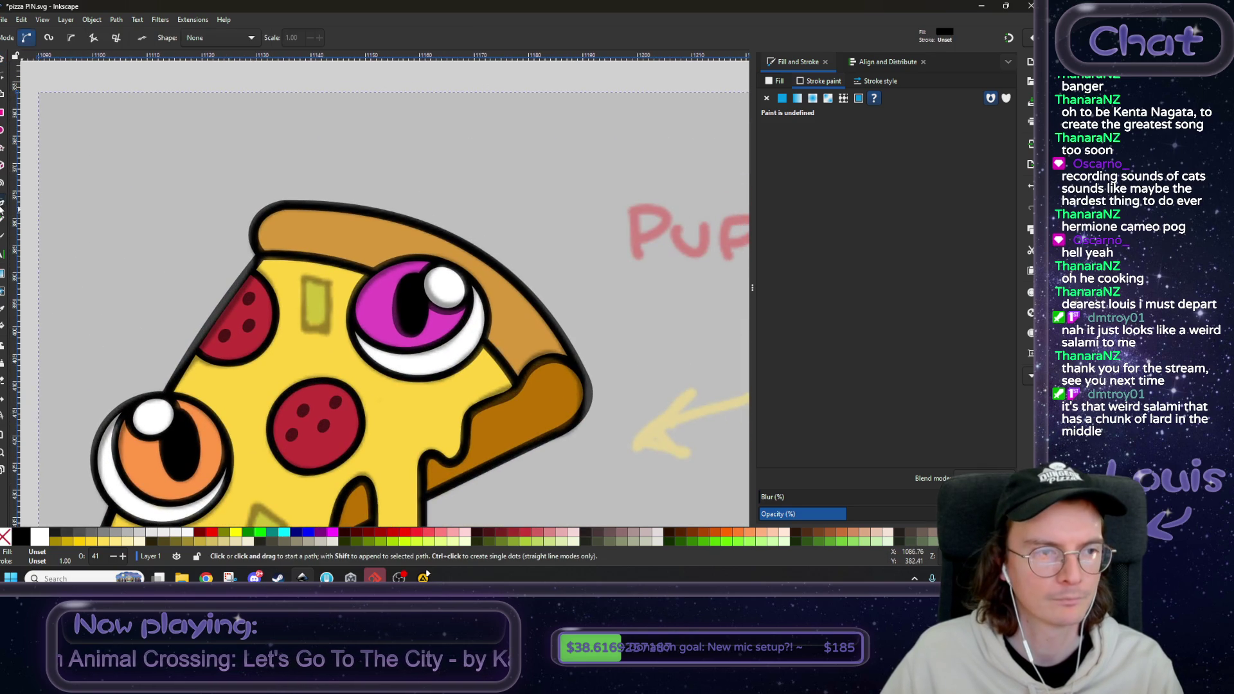
- Draw a small closed four-corner shape beside the pink eye
{"action": "left_click", "coordinate": [303, 279]}
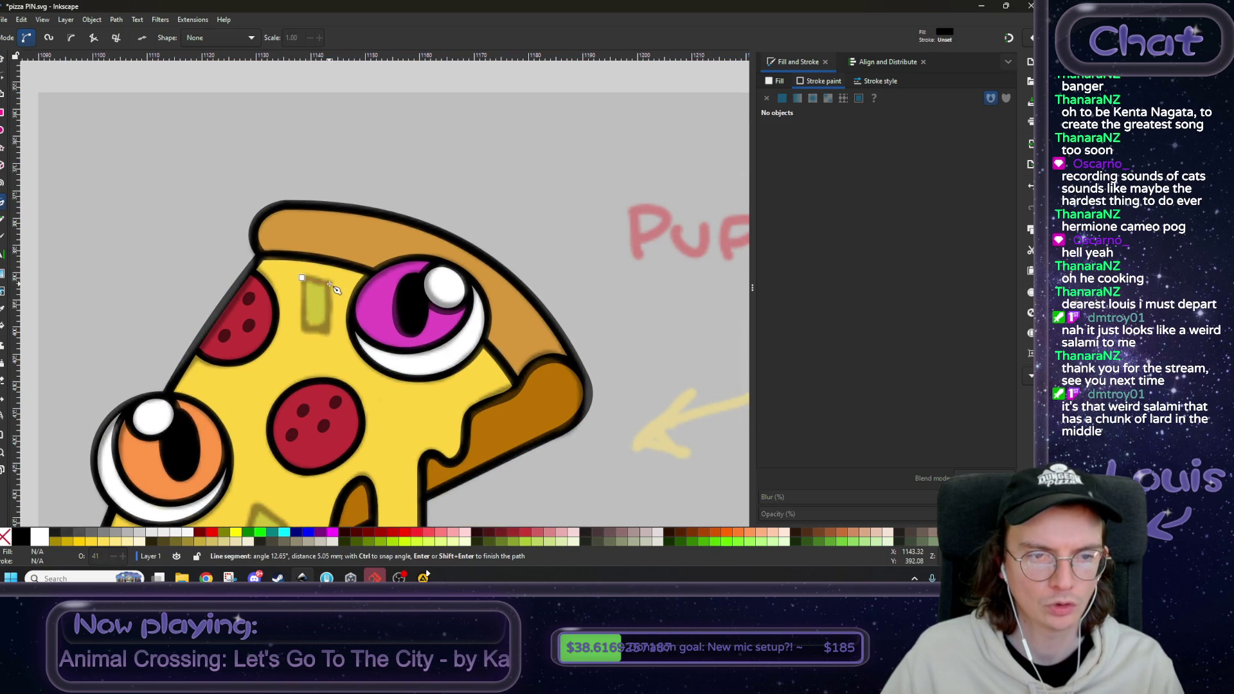
{"action": "left_click", "coordinate": [330, 331]}
{"action": "left_click", "coordinate": [302, 330]}
{"action": "left_click", "coordinate": [301, 278]}
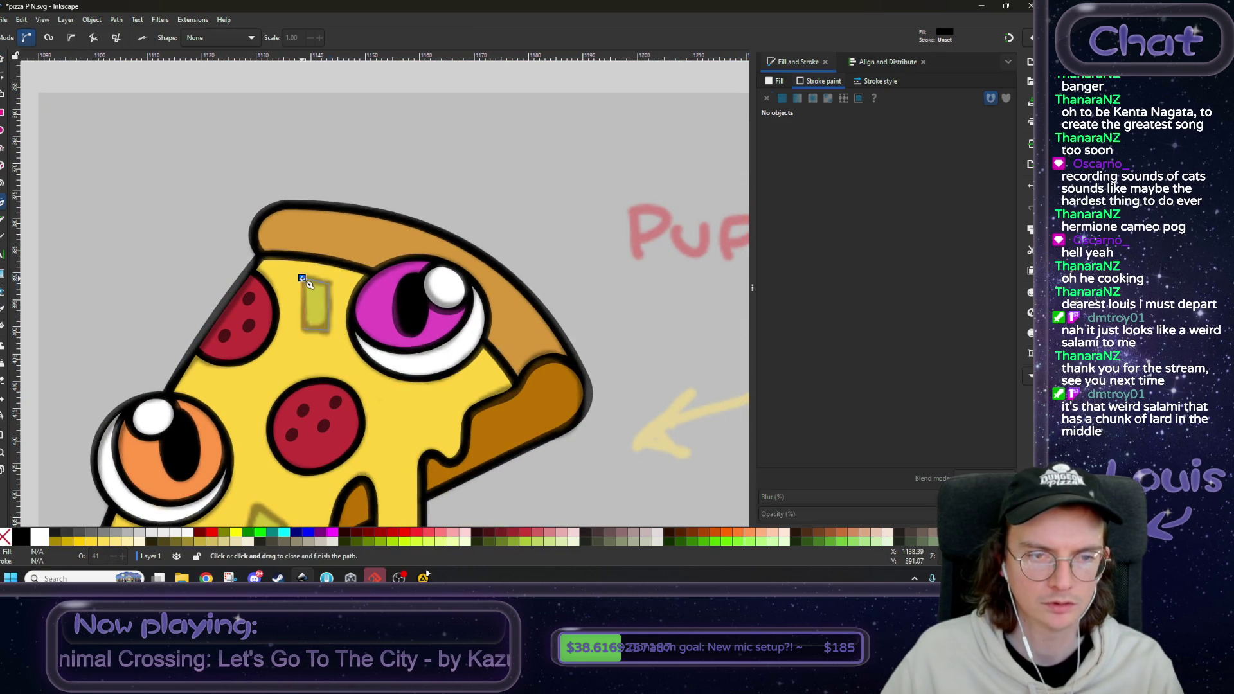
{"action": "scroll", "coordinate": [350, 275], "scroll_direction": "down", "scroll_amount": 2}
{"action": "scroll", "coordinate": [540, 204], "scroll_direction": "down", "scroll_amount": 2}
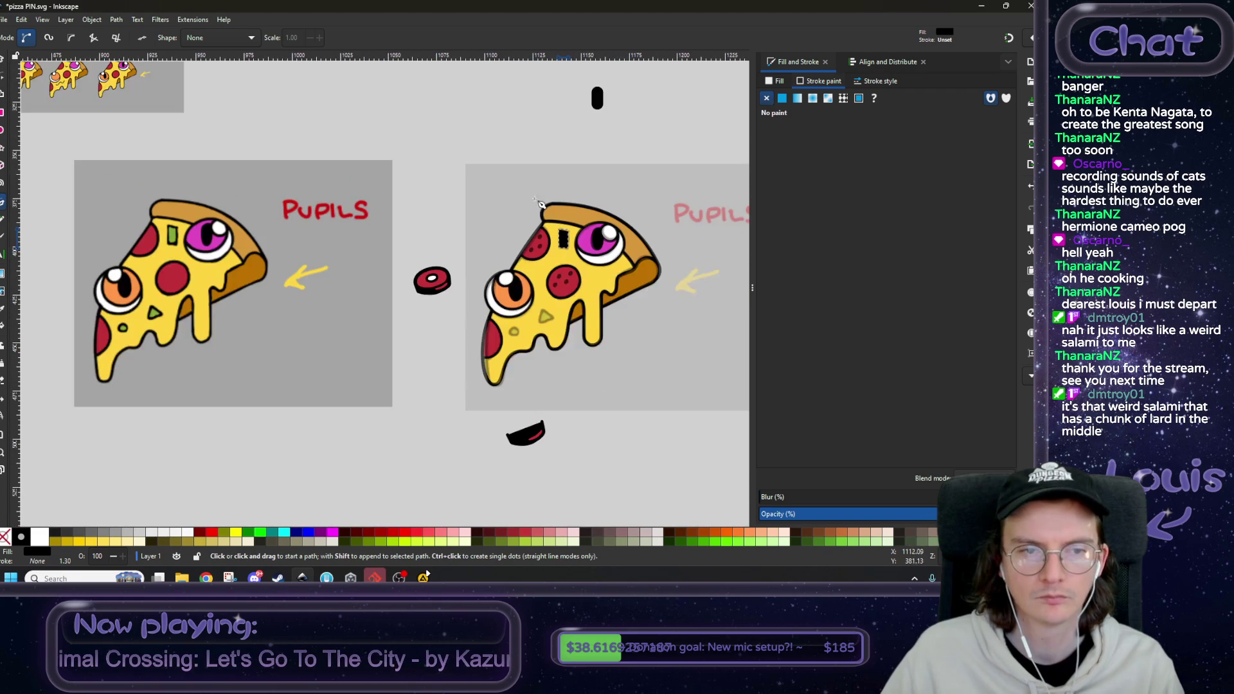
- Give the shape a flat outline and fill it with green sampled from the left pizza
{"action": "left_click", "coordinate": [782, 98]}
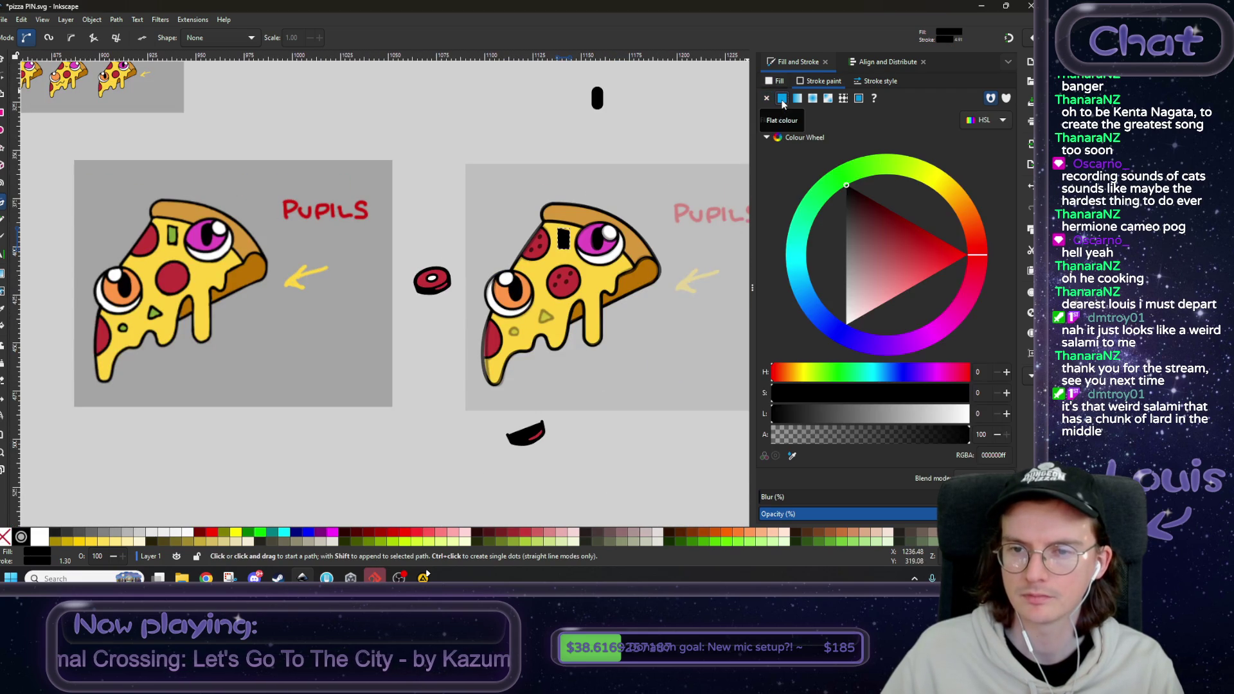
{"action": "left_click", "coordinate": [776, 83]}
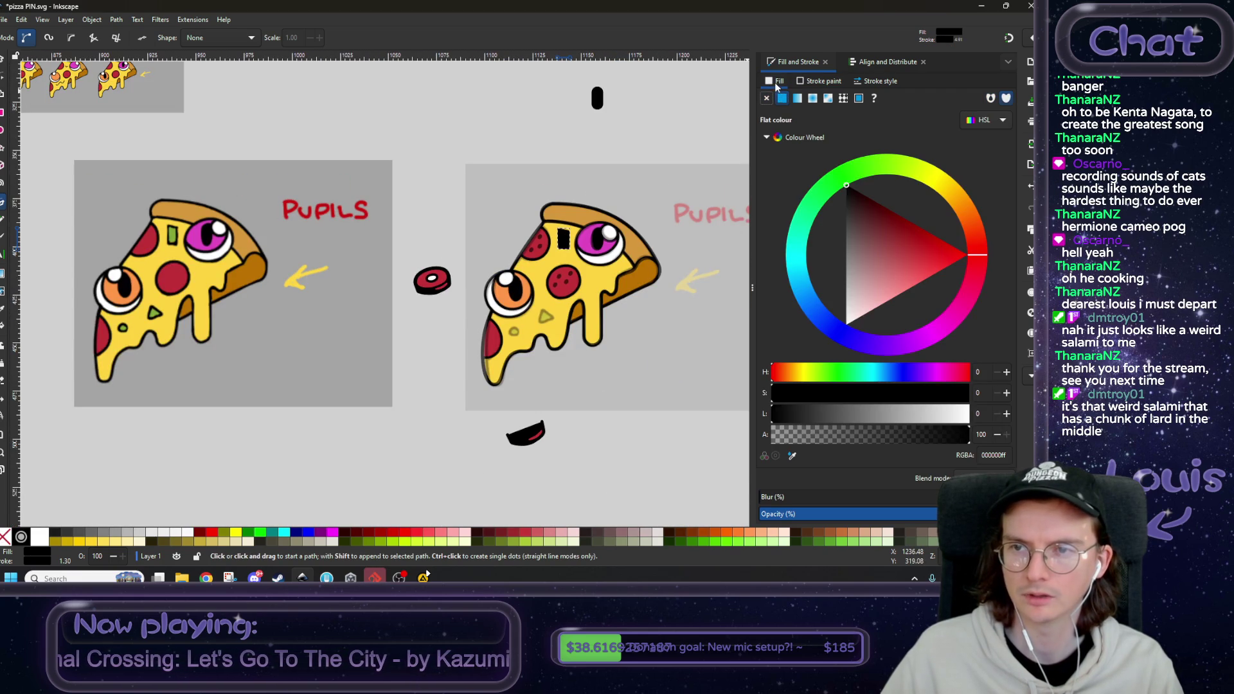
{"action": "left_click", "coordinate": [792, 456]}
{"action": "left_click", "coordinate": [172, 236]}
{"action": "scroll", "coordinate": [517, 229], "scroll_direction": "right", "scroll_amount": 1}
{"action": "scroll", "coordinate": [516, 229], "scroll_direction": "right", "scroll_amount": 1}
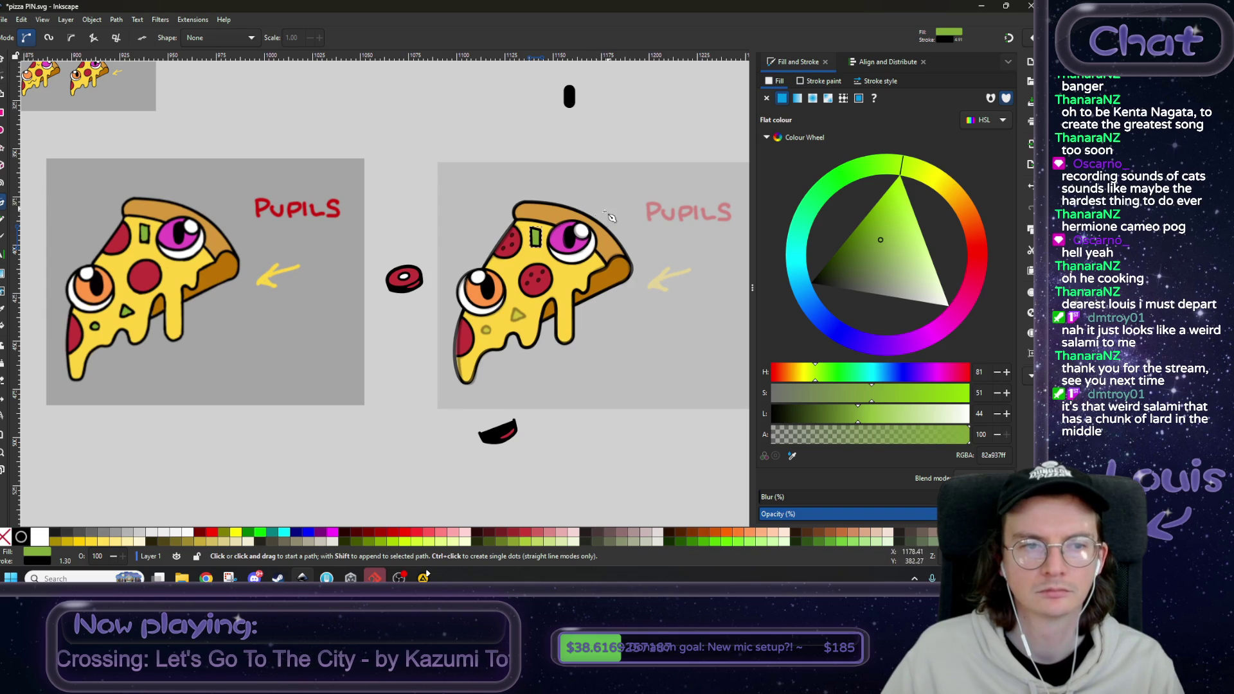
{"action": "scroll", "coordinate": [610, 217], "scroll_direction": "up", "scroll_amount": 3}
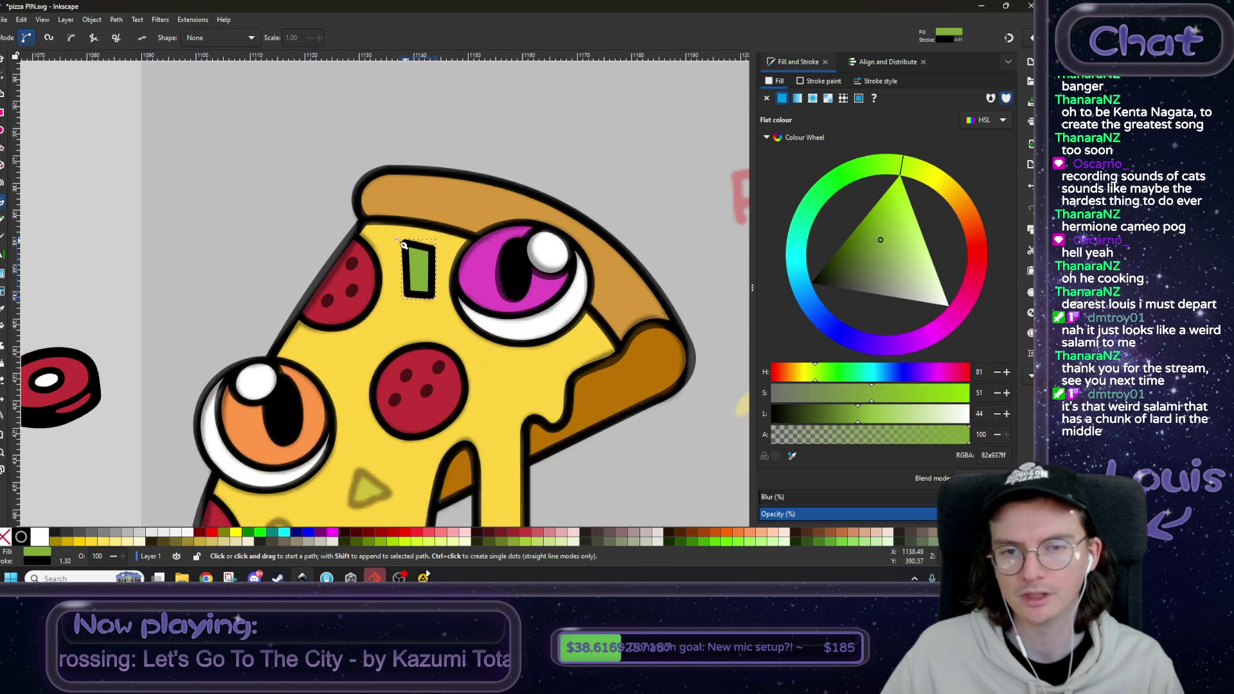
{"action": "scroll", "coordinate": [426, 293], "scroll_direction": "down", "scroll_amount": 3}
{"action": "scroll", "coordinate": [470, 267], "scroll_direction": "up", "scroll_amount": 3}
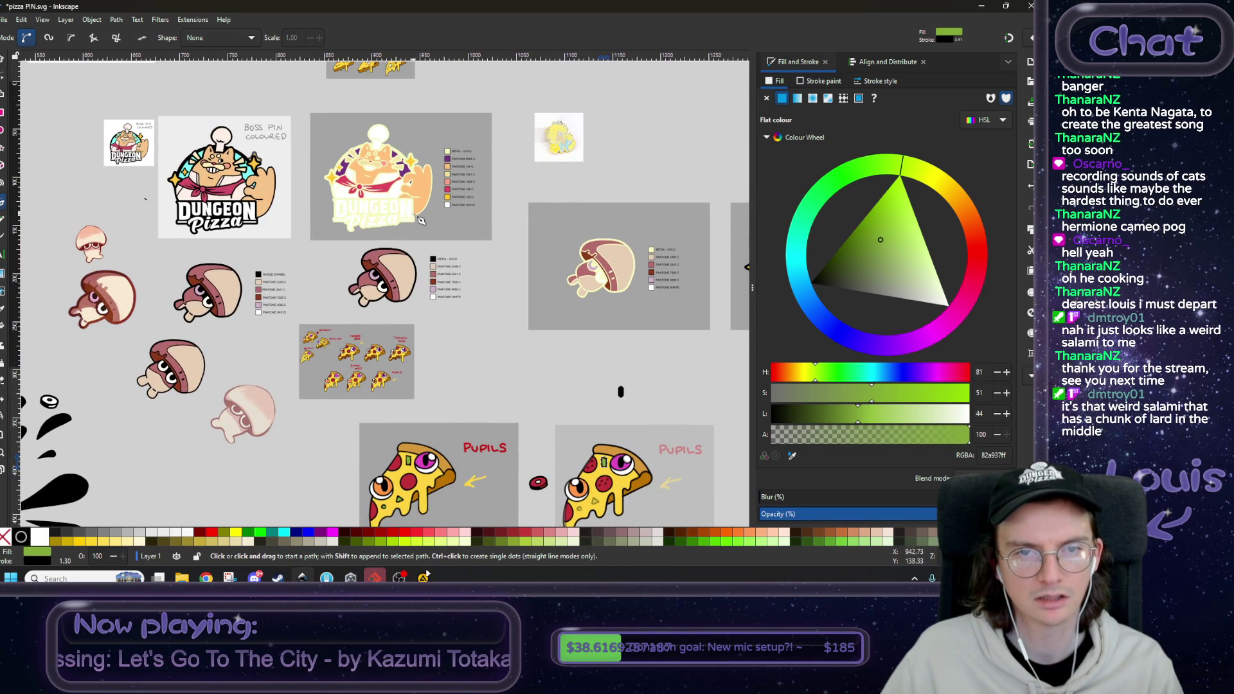
{"action": "scroll", "coordinate": [421, 220], "scroll_direction": "down", "scroll_amount": 2}
{"action": "scroll", "coordinate": [421, 242], "scroll_direction": "up", "scroll_amount": 5}
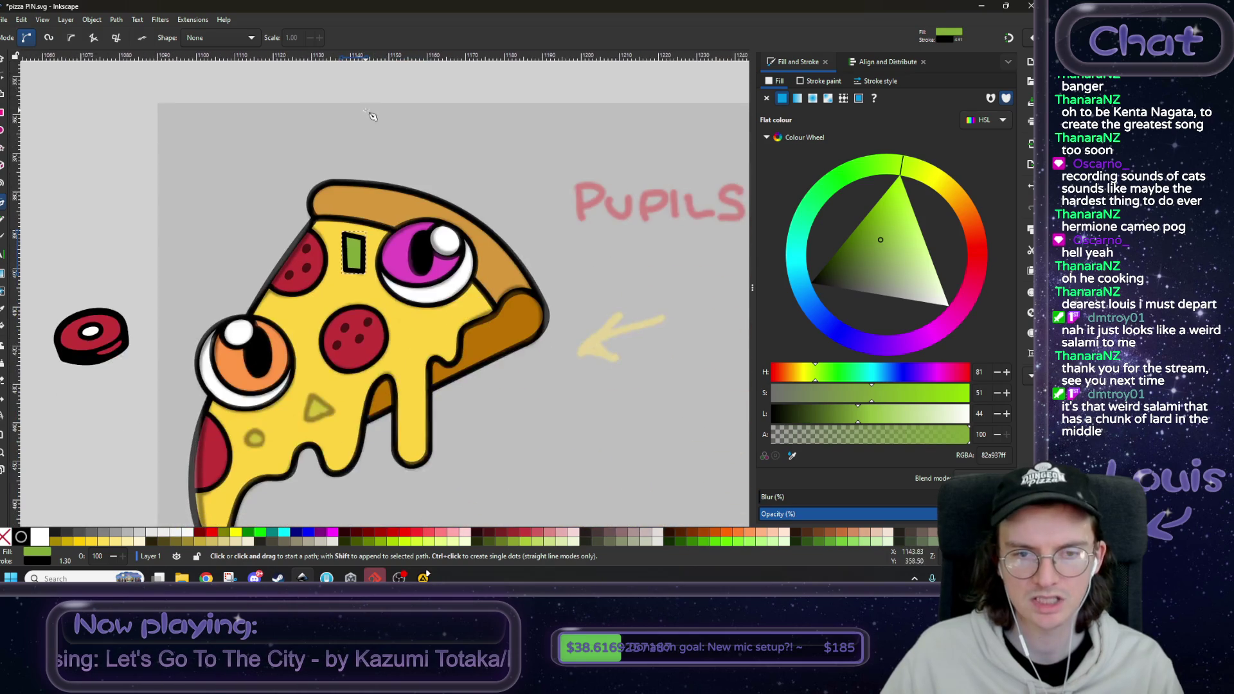
{"action": "scroll", "coordinate": [332, 234], "scroll_direction": "up", "scroll_amount": 2}
- Round the green shape's corners and reshape its edges into a pepper chunk
{"action": "left_click", "coordinate": [4, 78]}
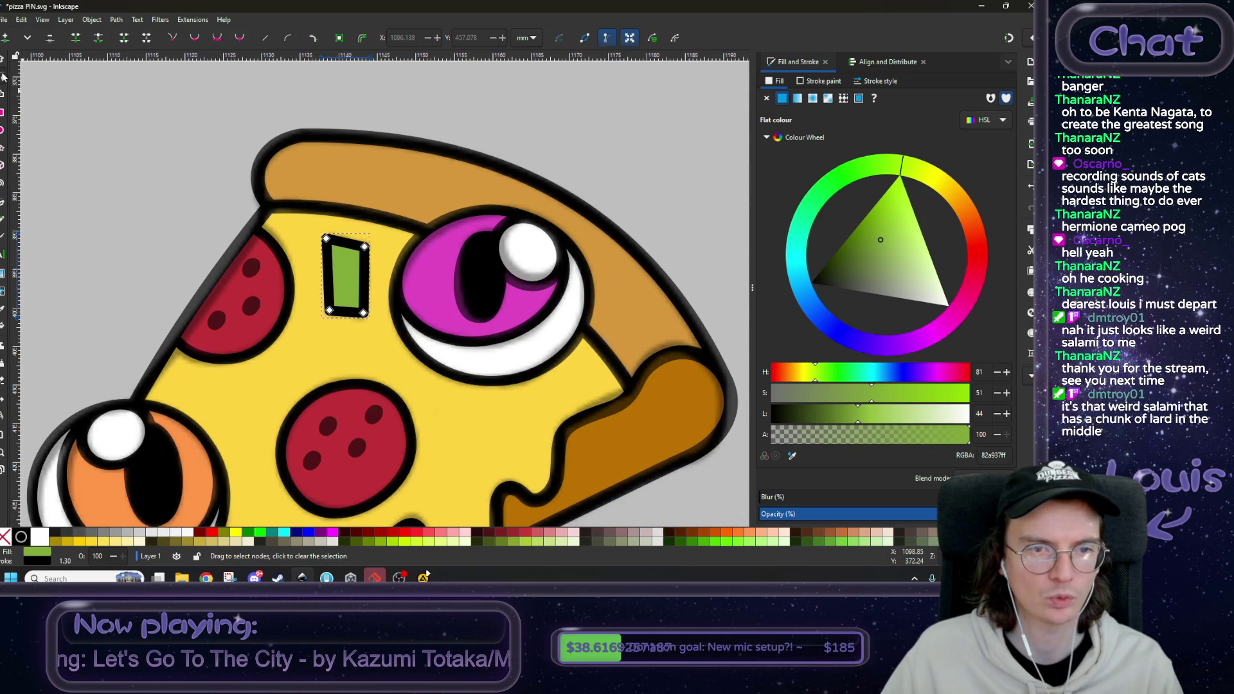
{"action": "left_click", "coordinate": [213, 37]}
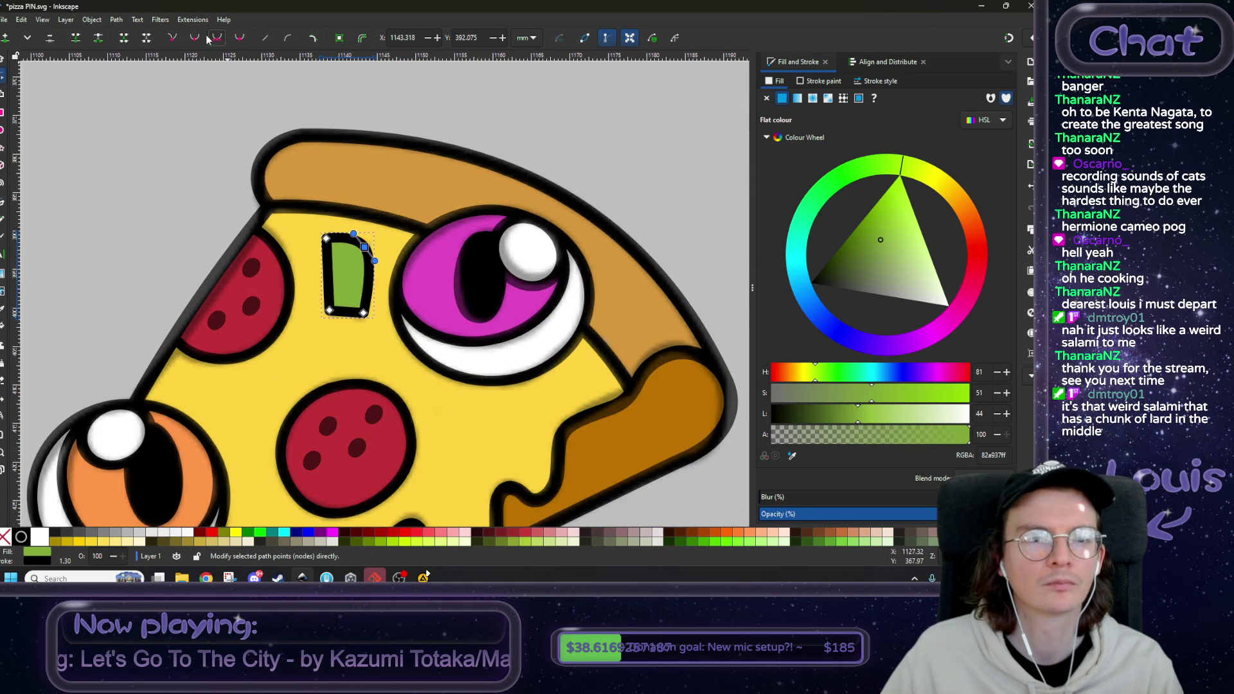
{"action": "scroll", "coordinate": [373, 237], "scroll_direction": "up", "scroll_amount": 2}
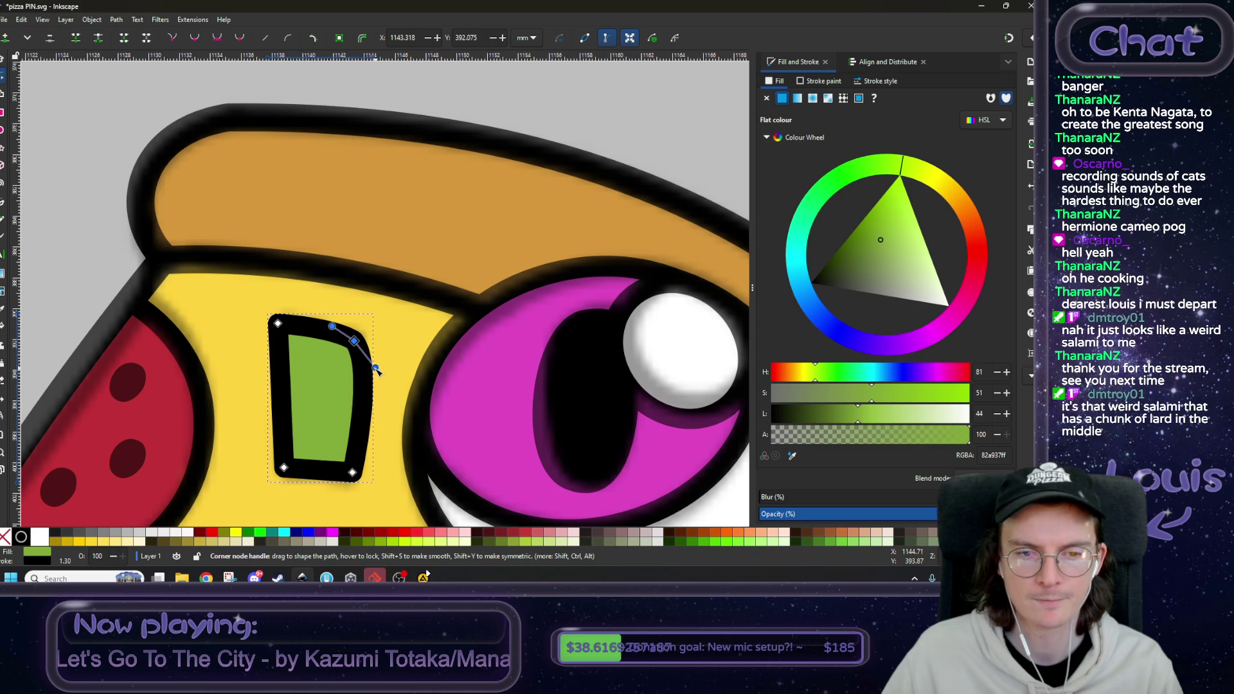
{"action": "left_click_drag", "start_coordinate": [375, 363], "coordinate": [368, 373]}
{"action": "scroll", "coordinate": [449, 354], "scroll_direction": "down", "scroll_amount": 2}
{"action": "scroll", "coordinate": [450, 354], "scroll_direction": "left", "scroll_amount": 2}
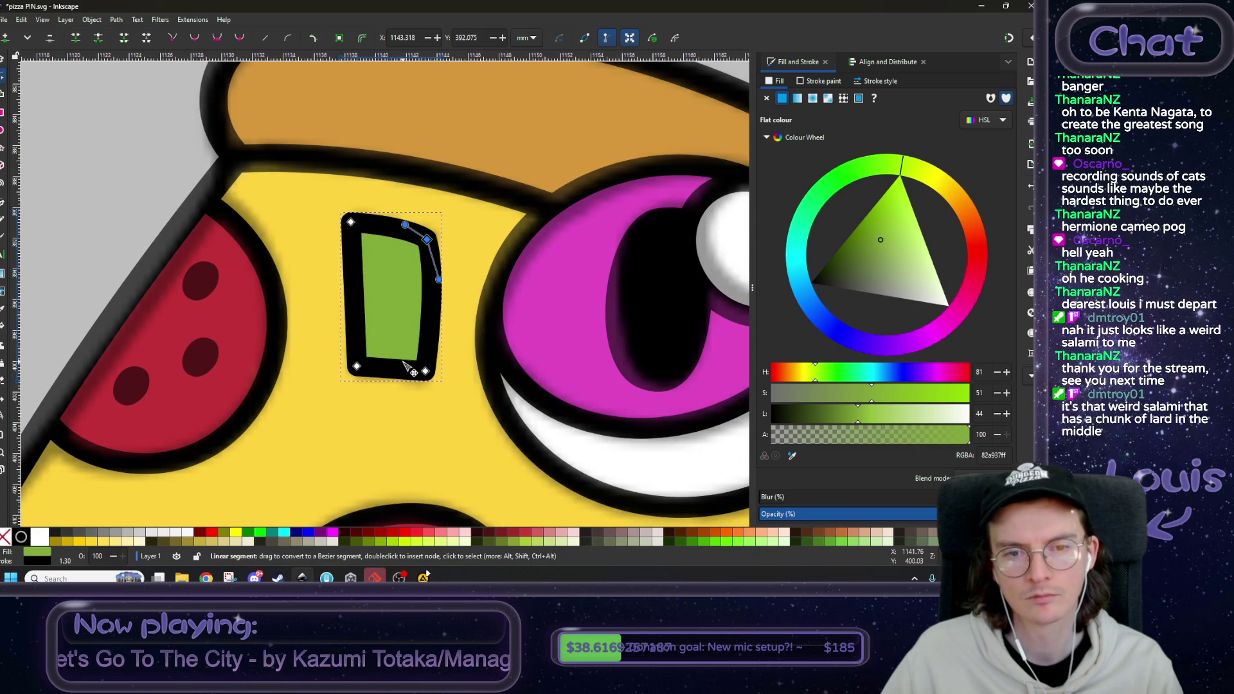
{"action": "left_click", "coordinate": [357, 367]}
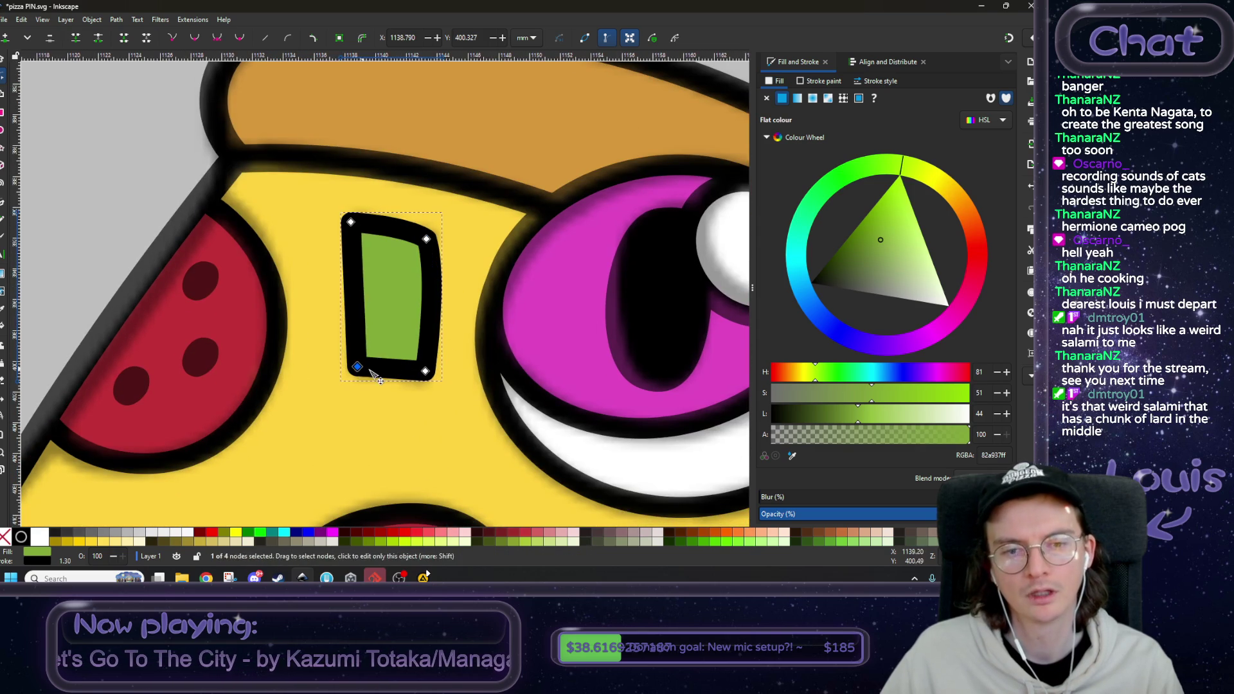
{"action": "left_click", "coordinate": [217, 38]}
{"action": "left_click_drag", "start_coordinate": [332, 340], "coordinate": [346, 316]}
{"action": "left_click_drag", "start_coordinate": [381, 391], "coordinate": [389, 382]}
{"action": "scroll", "coordinate": [392, 373], "scroll_direction": "down", "scroll_amount": 5}
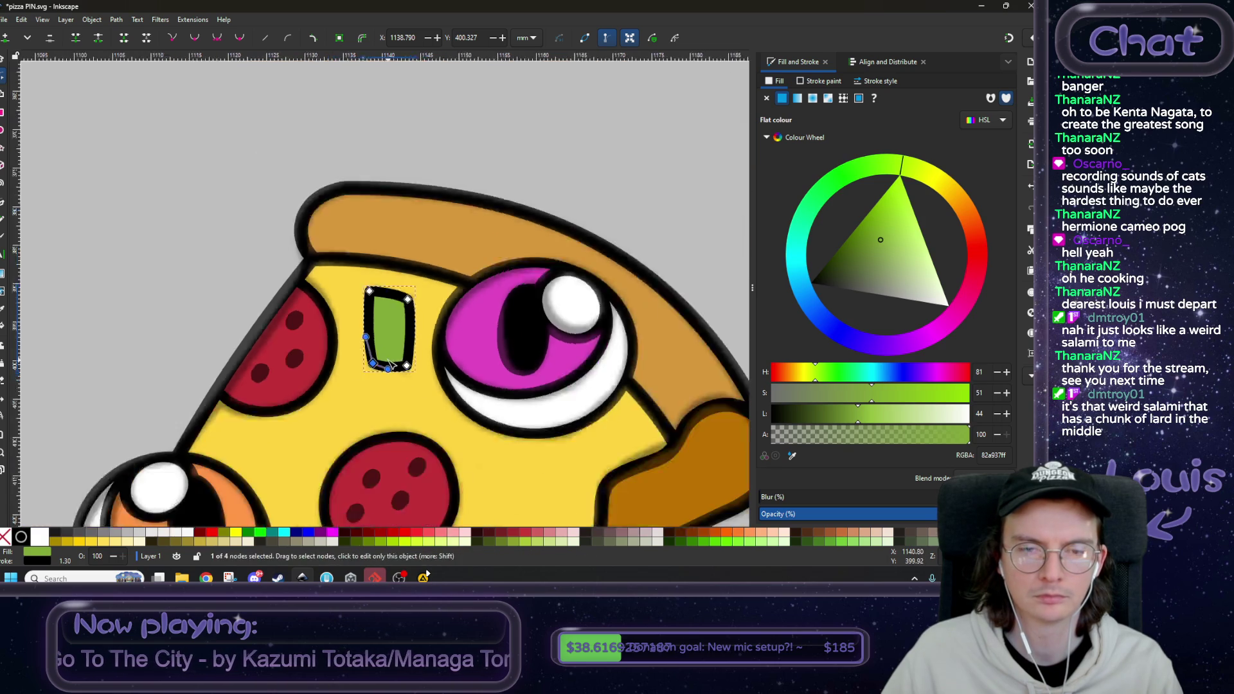
{"action": "scroll", "coordinate": [297, 335], "scroll_direction": "down", "scroll_amount": 1}
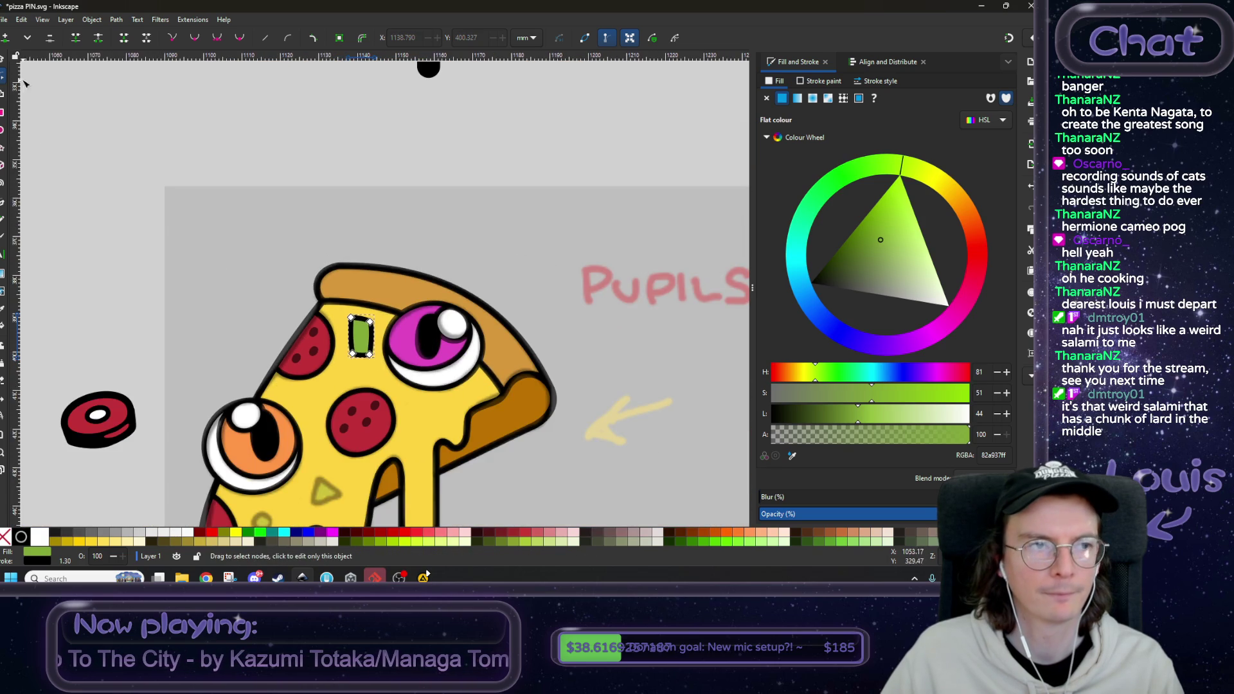
- Deselect the green shape and pan to bring the pizza's lower half into view
{"action": "left_click", "coordinate": [154, 275]}
{"action": "mouse_move", "coordinate": [154, 325]}
{"action": "left_mouse_down"}
{"action": "mouse_move", "coordinate": [160, 238]}
{"action": "mouse_move", "coordinate": [186, 225]}
{"action": "left_mouse_up"}
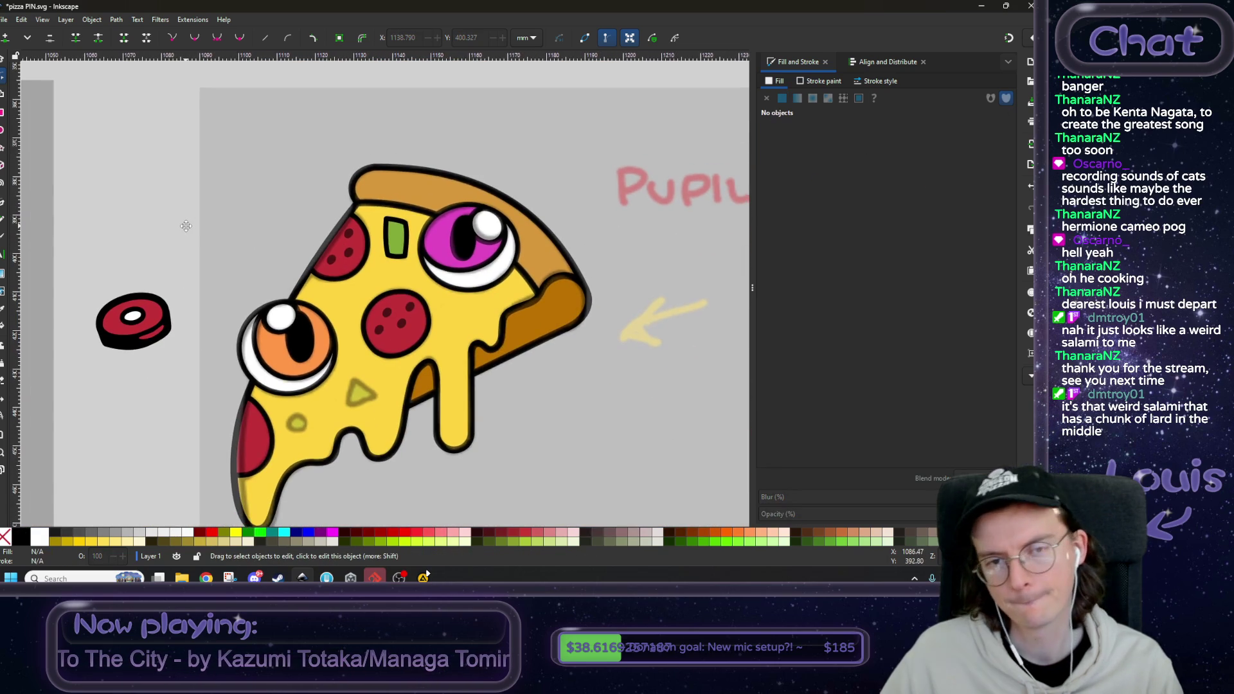
{"action": "scroll", "coordinate": [407, 342], "scroll_direction": "up", "scroll_amount": 3}
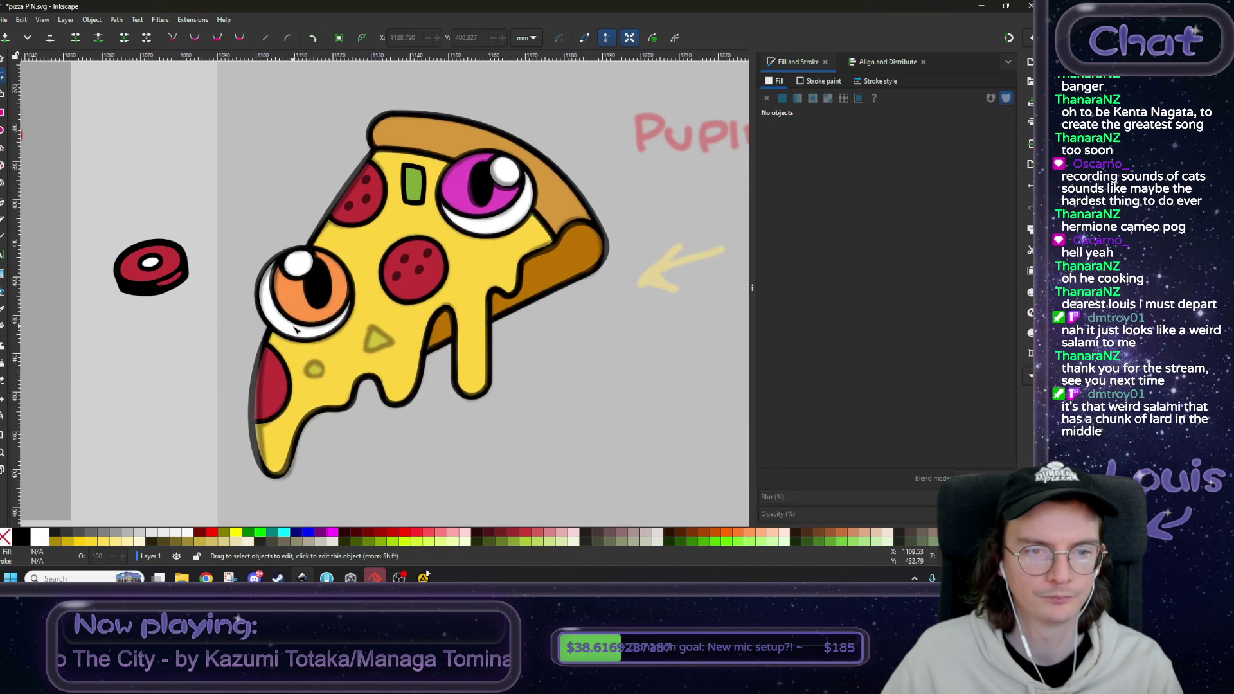
{"action": "scroll", "coordinate": [386, 328], "scroll_direction": "down", "scroll_amount": 1}
{"action": "scroll", "coordinate": [345, 312], "scroll_direction": "up", "scroll_amount": 2}
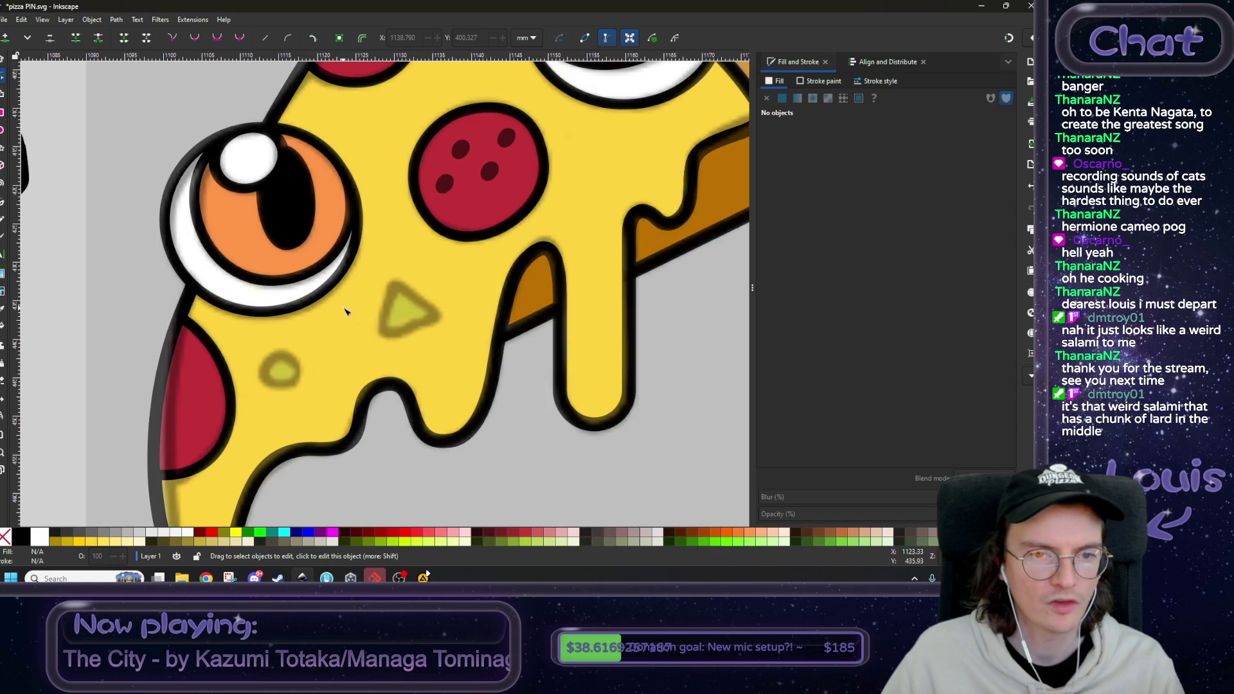
- Trace a closed green pepper triangle over the faded reference piece with the Pen tool
{"action": "left_click", "coordinate": [1, 203]}
{"action": "left_click", "coordinate": [393, 284]}
{"action": "left_click", "coordinate": [383, 334]}
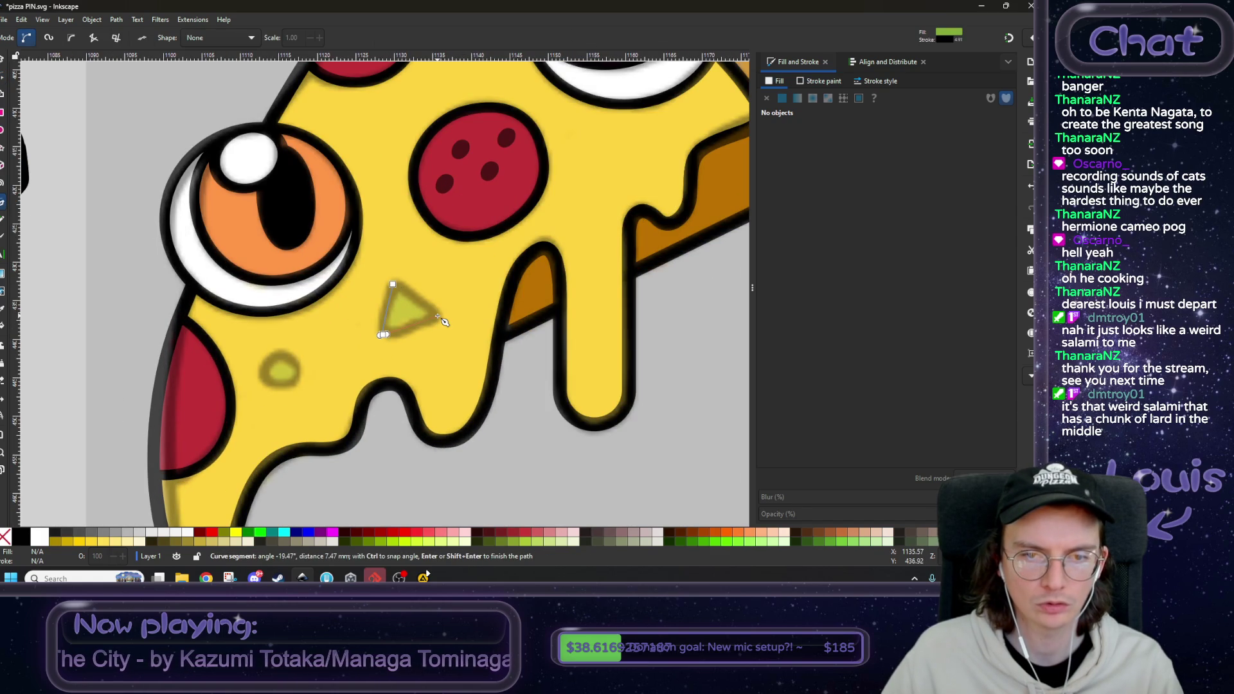
{"action": "left_click", "coordinate": [440, 315]}
{"action": "left_click", "coordinate": [393, 284]}
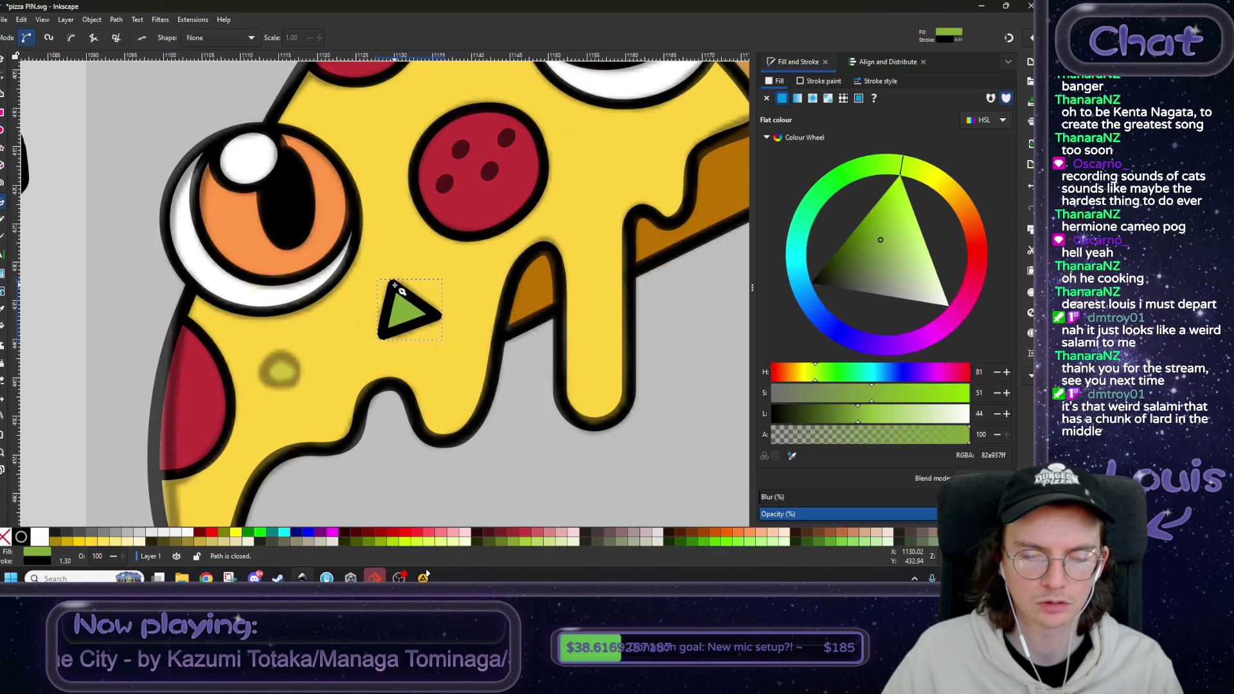
- Make the triangle's right and top corners smooth and reshape its edges into soft curves
{"action": "key", "text": "n"}
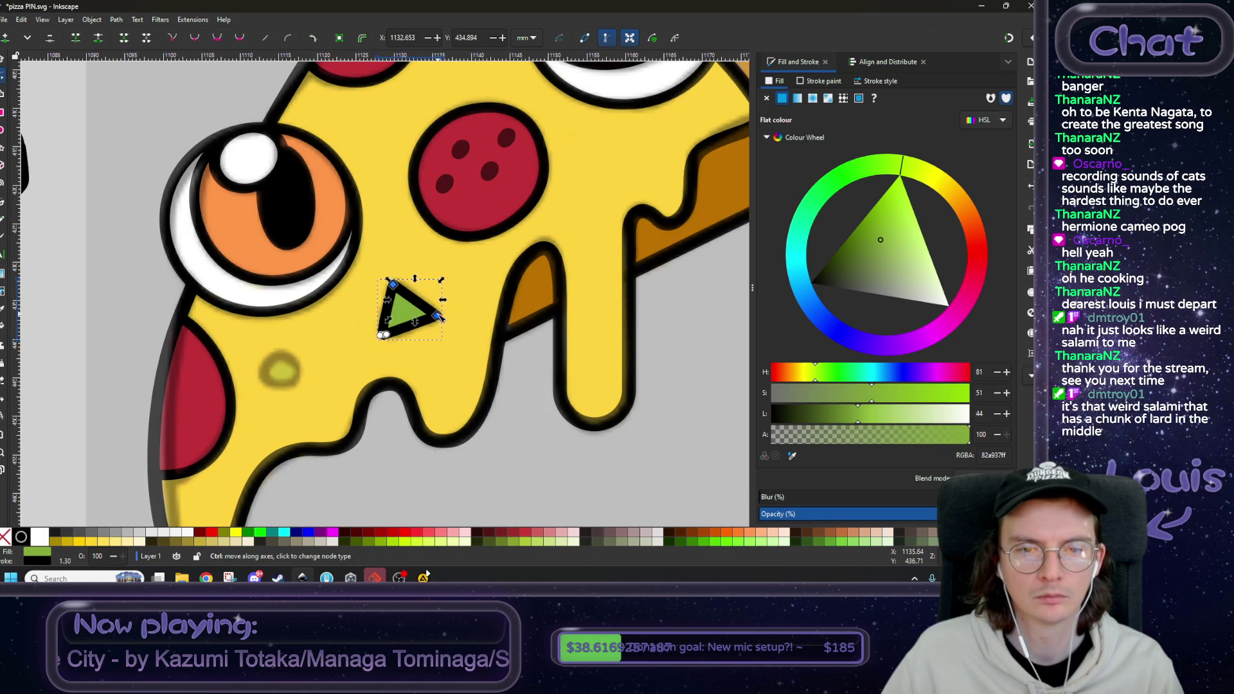
{"action": "left_click", "coordinate": [437, 316]}
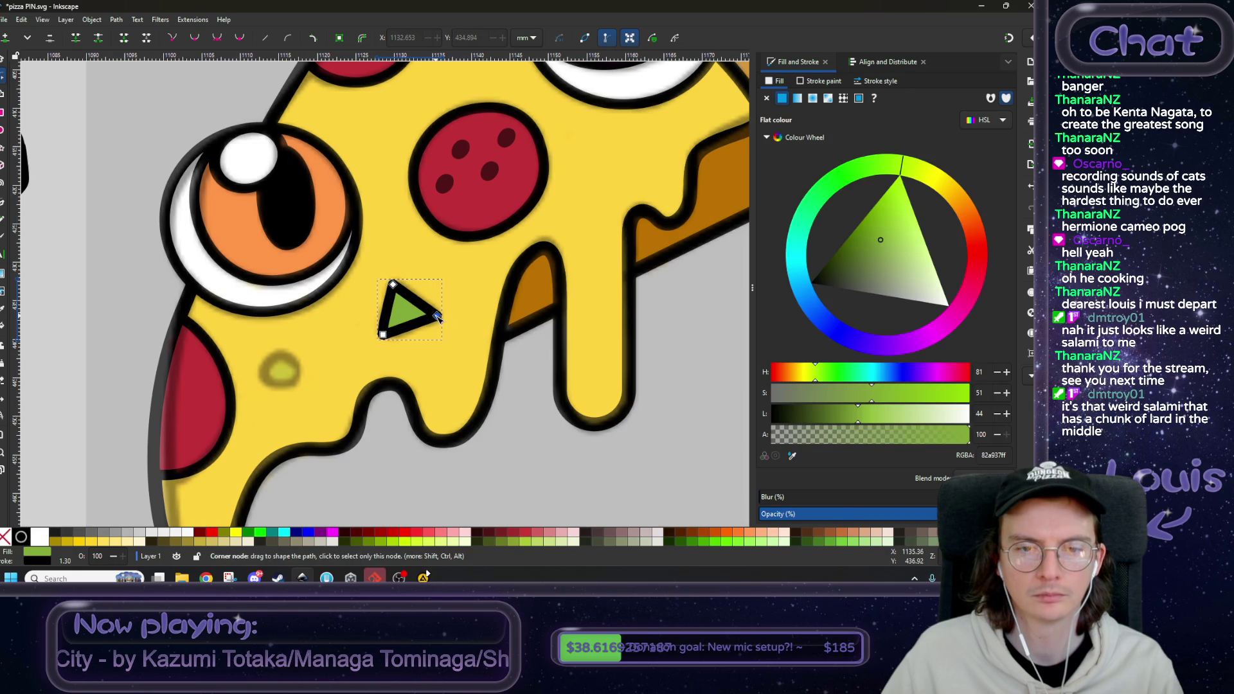
{"action": "left_click", "coordinate": [220, 41]}
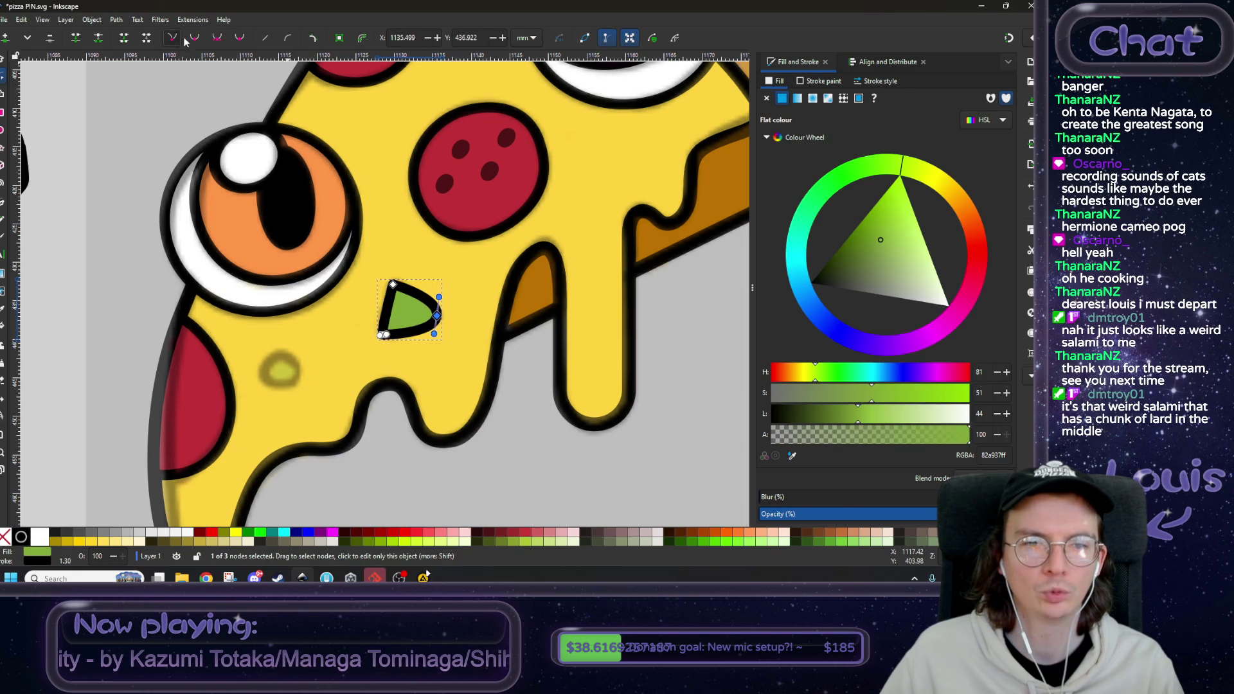
{"action": "scroll", "coordinate": [465, 326], "scroll_direction": "up", "scroll_amount": 2}
{"action": "mouse_move", "coordinate": [370, 246]}
{"action": "left_mouse_down"}
{"action": "mouse_move", "coordinate": [325, 253]}
{"action": "mouse_move", "coordinate": [336, 241]}
{"action": "left_mouse_up"}
{"action": "mouse_move", "coordinate": [361, 316]}
{"action": "left_mouse_down"}
{"action": "mouse_move", "coordinate": [297, 293]}
{"action": "mouse_move", "coordinate": [256, 323]}
{"action": "left_mouse_up"}
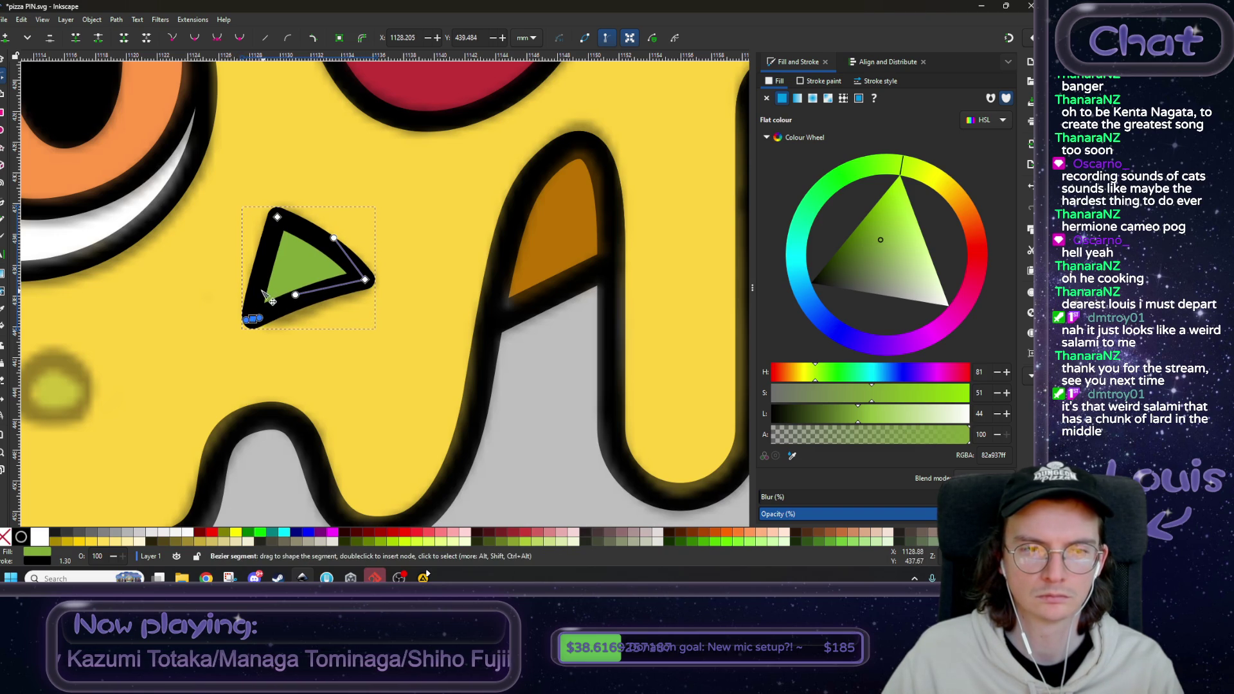
{"action": "scroll", "coordinate": [256, 322], "scroll_direction": "left", "scroll_amount": 5}
{"action": "left_click", "coordinate": [400, 202]}
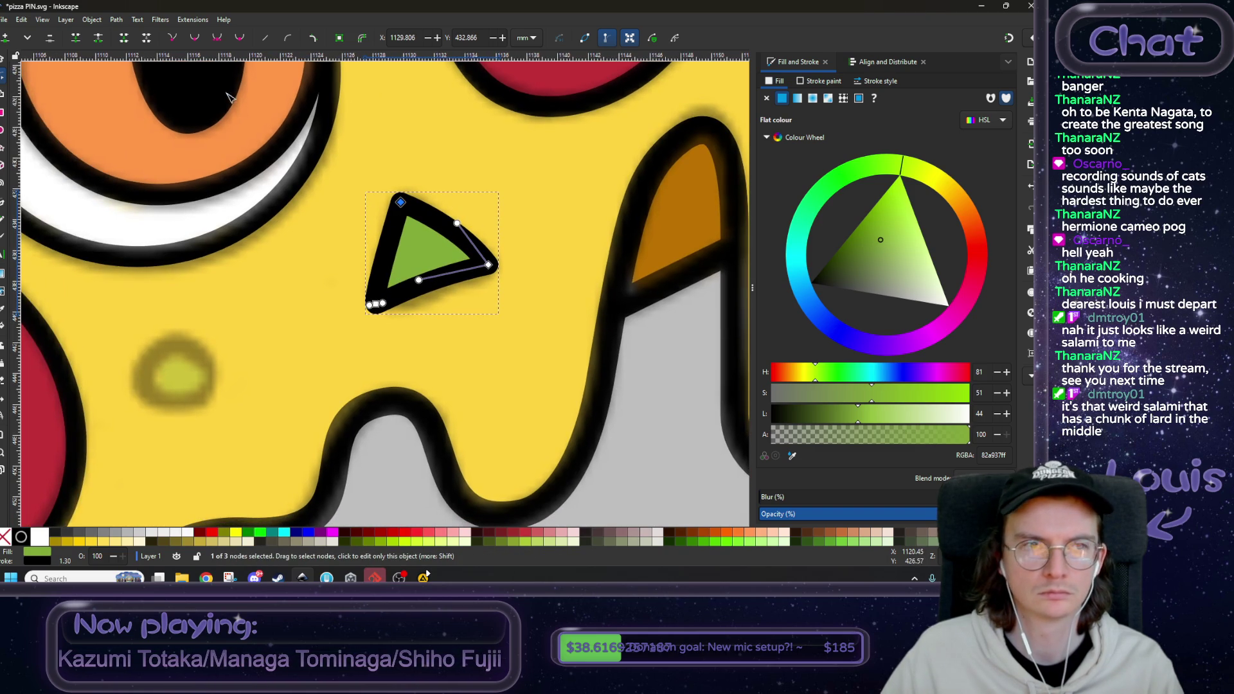
{"action": "left_click", "coordinate": [216, 38]}
{"action": "mouse_move", "coordinate": [434, 191]}
{"action": "left_mouse_down"}
{"action": "mouse_move", "coordinate": [423, 210]}
{"action": "mouse_move", "coordinate": [381, 222]}
{"action": "left_mouse_up"}
{"action": "scroll", "coordinate": [418, 314], "scroll_direction": "down", "scroll_amount": 2}
{"action": "scroll", "coordinate": [417, 314], "scroll_direction": "down", "scroll_amount": 1}
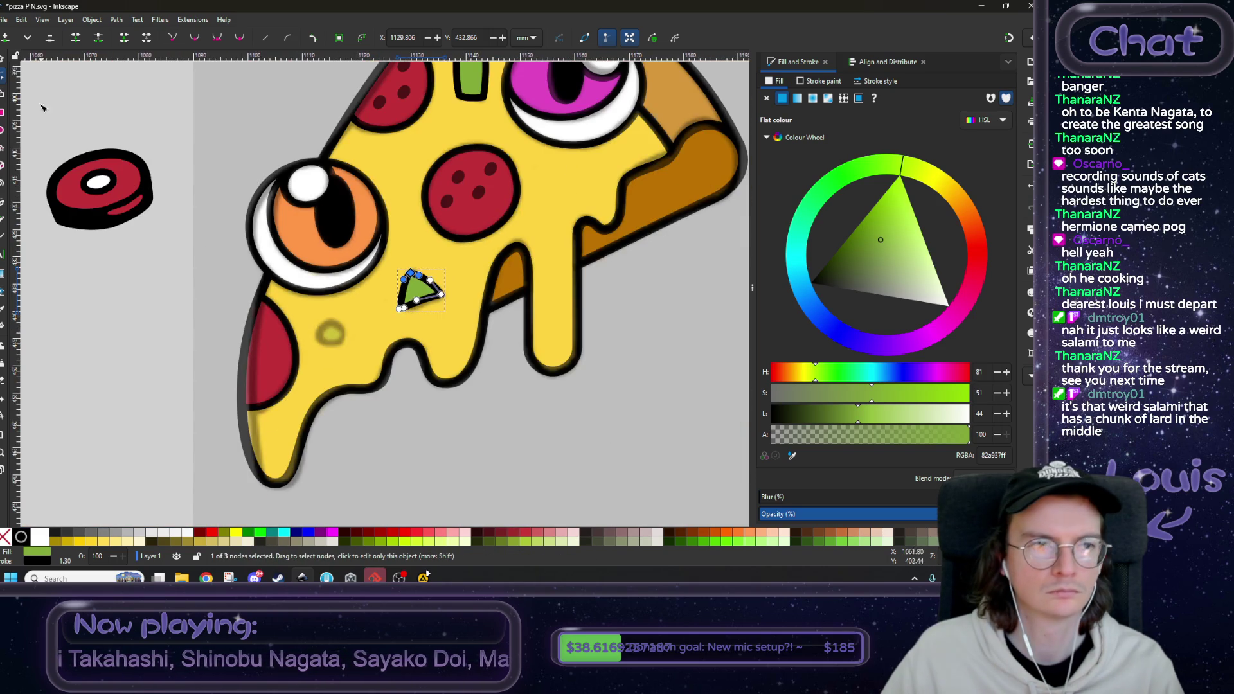
{"action": "left_click", "coordinate": [3, 63]}
{"action": "left_click", "coordinate": [99, 110]}
{"action": "scroll", "coordinate": [99, 110], "scroll_direction": "down", "scroll_amount": 3}
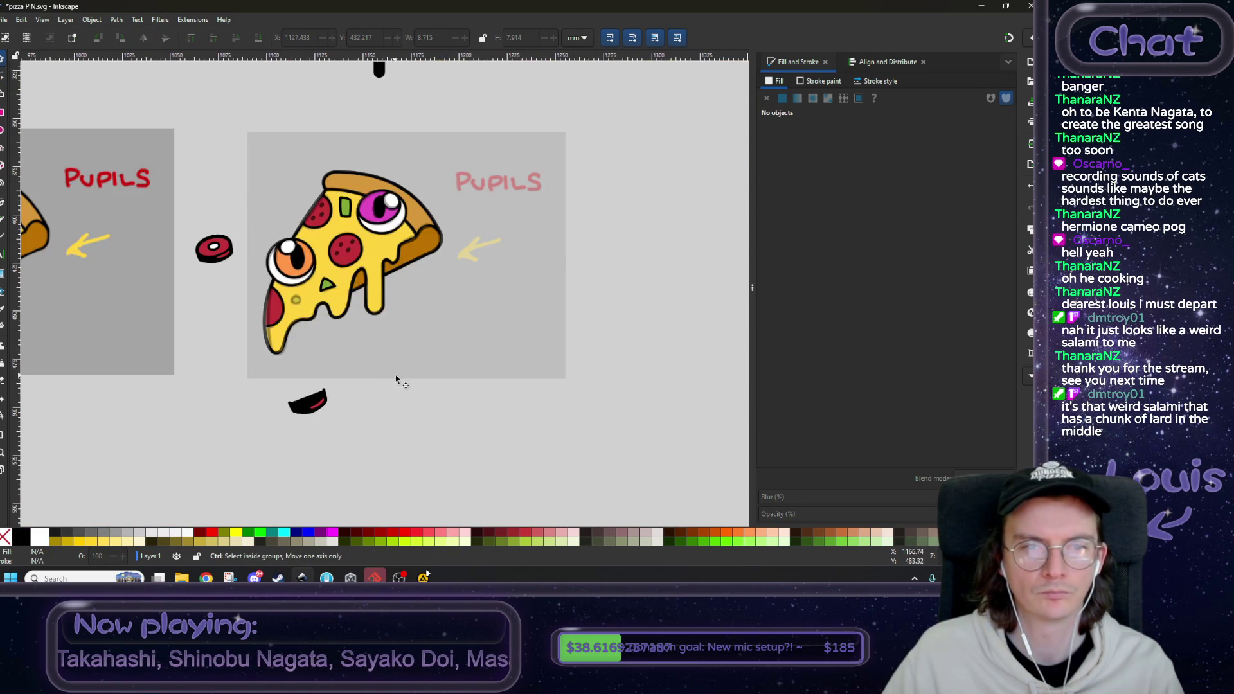
{"action": "scroll", "coordinate": [504, 373], "scroll_direction": "left", "scroll_amount": 2}
{"action": "scroll", "coordinate": [508, 376], "scroll_direction": "up", "scroll_amount": 5}
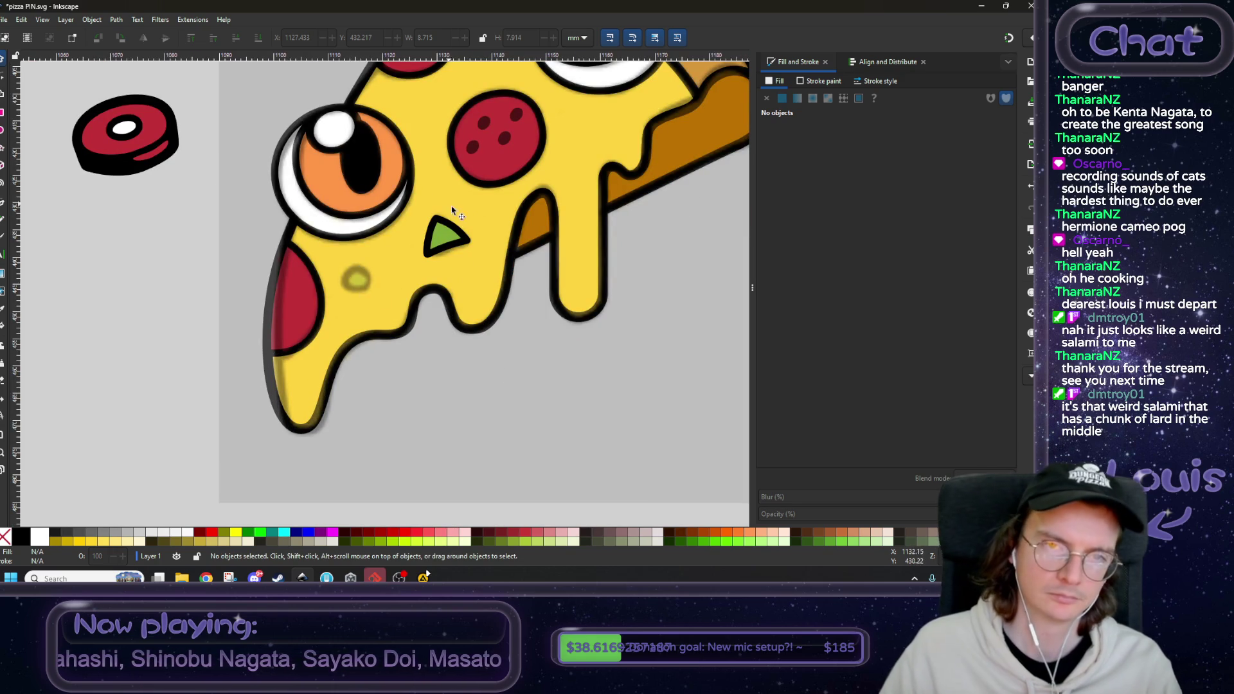
{"action": "scroll", "coordinate": [449, 212], "scroll_direction": "up", "scroll_amount": 3}
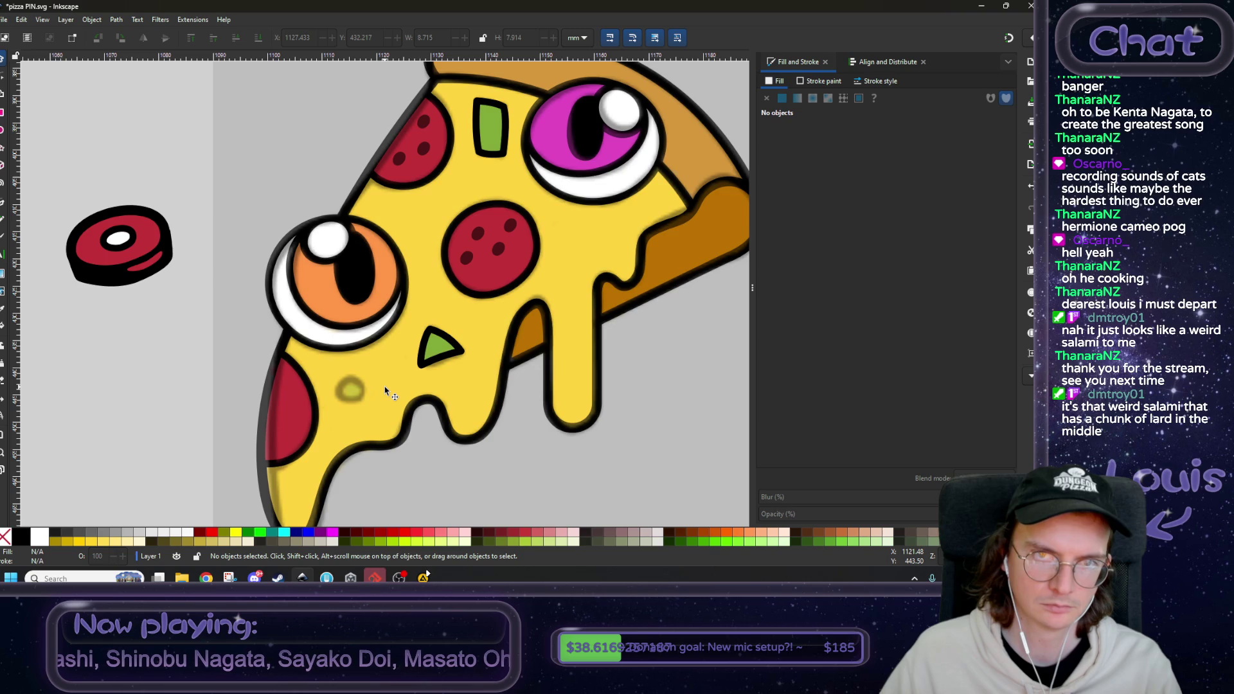
{"action": "scroll", "coordinate": [339, 430], "scroll_direction": "up", "scroll_amount": 2}
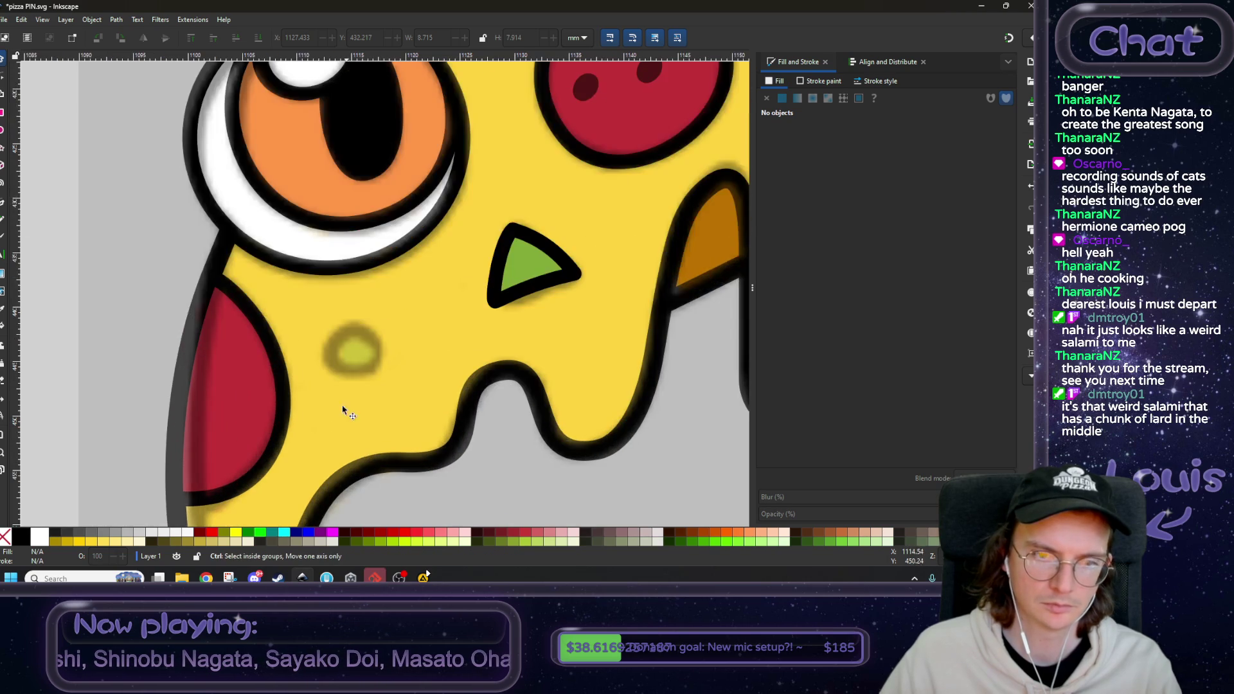
- Draw the small pepper blob as a closed curved path and smooth its right node
{"action": "left_click", "coordinate": [2, 202]}
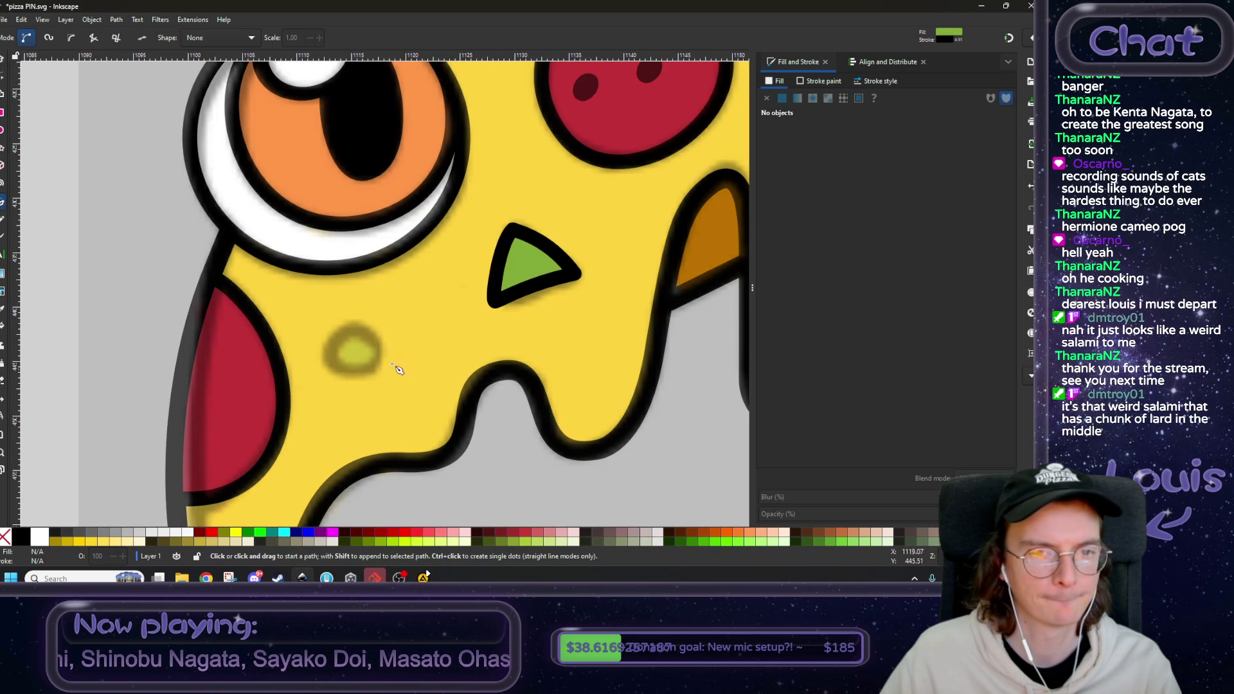
{"action": "left_click", "coordinate": [352, 327]}
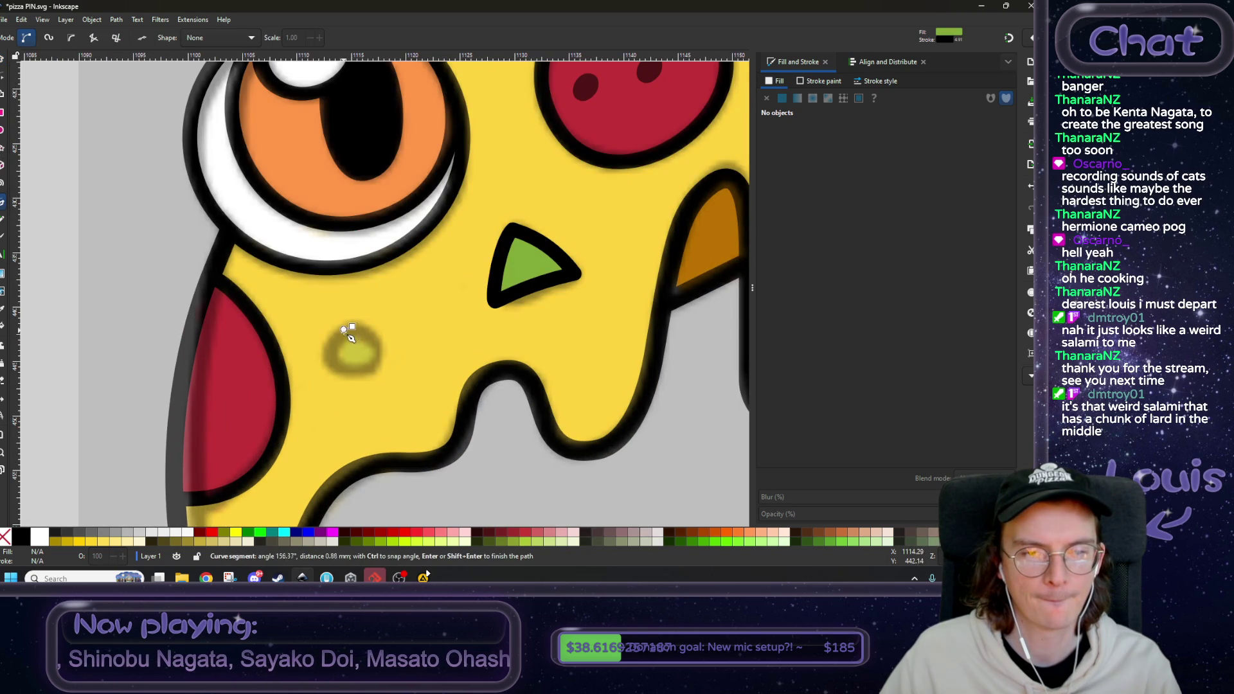
{"action": "left_click_drag", "start_coordinate": [327, 356], "coordinate": [375, 369]}
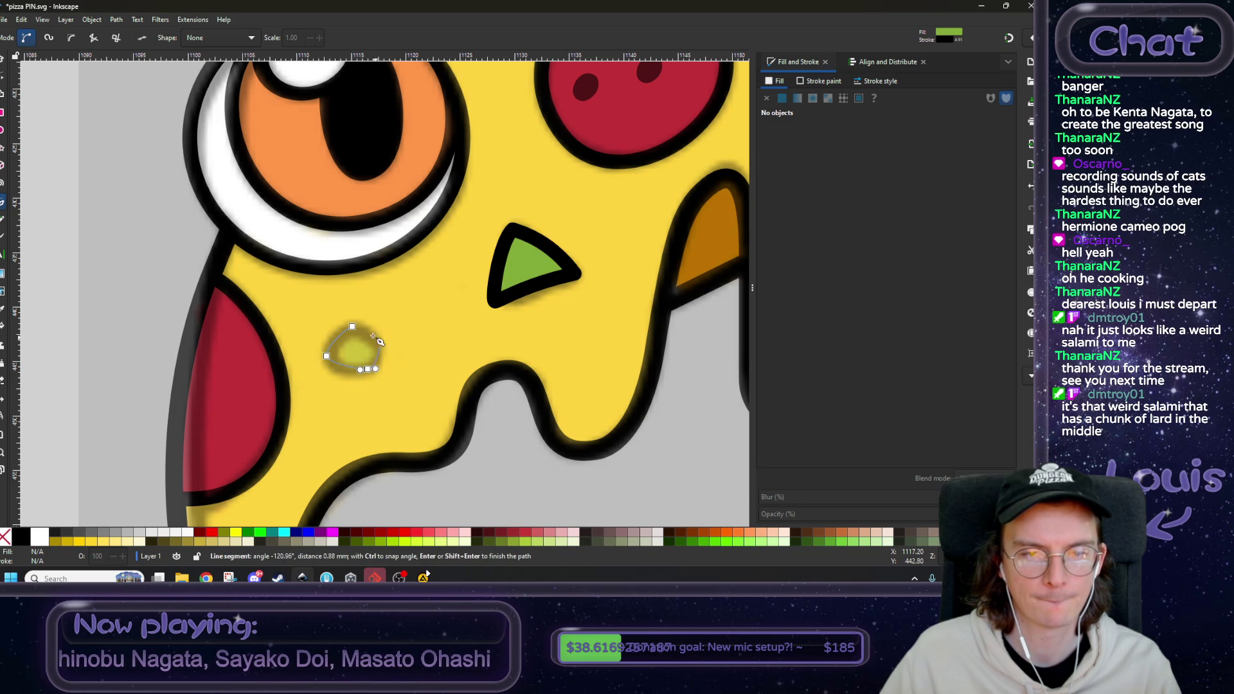
{"action": "left_click", "coordinate": [353, 327]}
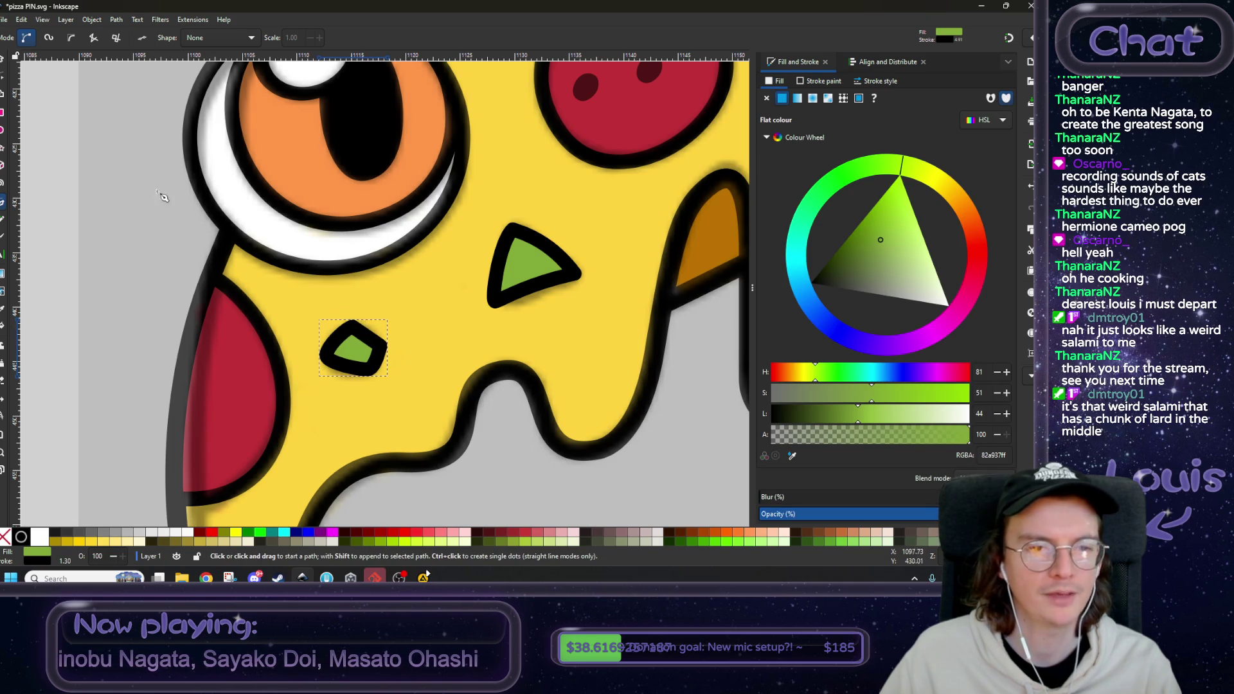
{"action": "left_click", "coordinate": [4, 74]}
{"action": "scroll", "coordinate": [366, 332], "scroll_direction": "up", "scroll_amount": 2, "text": "ctrl"}
{"action": "left_click", "coordinate": [394, 358]}
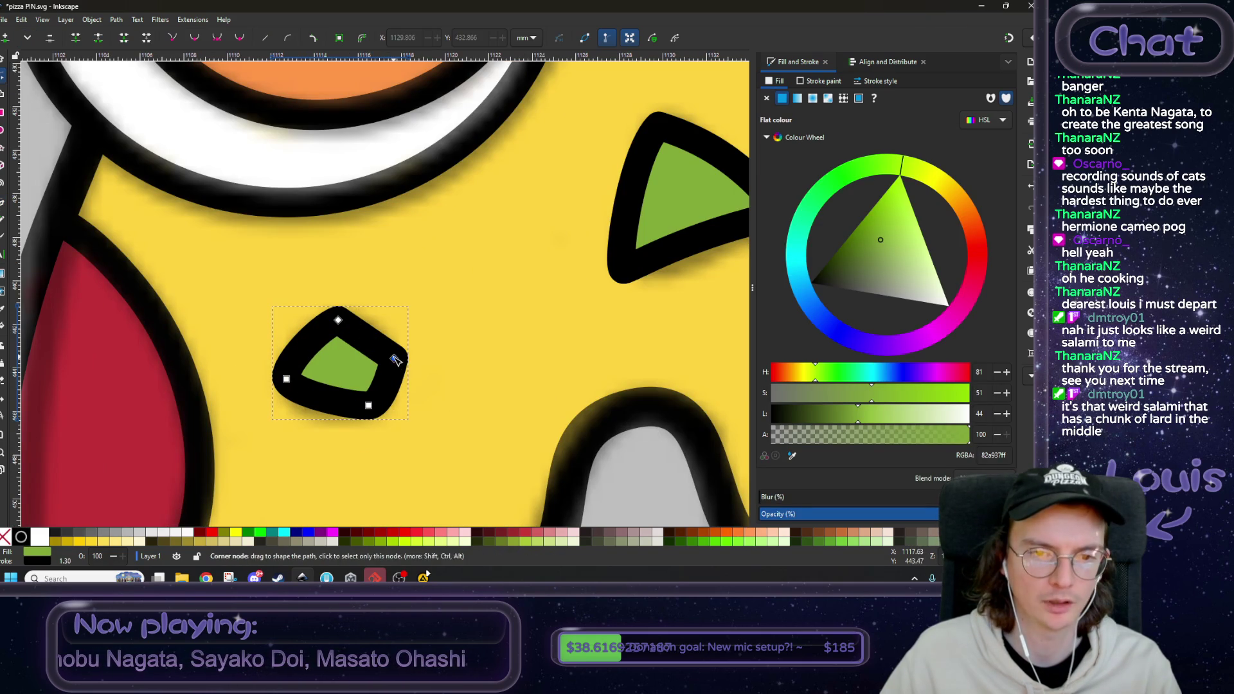
{"action": "left_click", "coordinate": [217, 39]}
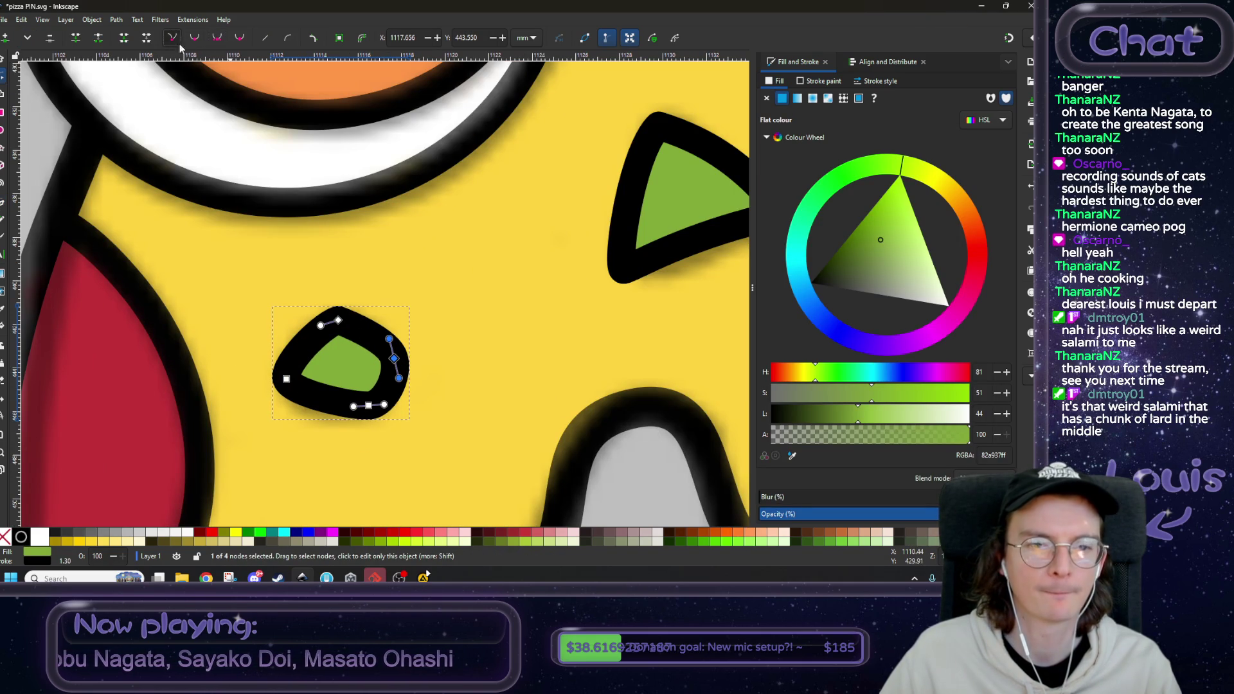
{"action": "left_click_drag", "start_coordinate": [389, 338], "coordinate": [393, 380]}
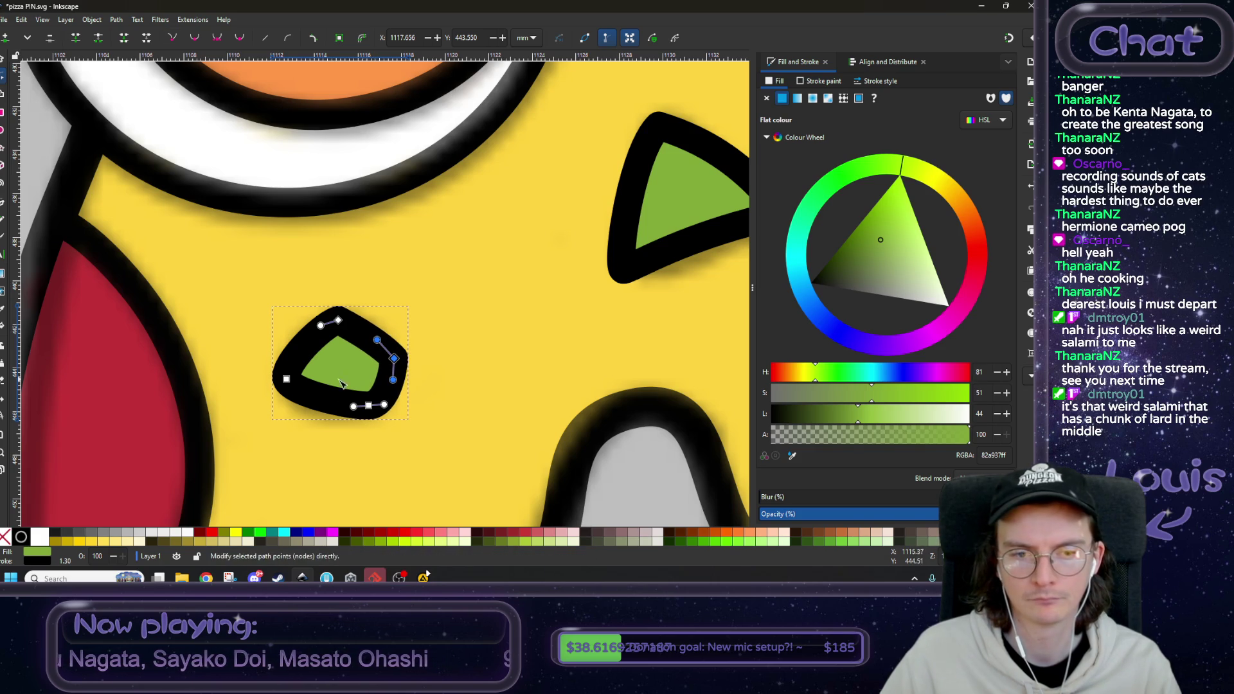
{"action": "left_click", "coordinate": [286, 380]}
{"action": "scroll", "coordinate": [292, 388], "scroll_direction": "down", "scroll_amount": 5, "text": "ctrl"}
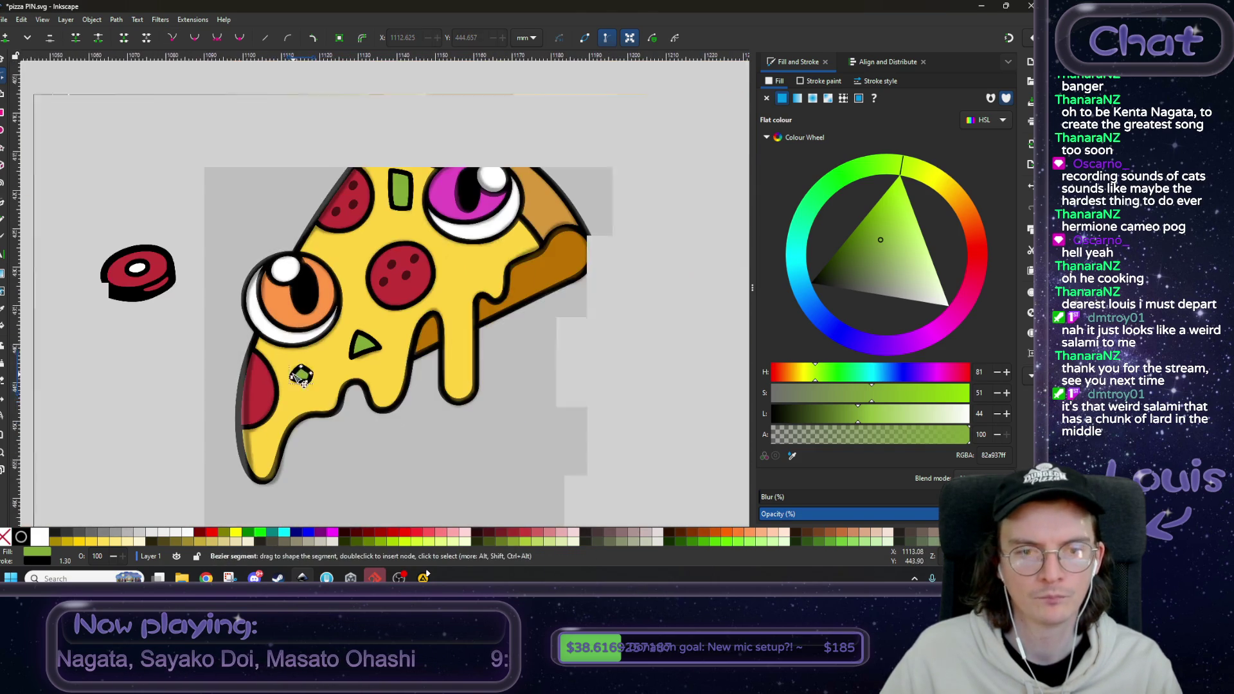
- Lower the right pizza reference image to the bottom so the vector pepper drawing shows above it
{"action": "left_click", "coordinate": [5, 61]}
{"action": "scroll", "coordinate": [454, 316], "scroll_direction": "down", "scroll_amount": 3, "text": "ctrl"}
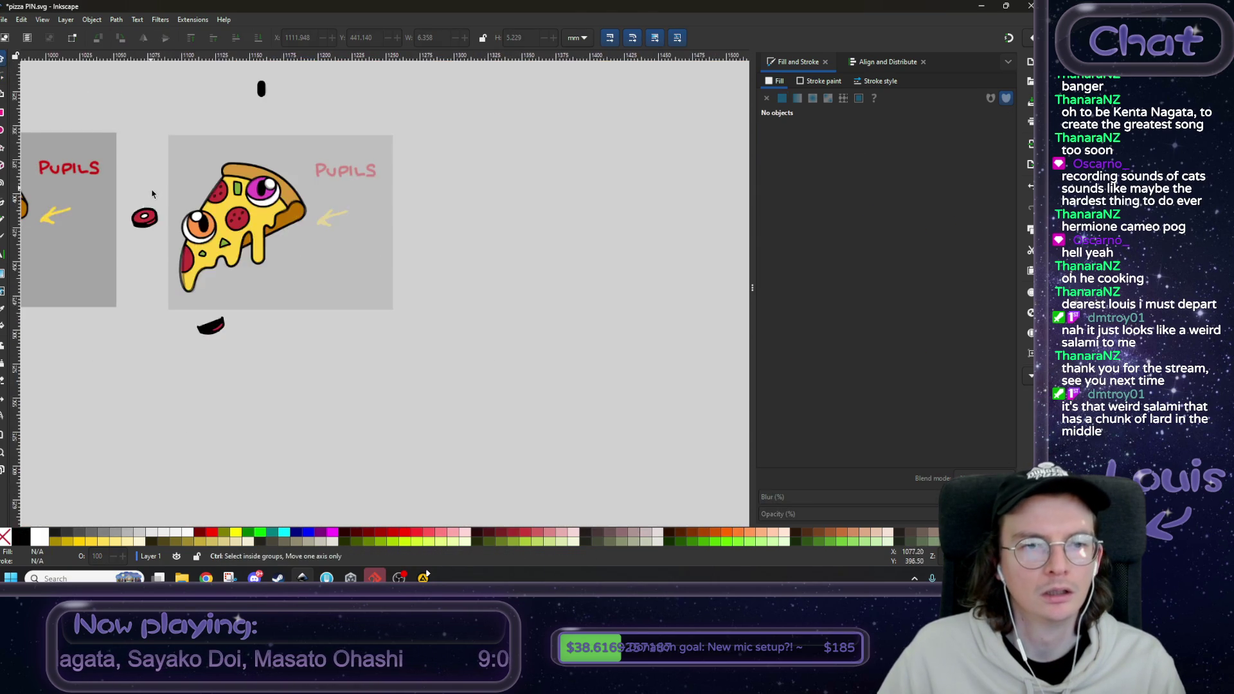
{"action": "left_click", "coordinate": [538, 351]}
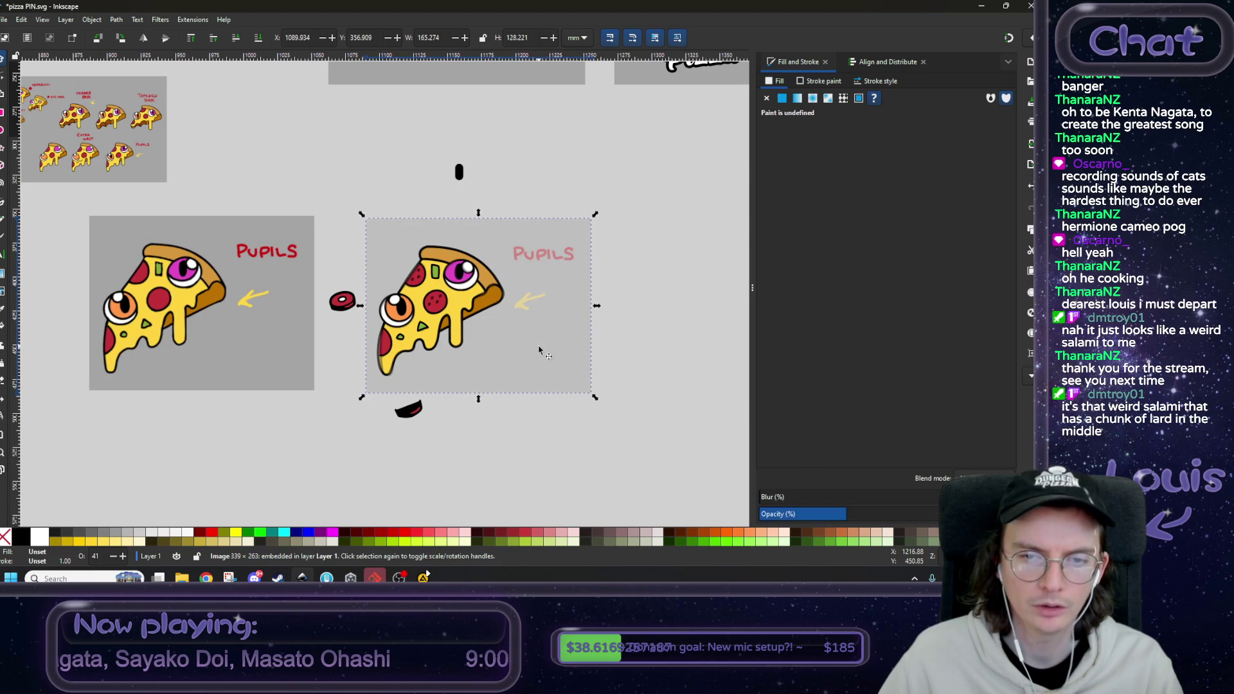
{"action": "left_click", "coordinate": [259, 40]}
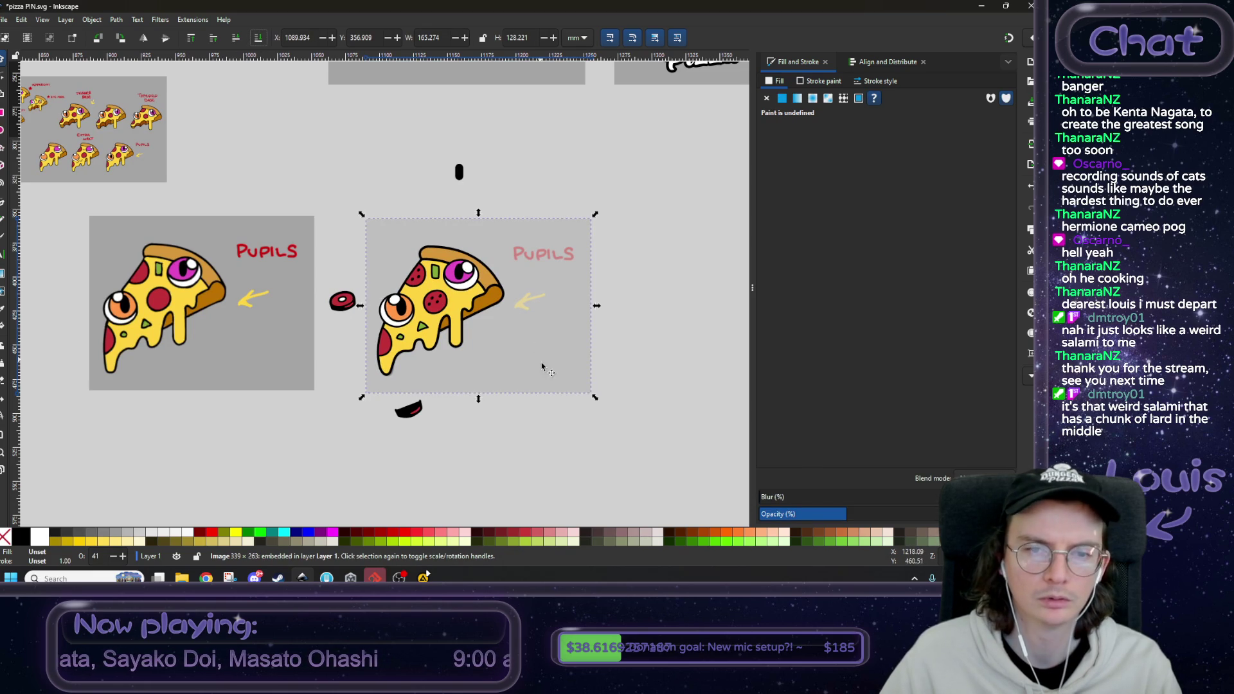
{"action": "left_click", "coordinate": [646, 363]}
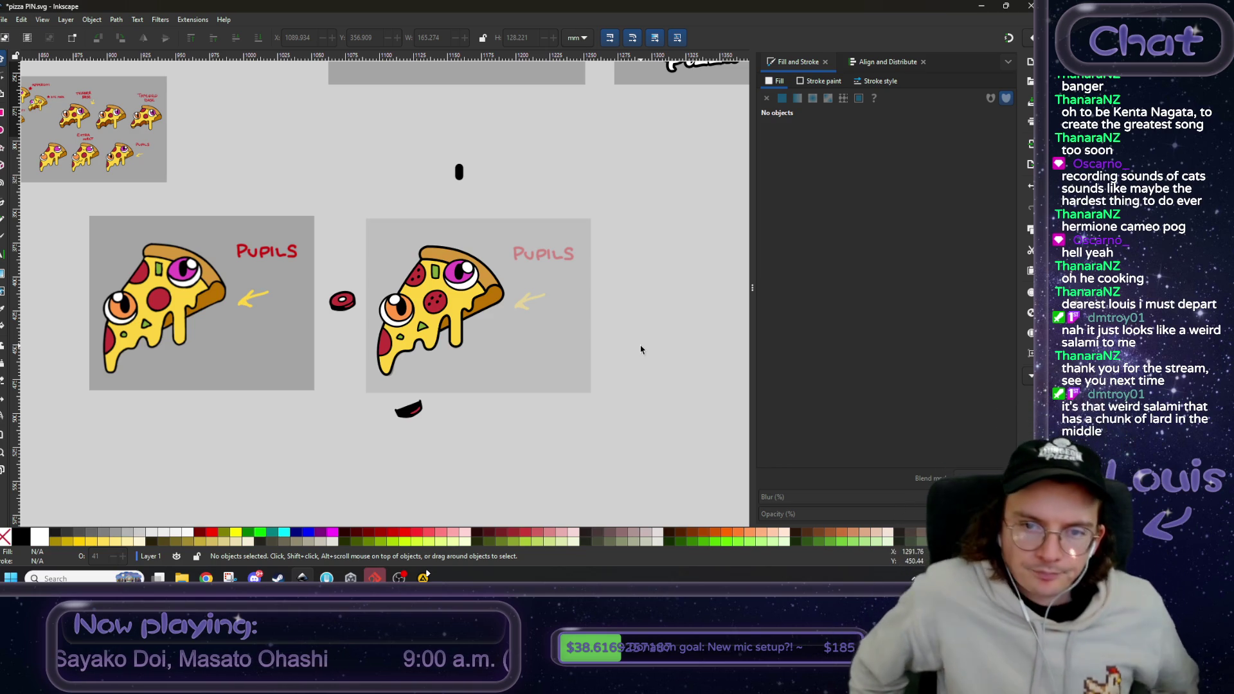
{"action": "key", "text": "ctrl"}
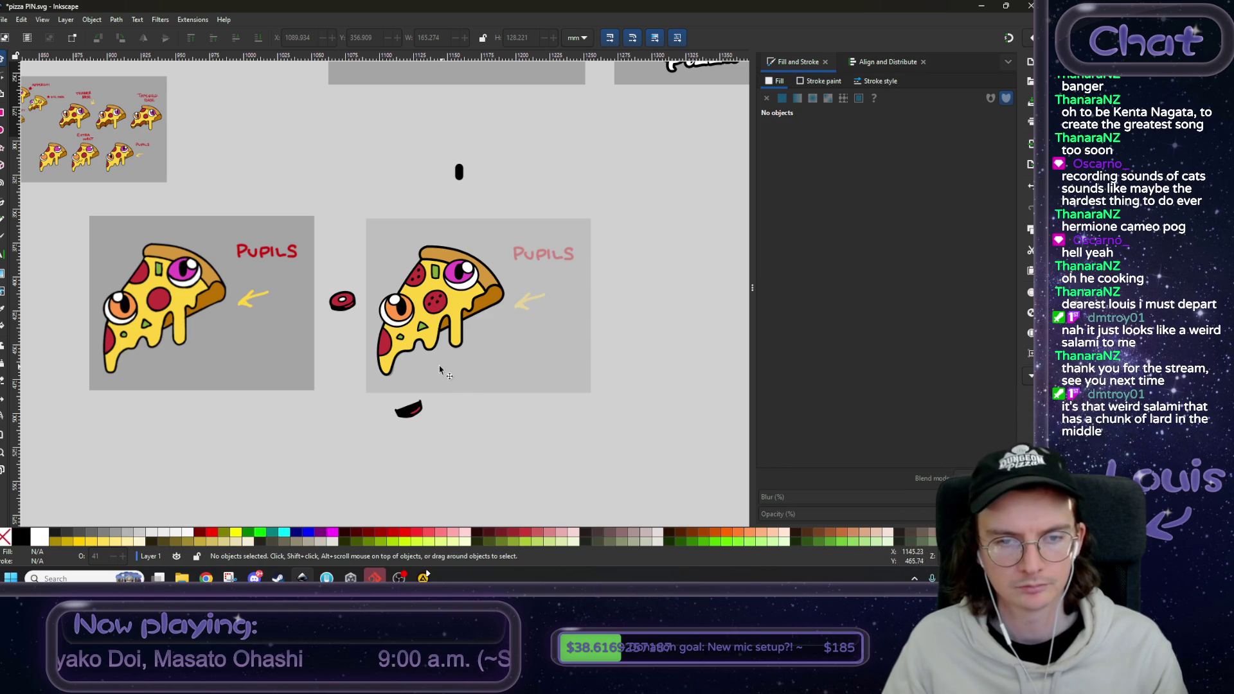
{"action": "scroll", "coordinate": [402, 325], "scroll_direction": "up", "scroll_amount": 2, "text": "ctrl"}
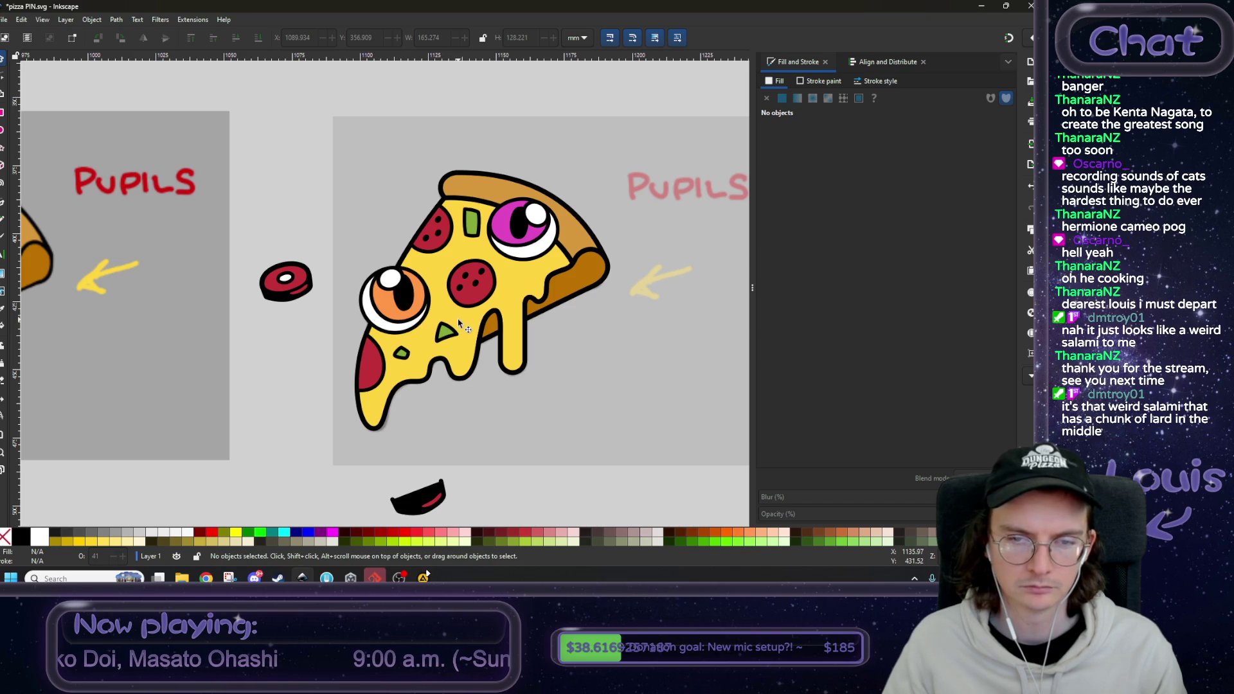
{"action": "scroll", "coordinate": [479, 307], "scroll_direction": "down", "scroll_amount": 1}
{"action": "scroll", "coordinate": [450, 282], "scroll_direction": "right", "scroll_amount": 3}
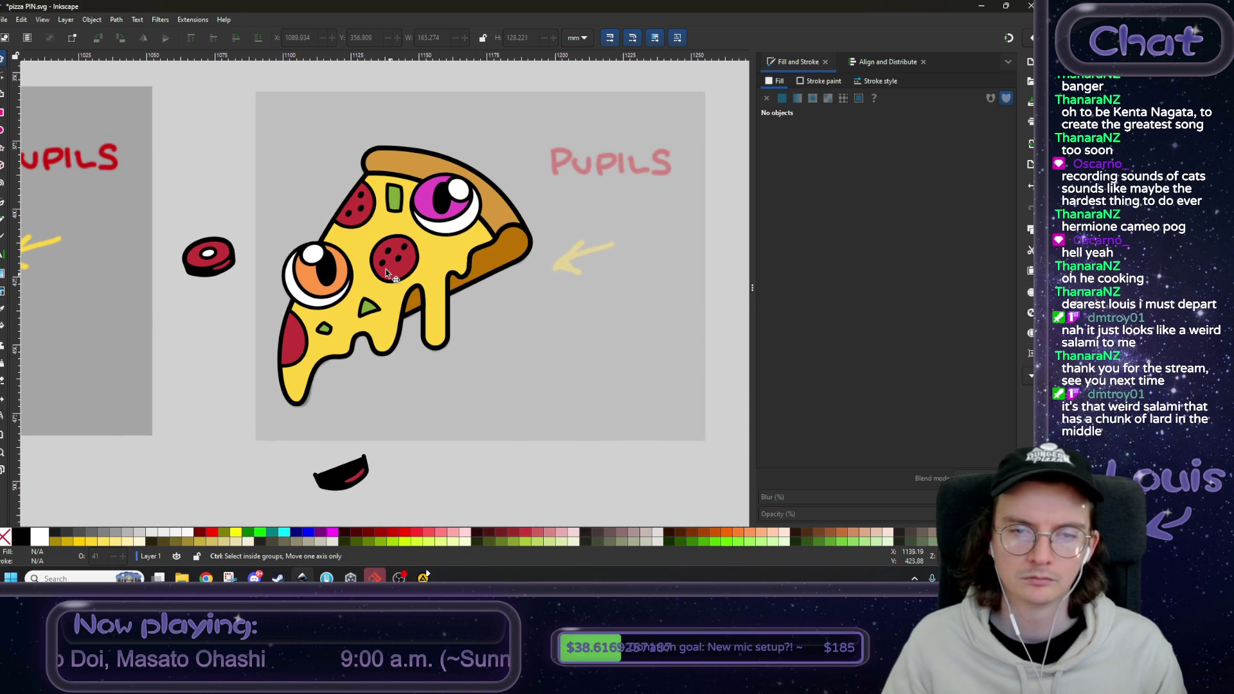
- Move the tiny black mark onto the lower-left salami and rotate it about 25 degrees
{"action": "left_click", "coordinate": [362, 212]}
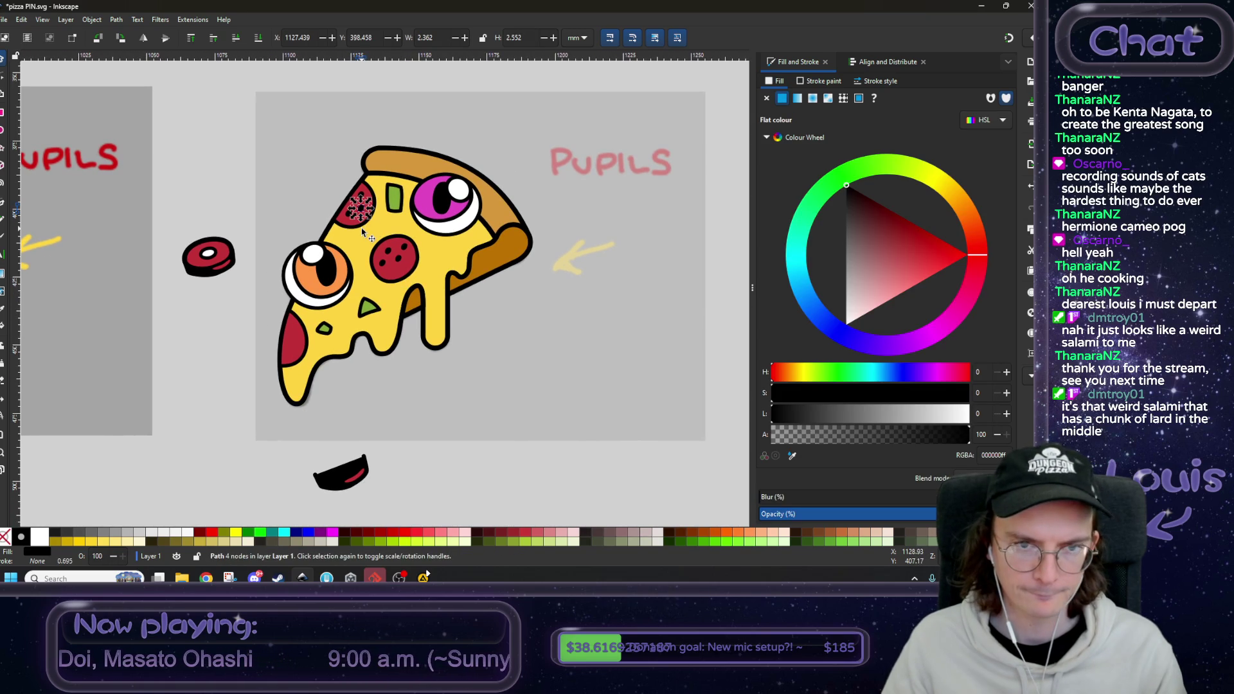
{"action": "mouse_move", "coordinate": [362, 225]}
{"action": "left_mouse_down"}
{"action": "mouse_move", "coordinate": [367, 237]}
{"action": "mouse_move", "coordinate": [293, 332]}
{"action": "left_mouse_up"}
{"action": "scroll", "coordinate": [377, 264], "scroll_direction": "up", "scroll_amount": 2}
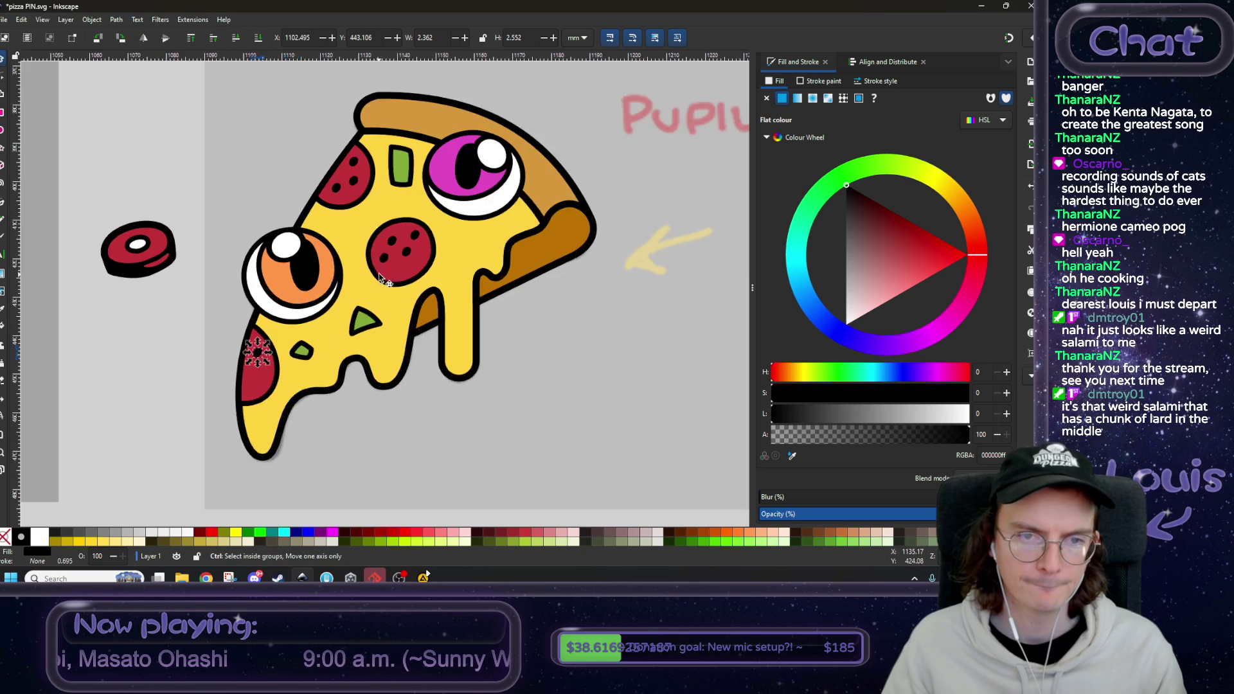
{"action": "left_click_drag", "start_coordinate": [207, 397], "coordinate": [215, 402]}
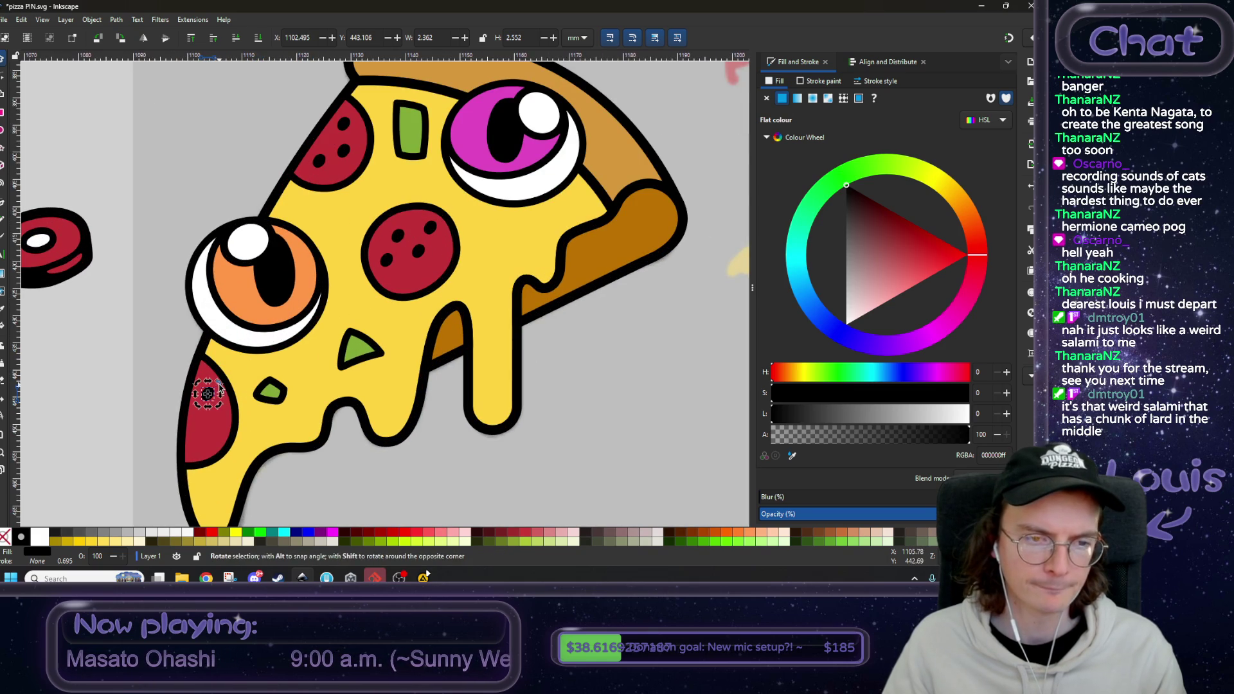
{"action": "left_click", "coordinate": [64, 125]}
{"action": "left_click", "coordinate": [209, 402]}
{"action": "left_click", "coordinate": [209, 397]}
{"action": "mouse_move", "coordinate": [214, 399]}
{"action": "left_mouse_down"}
{"action": "mouse_move", "coordinate": [222, 390]}
{"action": "mouse_move", "coordinate": [225, 417]}
{"action": "mouse_move", "coordinate": [211, 442]}
{"action": "mouse_move", "coordinate": [198, 424]}
{"action": "left_mouse_up"}
{"action": "key", "text": "Escape"}
{"action": "left_click", "coordinate": [206, 399]}
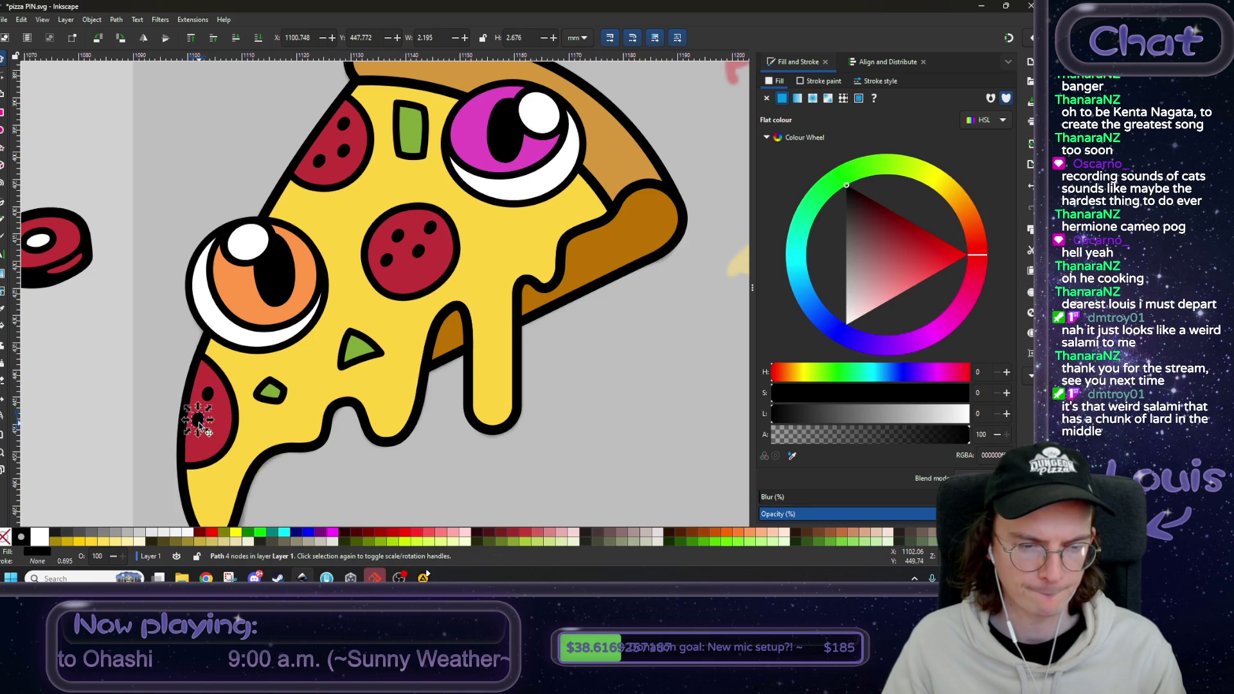
{"action": "key", "text": "Escape"}
{"action": "scroll", "coordinate": [193, 415], "scroll_direction": "down", "scroll_amount": 2}
{"action": "scroll", "coordinate": [192, 415], "scroll_direction": "left", "scroll_amount": 2}
- Select the whole right pizza slice and paste a copy of it
{"action": "key", "text": "minus"}
{"action": "key", "text": "minus"}
{"action": "key", "text": "minus"}
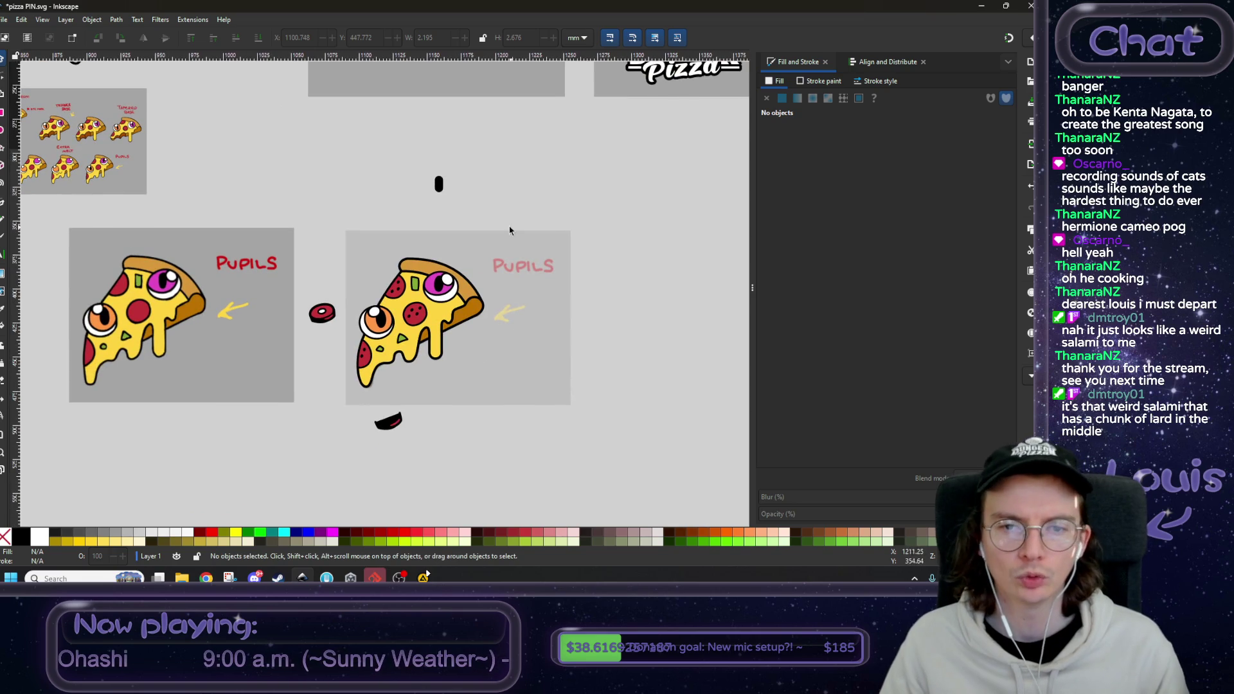
{"action": "left_click_drag", "start_coordinate": [494, 209], "coordinate": [349, 399]}
{"action": "scroll", "coordinate": [524, 334], "scroll_direction": "right", "scroll_amount": 5}
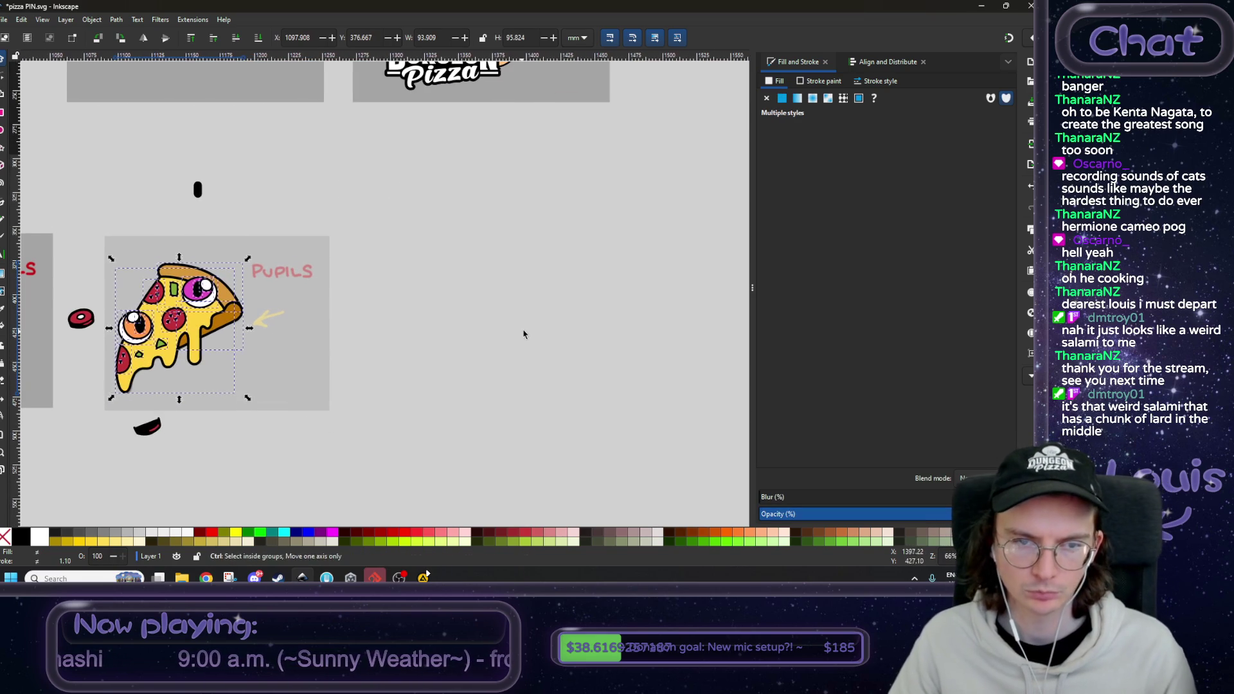
{"action": "key", "text": "ctrl+v"}
{"action": "scroll", "coordinate": [173, 318], "scroll_direction": "up", "scroll_amount": 5}
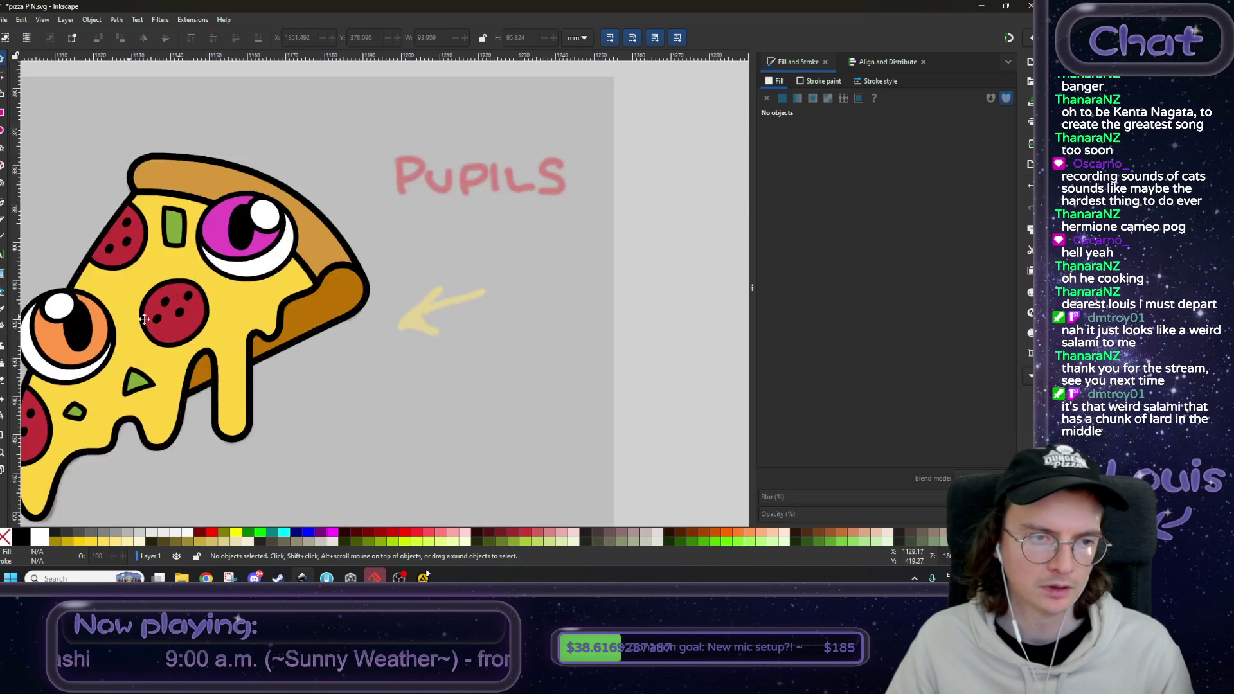
- Delete the dark speckle dots from the centre and top-left pepperoni
{"action": "left_click", "coordinate": [390, 317]}
{"action": "key", "text": "Delete"}
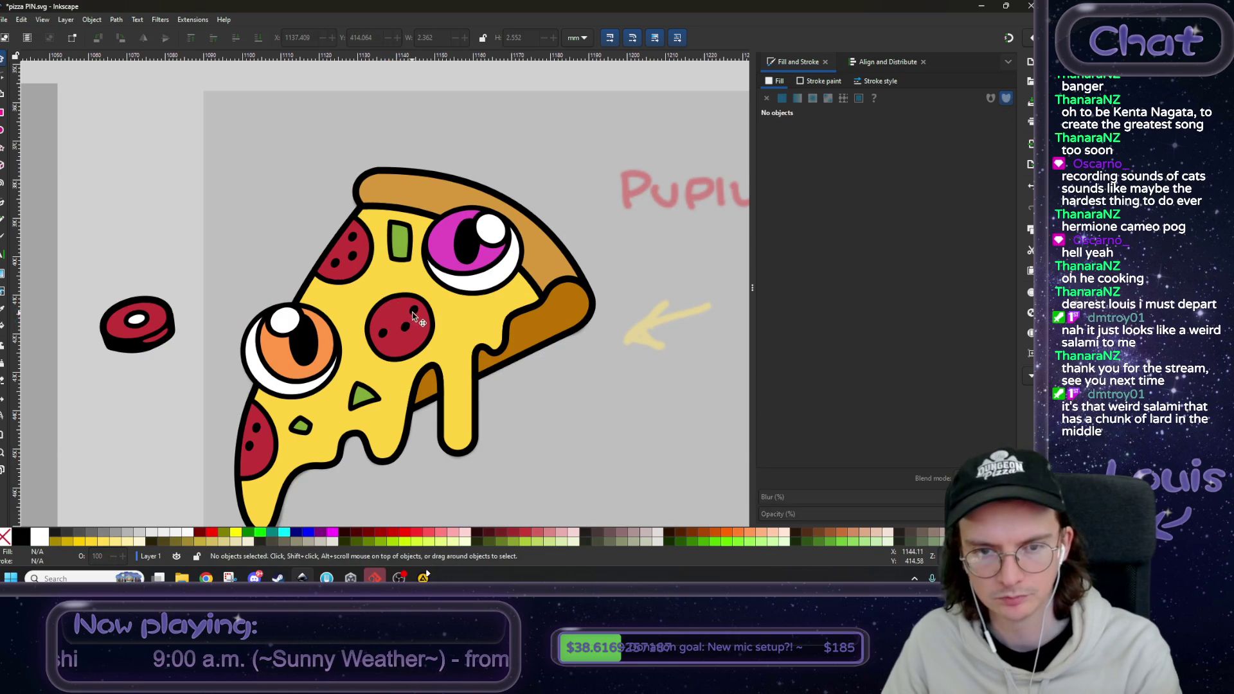
{"action": "left_click", "coordinate": [354, 239]}
{"action": "key", "text": "Delete"}
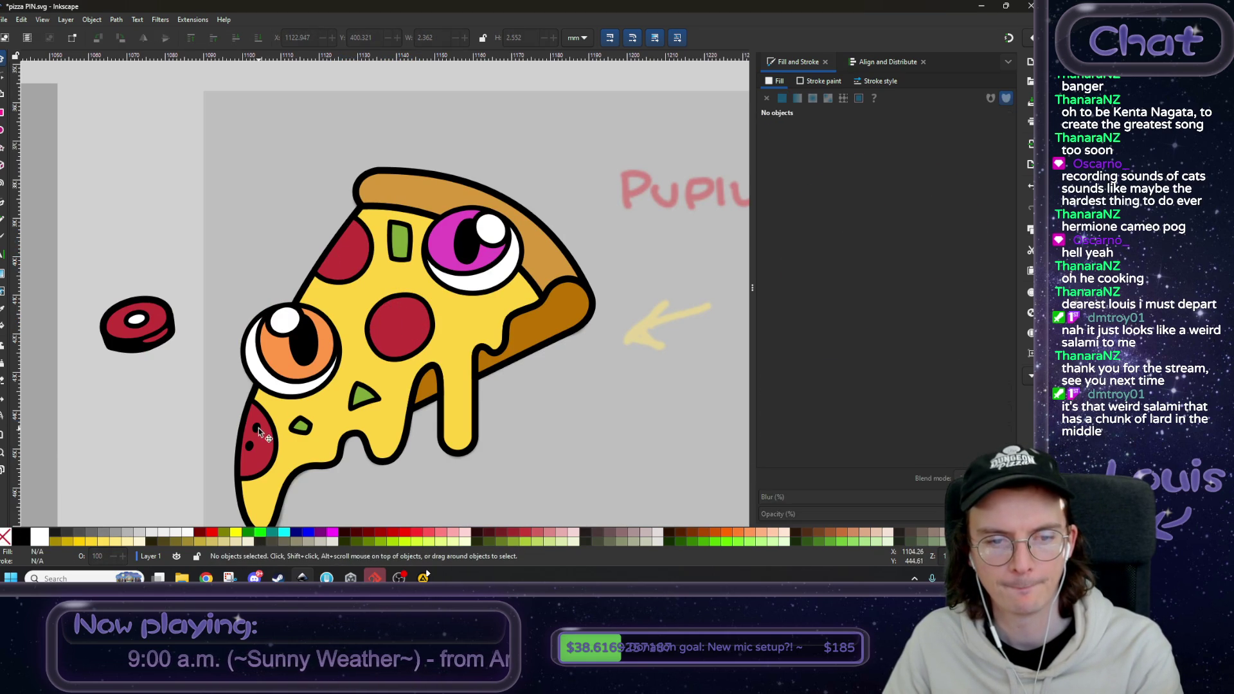
{"action": "scroll", "coordinate": [404, 416], "scroll_direction": "down", "scroll_amount": 3, "text": "ctrl"}
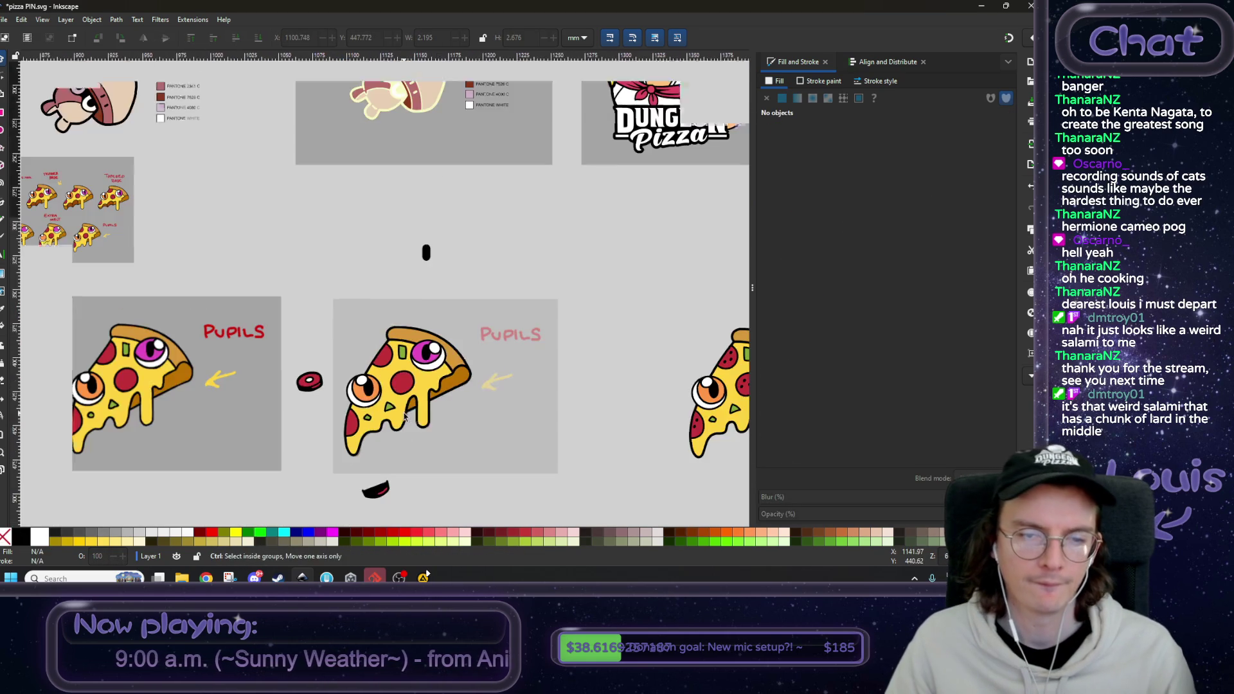
- Duplicate the middle pizza slice with Ctrl+D and move the copy far to the right
{"action": "scroll", "coordinate": [404, 416], "scroll_direction": "down", "scroll_amount": 2}
{"action": "scroll", "coordinate": [404, 417], "scroll_direction": "right", "scroll_amount": 4}
{"action": "left_click_drag", "start_coordinate": [391, 221], "coordinate": [235, 409]}
{"action": "key", "text": "ctrl+d"}
{"action": "mouse_move", "coordinate": [345, 321]}
{"action": "left_mouse_down"}
{"action": "mouse_move", "coordinate": [426, 390]}
{"action": "mouse_move", "coordinate": [644, 294]}
{"action": "mouse_move", "coordinate": [641, 279]}
{"action": "mouse_move", "coordinate": [620, 281]}
{"action": "left_mouse_up"}
{"action": "scroll", "coordinate": [426, 390], "scroll_direction": "right", "scroll_amount": 8}
{"action": "scroll", "coordinate": [426, 391], "scroll_direction": "down", "scroll_amount": 2}
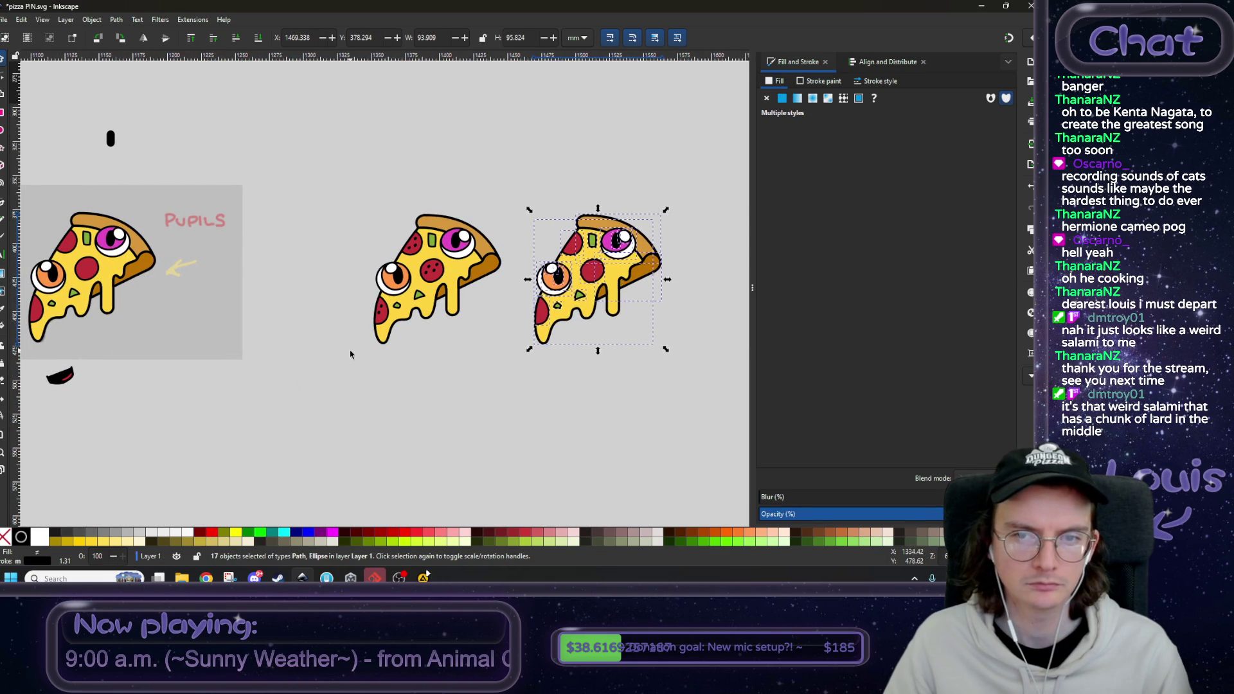
{"action": "scroll", "coordinate": [526, 349], "scroll_direction": "left", "scroll_amount": 8}
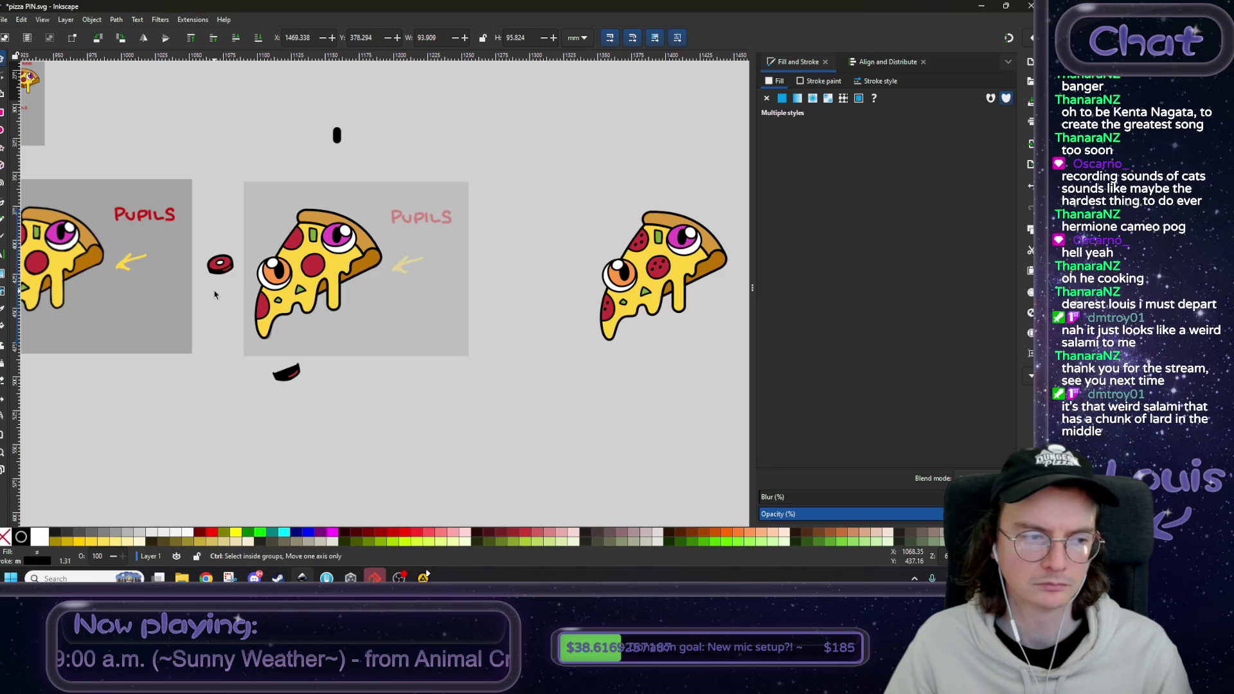
{"action": "scroll", "coordinate": [233, 293], "scroll_direction": "up", "scroll_amount": 3}
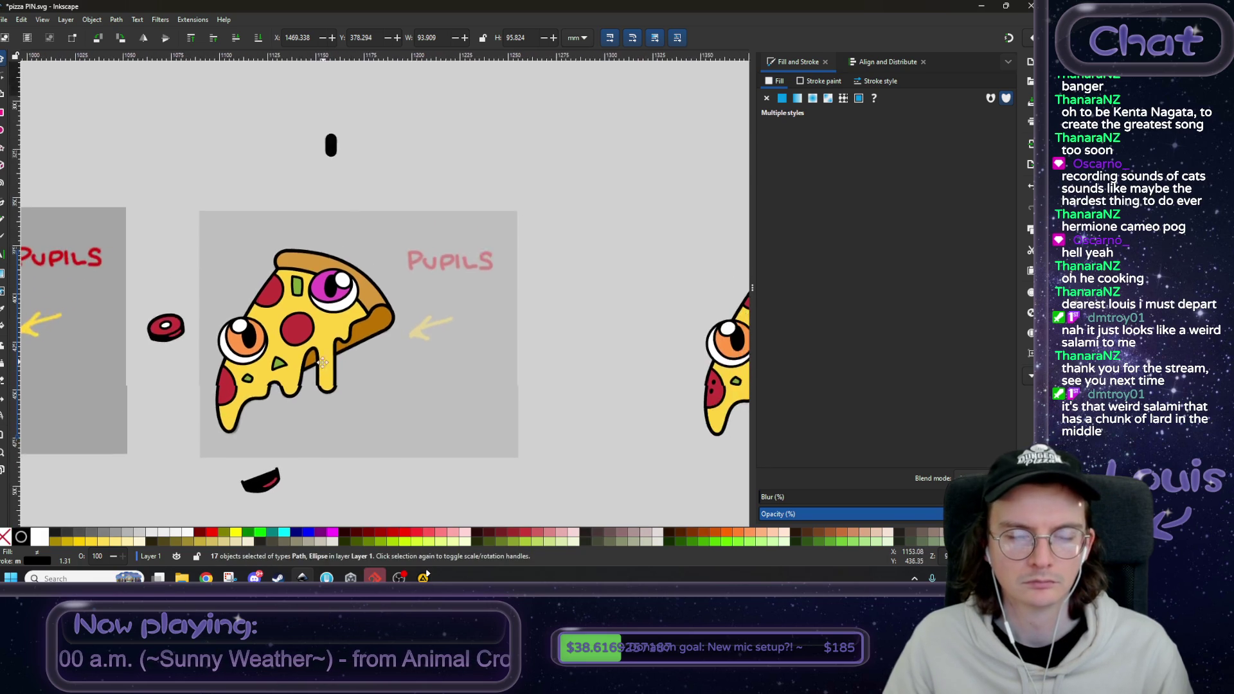
{"action": "scroll", "coordinate": [355, 339], "scroll_direction": "left", "scroll_amount": 2}
- Place the loose dimensional pepperoni over the centre pepperoni, replacing the flat one
{"action": "left_click", "coordinate": [399, 325]}
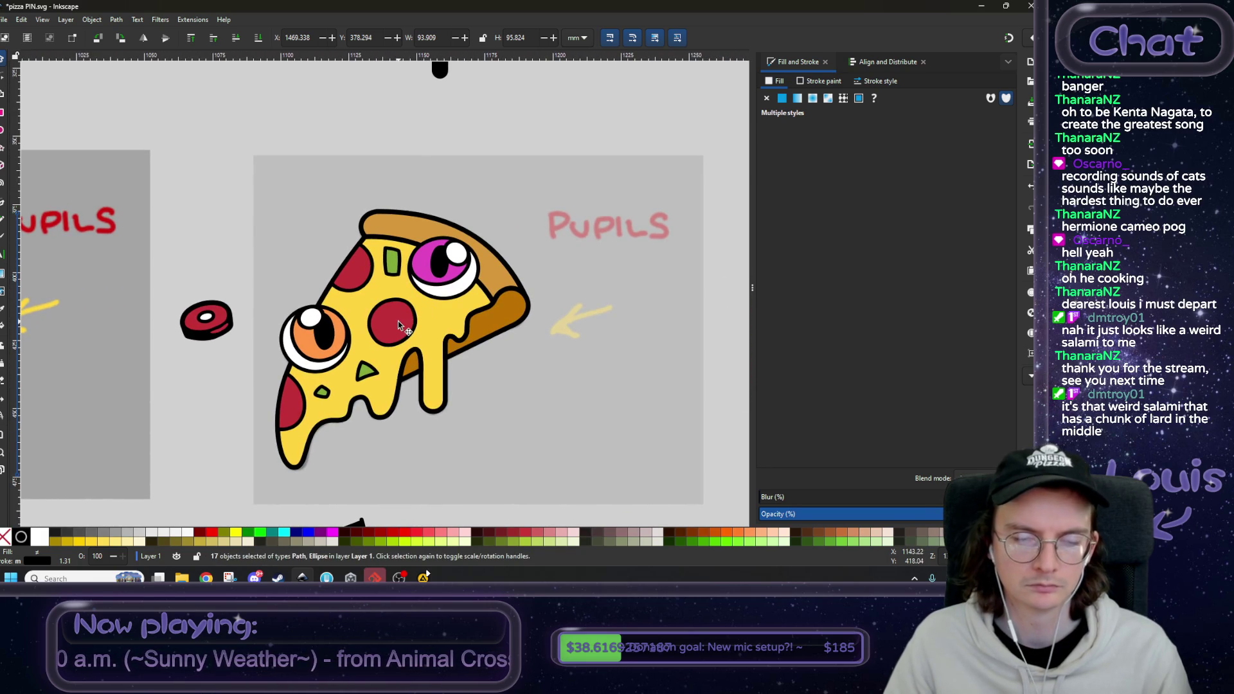
{"action": "left_click", "coordinate": [221, 328]}
{"action": "left_click_drag", "start_coordinate": [221, 328], "coordinate": [406, 326]}
{"action": "scroll", "coordinate": [406, 326], "scroll_direction": "up", "scroll_amount": 1}
{"action": "key", "text": "Escape"}
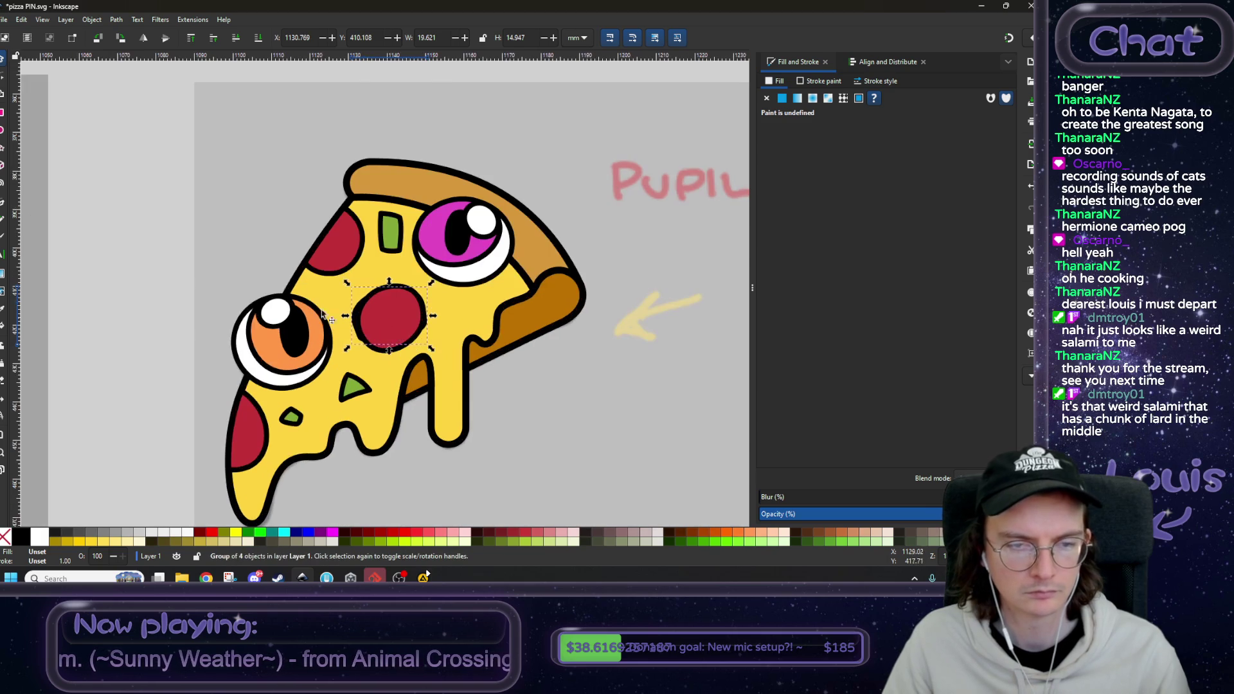
{"action": "left_click", "coordinate": [399, 312]}
{"action": "key", "text": "Home"}
{"action": "key", "text": "Escape"}
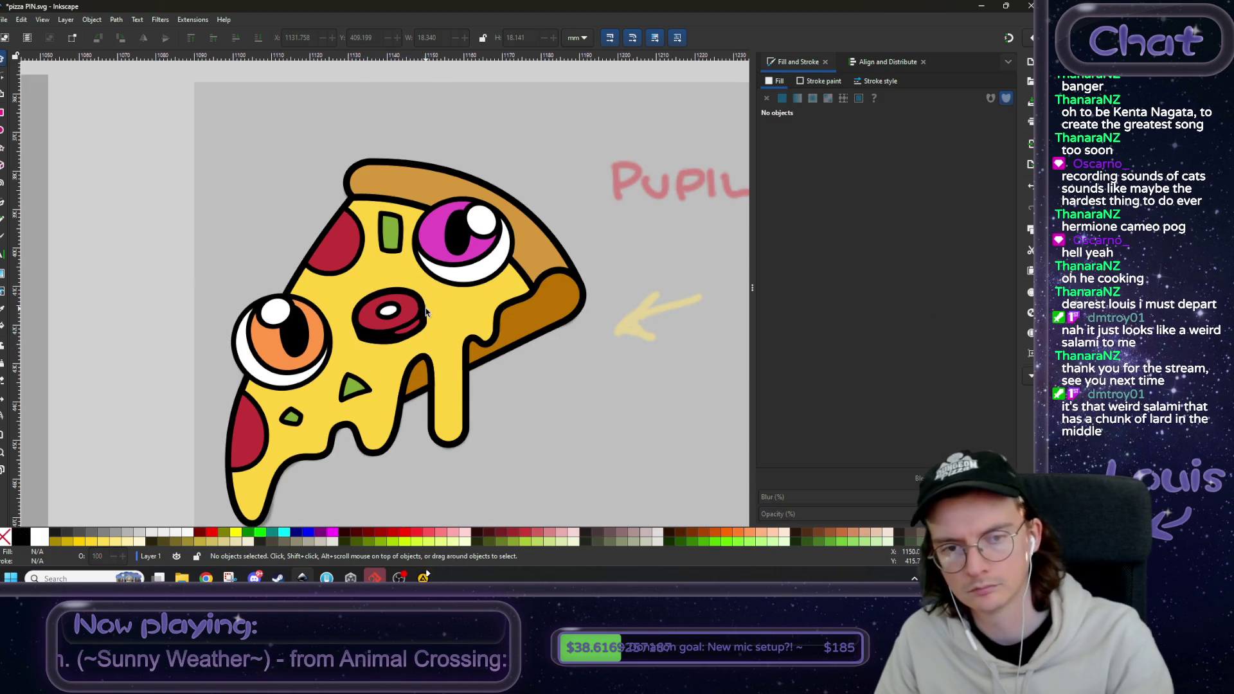
{"action": "scroll", "coordinate": [429, 312], "scroll_direction": "down", "scroll_amount": 2}
{"action": "scroll", "coordinate": [427, 313], "scroll_direction": "up", "scroll_amount": 1}
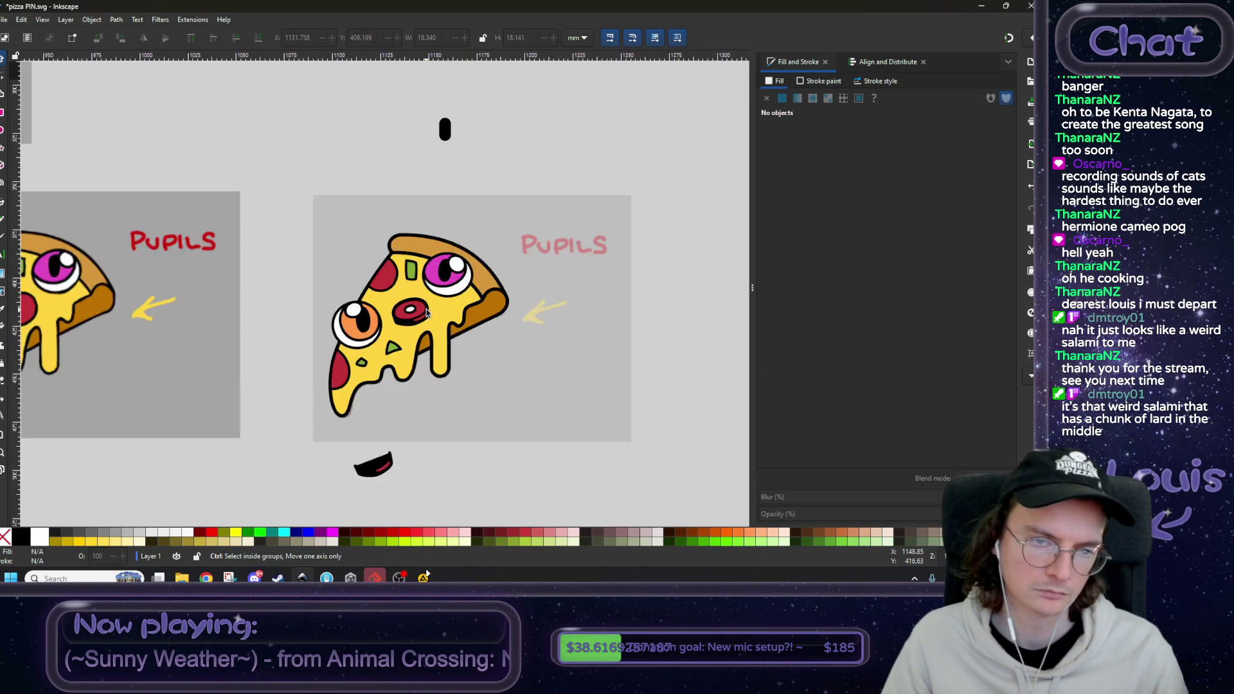
{"action": "scroll", "coordinate": [432, 310], "scroll_direction": "down", "scroll_amount": 2}
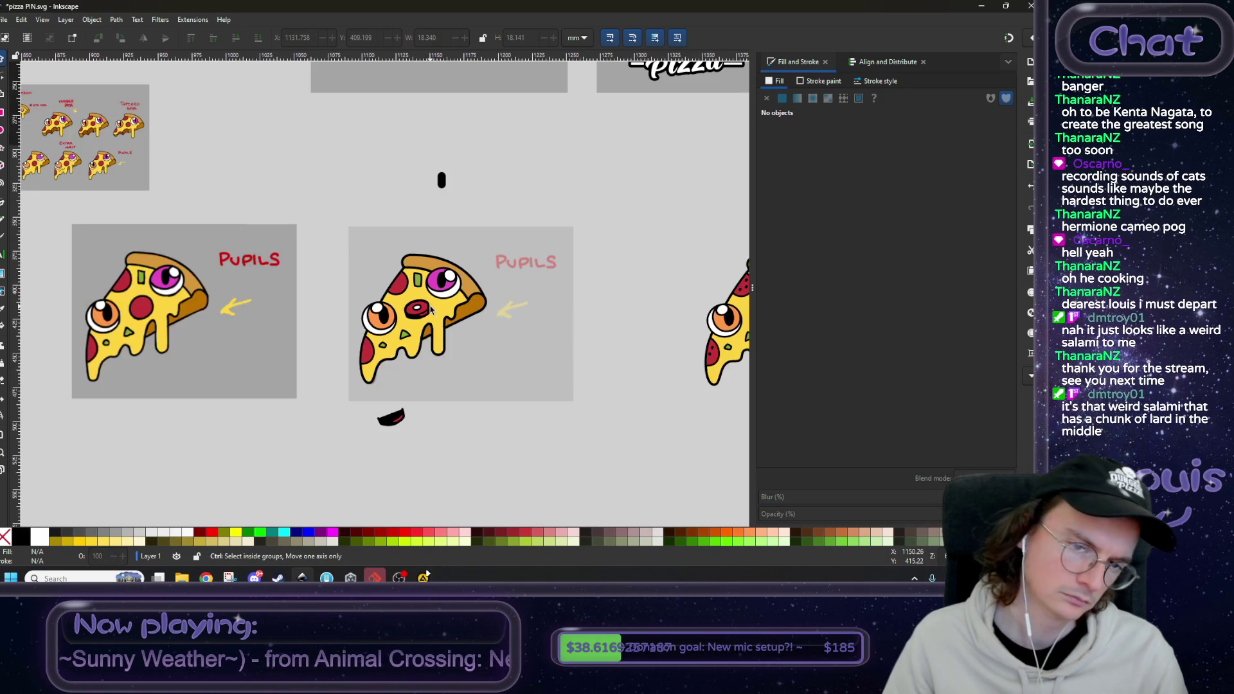
{"action": "scroll", "coordinate": [328, 417], "scroll_direction": "down", "scroll_amount": 3}
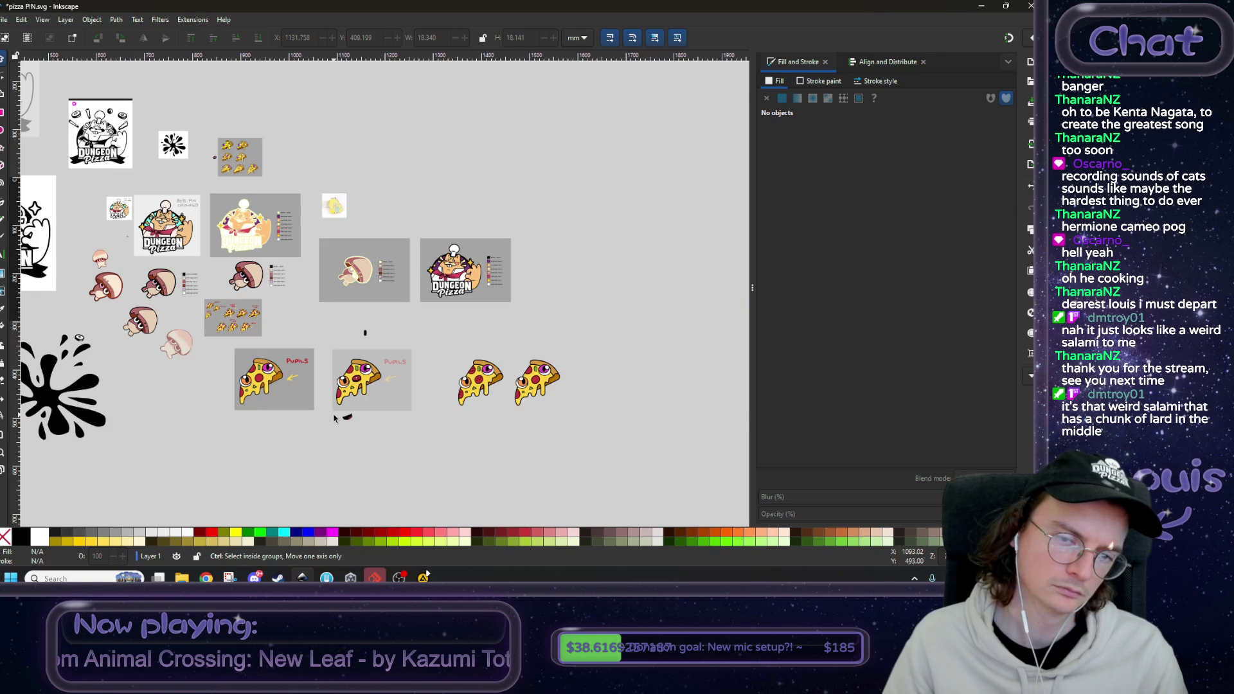
{"action": "scroll", "coordinate": [333, 418], "scroll_direction": "up", "scroll_amount": 5}
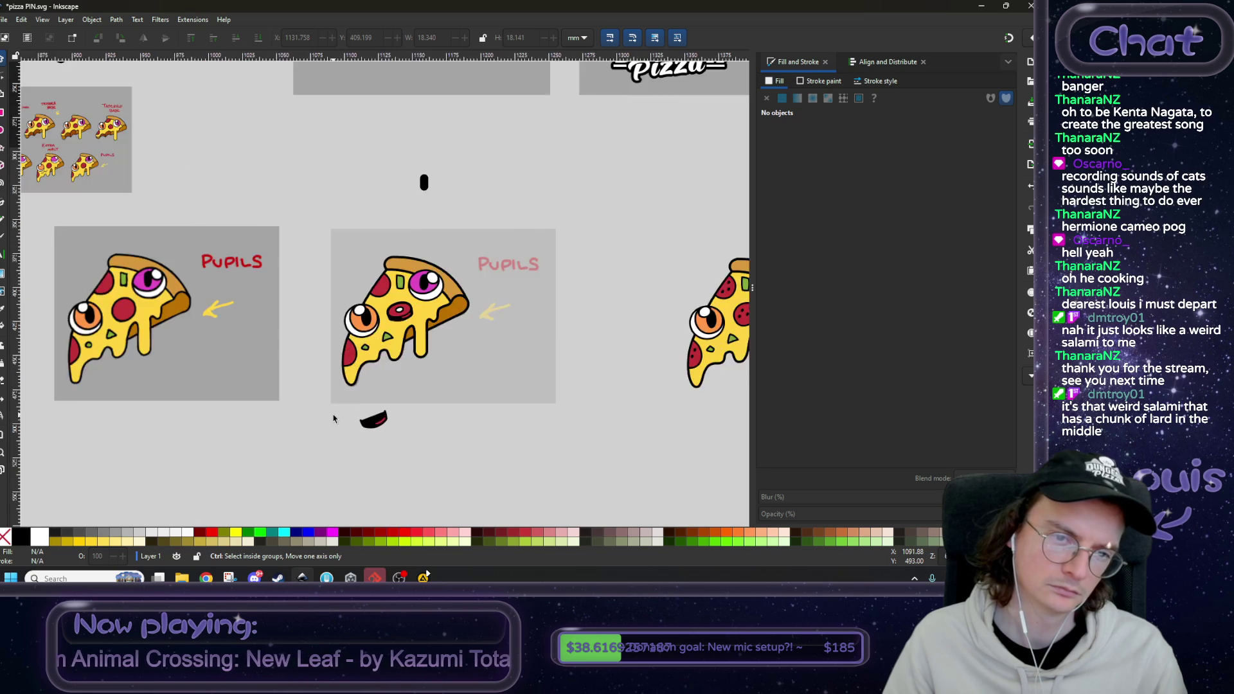
{"action": "scroll", "coordinate": [338, 357], "scroll_direction": "up", "scroll_amount": 1}
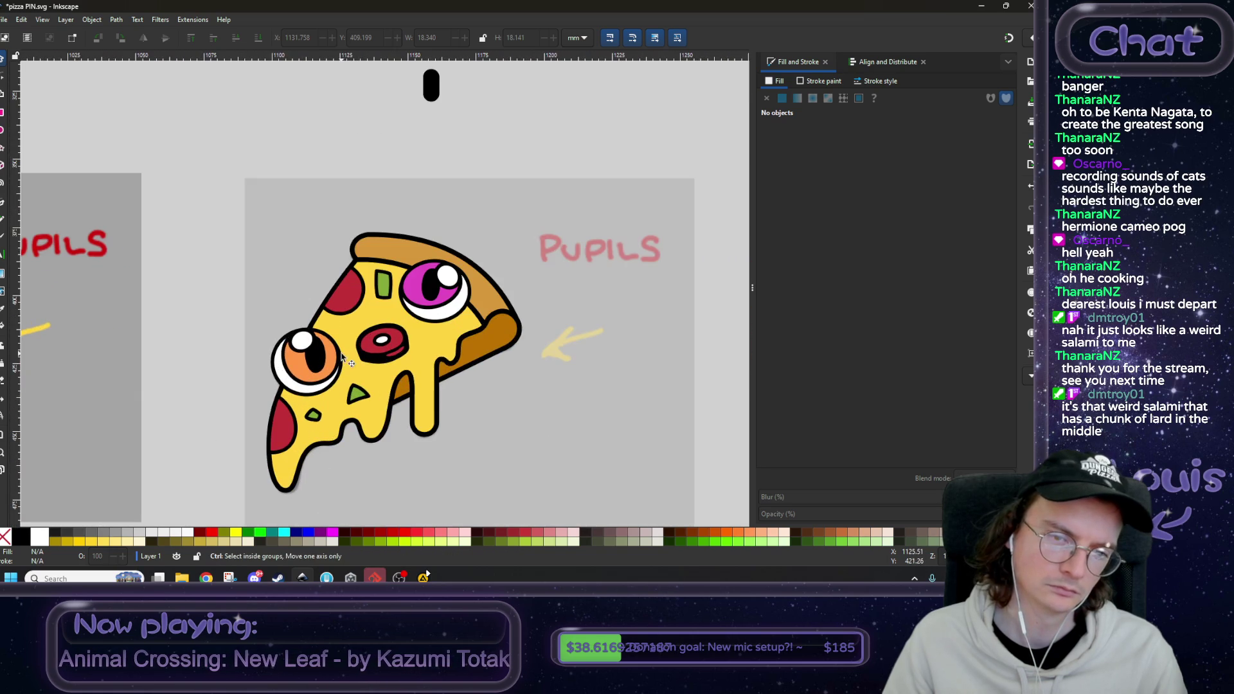
- Move a dimensional pepperoni onto the top-left spot, tilt it about 9 degrees, and delete the flat one
{"action": "left_click", "coordinate": [348, 297]}
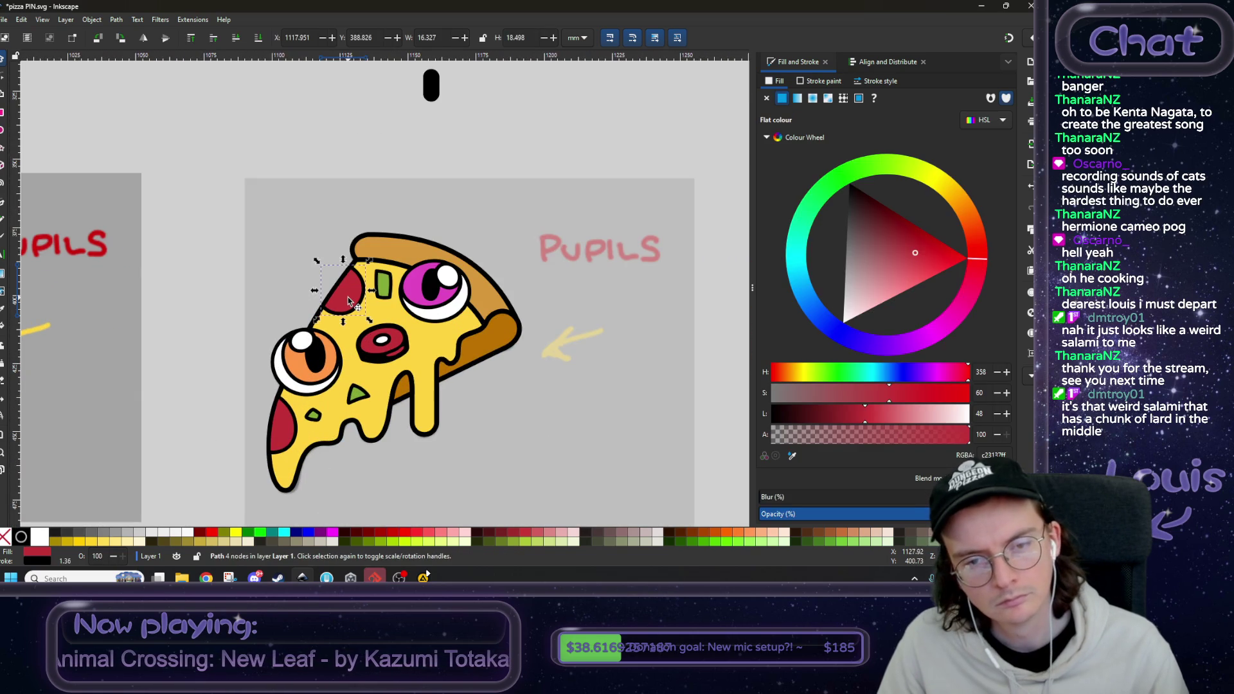
{"action": "scroll", "coordinate": [367, 349], "scroll_direction": "up", "scroll_amount": 1}
{"action": "left_click", "coordinate": [370, 353]}
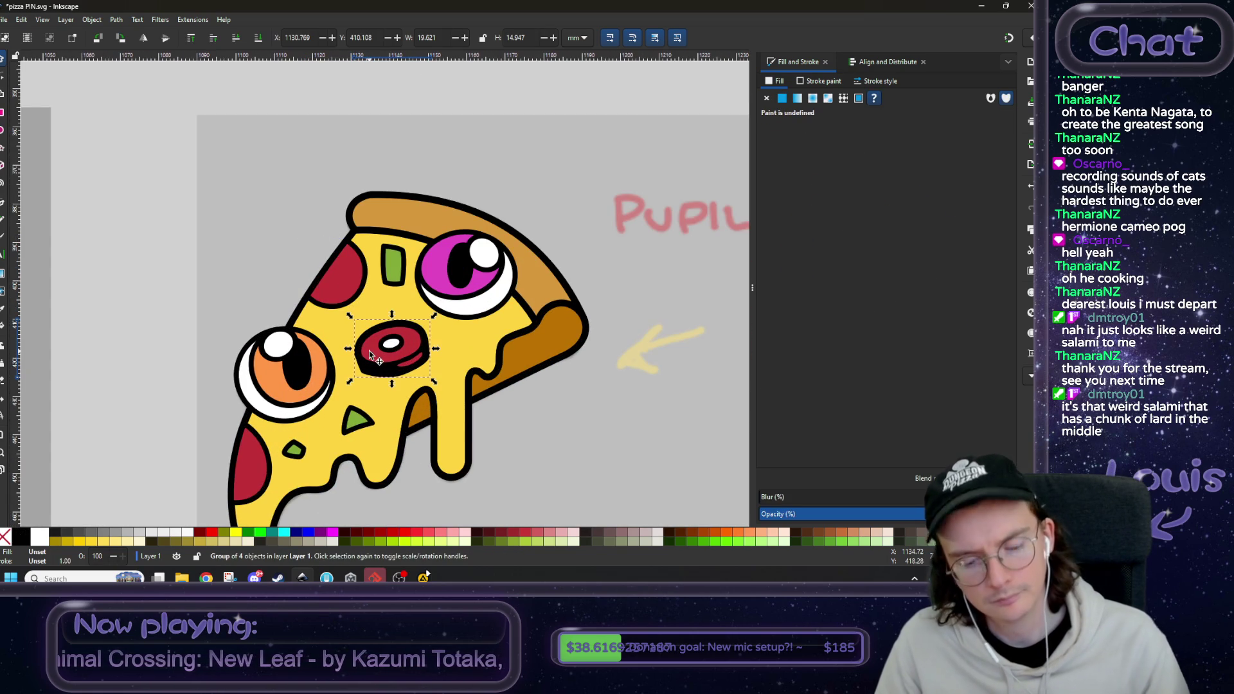
{"action": "mouse_move", "coordinate": [380, 364]}
{"action": "left_mouse_down"}
{"action": "mouse_move", "coordinate": [268, 246]}
{"action": "mouse_move", "coordinate": [314, 273]}
{"action": "left_mouse_up"}
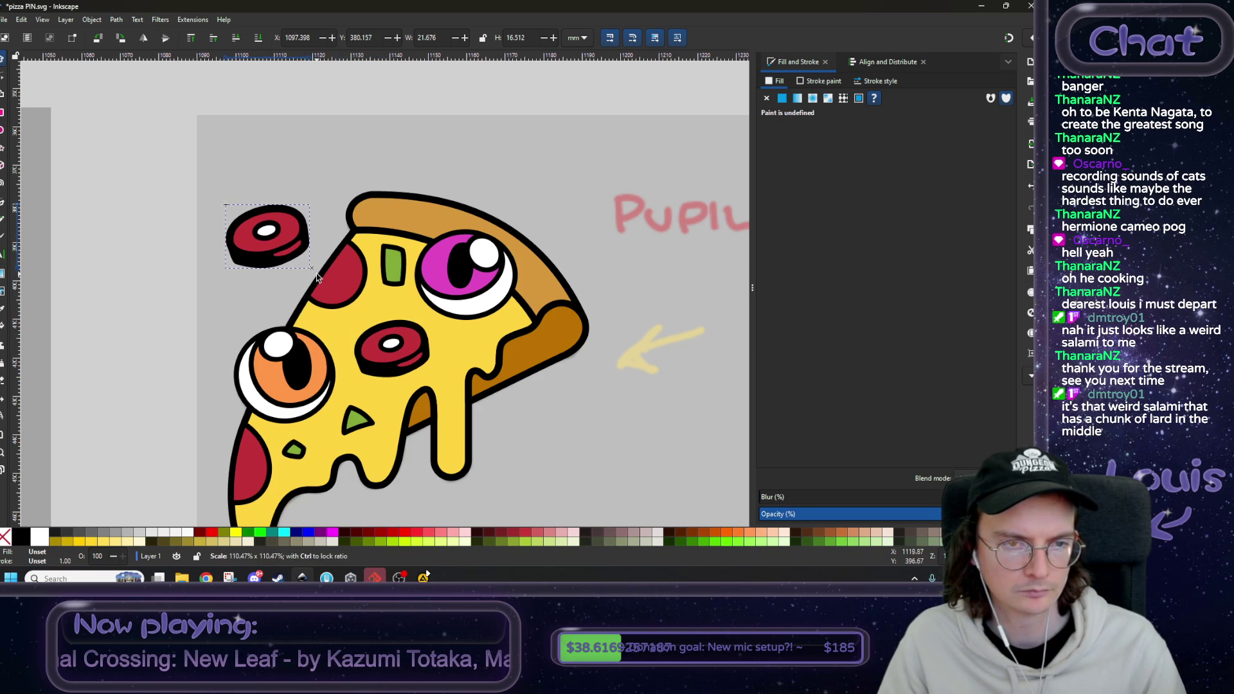
{"action": "left_click", "coordinate": [292, 238]}
{"action": "mouse_move", "coordinate": [314, 200]}
{"action": "left_mouse_down"}
{"action": "mouse_move", "coordinate": [321, 207]}
{"action": "mouse_move", "coordinate": [316, 184]}
{"action": "left_mouse_up"}
{"action": "left_click_drag", "start_coordinate": [280, 255], "coordinate": [343, 289]}
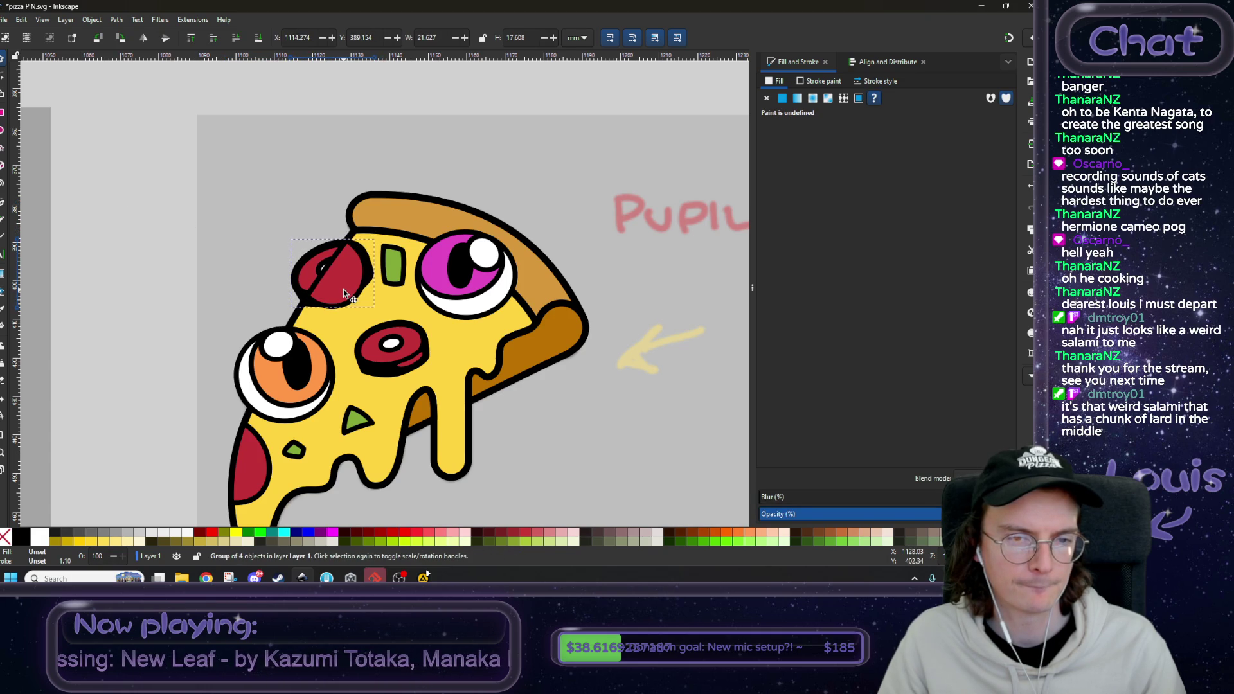
{"action": "left_click", "coordinate": [350, 272], "text": "ctrl"}
{"action": "key", "text": "Delete"}
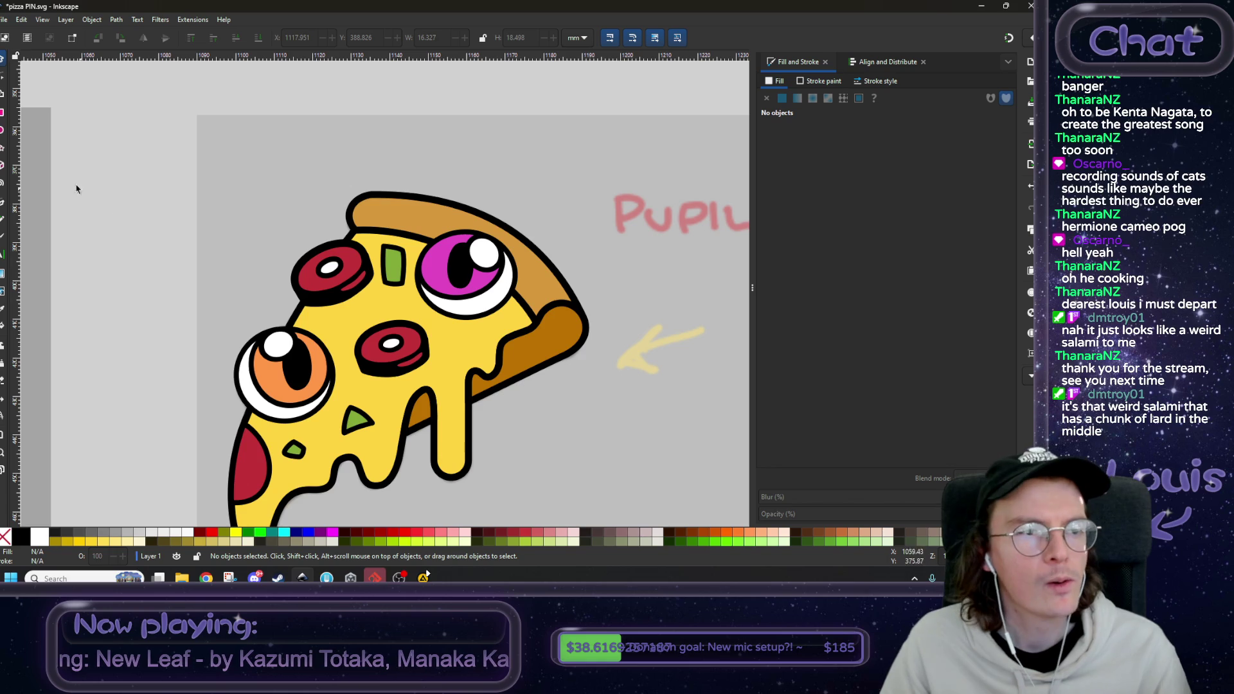
{"action": "scroll", "coordinate": [113, 267], "scroll_direction": "up", "scroll_amount": 1}
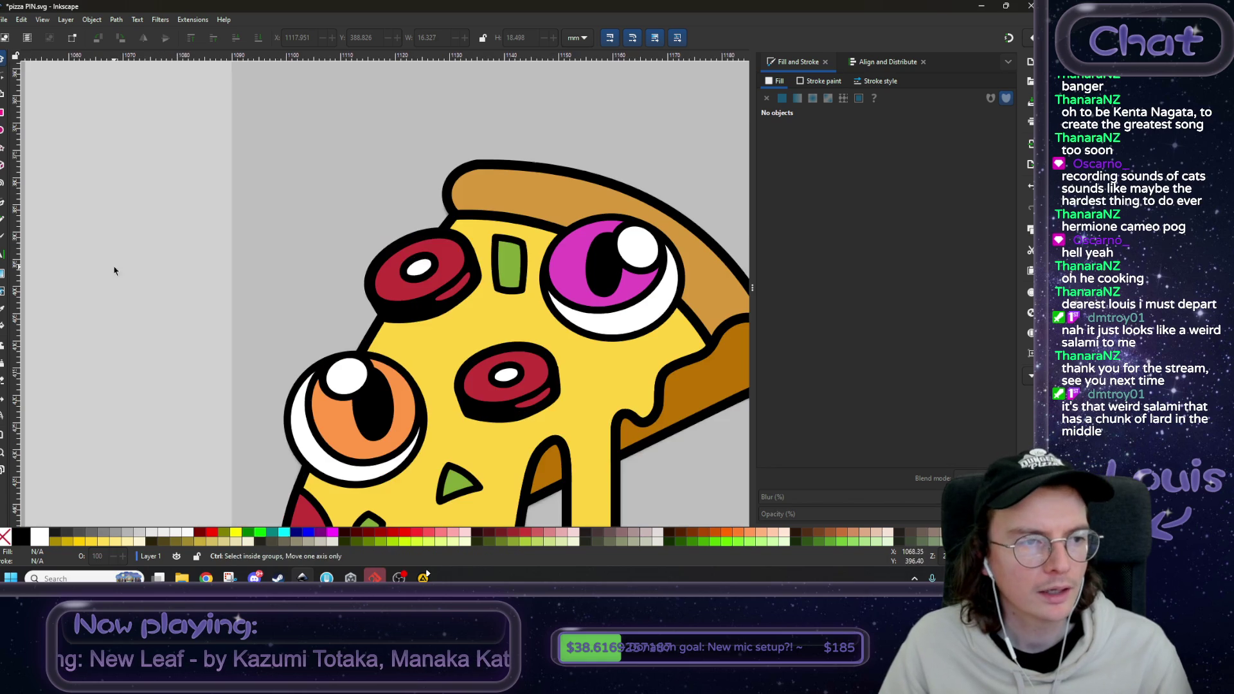
- Draw a closed green cutting shape along the crust edge covering the pepperoni's overhang
{"action": "left_click", "coordinate": [6, 201]}
{"action": "left_click", "coordinate": [434, 205]}
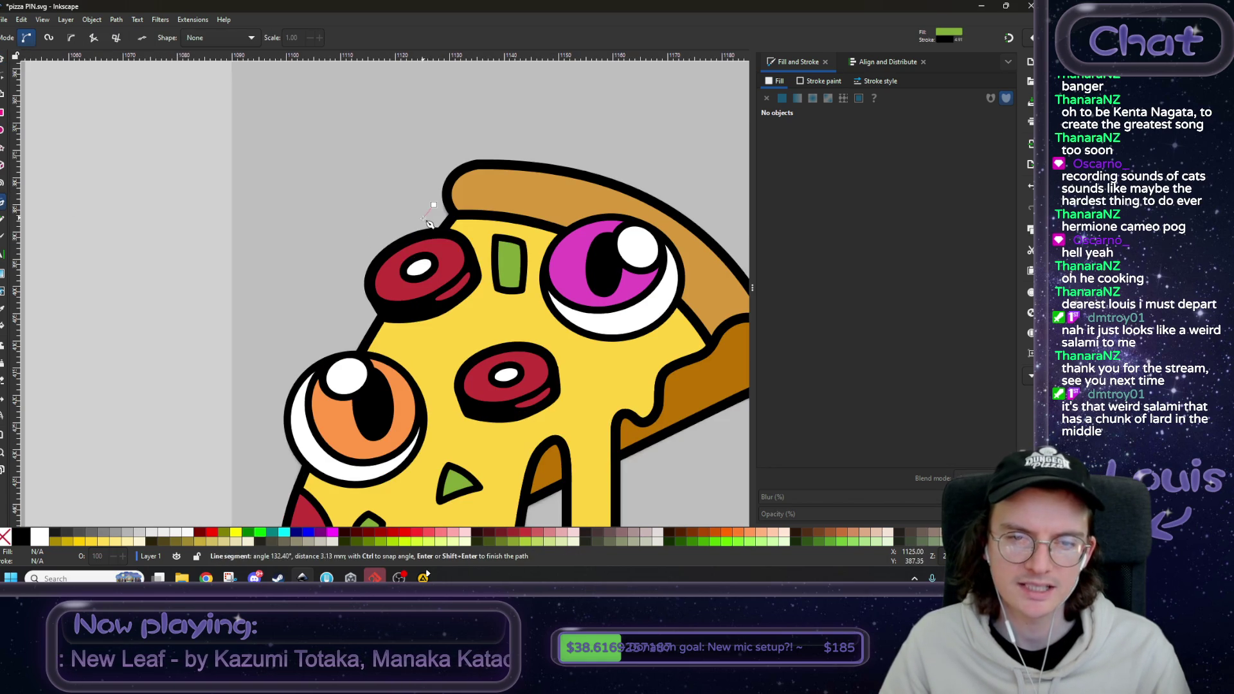
{"action": "left_click_drag", "start_coordinate": [421, 216], "coordinate": [412, 227]}
{"action": "left_click_drag", "start_coordinate": [358, 308], "coordinate": [355, 330]}
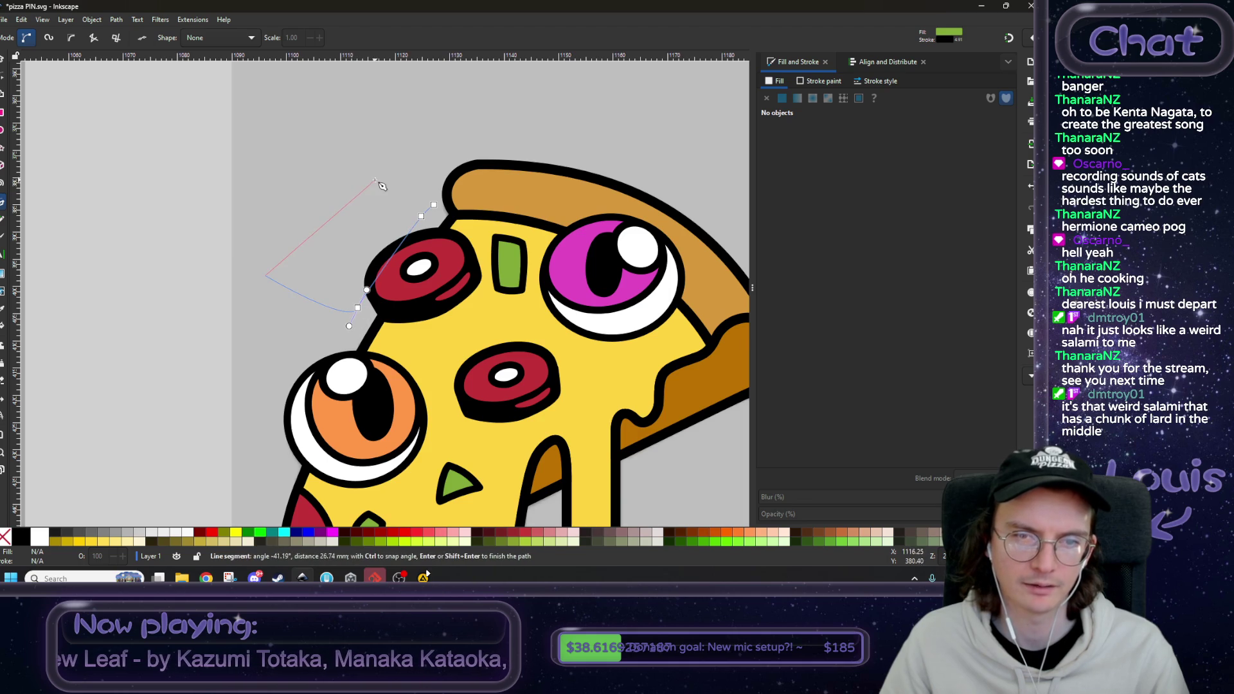
{"action": "left_click", "coordinate": [440, 209]}
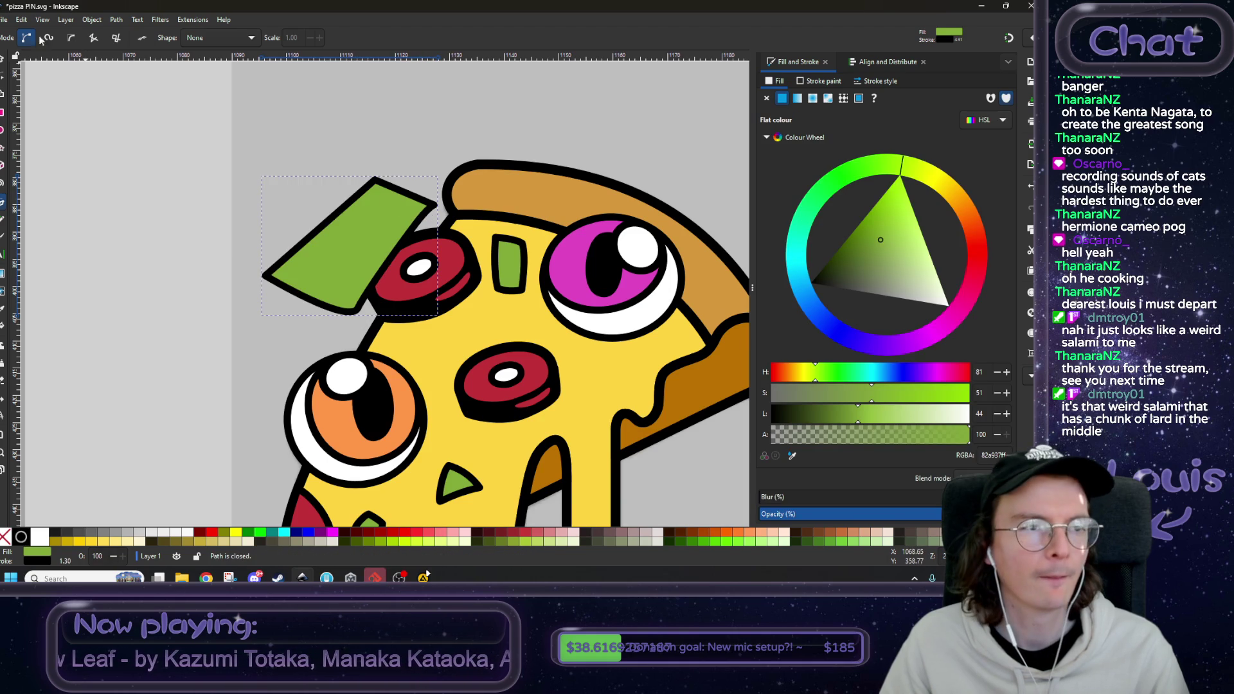
- Ungroup the pepperoni and subtract the cutting shape from its red base with Path > Difference
{"action": "left_click", "coordinate": [2, 57]}
{"action": "left_click", "coordinate": [457, 247]}
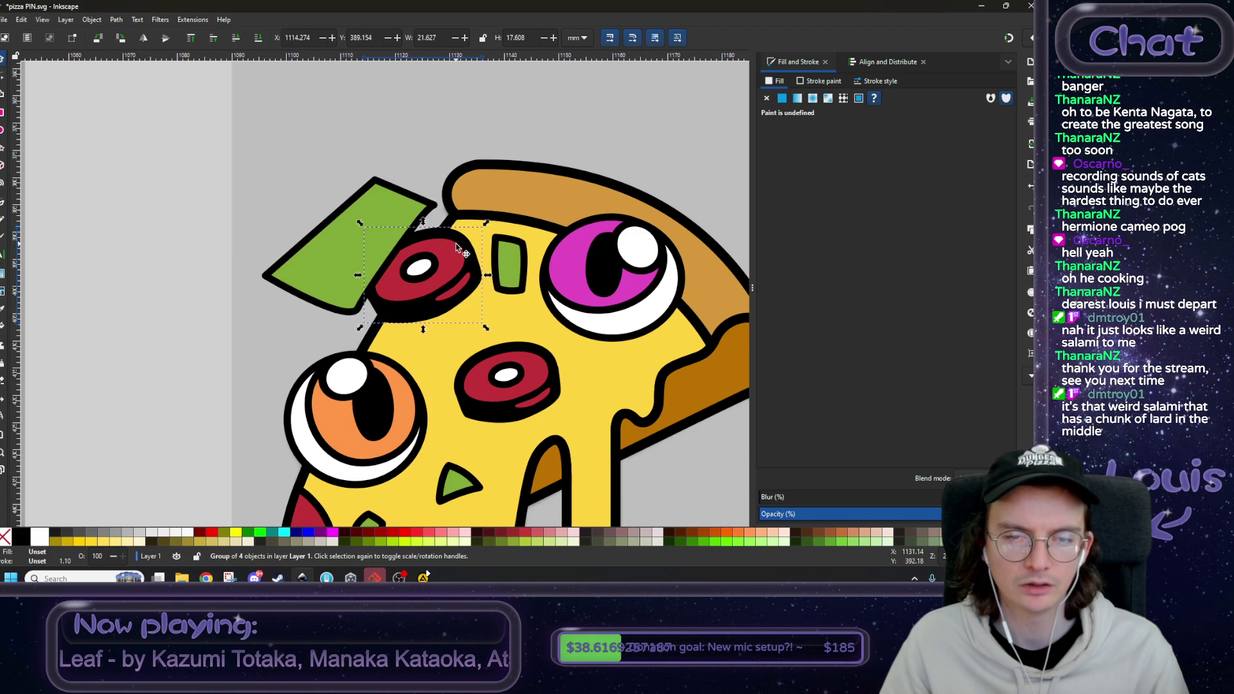
{"action": "right_click", "coordinate": [458, 247]}
{"action": "left_click", "coordinate": [453, 466]}
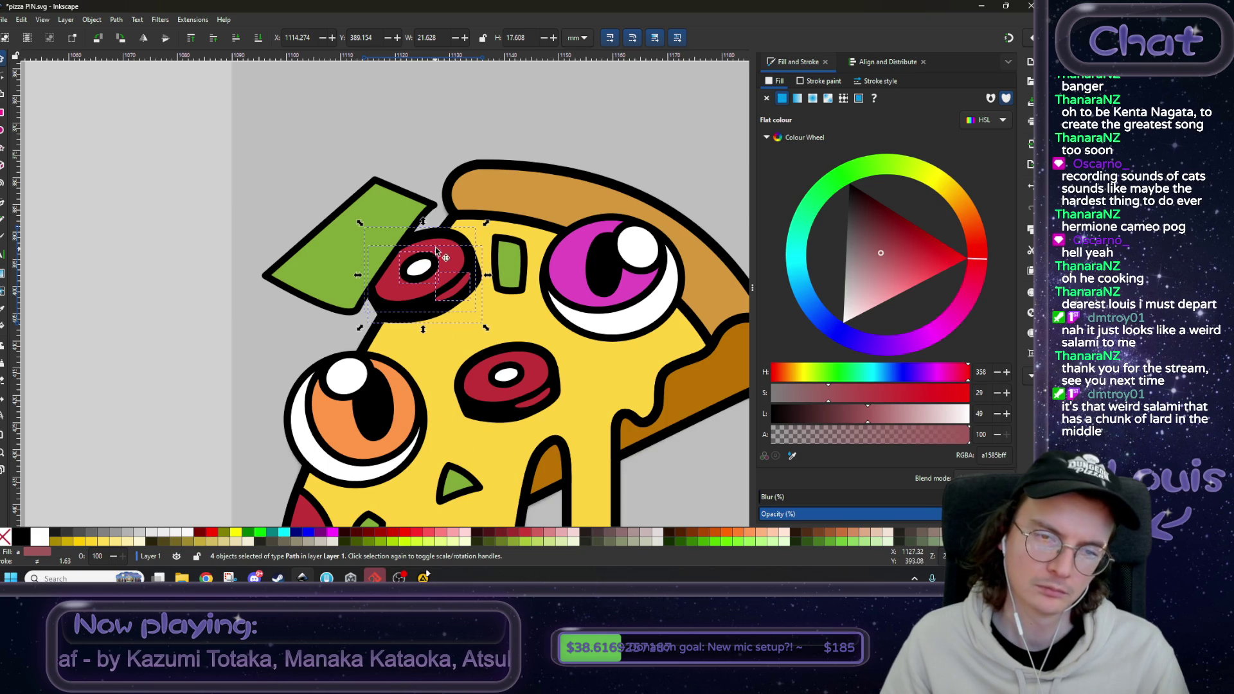
{"action": "scroll", "coordinate": [430, 256], "scroll_direction": "up", "scroll_amount": 2}
{"action": "left_click", "coordinate": [376, 183]}
{"action": "left_click_drag", "start_coordinate": [357, 159], "coordinate": [366, 161]}
{"action": "left_click", "coordinate": [401, 206]}
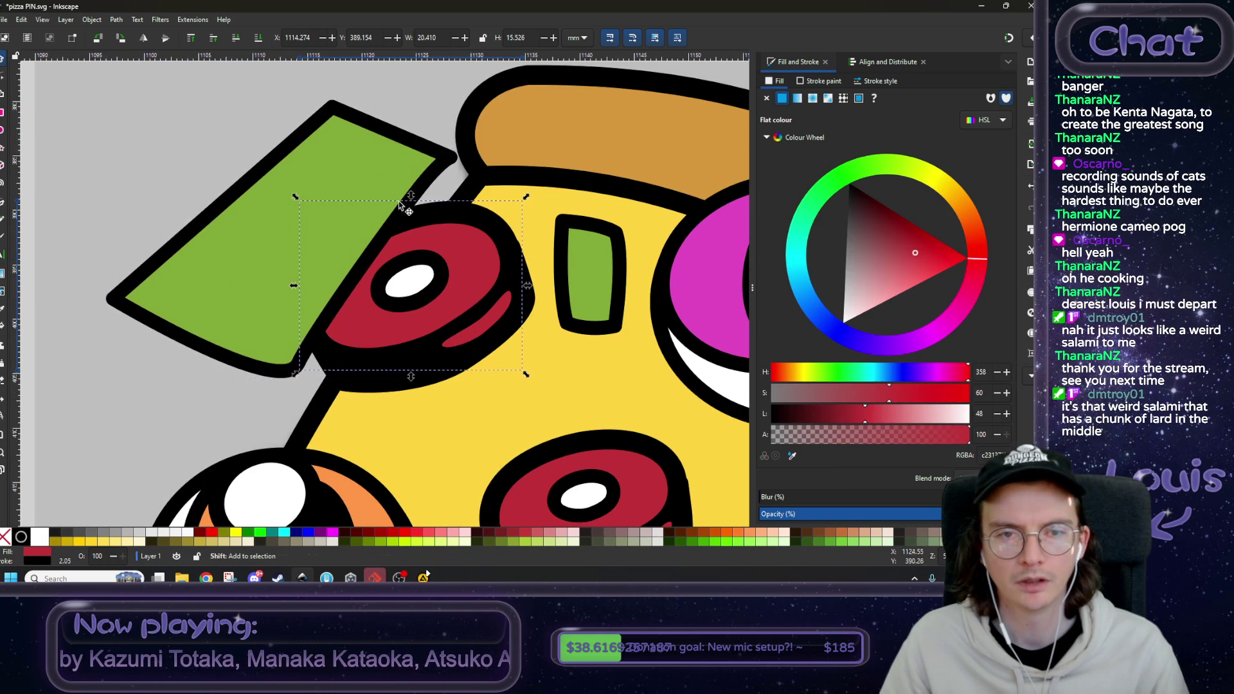
{"action": "left_click", "coordinate": [370, 161], "text": "shift"}
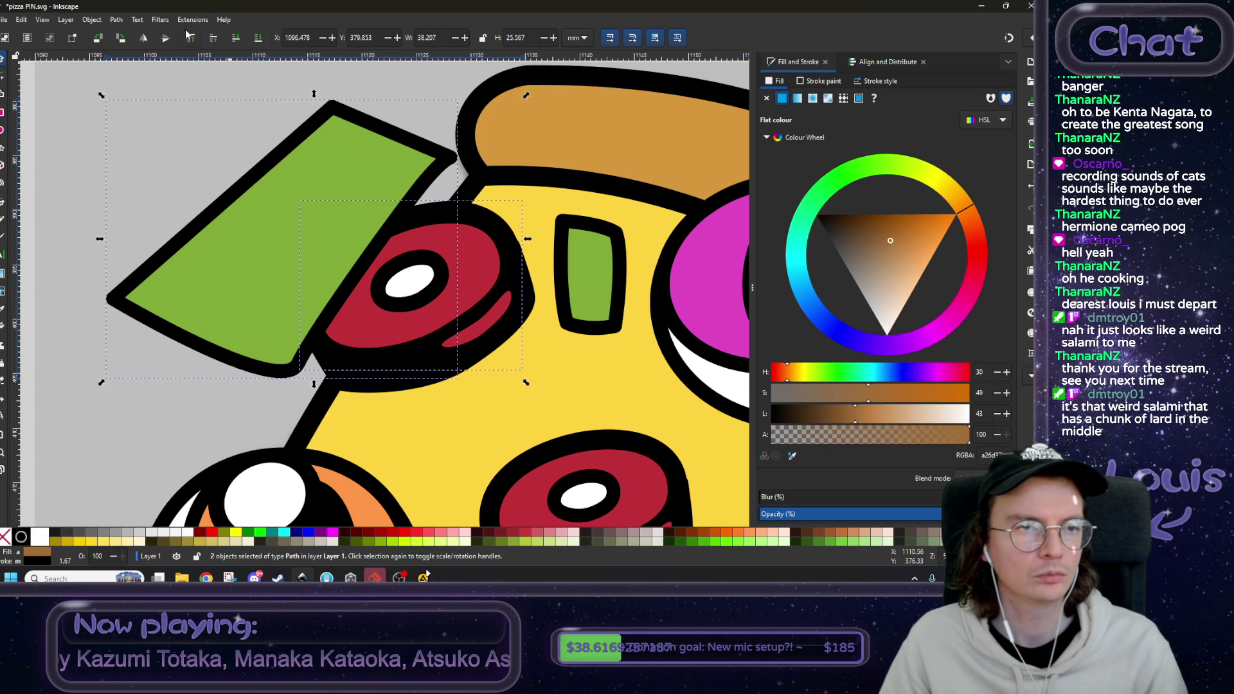
{"action": "left_click", "coordinate": [116, 19]}
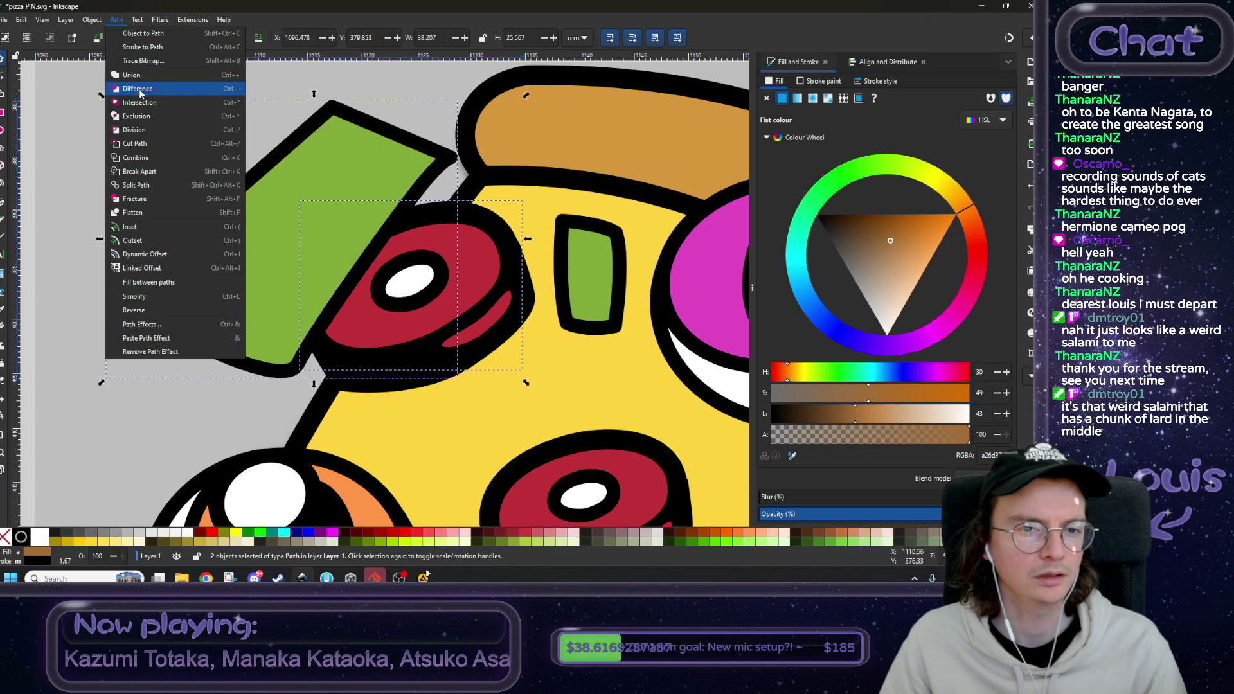
{"action": "left_click", "coordinate": [139, 89]}
{"action": "scroll", "coordinate": [264, 188], "scroll_direction": "down", "scroll_amount": 3}
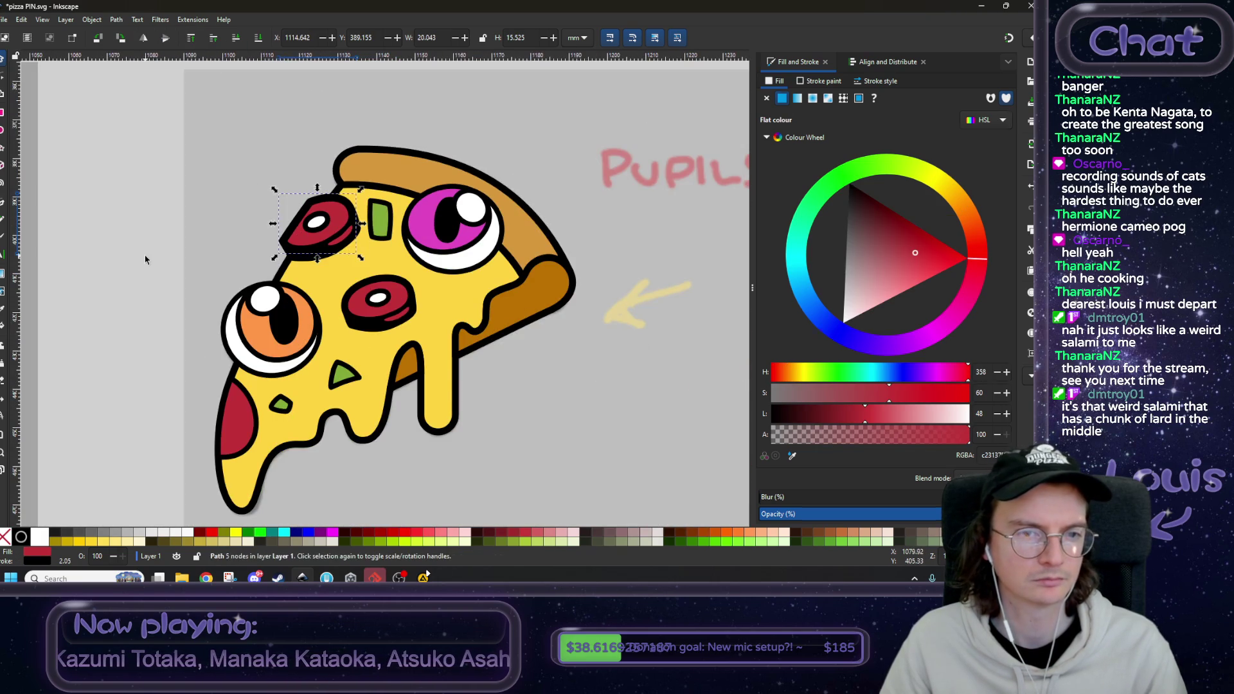
- Shrink the upper-left pepperoni's parts to about 78% and nudge it slightly up and left
{"action": "left_click", "coordinate": [161, 255]}
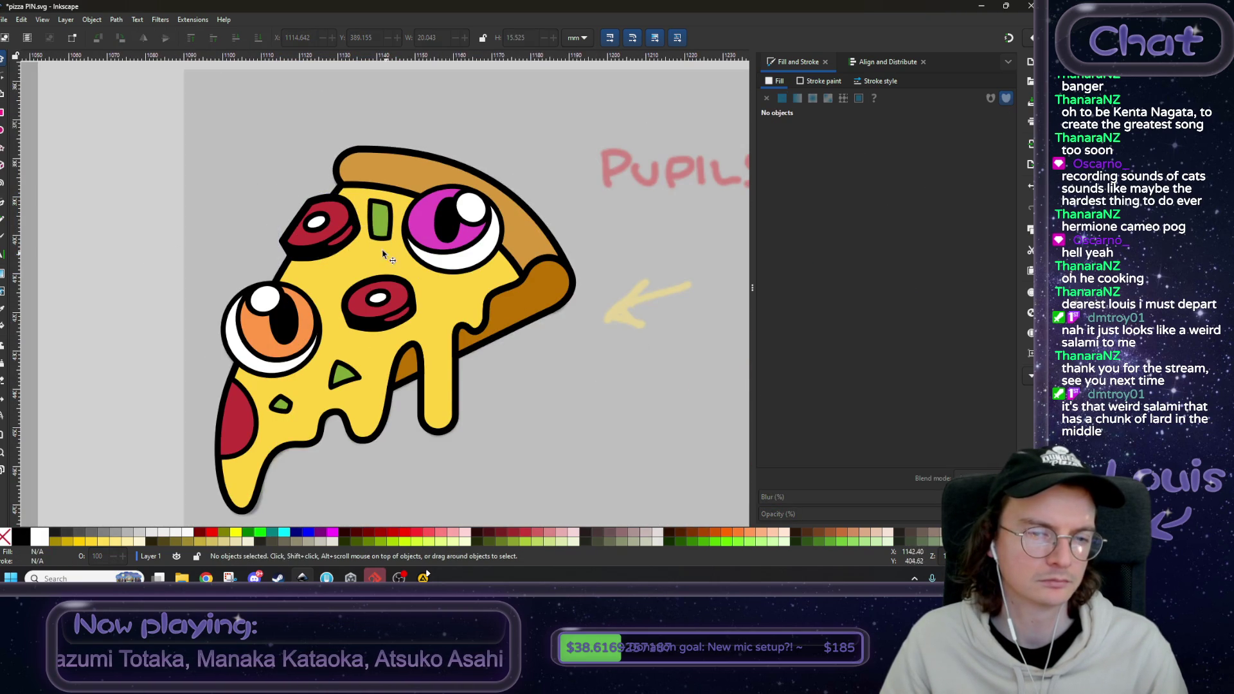
{"action": "left_click", "coordinate": [345, 230]}
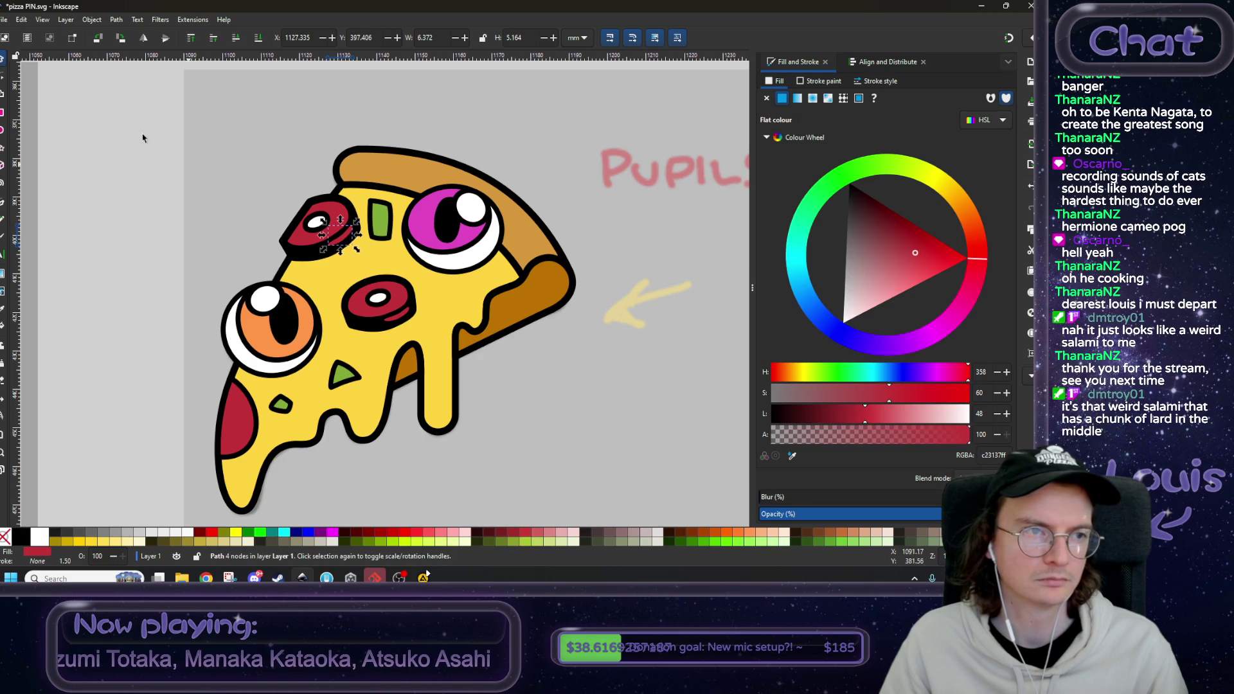
{"action": "scroll", "coordinate": [250, 199], "scroll_direction": "up", "scroll_amount": 2}
{"action": "left_click", "coordinate": [375, 311], "text": "shift"}
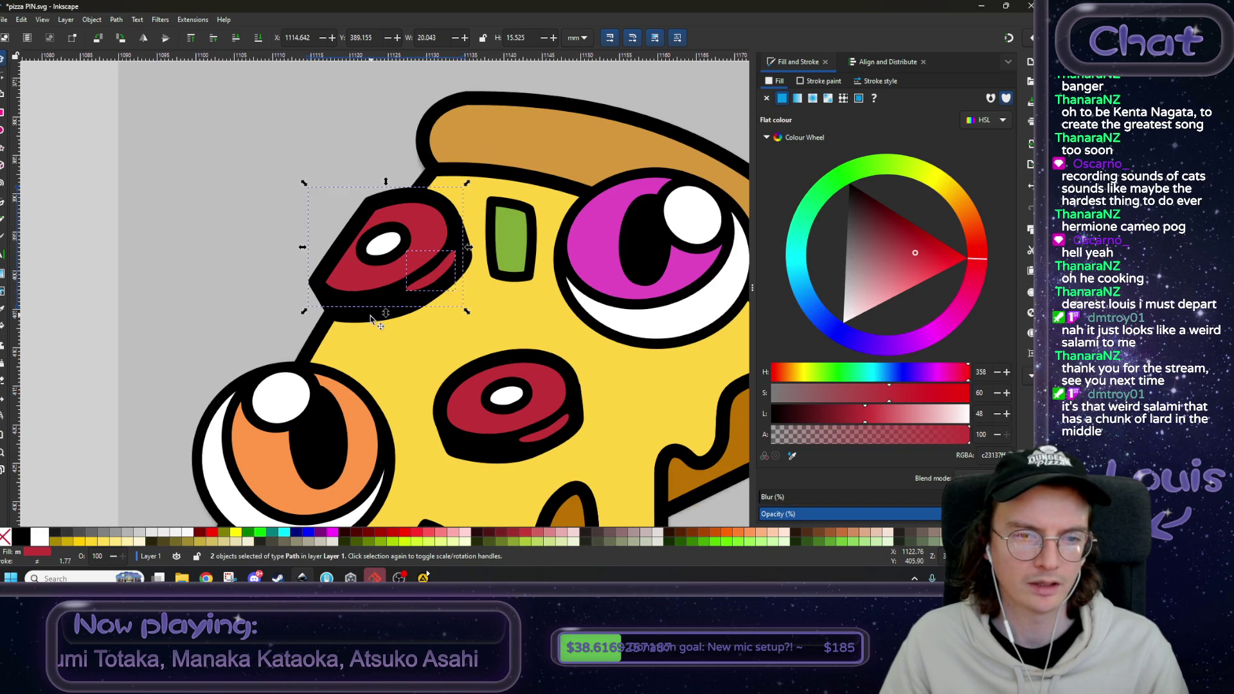
{"action": "left_click", "coordinate": [369, 321], "text": "shift"}
{"action": "left_click_drag", "start_coordinate": [476, 183], "coordinate": [451, 205]}
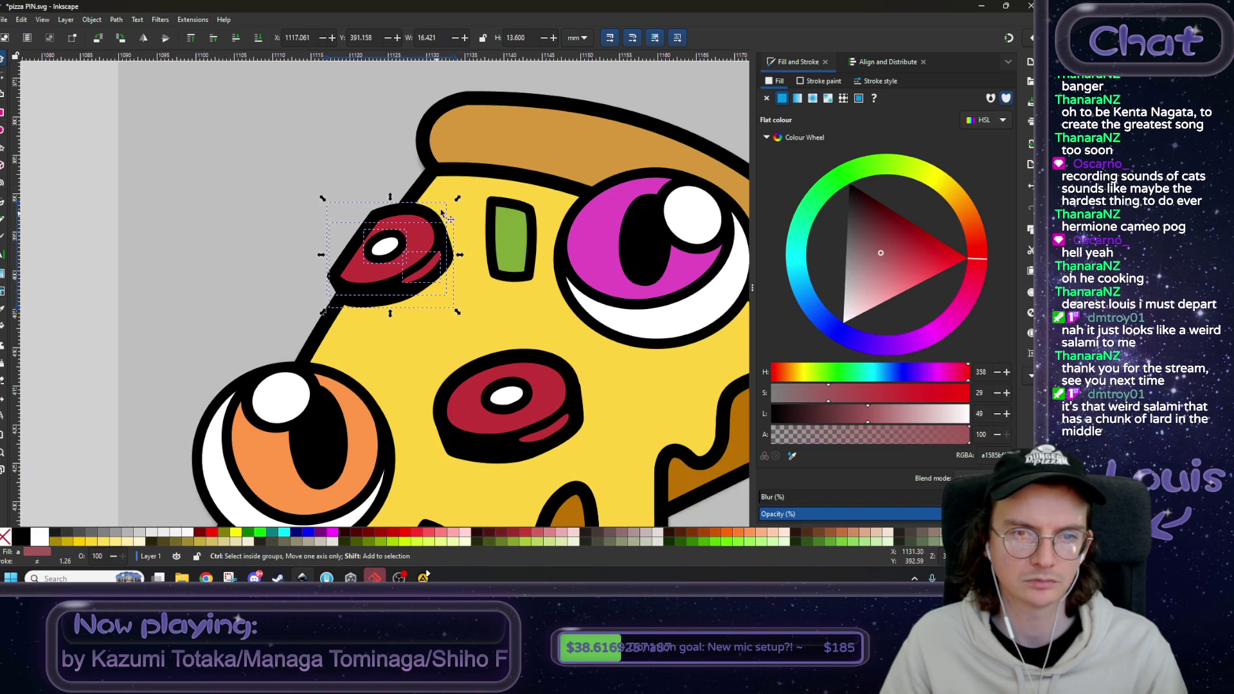
{"action": "left_click_drag", "start_coordinate": [407, 251], "coordinate": [406, 244]}
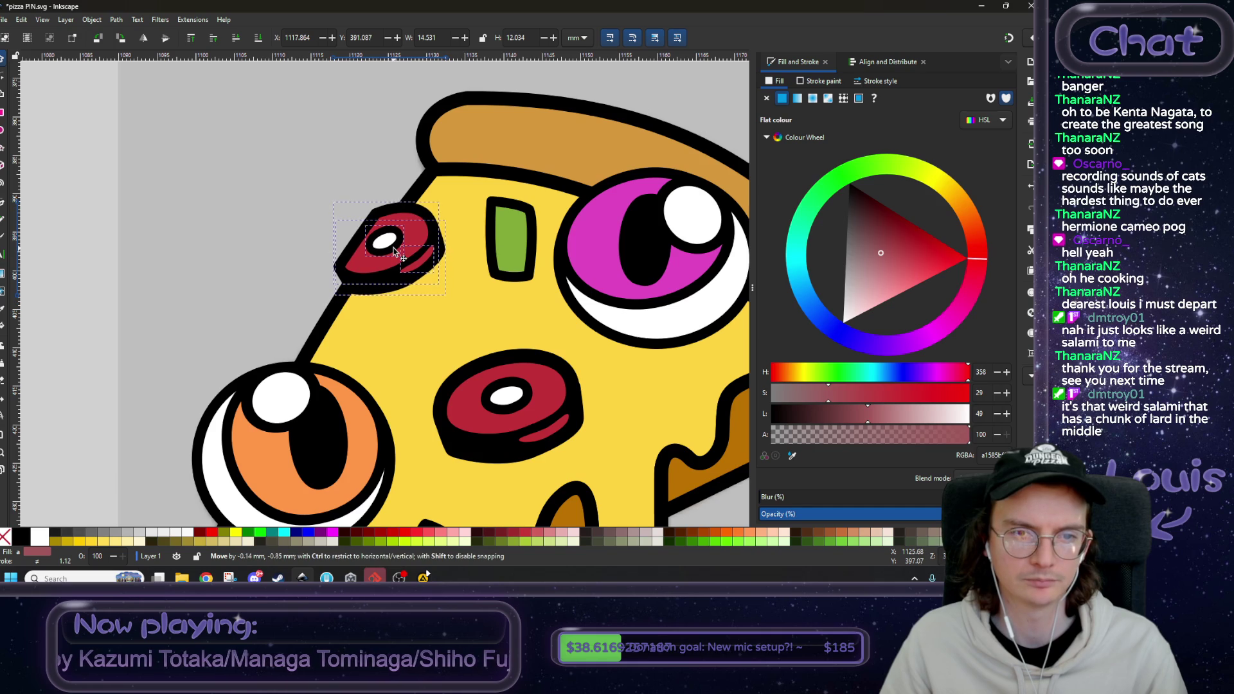
{"action": "left_click", "coordinate": [105, 255]}
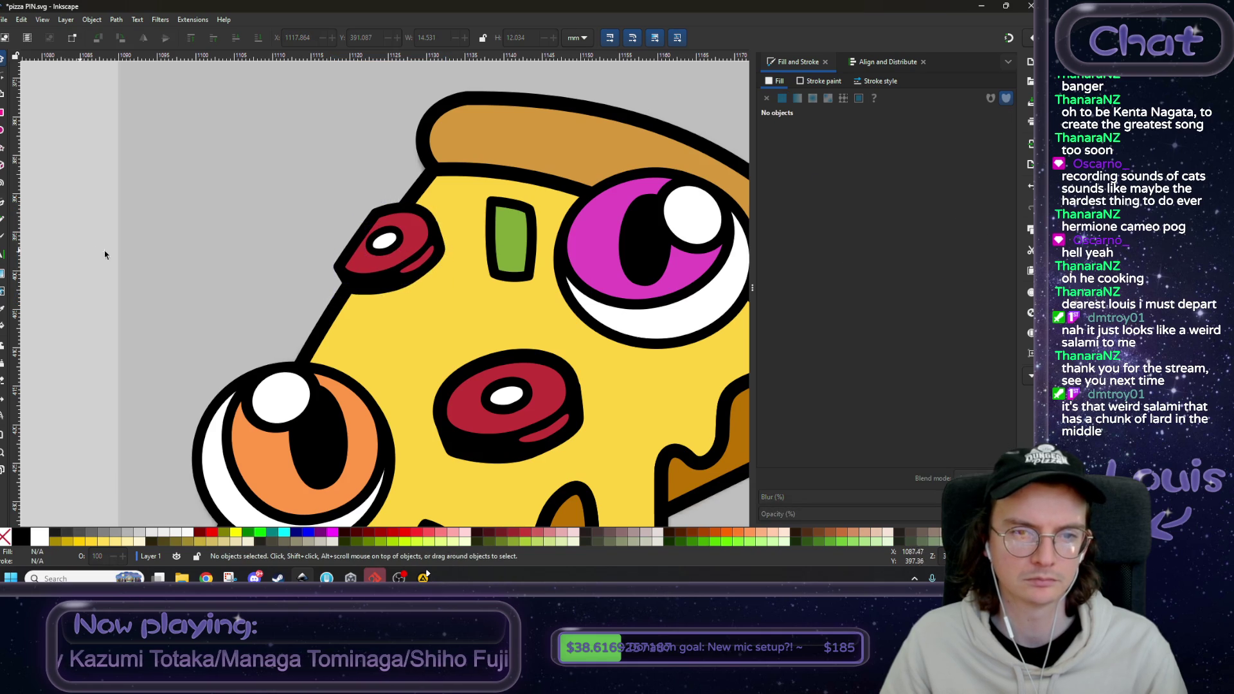
- Enlarge the pepperoni's small red piece to about 124%, 5.409 × 4.383 mm
{"action": "left_click", "coordinate": [426, 263], "text": "ctrl"}
{"action": "left_click_drag", "start_coordinate": [439, 243], "coordinate": [450, 242]}
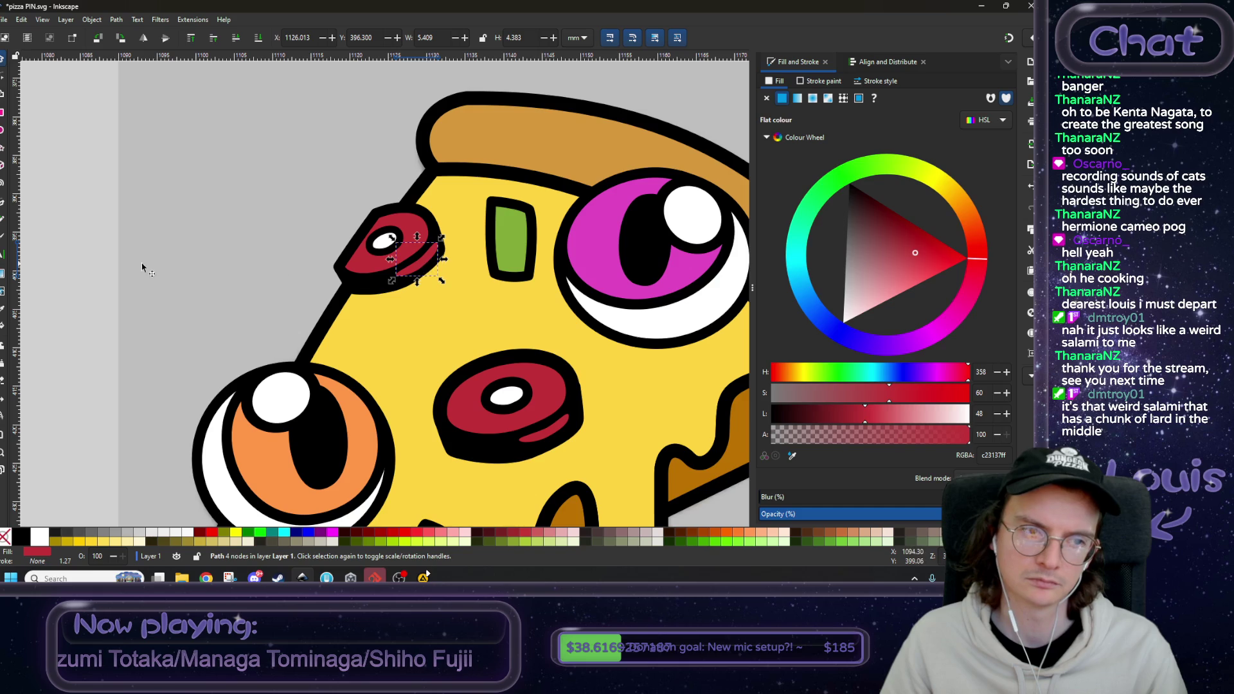
{"action": "left_click", "coordinate": [86, 258]}
{"action": "key", "text": "5"}
{"action": "scroll", "coordinate": [386, 289], "scroll_direction": "left", "scroll_amount": 5}
{"action": "scroll", "coordinate": [513, 331], "scroll_direction": "down", "scroll_amount": 2}
{"action": "mouse_move", "coordinate": [513, 331]}
{"action": "left_mouse_down"}
{"action": "mouse_move", "coordinate": [400, 300]}
{"action": "mouse_move", "coordinate": [418, 312]}
{"action": "left_mouse_up"}
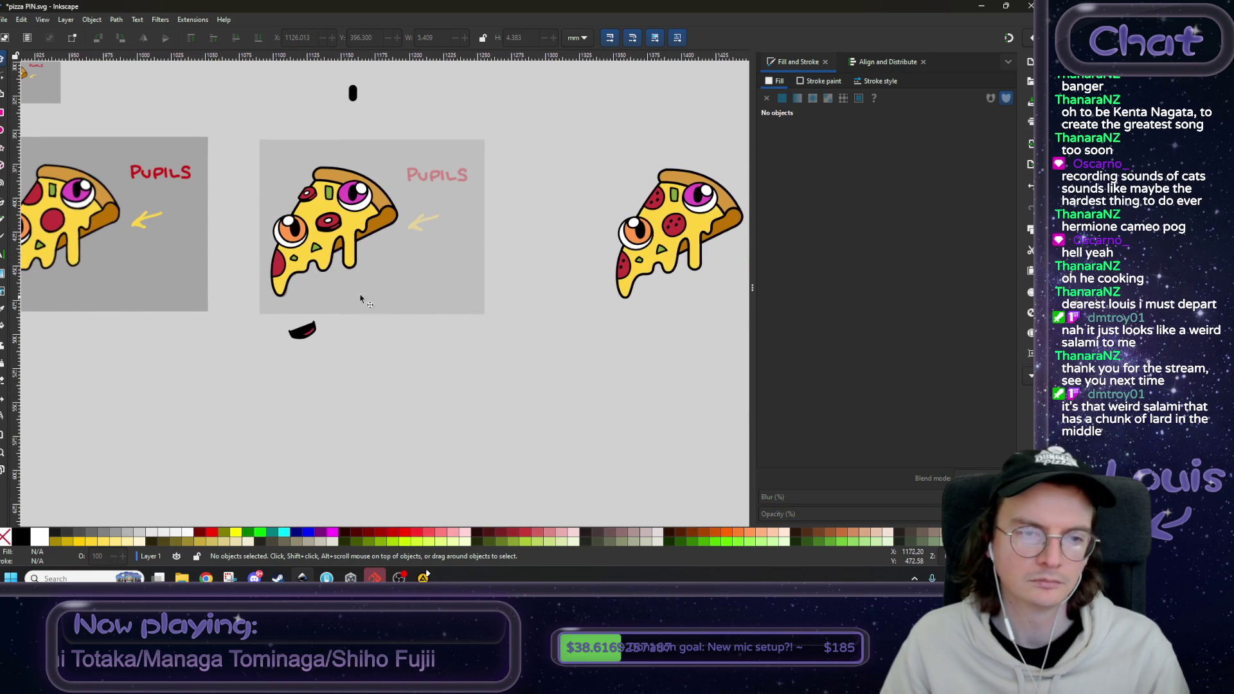
- Duplicate the central pepperoni and place the copy on the lower-left crust edge
{"action": "scroll", "coordinate": [292, 251], "scroll_direction": "up", "scroll_amount": 2, "text": "ctrl"}
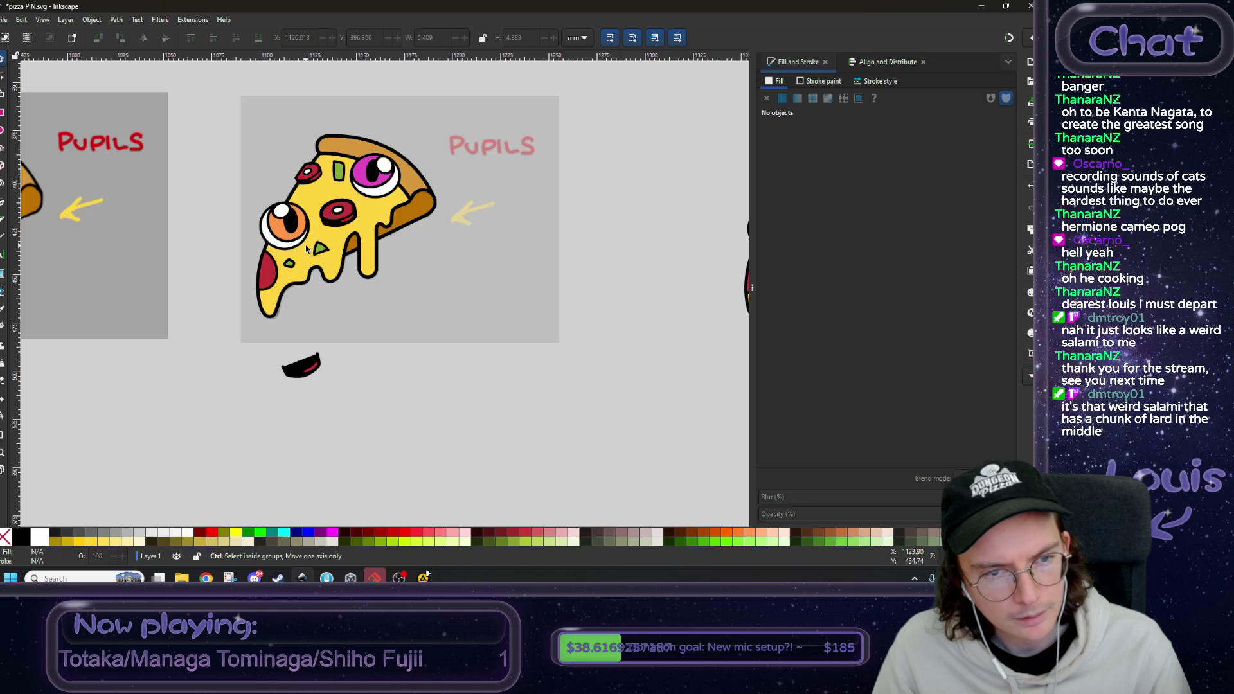
{"action": "left_click_drag", "start_coordinate": [297, 250], "coordinate": [437, 279]}
{"action": "left_click", "coordinate": [483, 240], "text": "ctrl"}
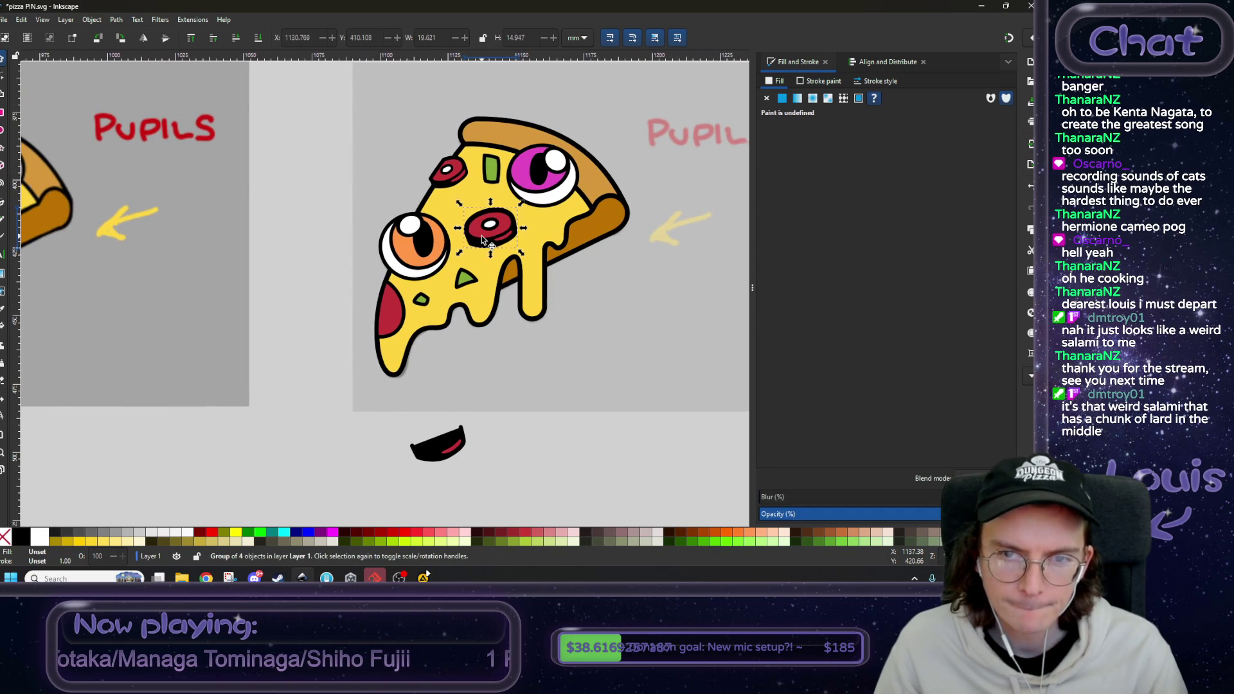
{"action": "key", "text": "ctrl+d"}
{"action": "mouse_move", "coordinate": [483, 239]}
{"action": "left_mouse_down"}
{"action": "mouse_move", "coordinate": [360, 333]}
{"action": "mouse_move", "coordinate": [402, 289]}
{"action": "mouse_move", "coordinate": [398, 273]}
{"action": "left_mouse_up"}
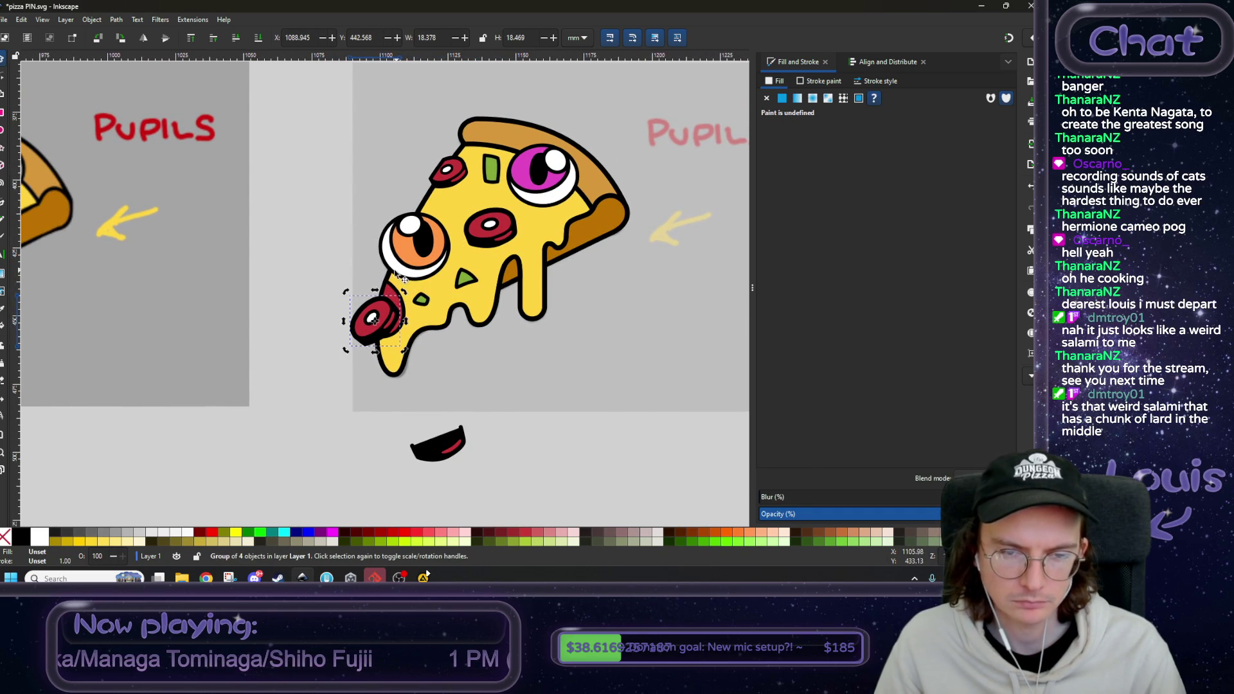
{"action": "scroll", "coordinate": [372, 318], "scroll_direction": "up", "scroll_amount": 3}
{"action": "left_click_drag", "start_coordinate": [353, 348], "coordinate": [379, 338]}
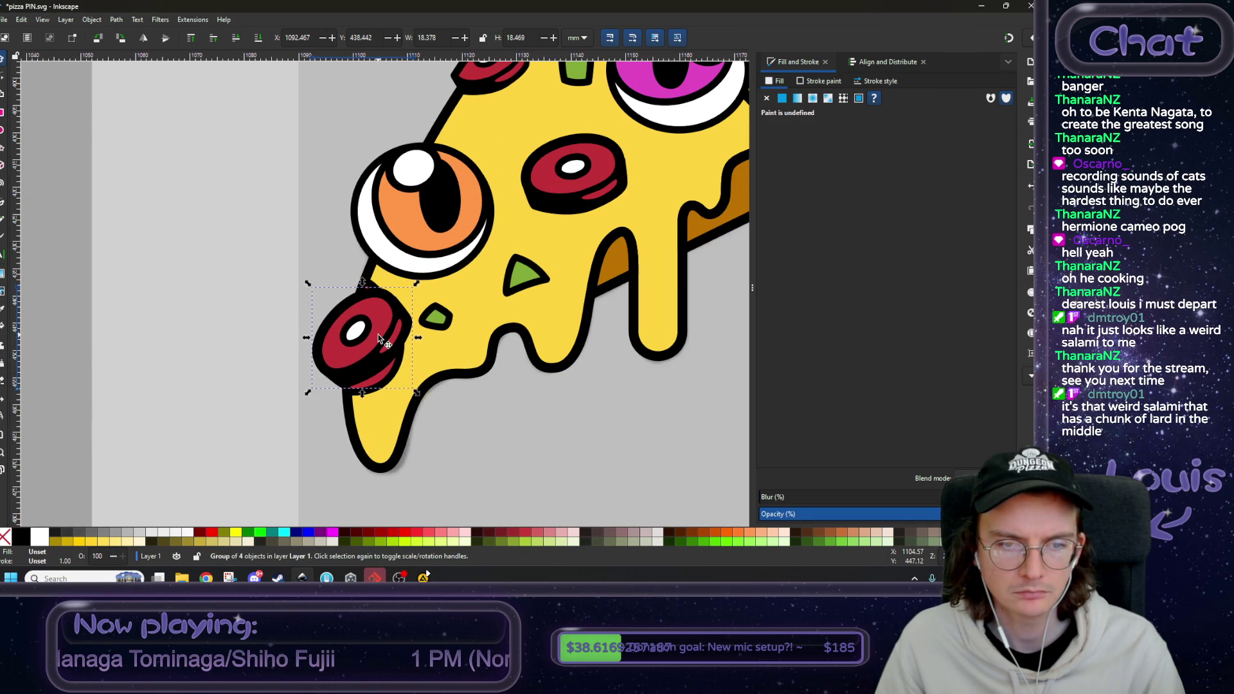
{"action": "left_click", "coordinate": [284, 415]}
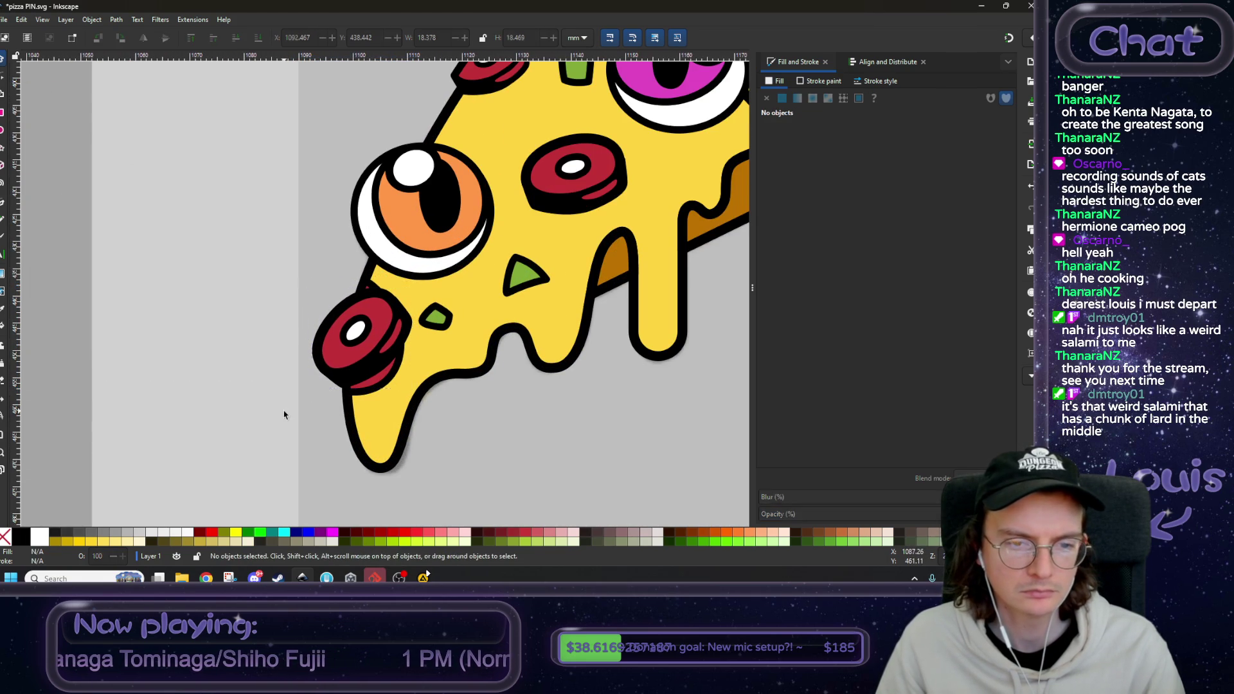
- Ungroup the copied pepperoni and shift its black shadow shape downward
{"action": "left_click", "coordinate": [376, 390]}
{"action": "left_click", "coordinate": [373, 374]}
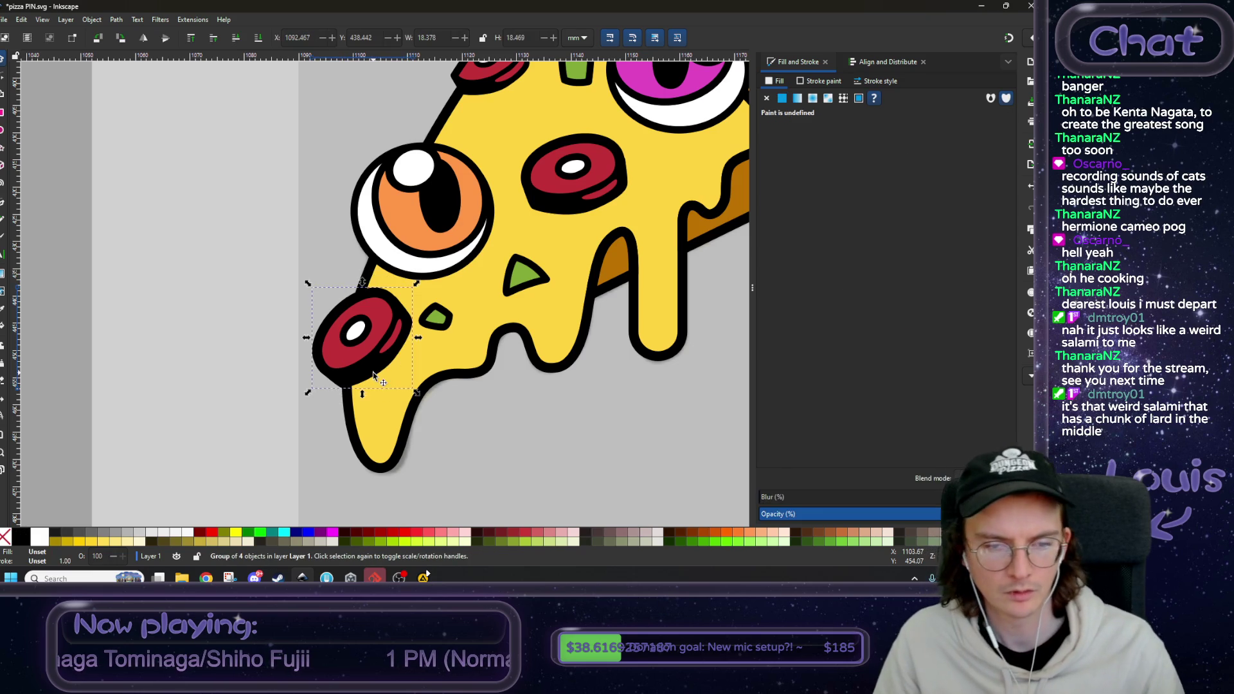
{"action": "right_click", "coordinate": [374, 374]}
{"action": "left_click", "coordinate": [357, 275]}
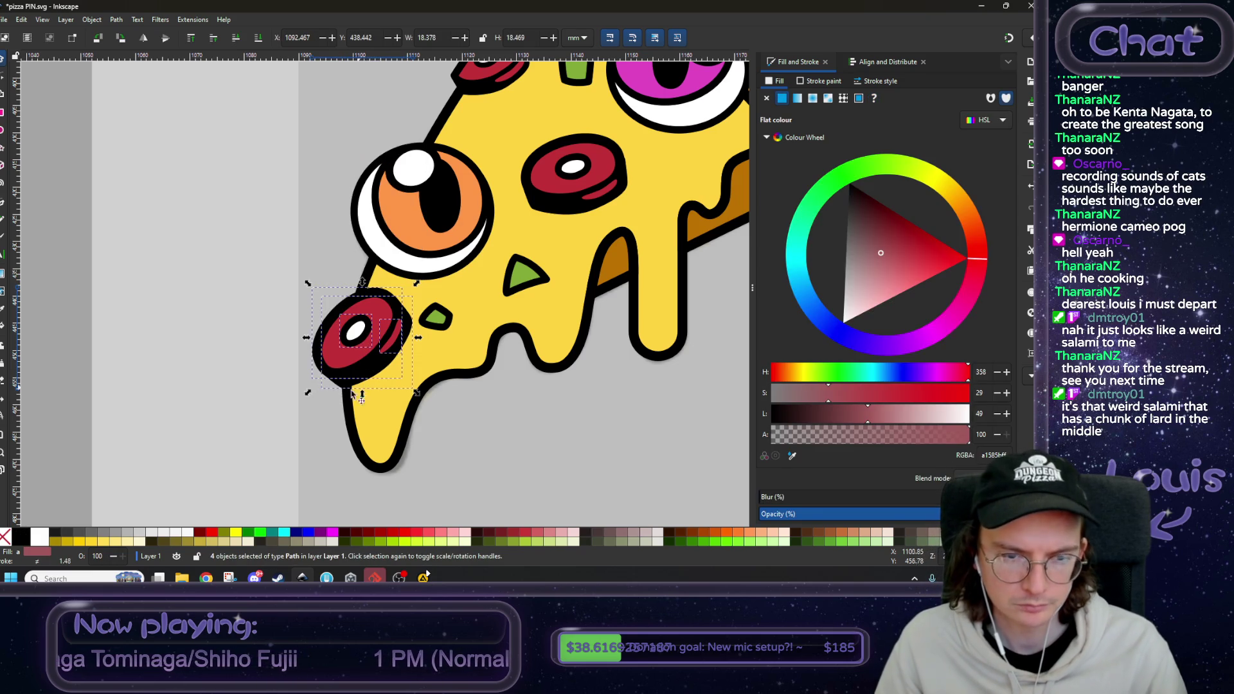
{"action": "left_click", "coordinate": [371, 380]}
{"action": "left_click_drag", "start_coordinate": [372, 380], "coordinate": [371, 395]}
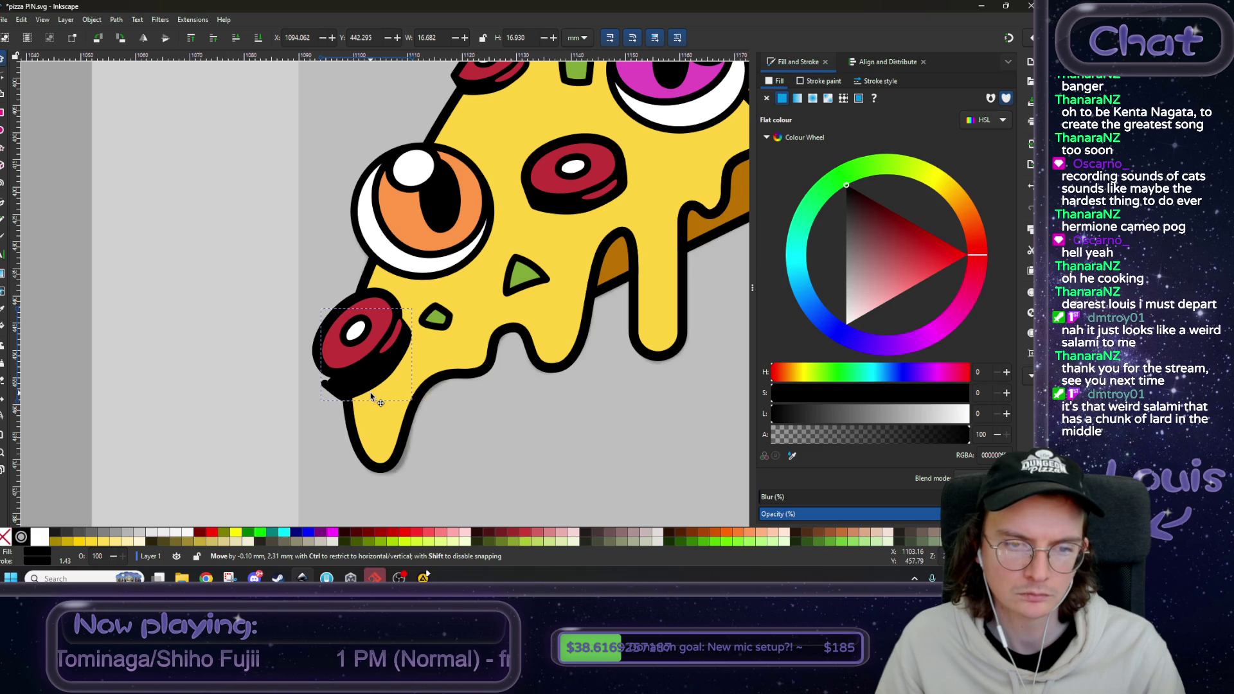
{"action": "left_click_drag", "start_coordinate": [371, 396], "coordinate": [366, 389]}
{"action": "scroll", "coordinate": [275, 331], "scroll_direction": "up", "scroll_amount": 2}
- Drag the shadow shape's left and top nodes to start reshaping it
{"action": "key", "text": "n"}
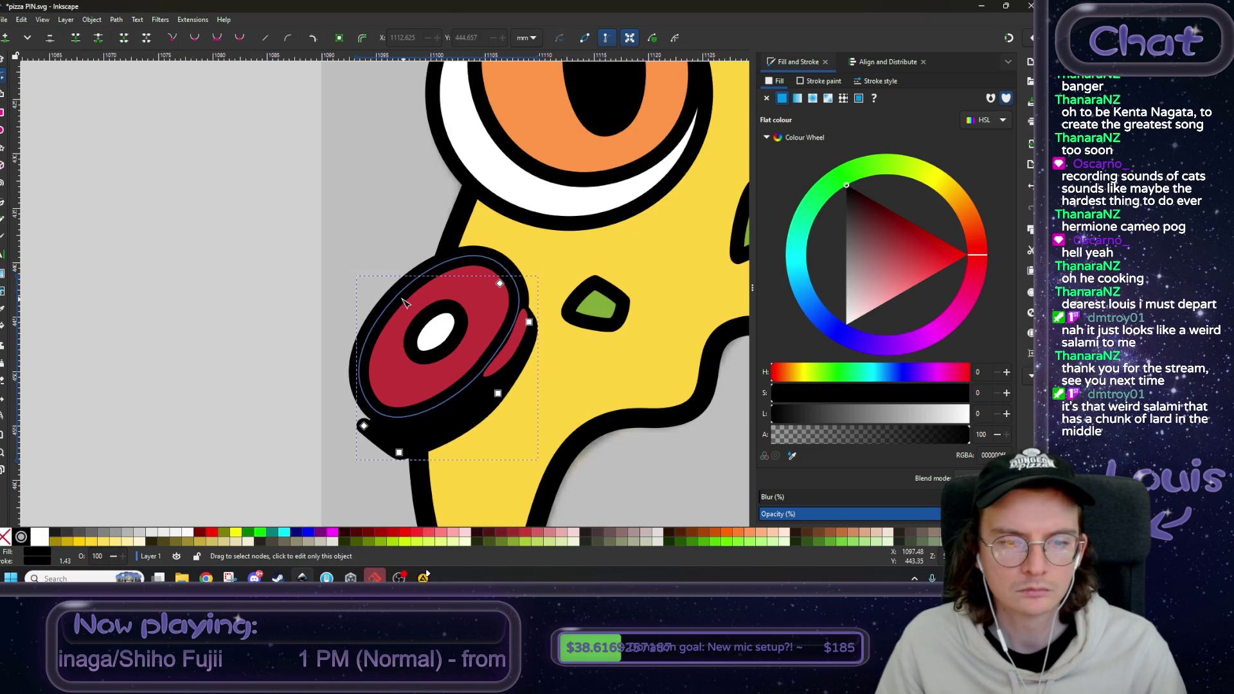
{"action": "scroll", "coordinate": [405, 302], "scroll_direction": "down", "scroll_amount": 1}
{"action": "scroll", "coordinate": [405, 302], "scroll_direction": "right", "scroll_amount": 3}
{"action": "left_click_drag", "start_coordinate": [283, 400], "coordinate": [286, 376]}
{"action": "mouse_move", "coordinate": [419, 257]}
{"action": "left_mouse_down"}
{"action": "mouse_move", "coordinate": [432, 247]}
{"action": "mouse_move", "coordinate": [454, 282]}
{"action": "mouse_move", "coordinate": [443, 290]}
{"action": "mouse_move", "coordinate": [444, 252]}
{"action": "mouse_move", "coordinate": [450, 283]}
{"action": "left_mouse_up"}
{"action": "scroll", "coordinate": [440, 276], "scroll_direction": "up", "scroll_amount": 2}
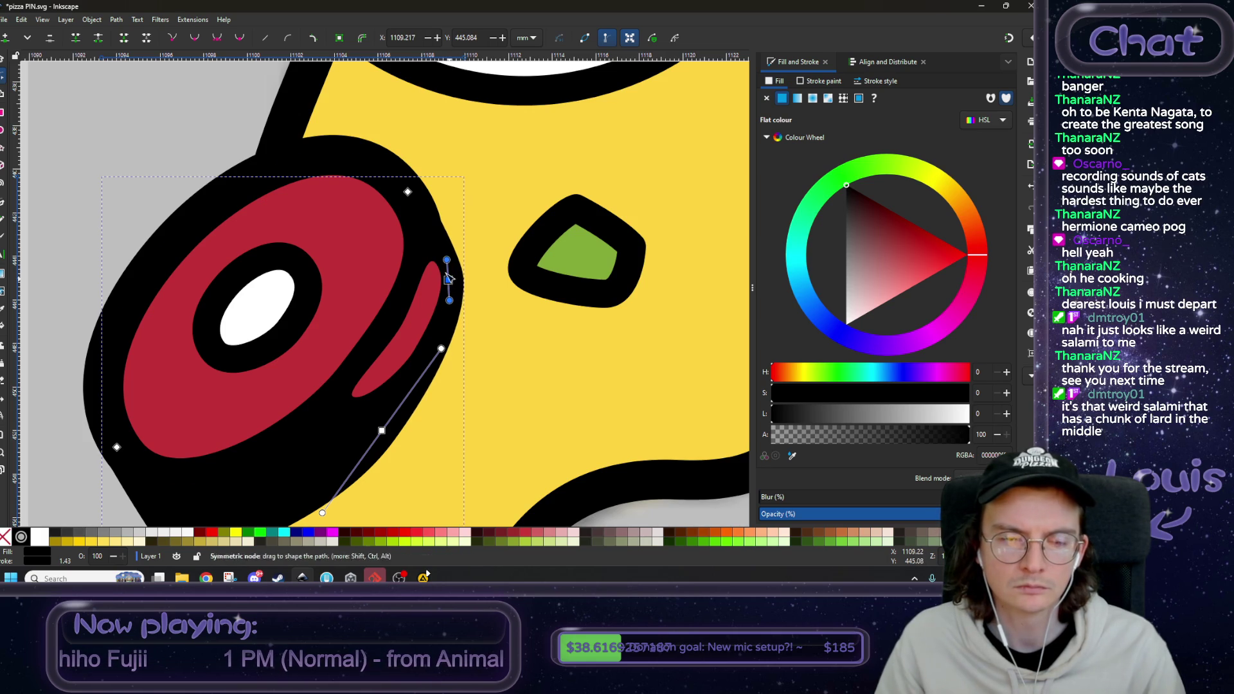
{"action": "left_click_drag", "start_coordinate": [407, 192], "coordinate": [412, 193]}
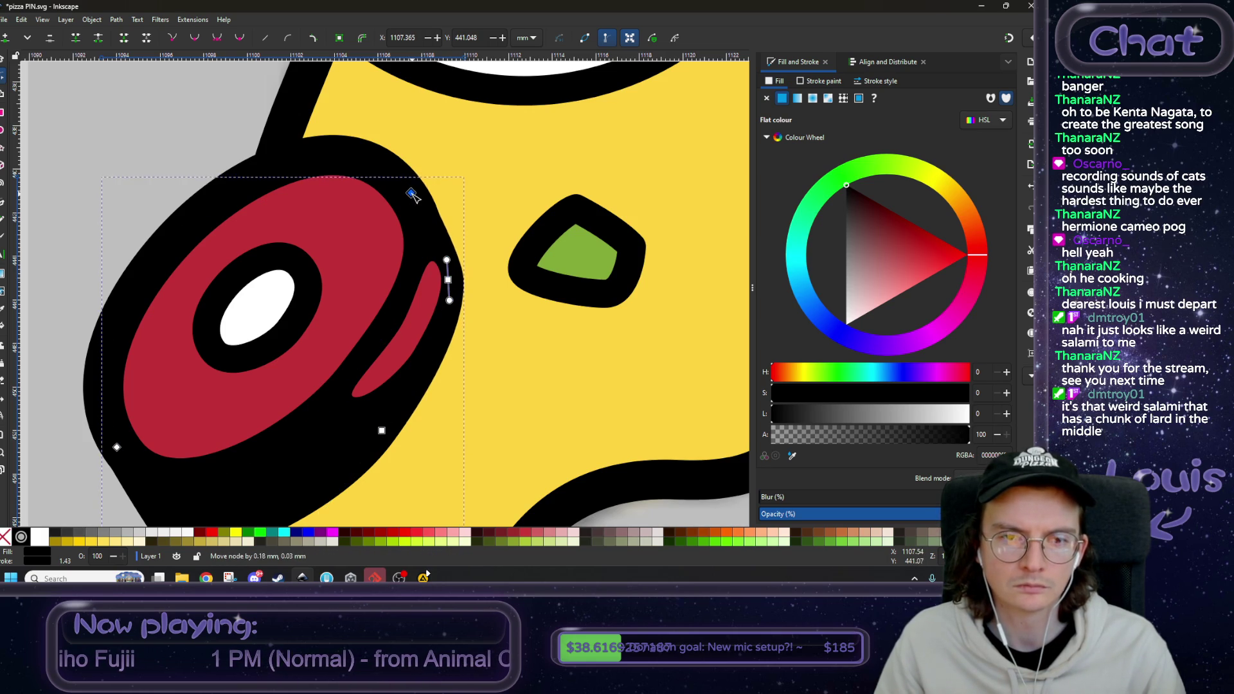
{"action": "scroll", "coordinate": [429, 273], "scroll_direction": "down", "scroll_amount": 1, "text": "ctrl"}
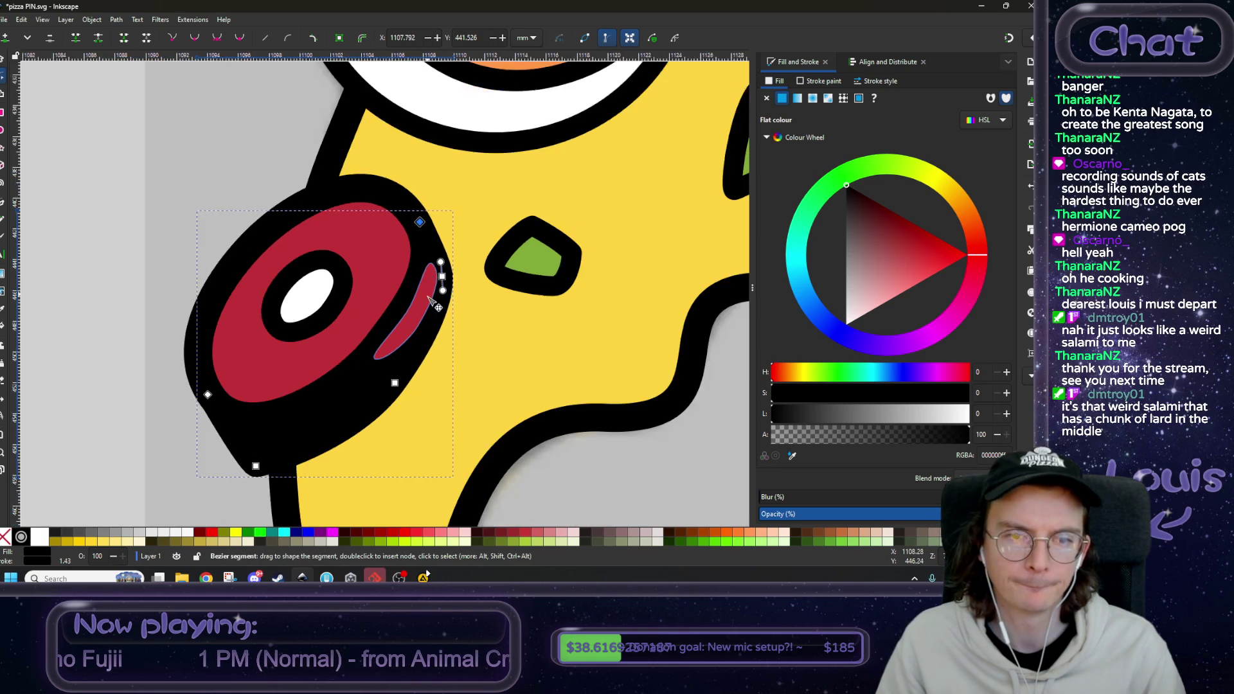
{"action": "scroll", "coordinate": [429, 298], "scroll_direction": "down", "scroll_amount": 2, "text": "ctrl"}
{"action": "scroll", "coordinate": [437, 283], "scroll_direction": "up", "scroll_amount": 2, "text": "ctrl"}
- Select three shadow nodes together and drag them to thicken the dimensional edge
{"action": "left_click", "coordinate": [440, 277]}
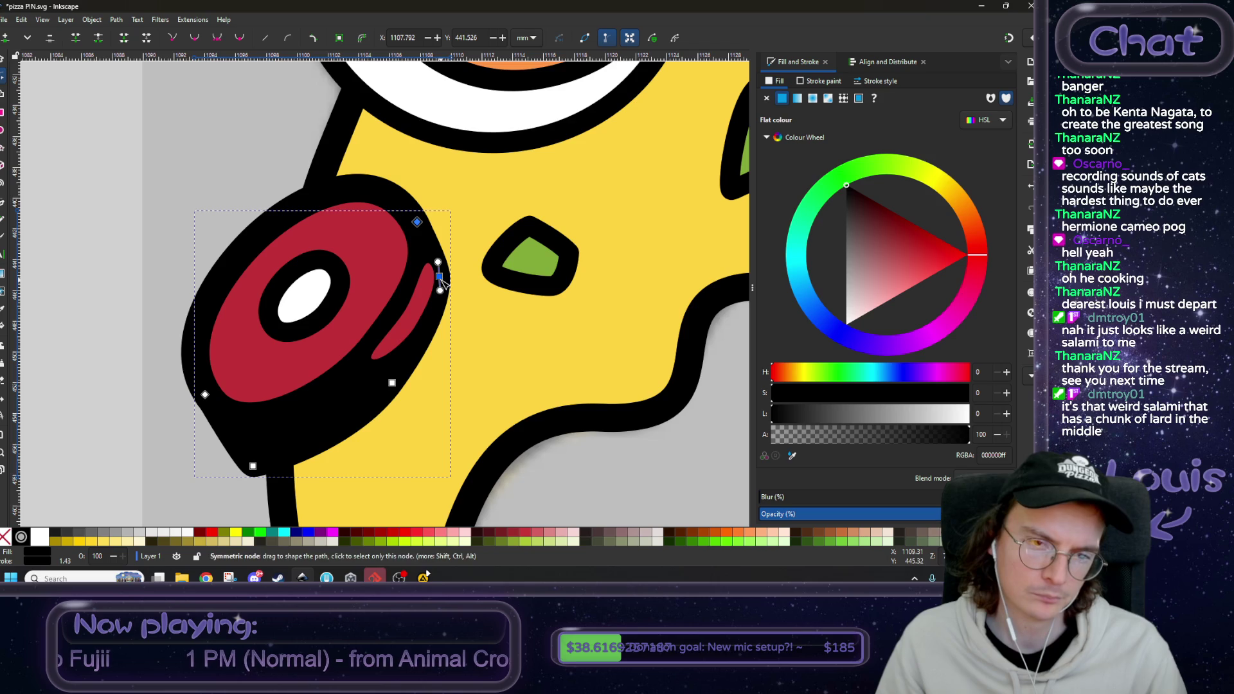
{"action": "left_click", "coordinate": [392, 382], "text": "shift"}
{"action": "left_click", "coordinate": [252, 465], "text": "shift"}
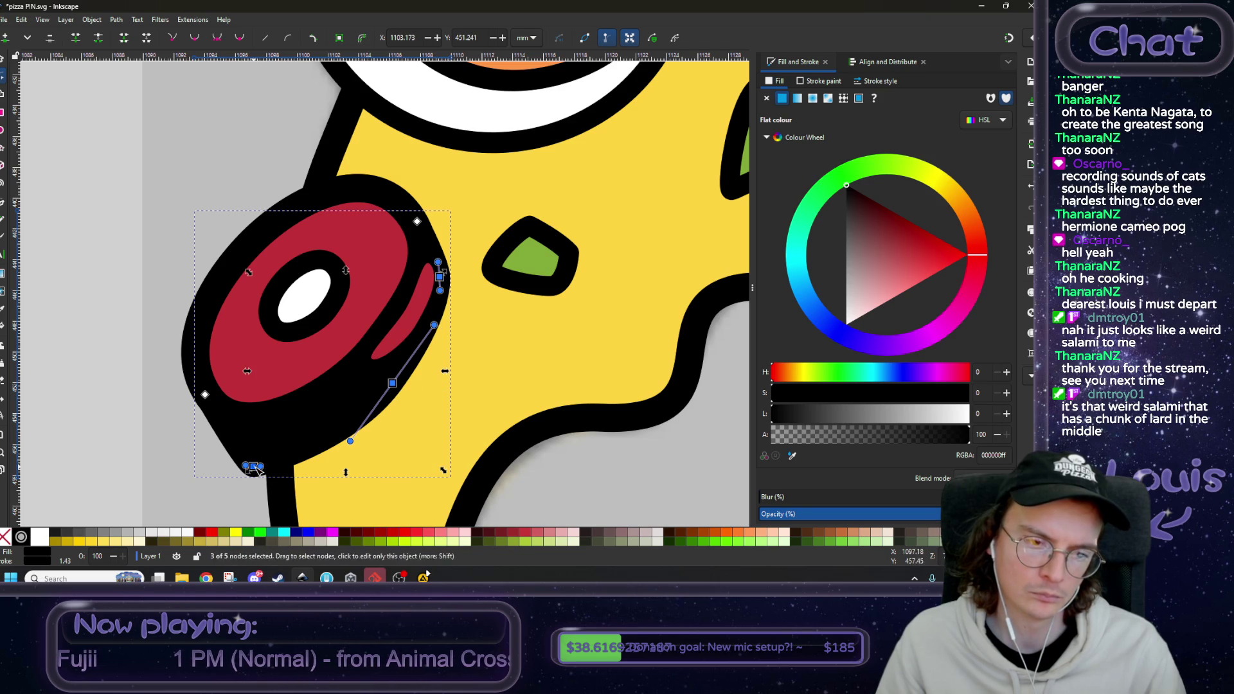
{"action": "mouse_move", "coordinate": [391, 391]}
{"action": "left_mouse_down"}
{"action": "mouse_move", "coordinate": [409, 394]}
{"action": "mouse_move", "coordinate": [395, 394]}
{"action": "left_mouse_up"}
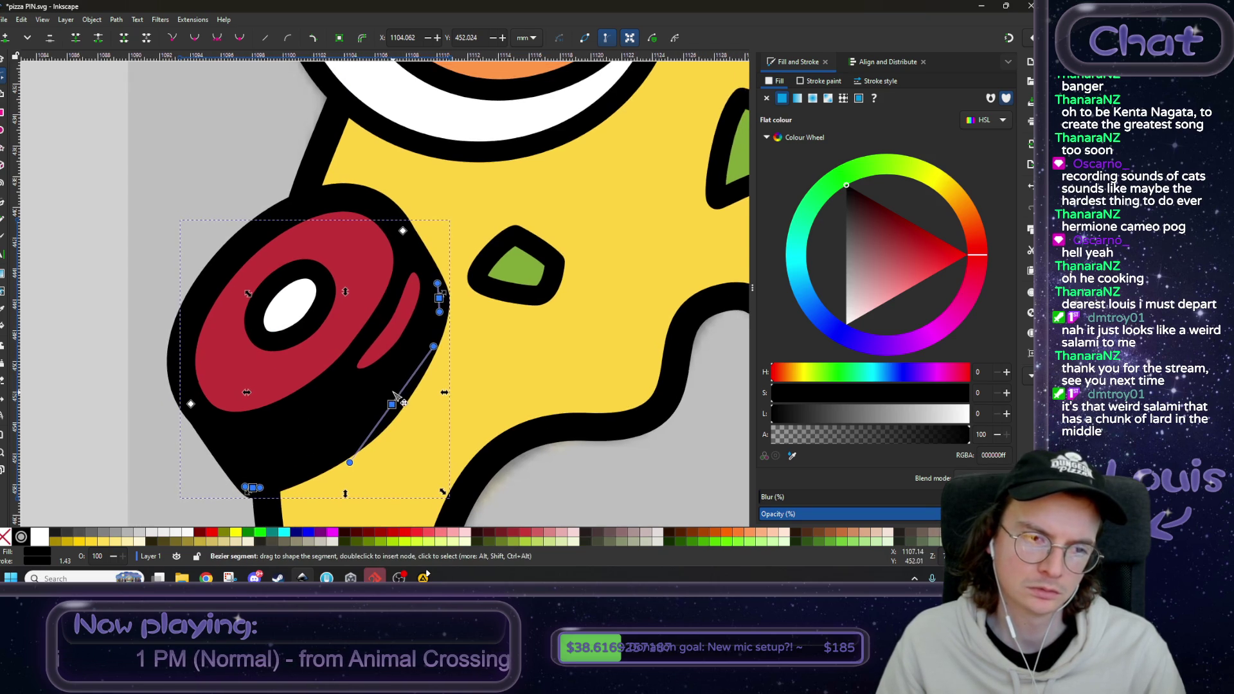
{"action": "scroll", "coordinate": [409, 329], "scroll_direction": "up", "scroll_amount": 1, "text": "ctrl"}
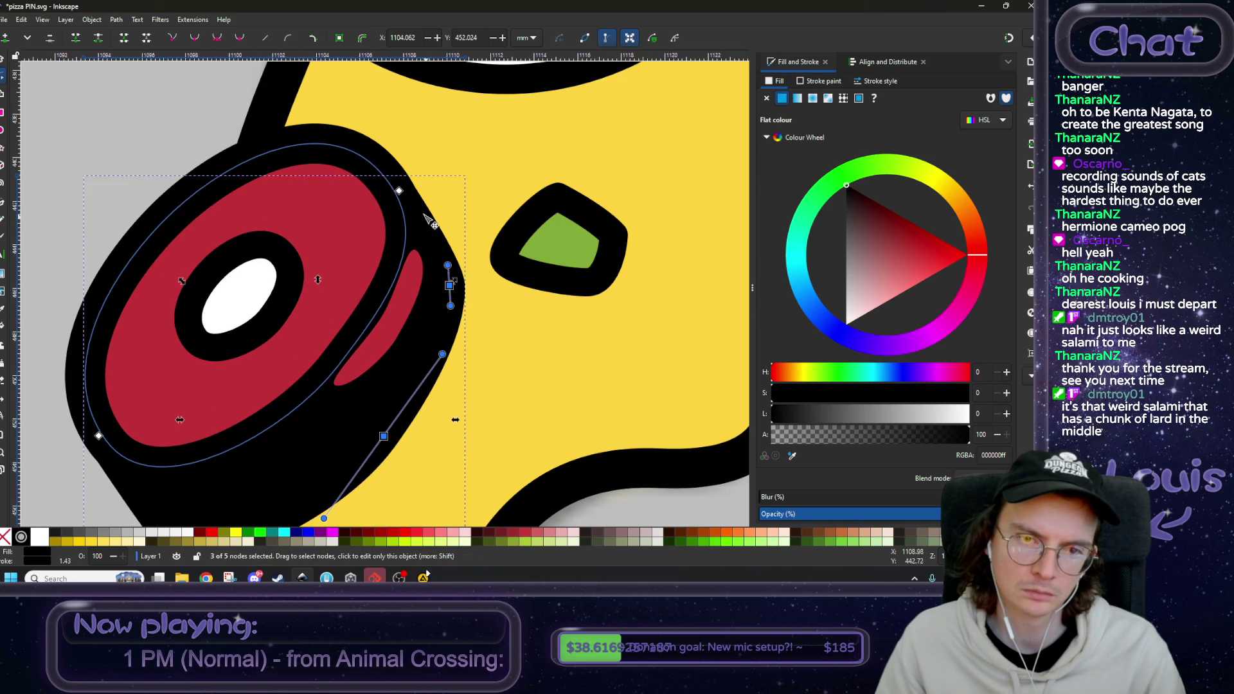
{"action": "scroll", "coordinate": [371, 312], "scroll_direction": "down", "scroll_amount": 3, "text": "ctrl"}
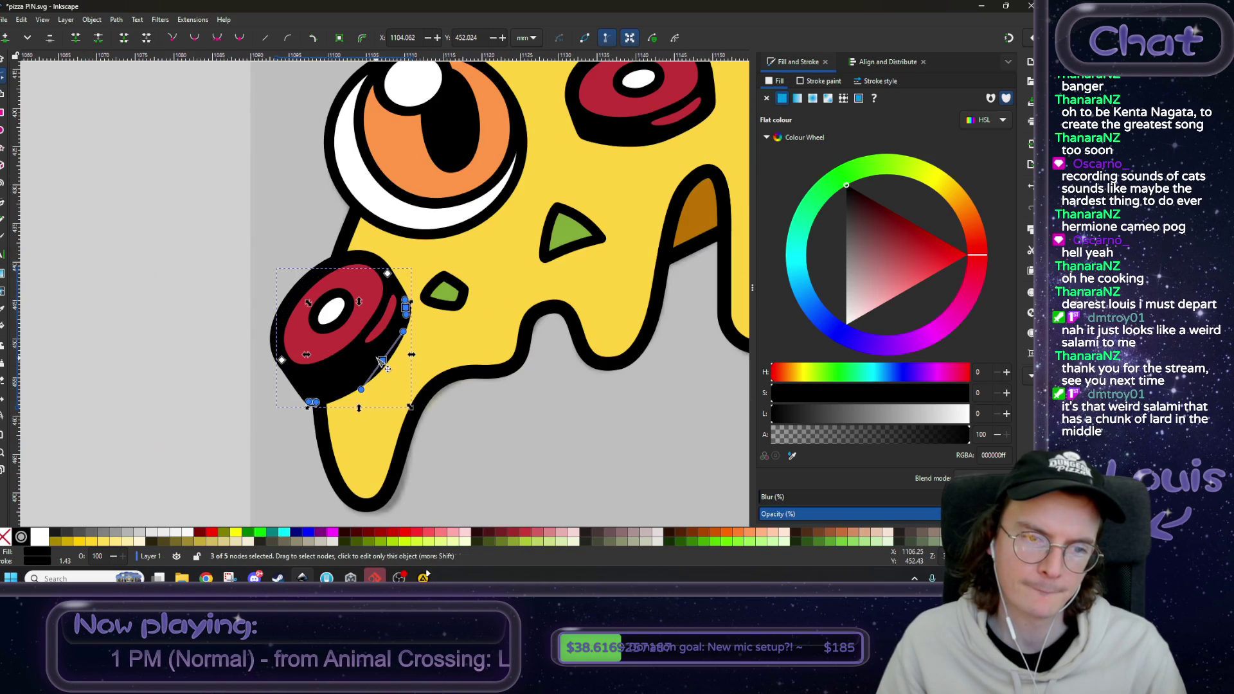
{"action": "left_click", "coordinate": [213, 335]}
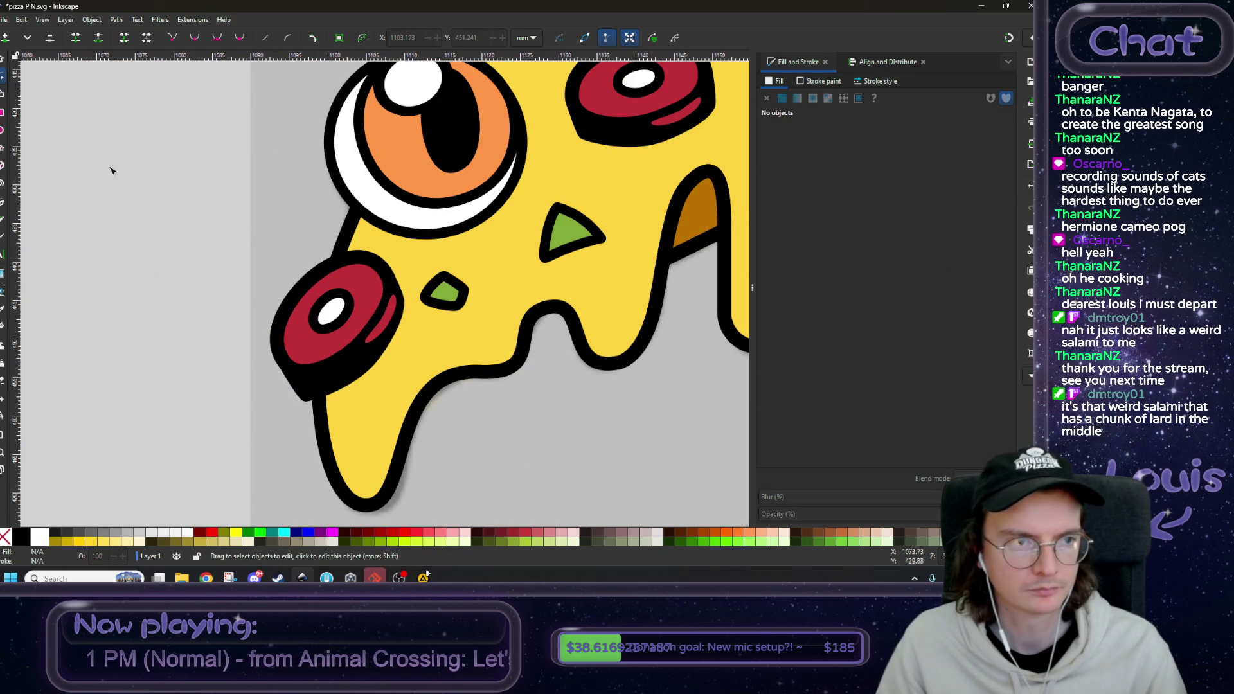
- Select the crescent, shadow, red disk and highlight and nudge the pepperoni about 1.35 mm
{"action": "left_click", "coordinate": [4, 61]}
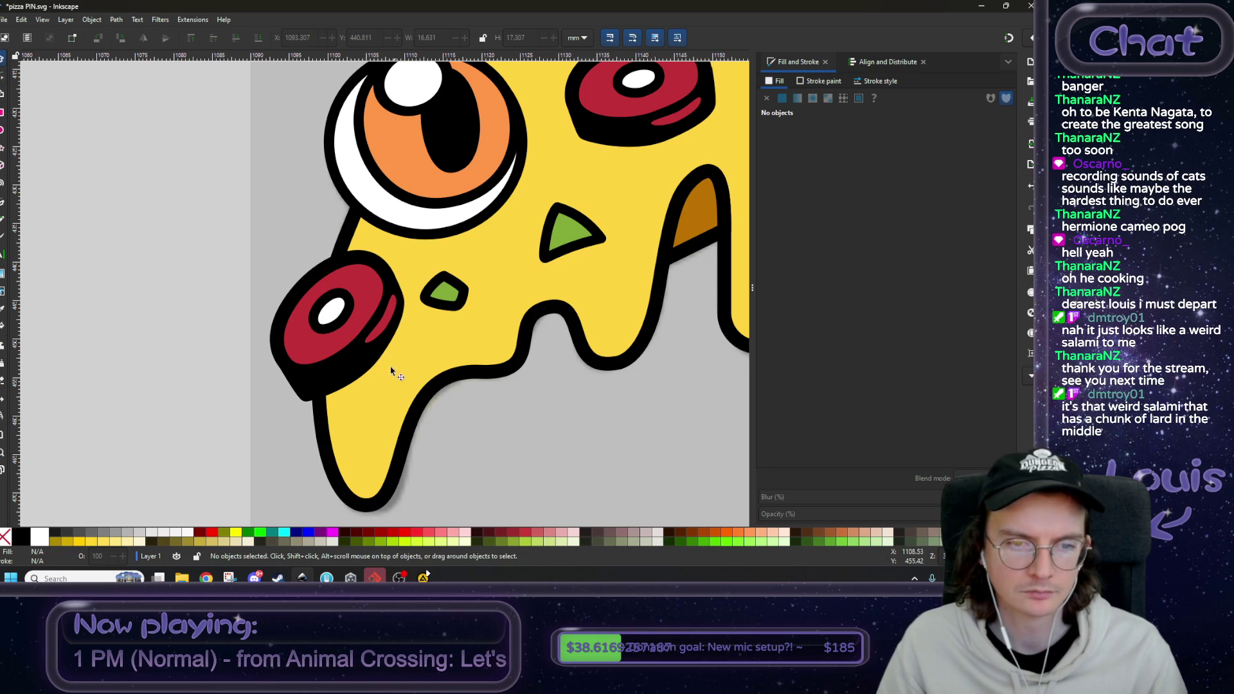
{"action": "left_click", "coordinate": [391, 311]}
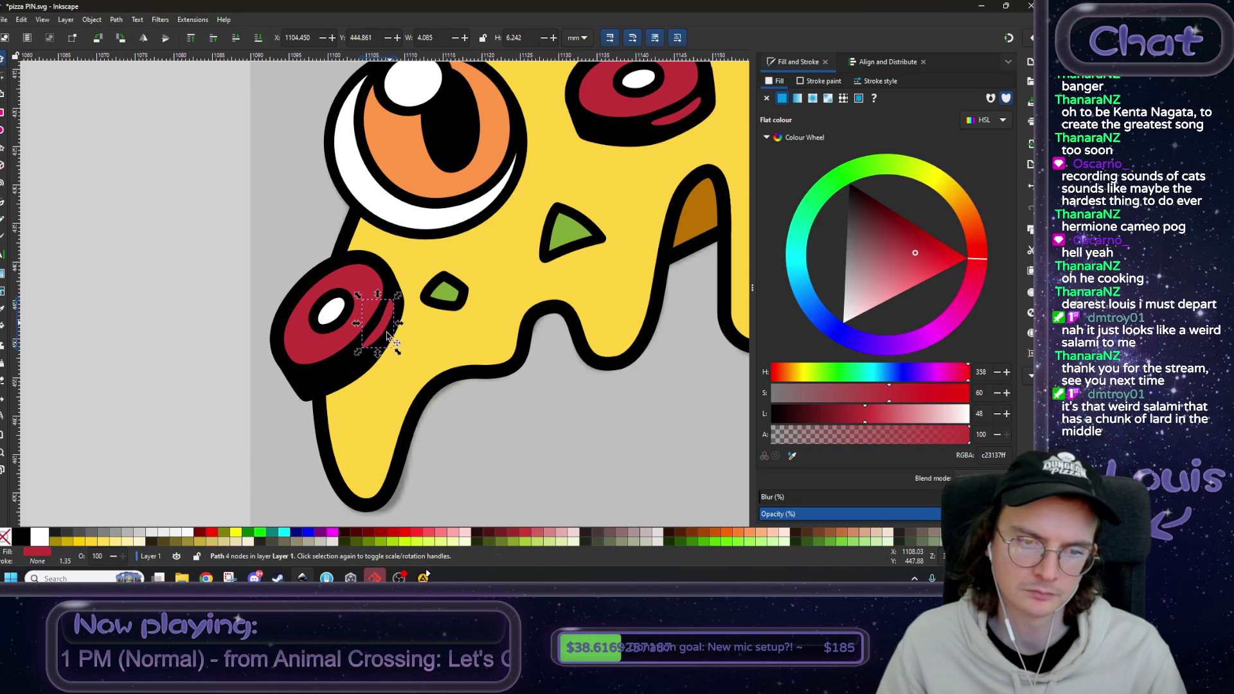
{"action": "left_click", "coordinate": [346, 374], "text": "shift"}
{"action": "left_click", "coordinate": [321, 361], "text": "shift"}
{"action": "left_click", "coordinate": [331, 318], "text": "shift"}
{"action": "left_click_drag", "start_coordinate": [332, 351], "coordinate": [342, 353]}
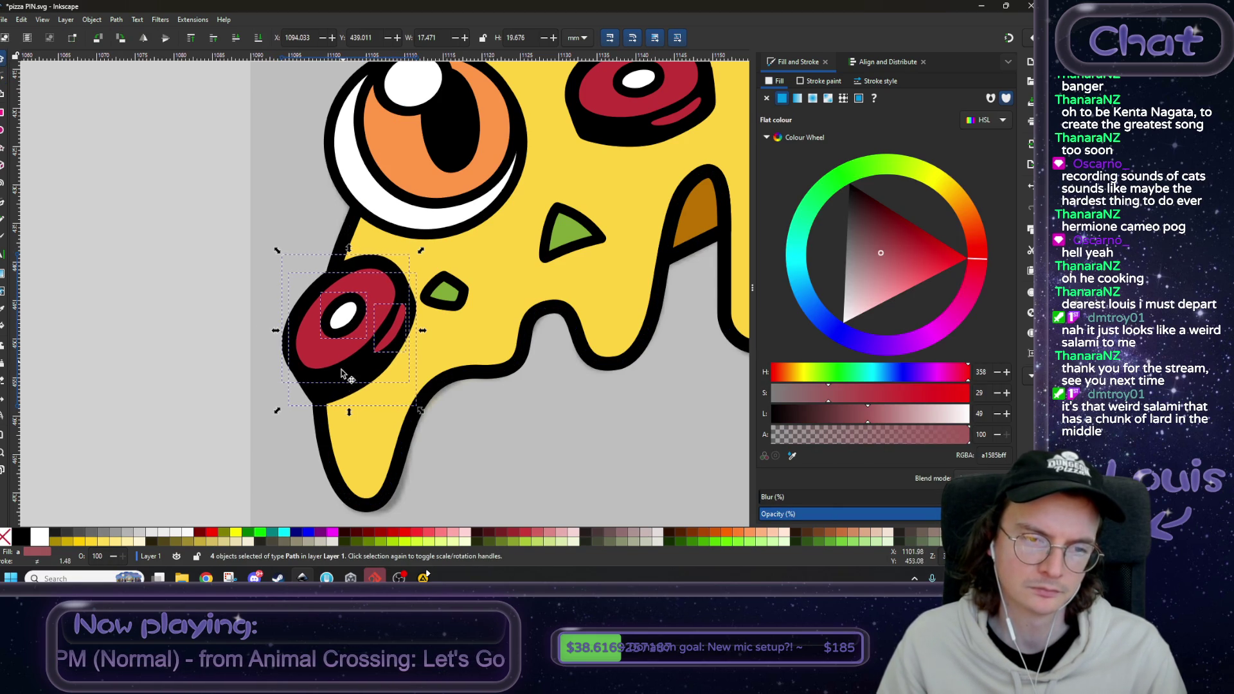
{"action": "left_click", "coordinate": [179, 289]}
{"action": "key", "text": "5"}
{"action": "scroll", "coordinate": [70, 186], "scroll_direction": "up", "scroll_amount": 5}
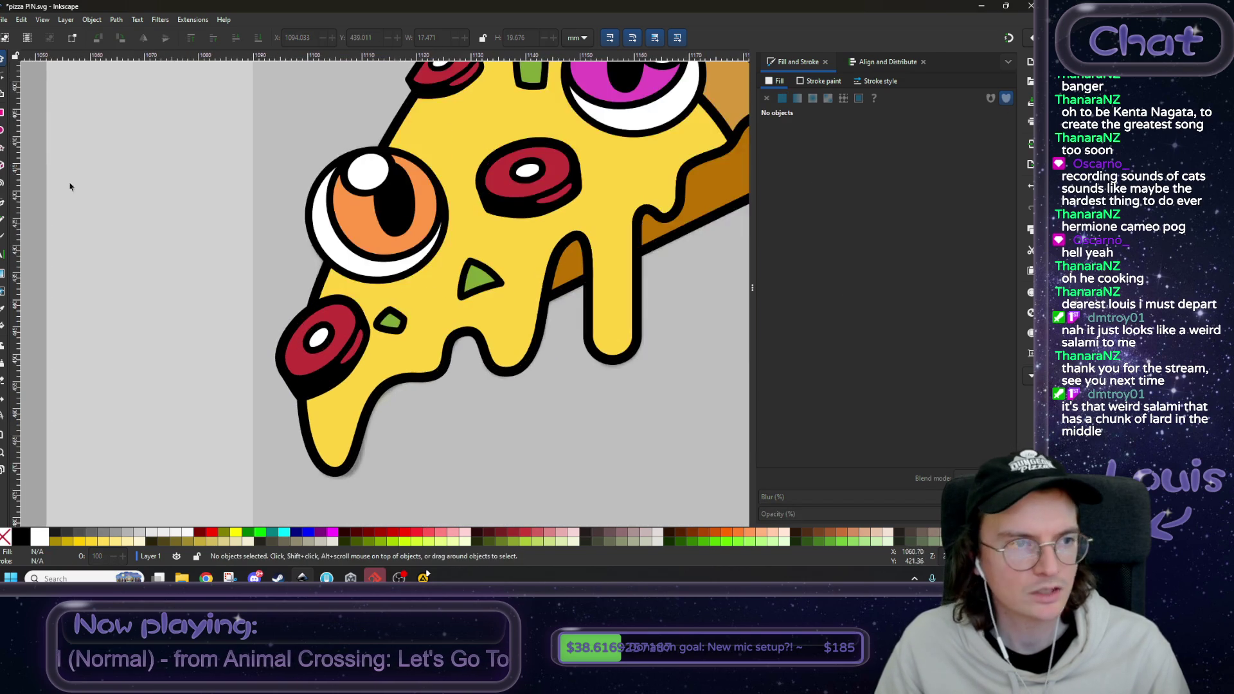
{"action": "scroll", "coordinate": [38, 239], "scroll_direction": "up", "scroll_amount": 1}
{"action": "left_click", "coordinate": [3, 203]}
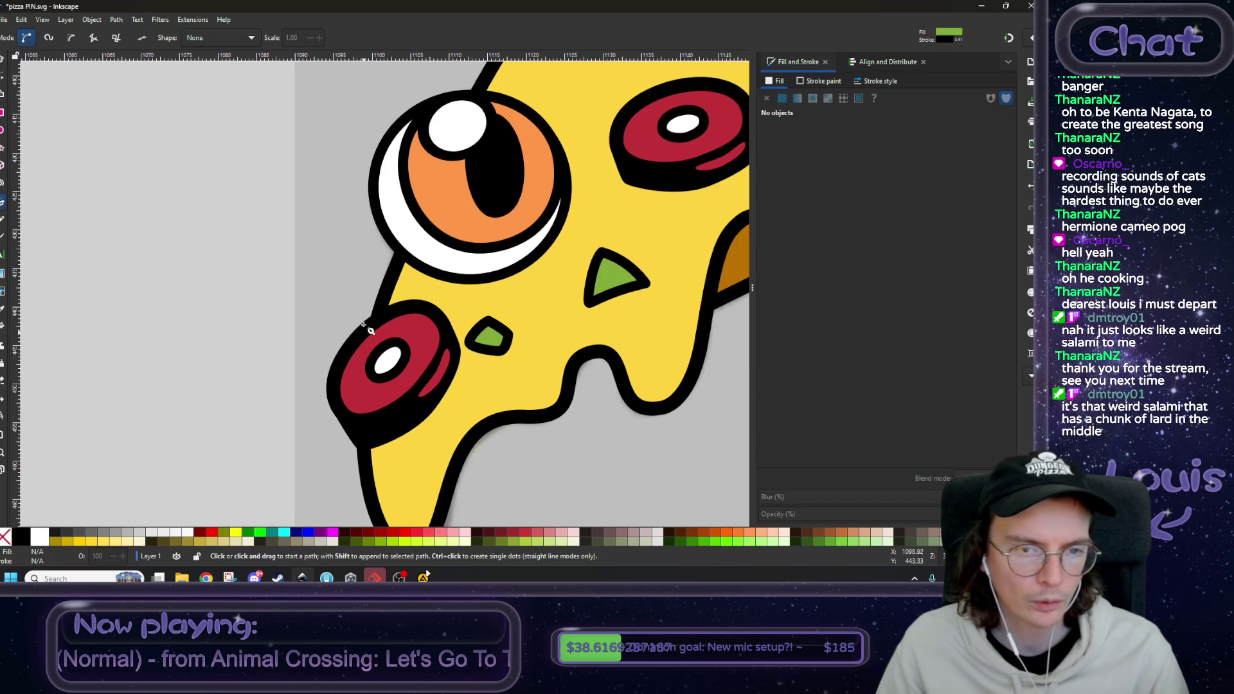
- Draw a green quadrilateral cutting shape over the pepperoni's left side along the crust edge
{"action": "left_click", "coordinate": [362, 245]}
{"action": "left_click", "coordinate": [352, 280]}
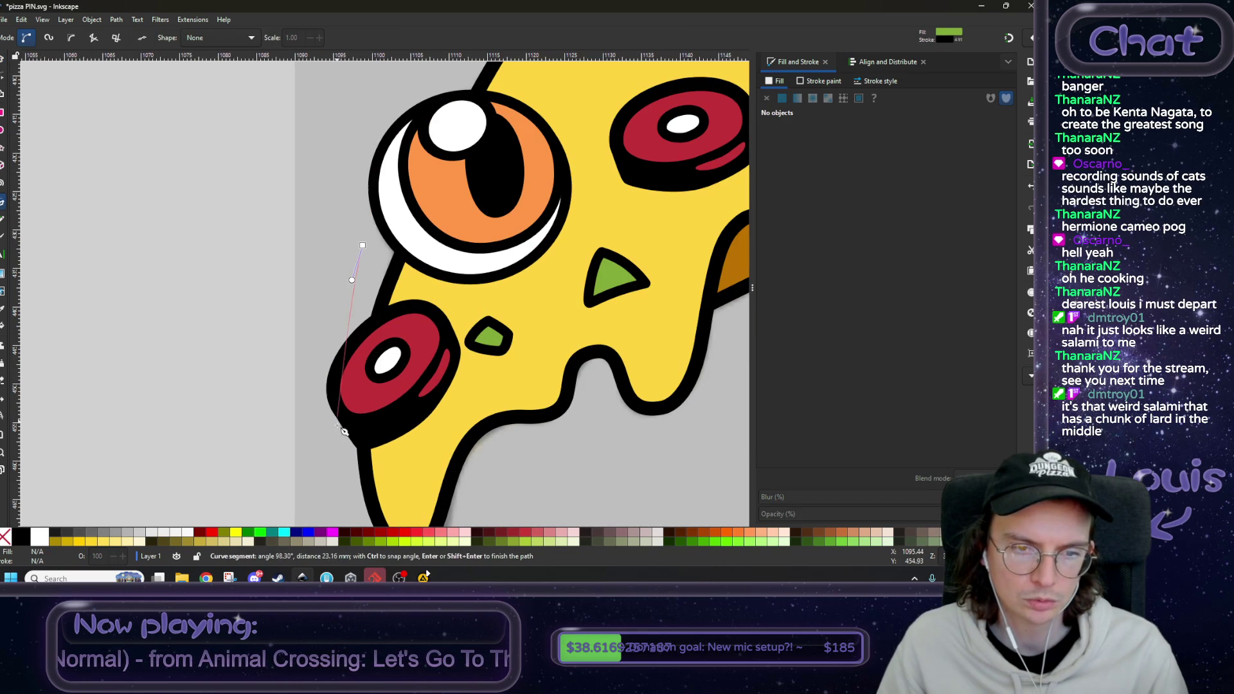
{"action": "left_click_drag", "start_coordinate": [337, 405], "coordinate": [341, 524]}
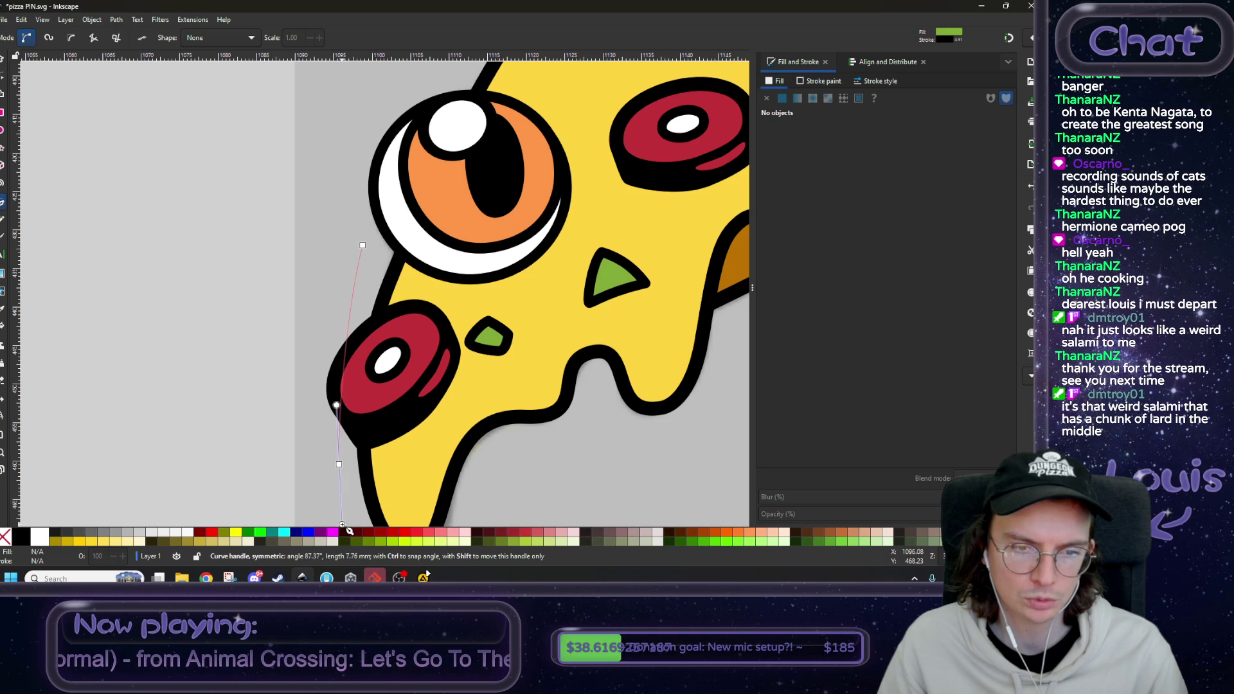
{"action": "left_click", "coordinate": [194, 454]}
{"action": "left_click", "coordinate": [302, 223]}
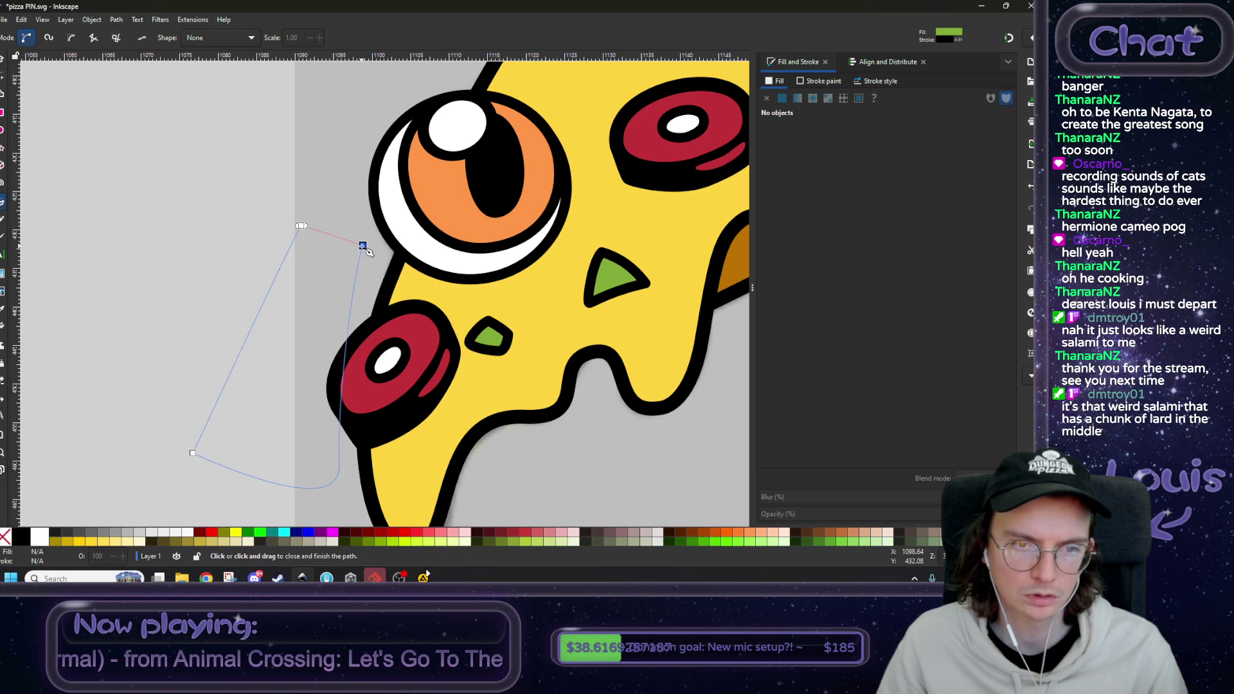
{"action": "left_click", "coordinate": [363, 245]}
{"action": "key", "text": "s"}
{"action": "left_click_drag", "start_coordinate": [305, 315], "coordinate": [313, 320]}
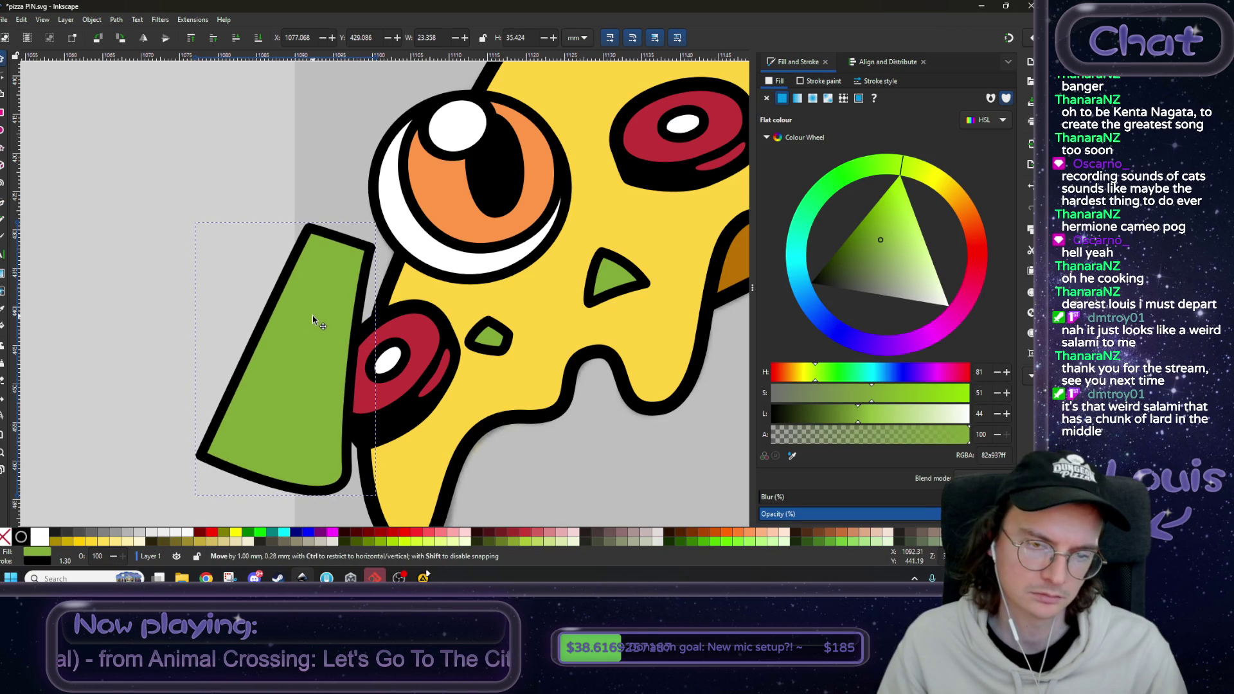
{"action": "left_click_drag", "start_coordinate": [312, 317], "coordinate": [313, 317]}
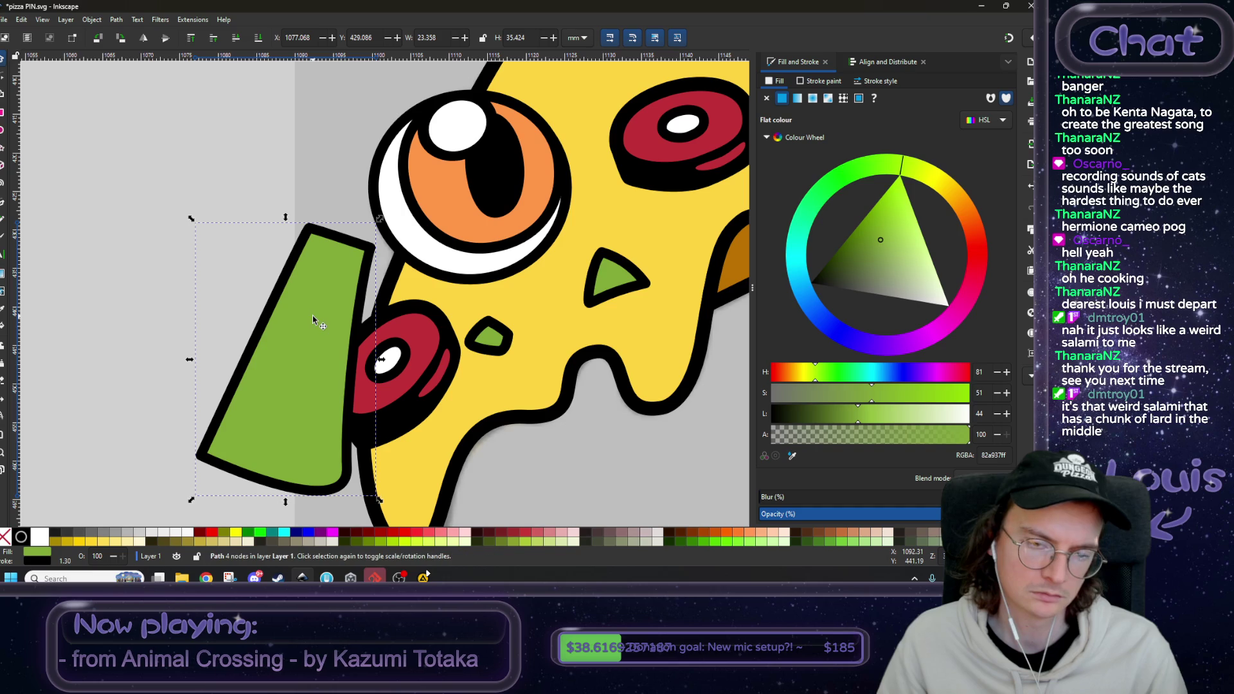
- Select the cutting shape with the pepperoni and apply Path > Difference to remove the overhang
{"action": "left_click", "coordinate": [403, 325], "text": "shift"}
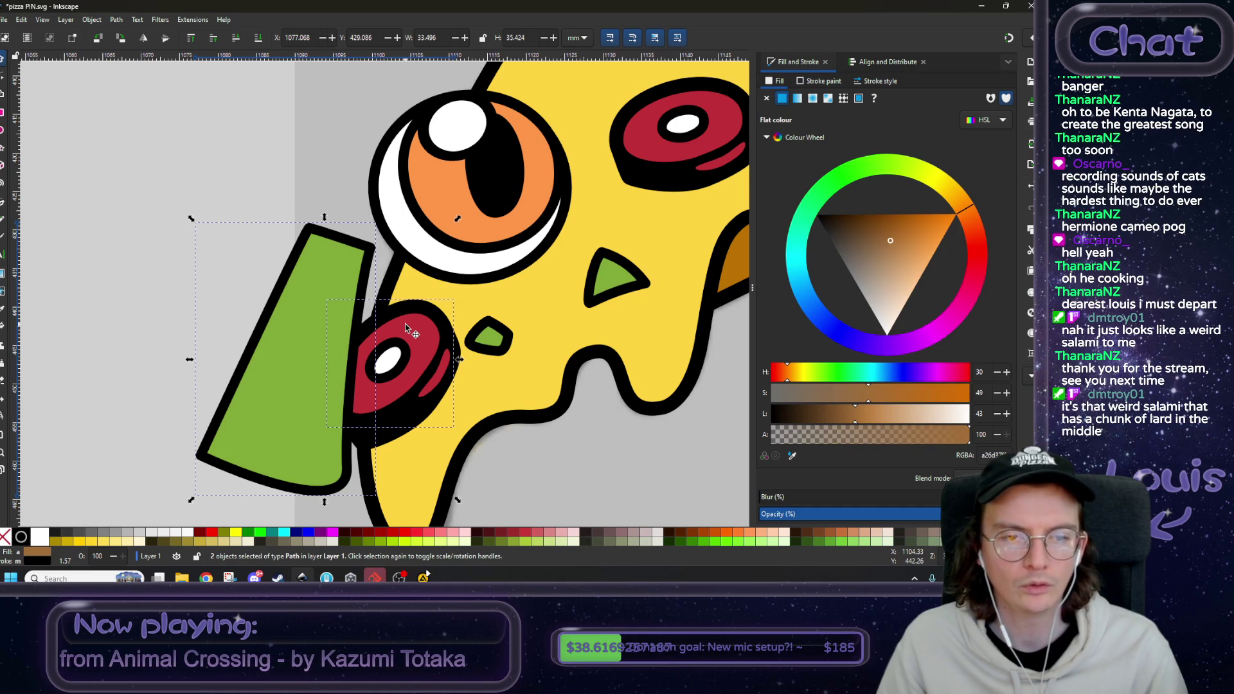
{"action": "left_click", "coordinate": [302, 254]}
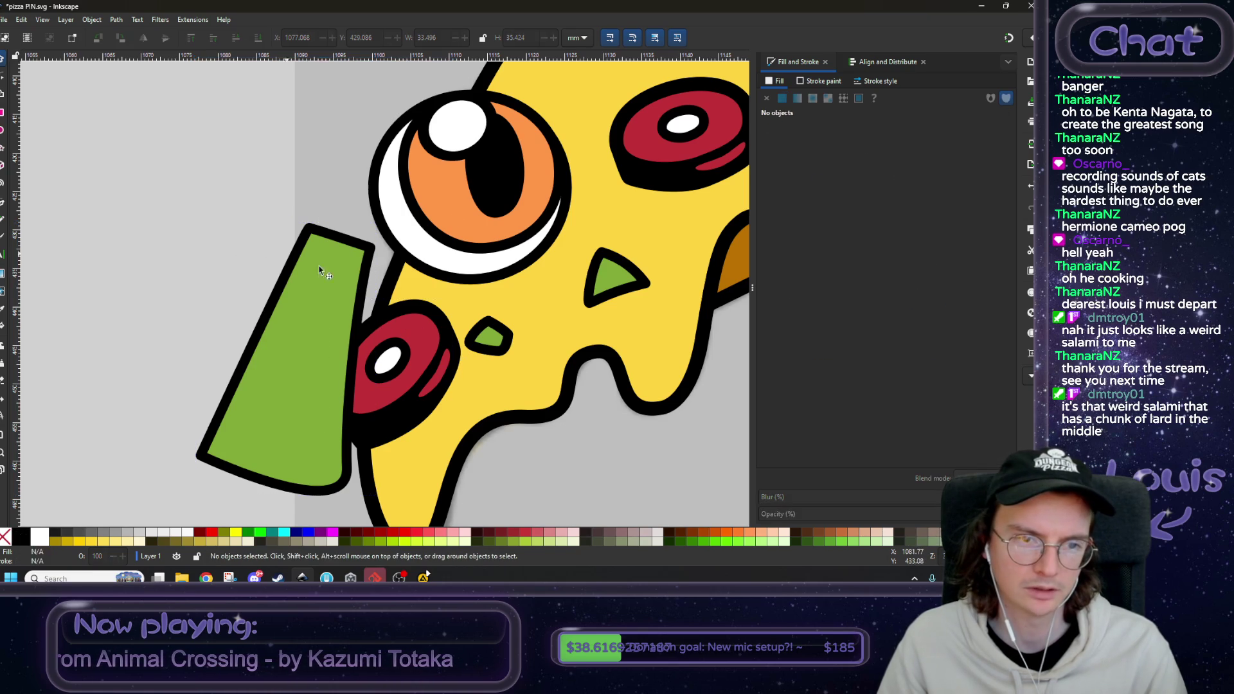
{"action": "key", "text": "ctrl+z"}
{"action": "key", "text": "ctrl+z"}
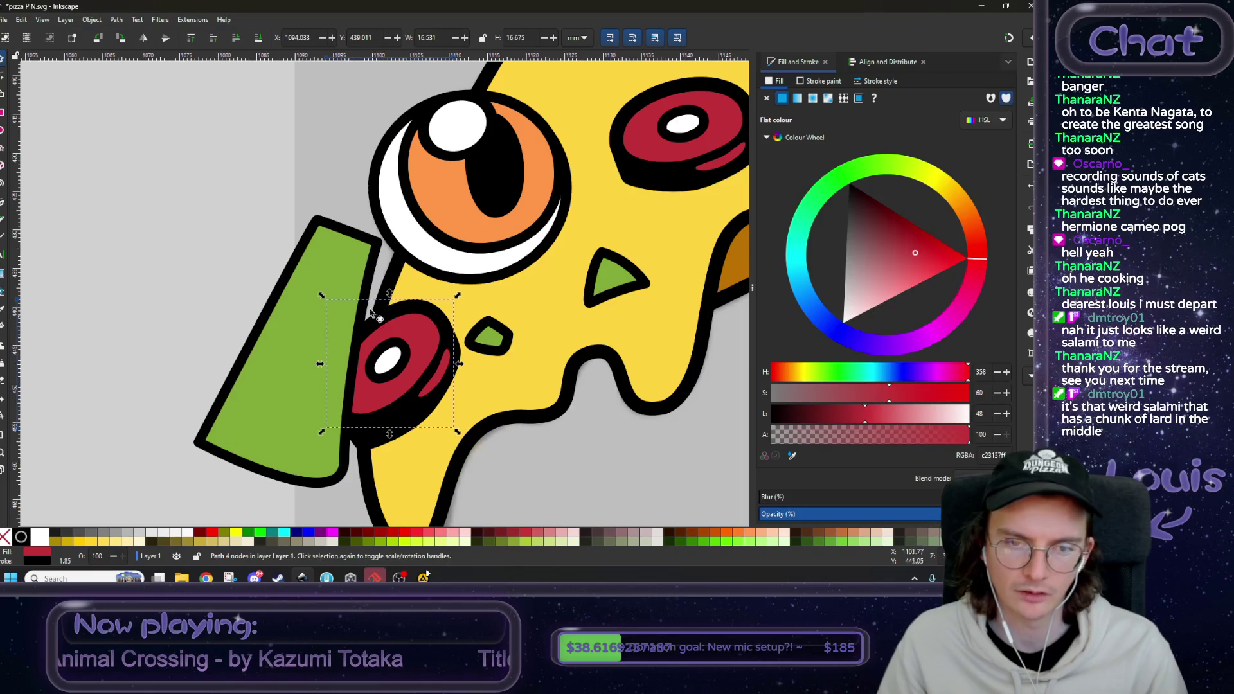
{"action": "left_click", "coordinate": [116, 20]}
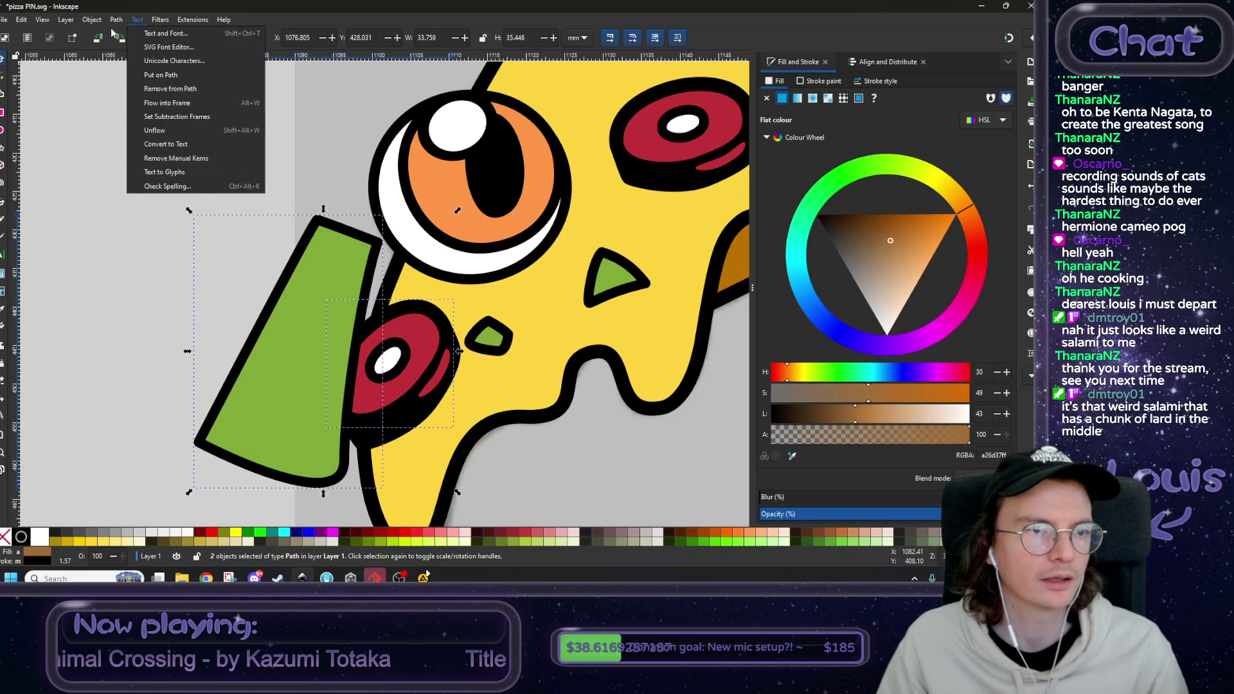
{"action": "key", "text": "Escape"}
{"action": "key", "text": "ctrl+z"}
{"action": "scroll", "coordinate": [303, 279], "scroll_direction": "up", "scroll_amount": 3, "text": "ctrl"}
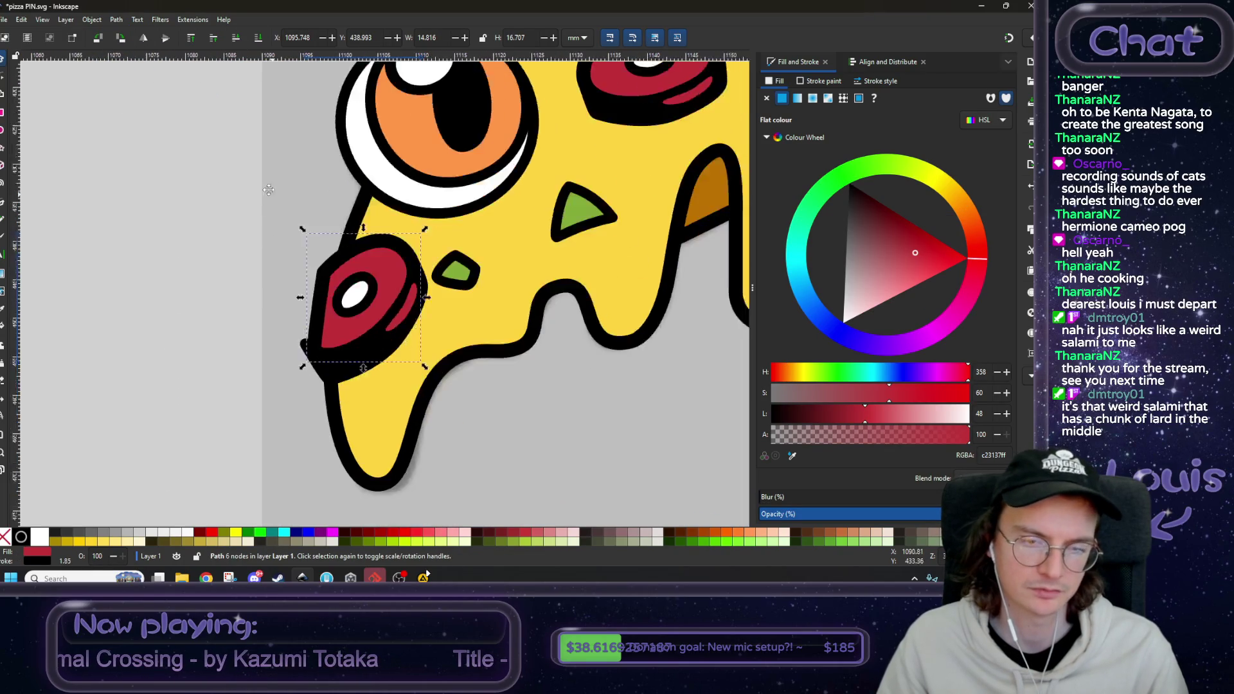
- Pull the black outline's left corner node in to match the cut edge
{"action": "left_click_drag", "start_coordinate": [283, 302], "coordinate": [250, 265]}
{"action": "left_click", "coordinate": [3, 78]}
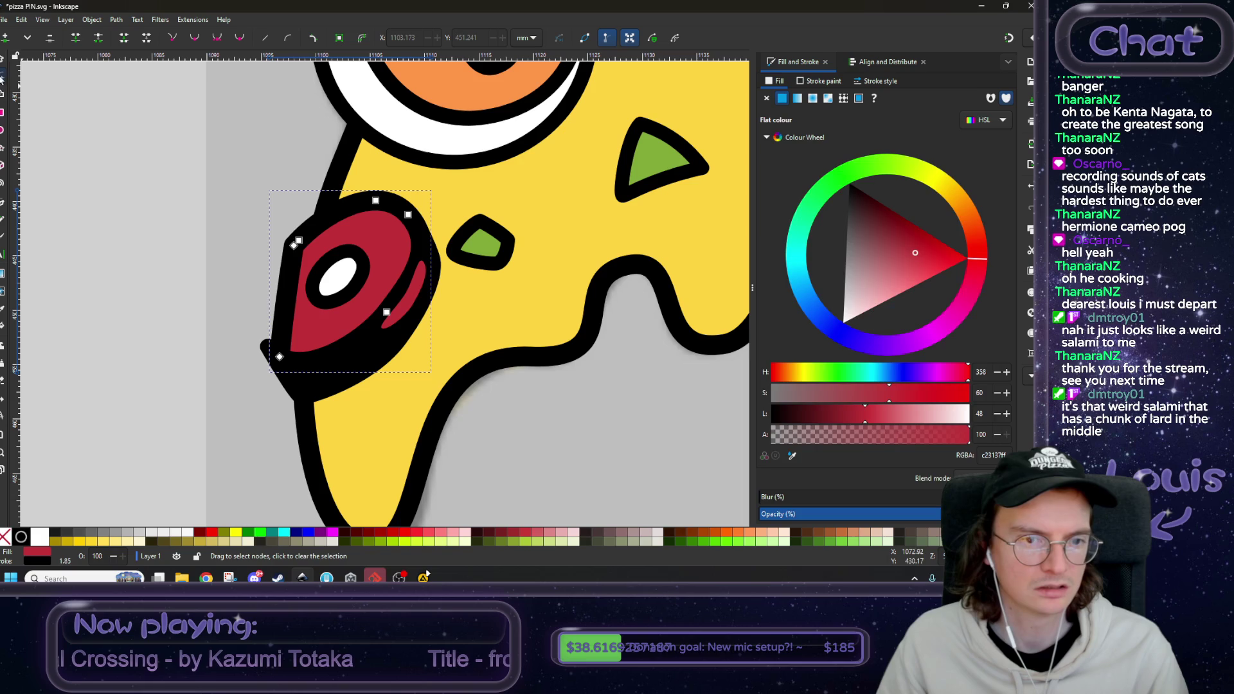
{"action": "left_click", "coordinate": [273, 356]}
{"action": "left_click_drag", "start_coordinate": [267, 347], "coordinate": [279, 362]}
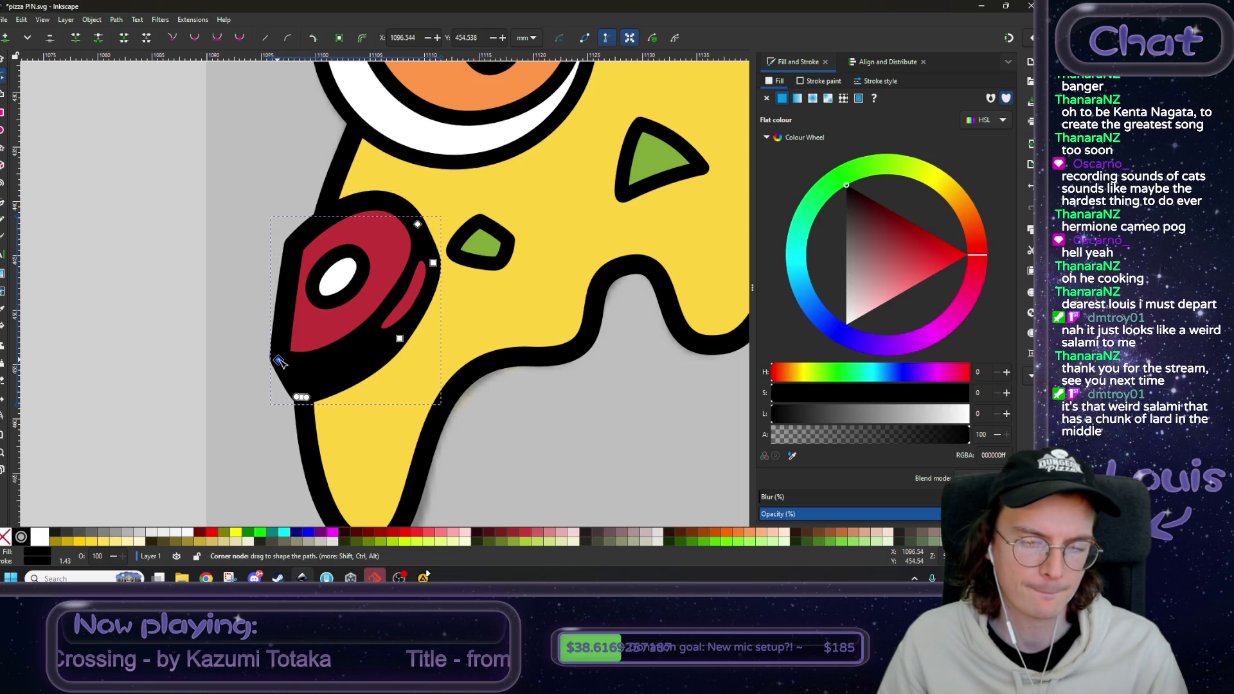
{"action": "left_click", "coordinate": [116, 237]}
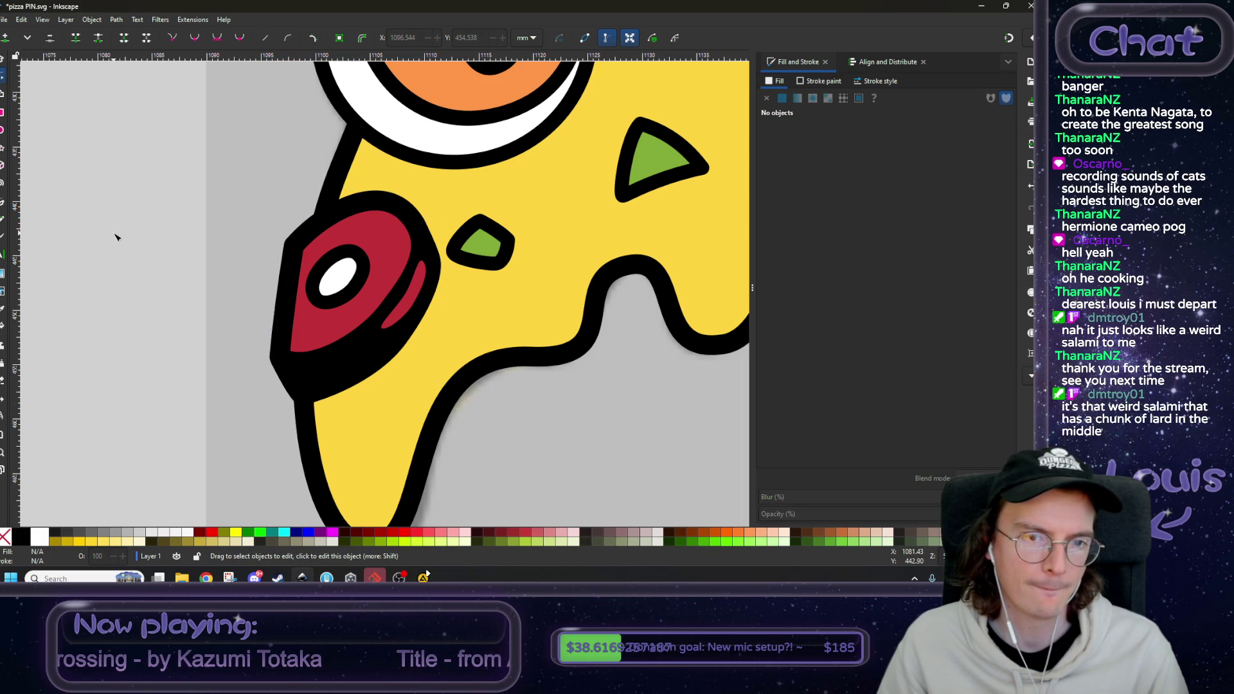
{"action": "left_click", "coordinate": [2, 59]}
- Shrink the pepperoni's outline, highlight, red face and white centre and reposition it on the crust
{"action": "scroll", "coordinate": [419, 297], "scroll_direction": "down", "scroll_amount": 5}
{"action": "scroll", "coordinate": [374, 364], "scroll_direction": "up", "scroll_amount": 3}
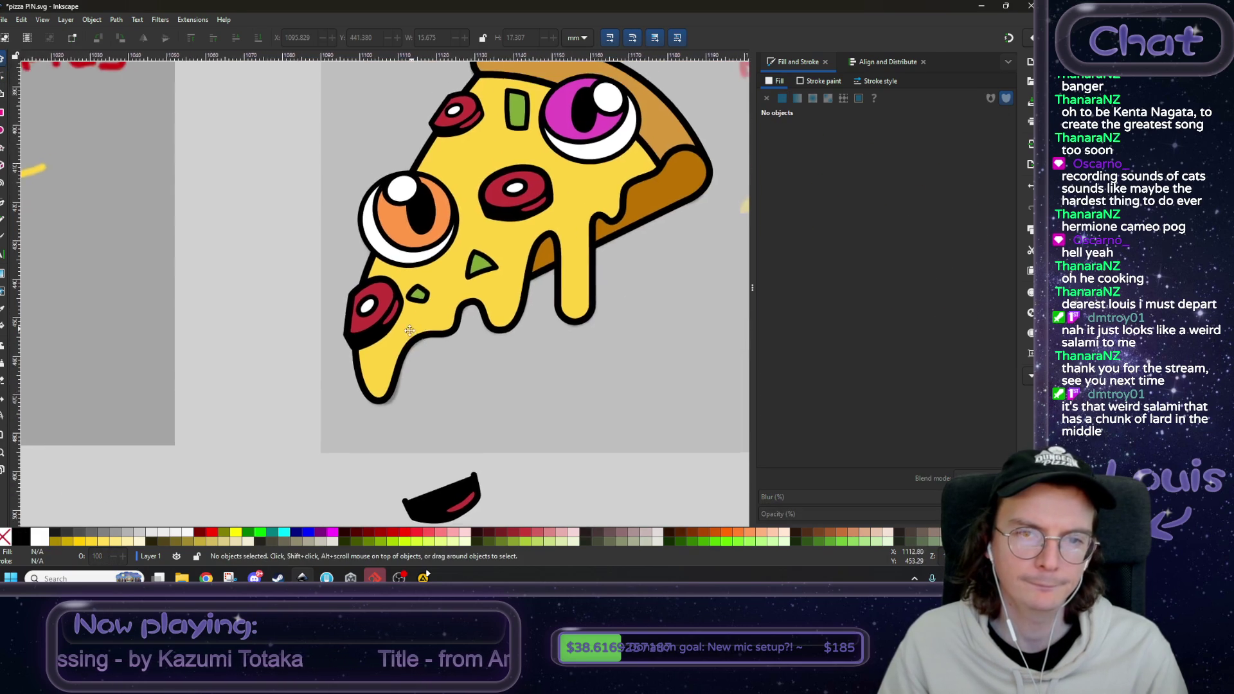
{"action": "left_click", "coordinate": [375, 365]}
{"action": "scroll", "coordinate": [370, 359], "scroll_direction": "up", "scroll_amount": 2}
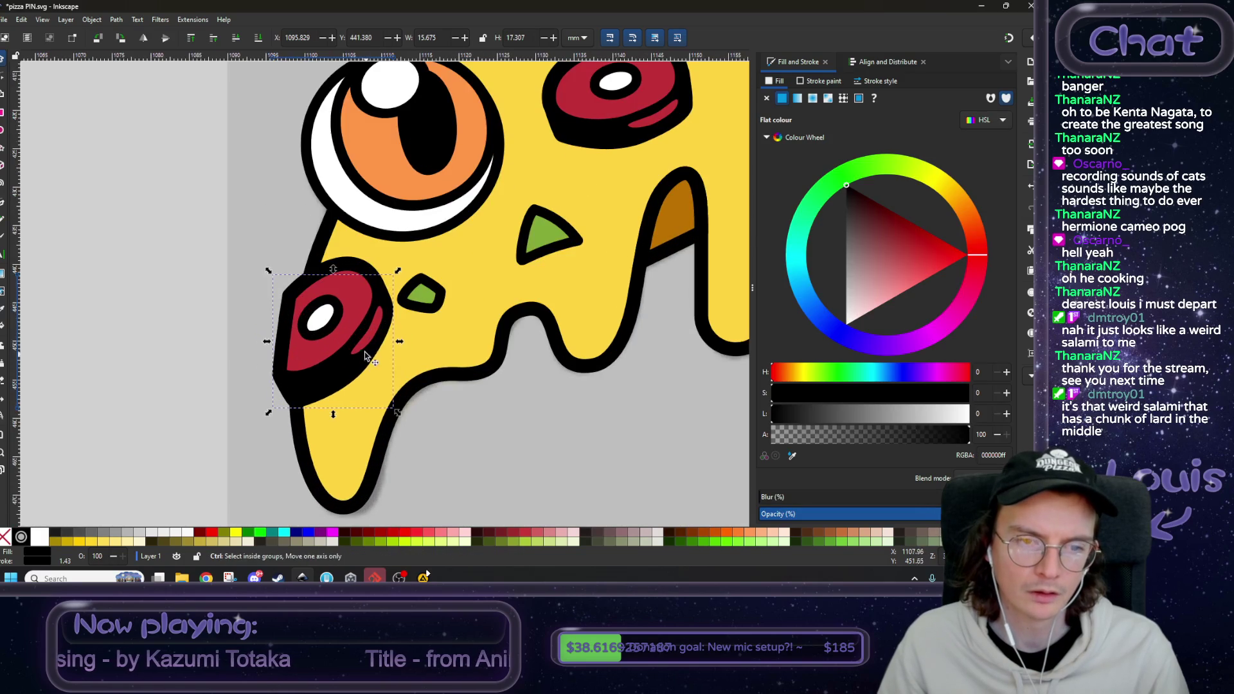
{"action": "left_click", "coordinate": [364, 343], "text": "shift"}
{"action": "left_click", "coordinate": [326, 343], "text": "shift"}
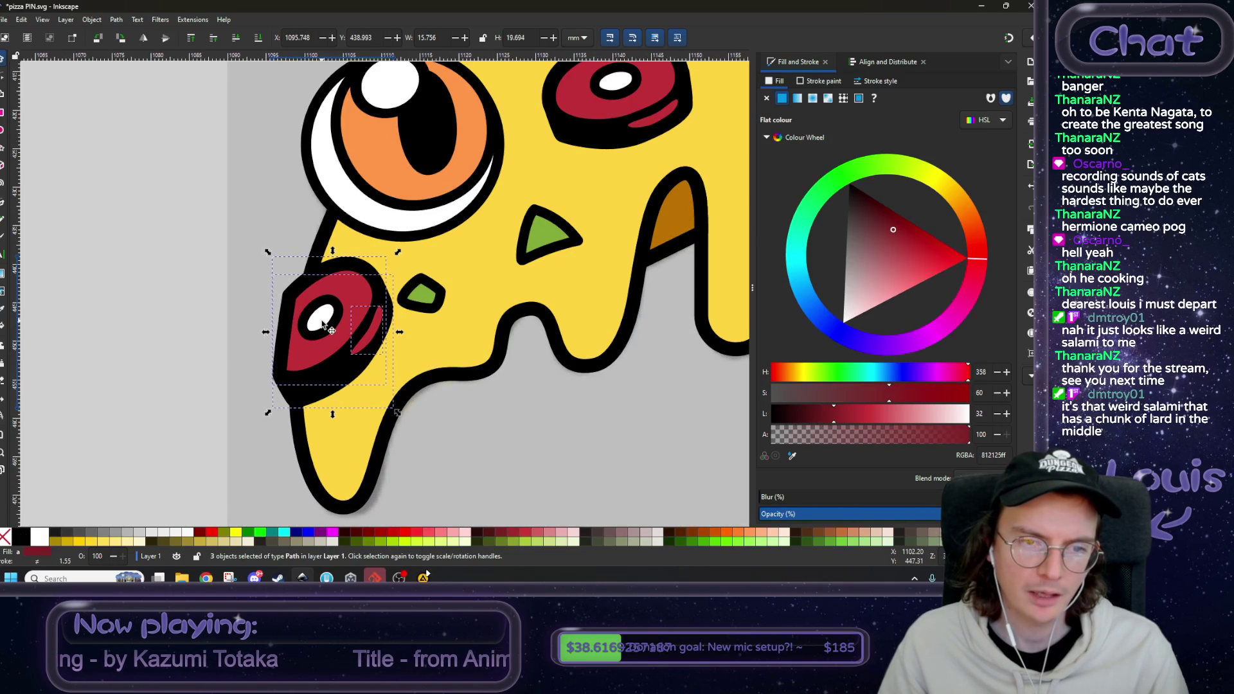
{"action": "left_click", "coordinate": [326, 325], "text": "shift"}
{"action": "left_click_drag", "start_coordinate": [397, 254], "coordinate": [386, 270]}
{"action": "left_click_drag", "start_coordinate": [329, 362], "coordinate": [315, 372]}
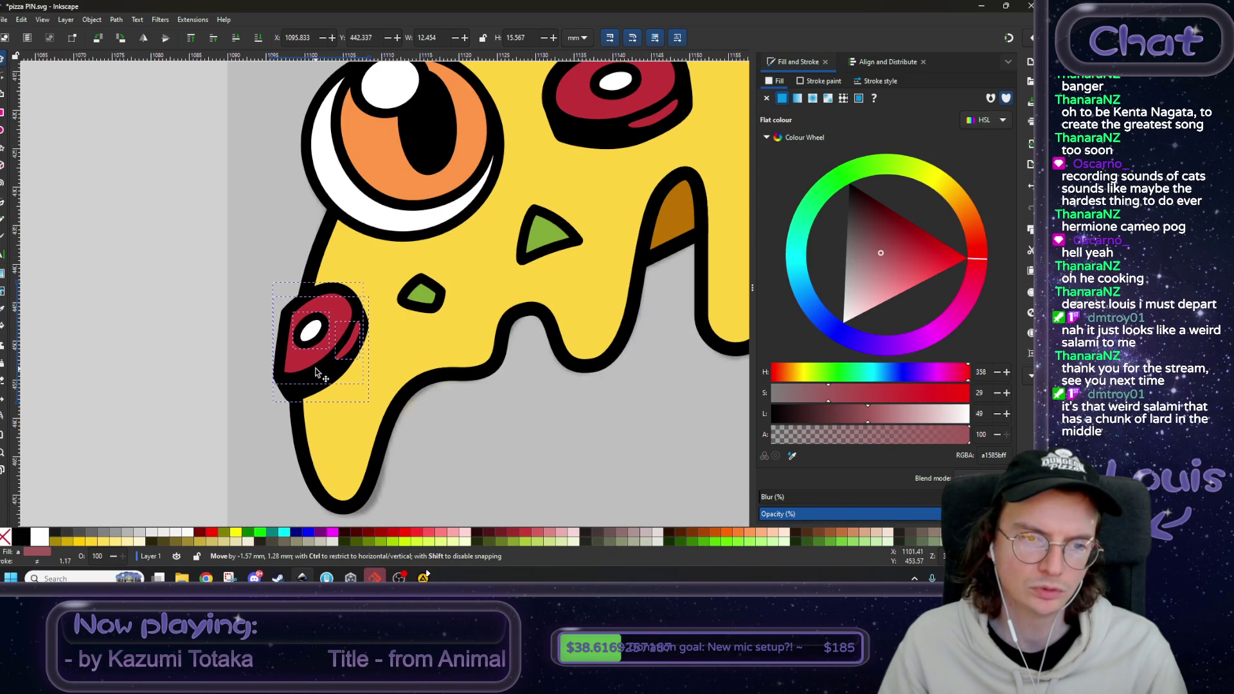
{"action": "left_click", "coordinate": [197, 305]}
- Adjust the red face's left-edge node handles so it bends along the crust's curve
{"action": "scroll", "coordinate": [197, 305], "scroll_direction": "down", "scroll_amount": 3, "text": "ctrl"}
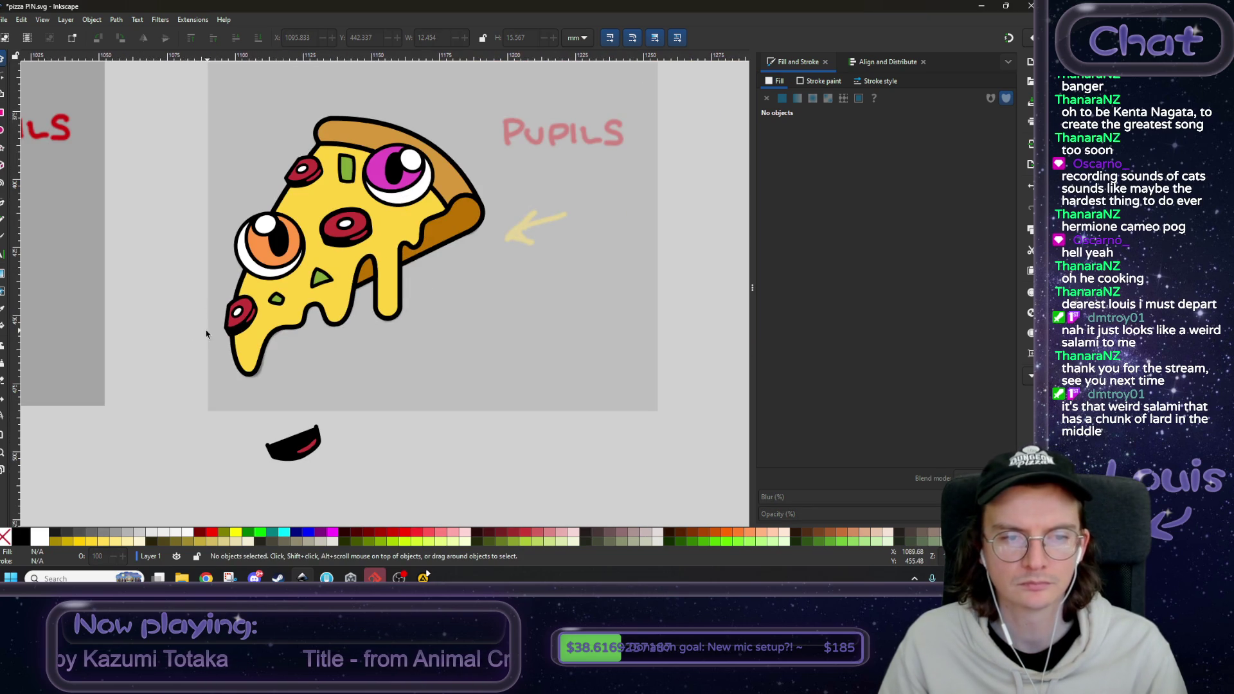
{"action": "scroll", "coordinate": [206, 333], "scroll_direction": "up", "scroll_amount": 3, "text": "ctrl"}
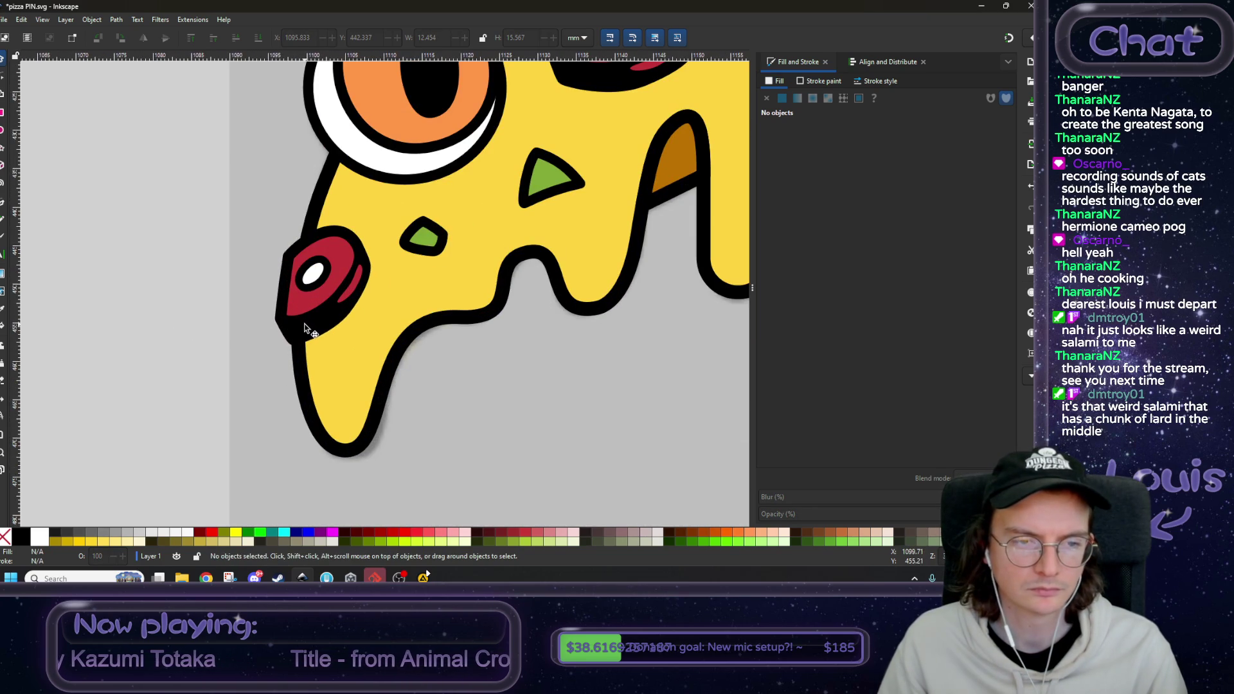
{"action": "scroll", "coordinate": [184, 327], "scroll_direction": "down", "scroll_amount": 5, "text": "ctrl"}
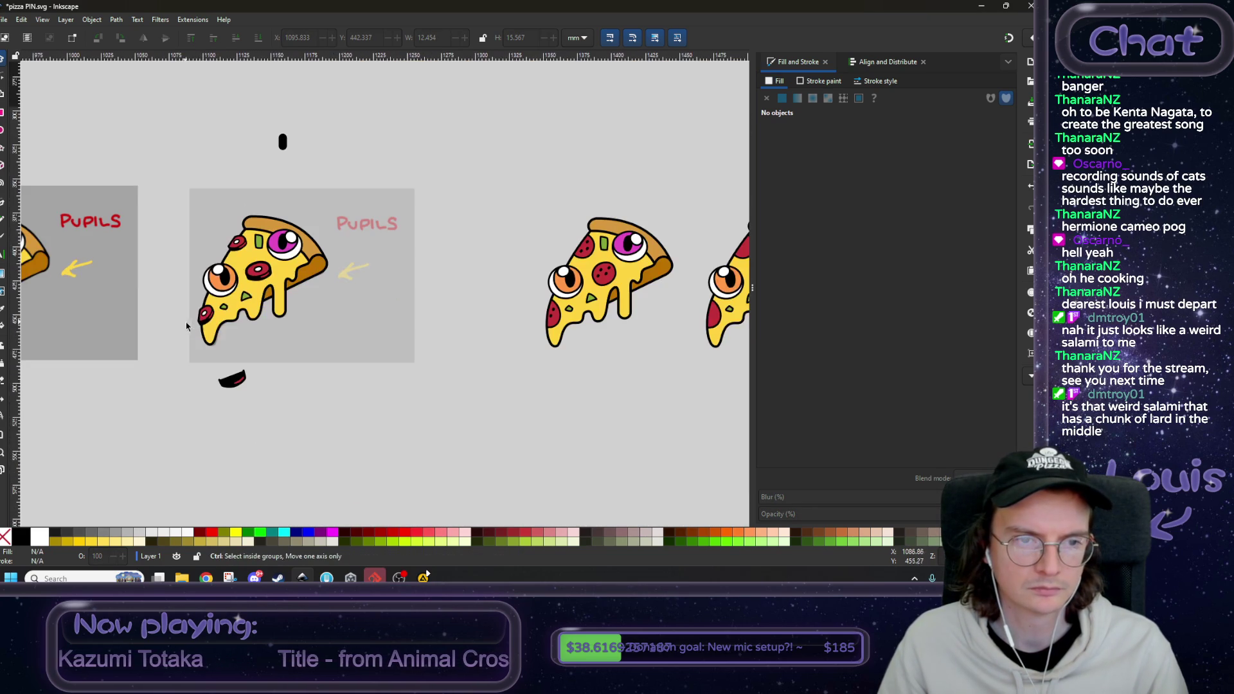
{"action": "scroll", "coordinate": [203, 321], "scroll_direction": "up", "scroll_amount": 7, "text": "ctrl"}
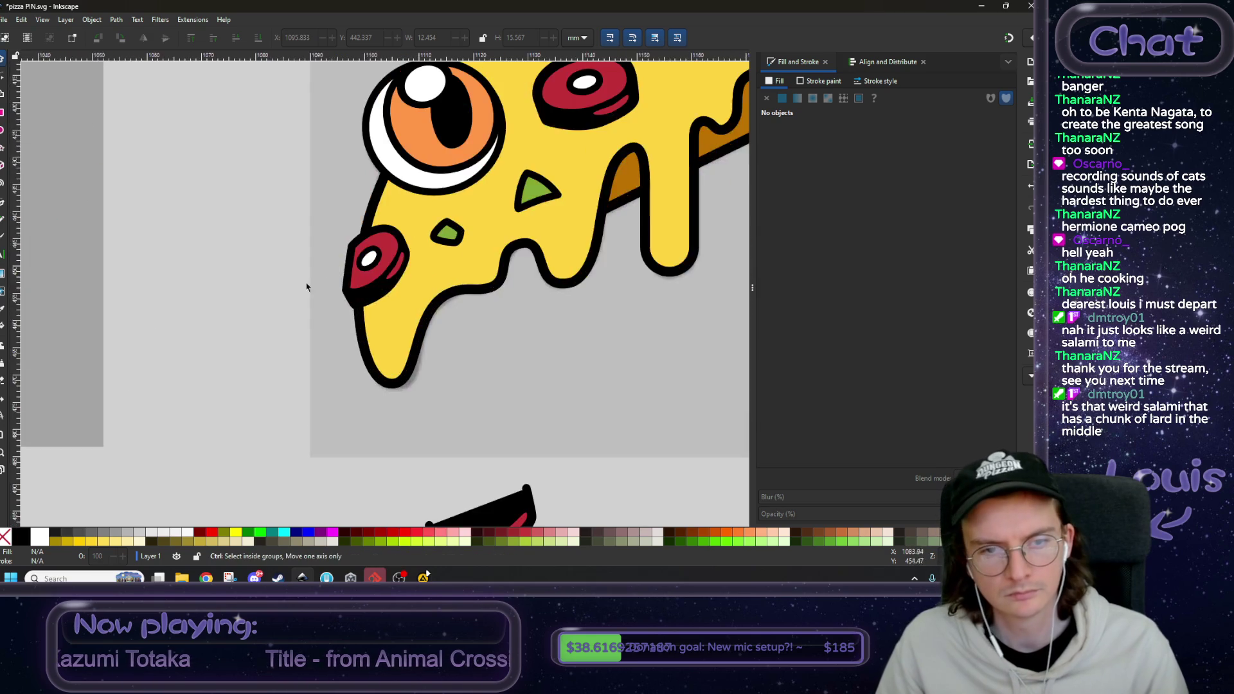
{"action": "left_click", "coordinate": [317, 299]}
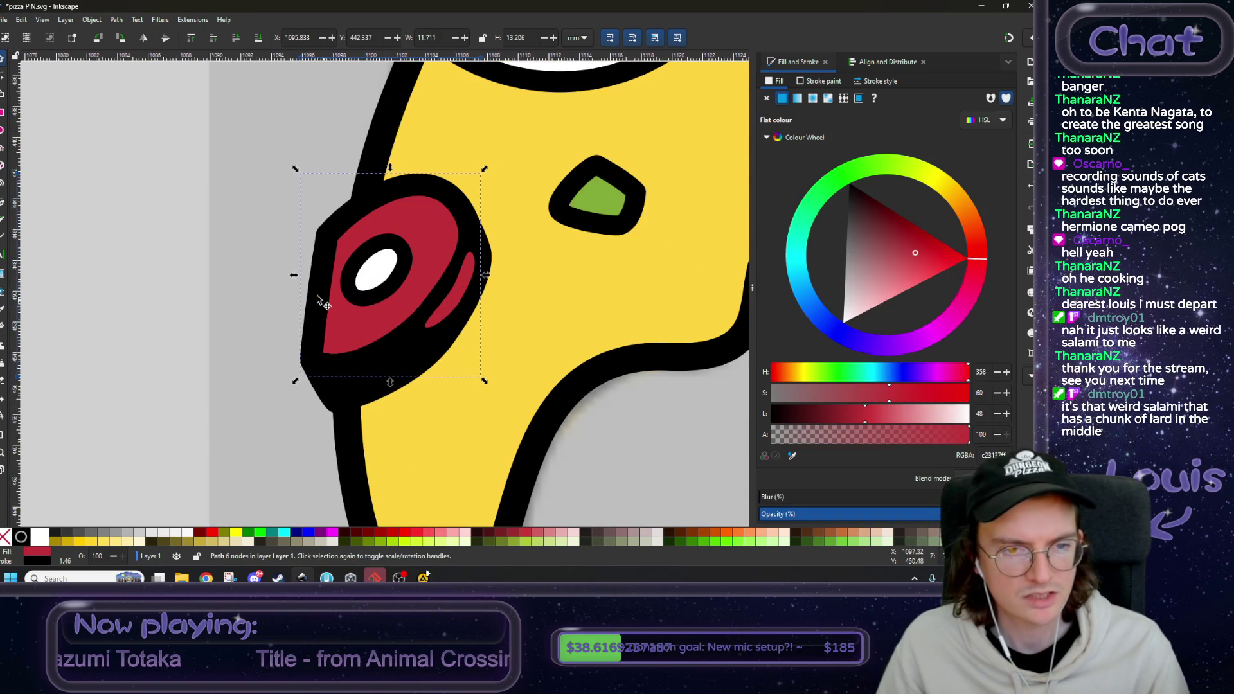
{"action": "left_click", "coordinate": [3, 76]}
{"action": "left_click", "coordinate": [329, 231]}
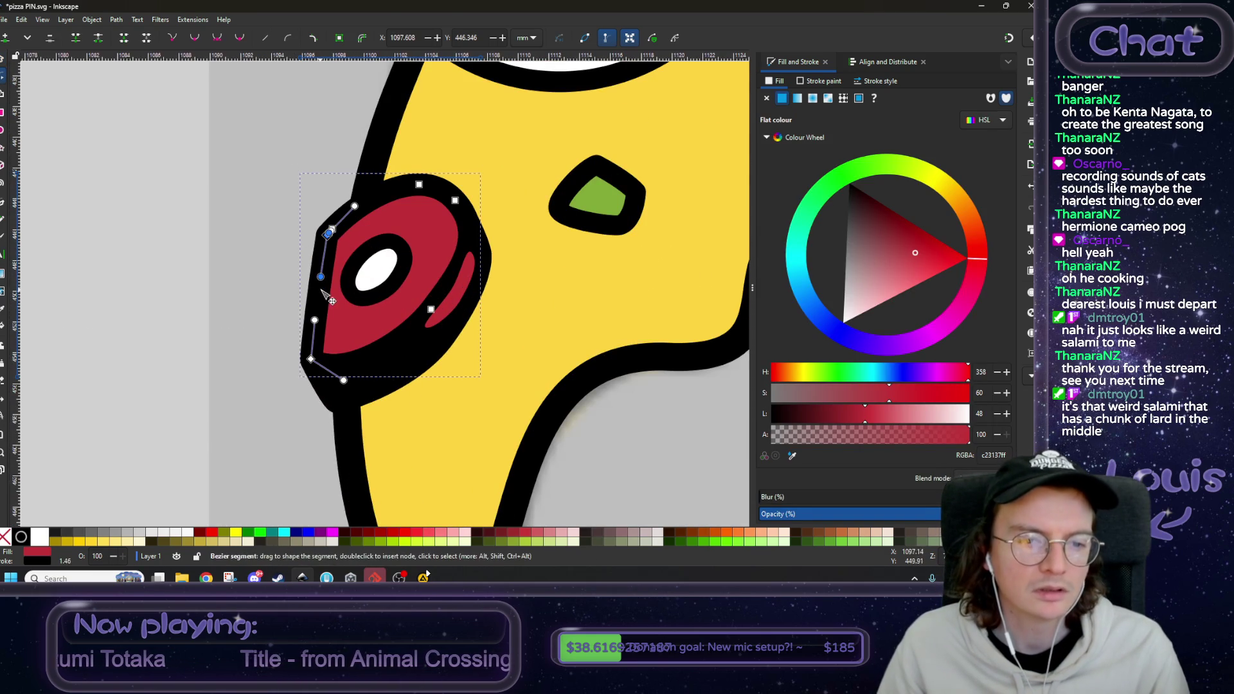
{"action": "scroll", "coordinate": [331, 300], "scroll_direction": "up", "scroll_amount": 2, "text": "ctrl"}
{"action": "left_click_drag", "start_coordinate": [314, 258], "coordinate": [308, 275]}
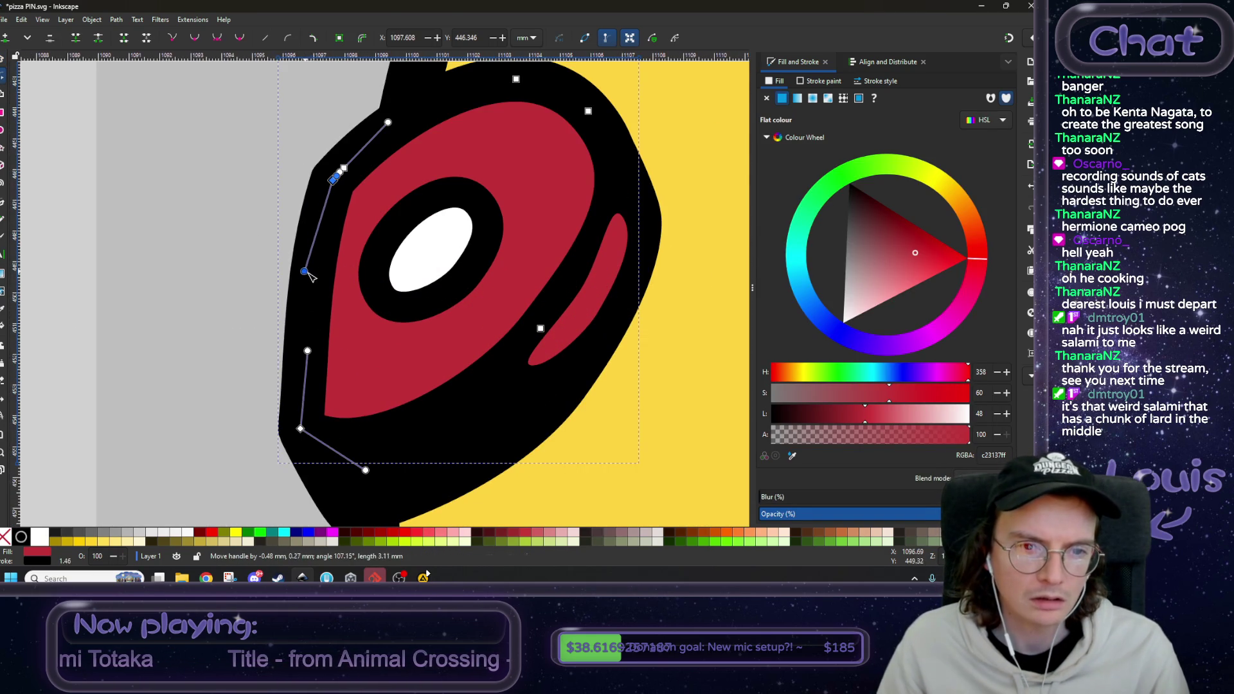
{"action": "left_click_drag", "start_coordinate": [307, 350], "coordinate": [297, 356]}
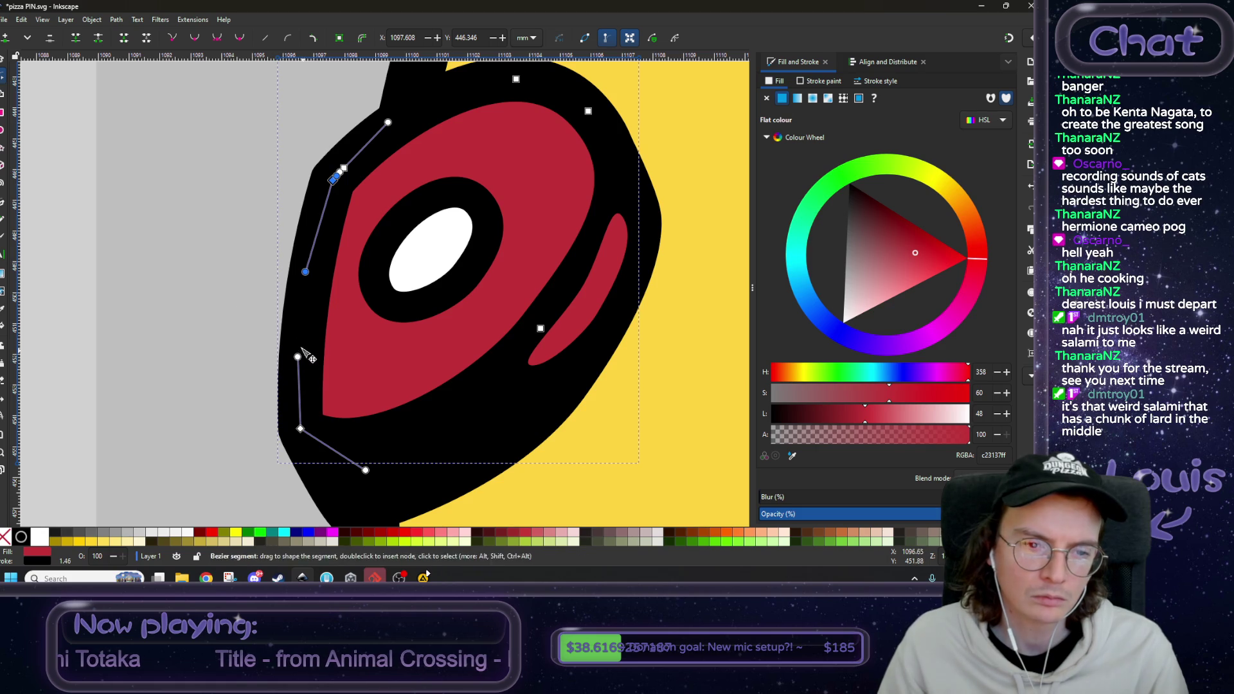
{"action": "left_click", "coordinate": [204, 298], "text": "shift"}
- Clear the selection and zoom out to view all the pizza drafts
{"action": "scroll", "coordinate": [214, 303], "scroll_direction": "down", "scroll_amount": 1, "text": "ctrl"}
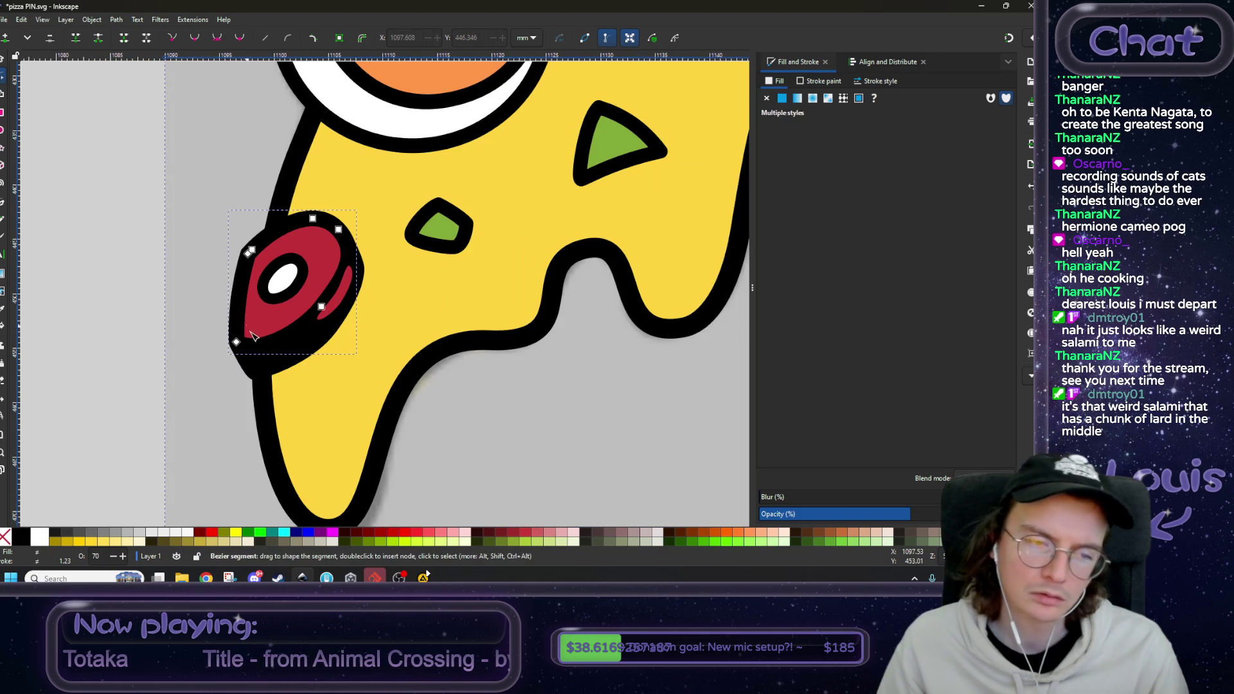
{"action": "scroll", "coordinate": [171, 302], "scroll_direction": "down", "scroll_amount": 2, "text": "ctrl"}
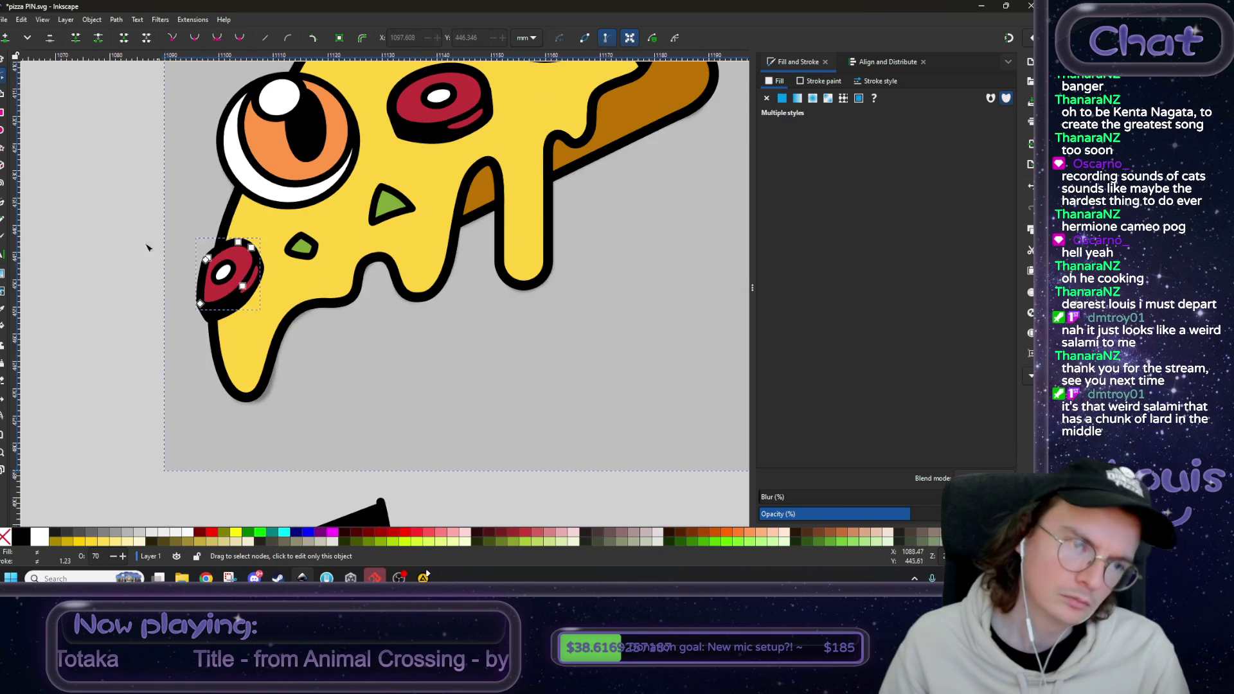
{"action": "left_click", "coordinate": [3, 58]}
{"action": "left_click", "coordinate": [126, 182]}
{"action": "scroll", "coordinate": [296, 315], "scroll_direction": "down", "scroll_amount": 4, "text": "ctrl"}
{"action": "mouse_move", "coordinate": [295, 311]}
{"action": "left_mouse_down"}
{"action": "mouse_move", "coordinate": [346, 322]}
{"action": "mouse_move", "coordinate": [289, 323]}
{"action": "mouse_move", "coordinate": [417, 321]}
{"action": "left_mouse_up"}
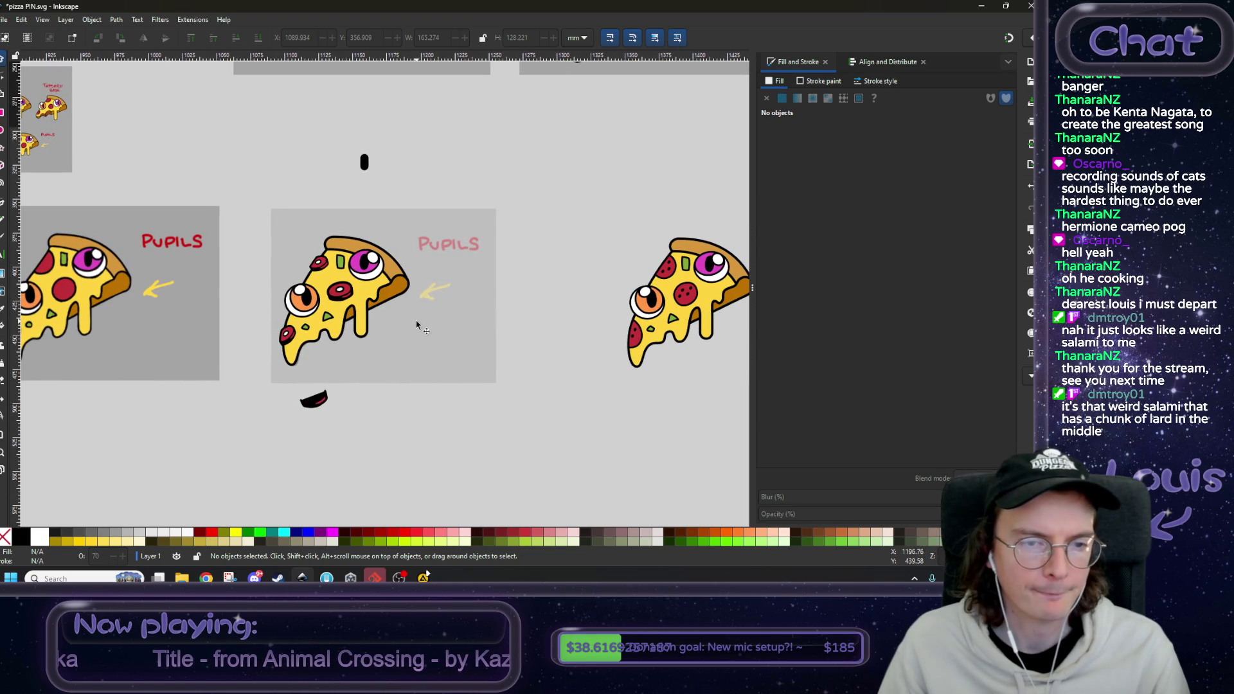
- Paste a copy of the middle pizza slice beside the second pizza as a third variant
{"action": "left_click_drag", "start_coordinate": [257, 216], "coordinate": [422, 374]}
{"action": "left_click_drag", "start_coordinate": [529, 407], "coordinate": [301, 360]}
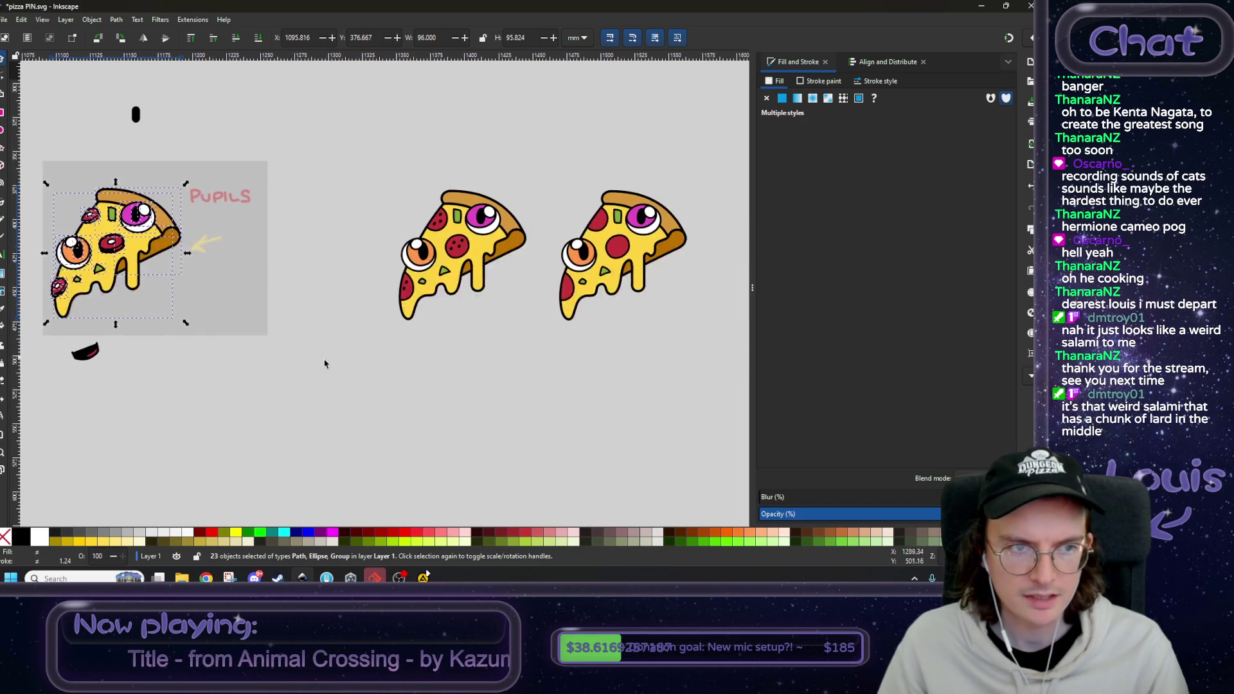
{"action": "left_click", "coordinate": [457, 385]}
{"action": "left_click_drag", "start_coordinate": [457, 386], "coordinate": [407, 380]}
{"action": "key", "text": "ctrl+v"}
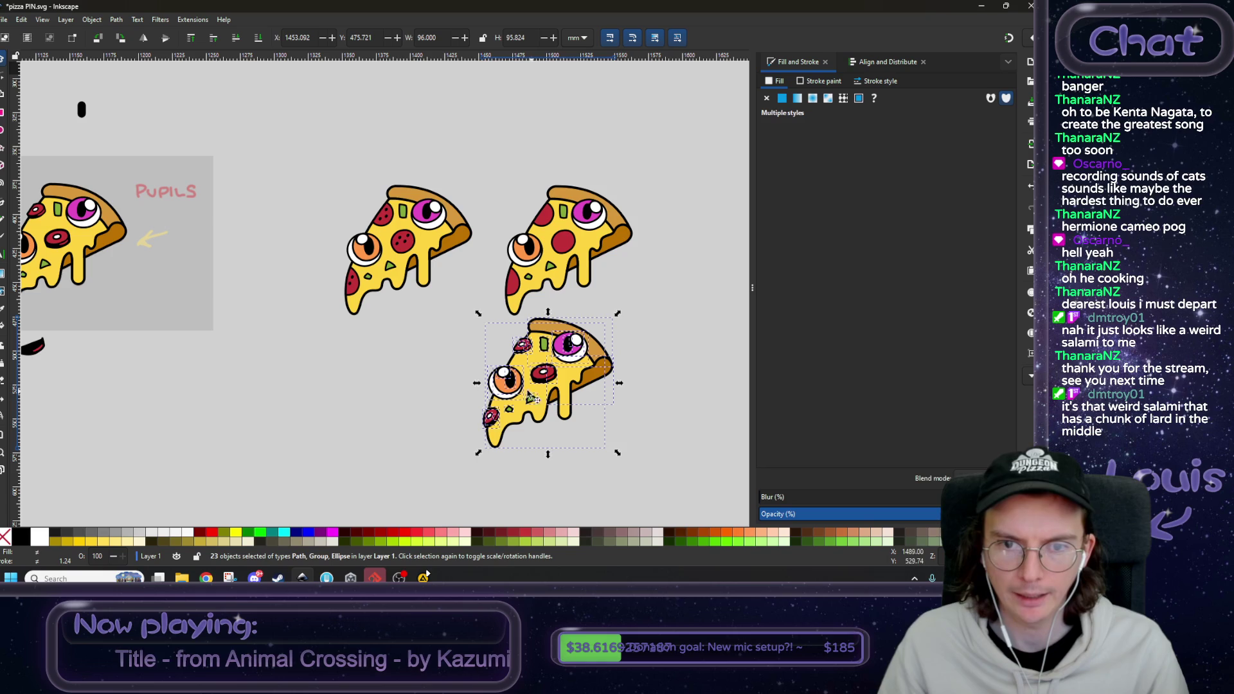
{"action": "left_click_drag", "start_coordinate": [652, 333], "coordinate": [432, 386]}
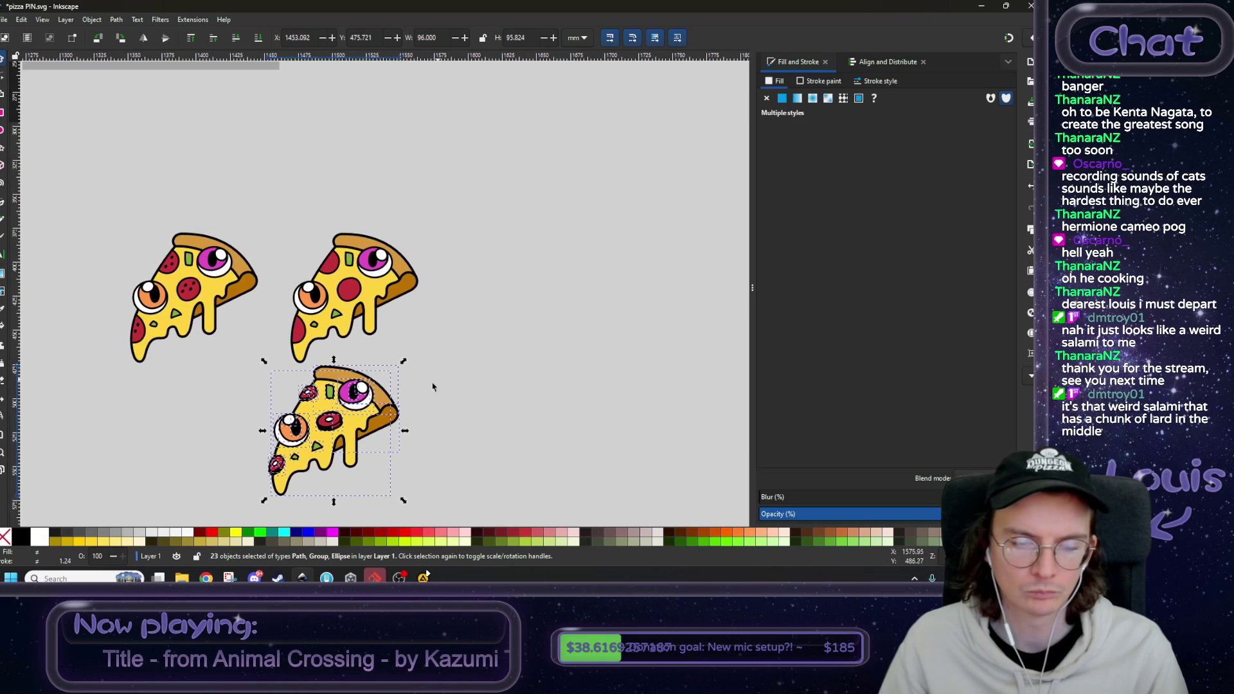
{"action": "left_click_drag", "start_coordinate": [336, 427], "coordinate": [519, 301]}
{"action": "left_click", "coordinate": [242, 395]}
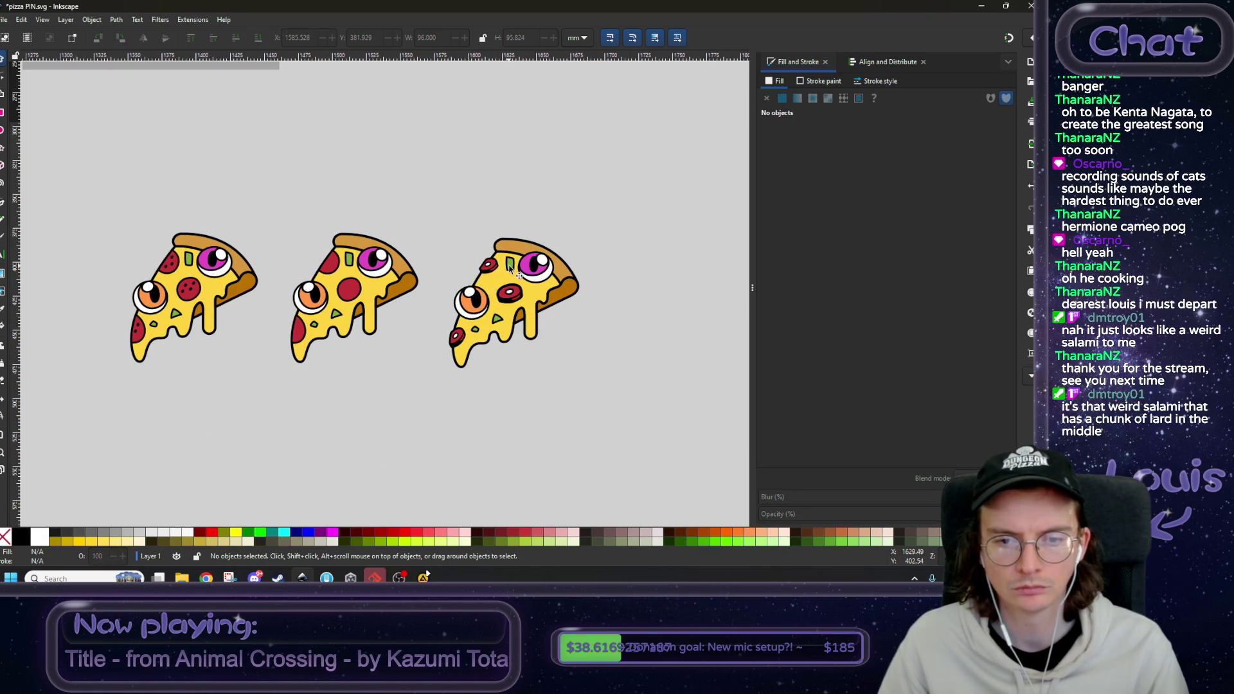
- Reshape the outline curve of the small top-left pepperoni on the third slice
{"action": "scroll", "coordinate": [511, 270], "scroll_direction": "up", "scroll_amount": 6}
{"action": "left_click", "coordinate": [386, 277]}
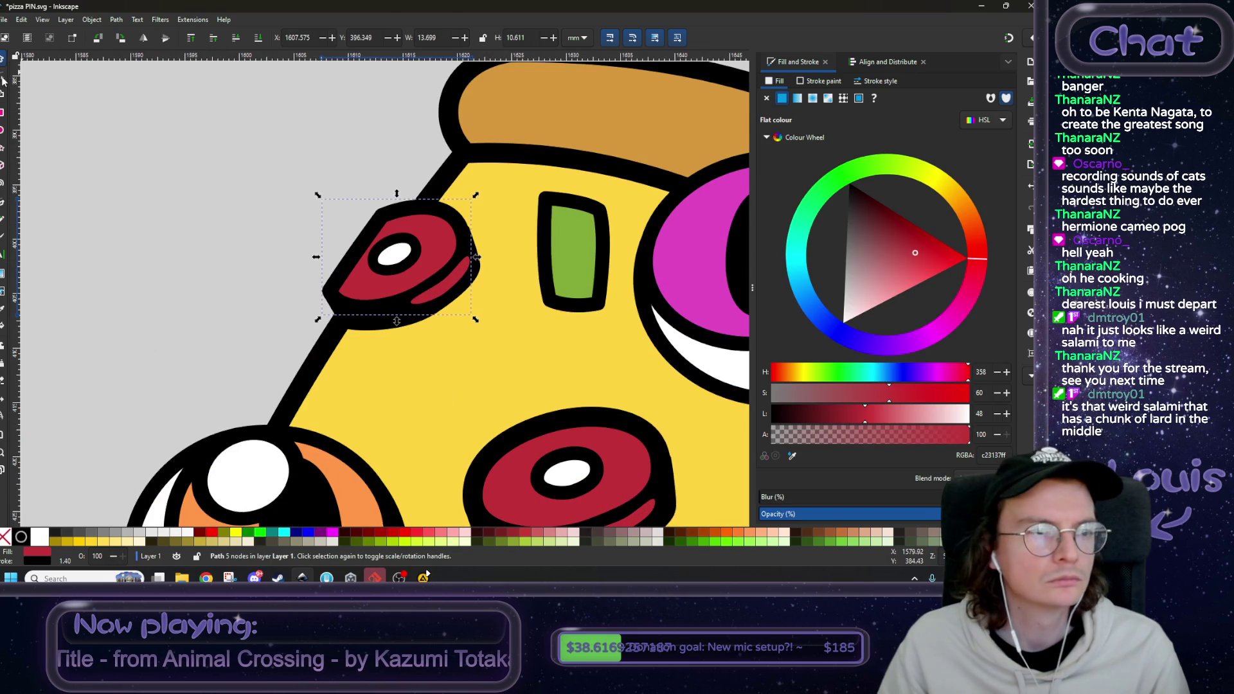
{"action": "left_click", "coordinate": [3, 77]}
{"action": "scroll", "coordinate": [370, 241], "scroll_direction": "up", "scroll_amount": 2}
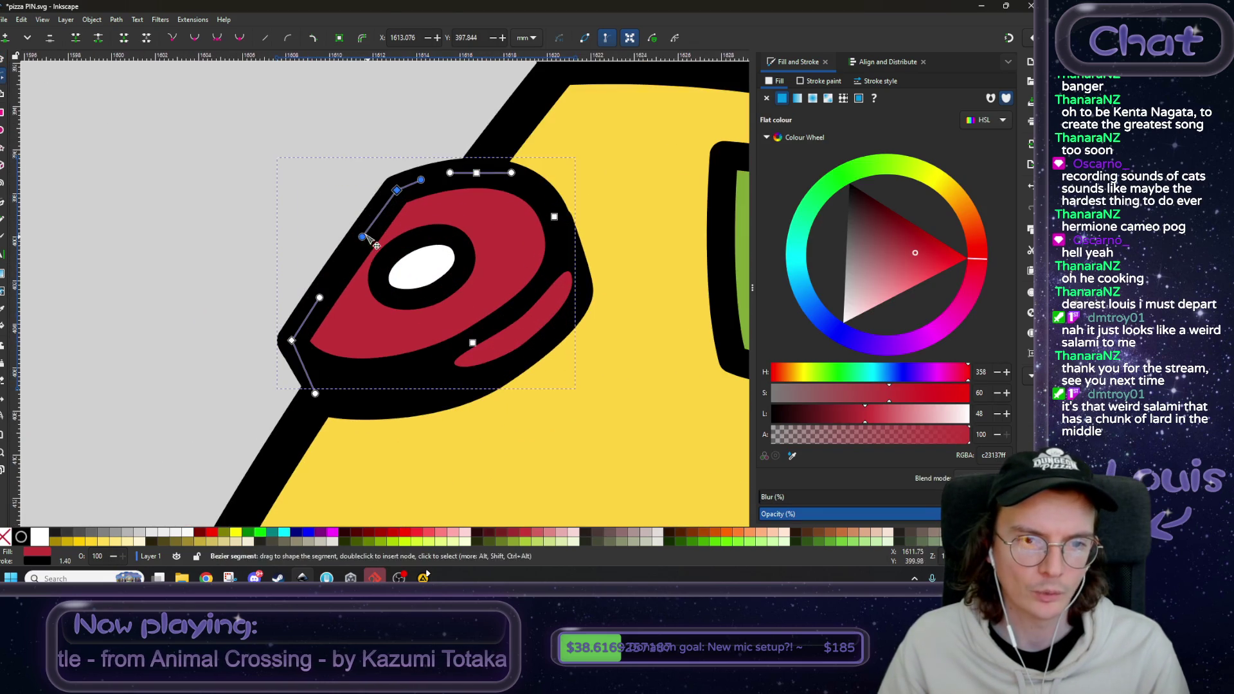
{"action": "left_click_drag", "start_coordinate": [362, 238], "coordinate": [354, 233]}
{"action": "left_click_drag", "start_coordinate": [319, 297], "coordinate": [307, 295]}
{"action": "left_click", "coordinate": [172, 249]}
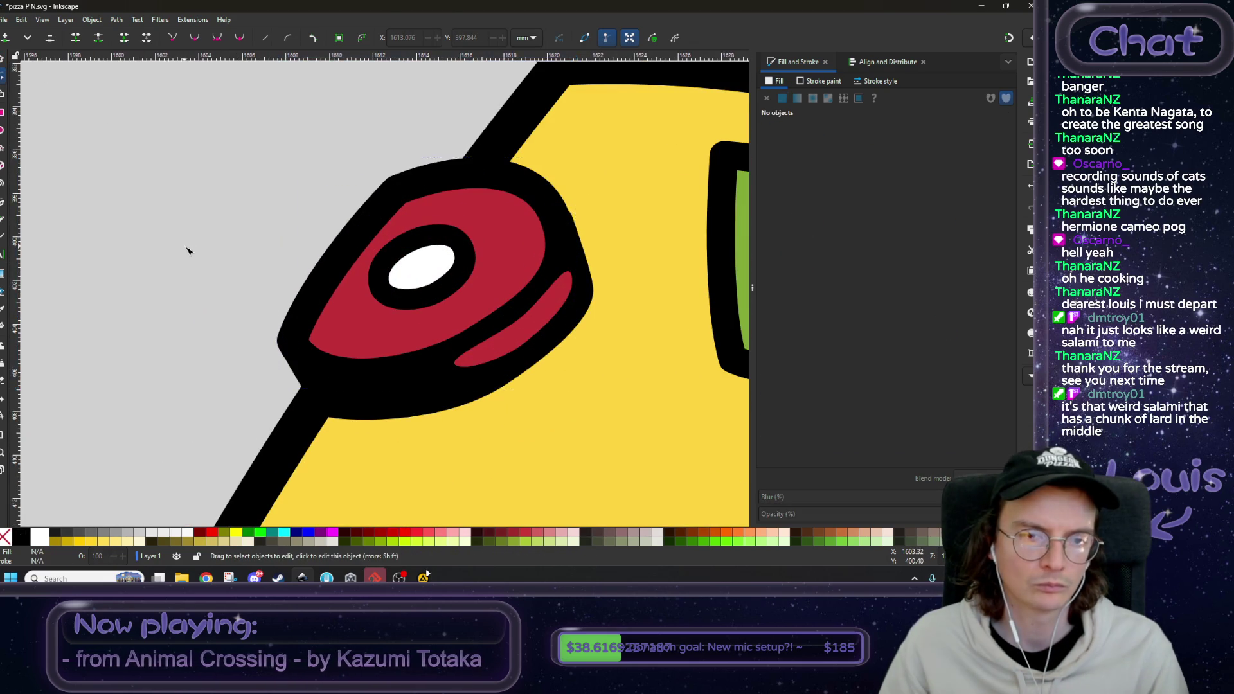
{"action": "scroll", "coordinate": [193, 250], "scroll_direction": "down", "scroll_amount": 8}
{"action": "mouse_move", "coordinate": [300, 337]}
{"action": "left_mouse_down"}
{"action": "mouse_move", "coordinate": [448, 329]}
{"action": "mouse_move", "coordinate": [545, 358]}
{"action": "left_mouse_up"}
{"action": "scroll", "coordinate": [546, 358], "scroll_direction": "down", "scroll_amount": 1}
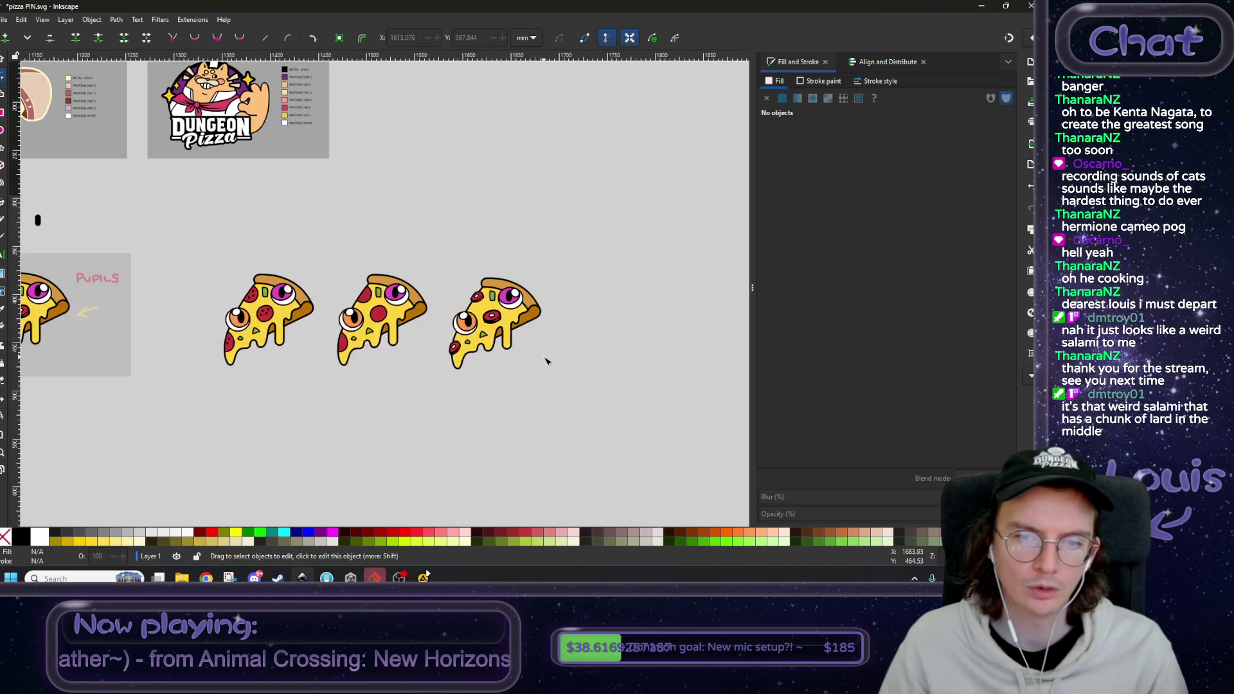
{"action": "scroll", "coordinate": [558, 361], "scroll_direction": "down", "scroll_amount": 1}
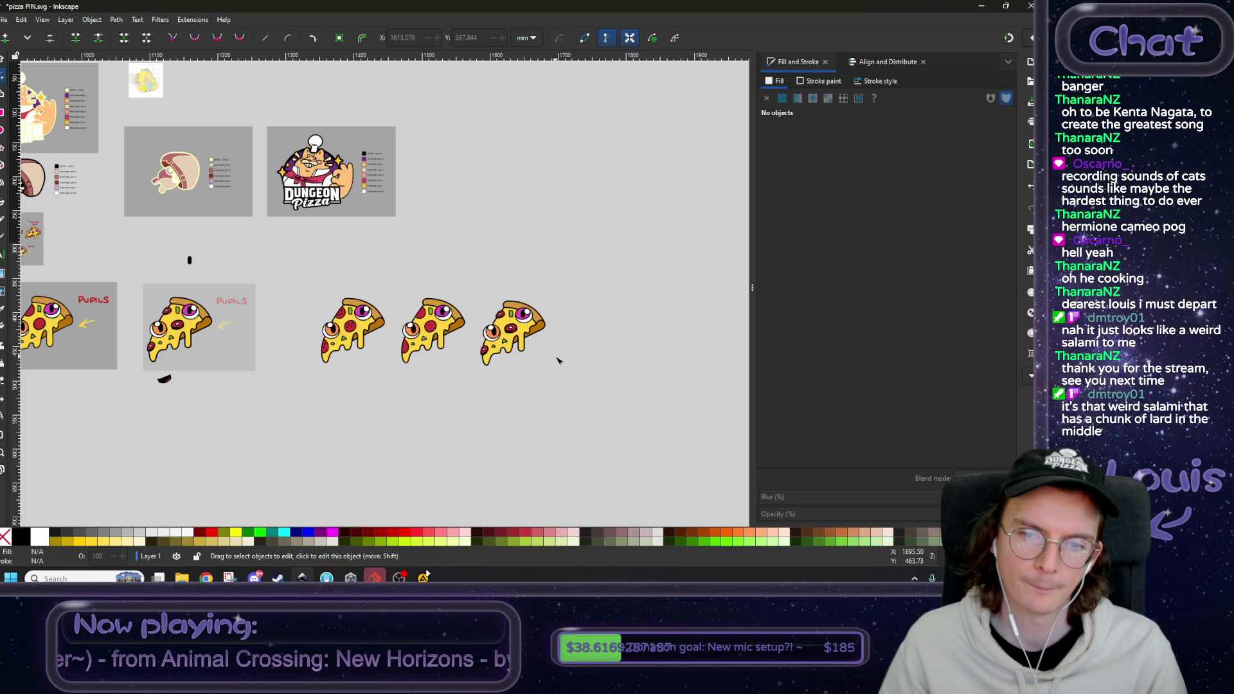
{"action": "scroll", "coordinate": [523, 345], "scroll_direction": "up", "scroll_amount": 7}
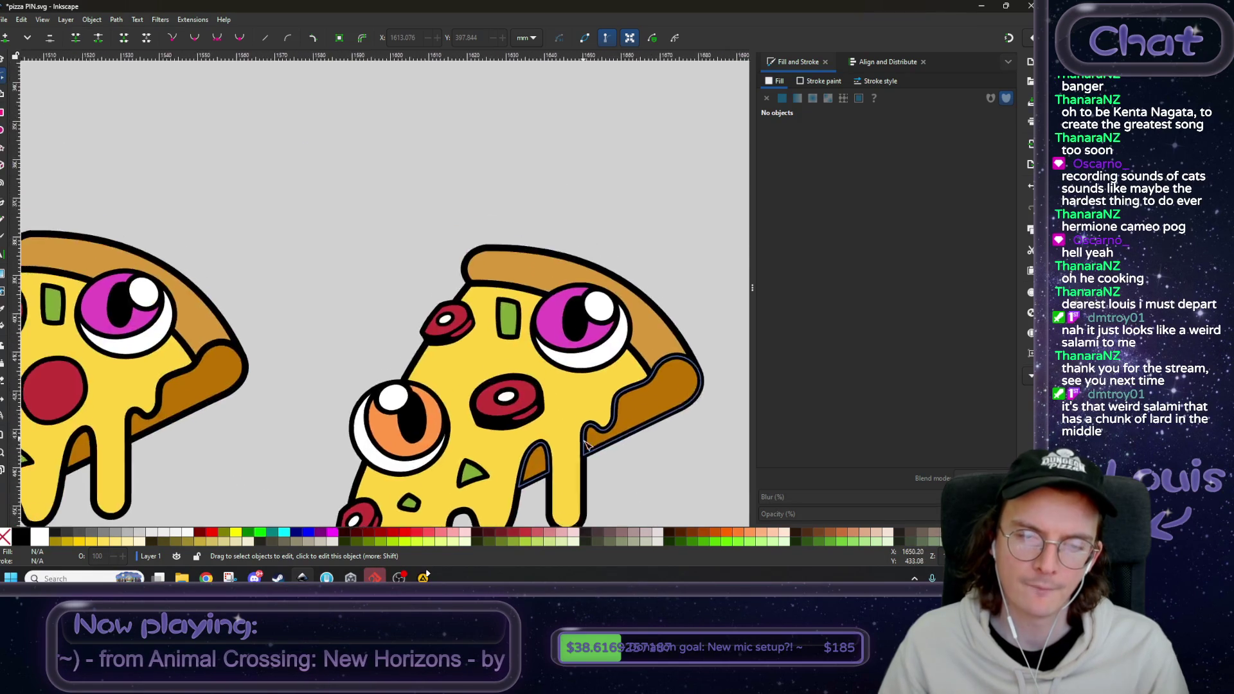
- Enlarge the small pepperoni's body and shine by about 17%
{"action": "key", "text": "s"}
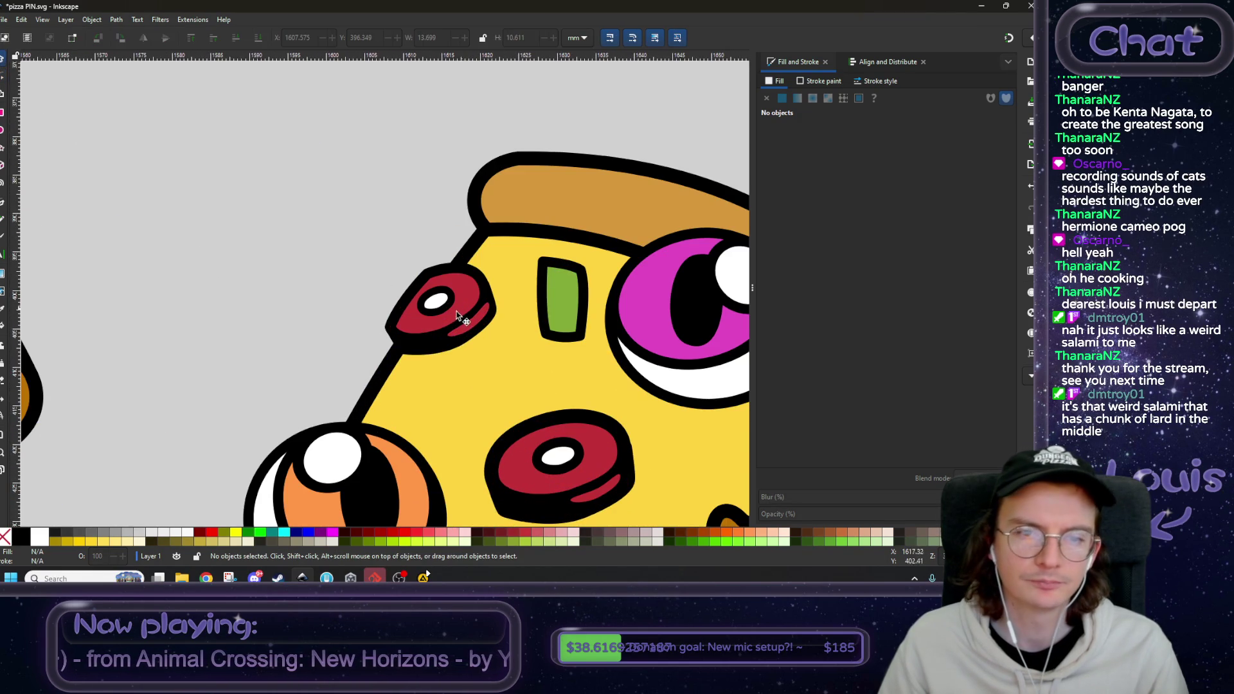
{"action": "left_click", "coordinate": [462, 319]}
{"action": "left_click", "coordinate": [416, 353], "text": "shift"}
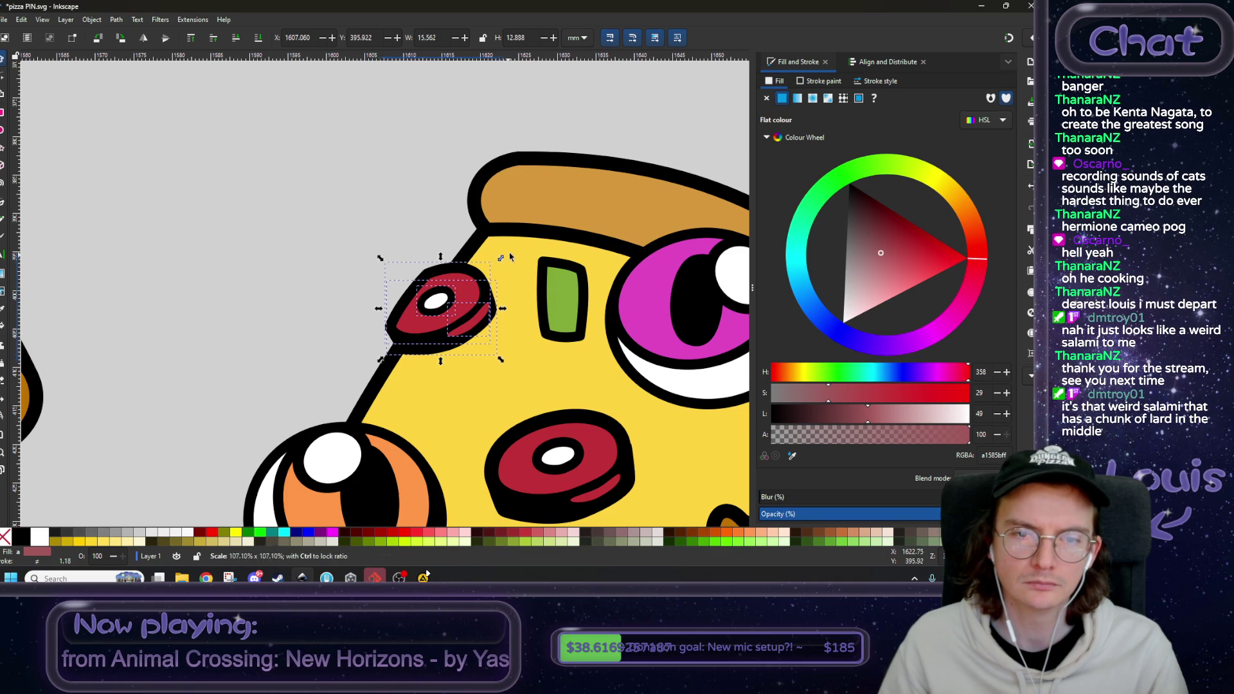
{"action": "left_click_drag", "start_coordinate": [501, 276], "coordinate": [514, 255]}
{"action": "key", "text": "Escape"}
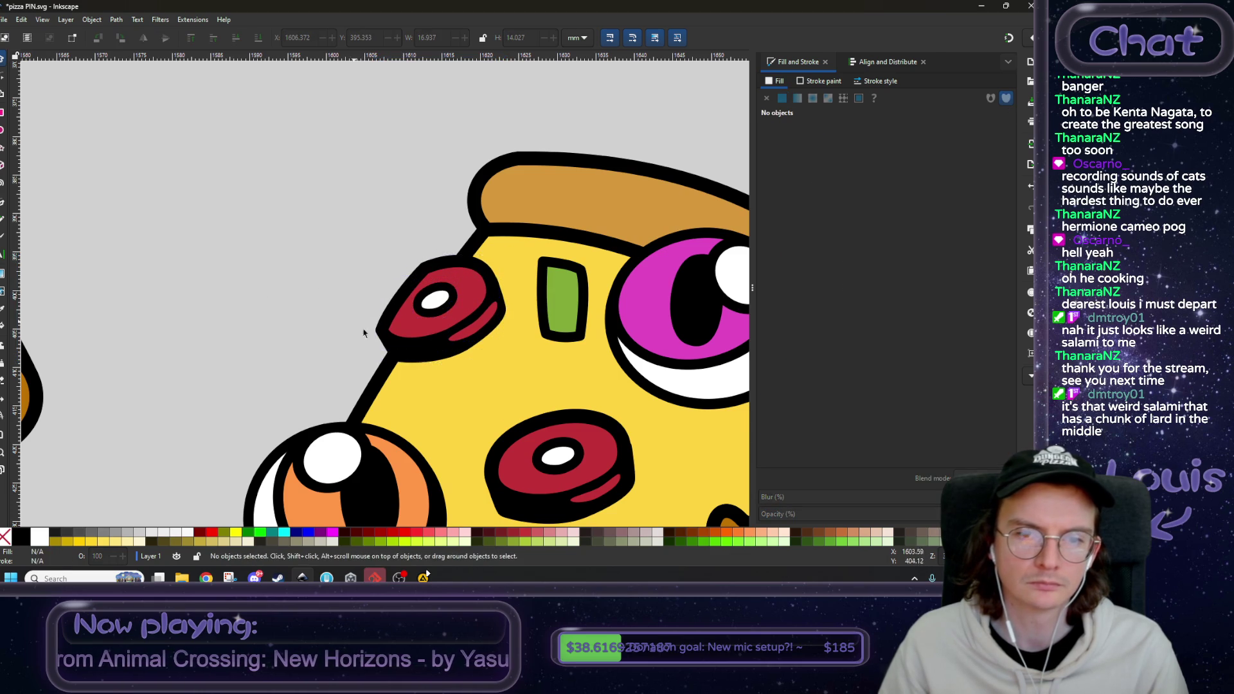
{"action": "scroll", "coordinate": [474, 348], "scroll_direction": "up", "scroll_amount": 1}
- Shrink the red highlight crescent and stretch its lower end down-left into a long sliver
{"action": "left_click", "coordinate": [483, 328]}
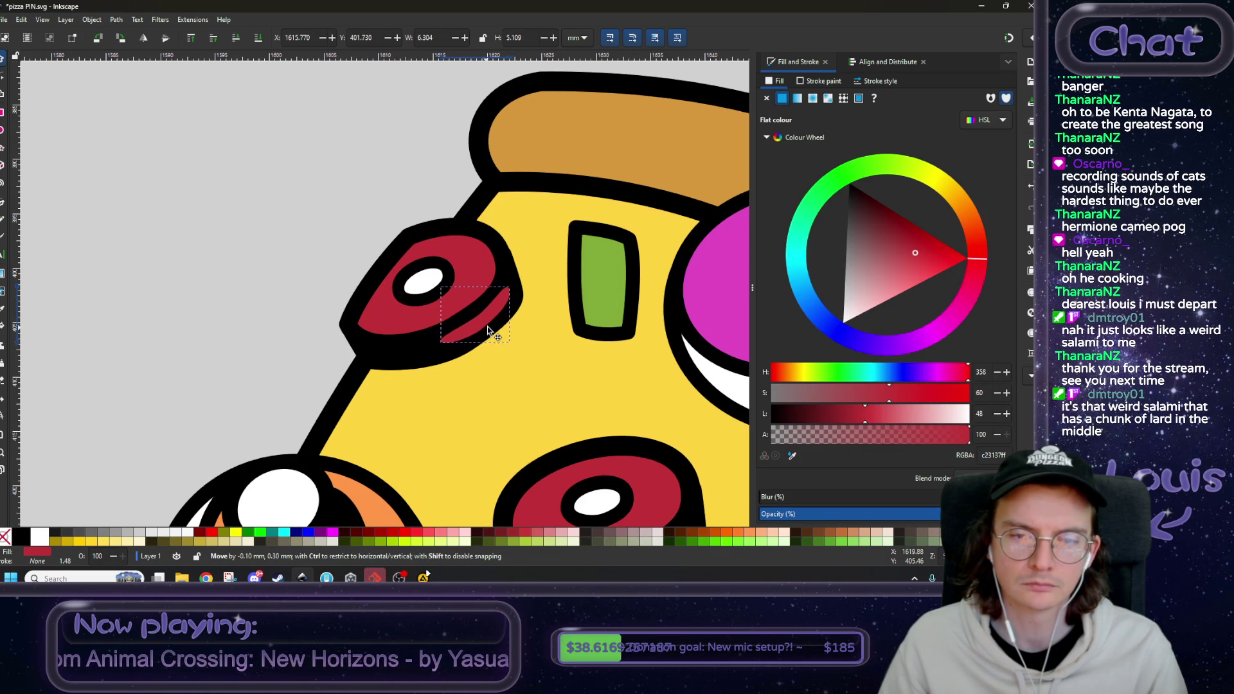
{"action": "left_click_drag", "start_coordinate": [518, 283], "coordinate": [508, 297]}
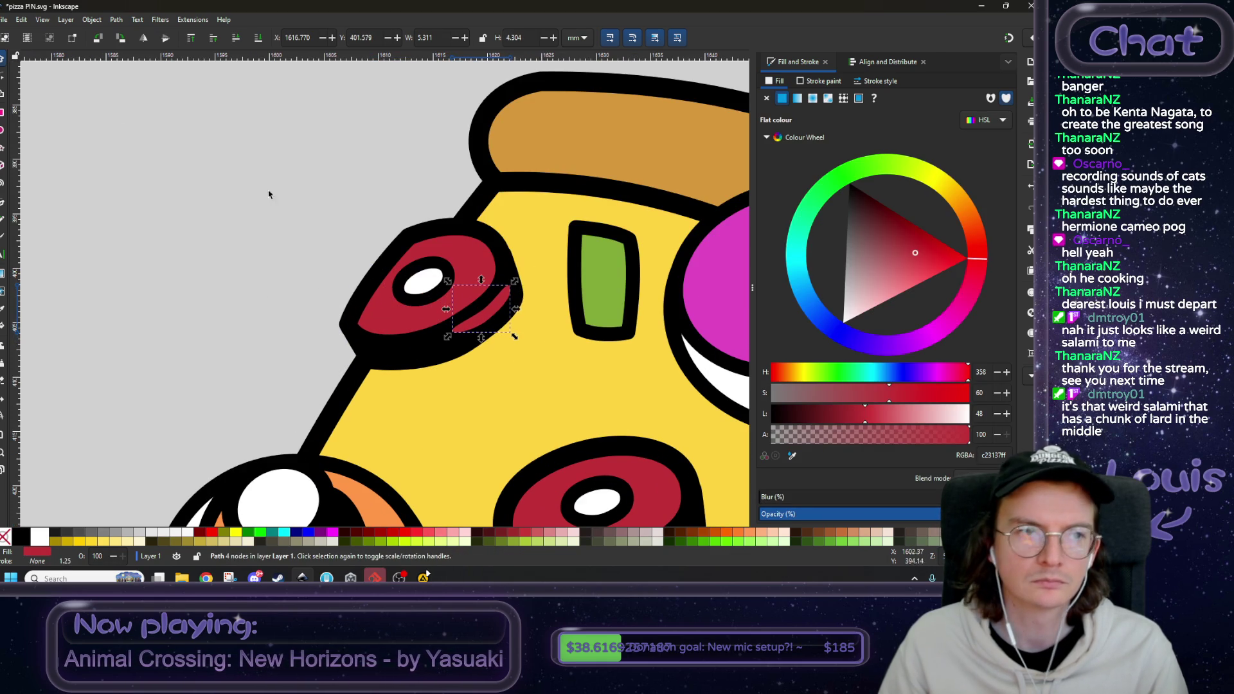
{"action": "key", "text": "n"}
{"action": "scroll", "coordinate": [471, 322], "scroll_direction": "up", "scroll_amount": 2}
{"action": "left_click", "coordinate": [505, 326]}
{"action": "left_click_drag", "start_coordinate": [448, 336], "coordinate": [433, 358]}
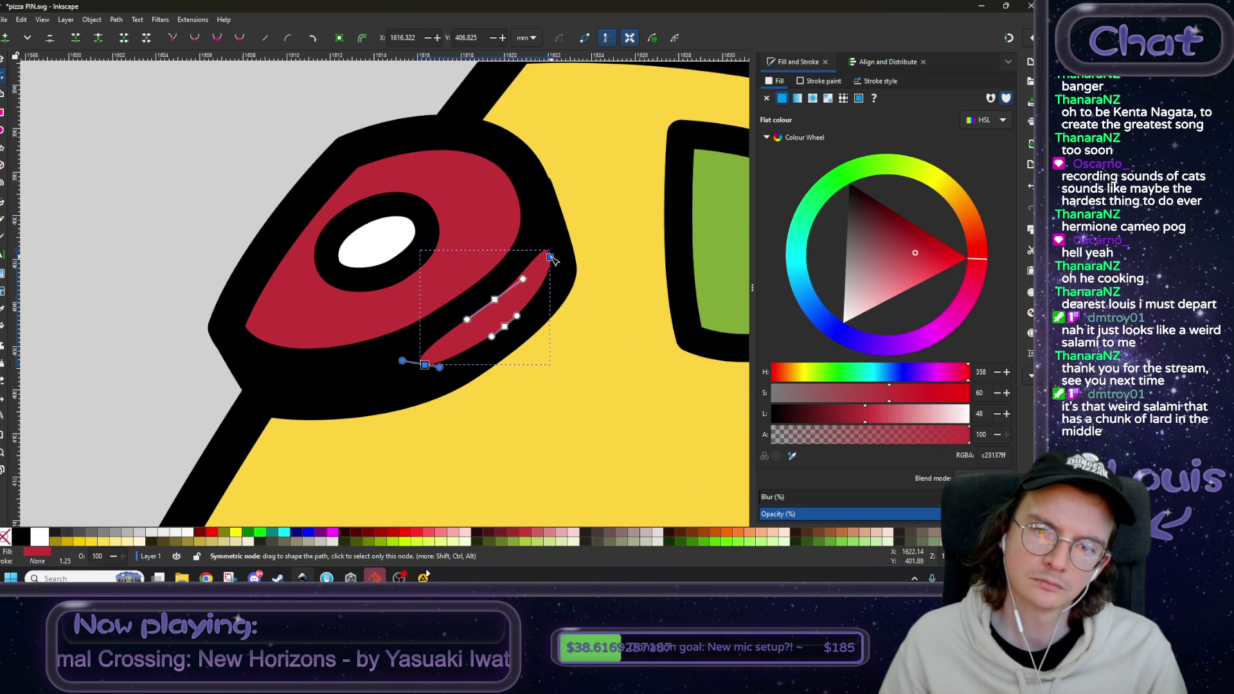
{"action": "key", "text": "Escape"}
{"action": "left_click", "coordinate": [2, 59]}
{"action": "left_click", "coordinate": [204, 236]}
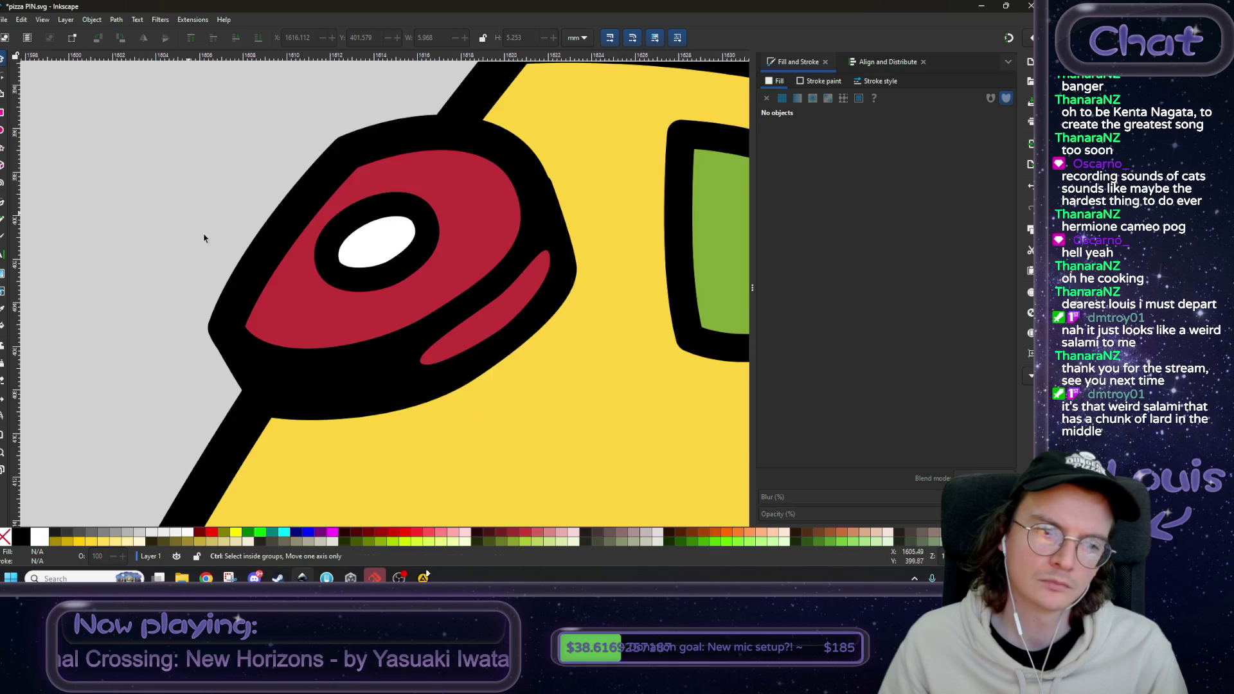
{"action": "scroll", "coordinate": [283, 289], "scroll_direction": "down", "scroll_amount": 5, "text": "ctrl"}
{"action": "scroll", "coordinate": [402, 385], "scroll_direction": "left", "scroll_amount": 5}
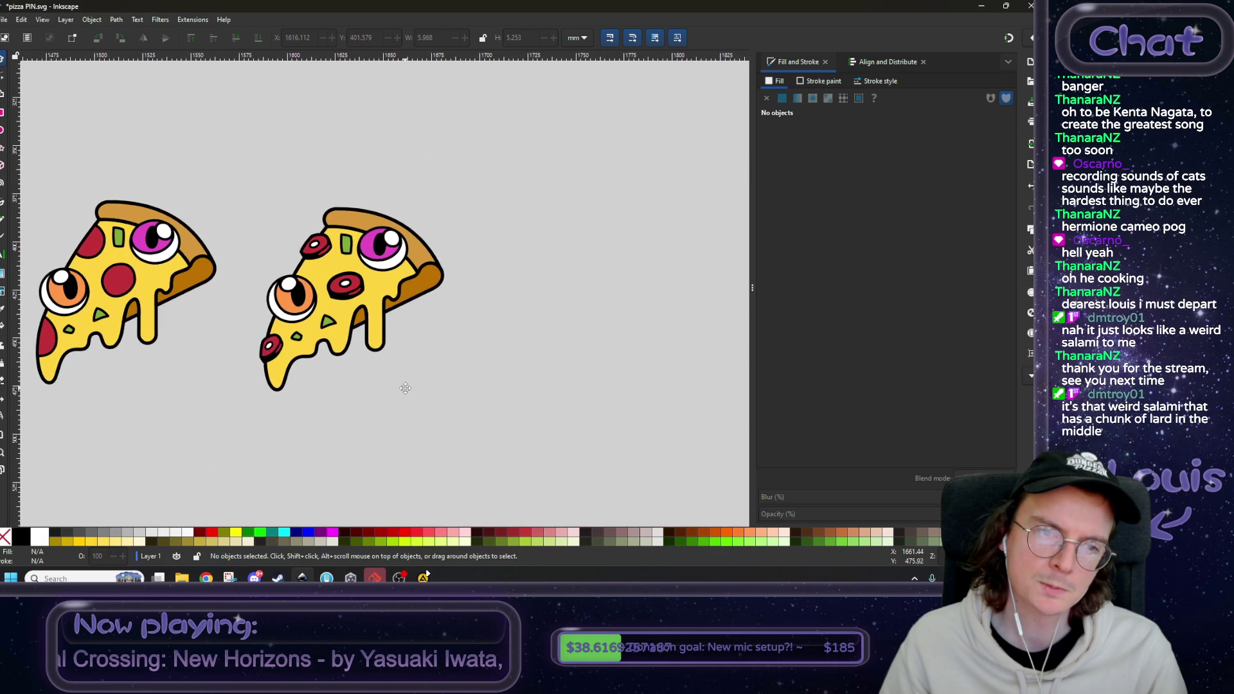
- Nudge the black dot on the first slice's left pepperoni down-left
{"action": "scroll", "coordinate": [421, 398], "scroll_direction": "down", "scroll_amount": 3, "text": "ctrl"}
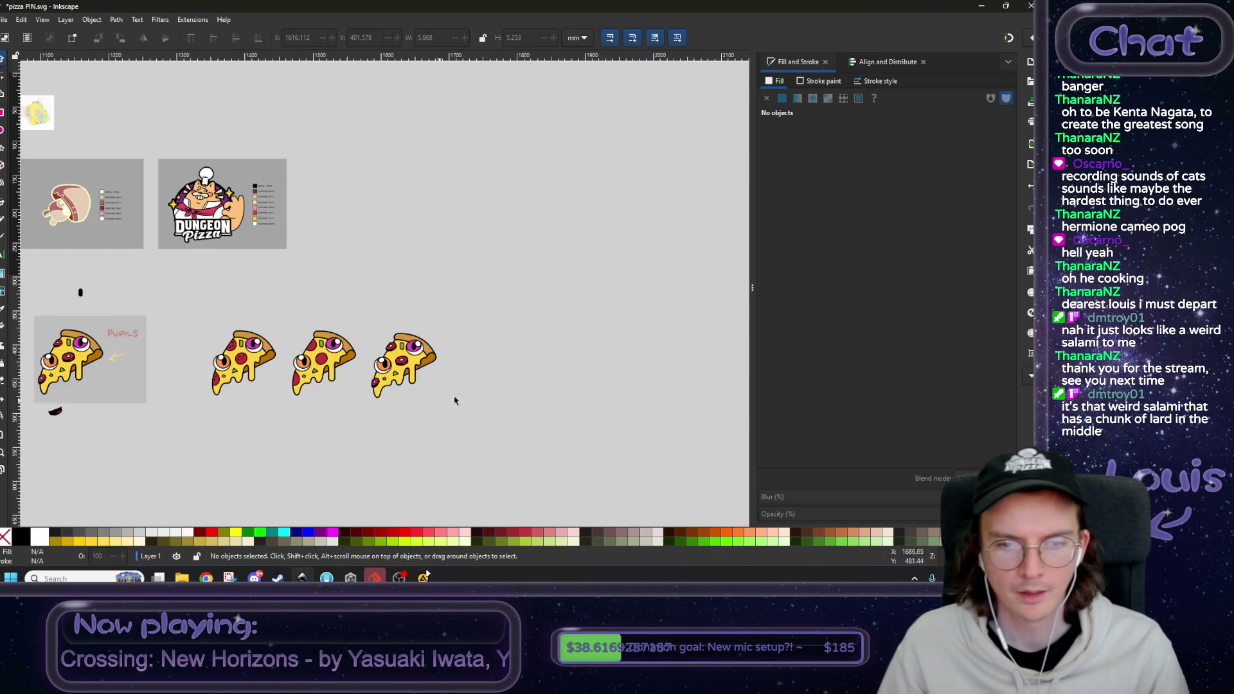
{"action": "left_click_drag", "start_coordinate": [443, 401], "coordinate": [595, 336]}
{"action": "scroll", "coordinate": [572, 333], "scroll_direction": "up", "scroll_amount": 2, "text": "ctrl"}
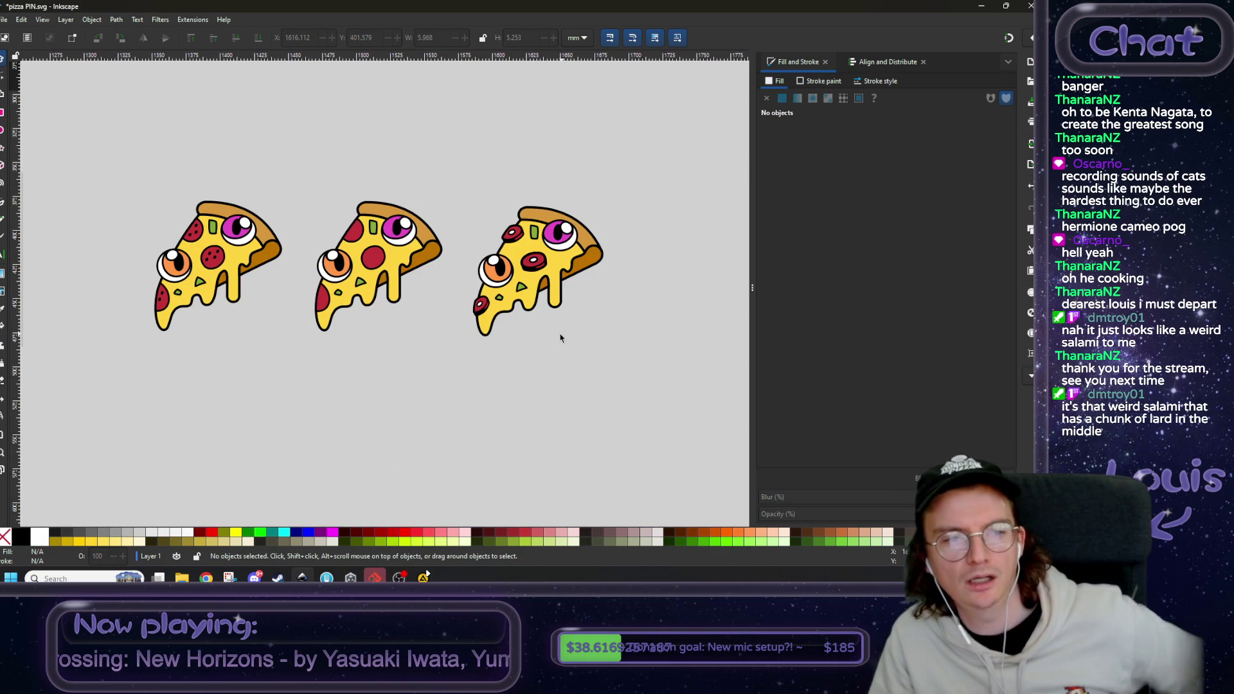
{"action": "scroll", "coordinate": [377, 358], "scroll_direction": "left", "scroll_amount": 3}
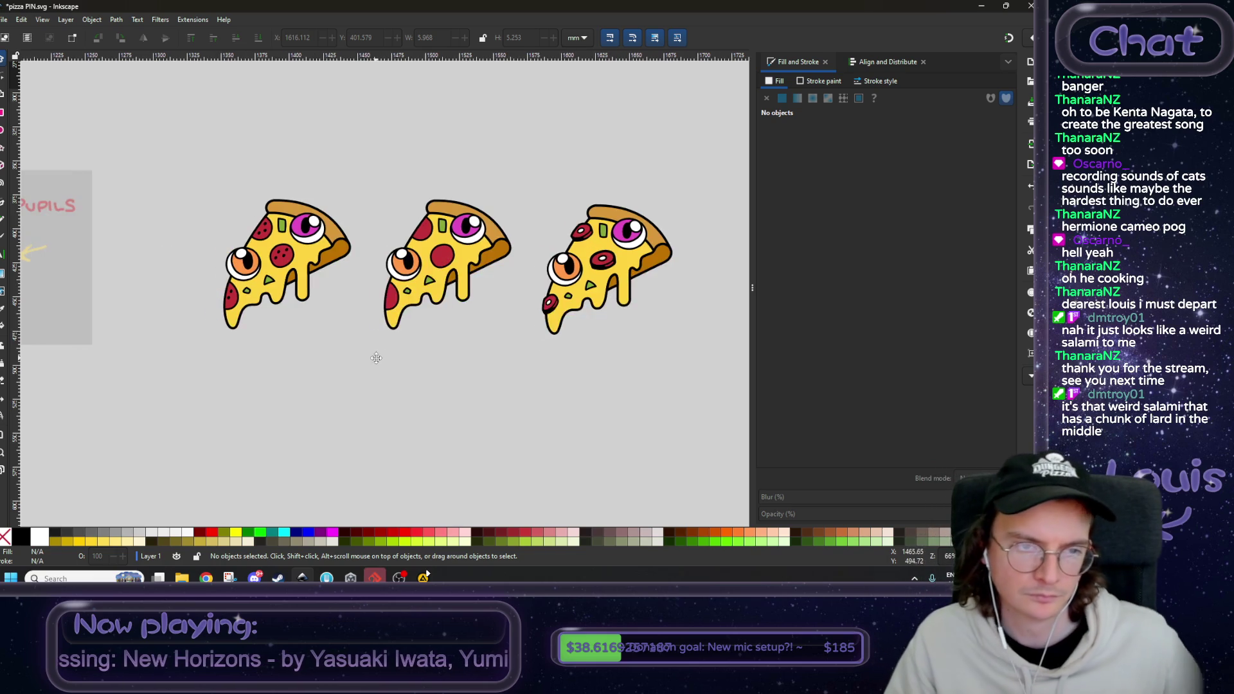
{"action": "scroll", "coordinate": [238, 262], "scroll_direction": "up", "scroll_amount": 3, "text": "ctrl"}
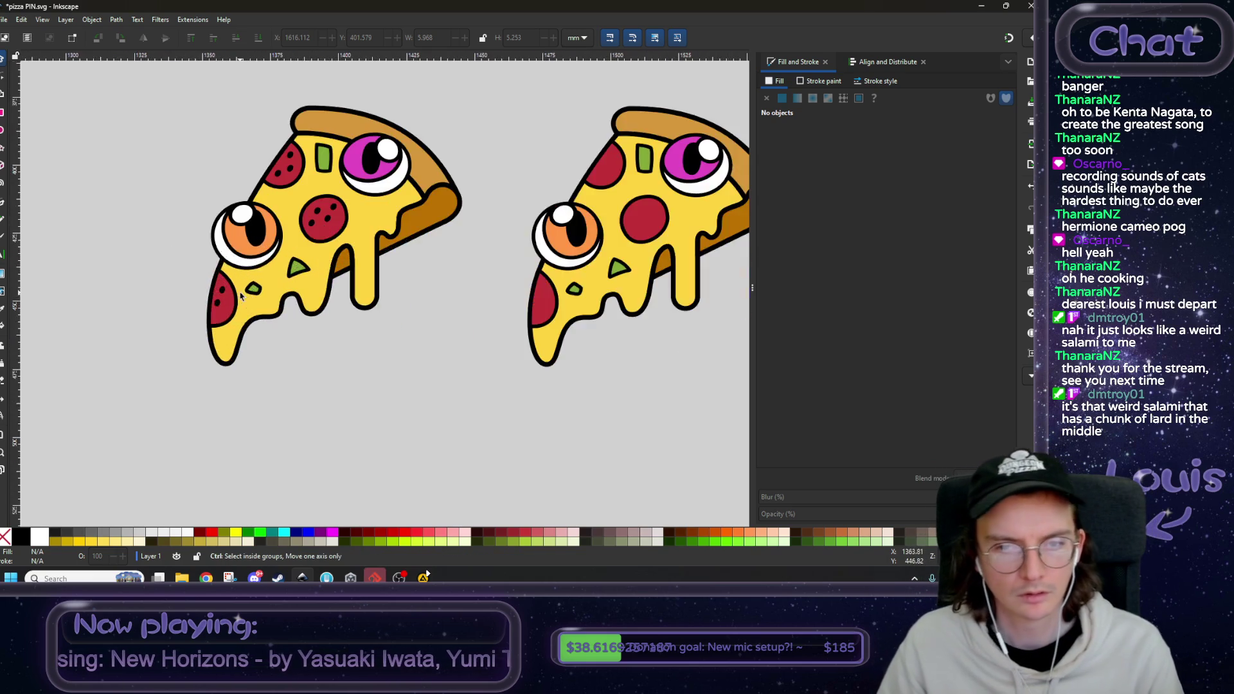
{"action": "left_click", "coordinate": [210, 343]}
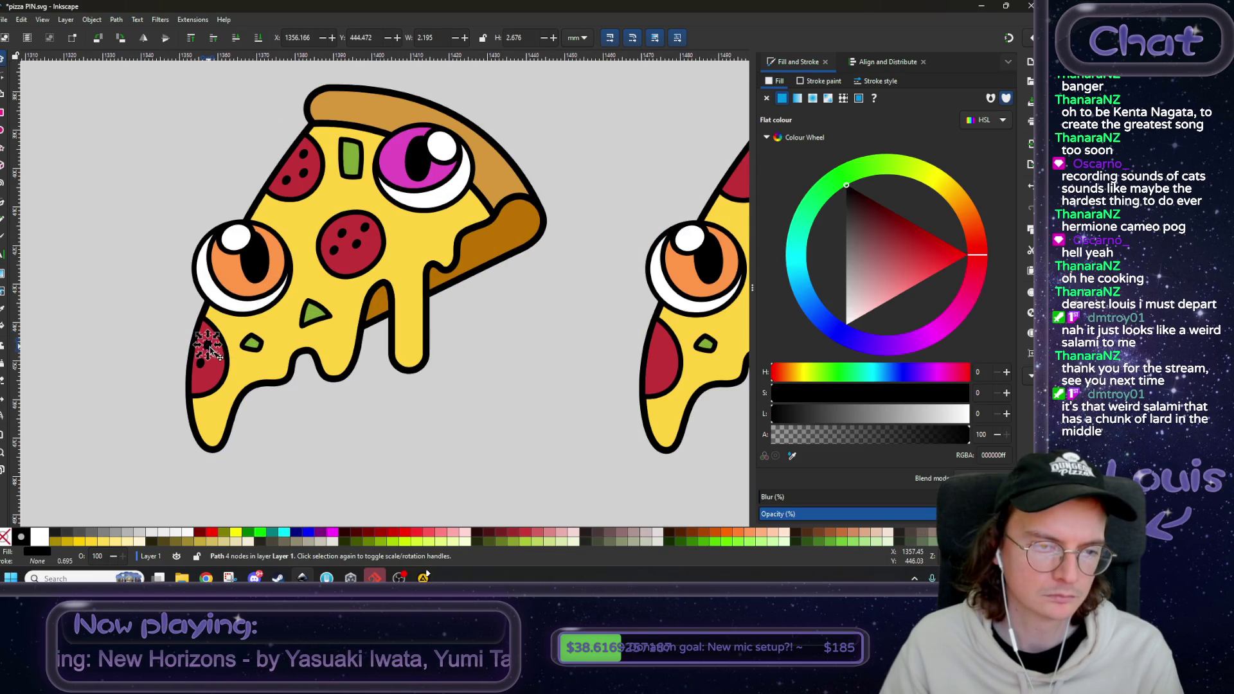
{"action": "left_click_drag", "start_coordinate": [204, 367], "coordinate": [214, 354]}
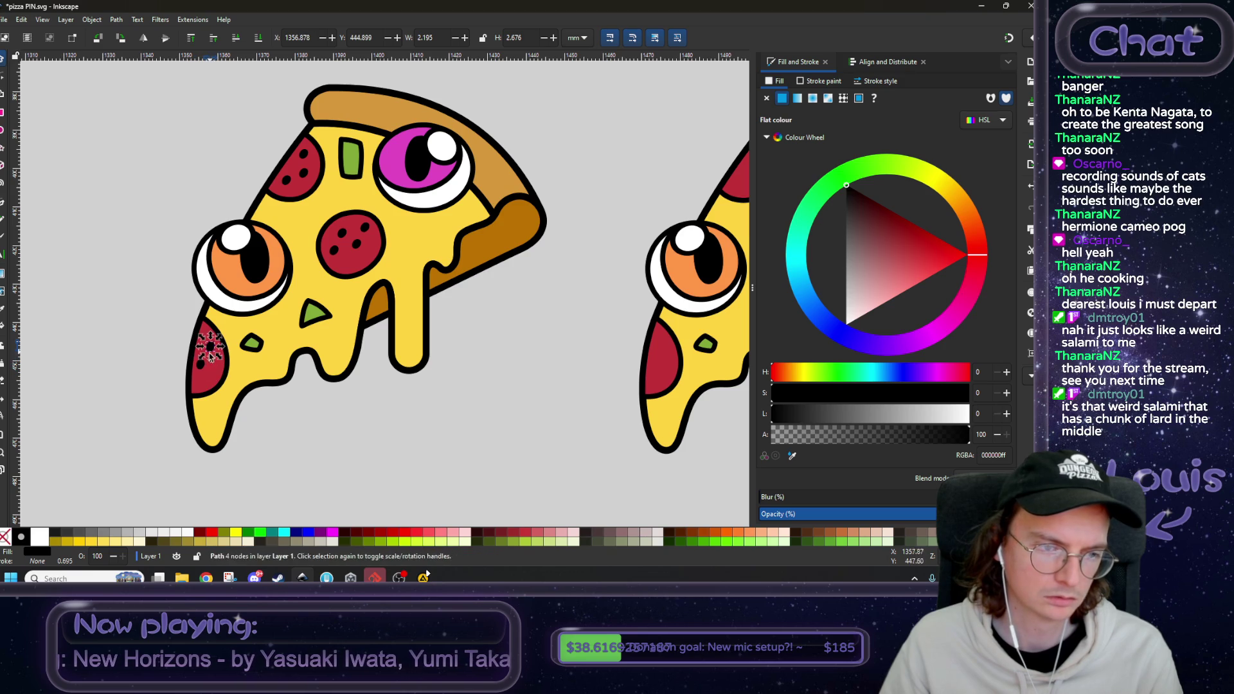
{"action": "left_click", "coordinate": [138, 345]}
- Check the whole third pizza slice by selecting and deselecting it, refocusing Inkscape in between
{"action": "scroll", "coordinate": [468, 382], "scroll_direction": "down", "scroll_amount": 5}
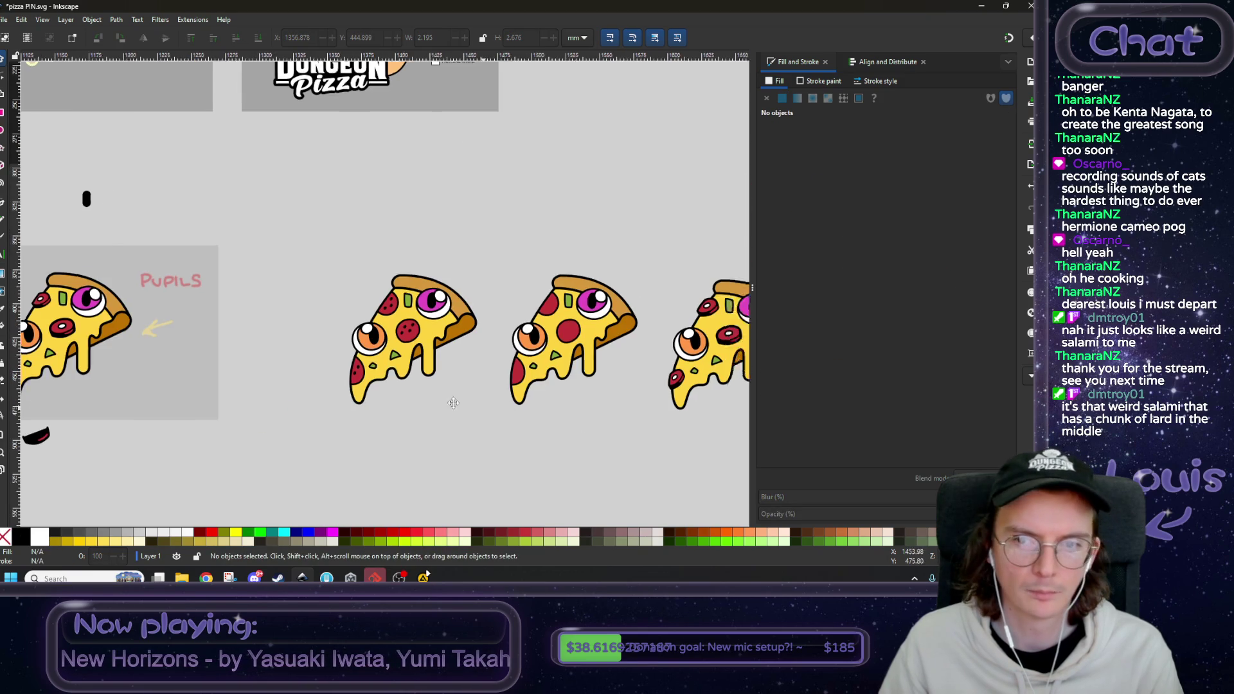
{"action": "scroll", "coordinate": [319, 381], "scroll_direction": "right", "scroll_amount": 3}
{"action": "scroll", "coordinate": [450, 382], "scroll_direction": "left", "scroll_amount": 2}
{"action": "scroll", "coordinate": [501, 380], "scroll_direction": "down", "scroll_amount": 1}
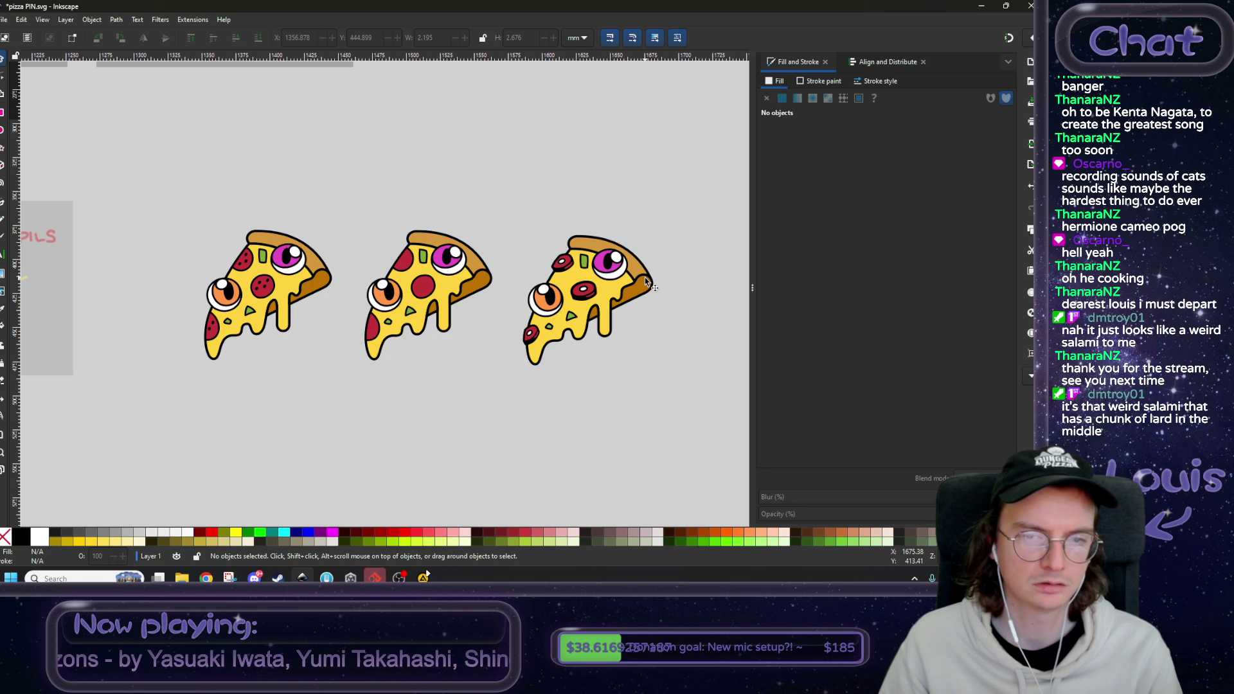
{"action": "left_click_drag", "start_coordinate": [699, 192], "coordinate": [524, 395]}
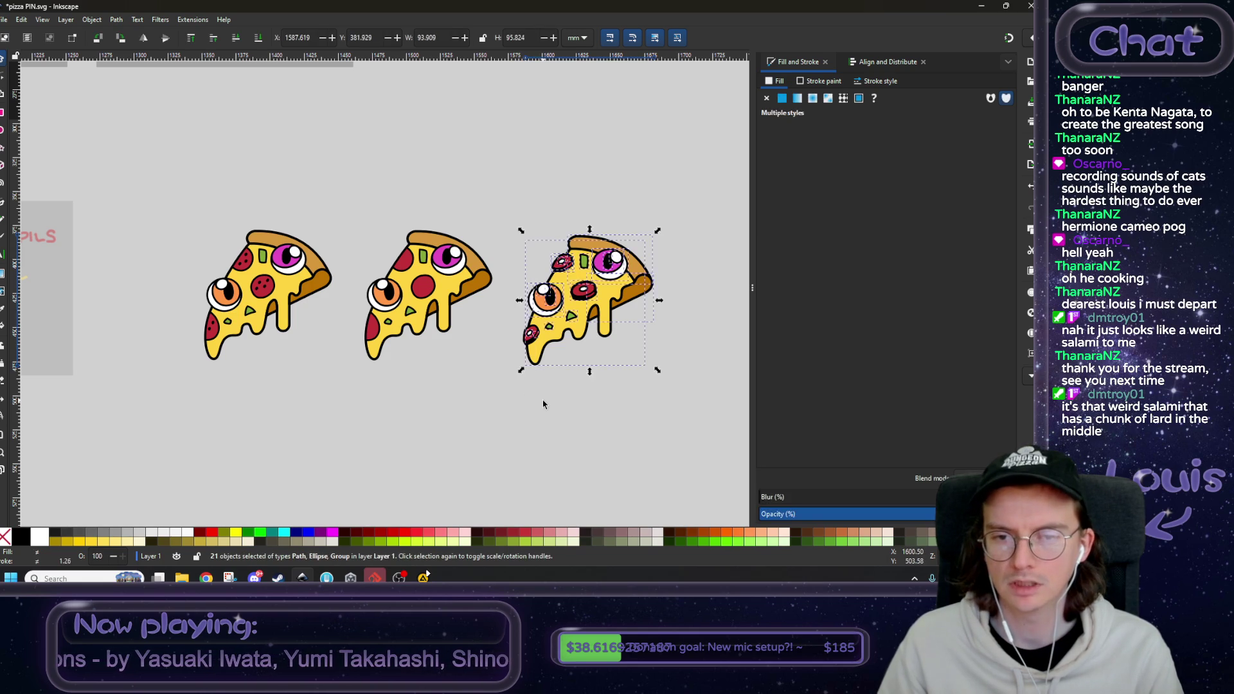
{"action": "left_click", "coordinate": [542, 401]}
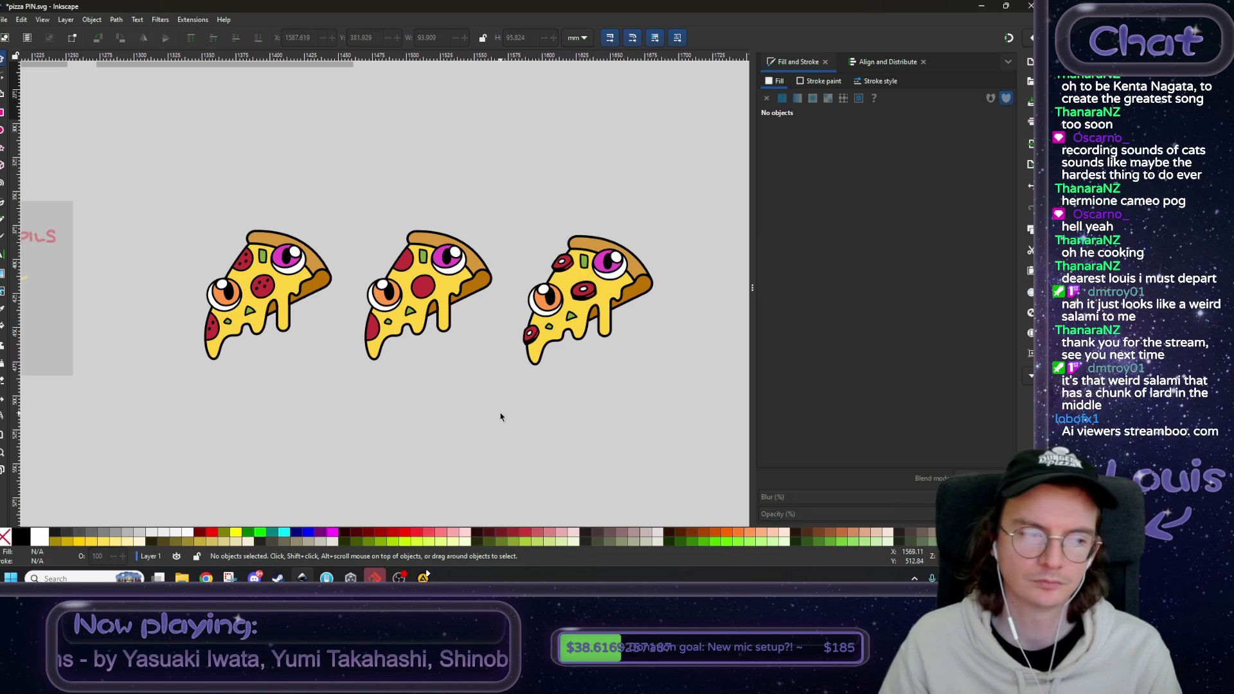
{"action": "left_click", "coordinate": [426, 573]}
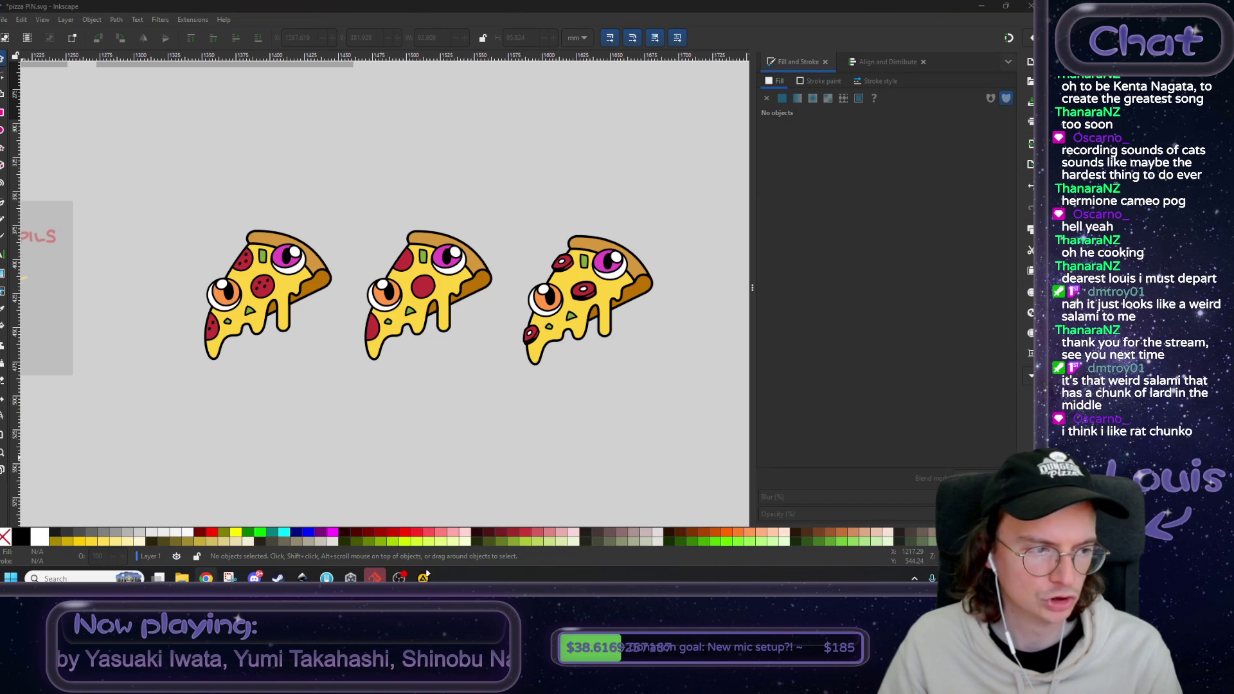
{"action": "left_click", "coordinate": [277, 428]}
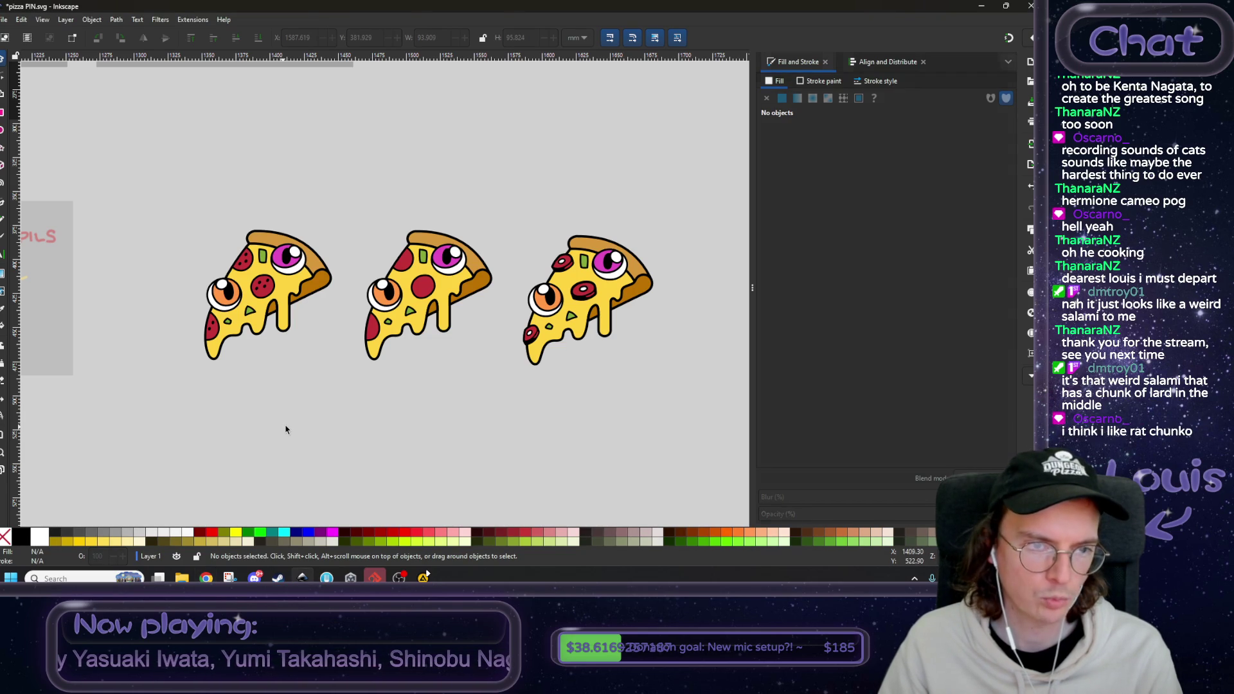
{"action": "left_click_drag", "start_coordinate": [691, 205], "coordinate": [513, 383]}
{"action": "left_click", "coordinate": [565, 413]}
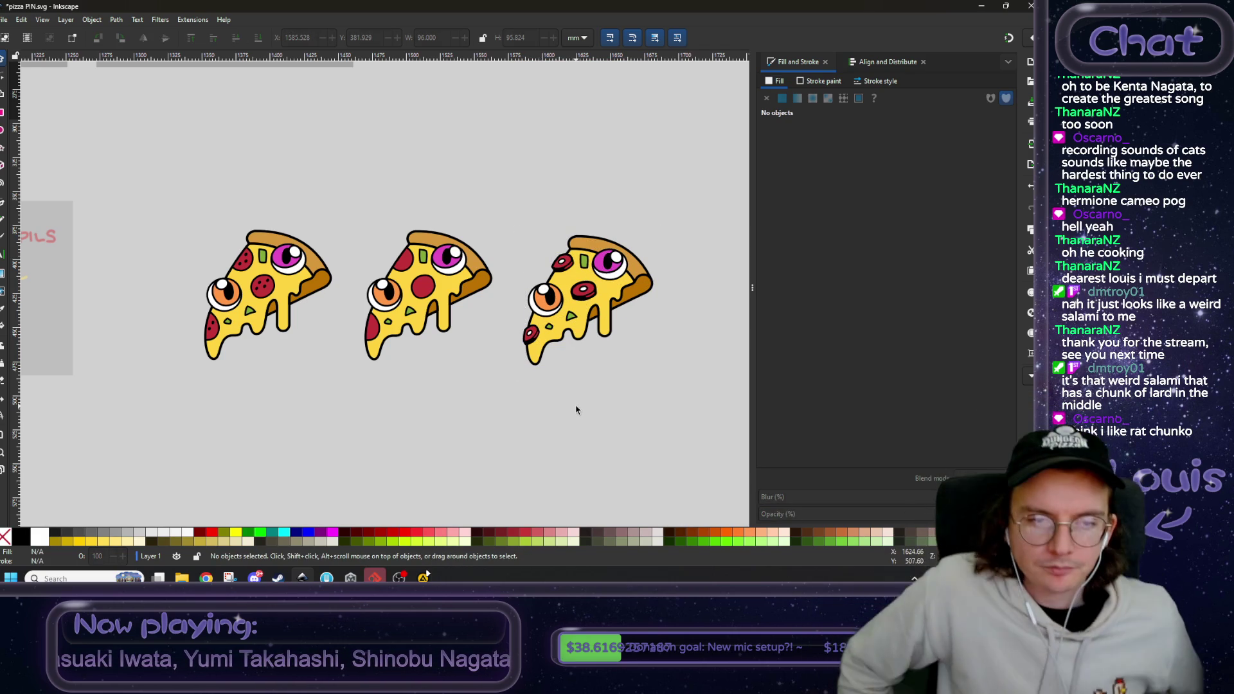
- Start a new Snipping Tool capture framing the three pizza slices
{"action": "scroll", "coordinate": [500, 415], "scroll_direction": "right", "scroll_amount": 1}
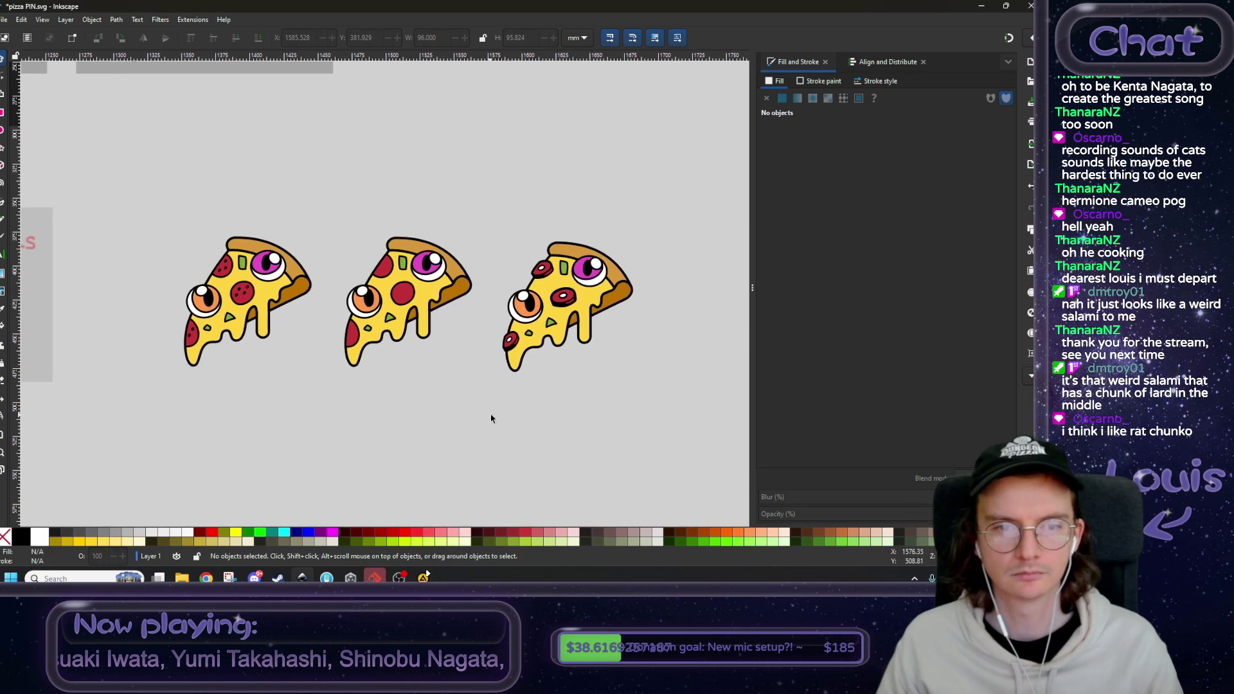
{"action": "left_click", "coordinate": [230, 578]}
{"action": "left_click", "coordinate": [192, 95]}
{"action": "left_click_drag", "start_coordinate": [687, 201], "coordinate": [153, 391]}
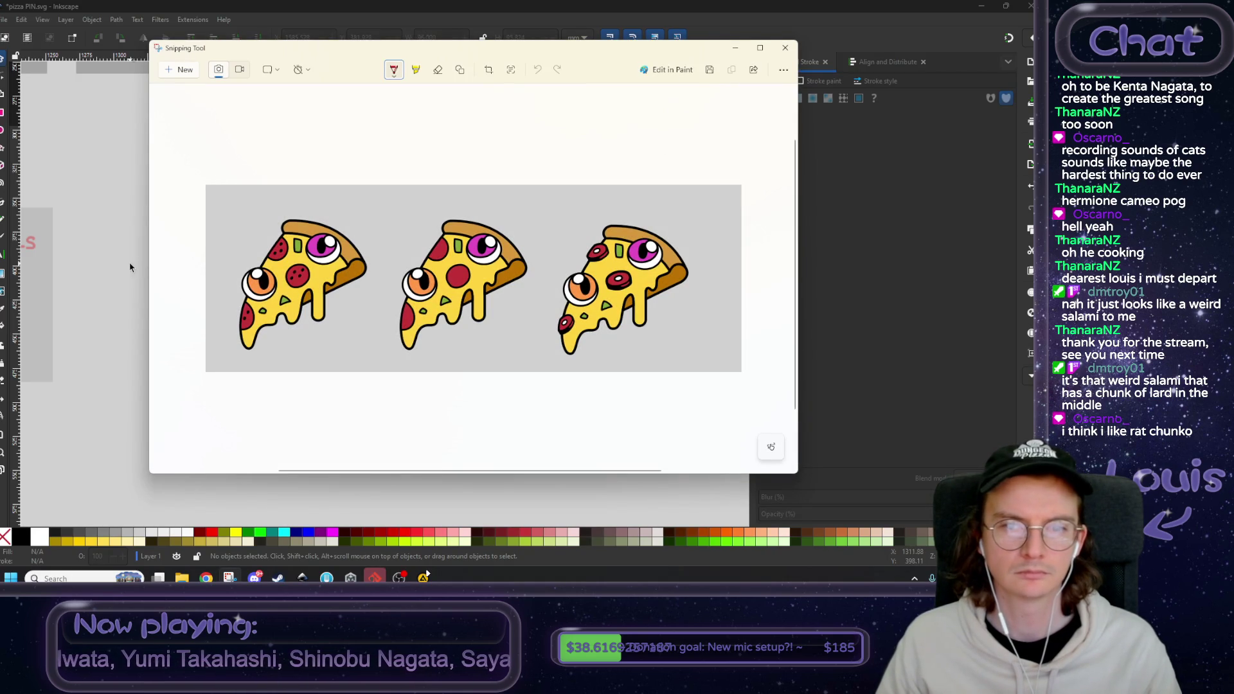
- Bring the Inkscape drawing back to the front, then switch to another window
{"action": "left_click", "coordinate": [137, 269]}
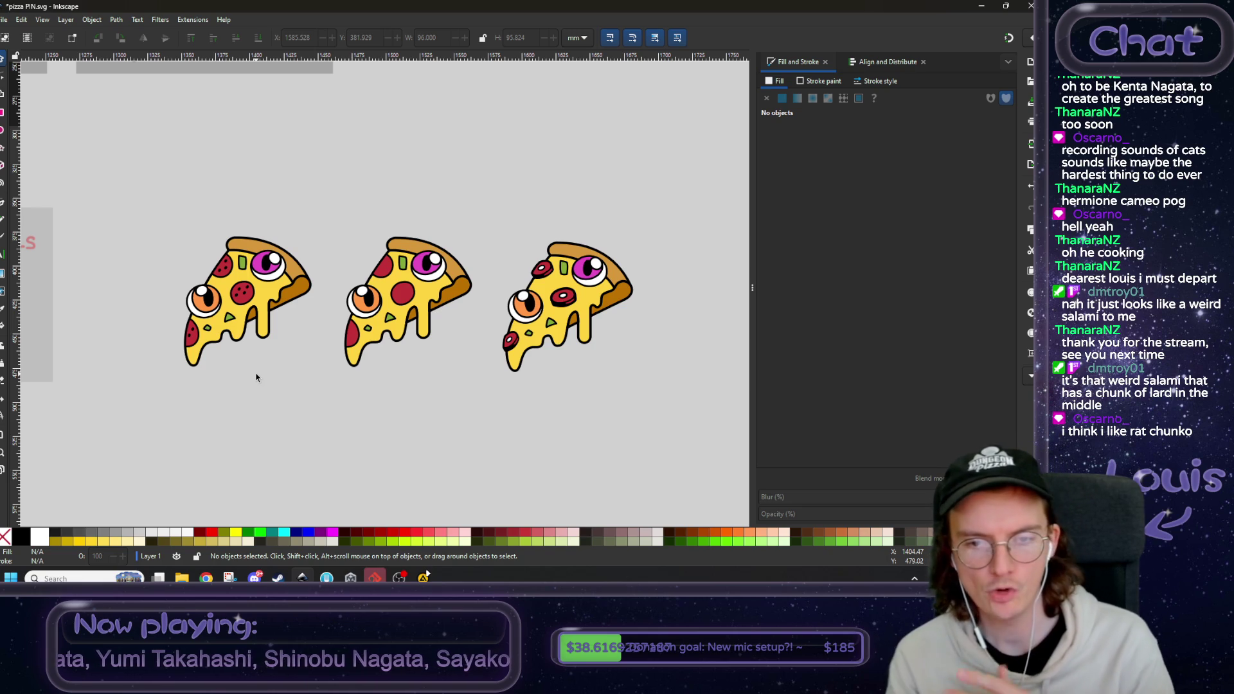
{"action": "left_click", "coordinate": [254, 578]}
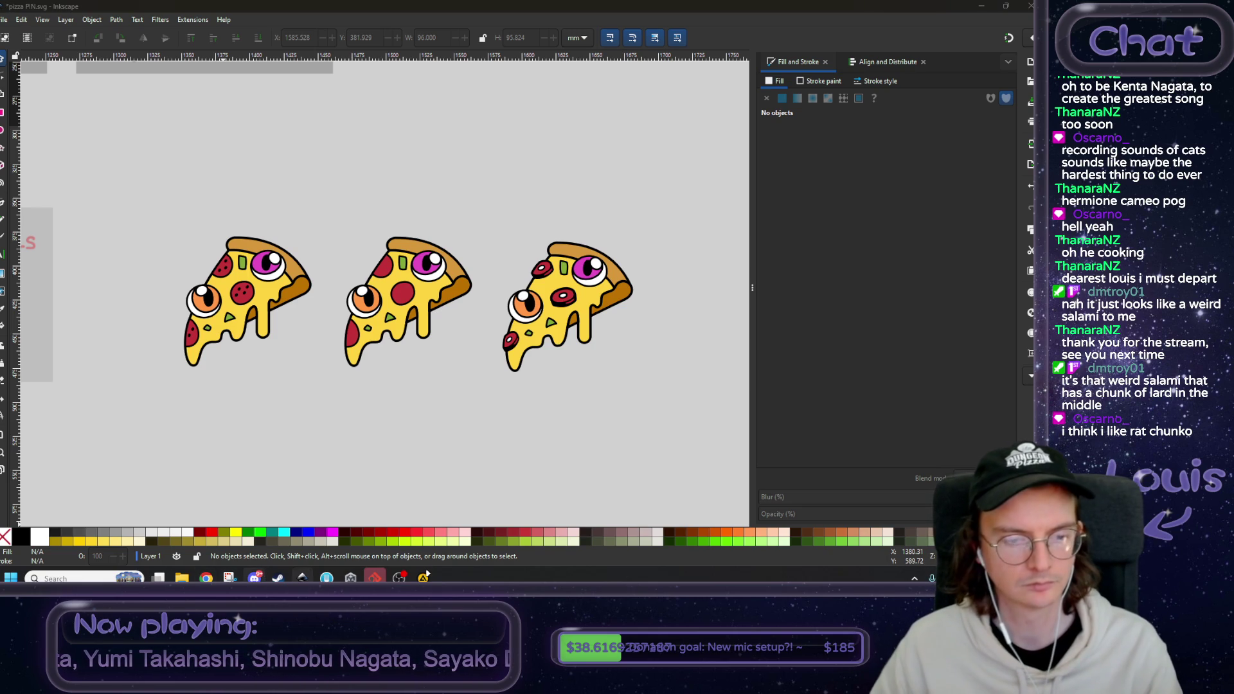
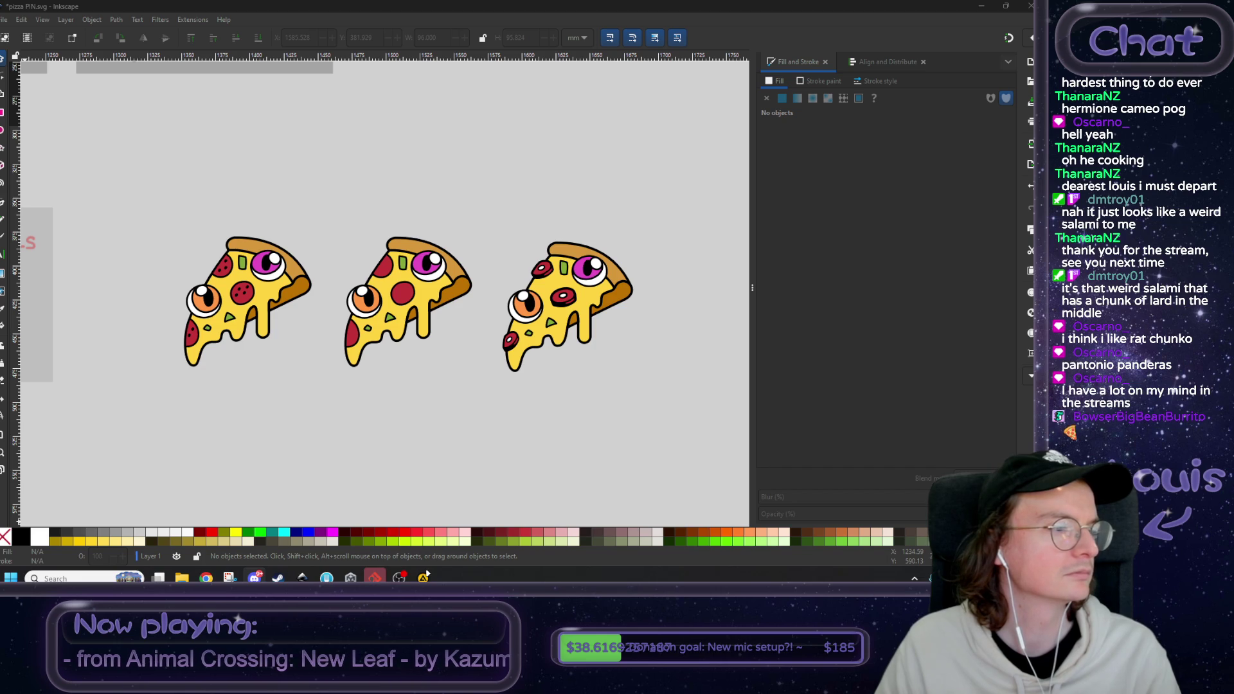
- Check the pizza sketches in the chat, then place a copy of the grey card below the three pizza slices
{"action": "key", "text": "alt+Tab"}
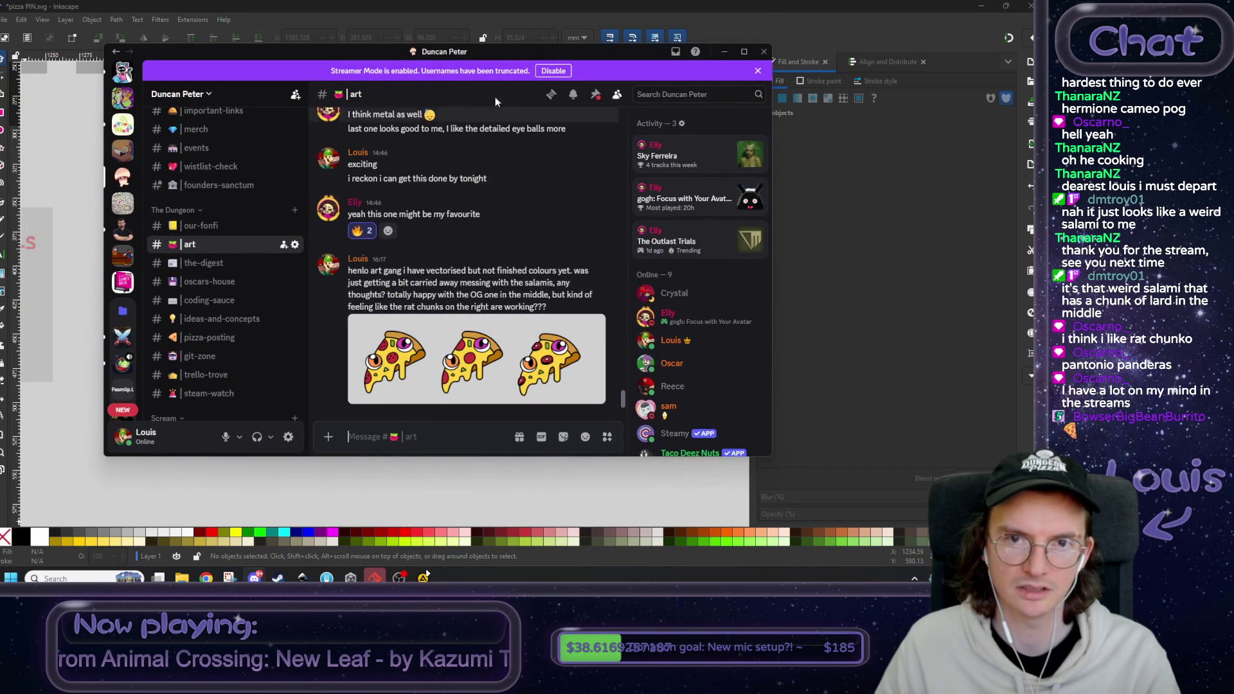
{"action": "key", "text": "alt+Tab"}
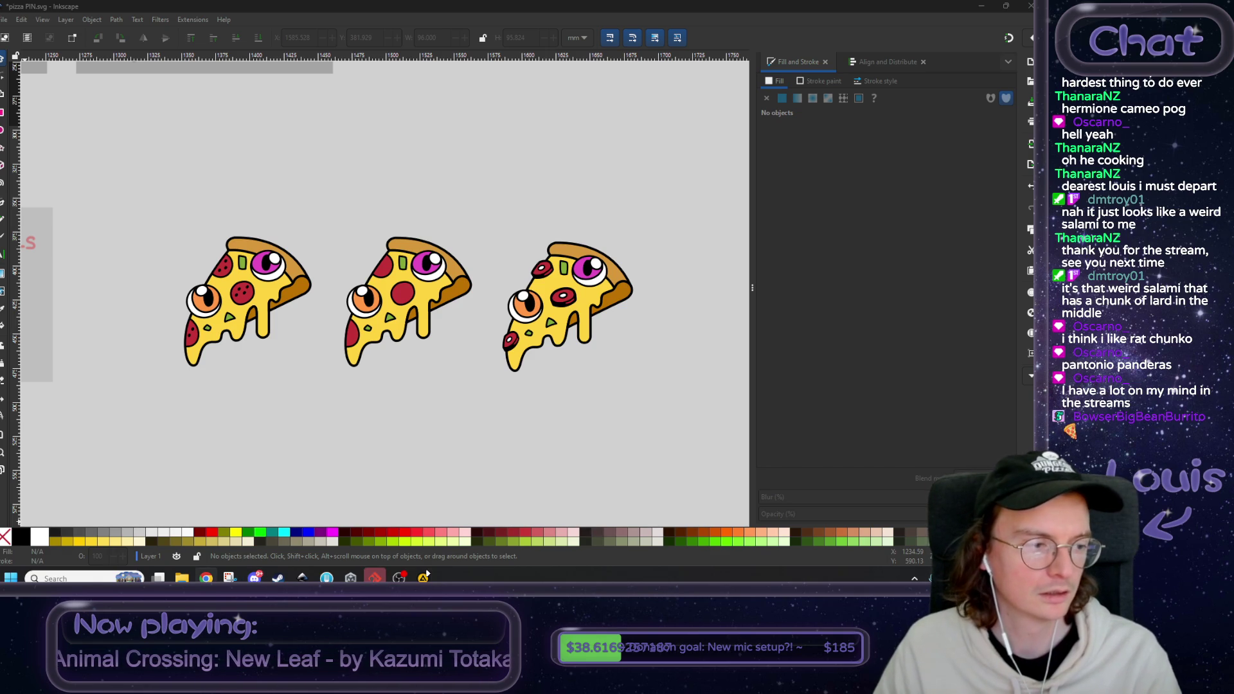
{"action": "scroll", "coordinate": [463, 418], "scroll_direction": "down", "scroll_amount": 5, "text": "ctrl"}
{"action": "scroll", "coordinate": [404, 396], "scroll_direction": "left", "scroll_amount": 2}
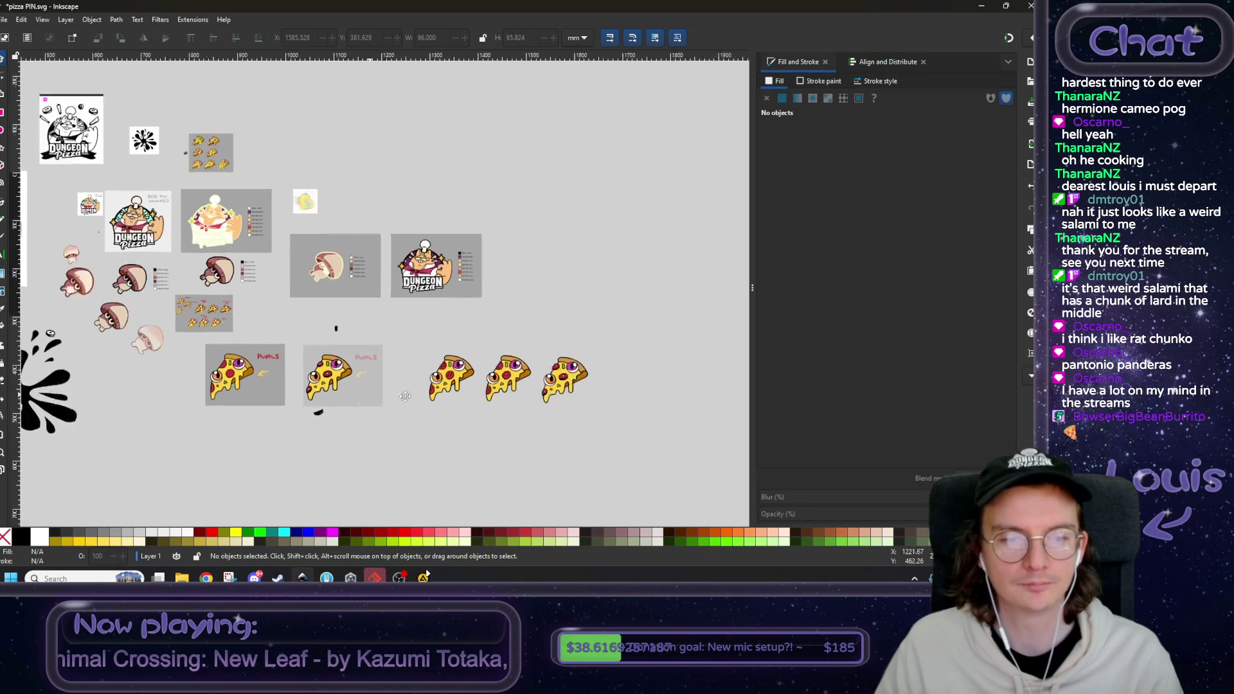
{"action": "scroll", "coordinate": [404, 396], "scroll_direction": "left", "scroll_amount": 4}
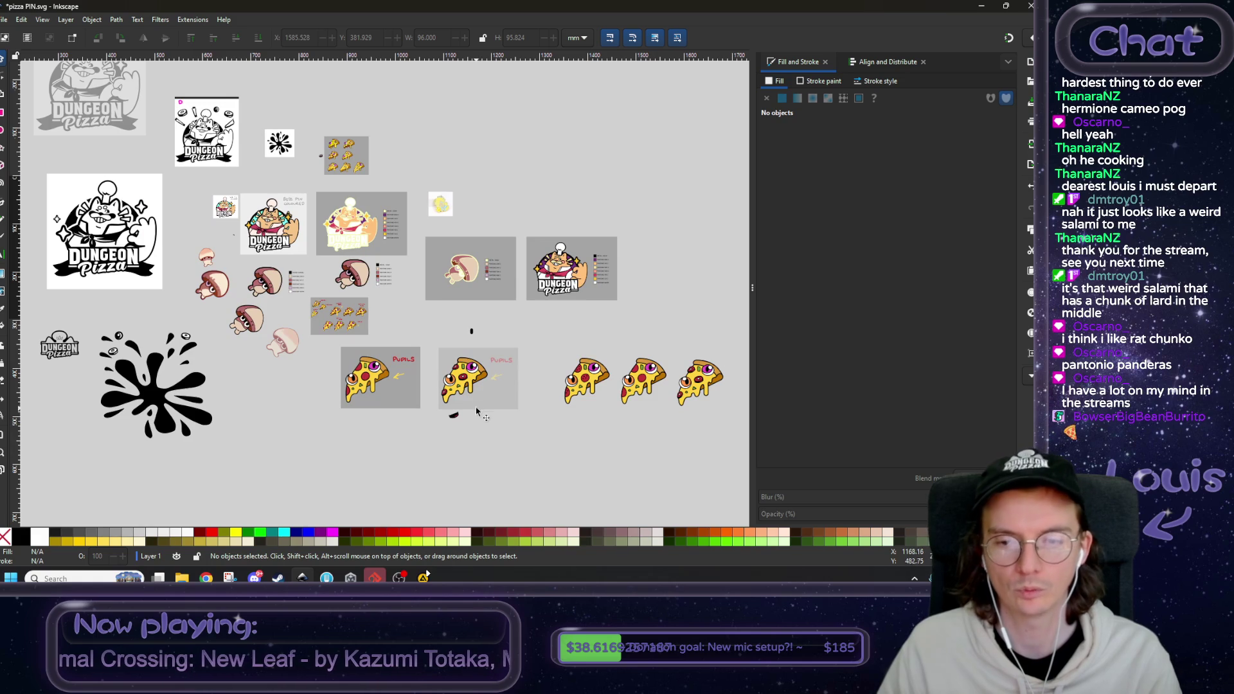
{"action": "scroll", "coordinate": [463, 385], "scroll_direction": "right", "scroll_amount": 2}
{"action": "scroll", "coordinate": [463, 385], "scroll_direction": "down", "scroll_amount": 2}
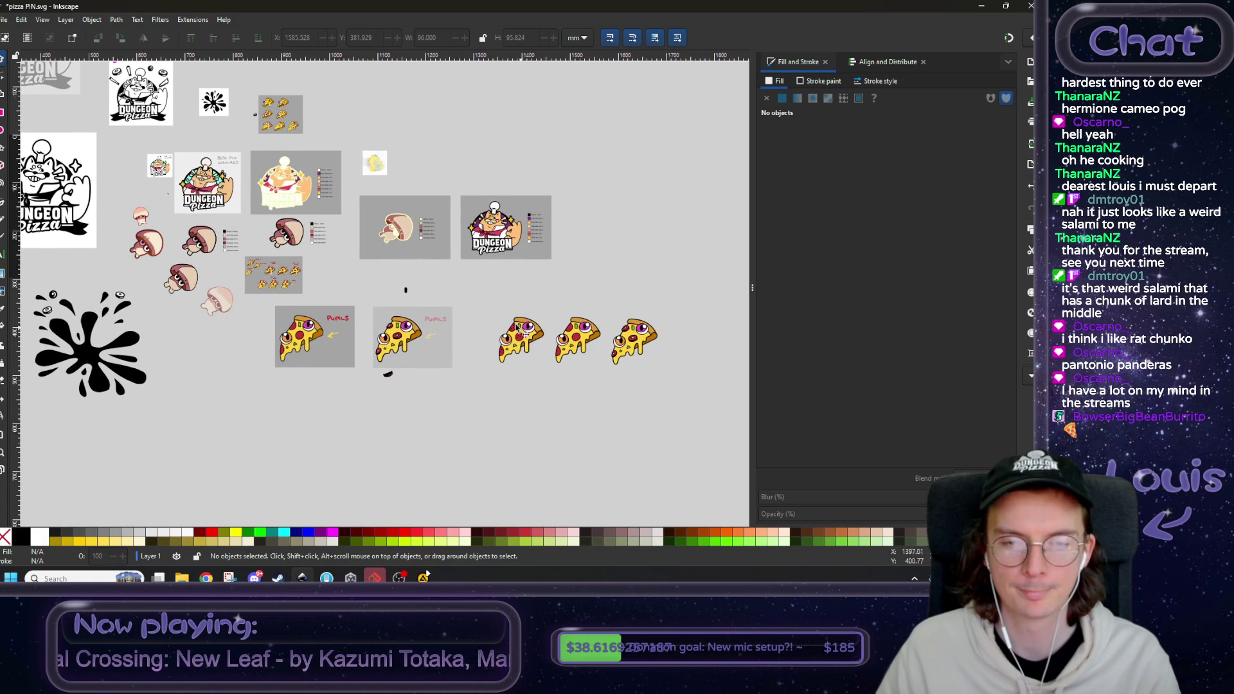
{"action": "scroll", "coordinate": [519, 327], "scroll_direction": "right", "scroll_amount": 2}
{"action": "scroll", "coordinate": [520, 327], "scroll_direction": "down", "scroll_amount": 1}
{"action": "left_click", "coordinate": [373, 246]}
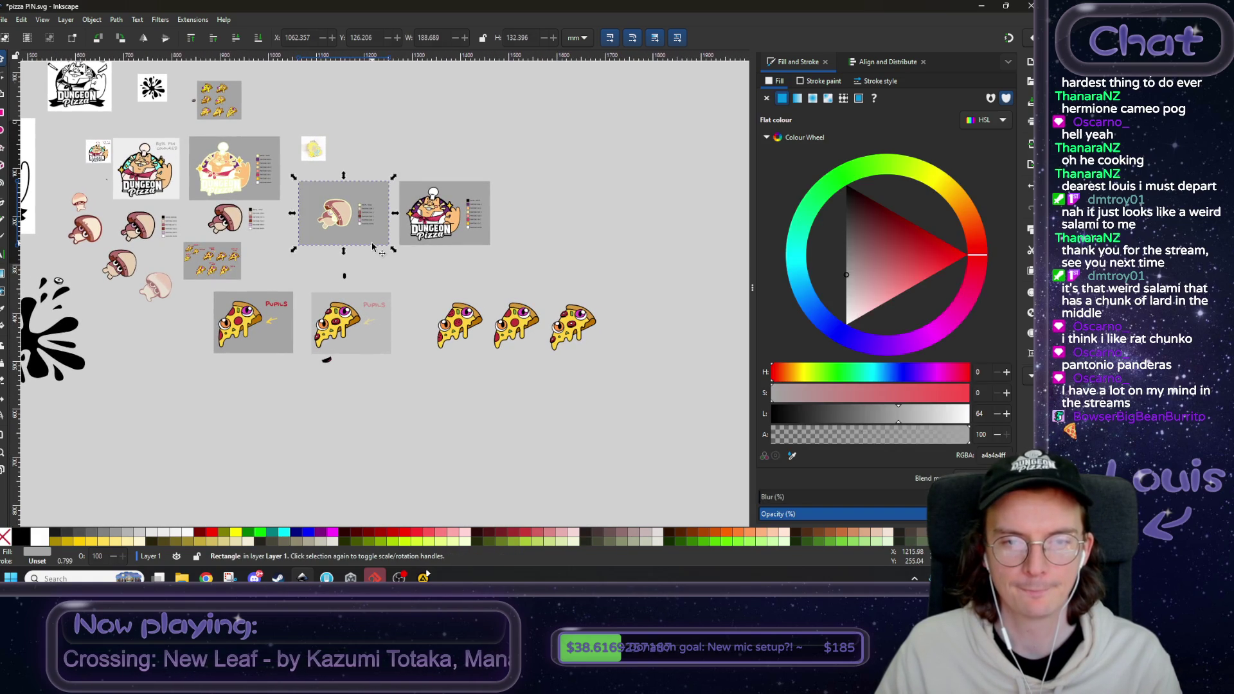
{"action": "mouse_move", "coordinate": [372, 244]}
{"action": "left_mouse_down"}
{"action": "mouse_move", "coordinate": [480, 411]}
{"action": "mouse_move", "coordinate": [501, 418]}
{"action": "mouse_move", "coordinate": [496, 403]}
{"action": "left_mouse_up"}
- Move the middle pizza slice onto the new card and select the mushroom's Pantone legend
{"action": "scroll", "coordinate": [505, 388], "scroll_direction": "up", "scroll_amount": 1}
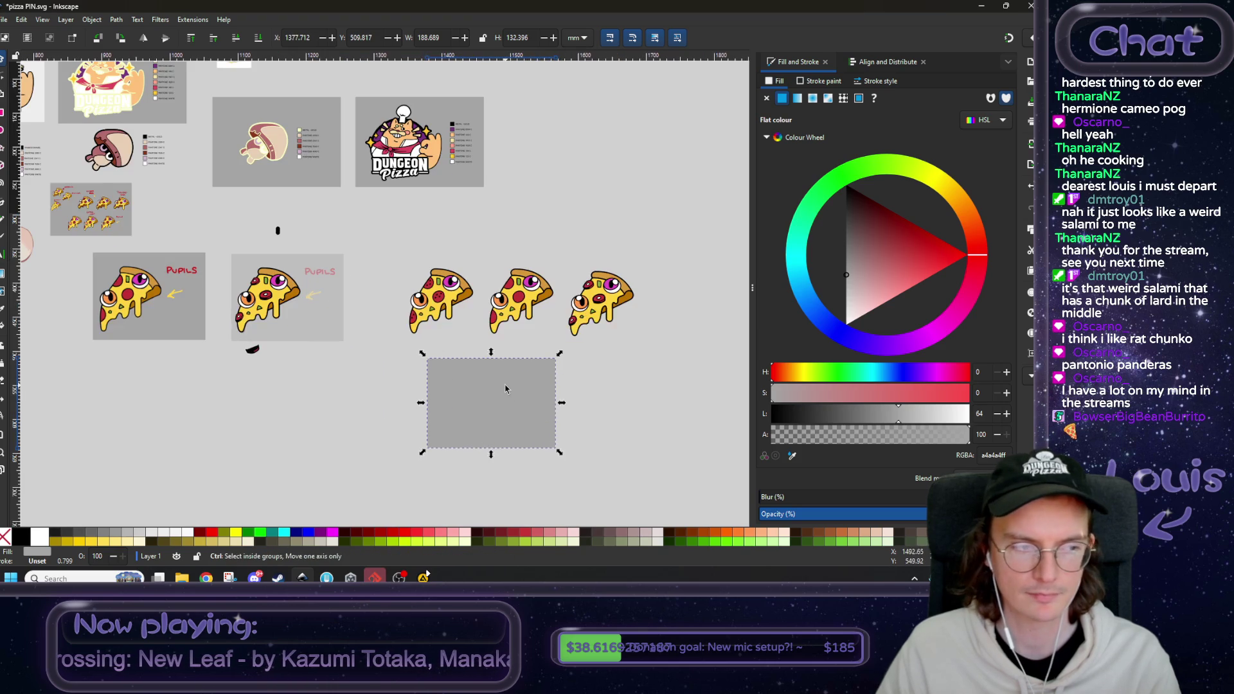
{"action": "scroll", "coordinate": [539, 334], "scroll_direction": "right", "scroll_amount": 1}
{"action": "scroll", "coordinate": [539, 334], "scroll_direction": "down", "scroll_amount": 1}
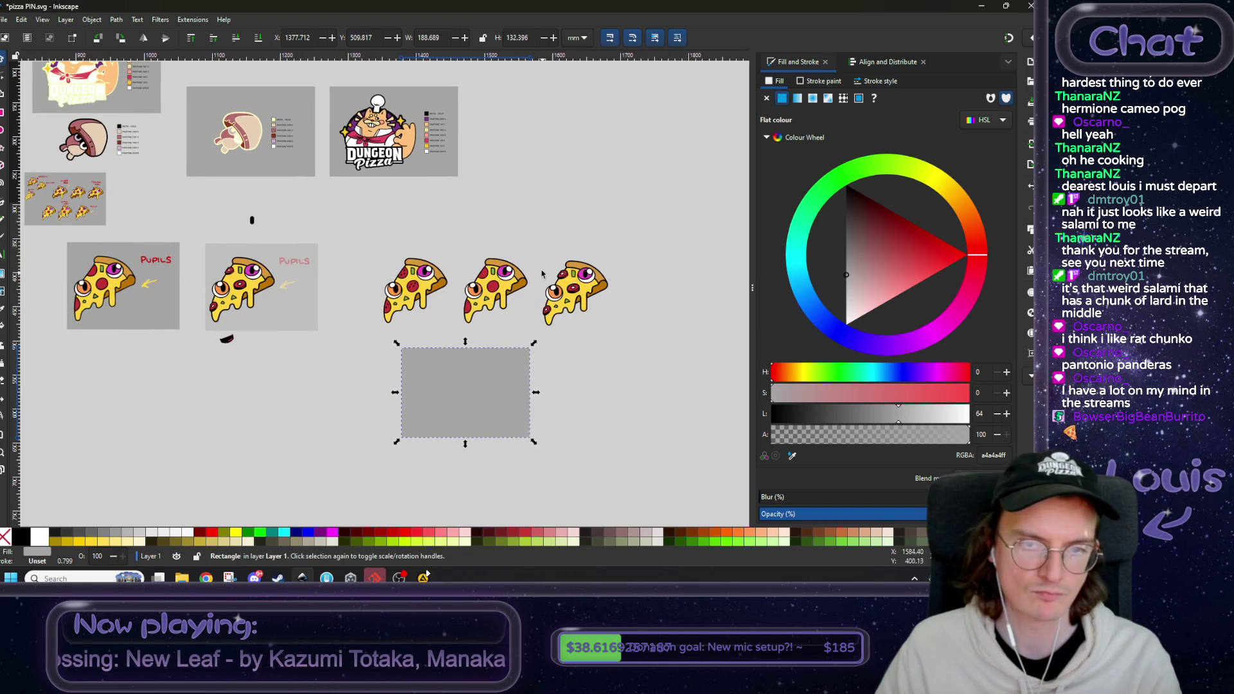
{"action": "mouse_move", "coordinate": [536, 257]}
{"action": "left_mouse_down"}
{"action": "mouse_move", "coordinate": [458, 331]}
{"action": "mouse_move", "coordinate": [479, 366]}
{"action": "mouse_move", "coordinate": [469, 410]}
{"action": "mouse_move", "coordinate": [449, 408]}
{"action": "mouse_move", "coordinate": [382, 246]}
{"action": "mouse_move", "coordinate": [389, 146]}
{"action": "mouse_move", "coordinate": [239, 143]}
{"action": "mouse_move", "coordinate": [474, 397]}
{"action": "mouse_move", "coordinate": [450, 405]}
{"action": "left_mouse_up"}
{"action": "left_click", "coordinate": [341, 217]}
{"action": "scroll", "coordinate": [359, 226], "scroll_direction": "up", "scroll_amount": 5}
{"action": "scroll", "coordinate": [359, 226], "scroll_direction": "left", "scroll_amount": 4}
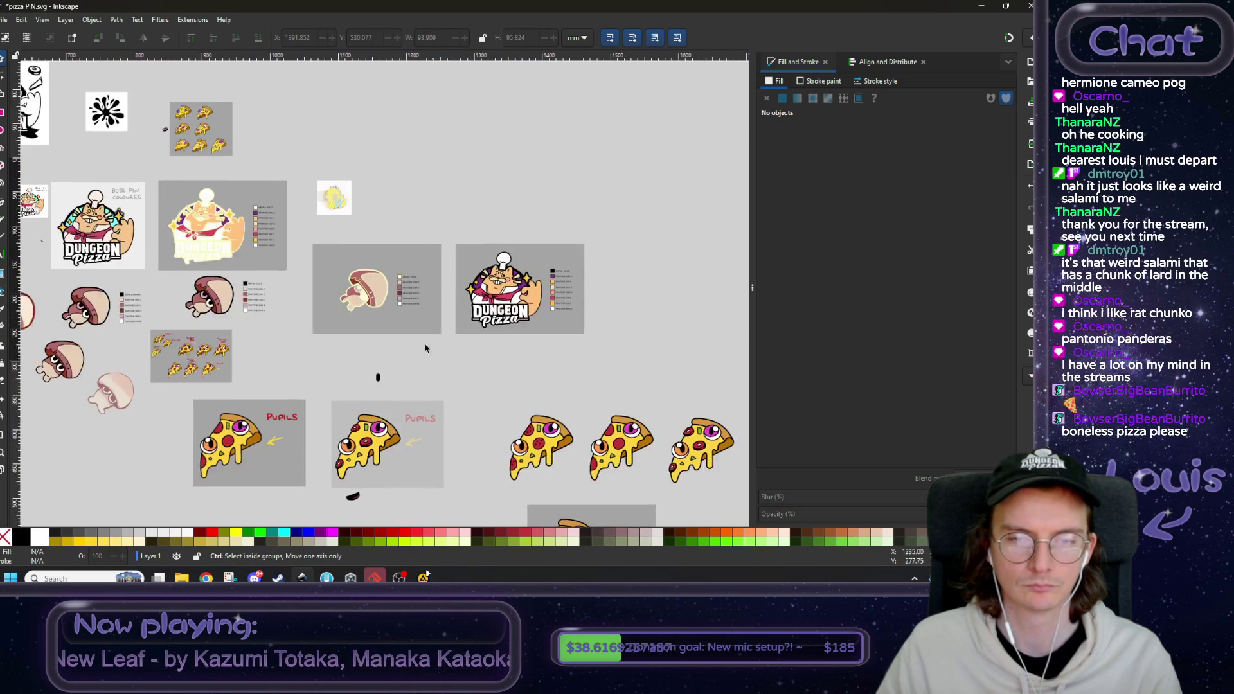
{"action": "scroll", "coordinate": [425, 348], "scroll_direction": "up", "scroll_amount": 3}
{"action": "left_click_drag", "start_coordinate": [495, 124], "coordinate": [341, 267]}
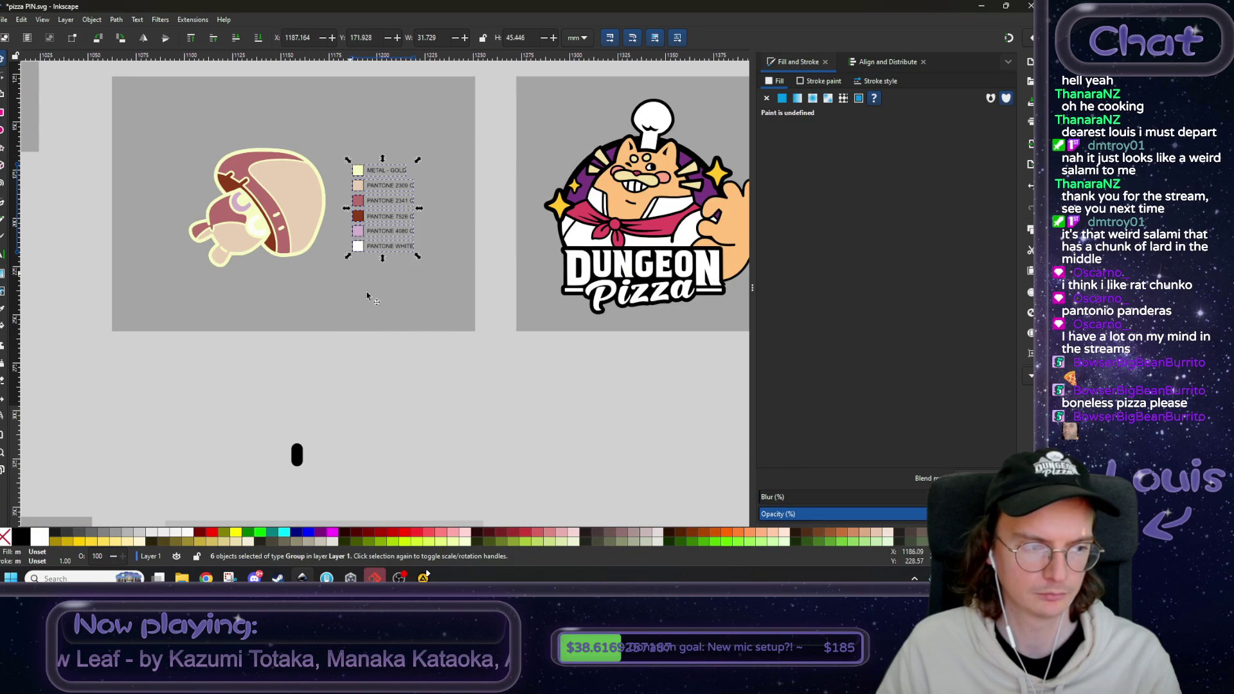
- Paste the Pantone swatch legend onto the pizza card, to the right of the slice
{"action": "scroll", "coordinate": [482, 385], "scroll_direction": "down", "scroll_amount": 6}
{"action": "scroll", "coordinate": [483, 404], "scroll_direction": "up", "scroll_amount": 2}
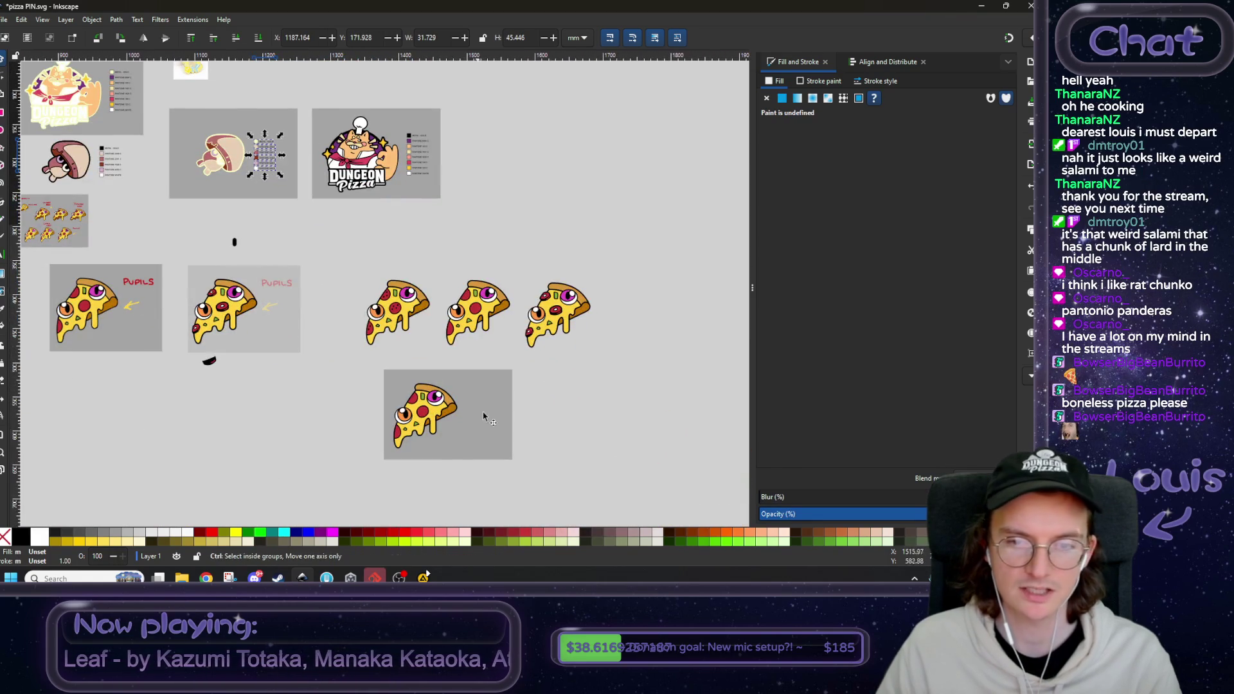
{"action": "scroll", "coordinate": [448, 352], "scroll_direction": "up", "scroll_amount": 5}
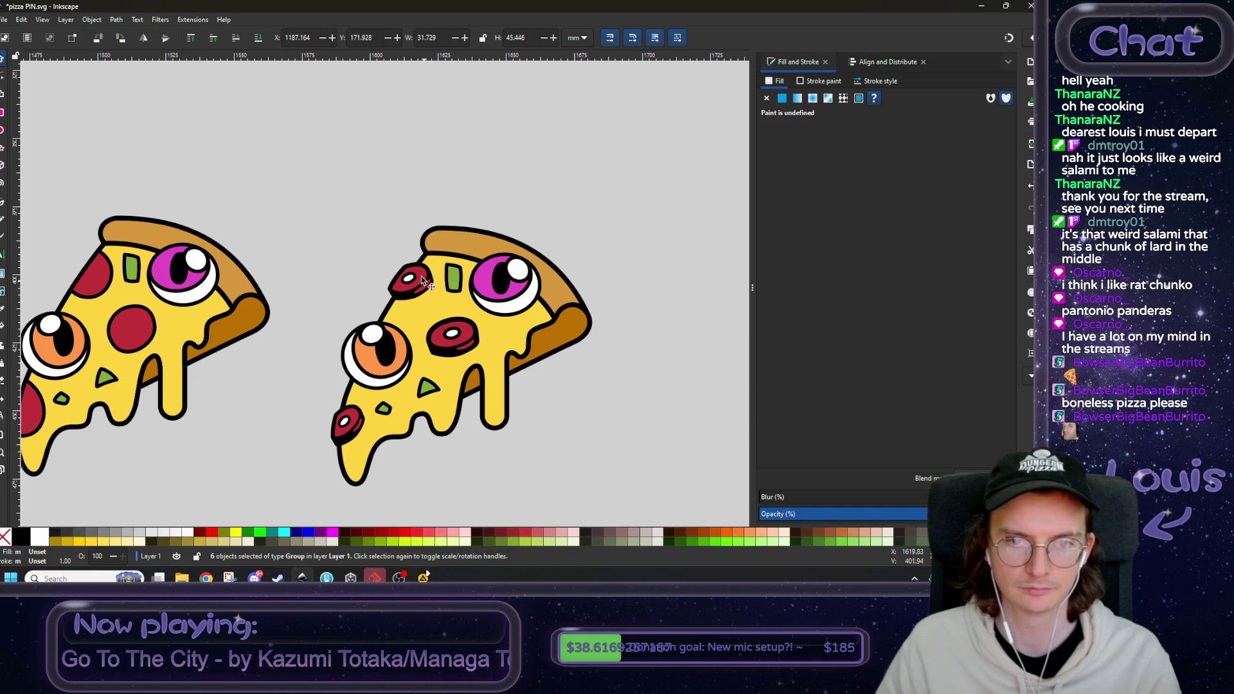
{"action": "scroll", "coordinate": [422, 280], "scroll_direction": "down", "scroll_amount": 3}
{"action": "scroll", "coordinate": [303, 413], "scroll_direction": "left", "scroll_amount": 4}
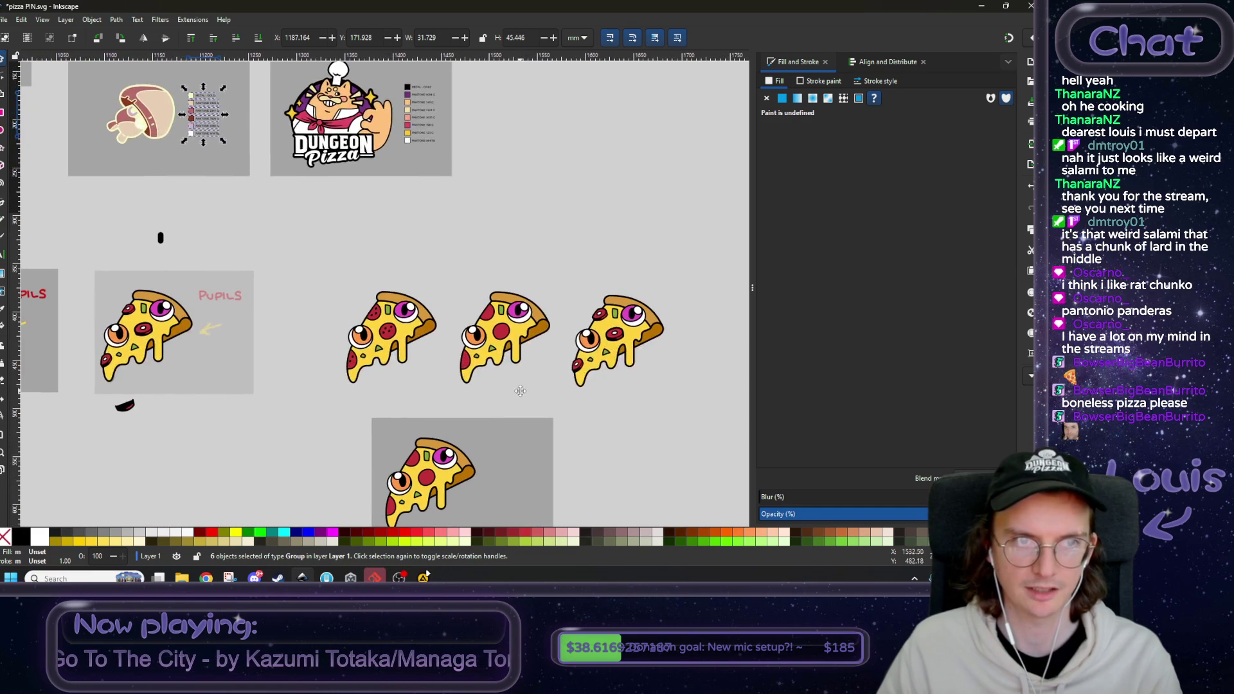
{"action": "scroll", "coordinate": [493, 408], "scroll_direction": "down", "scroll_amount": 1}
{"action": "key", "text": "ctrl+v"}
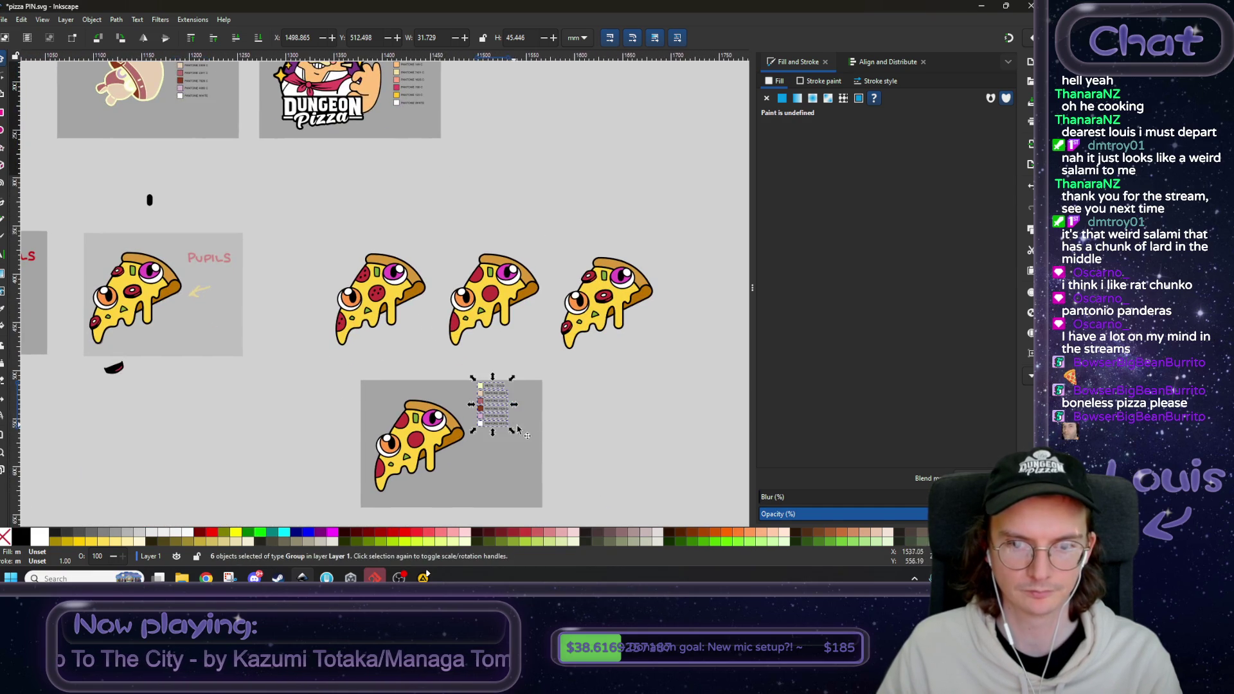
{"action": "scroll", "coordinate": [518, 429], "scroll_direction": "up", "scroll_amount": 2}
{"action": "scroll", "coordinate": [552, 432], "scroll_direction": "down", "scroll_amount": 1}
{"action": "left_click_drag", "start_coordinate": [387, 322], "coordinate": [401, 371]}
{"action": "scroll", "coordinate": [450, 395], "scroll_direction": "up", "scroll_amount": 2}
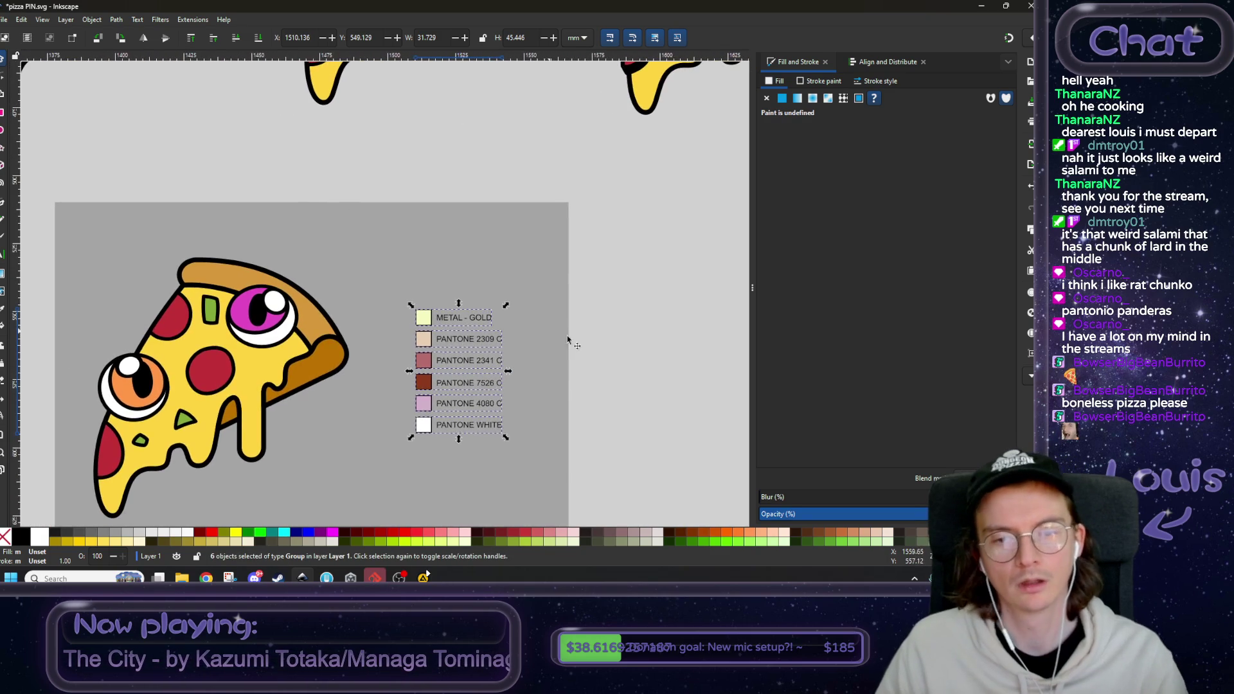
{"action": "left_click", "coordinate": [592, 331]}
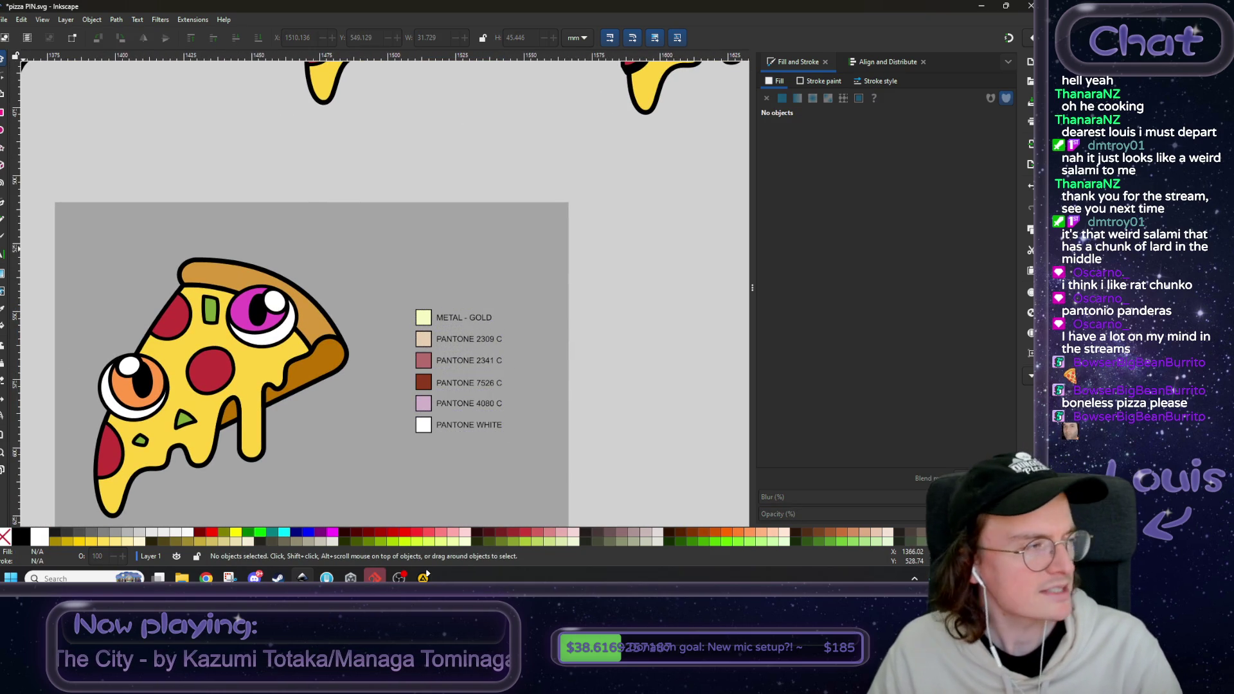
- Switch from Inkscape to another program
{"action": "left_click", "coordinate": [426, 575]}
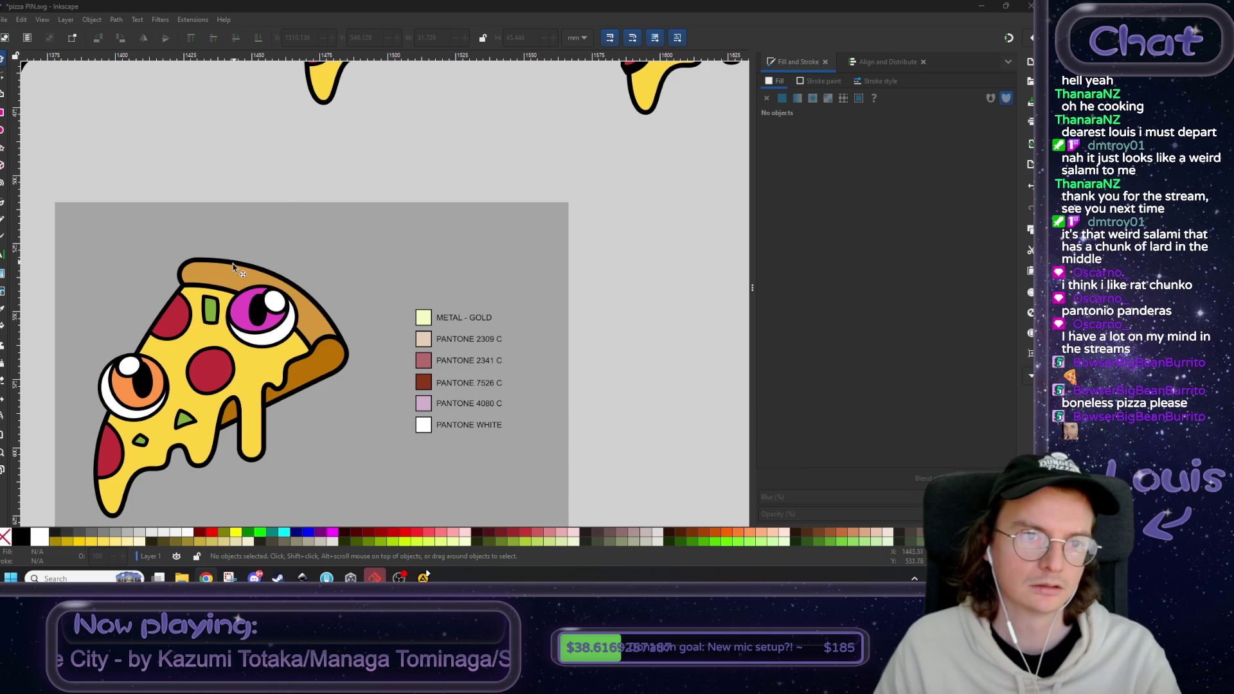
{"action": "scroll", "coordinate": [235, 267], "scroll_direction": "down", "scroll_amount": 8}
{"action": "scroll", "coordinate": [440, 386], "scroll_direction": "up", "scroll_amount": 4}
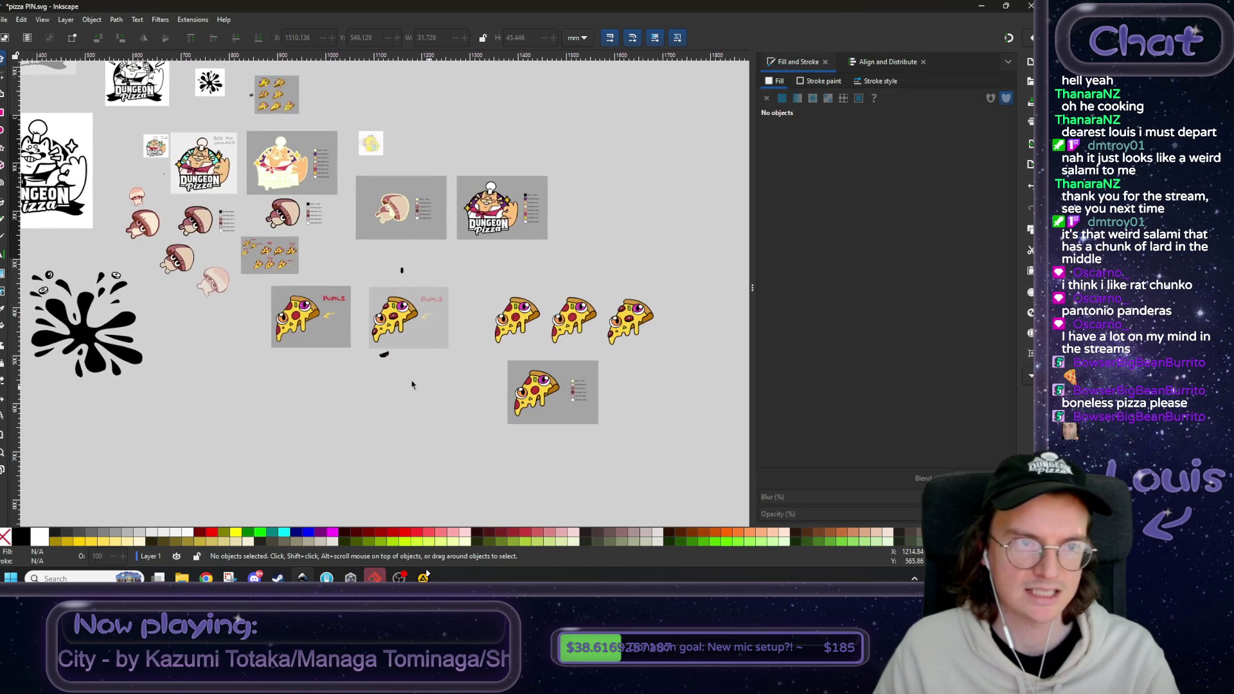
{"action": "left_click", "coordinate": [426, 576]}
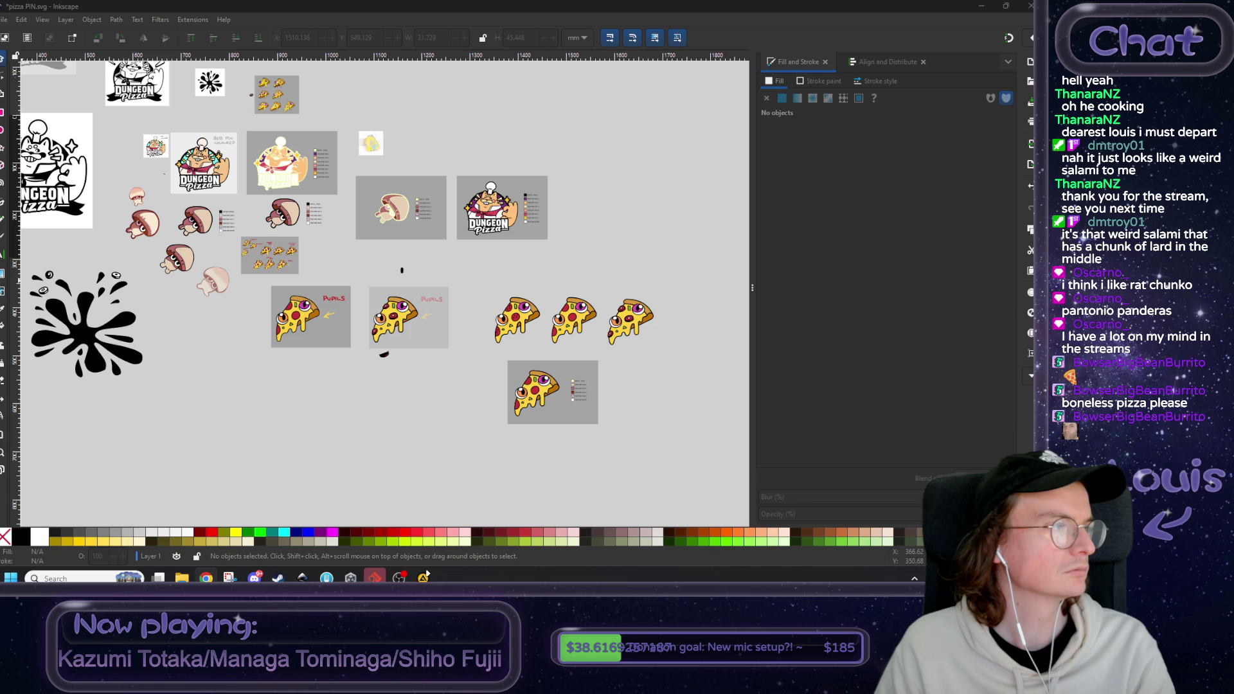
{"action": "key", "text": "alt+Tab"}
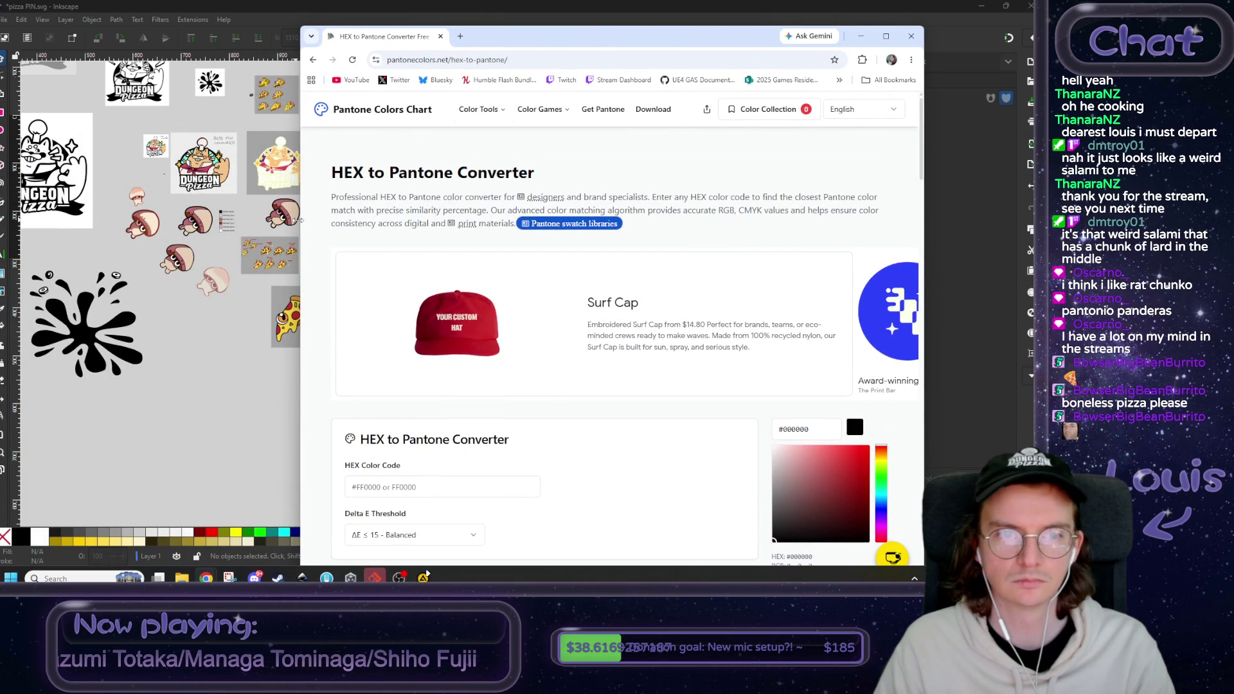
{"action": "left_click_drag", "start_coordinate": [299, 220], "coordinate": [447, 221]}
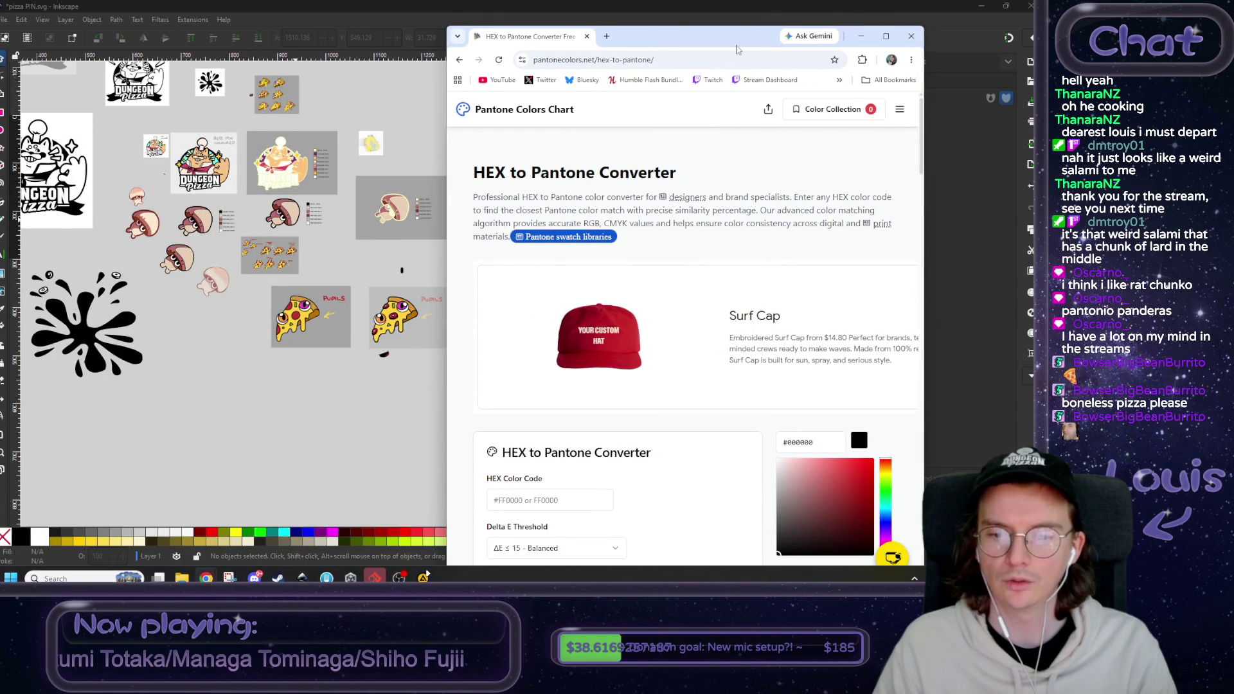
{"action": "mouse_move", "coordinate": [731, 27]}
{"action": "left_mouse_down"}
{"action": "mouse_move", "coordinate": [731, 38]}
{"action": "mouse_move", "coordinate": [728, 18]}
{"action": "mouse_move", "coordinate": [746, 34]}
{"action": "mouse_move", "coordinate": [551, 36]}
{"action": "left_mouse_up"}
{"action": "scroll", "coordinate": [476, 264], "scroll_direction": "down", "scroll_amount": 4}
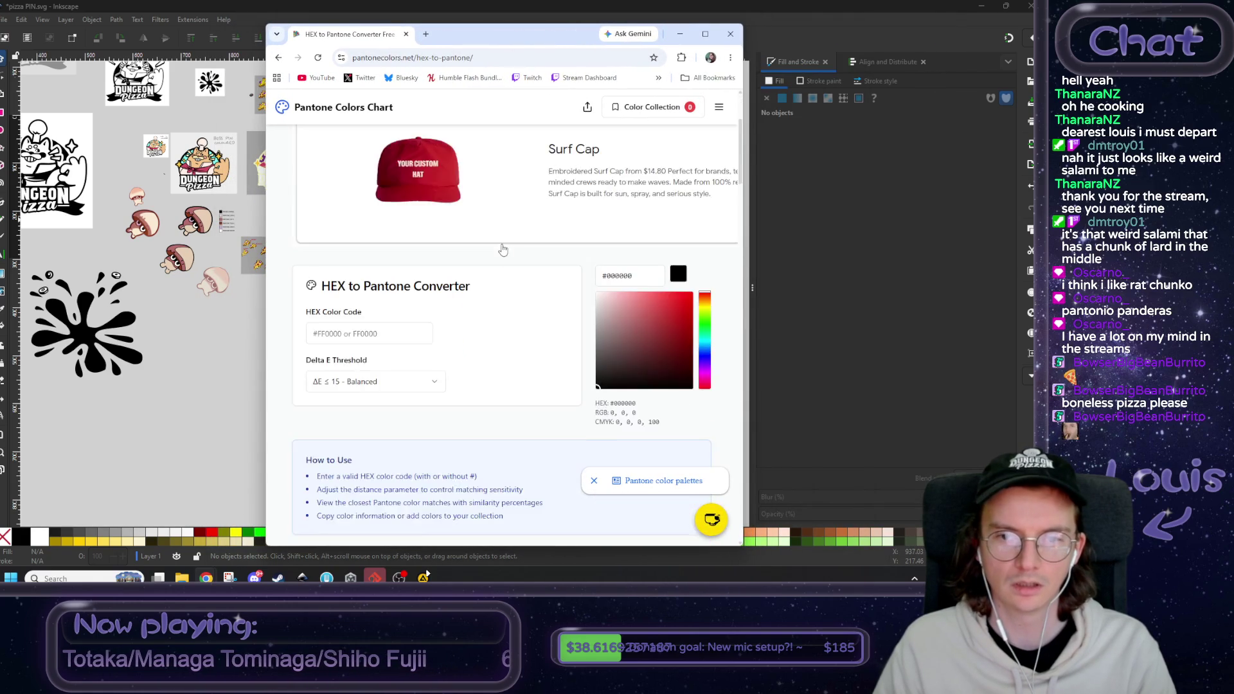
{"action": "key", "text": "alt+Tab"}
{"action": "scroll", "coordinate": [326, 289], "scroll_direction": "up", "scroll_amount": 6}
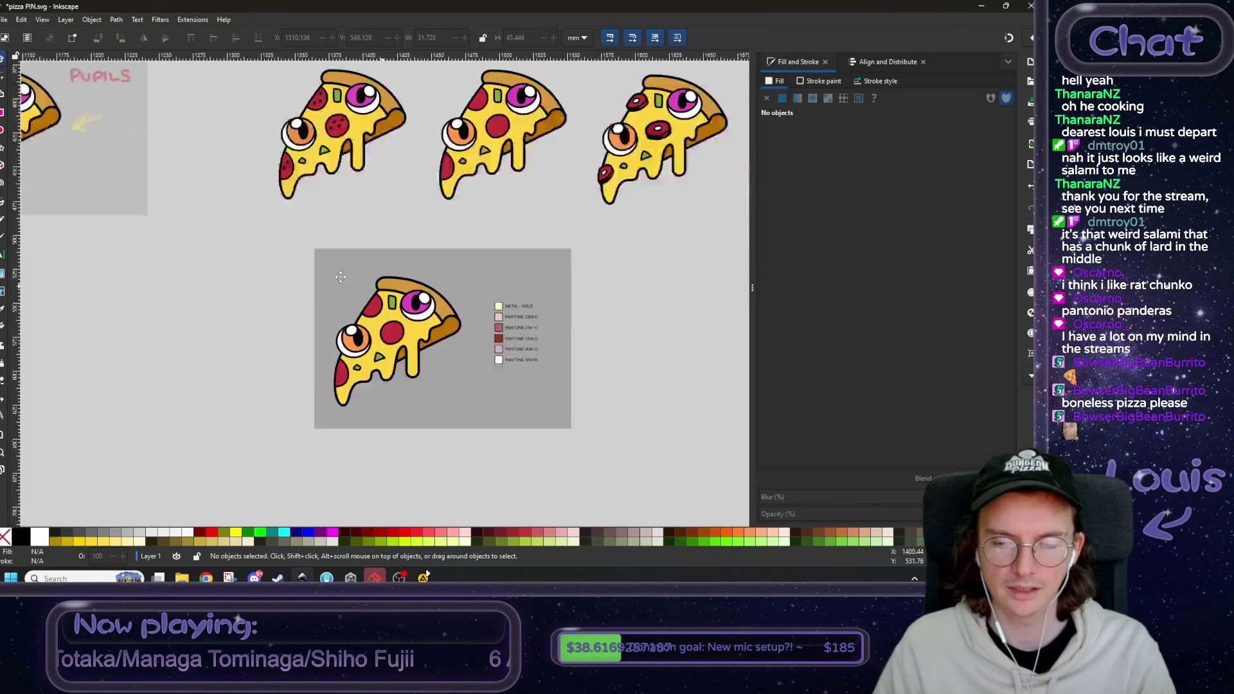
- Fill the PANTONE 2309 C swatch square with the pizza's sampled orange
{"action": "scroll", "coordinate": [324, 289], "scroll_direction": "up", "scroll_amount": 1}
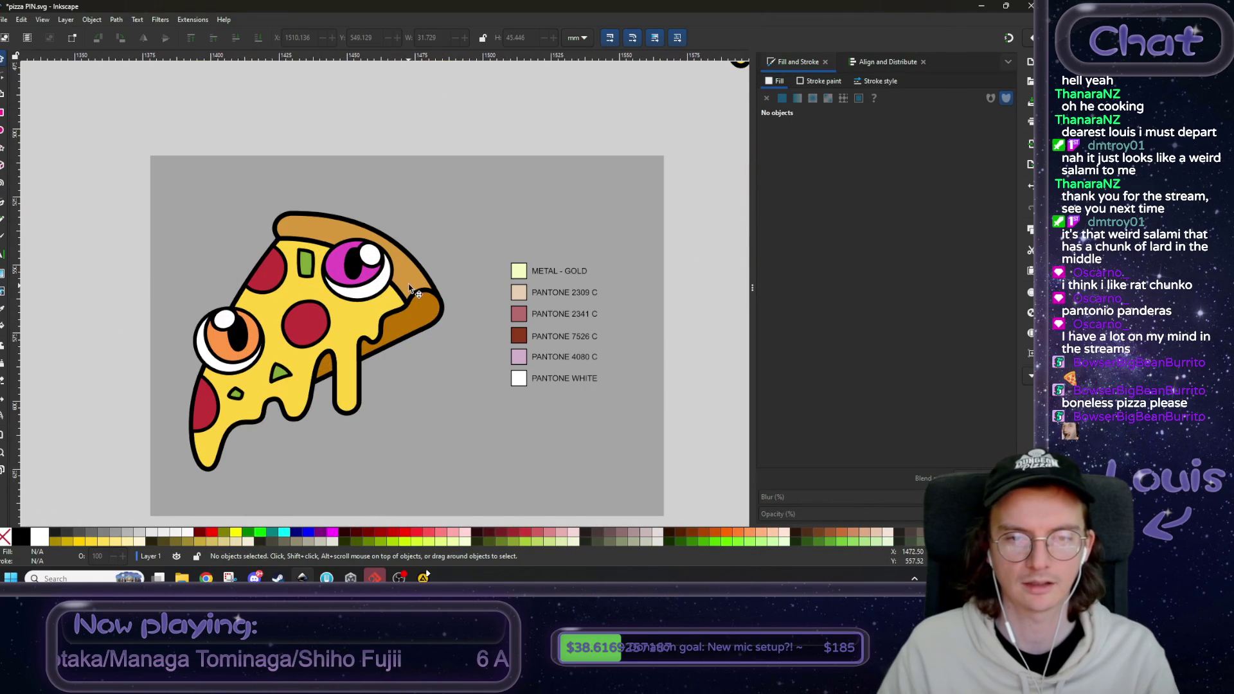
{"action": "left_click", "coordinate": [520, 297]}
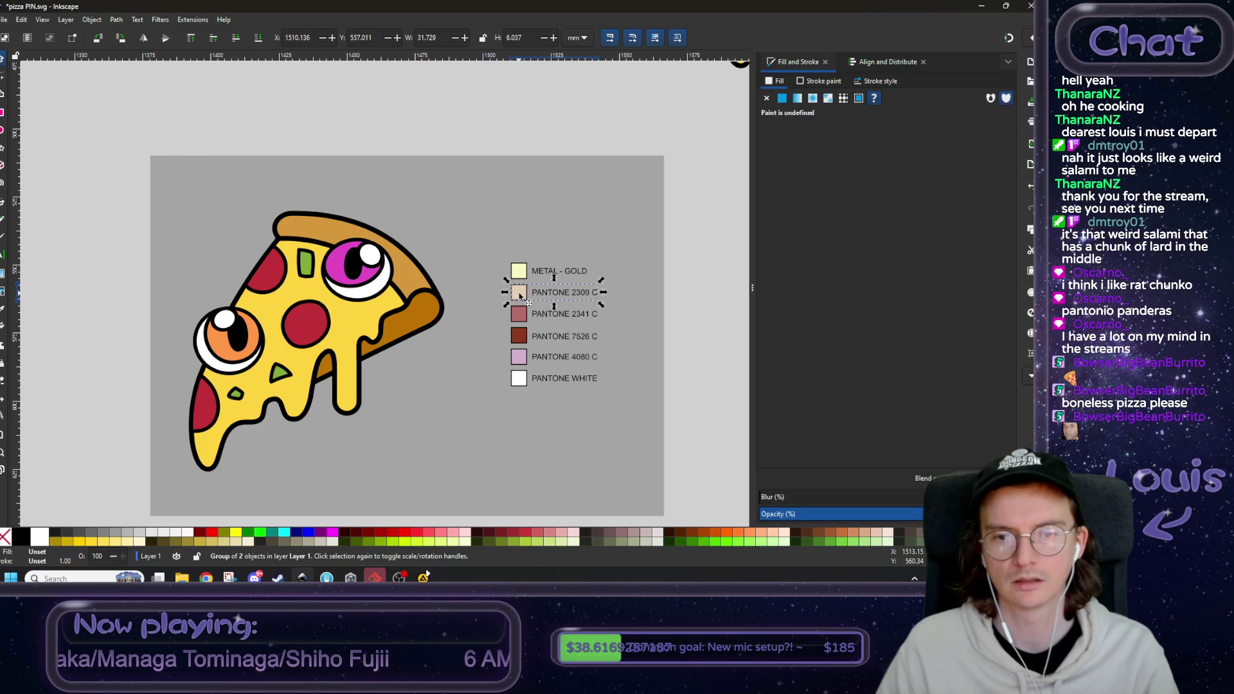
{"action": "double_click", "coordinate": [520, 296]}
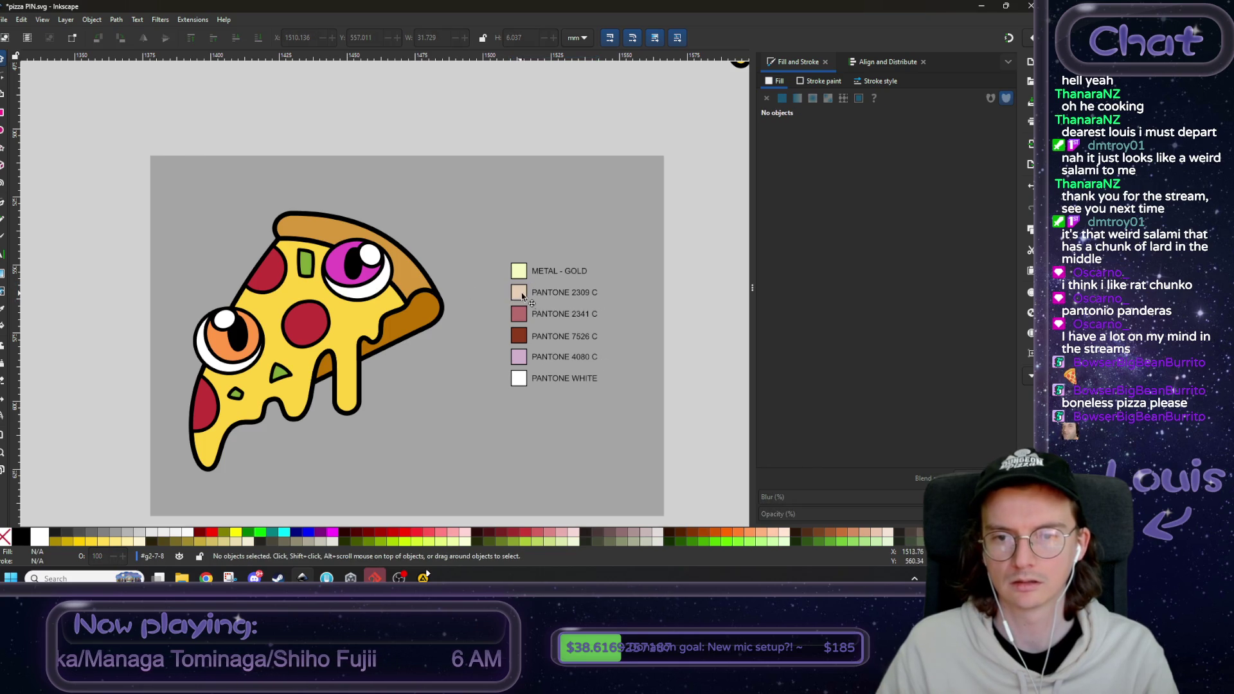
{"action": "left_click", "coordinate": [793, 455]}
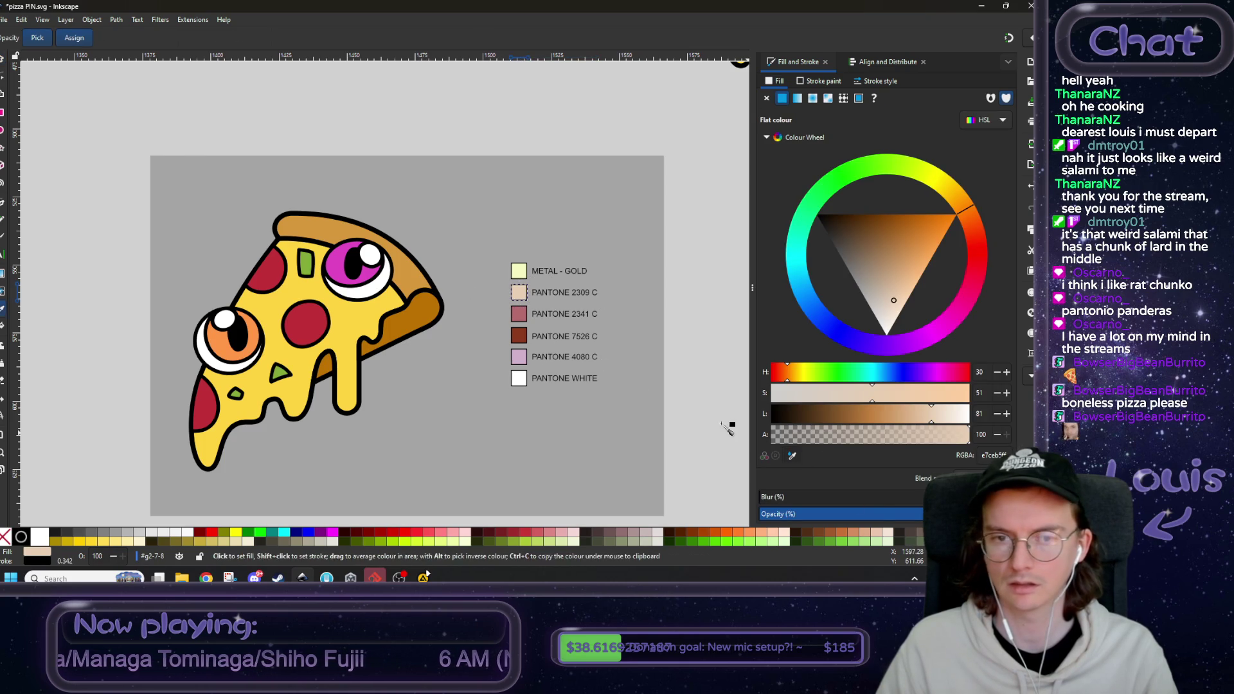
{"action": "left_click", "coordinate": [322, 225]}
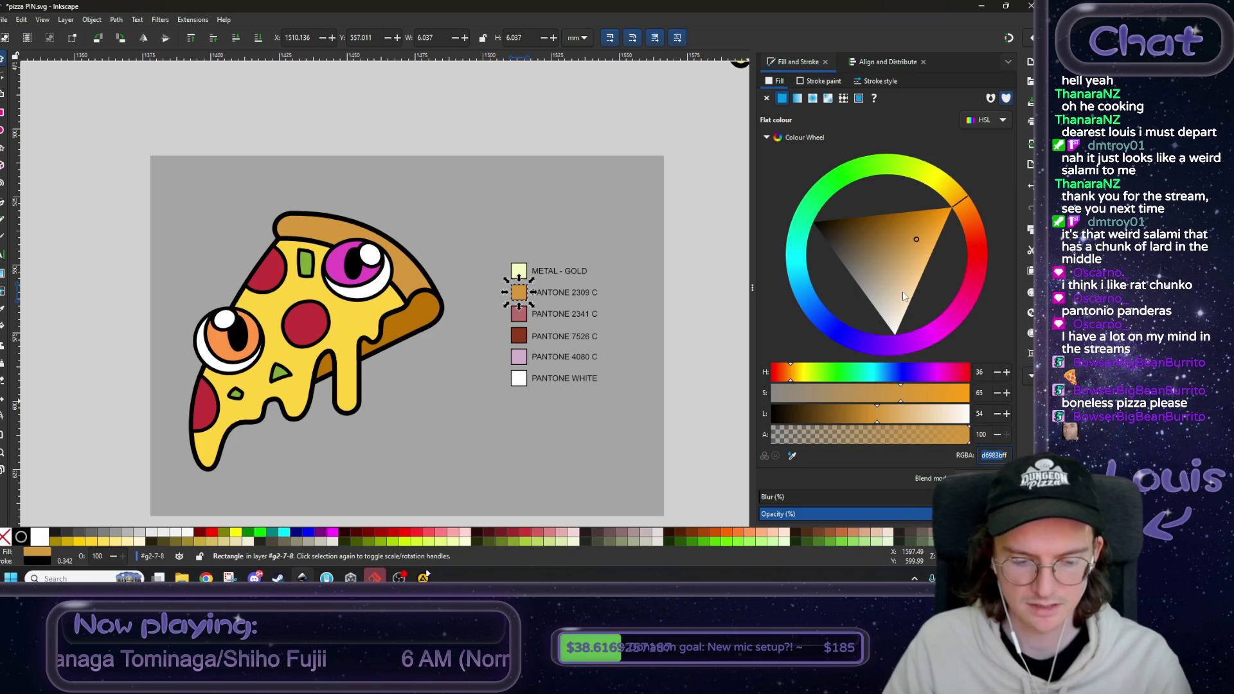
- Bring the HEX to Pantone converter forward, ready for a hex code
{"action": "left_click", "coordinate": [206, 577]}
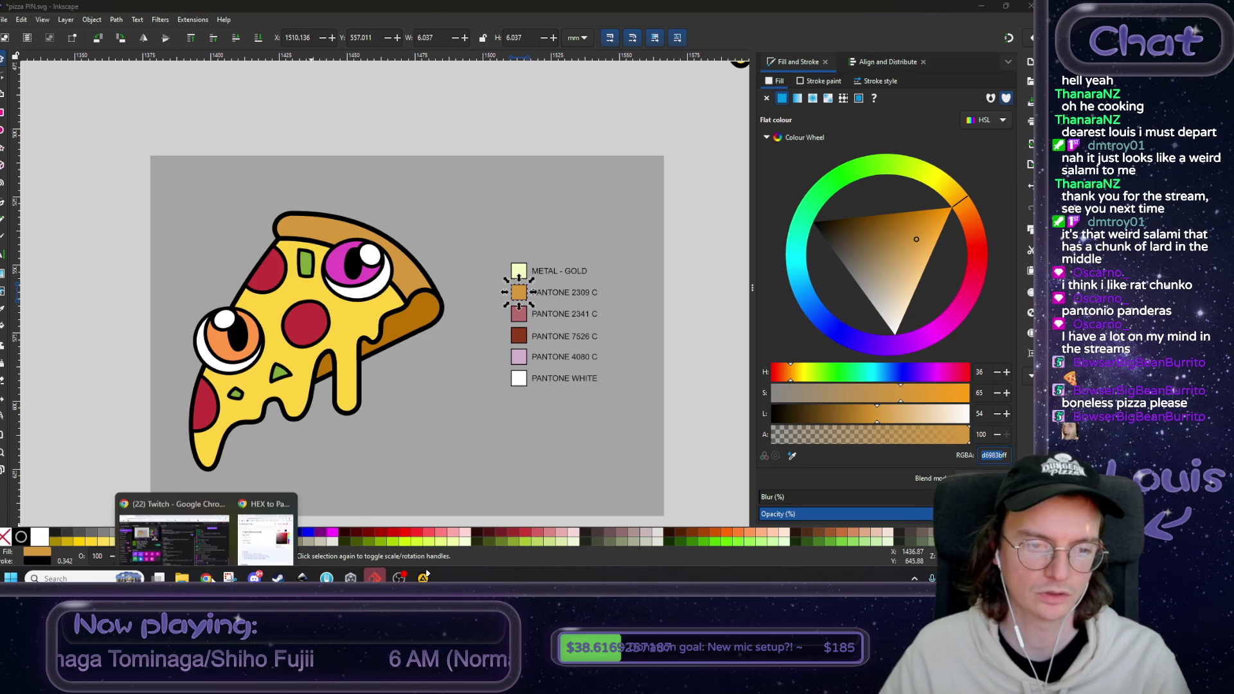
{"action": "left_click", "coordinate": [259, 522]}
{"action": "left_click", "coordinate": [380, 221]}
- Look up d6983b, copy the hex of best match 7563 C, and return to Inkscape
{"action": "type", "text": "d6983b"}
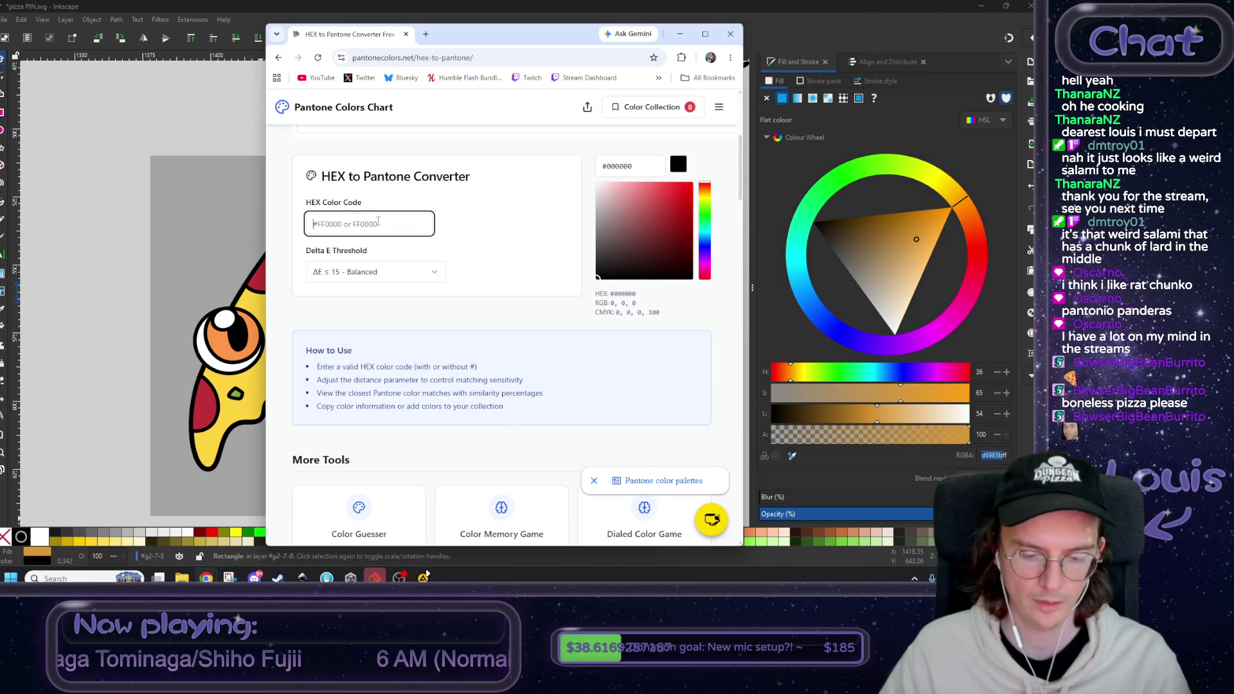
{"action": "scroll", "coordinate": [402, 273], "scroll_direction": "down", "scroll_amount": 1}
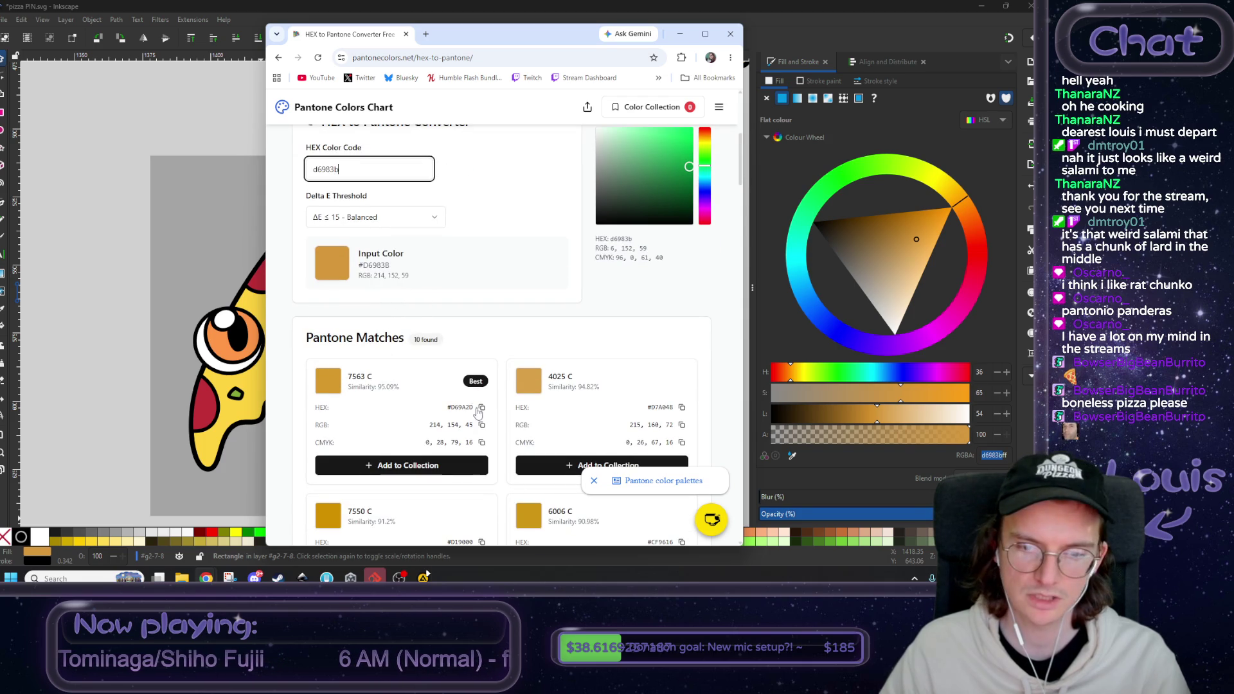
{"action": "left_click", "coordinate": [481, 408]}
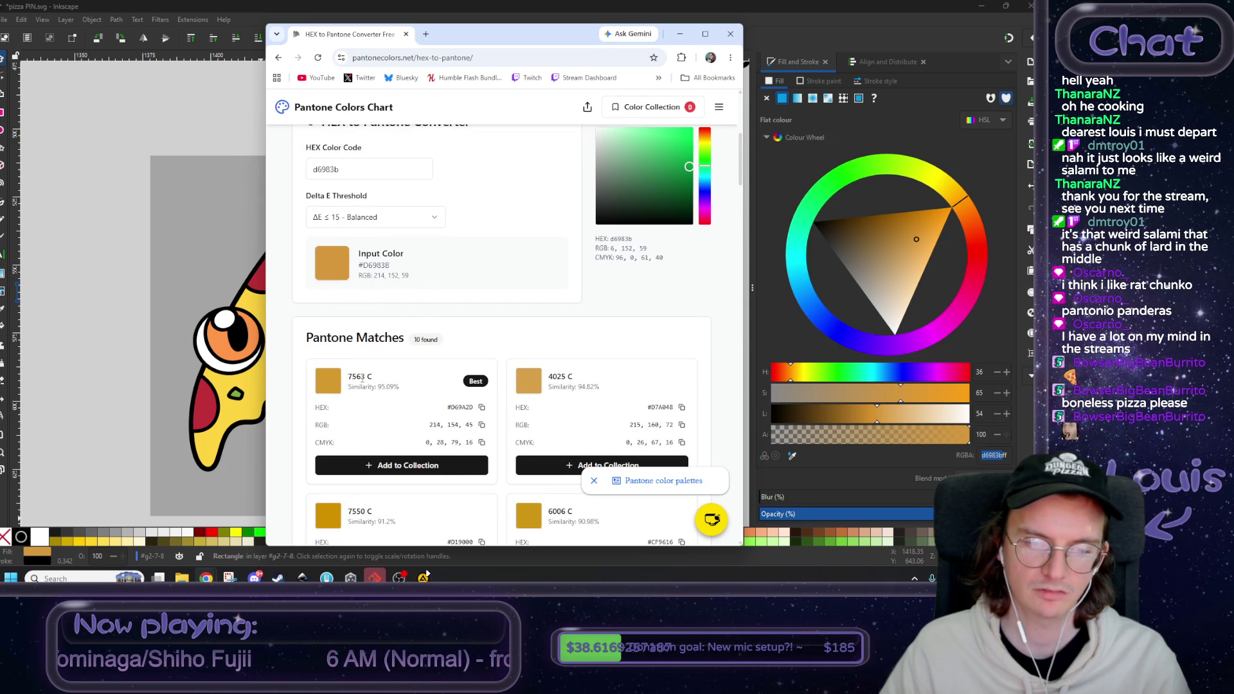
{"action": "left_click", "coordinate": [103, 326]}
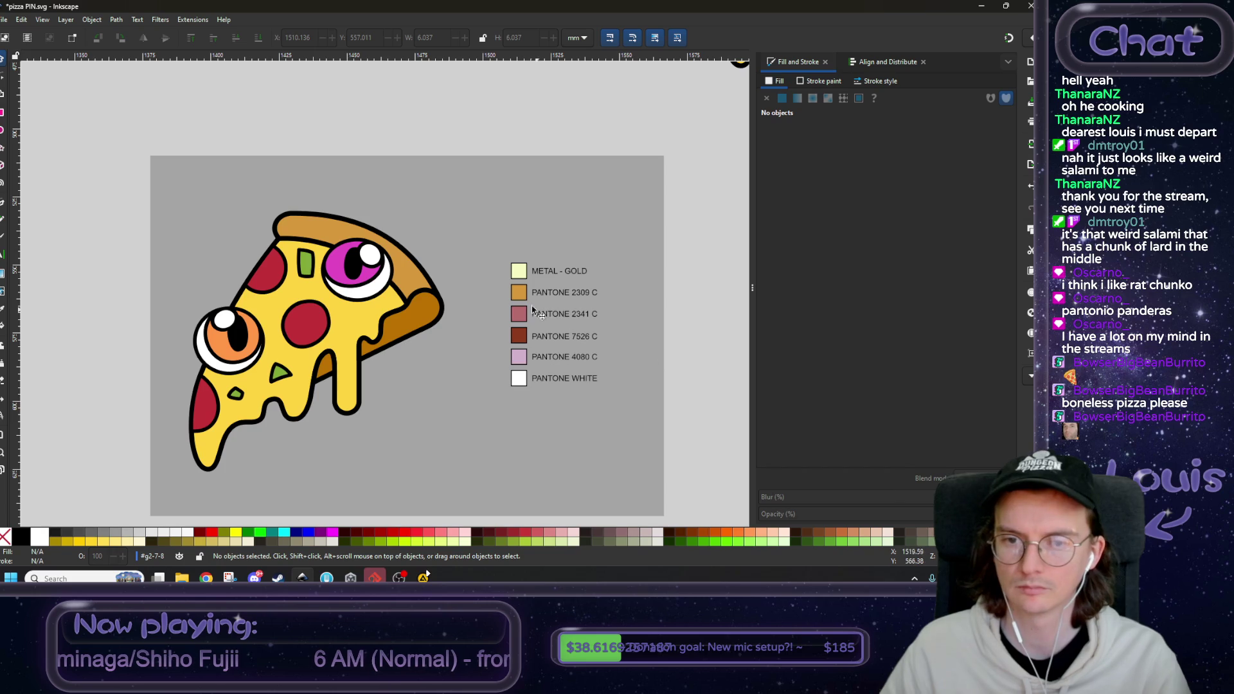
- Give the orange swatch 7563 C's hex colour and relabel it PANTONE 7563 C
{"action": "left_click", "coordinate": [520, 293]}
{"action": "key", "text": "ctrl+v"}
{"action": "key", "text": "Return"}
{"action": "key", "text": "t"}
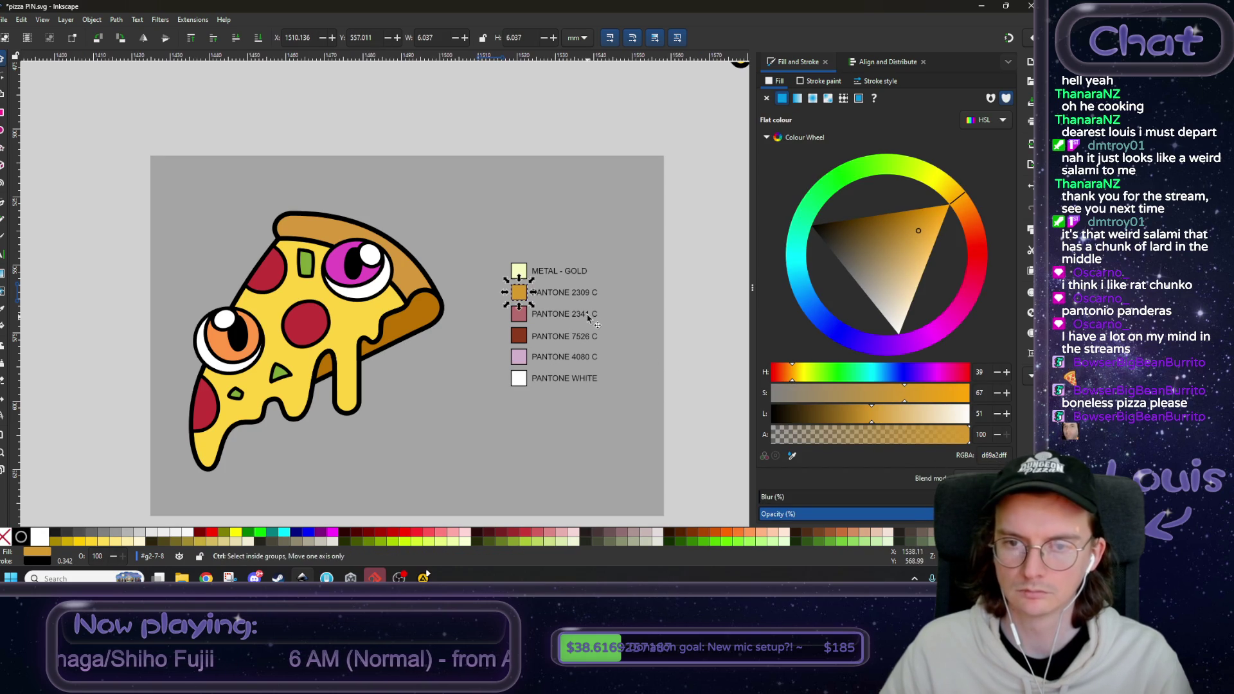
{"action": "scroll", "coordinate": [586, 315], "scroll_direction": "up", "scroll_amount": 1}
{"action": "left_click", "coordinate": [591, 286]}
{"action": "left_click_drag", "start_coordinate": [590, 284], "coordinate": [569, 284]}
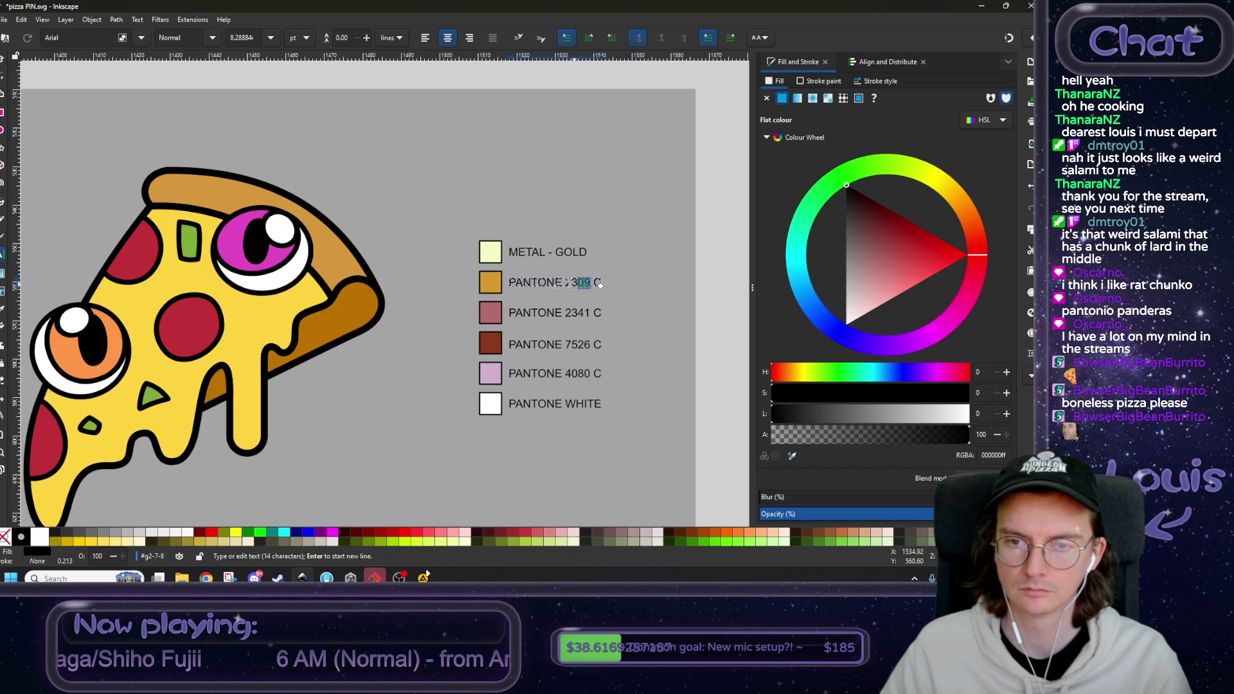
{"action": "type", "text": "756"}
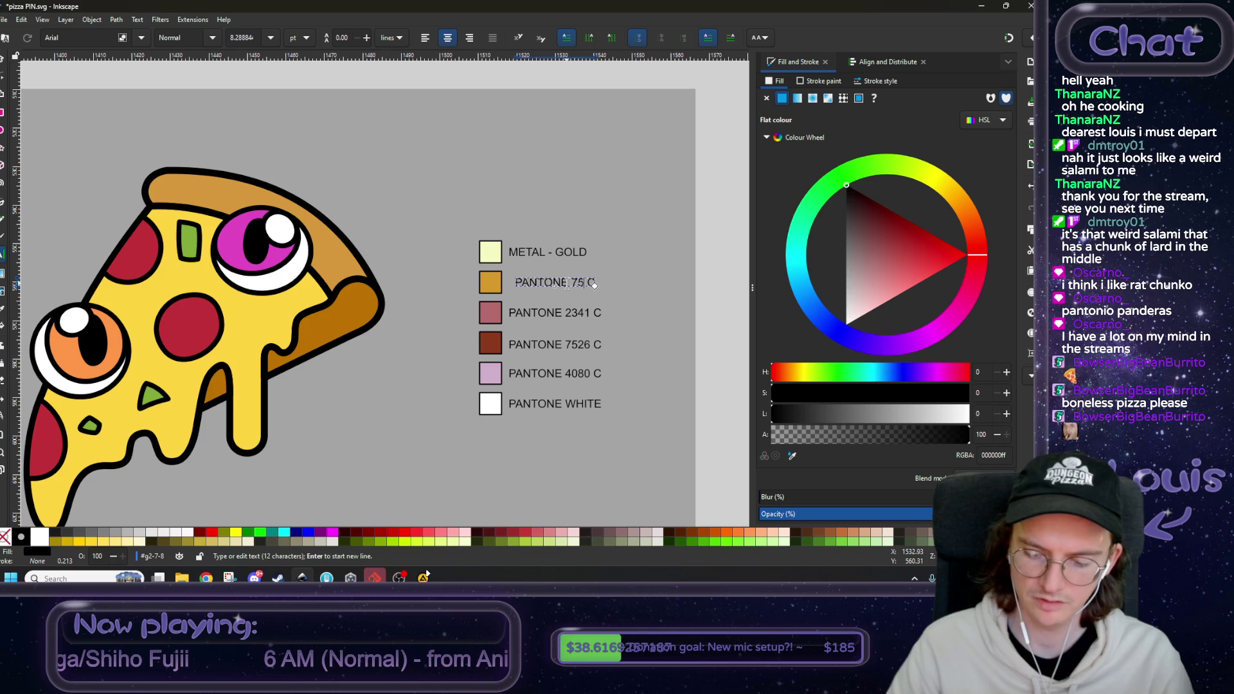
{"action": "type", "text": "3"}
{"action": "key", "text": "Return"}
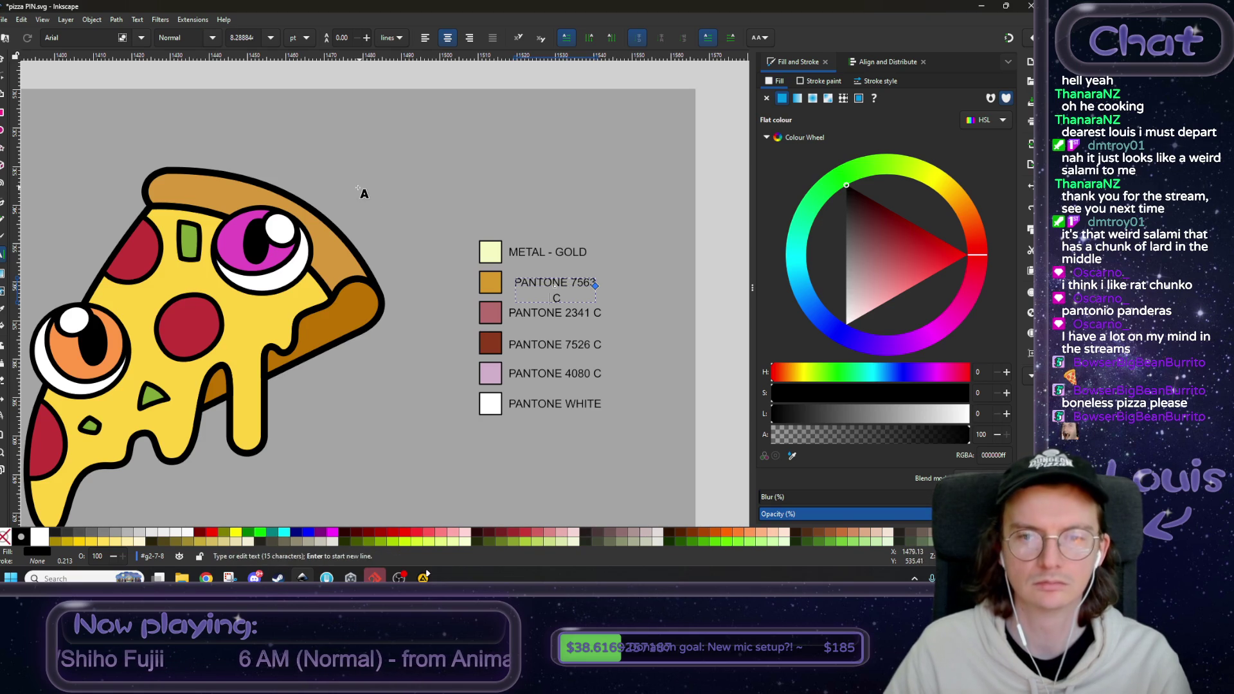
{"action": "key", "text": "F1"}
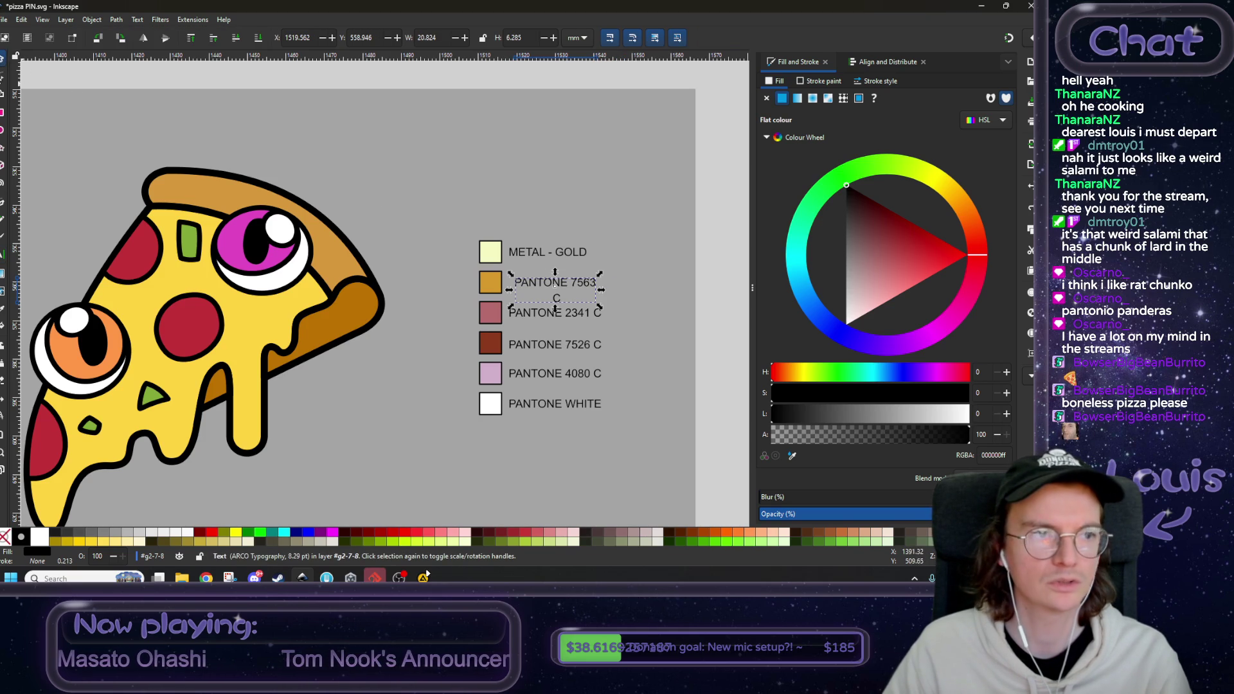
- Select the PANTONE 7563 C label's text and stretch the label wider
{"action": "left_click", "coordinate": [2, 255]}
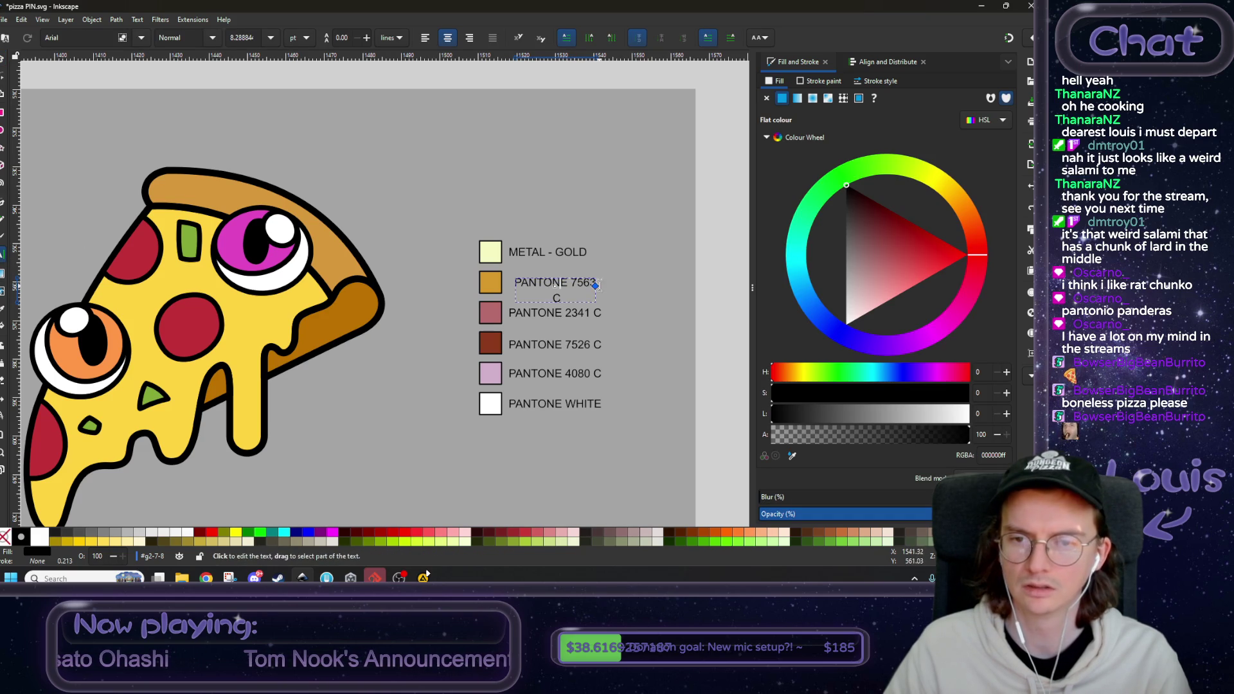
{"action": "left_click", "coordinate": [537, 291]}
{"action": "key", "text": "ctrl+a"}
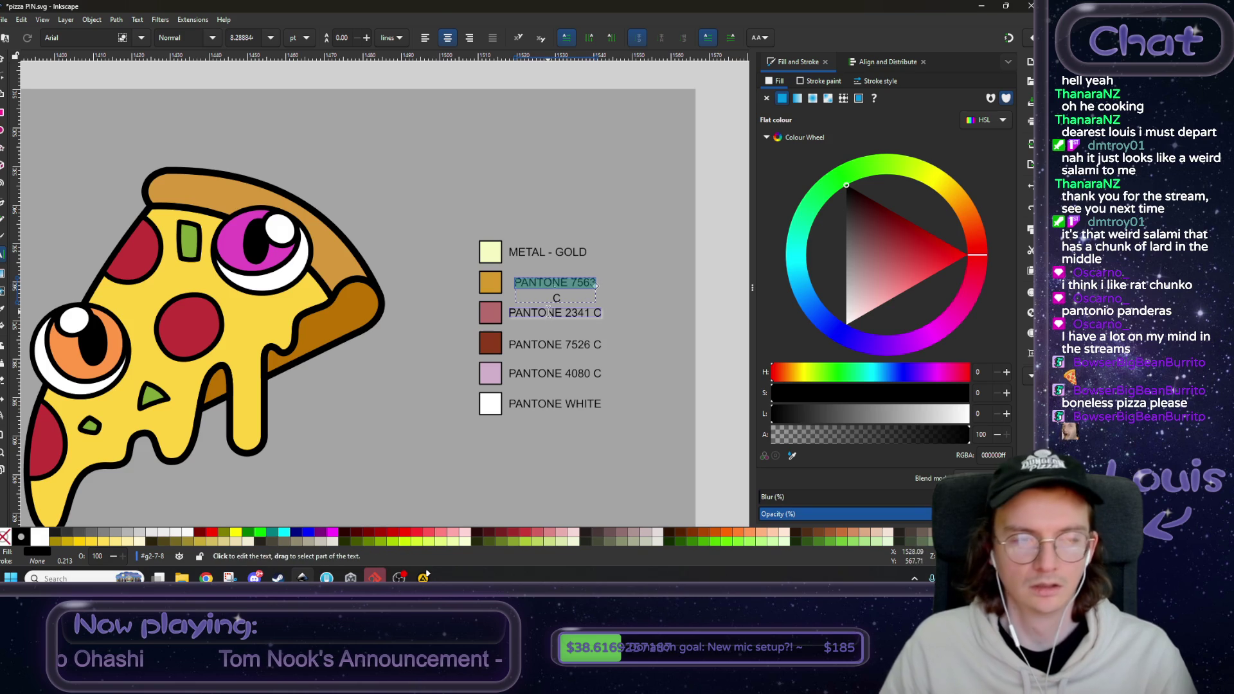
{"action": "left_click", "coordinate": [2, 60]}
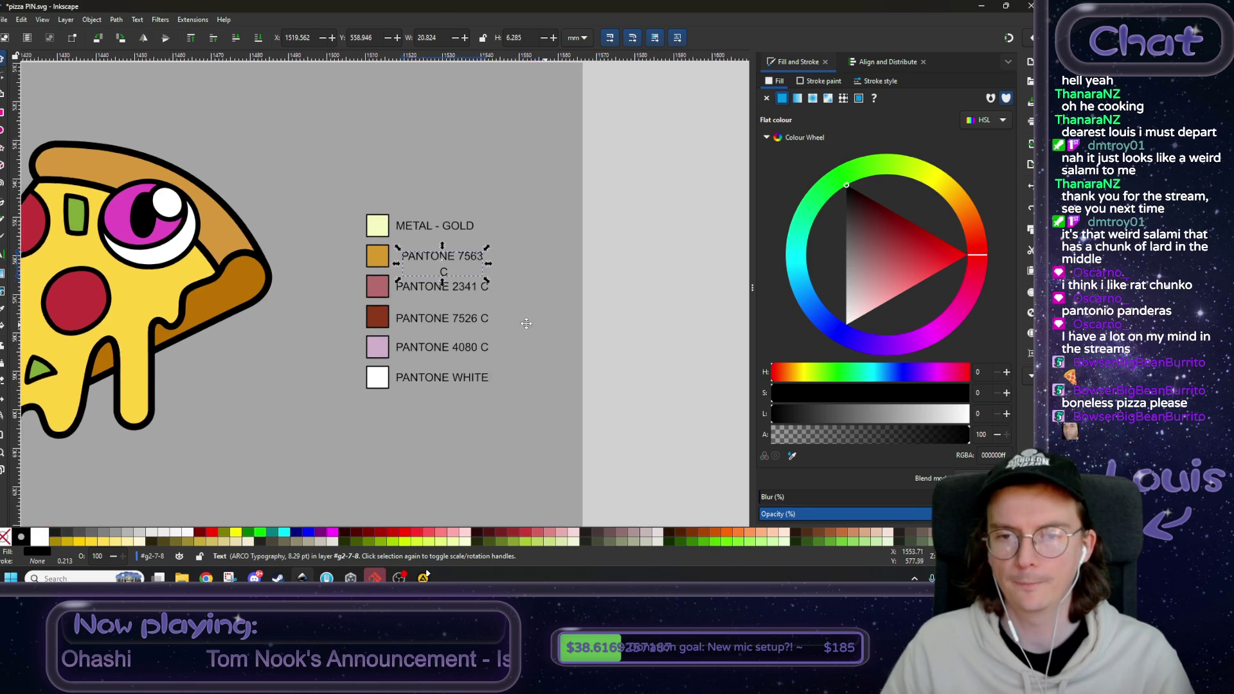
{"action": "scroll", "coordinate": [386, 321], "scroll_direction": "right", "scroll_amount": 4}
{"action": "mouse_move", "coordinate": [441, 263]}
{"action": "left_mouse_down"}
{"action": "mouse_move", "coordinate": [497, 264]}
{"action": "mouse_move", "coordinate": [441, 263]}
{"action": "left_mouse_up"}
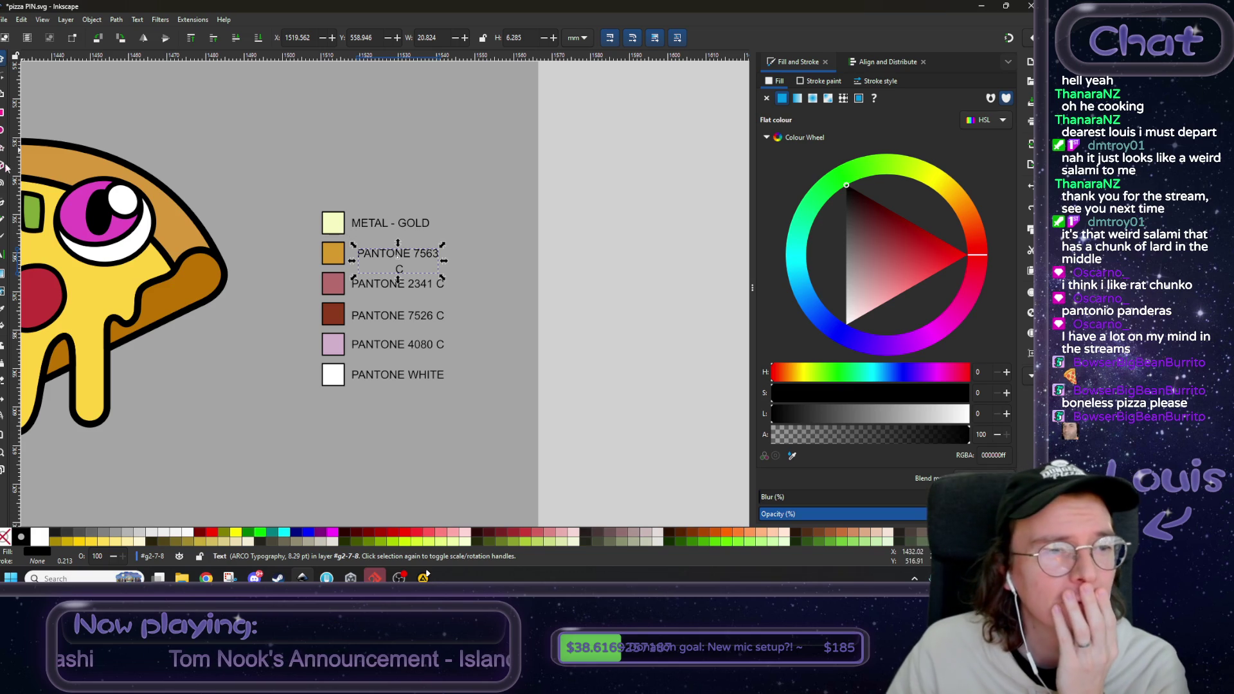
- Re-edit the PANTONE 7563 C label text and undo its enlarged font size
{"action": "left_click", "coordinate": [3, 255]}
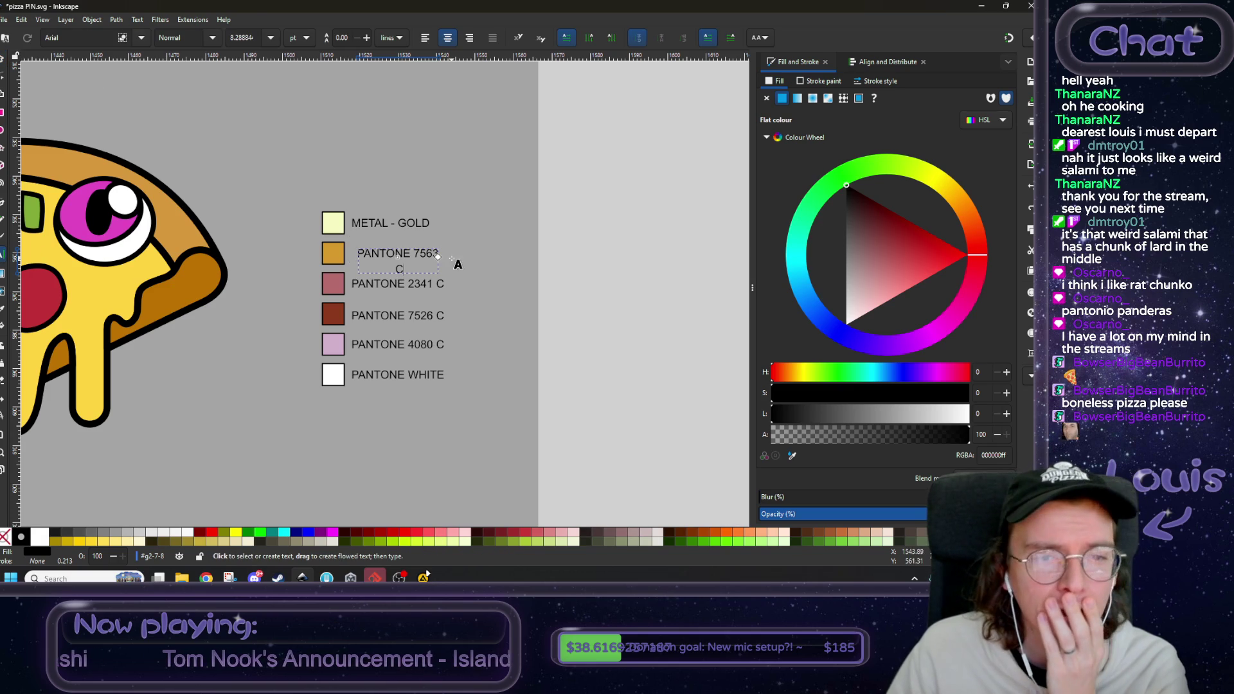
{"action": "left_click", "coordinate": [403, 255]}
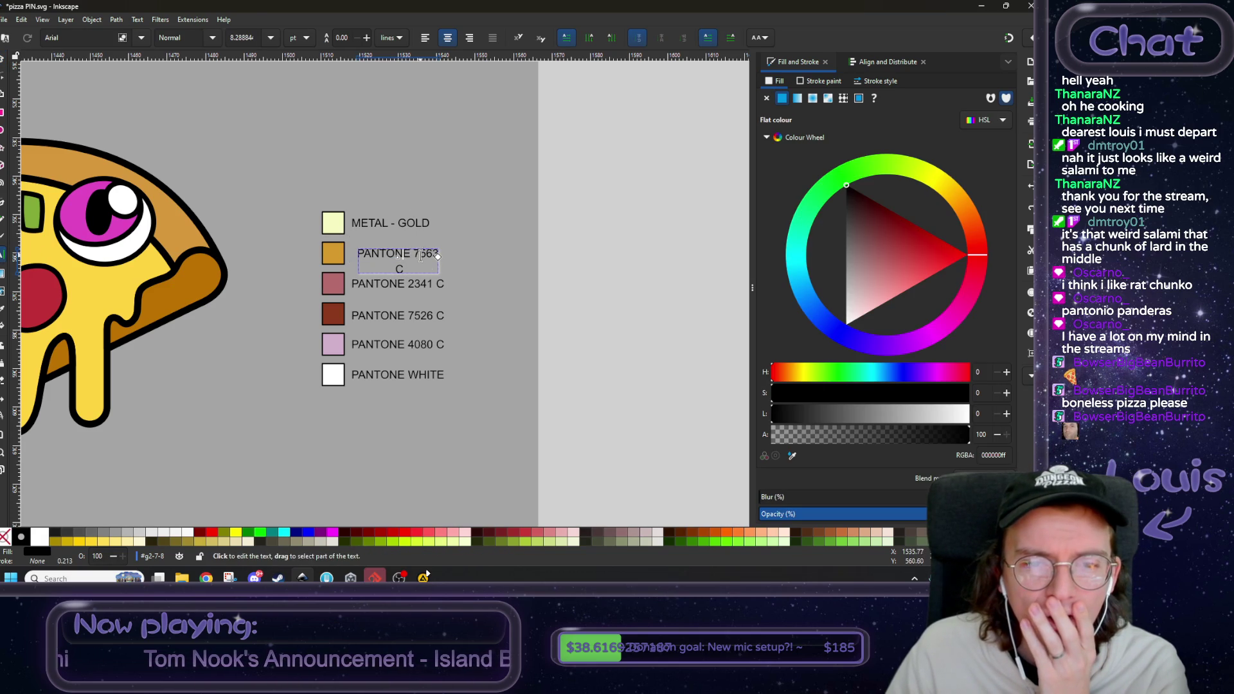
{"action": "left_click", "coordinate": [406, 255]}
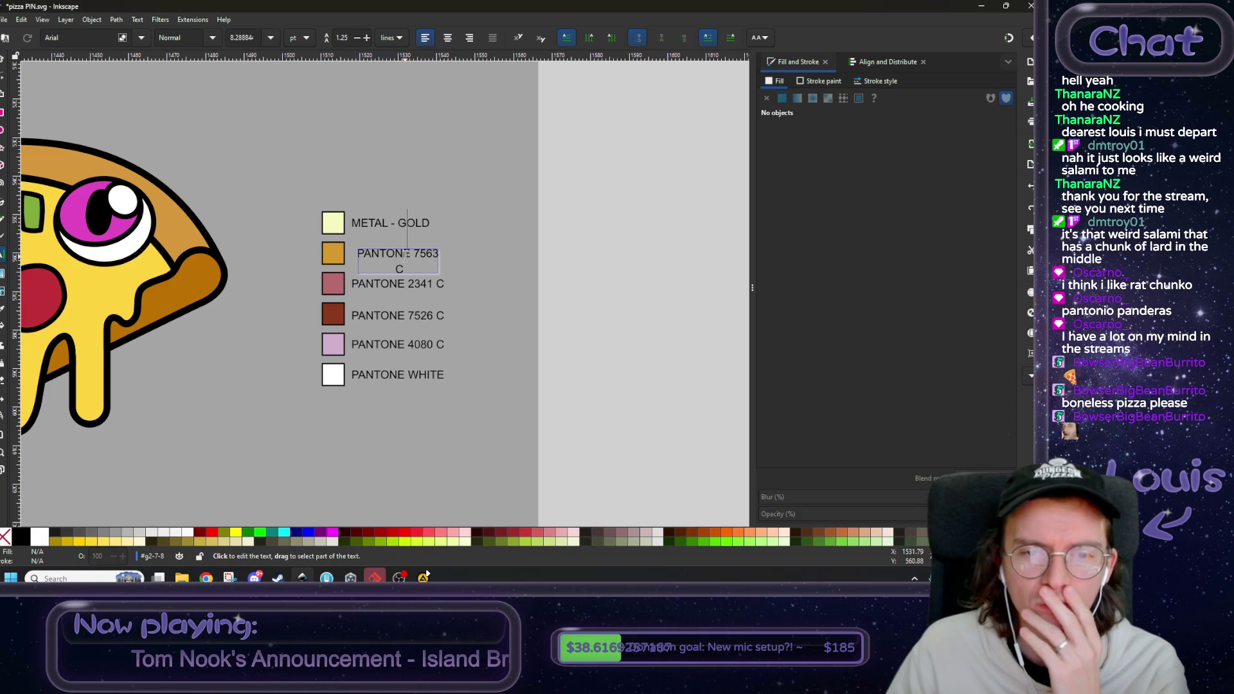
{"action": "double_click", "coordinate": [406, 255]}
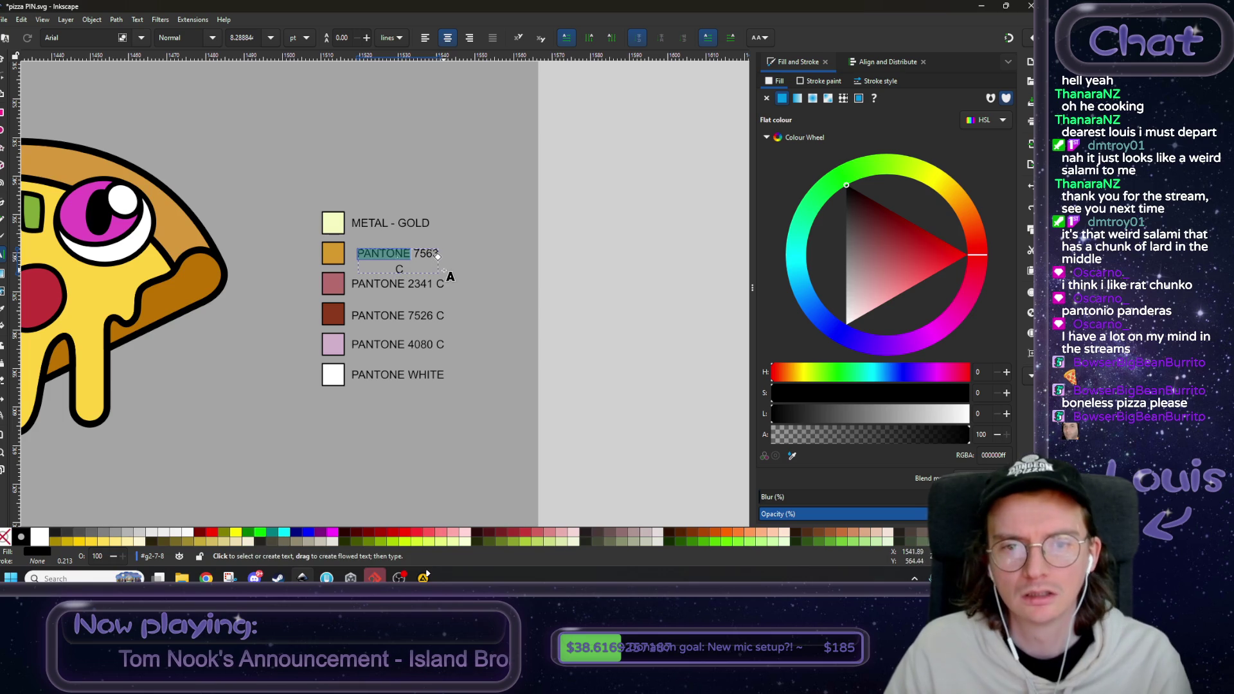
{"action": "scroll", "coordinate": [450, 277], "scroll_direction": "up", "scroll_amount": 4, "text": "ctrl"}
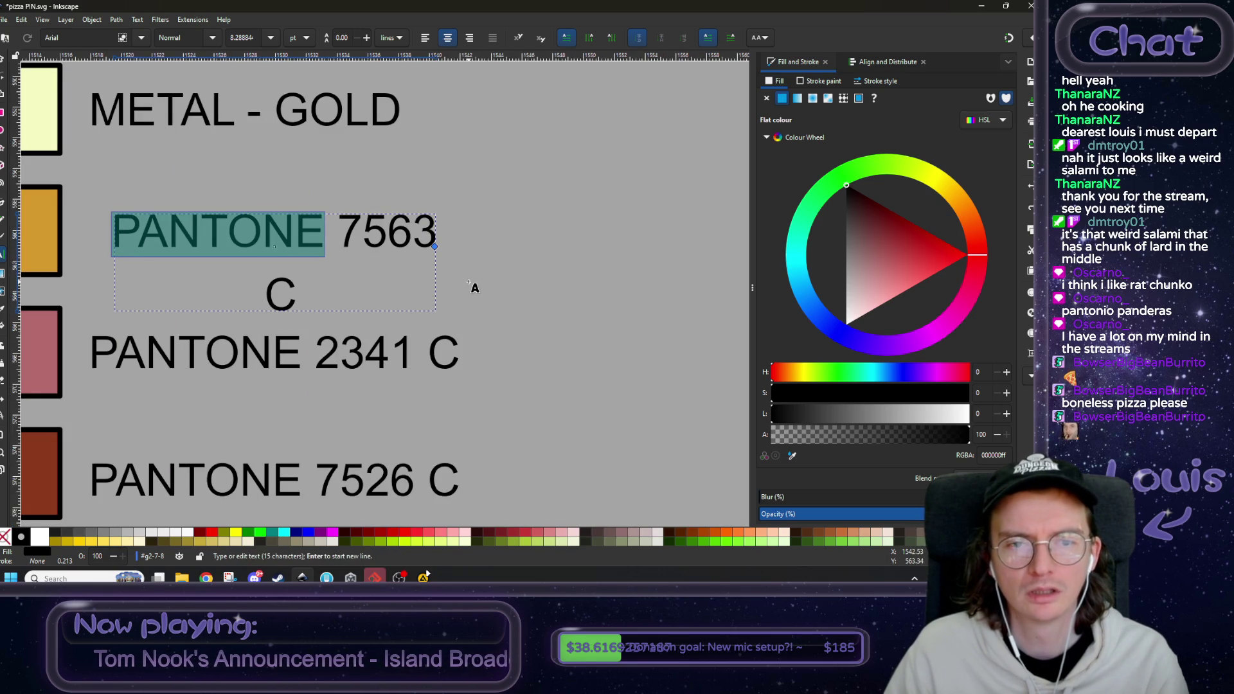
{"action": "scroll", "coordinate": [474, 286], "scroll_direction": "down", "scroll_amount": 5, "text": "ctrl"}
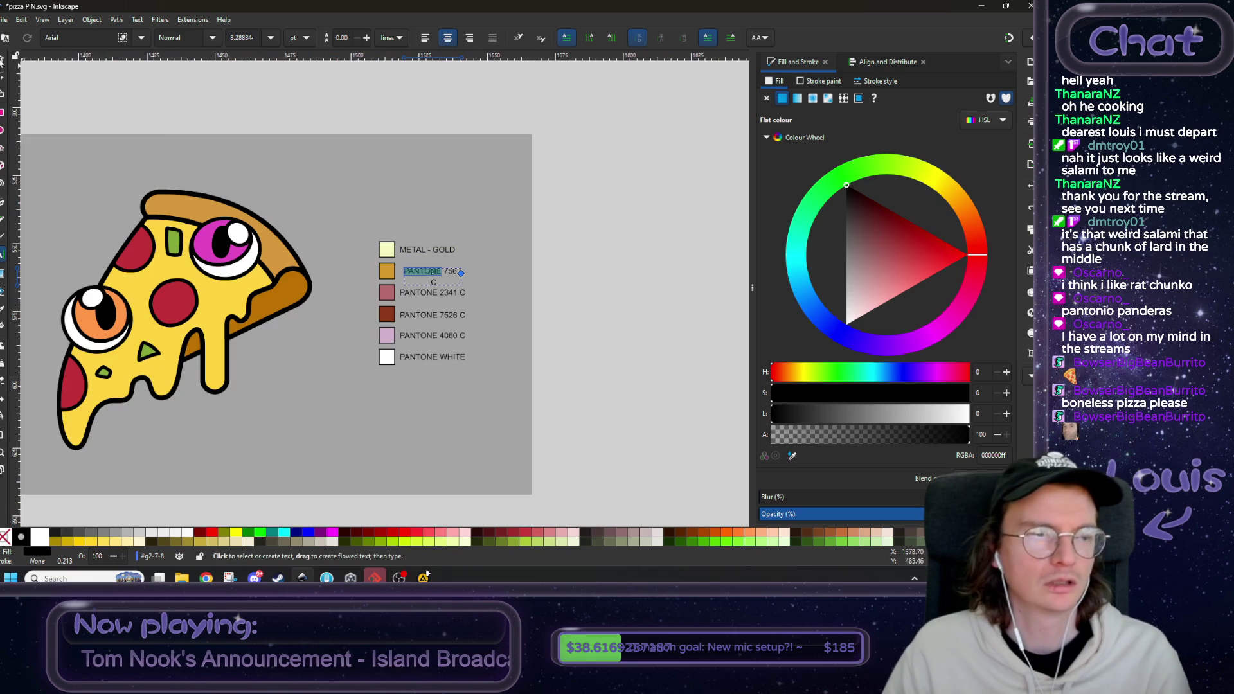
{"action": "key", "text": "F1"}
{"action": "scroll", "coordinate": [469, 275], "scroll_direction": "up", "scroll_amount": 3}
{"action": "key", "text": "r"}
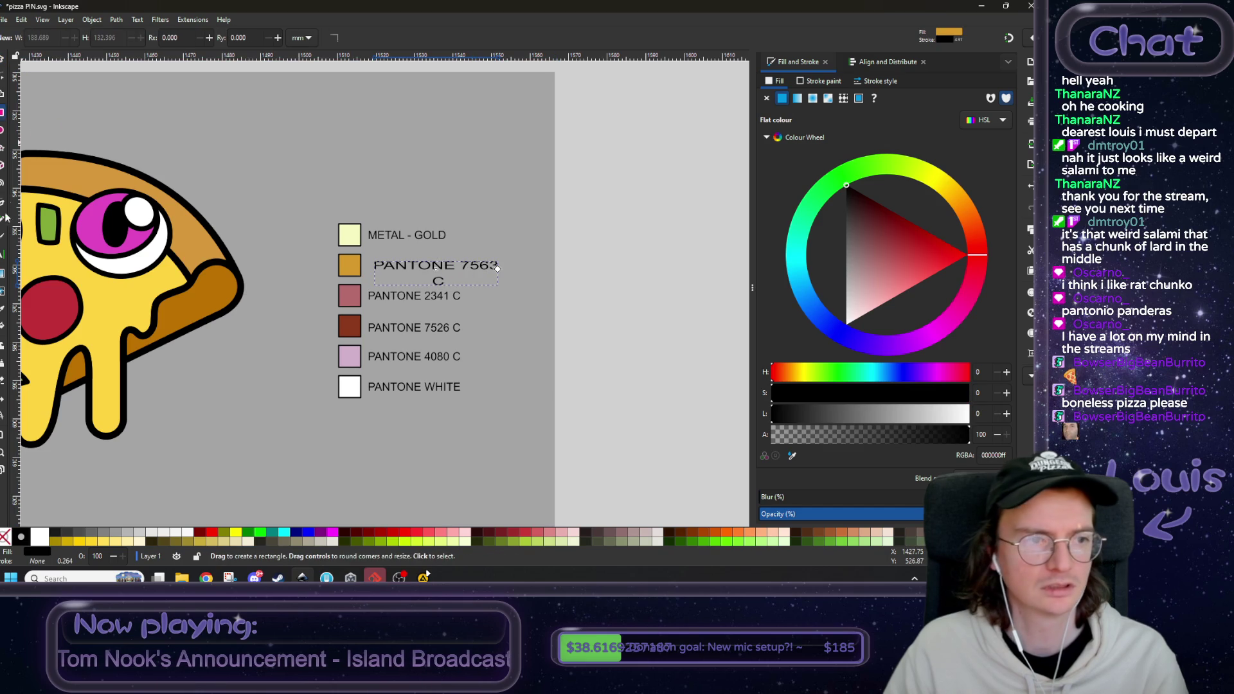
{"action": "left_click", "coordinate": [4, 254]}
{"action": "double_click", "coordinate": [479, 266]}
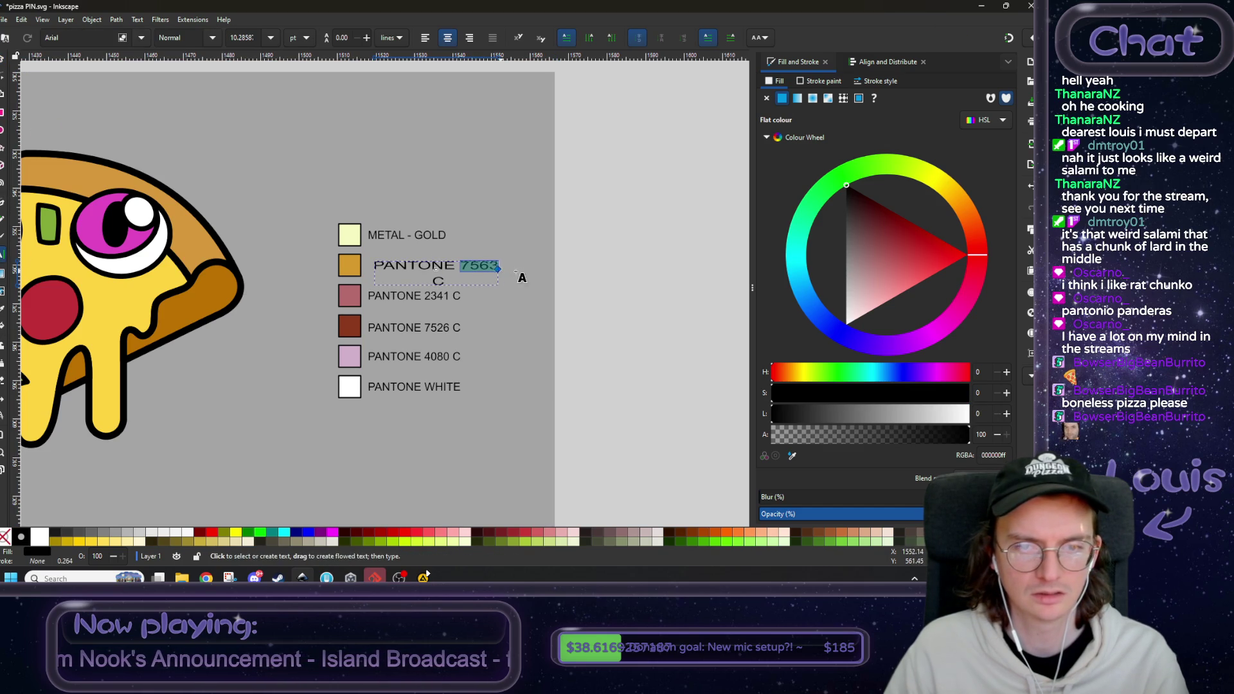
{"action": "key", "text": "ctrl+less"}
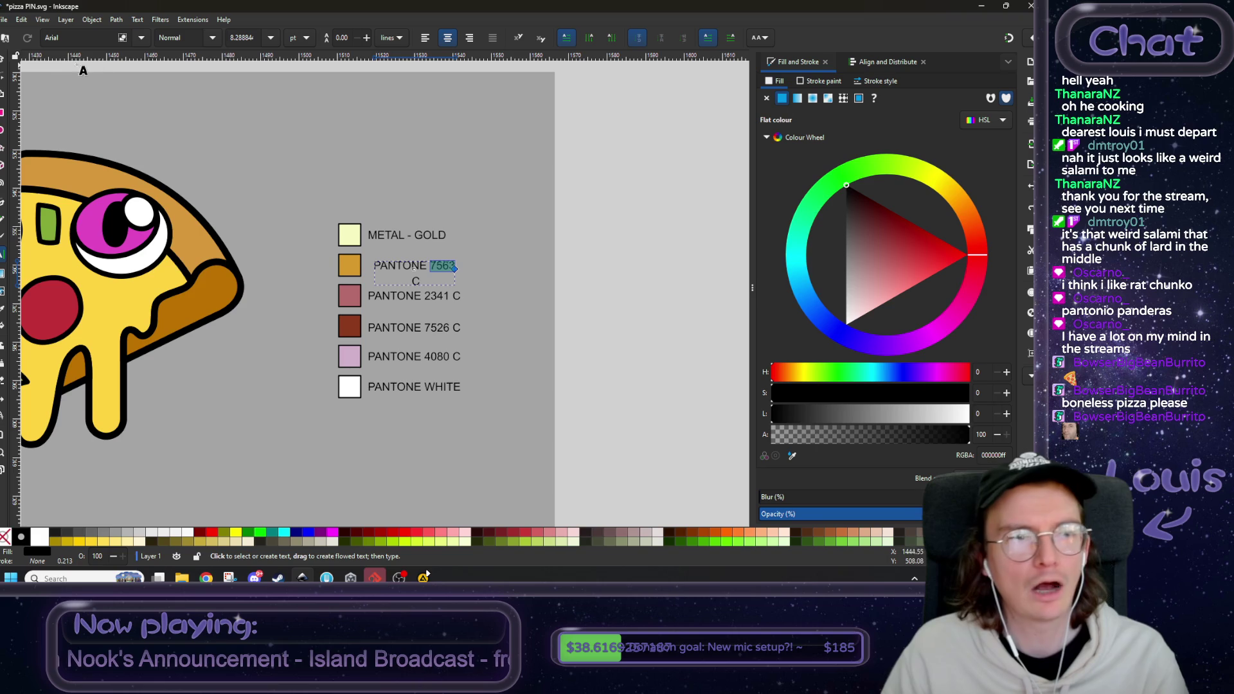
- Delete only the PANTONE 7563 C label, keeping the orange swatch in place
{"action": "left_click", "coordinate": [3, 56]}
{"action": "left_click", "coordinate": [453, 265]}
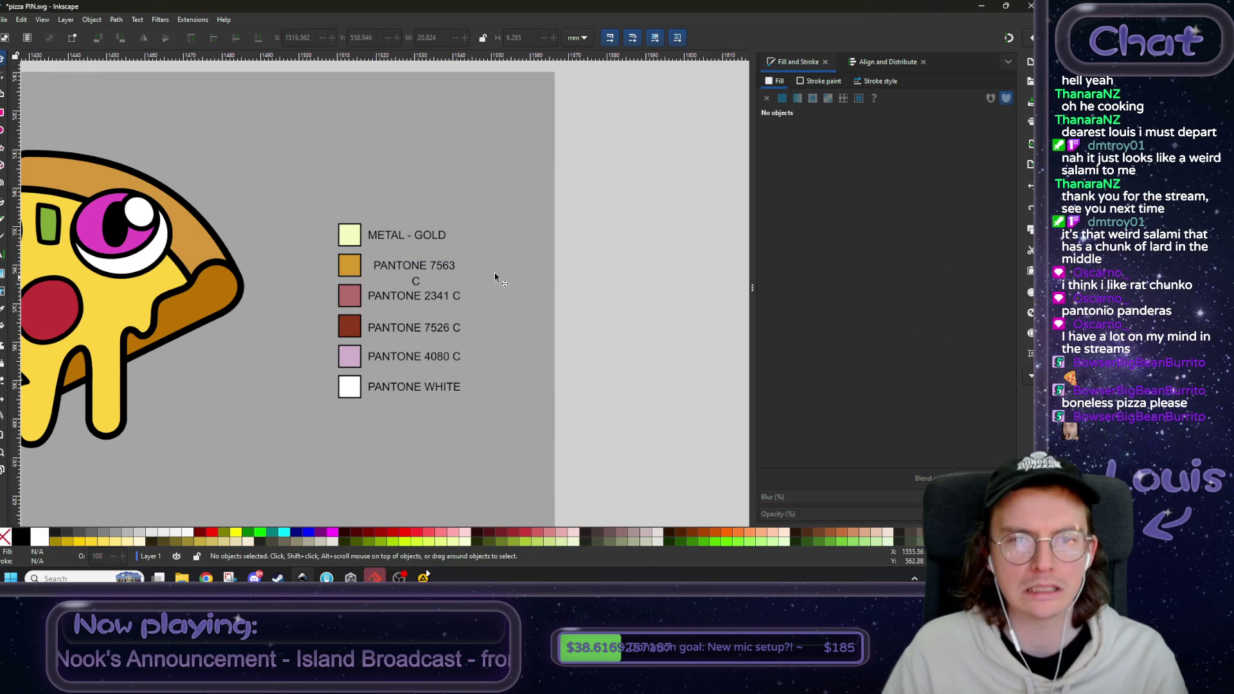
{"action": "key", "text": "Delete"}
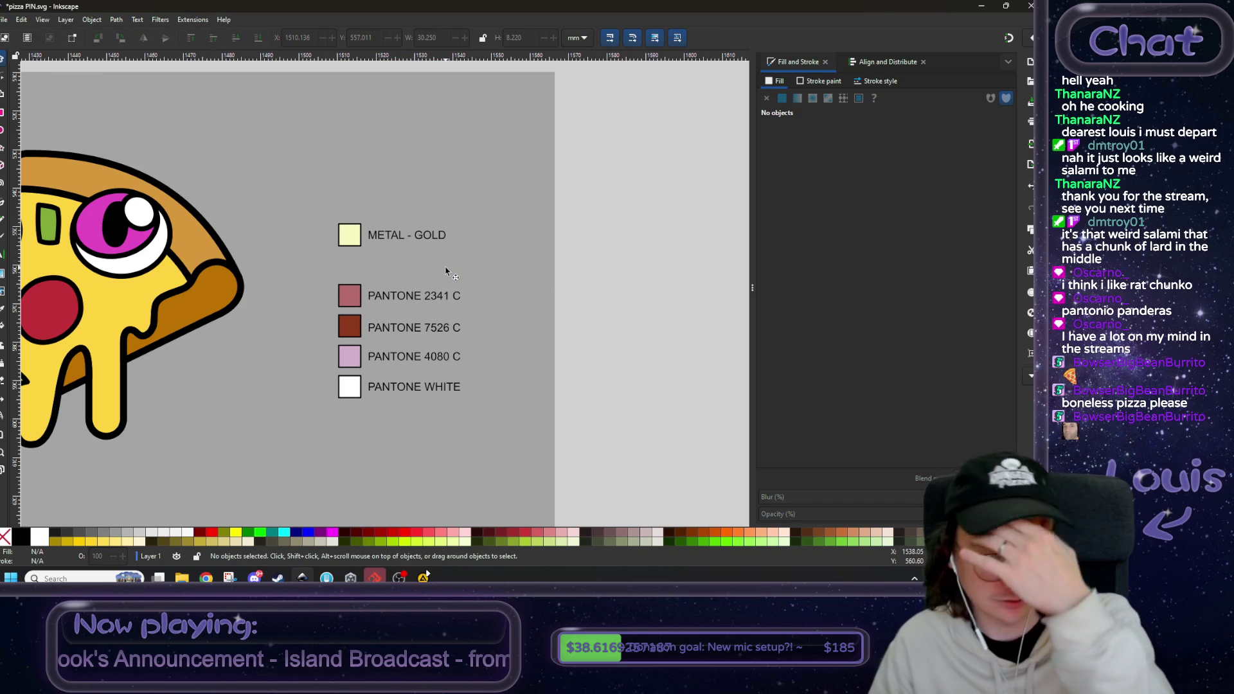
{"action": "key", "text": "ctrl+z"}
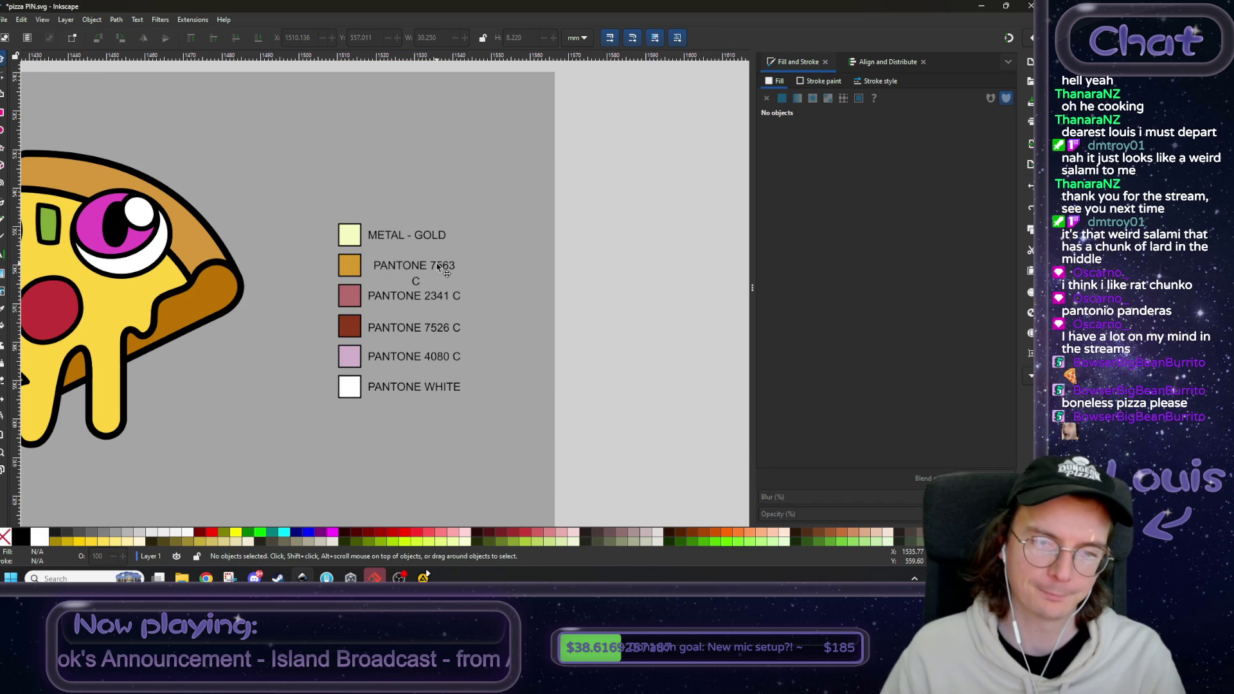
{"action": "double_click", "coordinate": [439, 268]}
{"action": "key", "text": "Delete"}
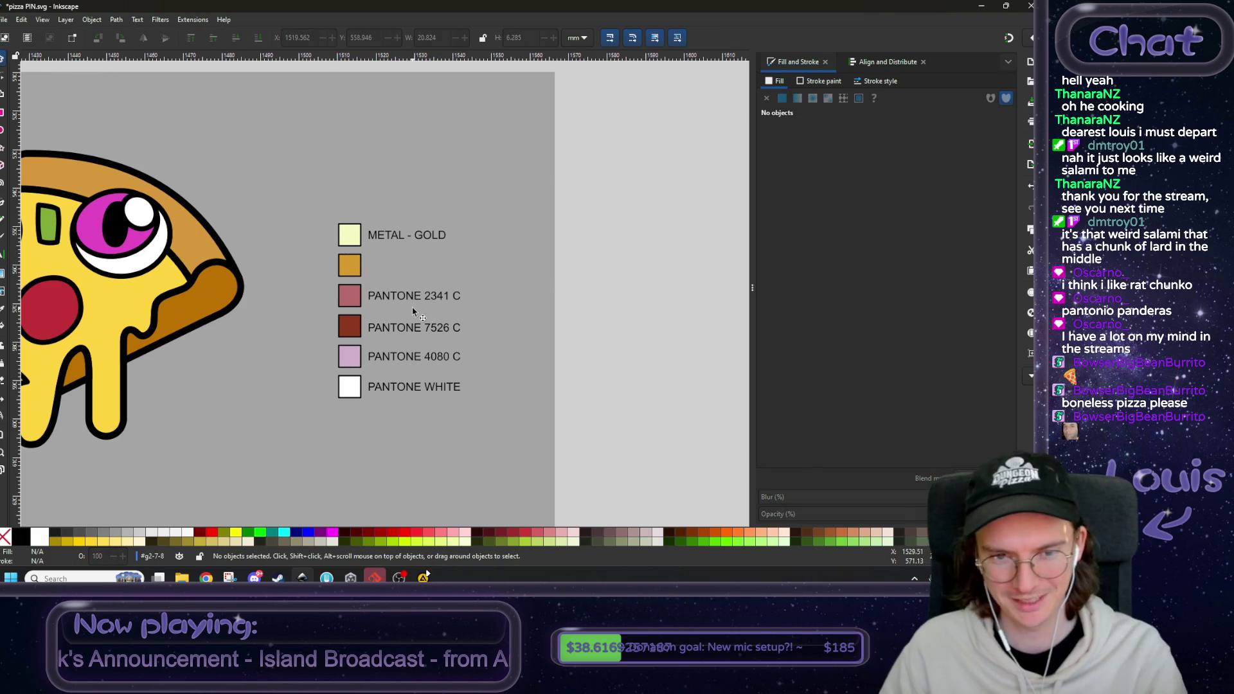
- Select the PANTONE 2341 C label text and paste a copy of it
{"action": "left_click", "coordinate": [411, 307]}
{"action": "double_click", "coordinate": [426, 300]}
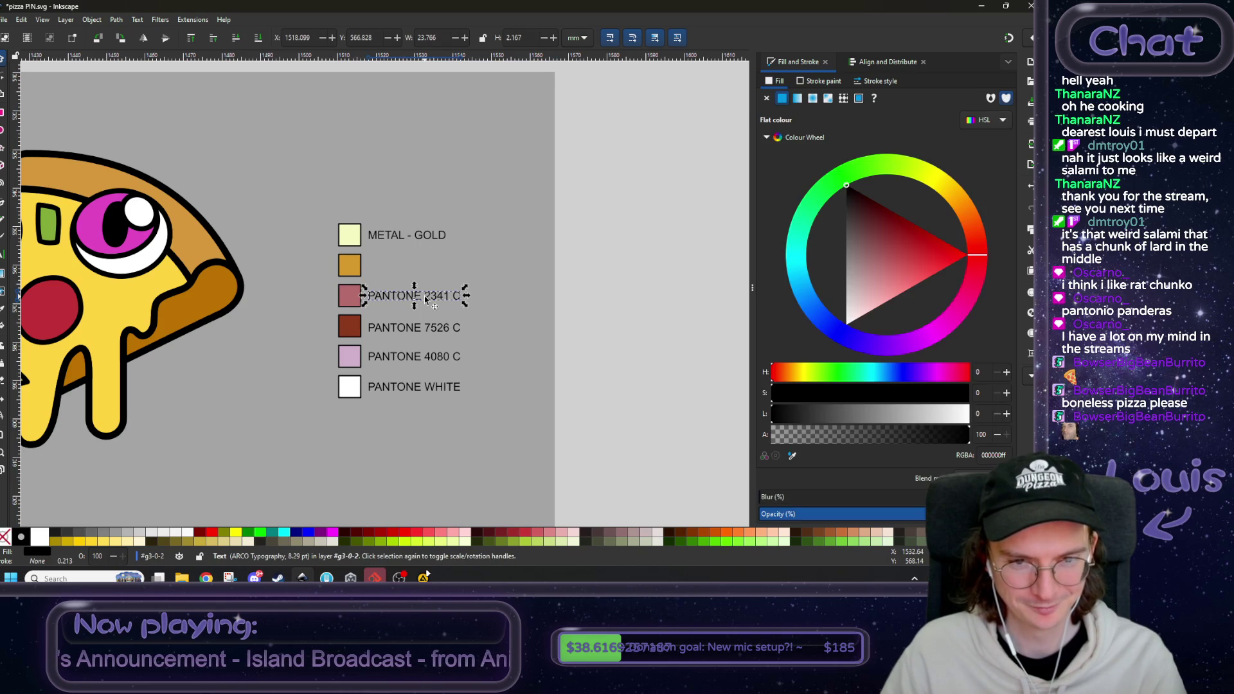
{"action": "left_click", "coordinate": [612, 285]}
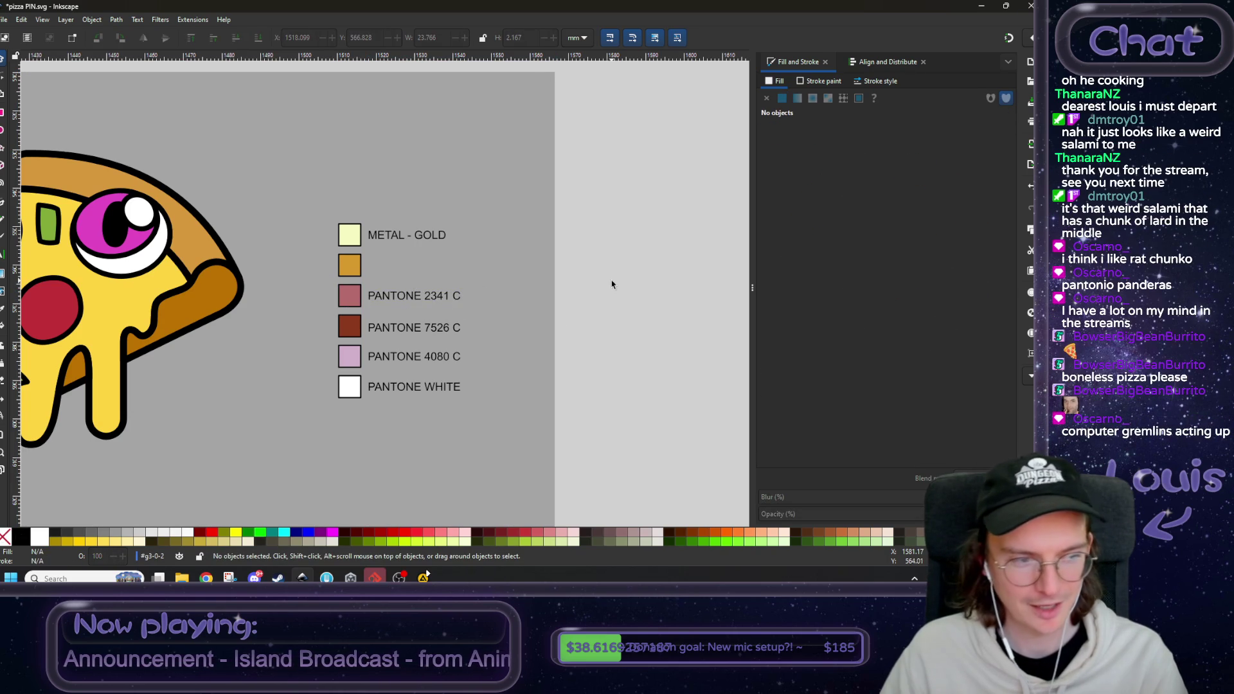
{"action": "key", "text": "ctrl+v"}
- Place the pasted label beside the orange swatch, centred vertically on it relative to the last selected object
{"action": "left_click_drag", "start_coordinate": [615, 286], "coordinate": [401, 269]}
{"action": "left_click", "coordinate": [349, 261], "text": "shift"}
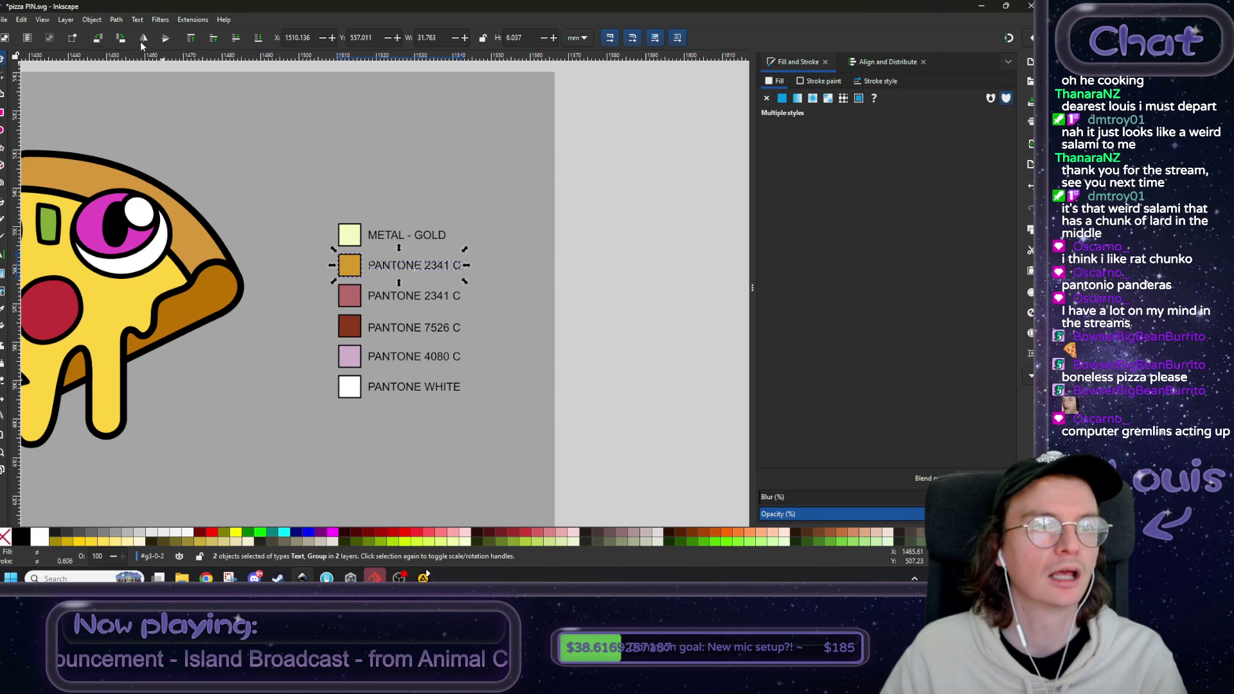
{"action": "left_click", "coordinate": [863, 68]}
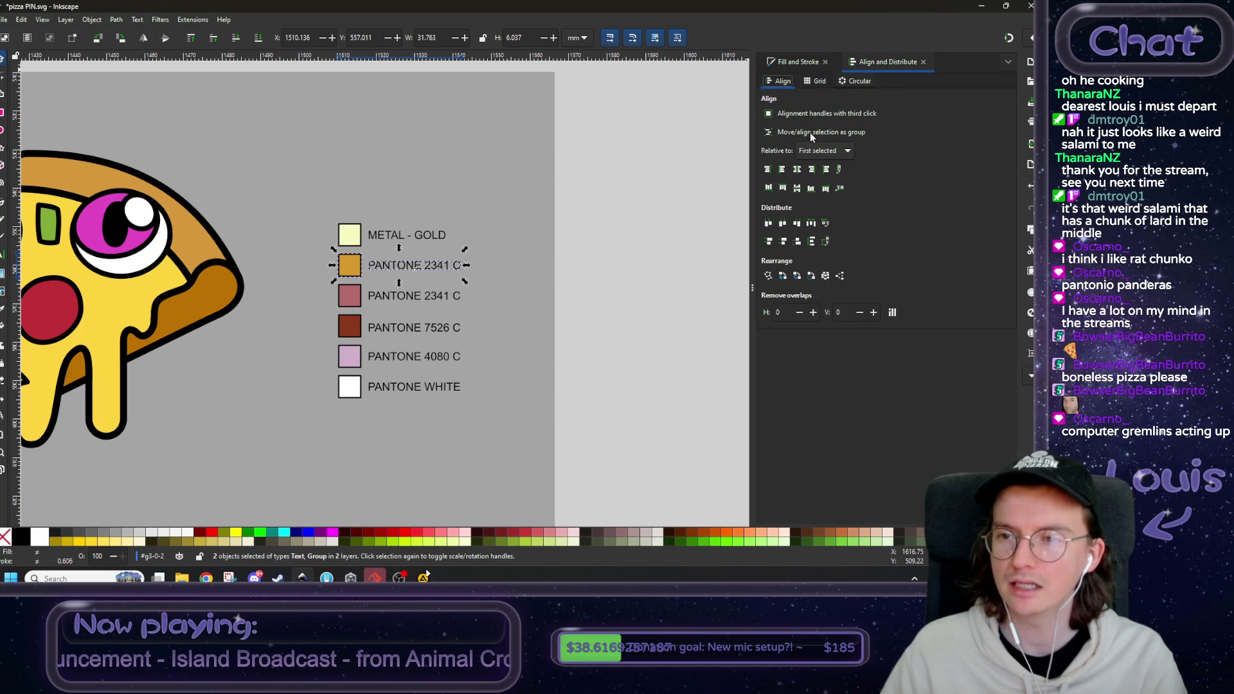
{"action": "left_click", "coordinate": [808, 149]}
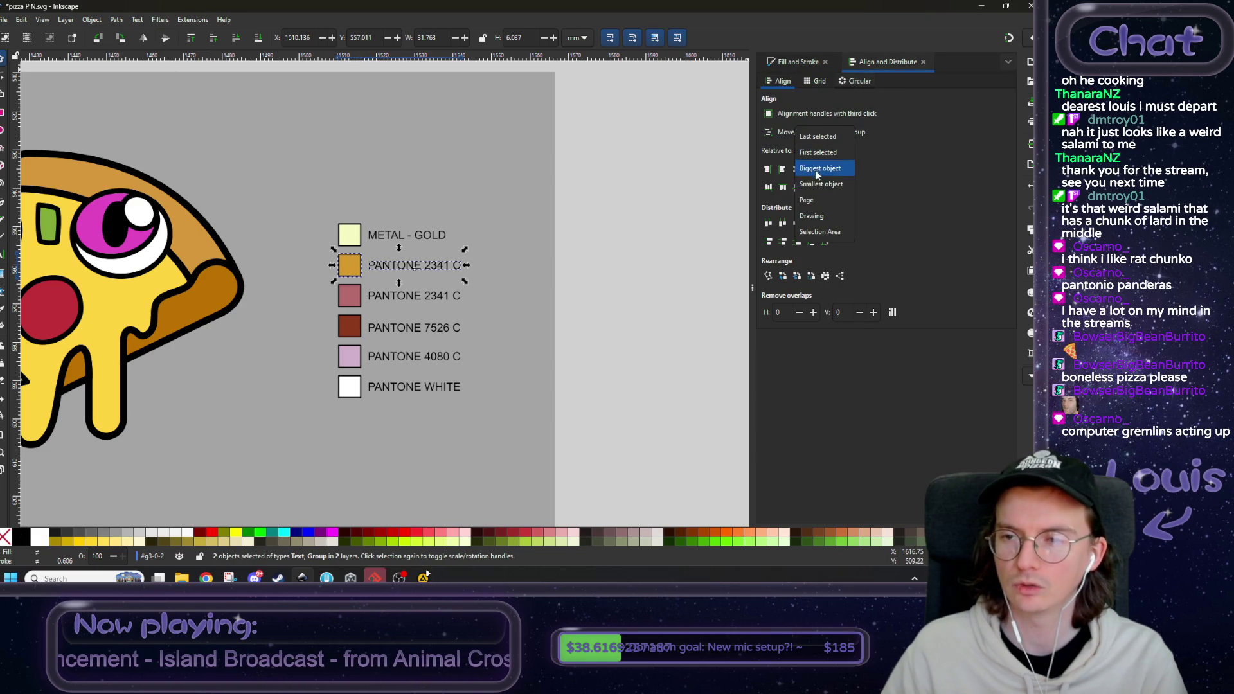
{"action": "left_click", "coordinate": [820, 133]}
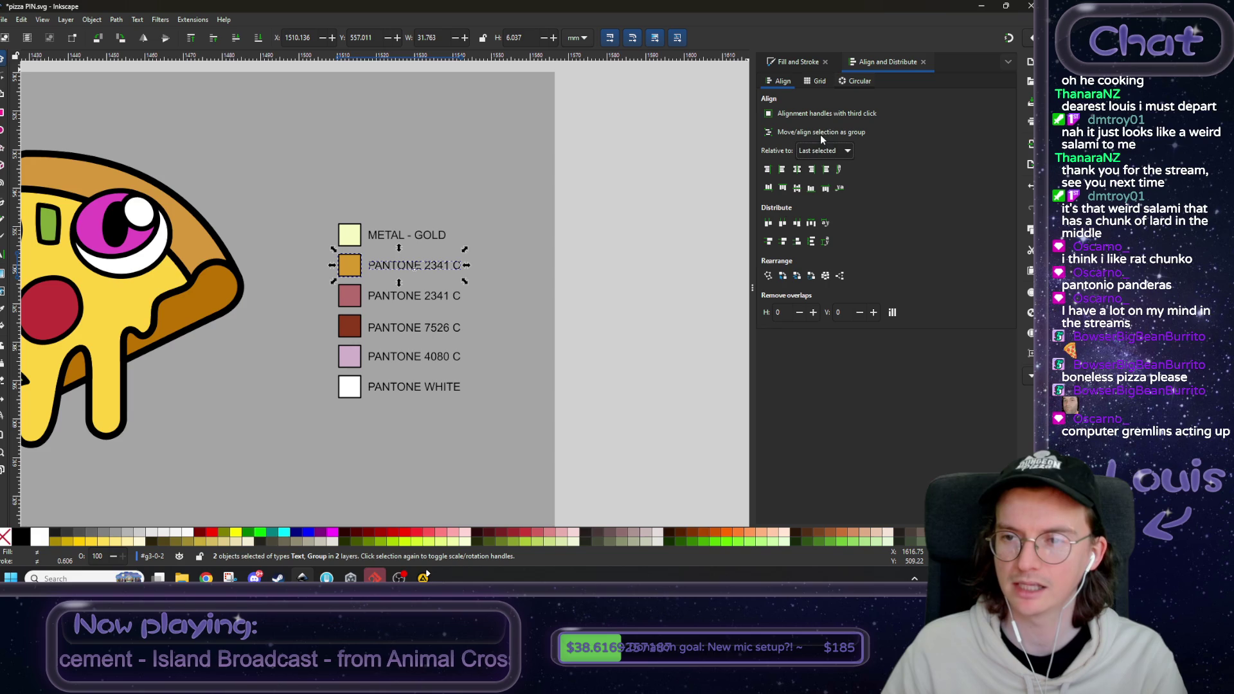
{"action": "left_click", "coordinate": [798, 188]}
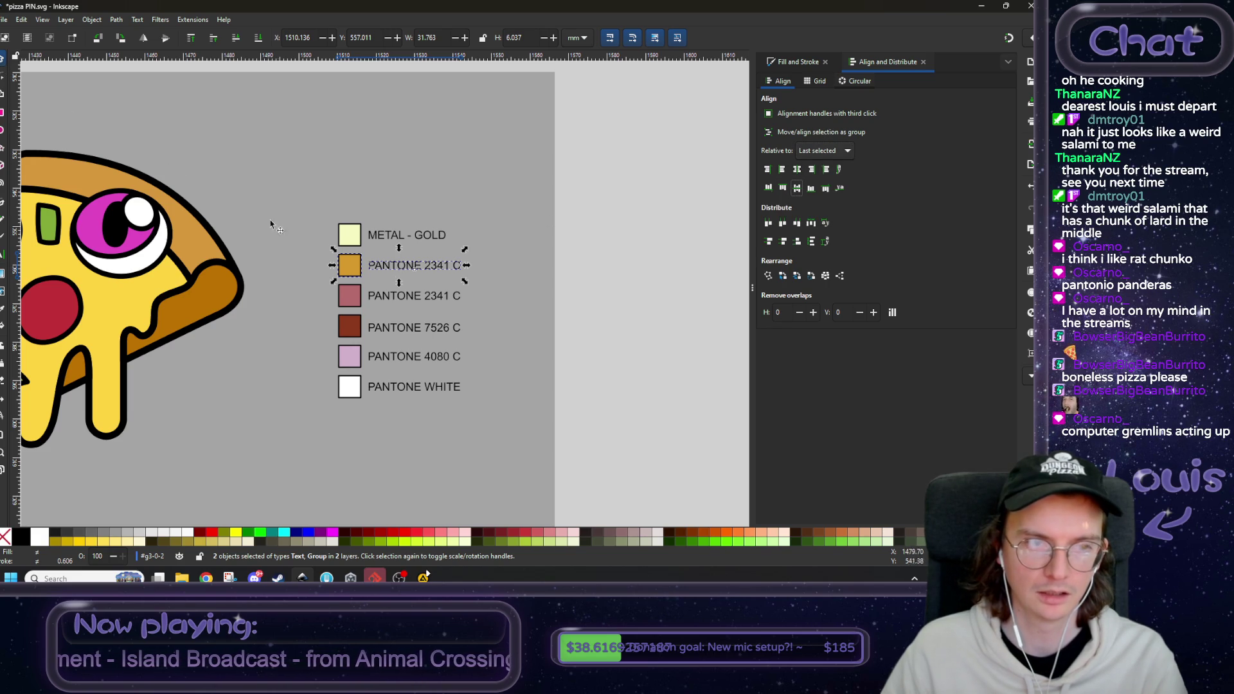
- Ungroup the METAL - GOLD and PANTONE 2341 C swatch rows
{"action": "scroll", "coordinate": [383, 271], "scroll_direction": "up", "scroll_amount": 2}
{"action": "left_click", "coordinate": [449, 212]}
{"action": "key", "text": "Escape"}
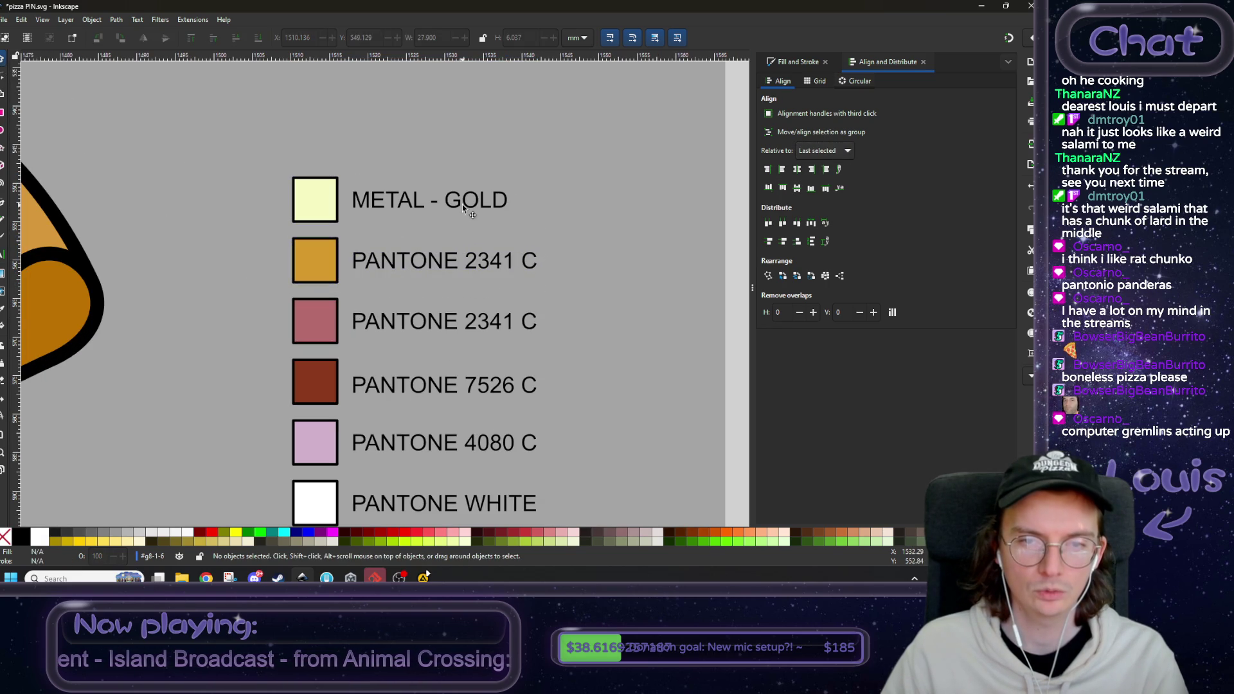
{"action": "key", "text": "shift+Tab"}
{"action": "left_click", "coordinate": [440, 267], "text": "shift"}
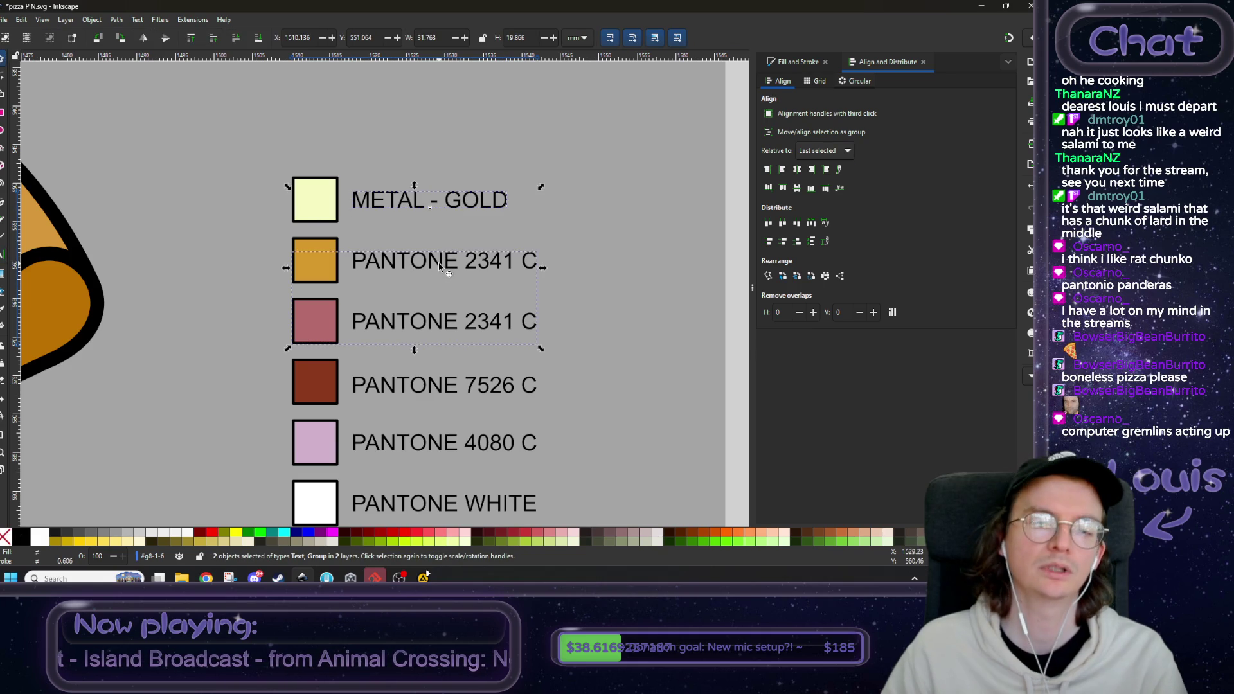
{"action": "right_click", "coordinate": [438, 264]}
{"action": "left_click", "coordinate": [478, 314]}
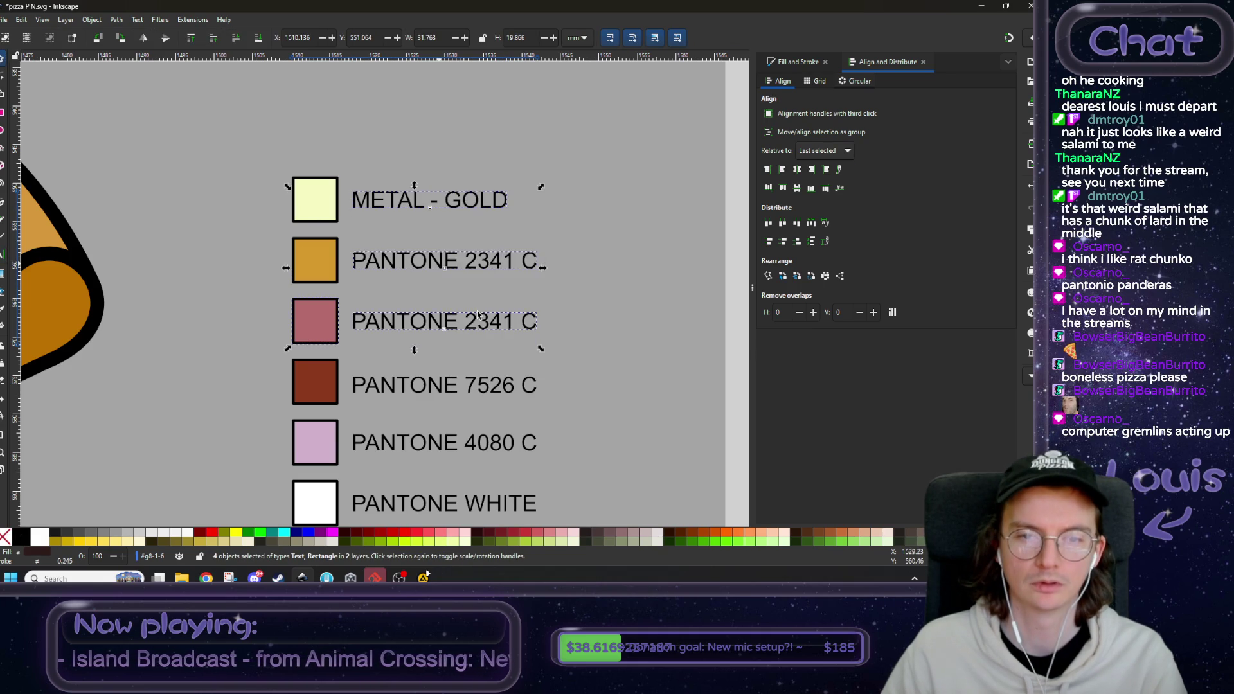
- Align the two PANTONE 2341 C labels with each other
{"action": "left_click", "coordinate": [484, 284]}
{"action": "left_click", "coordinate": [476, 268]}
{"action": "left_click", "coordinate": [477, 323], "text": "shift"}
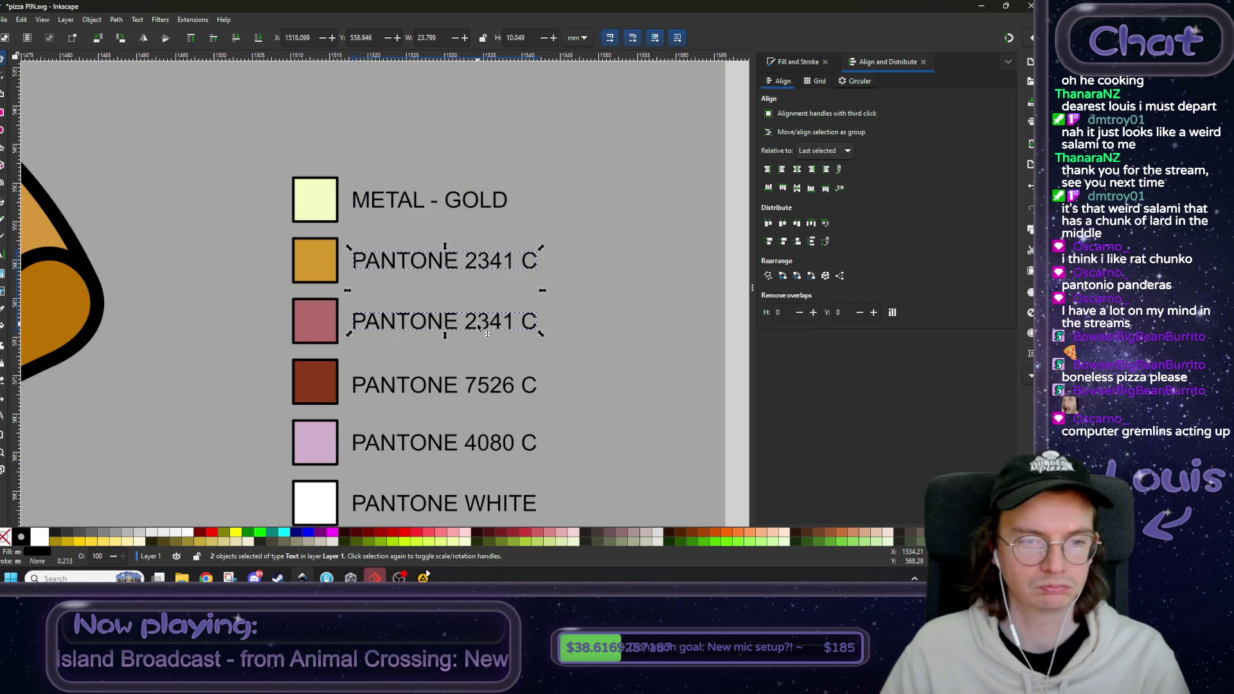
{"action": "left_click", "coordinate": [784, 169]}
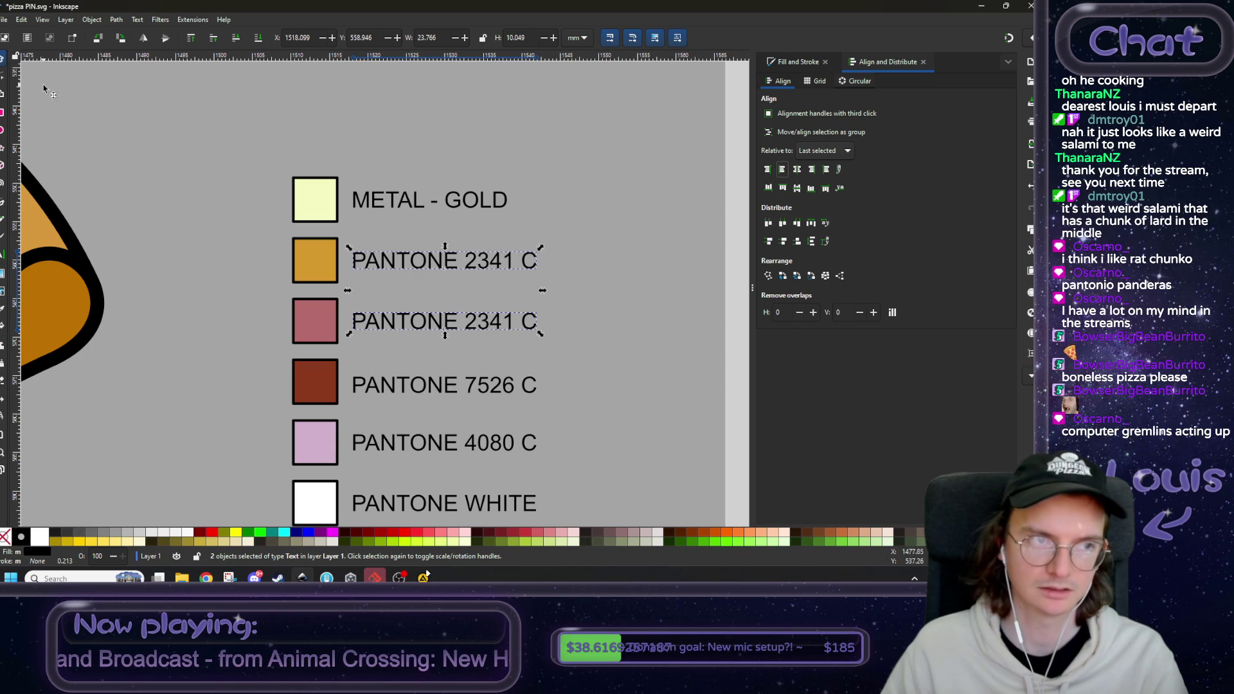
- Select the 7563 code in the Pantone converter, then go back to the drawing
{"action": "key", "text": "alt+Tab"}
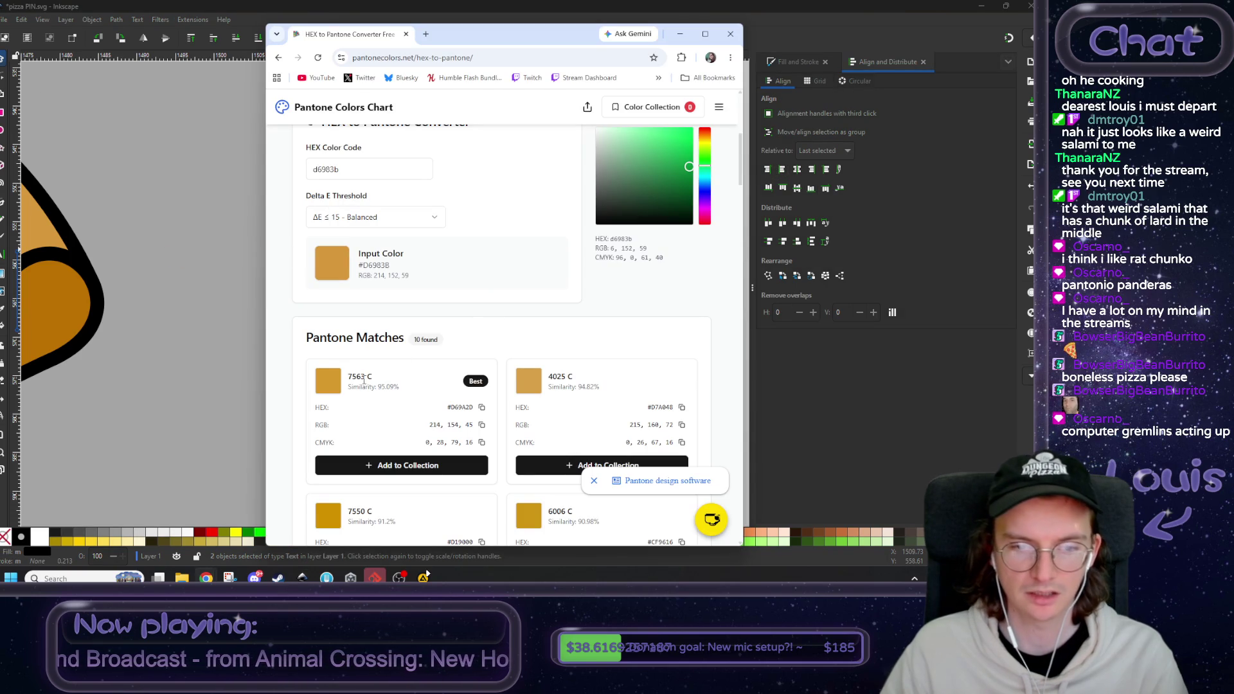
{"action": "left_click_drag", "start_coordinate": [364, 378], "coordinate": [352, 377]}
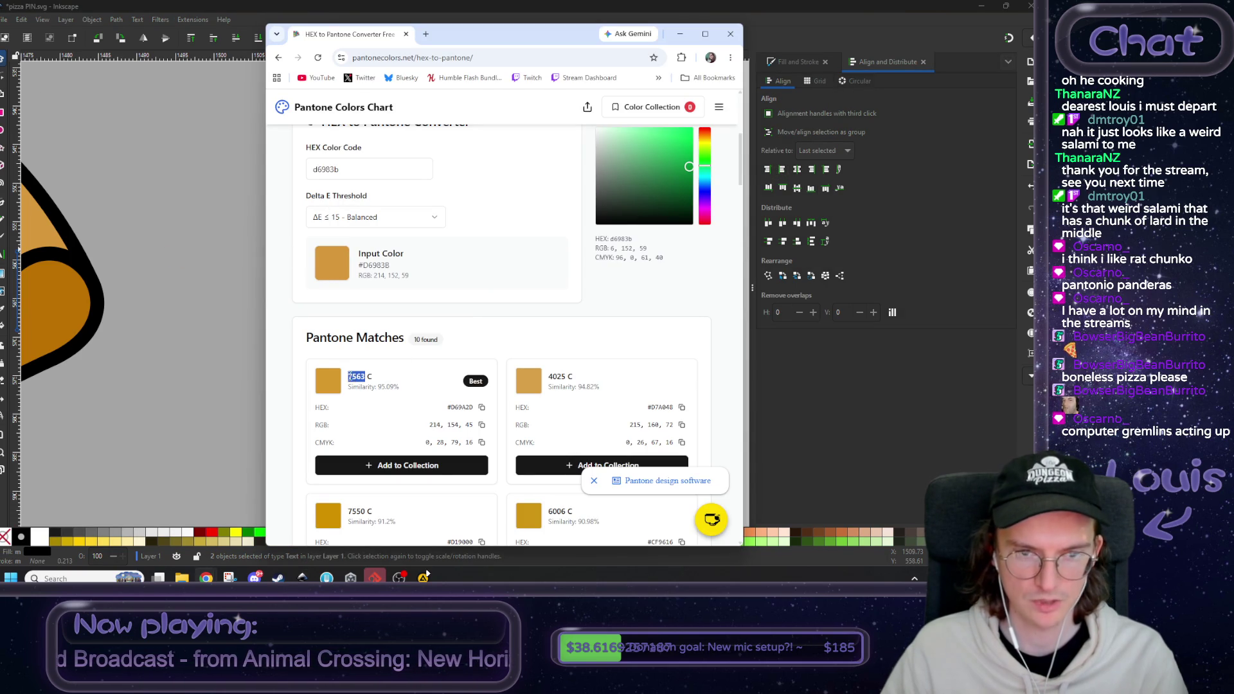
{"action": "key", "text": "alt+Tab"}
- Change the upper label's number from 2341 to 7563
{"action": "double_click", "coordinate": [514, 261]}
{"action": "left_click_drag", "start_coordinate": [514, 260], "coordinate": [459, 261]}
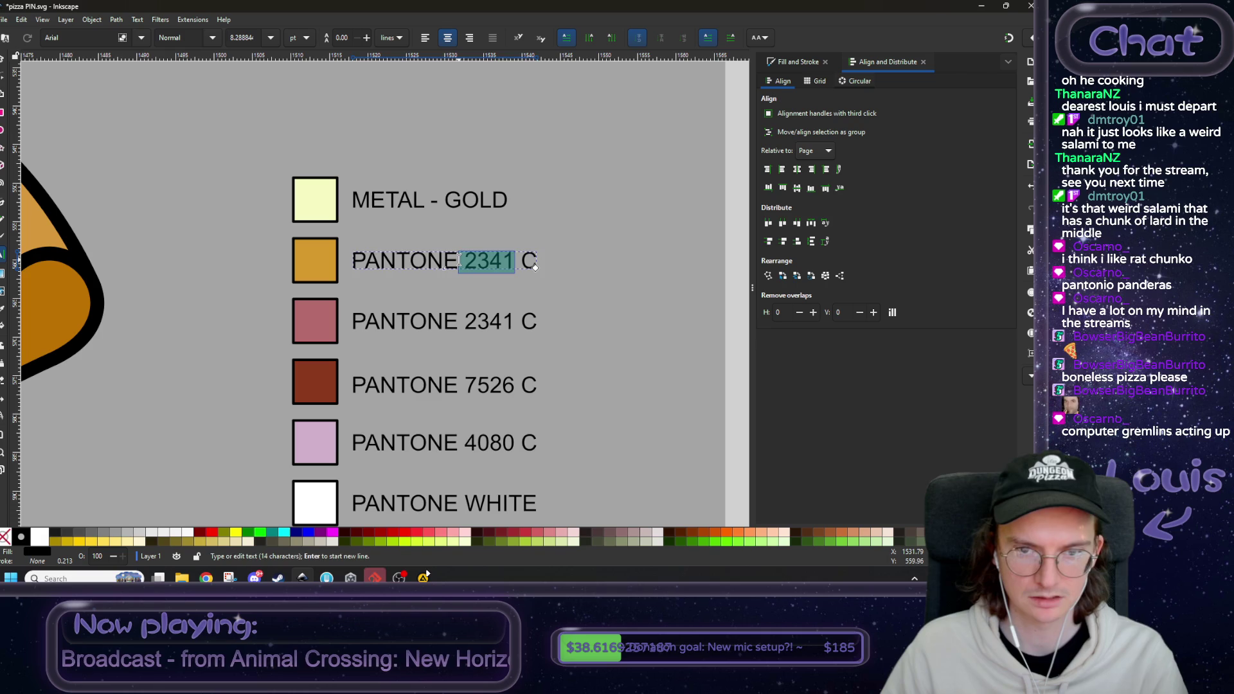
{"action": "key", "text": "BackSpace"}
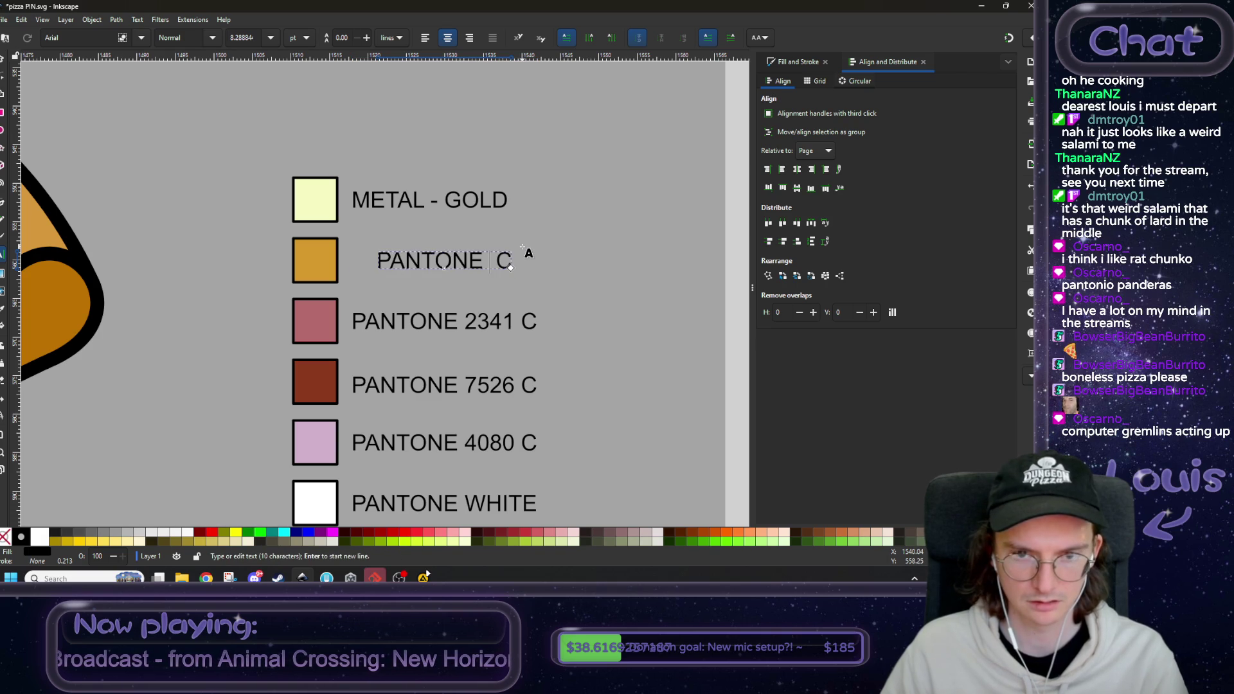
{"action": "key", "text": "ctrl+z"}
{"action": "left_click_drag", "start_coordinate": [514, 260], "coordinate": [470, 260]}
{"action": "type", "text": "7563"}
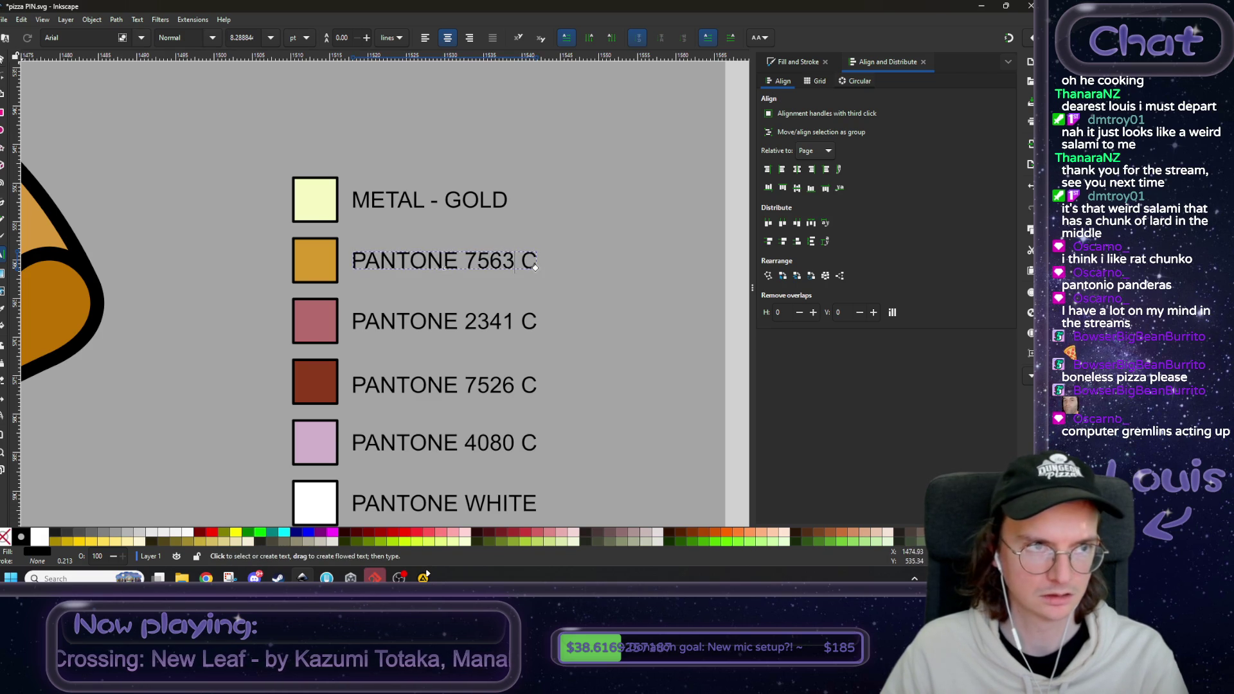
{"action": "left_click", "coordinate": [4, 56]}
- Fill the orange crust shape with the PANTONE 7563 C swatch colour
{"action": "left_click", "coordinate": [253, 252]}
{"action": "scroll", "coordinate": [254, 253], "scroll_direction": "down", "scroll_amount": 2}
{"action": "left_click_drag", "start_coordinate": [220, 279], "coordinate": [451, 328]}
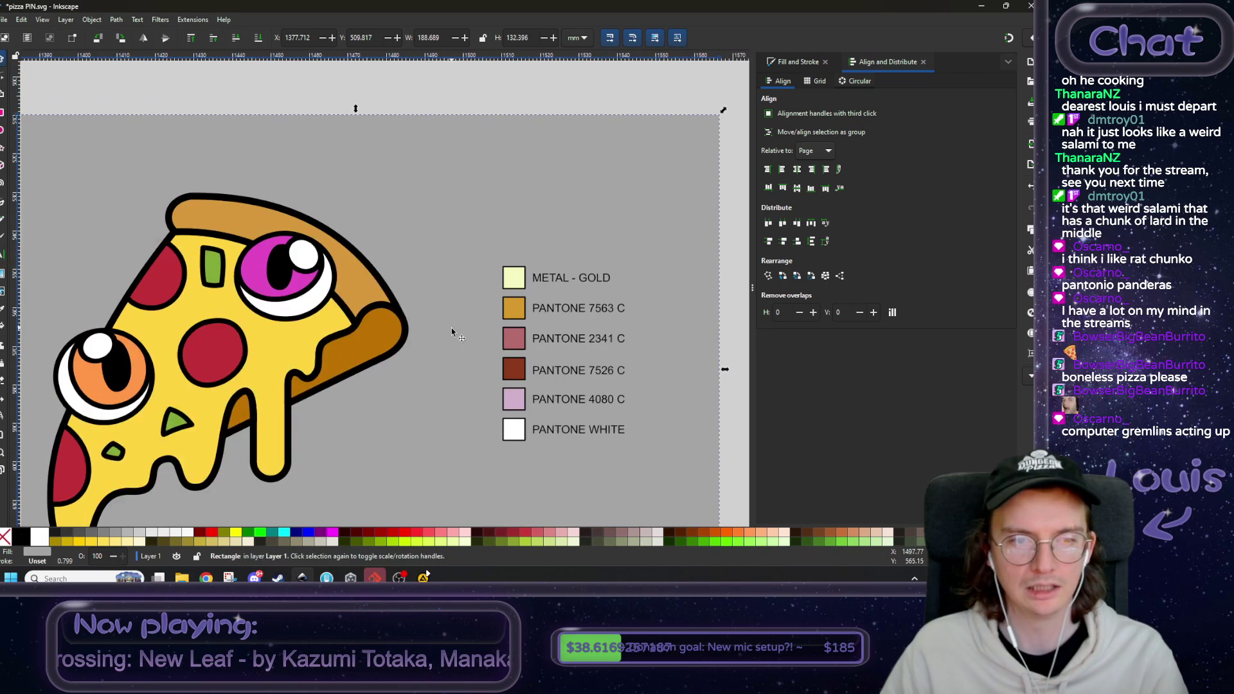
{"action": "left_click", "coordinate": [364, 283]}
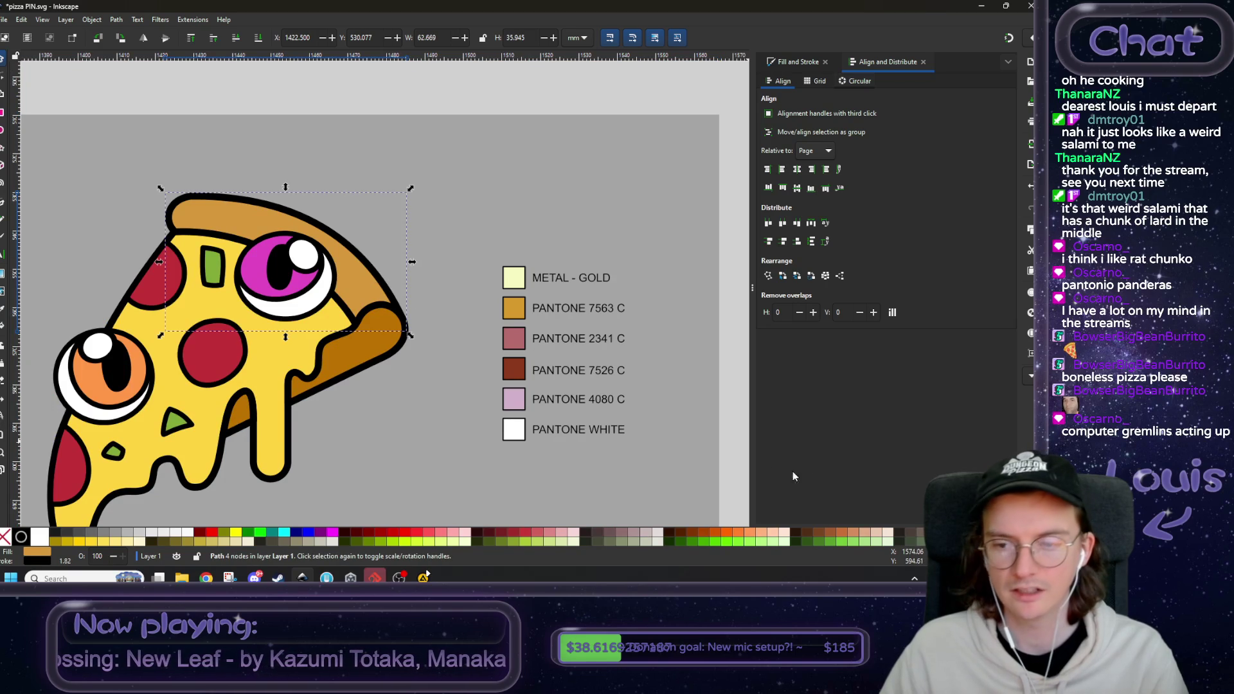
{"action": "left_click", "coordinate": [797, 64]}
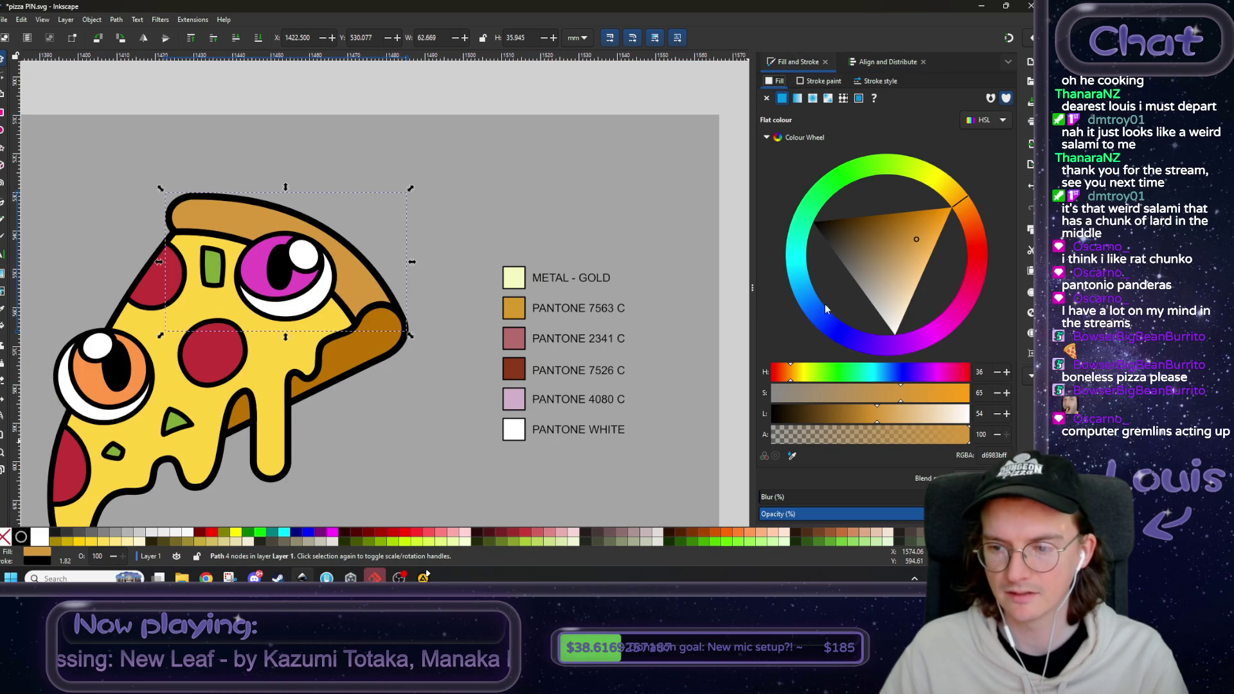
{"action": "left_click", "coordinate": [794, 456]}
{"action": "left_click", "coordinate": [524, 317]}
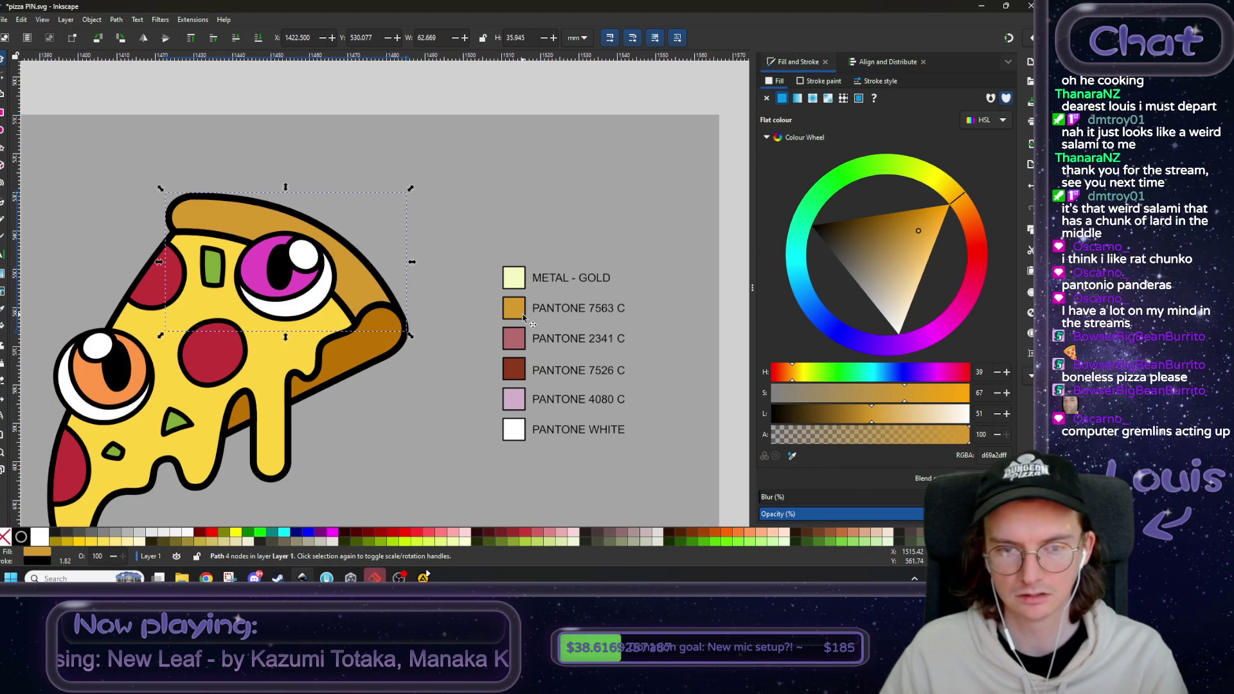
{"action": "left_click", "coordinate": [80, 75]}
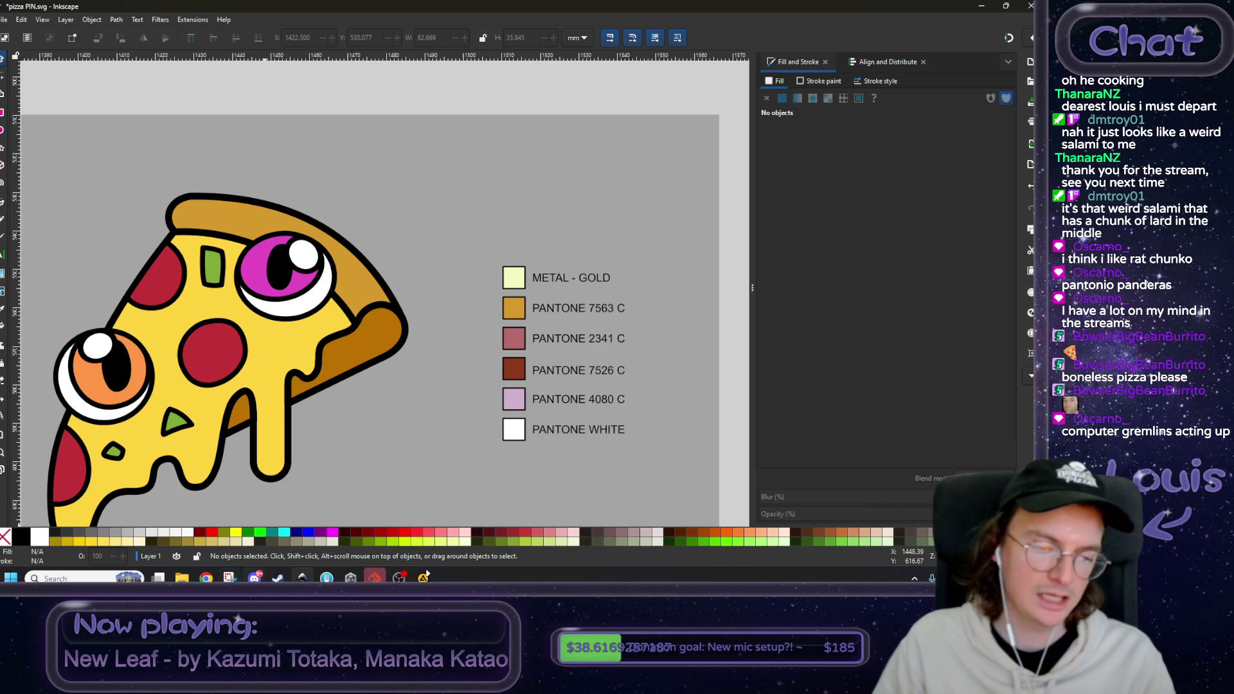
- Recolour the PANTONE 2341 C swatch square with the crust's orange
{"action": "left_click", "coordinate": [424, 577]}
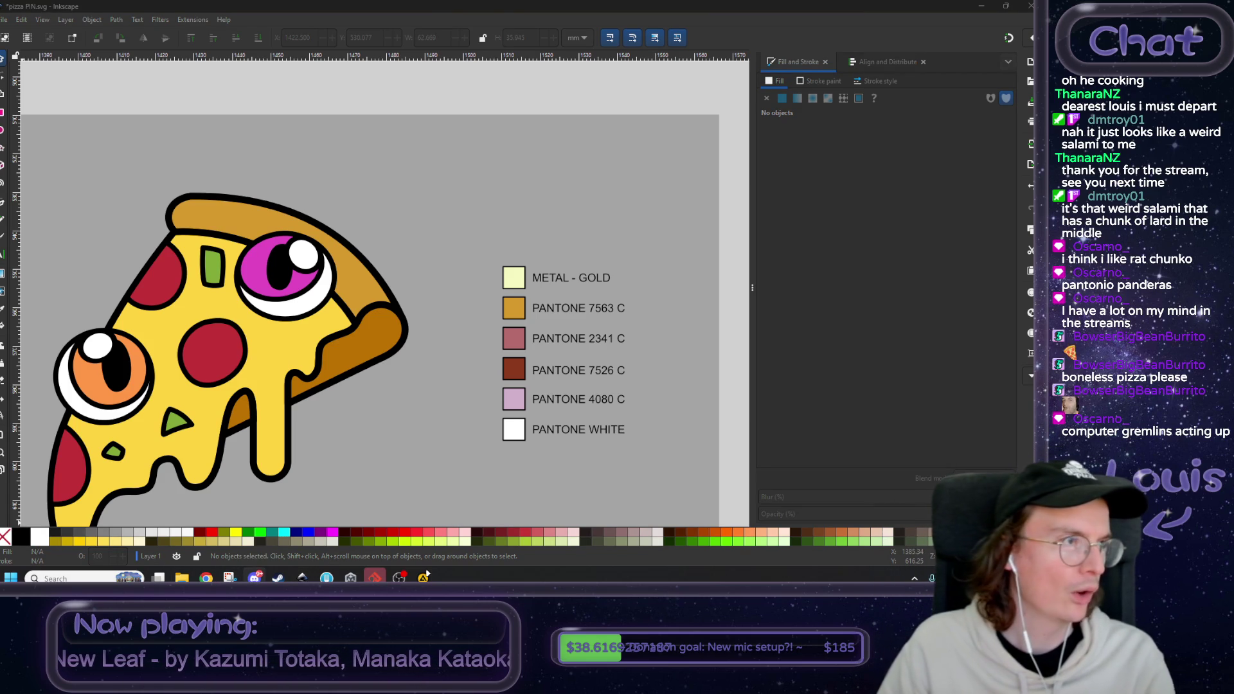
{"action": "left_click", "coordinate": [455, 367]}
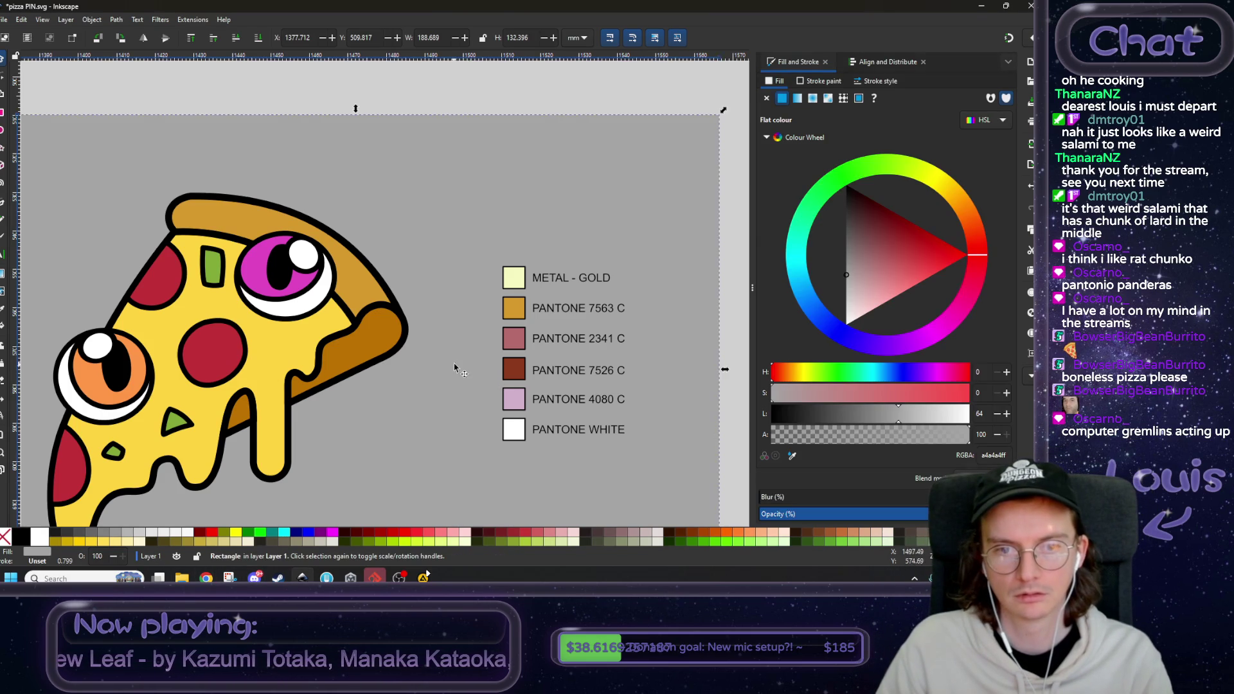
{"action": "left_click_drag", "start_coordinate": [455, 368], "coordinate": [482, 361]}
{"action": "left_click", "coordinate": [542, 336]}
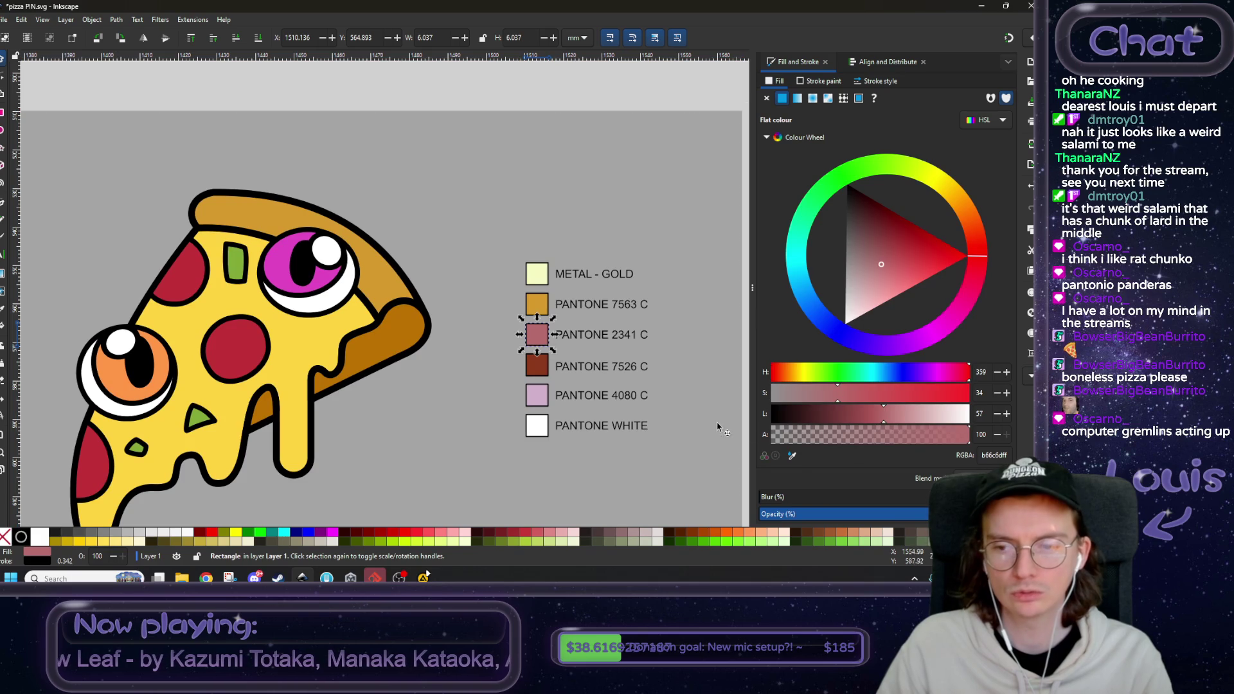
{"action": "left_click", "coordinate": [793, 457]}
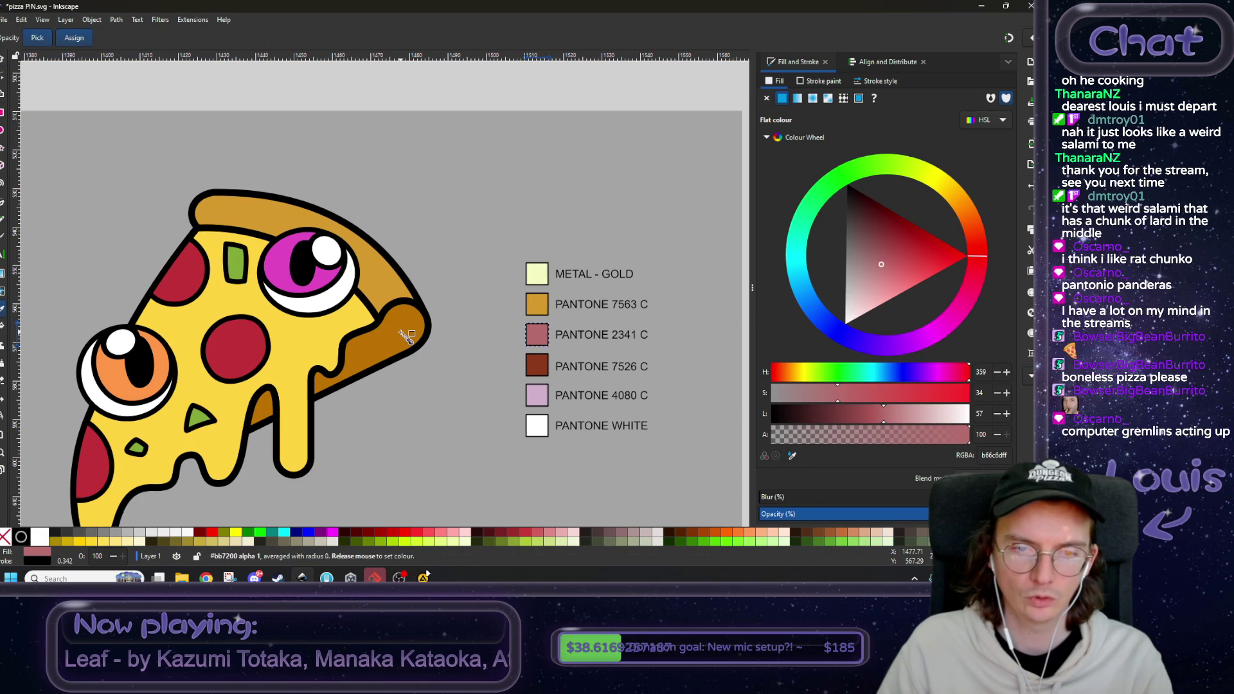
{"action": "left_click", "coordinate": [405, 331]}
- Look up the third swatch's hex bb7200 in the HEX to Pantone converter
{"action": "left_click", "coordinate": [1001, 457]}
{"action": "key", "text": "alt+Tab"}
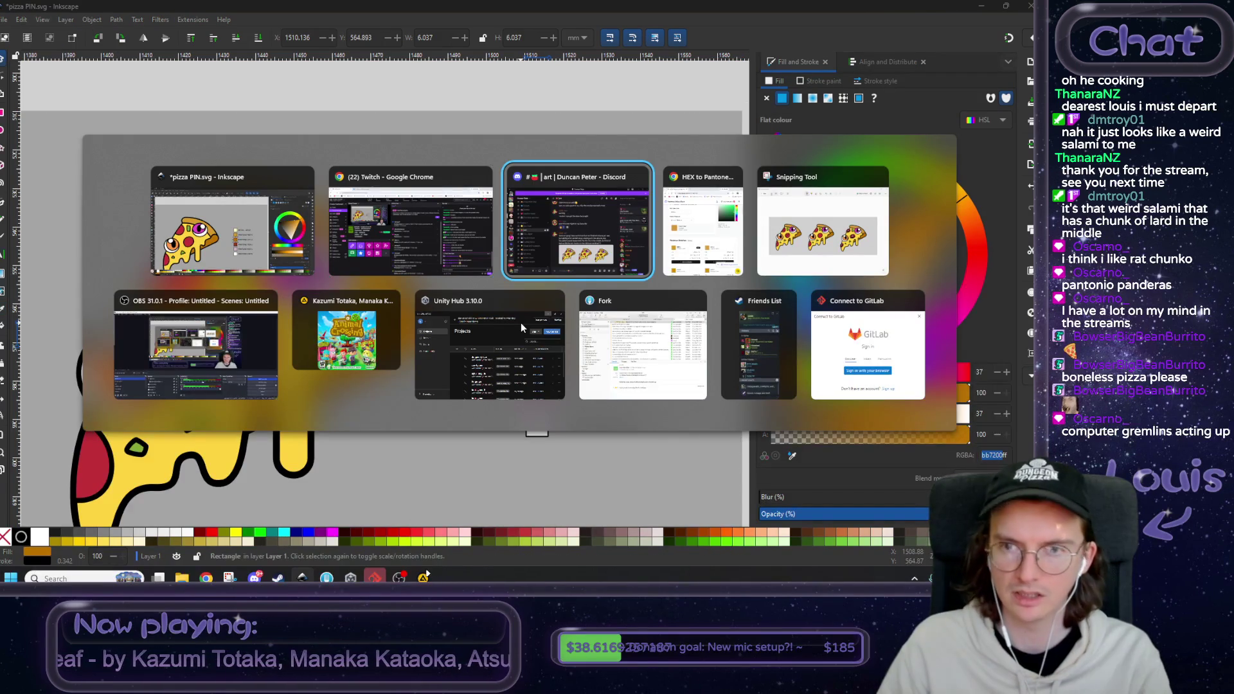
{"action": "left_click", "coordinate": [732, 233]}
{"action": "double_click", "coordinate": [367, 175]}
{"action": "type", "text": "bb7200"}
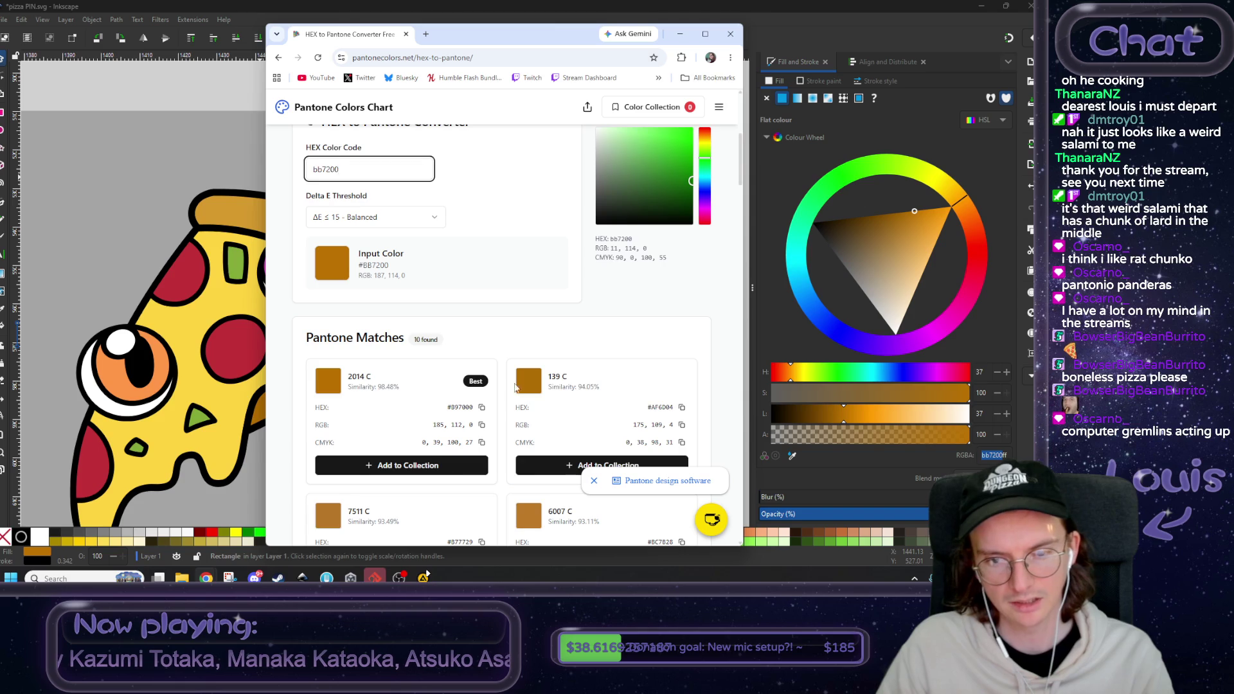
{"action": "scroll", "coordinate": [461, 393], "scroll_direction": "down", "scroll_amount": 1}
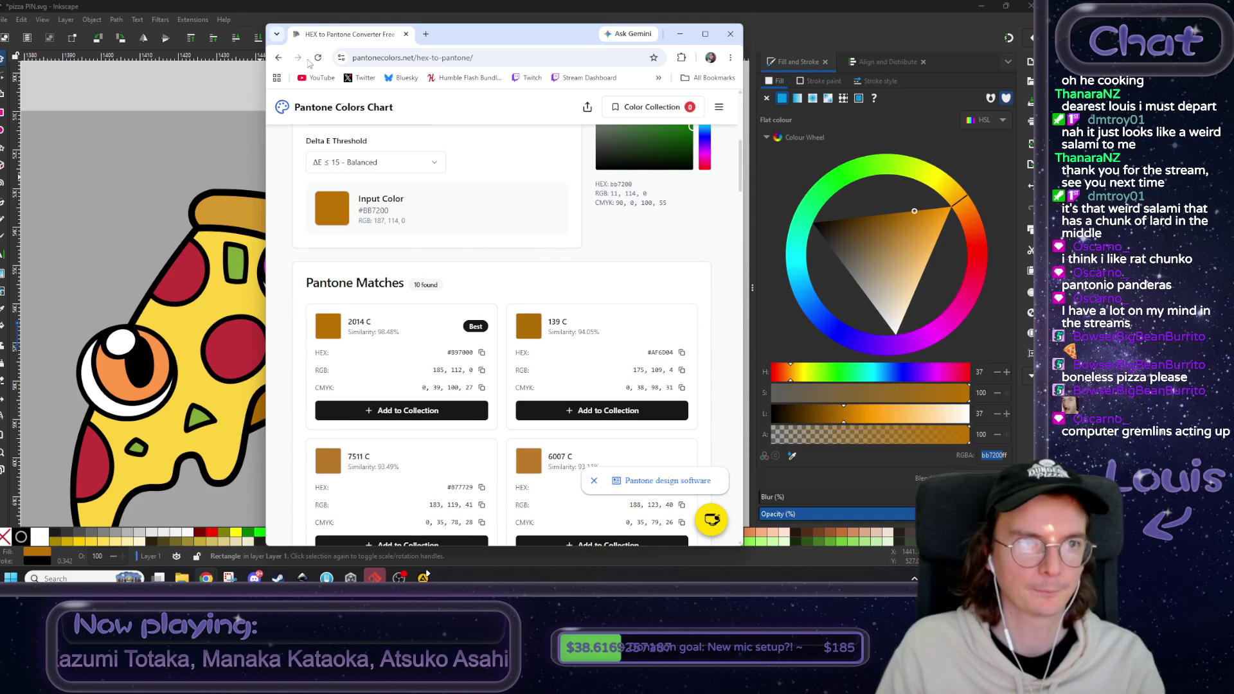
- Set the third swatch to 139 C's orange af6d04 and copy the 139 code
{"action": "left_click", "coordinate": [199, 7]}
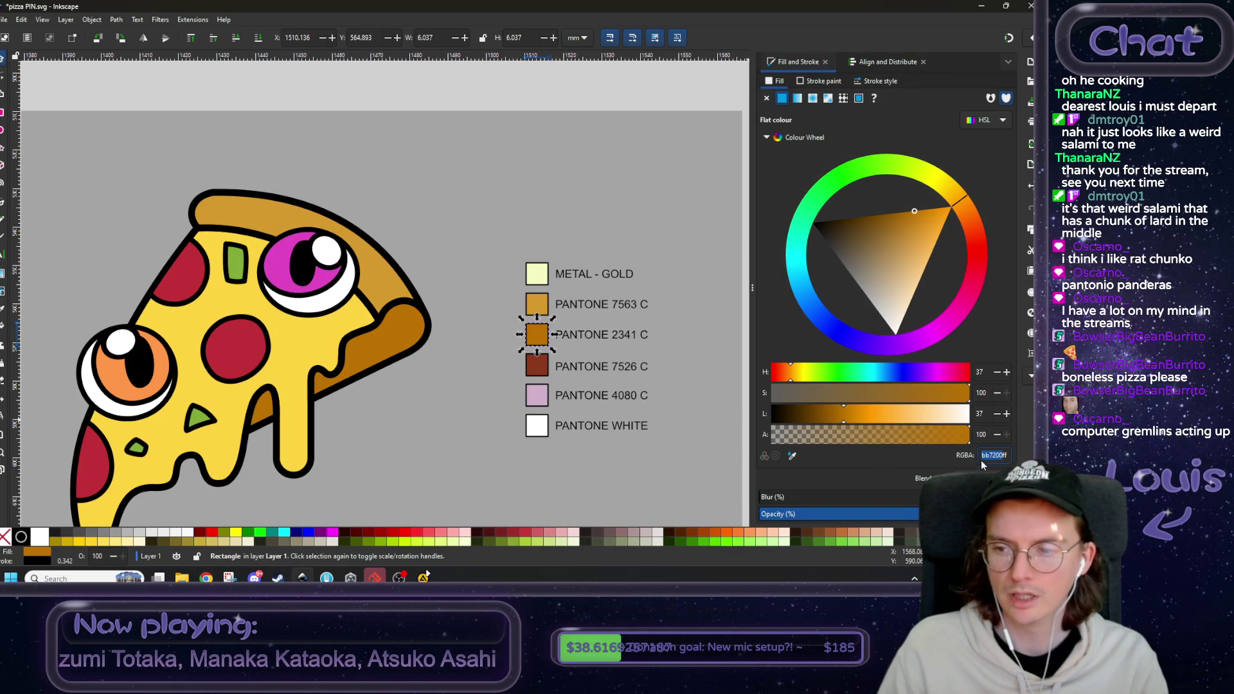
{"action": "key", "text": "ctrl+v"}
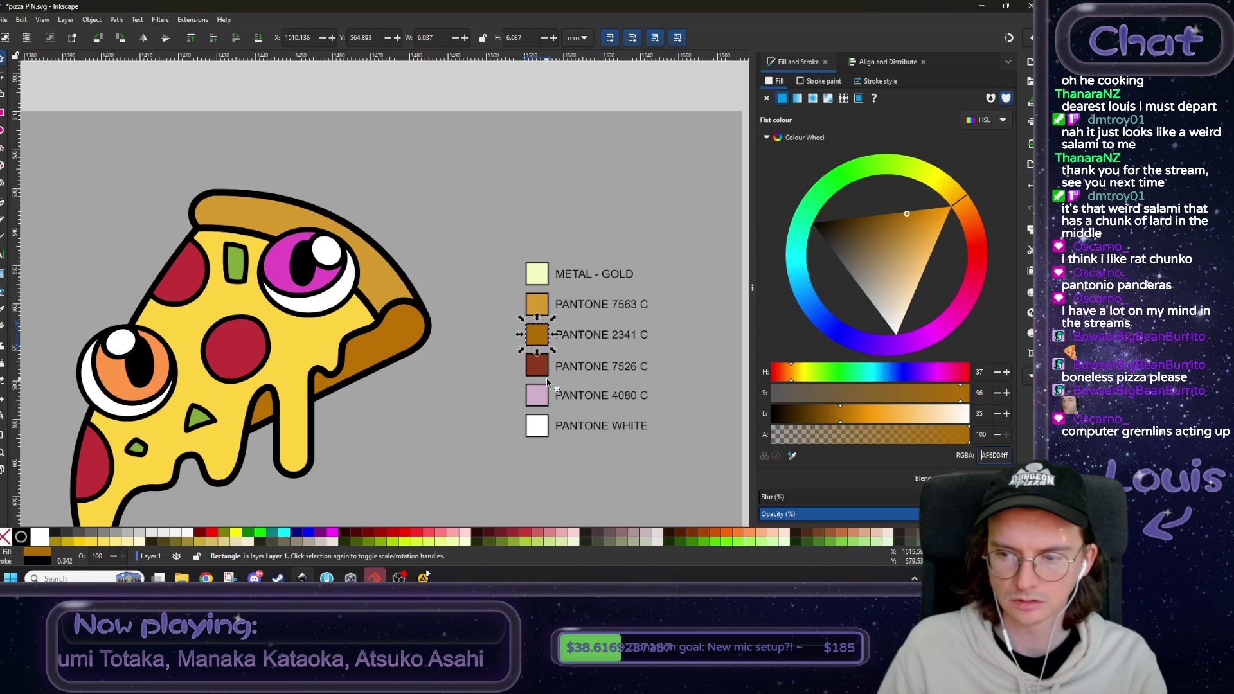
{"action": "scroll", "coordinate": [467, 358], "scroll_direction": "right", "scroll_amount": 2}
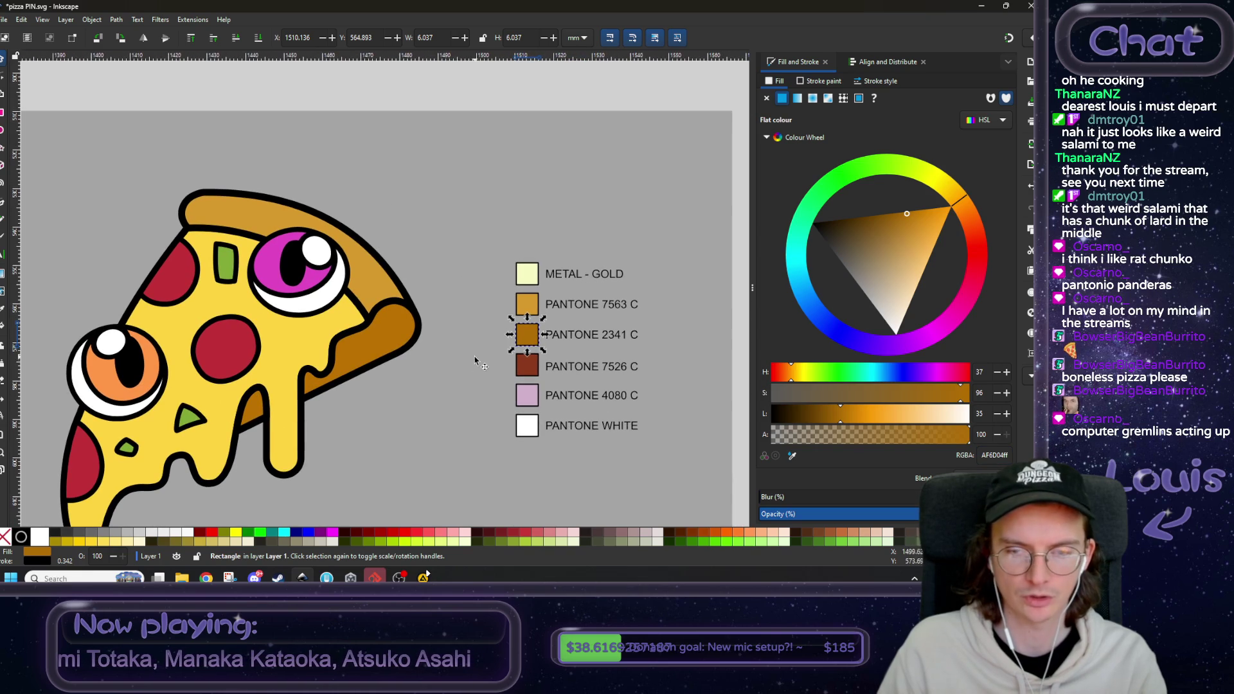
{"action": "key", "text": "alt+Tab"}
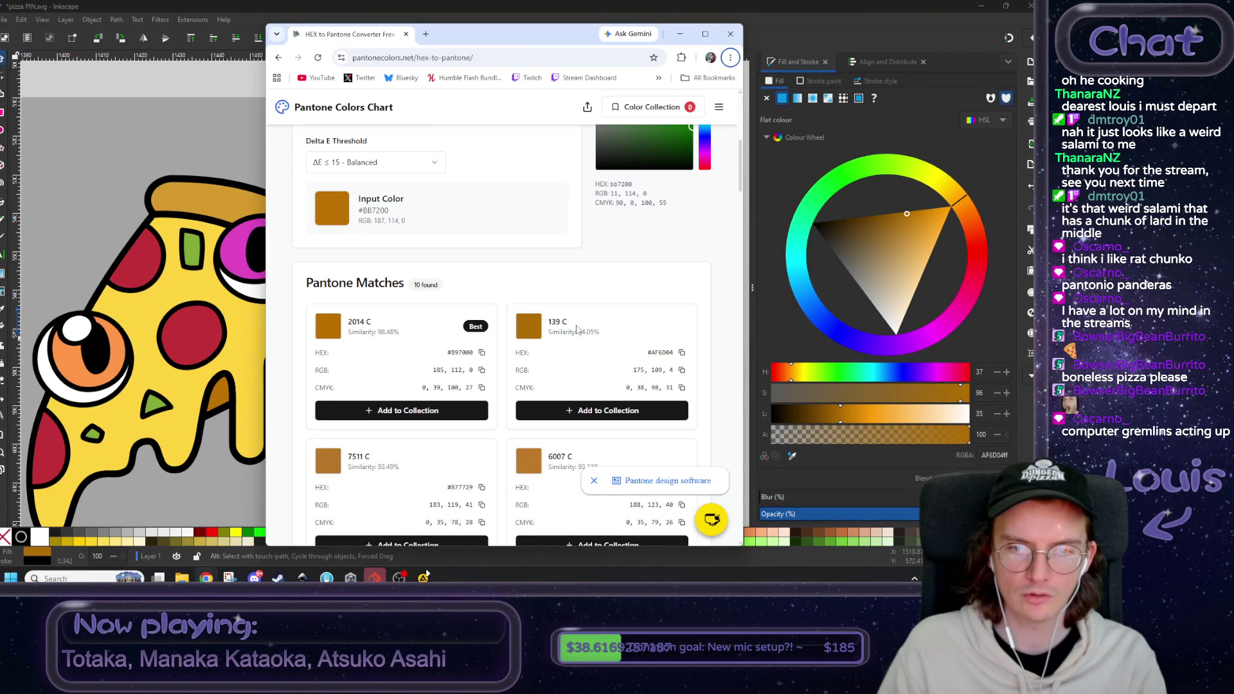
{"action": "left_click_drag", "start_coordinate": [560, 323], "coordinate": [550, 325]}
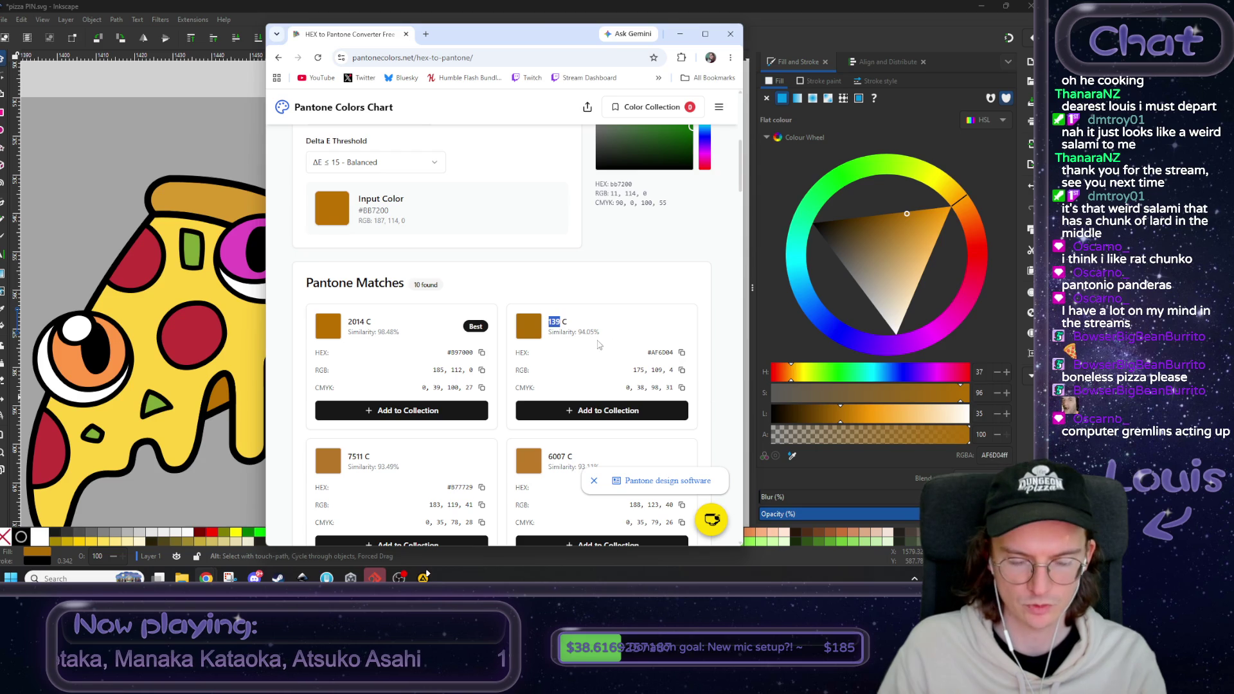
{"action": "key", "text": "alt+Tab"}
- Change the PANTONE 2341 C label to read PANTONE 139 C
{"action": "left_click", "coordinate": [565, 315]}
{"action": "scroll", "coordinate": [565, 315], "scroll_direction": "up", "scroll_amount": 2}
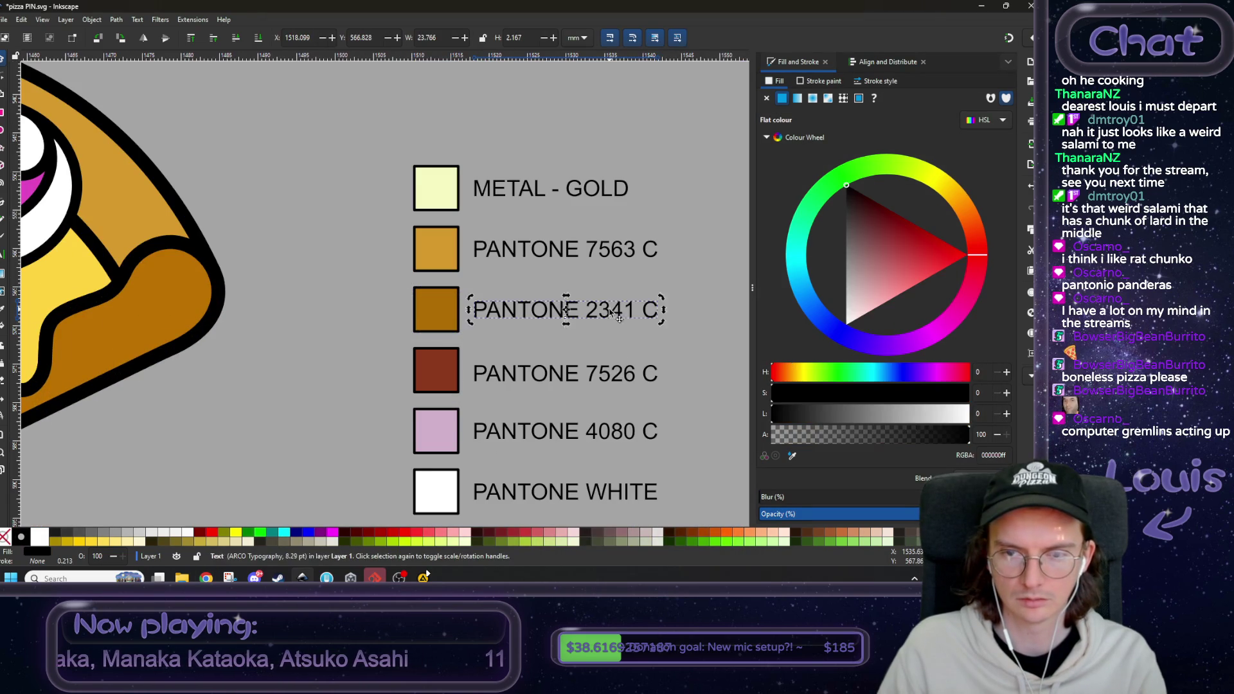
{"action": "double_click", "coordinate": [610, 313]}
{"action": "double_click", "coordinate": [601, 309]}
{"action": "type", "text": "139"}
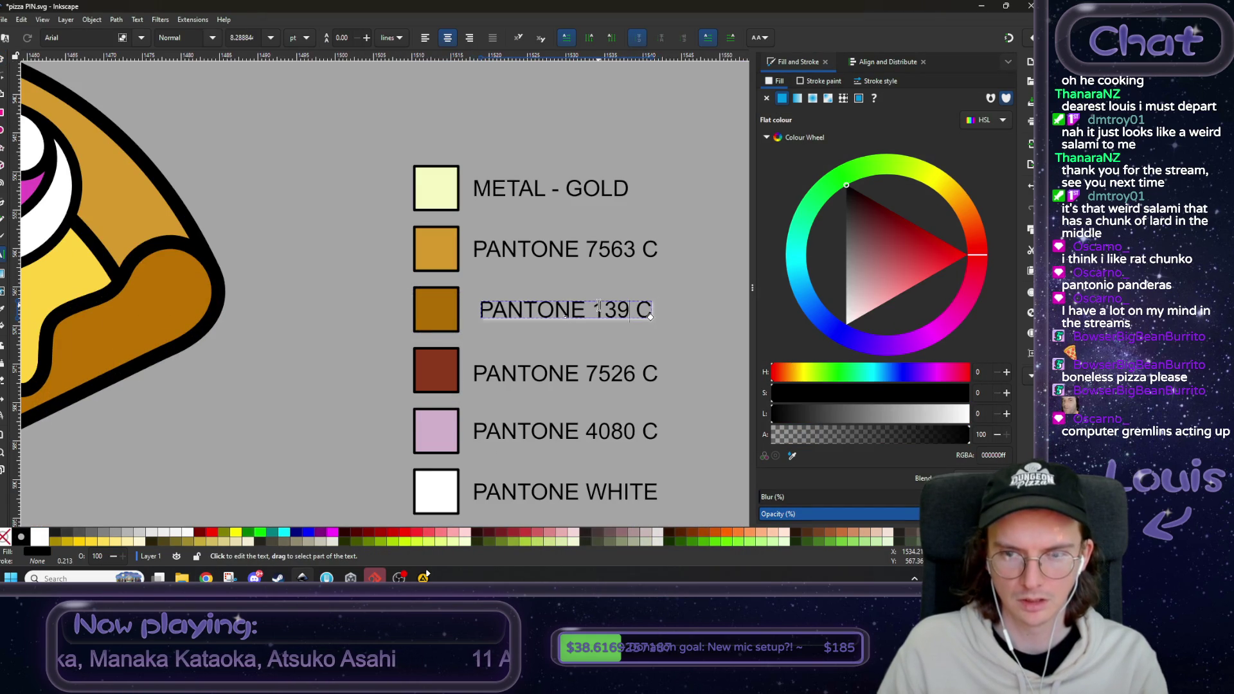
{"action": "left_click", "coordinate": [2, 60]}
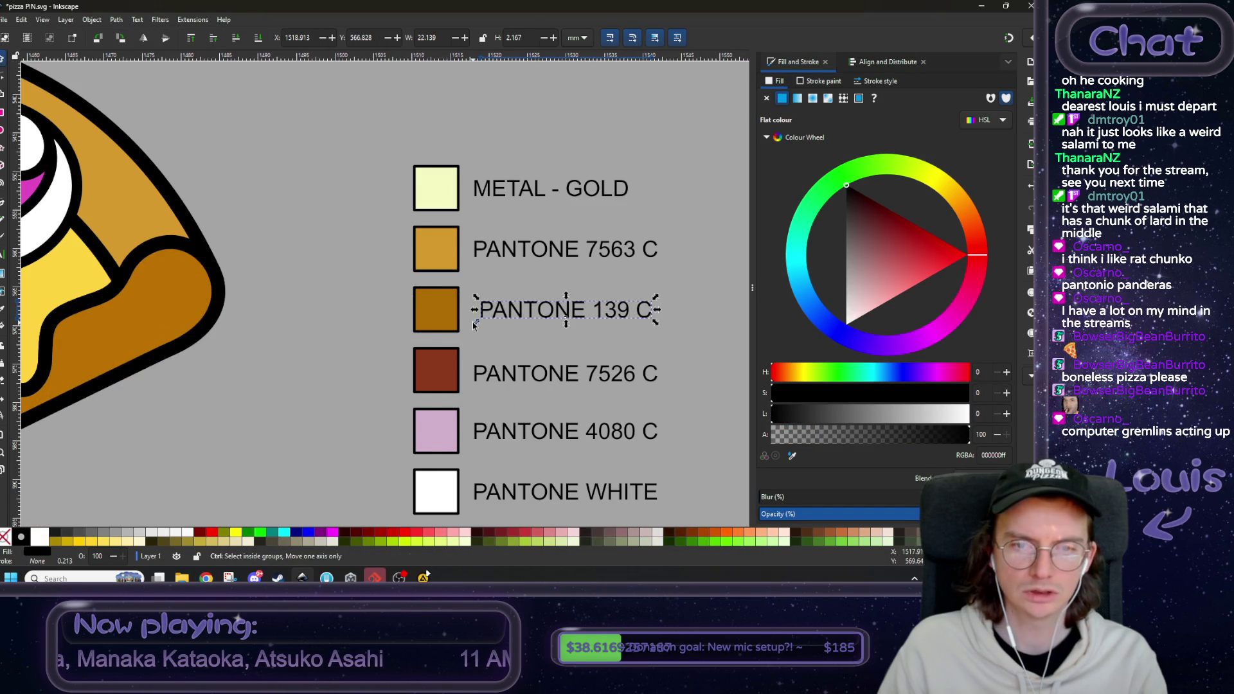
{"action": "scroll", "coordinate": [488, 318], "scroll_direction": "down", "scroll_amount": 2}
{"action": "left_click", "coordinate": [518, 347]}
- Ungroup the PANTONE 4080 C legend entry into its swatch and label
{"action": "right_click", "coordinate": [519, 355]}
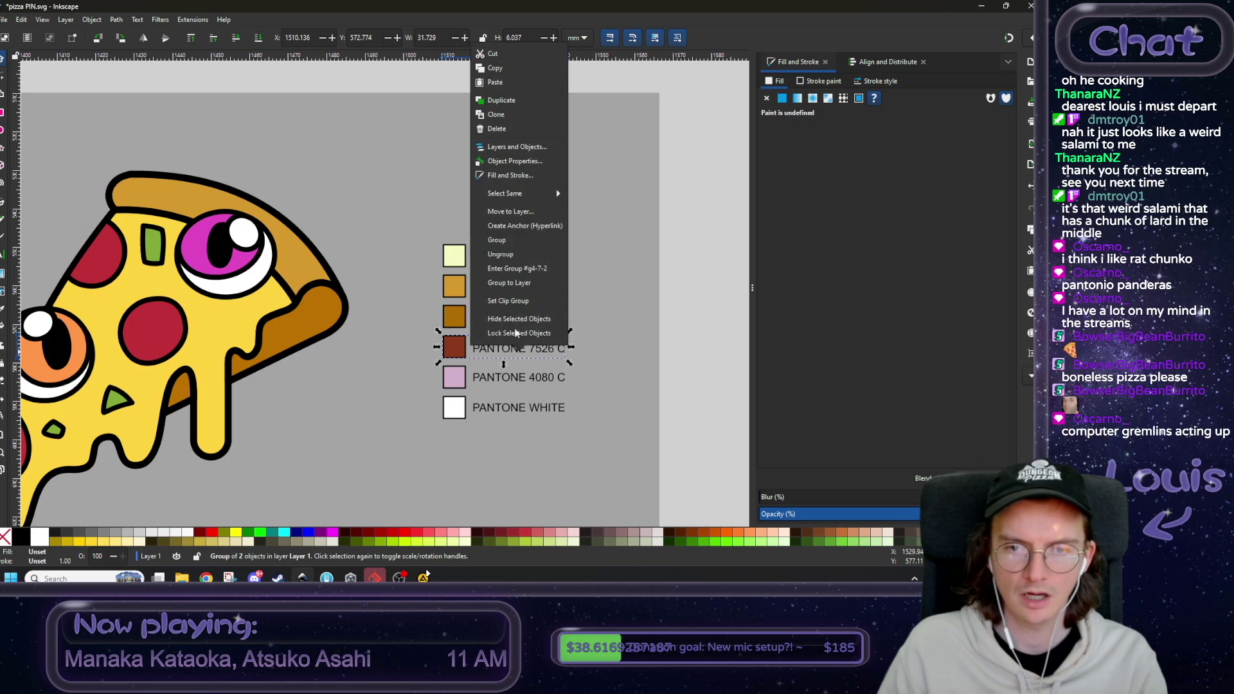
{"action": "left_click", "coordinate": [524, 250]}
{"action": "left_click", "coordinate": [519, 381]}
{"action": "right_click", "coordinate": [519, 381]}
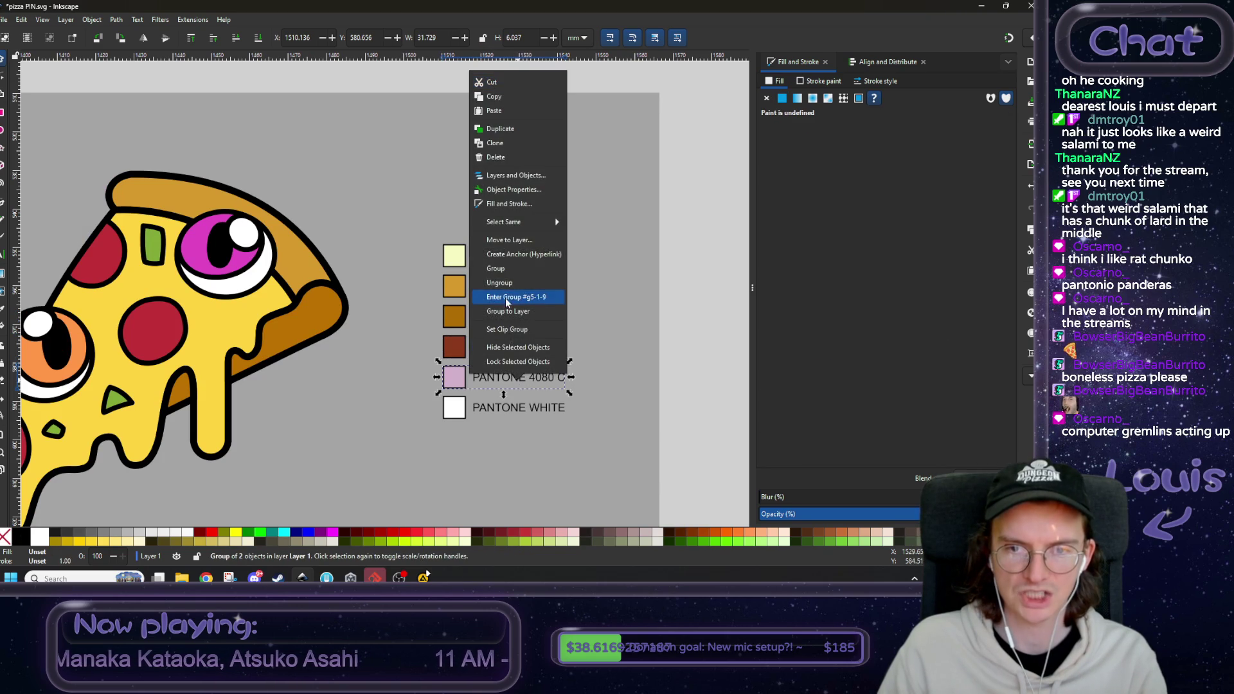
{"action": "left_click", "coordinate": [514, 294]}
{"action": "left_click", "coordinate": [506, 409]}
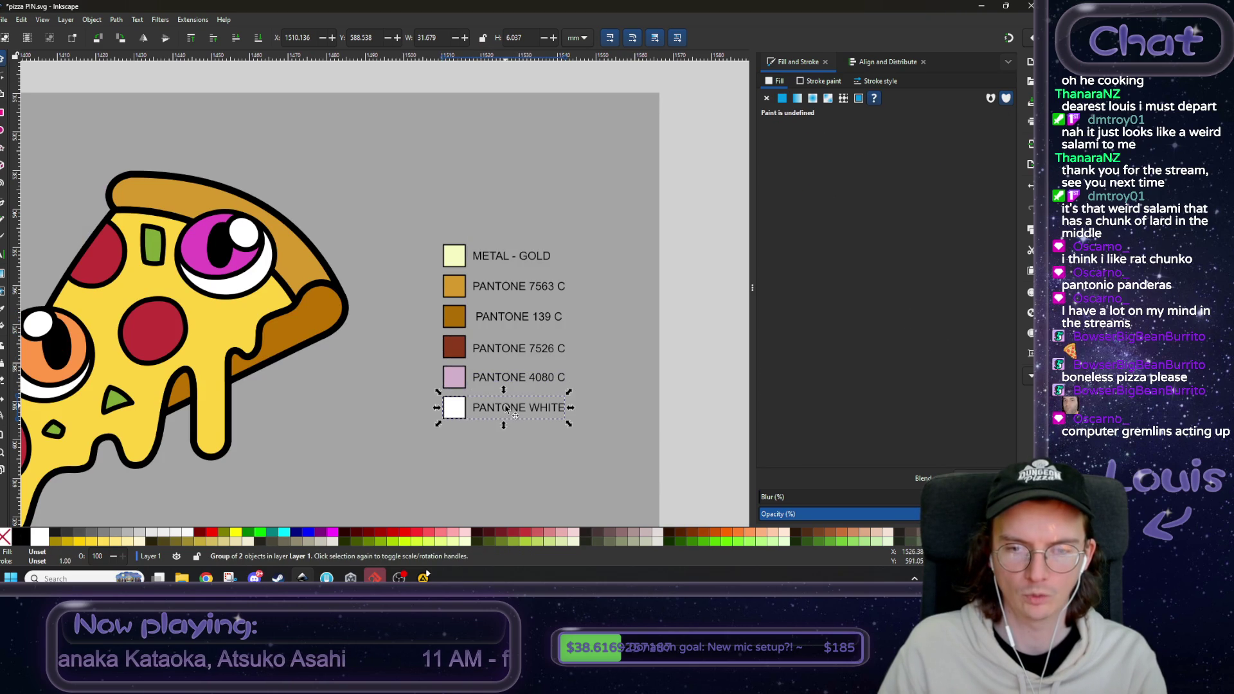
- Recolour the pizza crust with the PANTONE 139 C swatch's orange
{"action": "scroll", "coordinate": [334, 376], "scroll_direction": "up", "scroll_amount": 3, "text": "ctrl"}
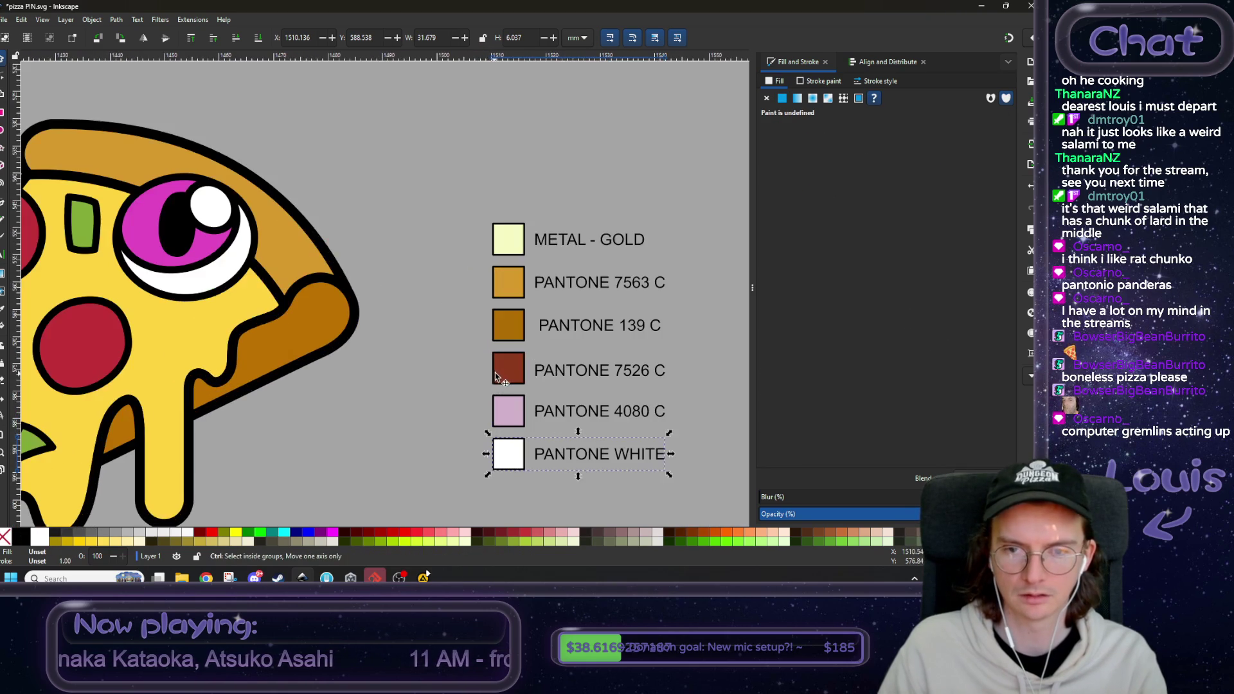
{"action": "left_click", "coordinate": [330, 341]}
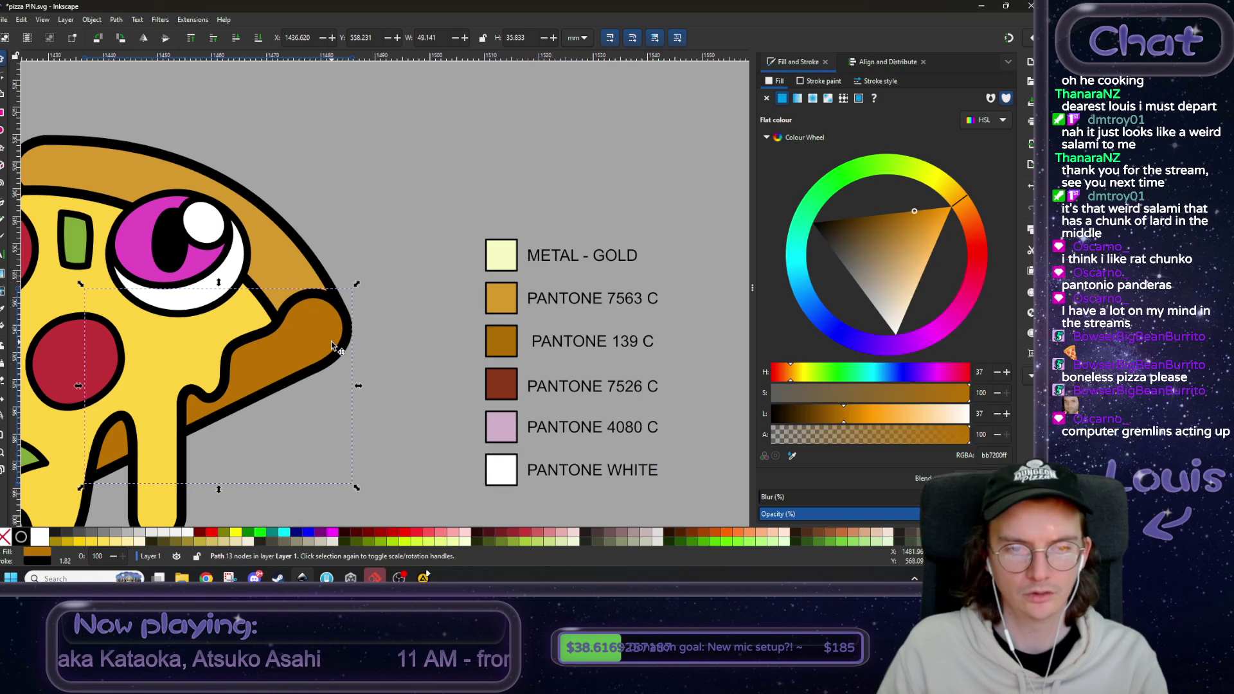
{"action": "left_click", "coordinate": [792, 456]}
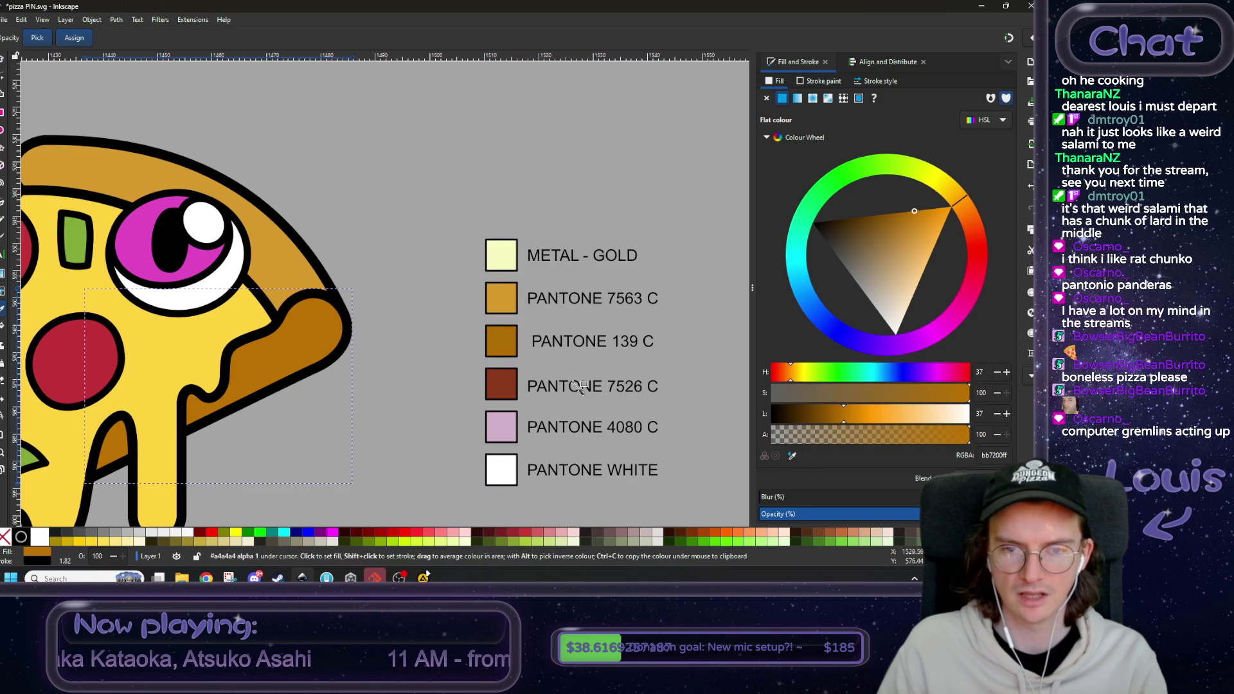
{"action": "left_click", "coordinate": [492, 344]}
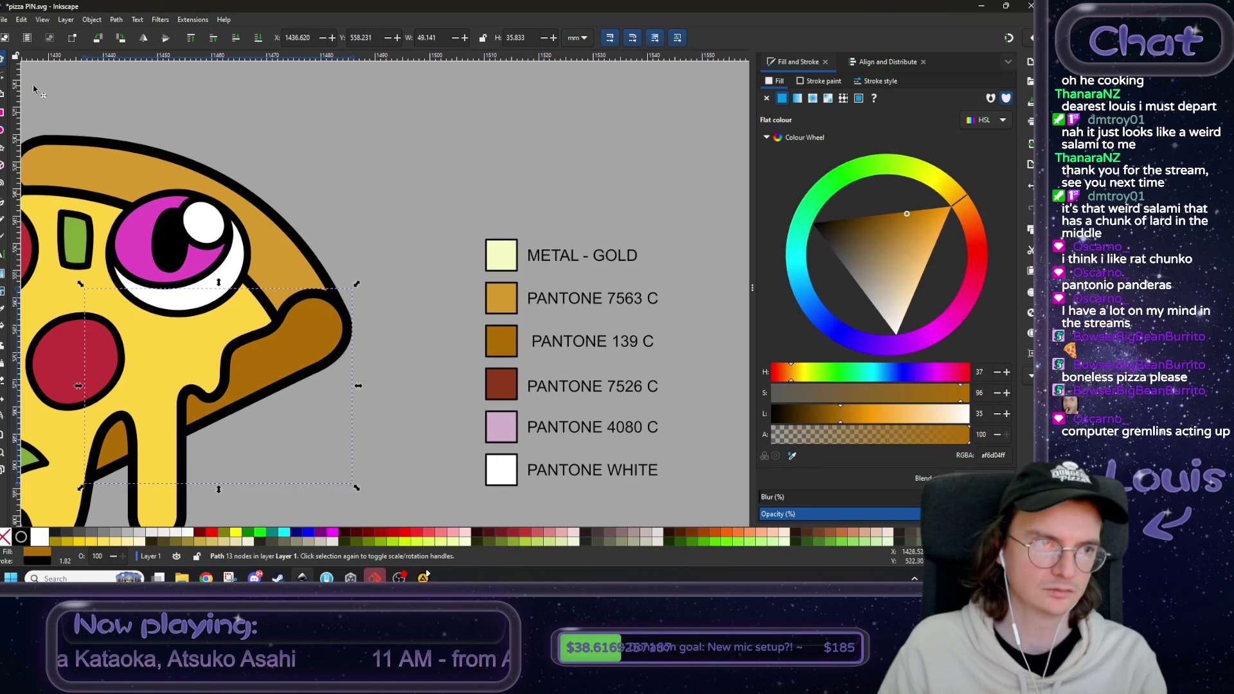
- Fill the PANTONE 7526 C swatch with yellow ffd33f and copy its hex
{"action": "left_click", "coordinate": [388, 209]}
{"action": "scroll", "coordinate": [552, 334], "scroll_direction": "left", "scroll_amount": 2}
{"action": "scroll", "coordinate": [553, 334], "scroll_direction": "down", "scroll_amount": 1}
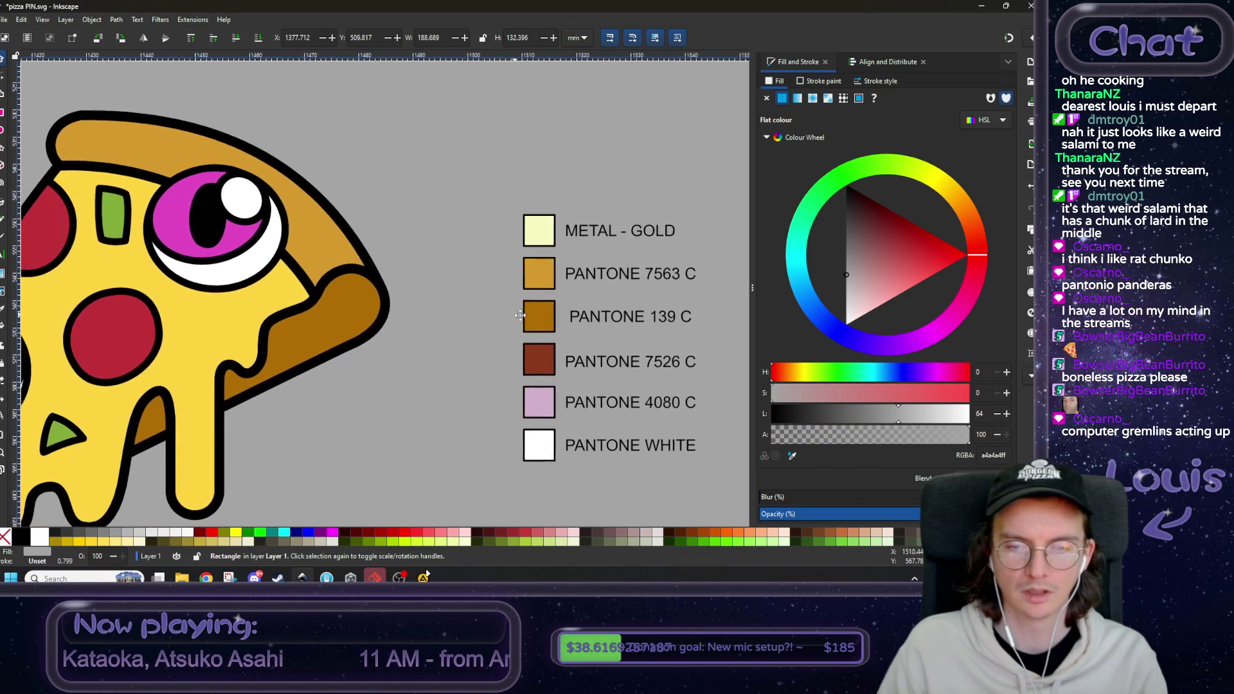
{"action": "scroll", "coordinate": [540, 323], "scroll_direction": "down", "scroll_amount": 2}
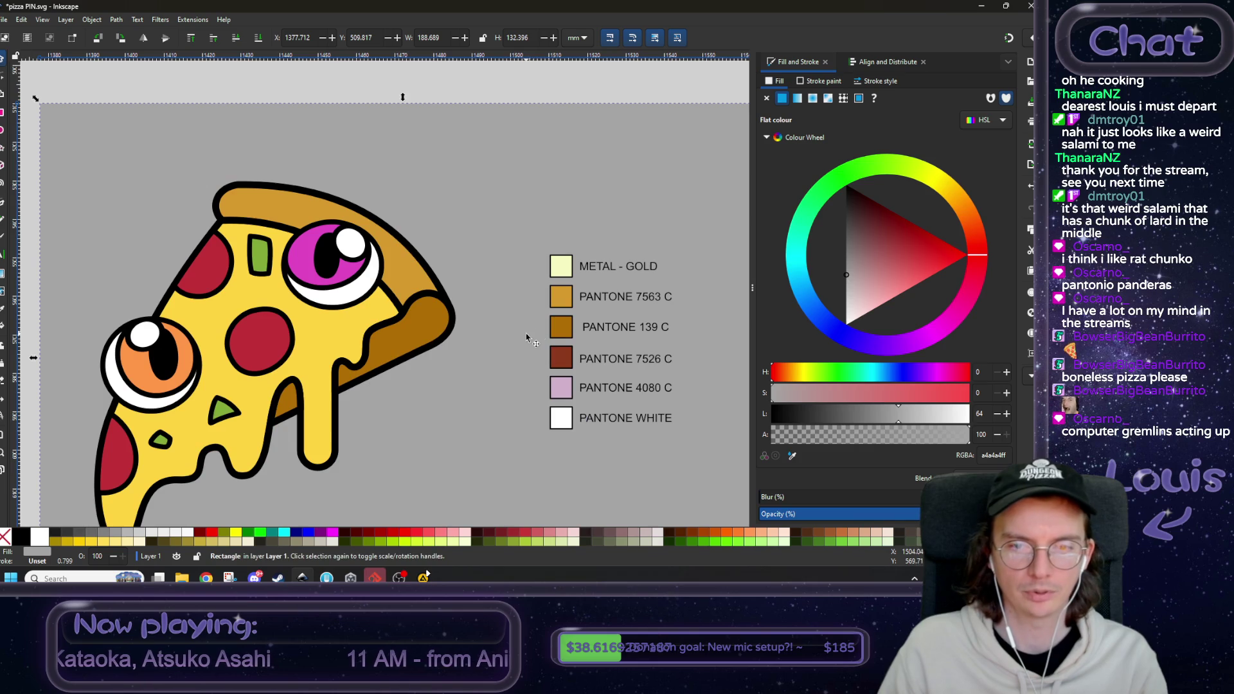
{"action": "left_click", "coordinate": [534, 334]}
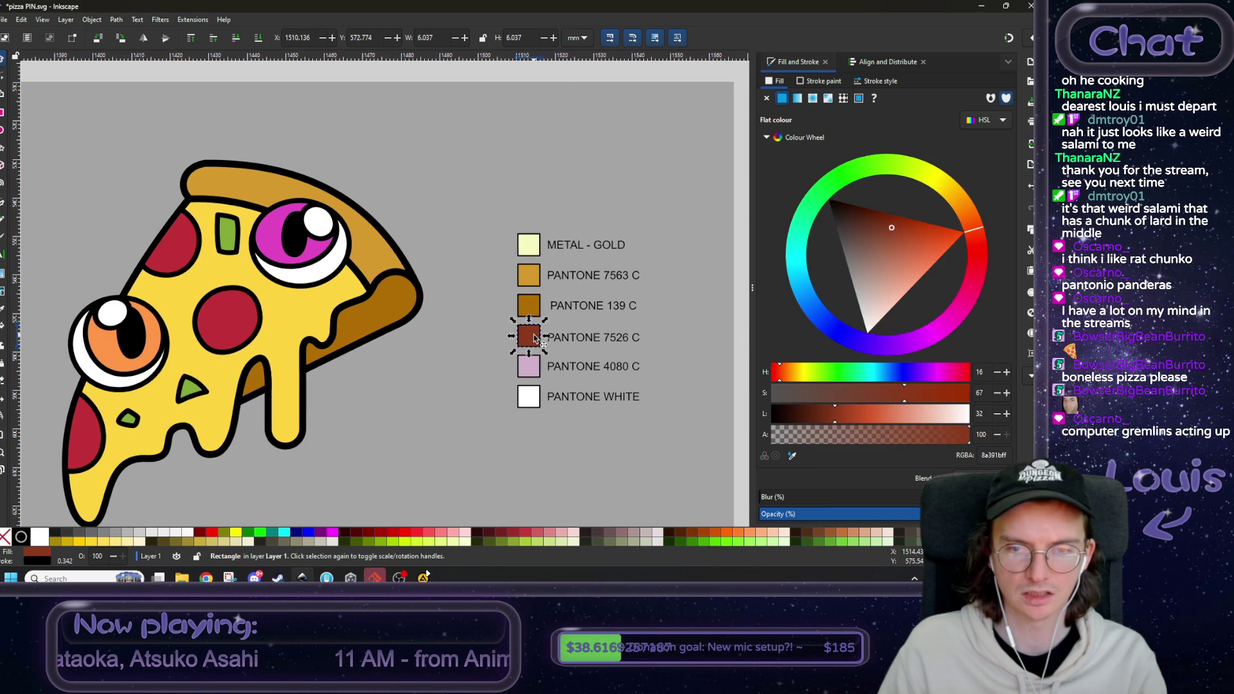
{"action": "left_click", "coordinate": [791, 456]}
{"action": "left_click", "coordinate": [244, 360]}
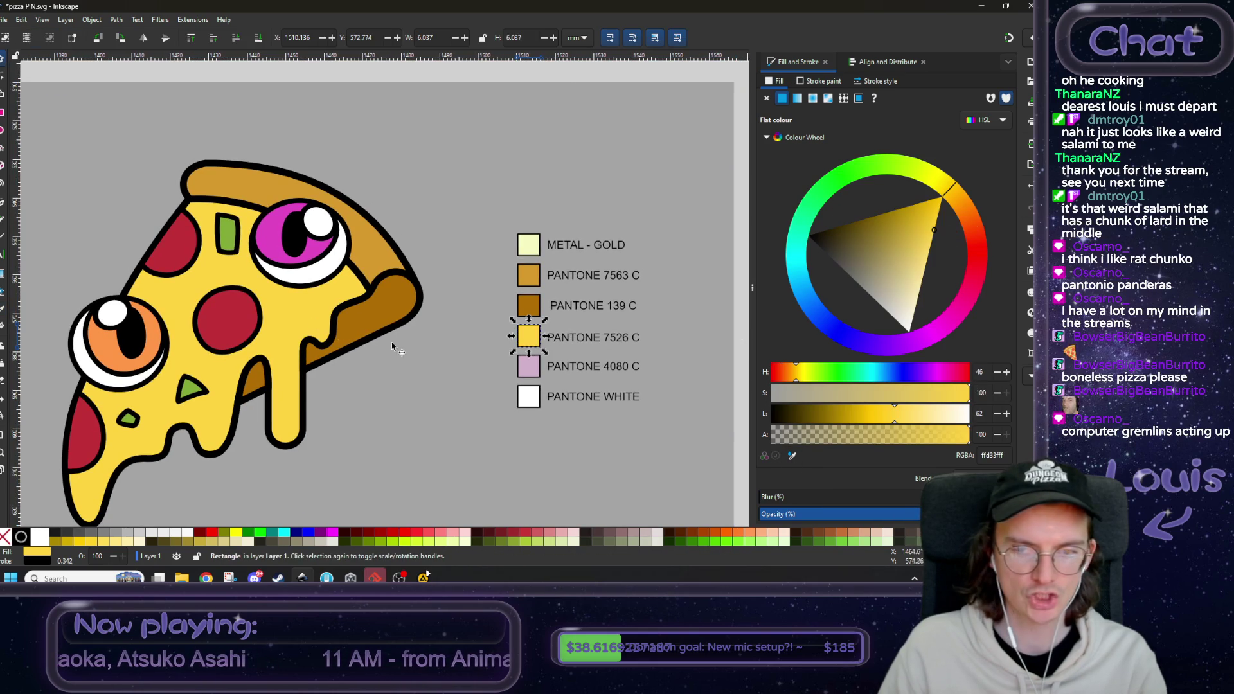
{"action": "double_click", "coordinate": [992, 455]}
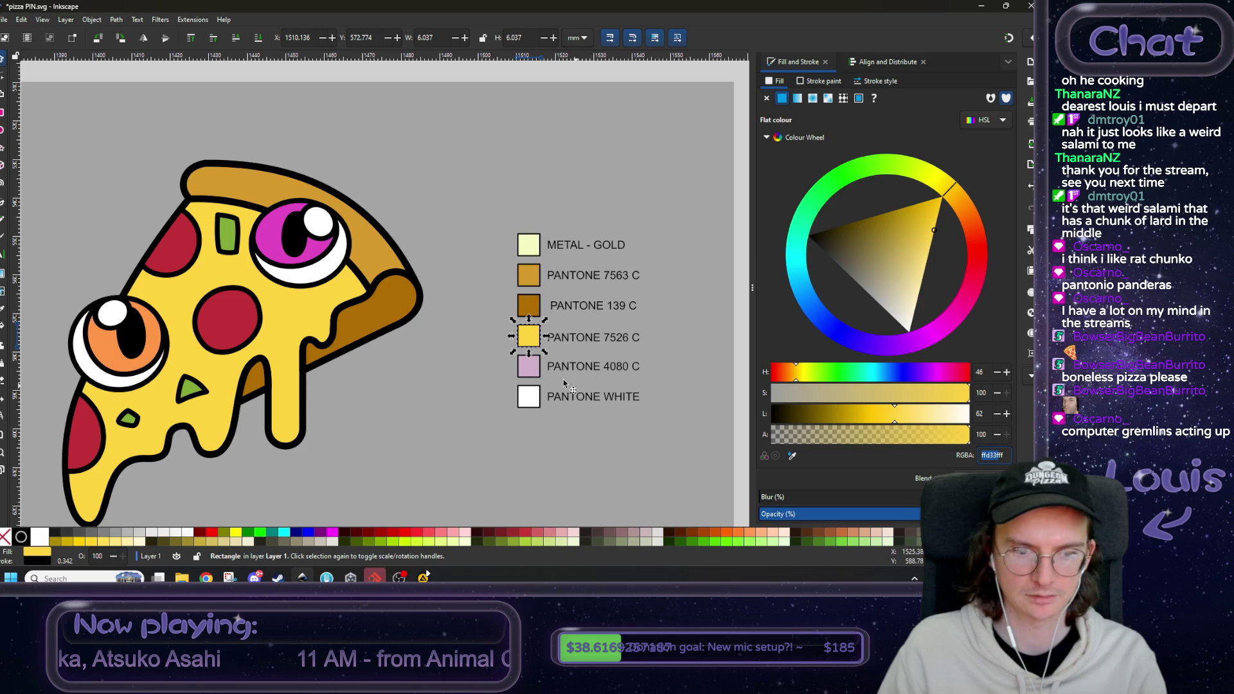
{"action": "mouse_move", "coordinate": [205, 578]}
{"action": "left_click", "coordinate": [264, 514]}
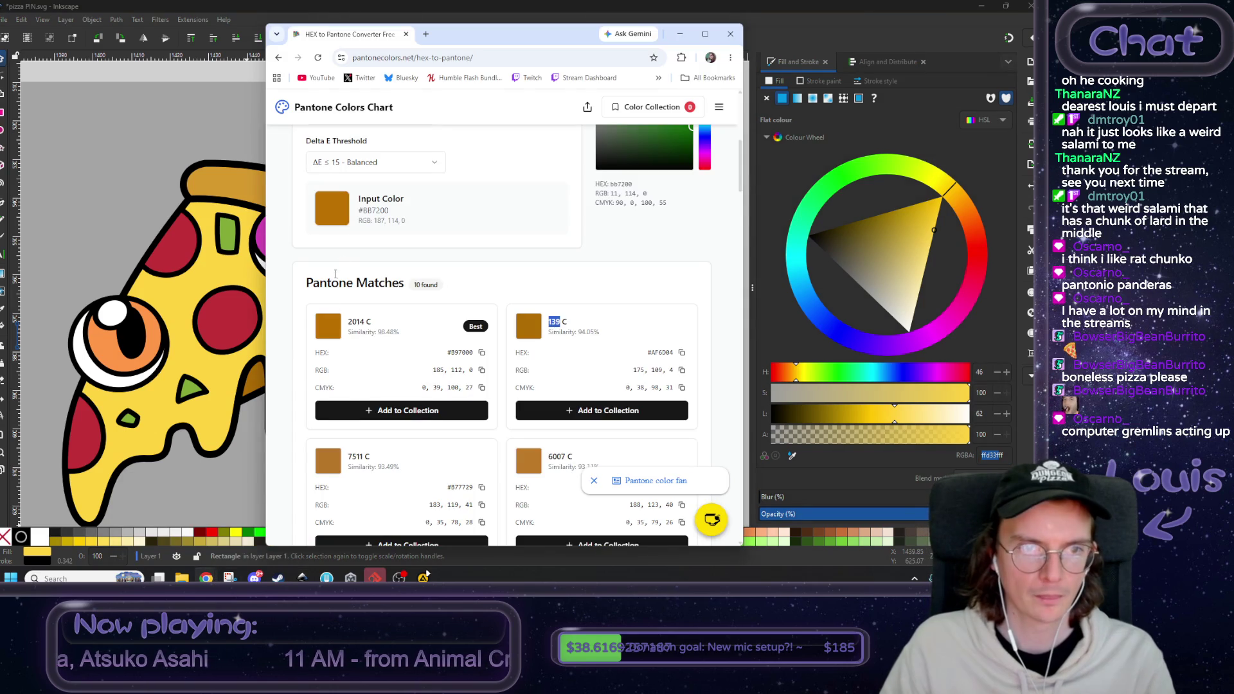
- Look up ffd33f in the converter, then try and undo 121 C's hex FCD757
{"action": "scroll", "coordinate": [396, 236], "scroll_direction": "up", "scroll_amount": 1}
{"action": "double_click", "coordinate": [328, 331]}
{"action": "type", "text": "ffd33f"}
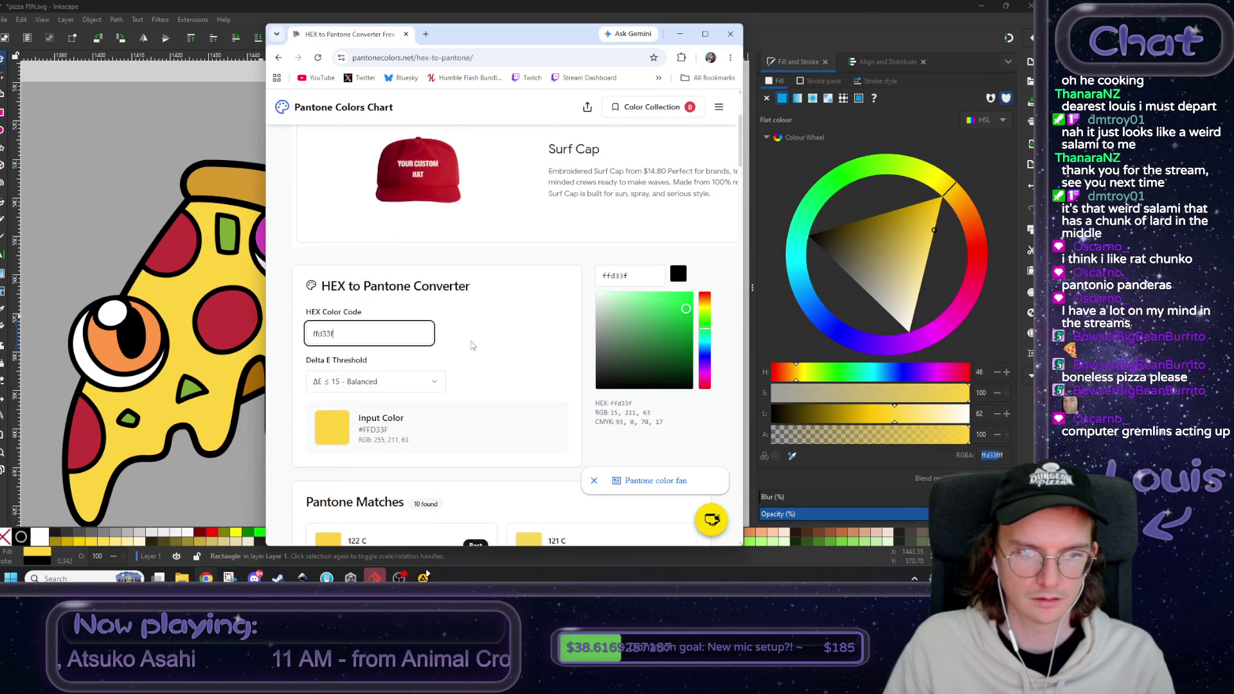
{"action": "scroll", "coordinate": [472, 342], "scroll_direction": "down", "scroll_amount": 2}
{"action": "scroll", "coordinate": [469, 342], "scroll_direction": "down", "scroll_amount": 3}
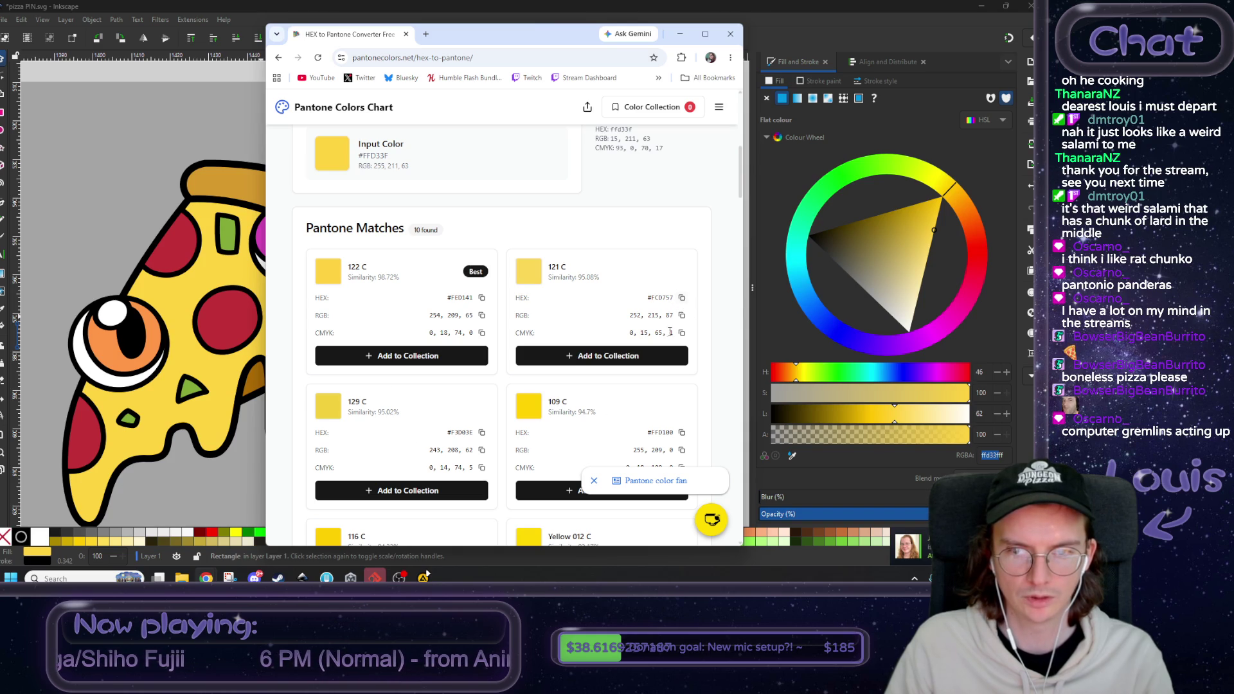
{"action": "key", "text": "alt+Tab"}
{"action": "key", "text": "ctrl+v"}
{"action": "key", "text": "Return"}
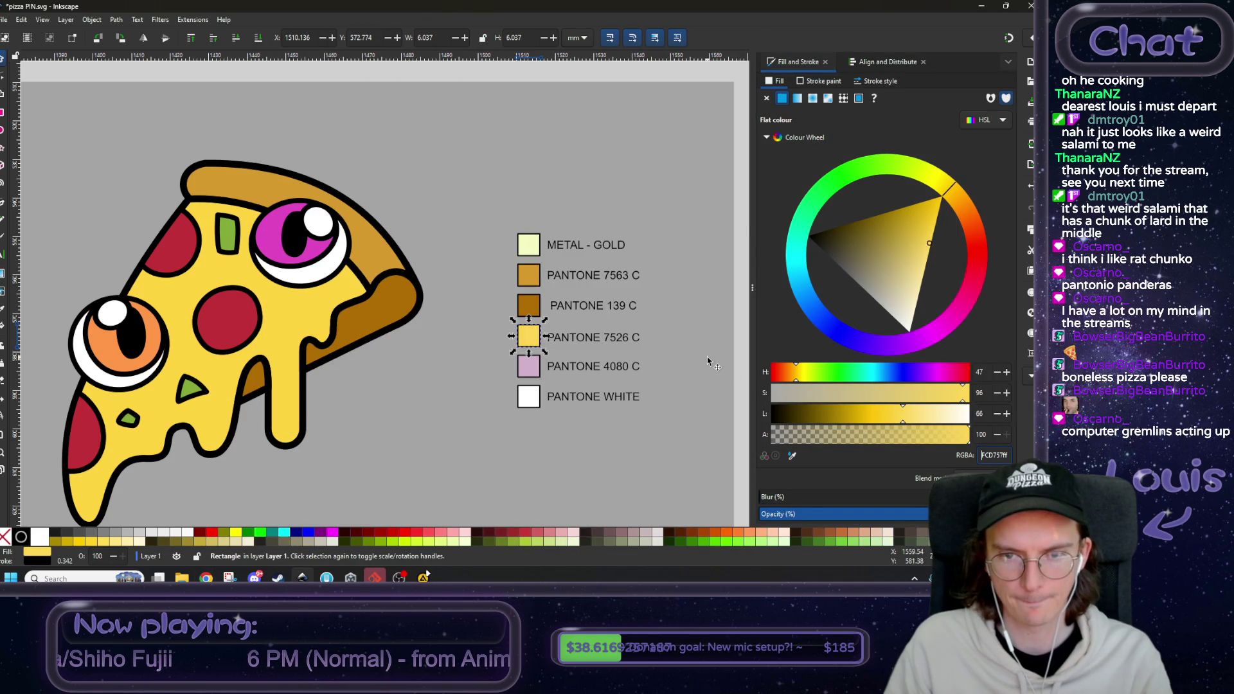
{"action": "key", "text": "ctrl+z"}
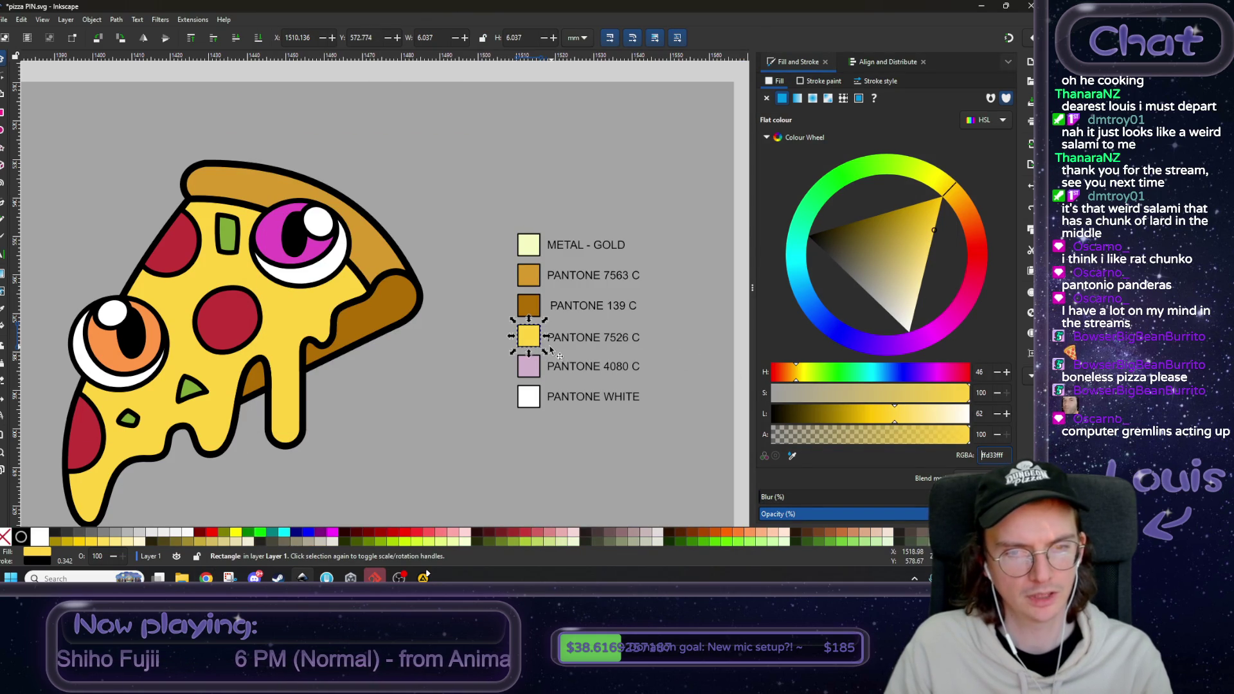
{"action": "key", "text": "alt+Tab"}
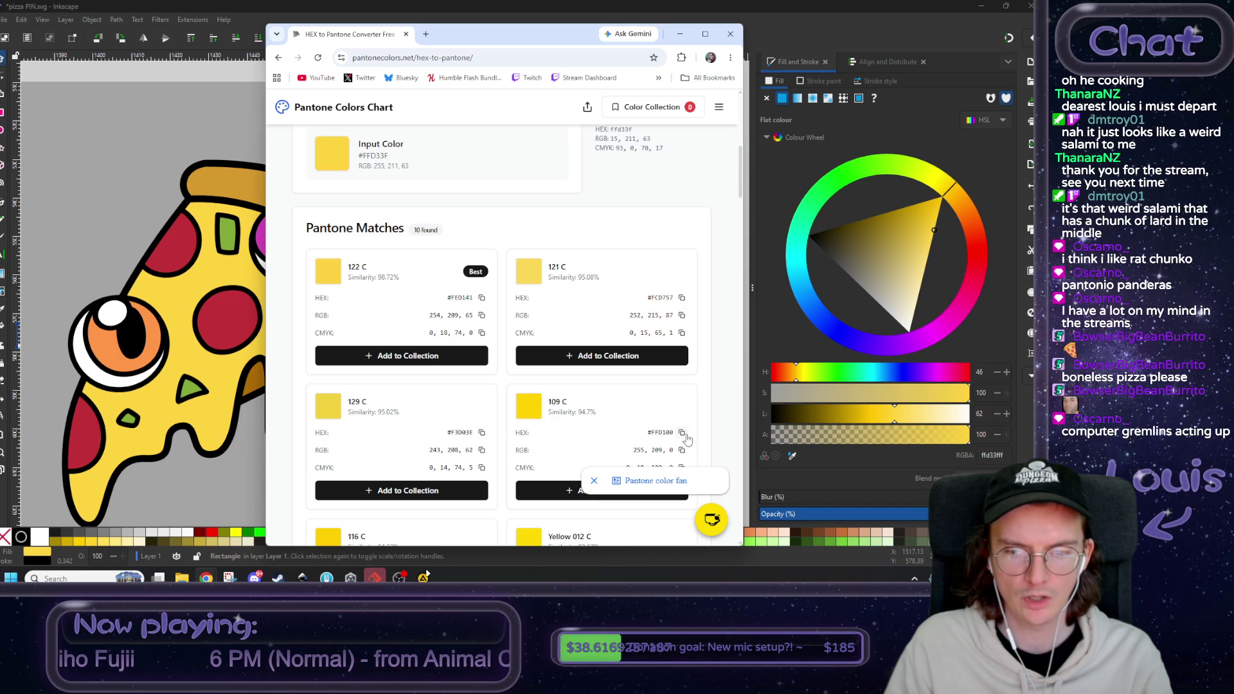
{"action": "key", "text": "alt+Tab"}
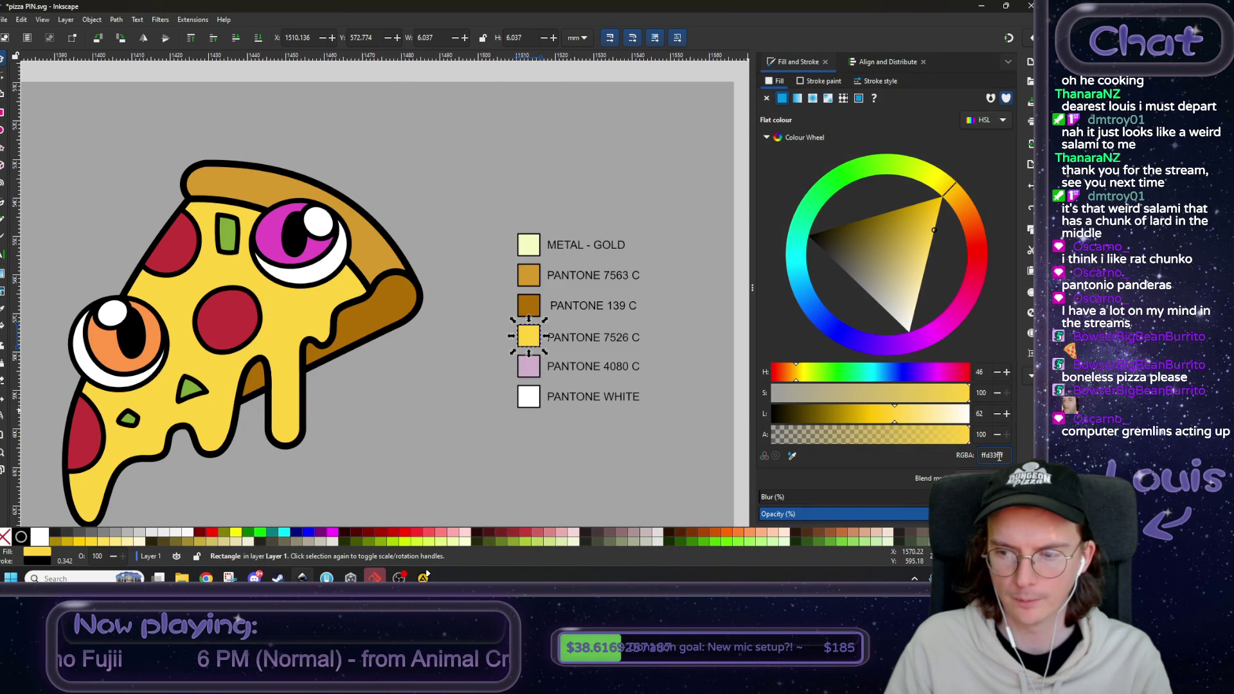
- Set the yellow swatch to FFD100 and apply that yellow to the pizza body
{"action": "double_click", "coordinate": [993, 455]}
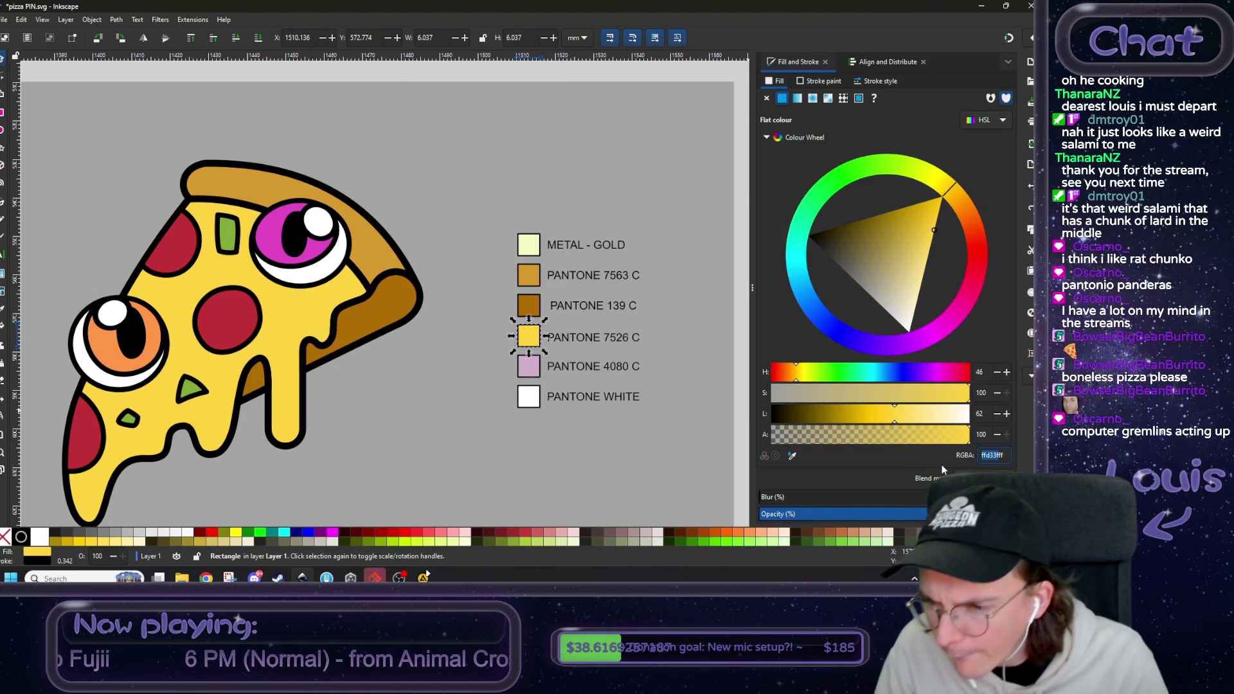
{"action": "key", "text": "ctrl+v"}
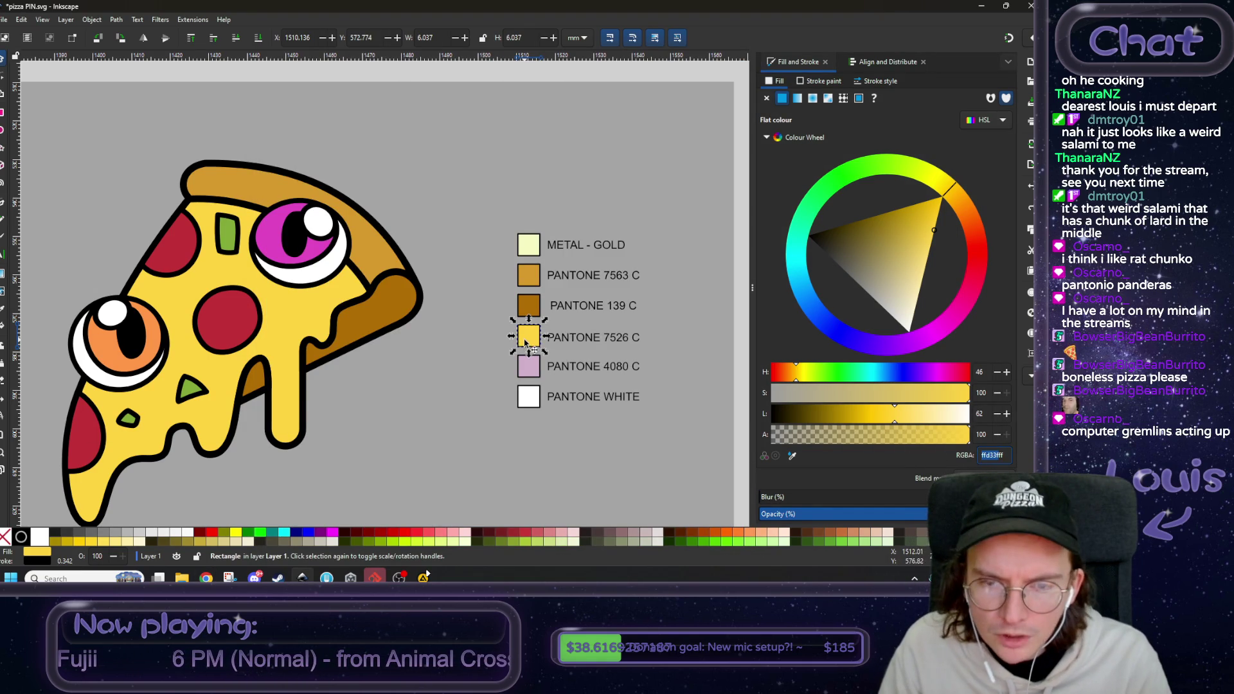
{"action": "left_click", "coordinate": [449, 384]}
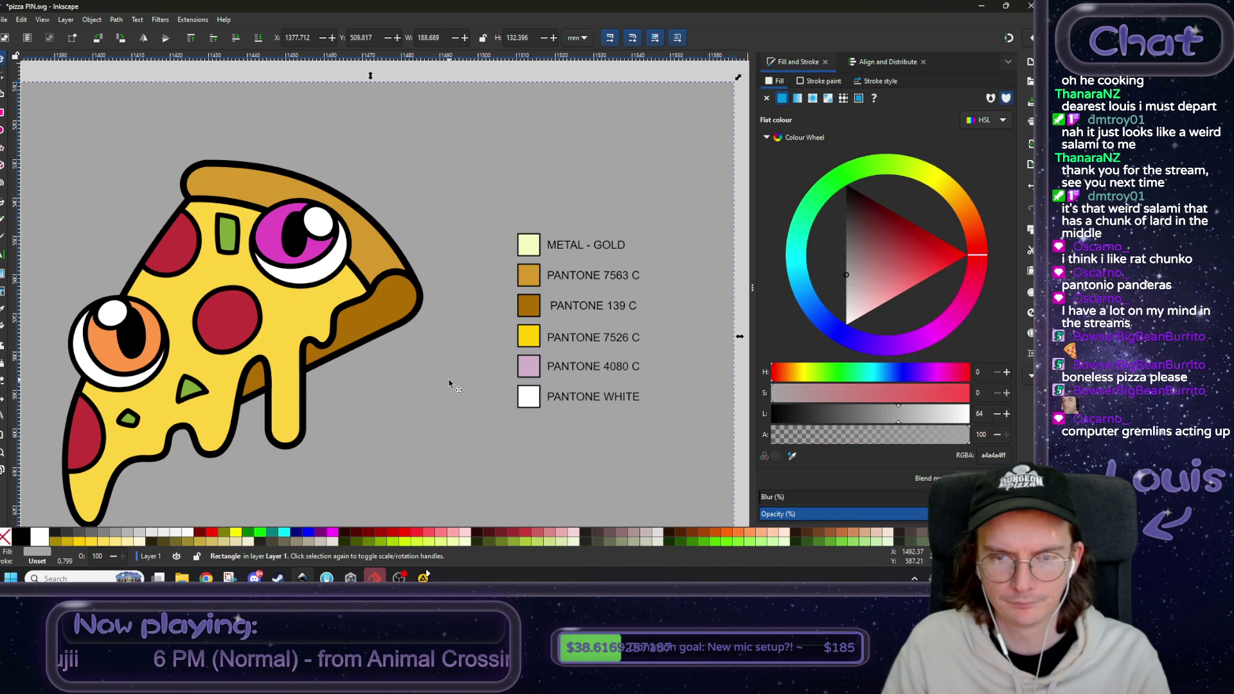
{"action": "left_click", "coordinate": [300, 329]}
{"action": "key", "text": "d"}
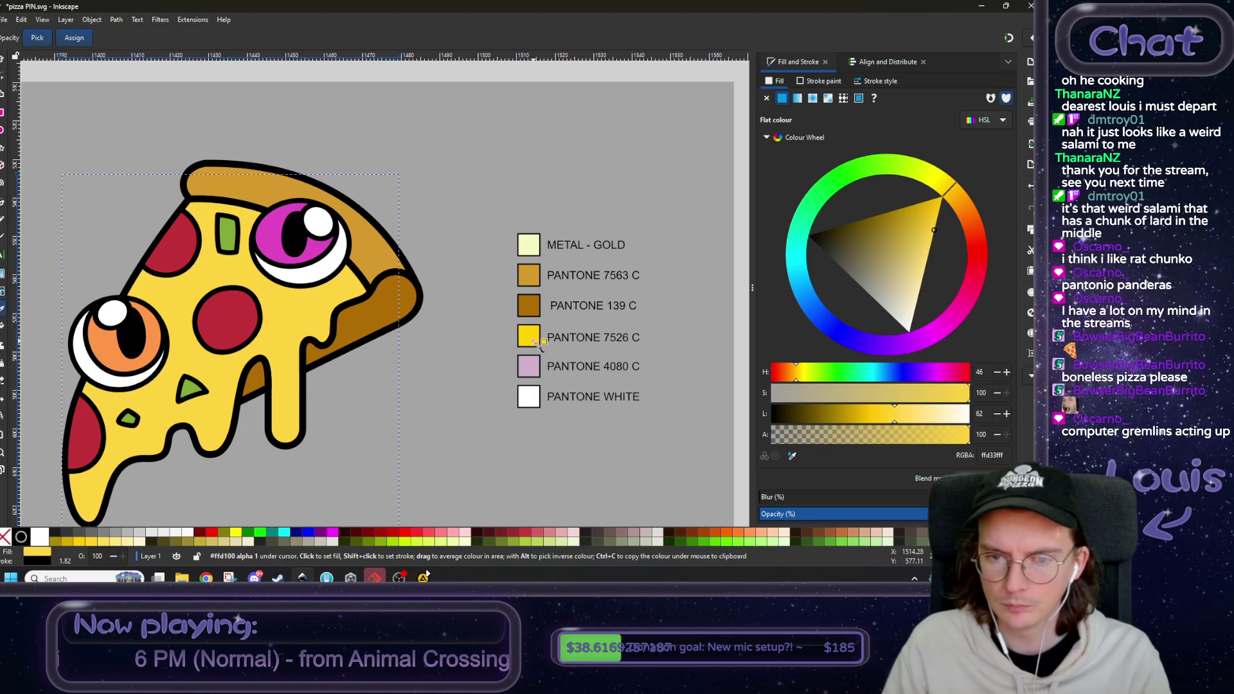
{"action": "left_click", "coordinate": [532, 344]}
- Relabel the yellow swatch from PANTONE 7526 C to PANTONE 109 C
{"action": "scroll", "coordinate": [547, 347], "scroll_direction": "up", "scroll_amount": 1}
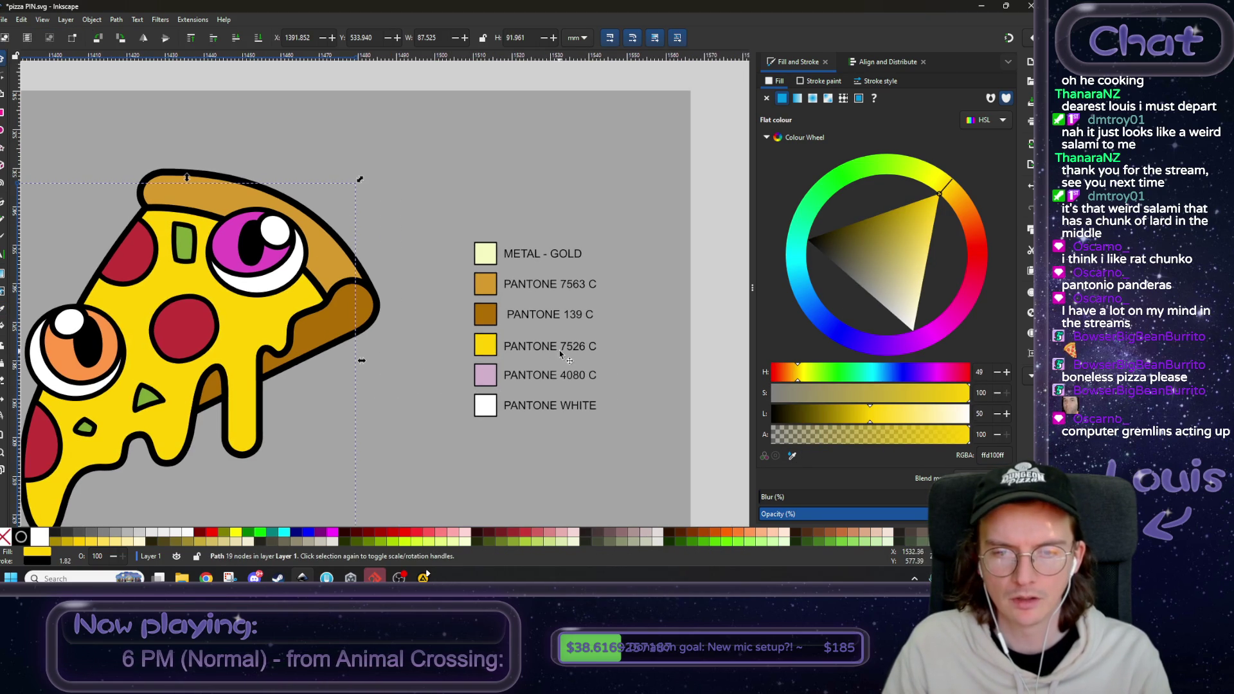
{"action": "key", "text": "alt+Tab"}
{"action": "key", "text": "alt+Tab"}
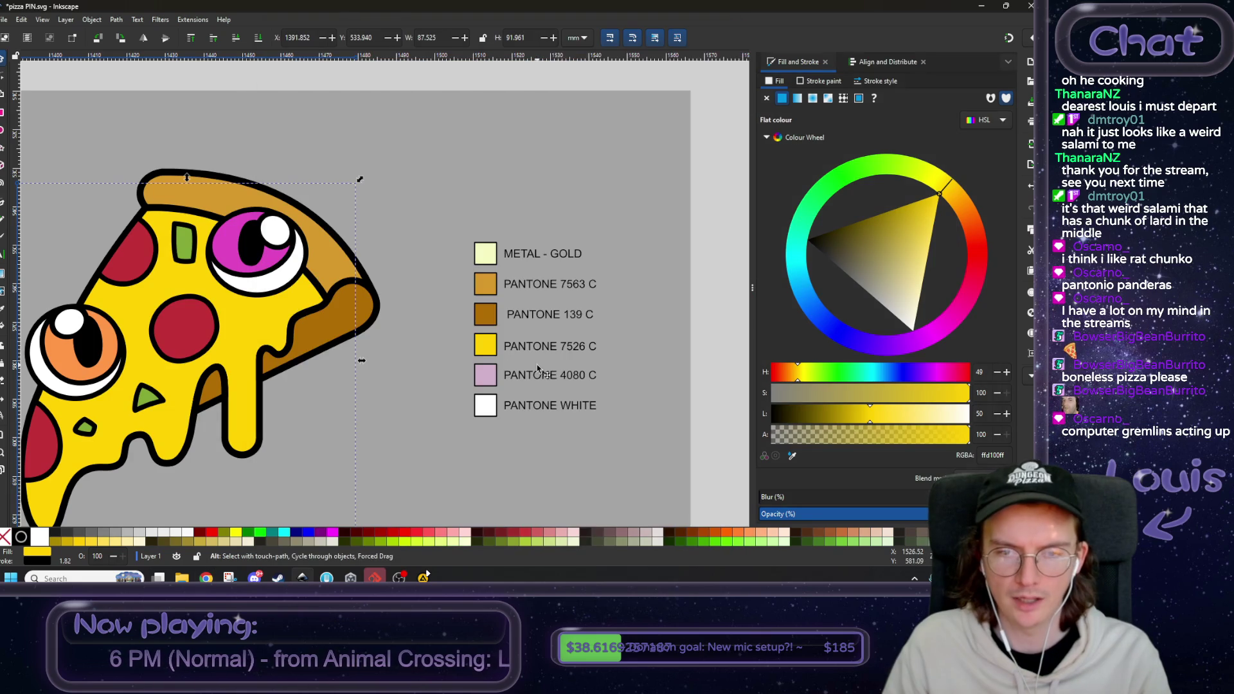
{"action": "key", "text": "t"}
{"action": "left_click_drag", "start_coordinate": [586, 347], "coordinate": [560, 347]}
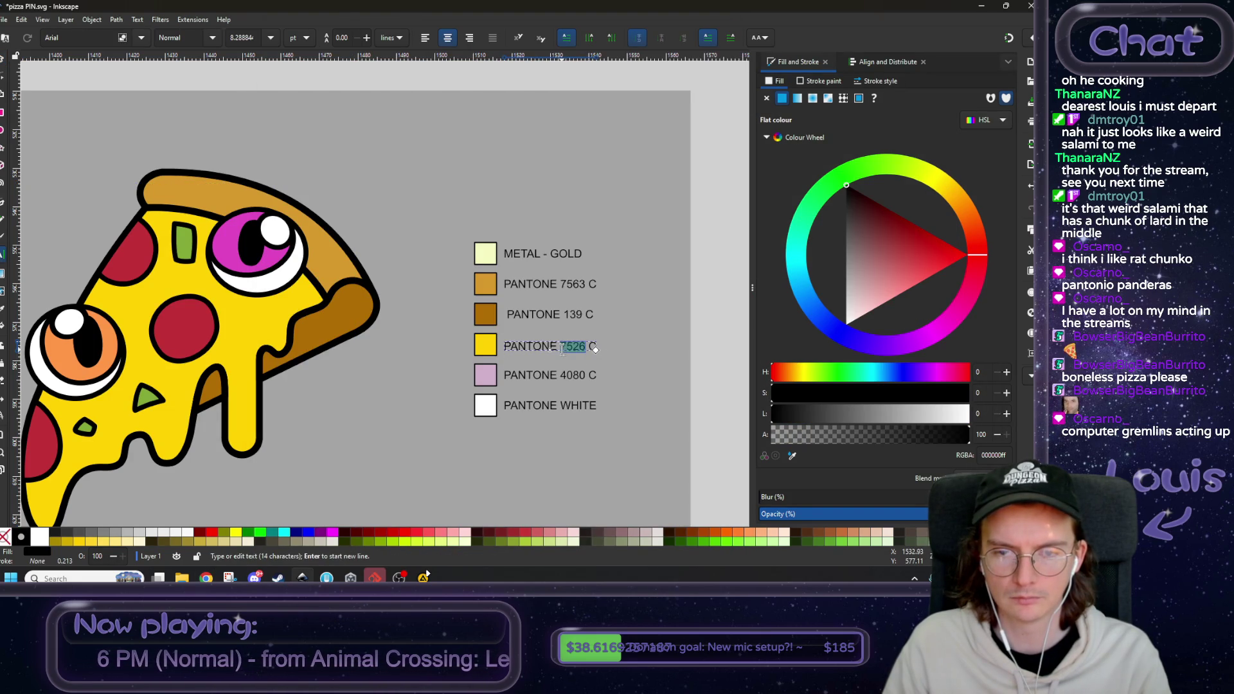
{"action": "type", "text": "109"}
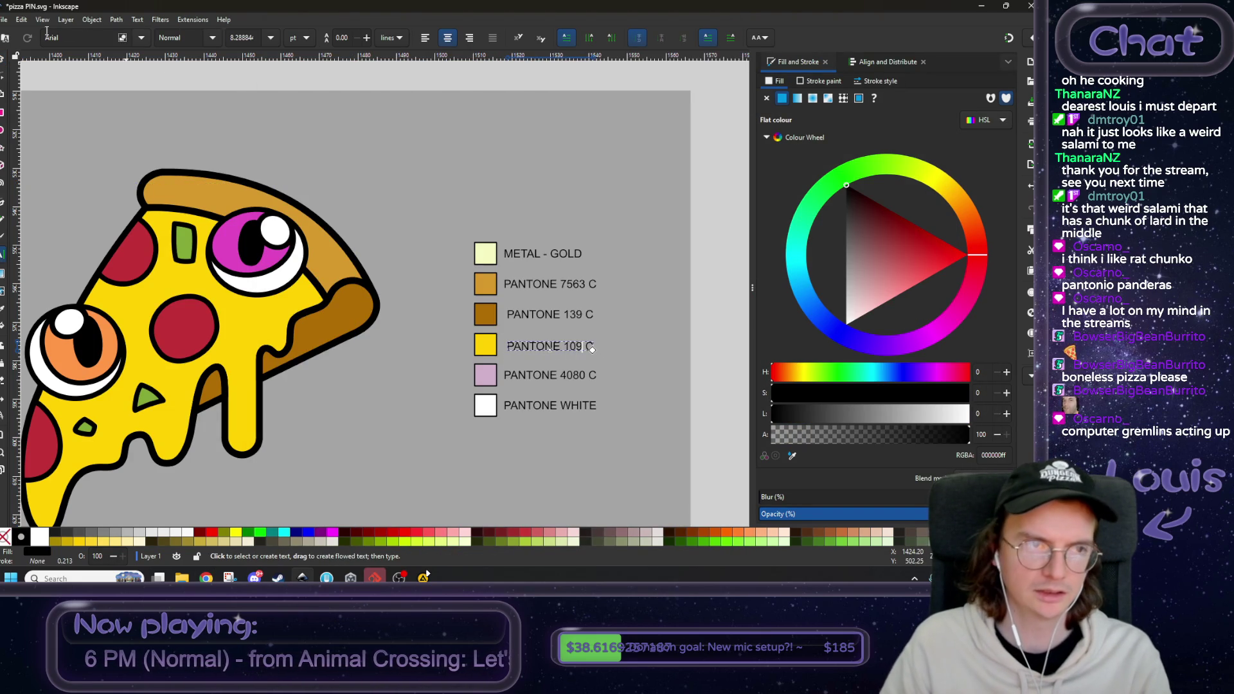
{"action": "key", "text": "F1"}
- Fill the pink PANTONE 4080 C swatch with the pepperoni red
{"action": "left_click", "coordinate": [452, 374]}
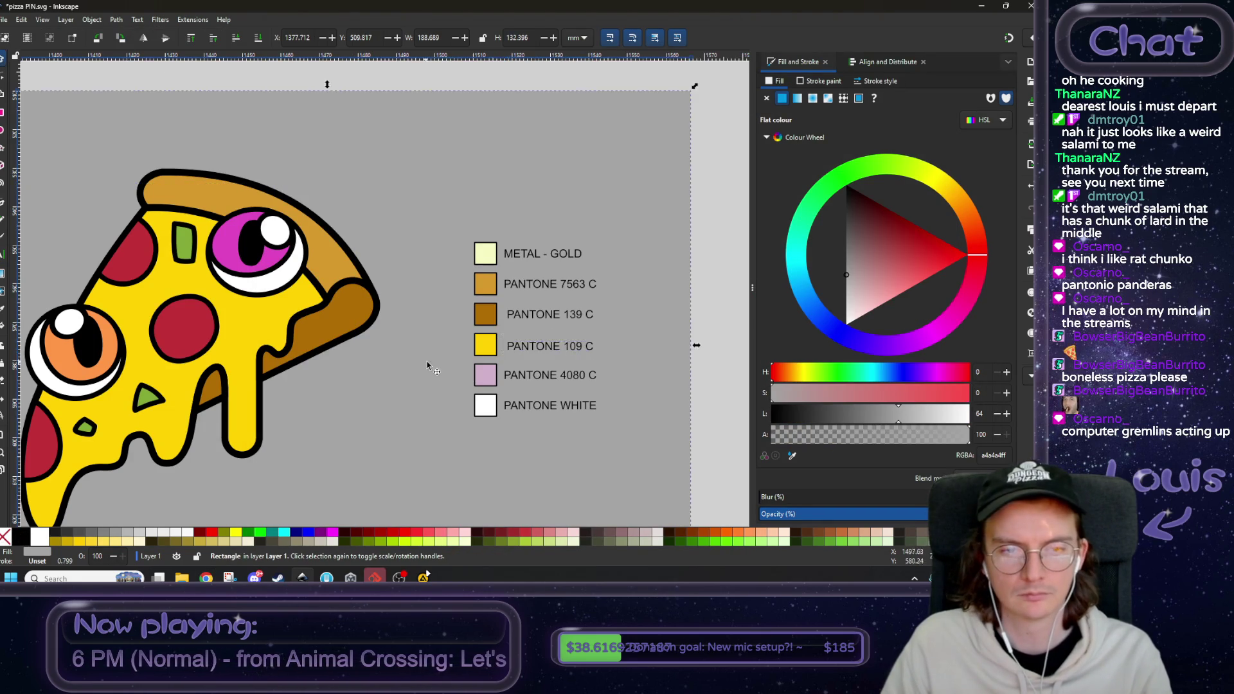
{"action": "scroll", "coordinate": [463, 360], "scroll_direction": "left", "scroll_amount": 2}
{"action": "scroll", "coordinate": [463, 360], "scroll_direction": "down", "scroll_amount": 1}
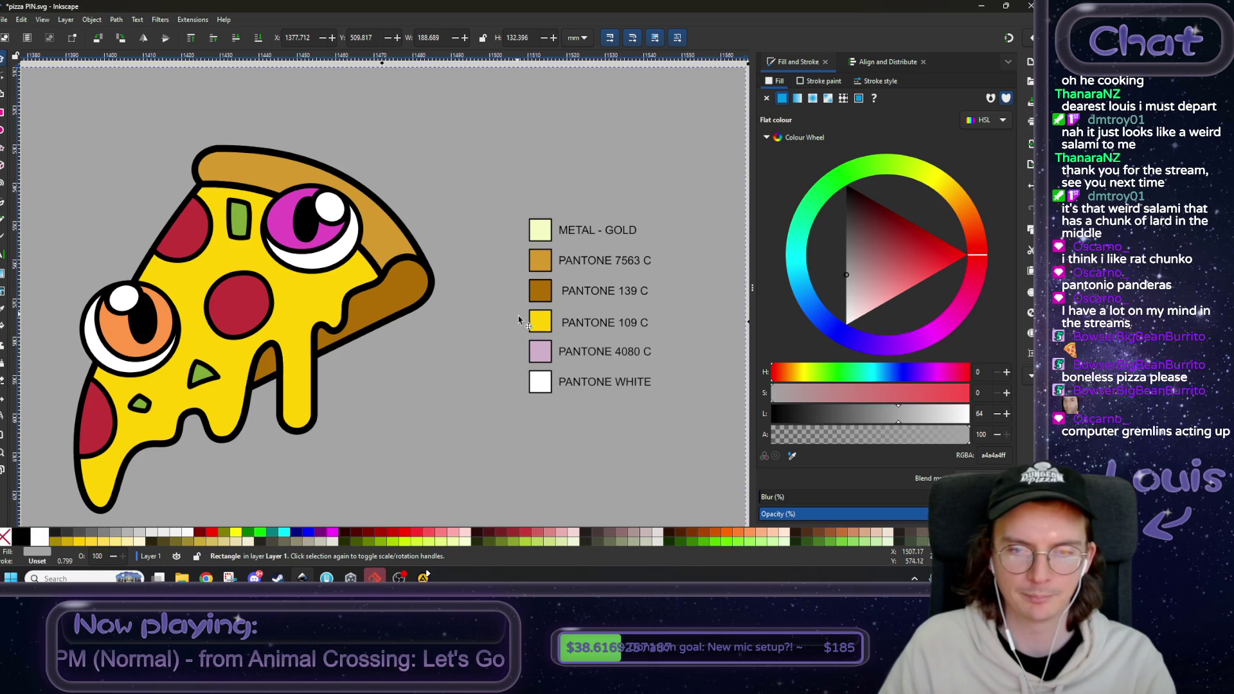
{"action": "left_click", "coordinate": [540, 354]}
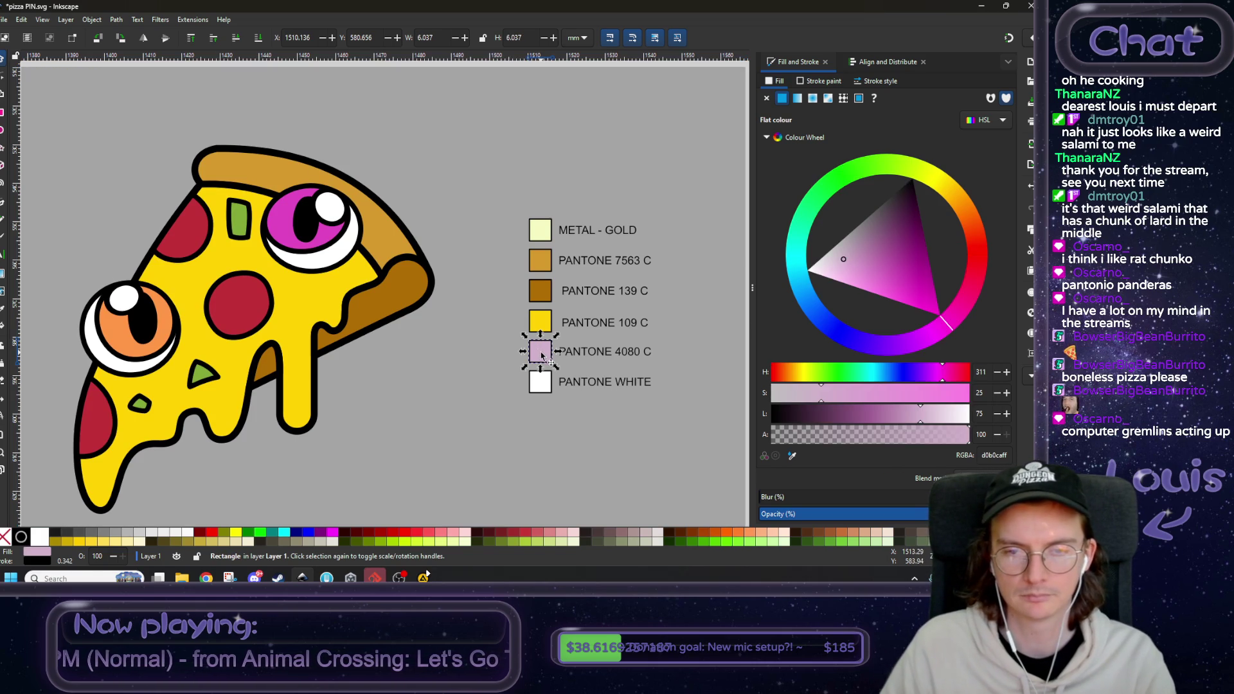
{"action": "left_click", "coordinate": [794, 458]}
{"action": "left_click", "coordinate": [267, 316]}
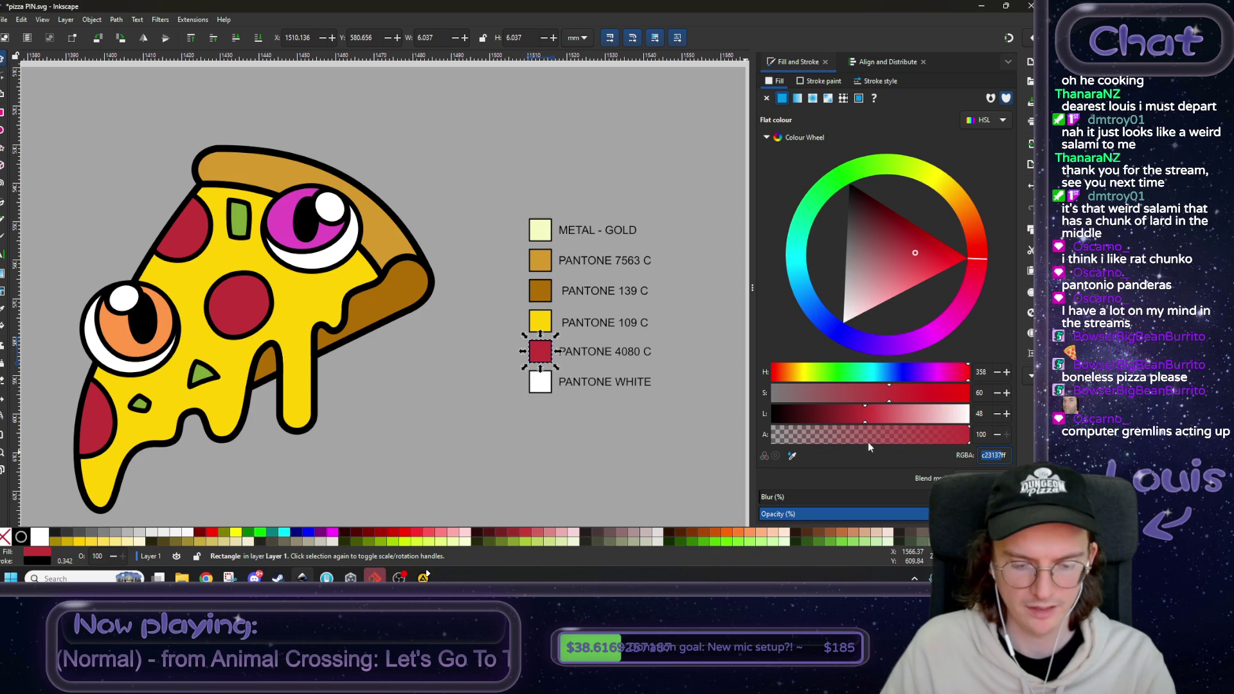
- Look up the pepperoni red c23137 in the HEX to Pantone converter
{"action": "key", "text": "alt+Tab"}
{"action": "scroll", "coordinate": [501, 321], "scroll_direction": "up", "scroll_amount": 5}
{"action": "left_click", "coordinate": [360, 224]}
{"action": "type", "text": "c23137"}
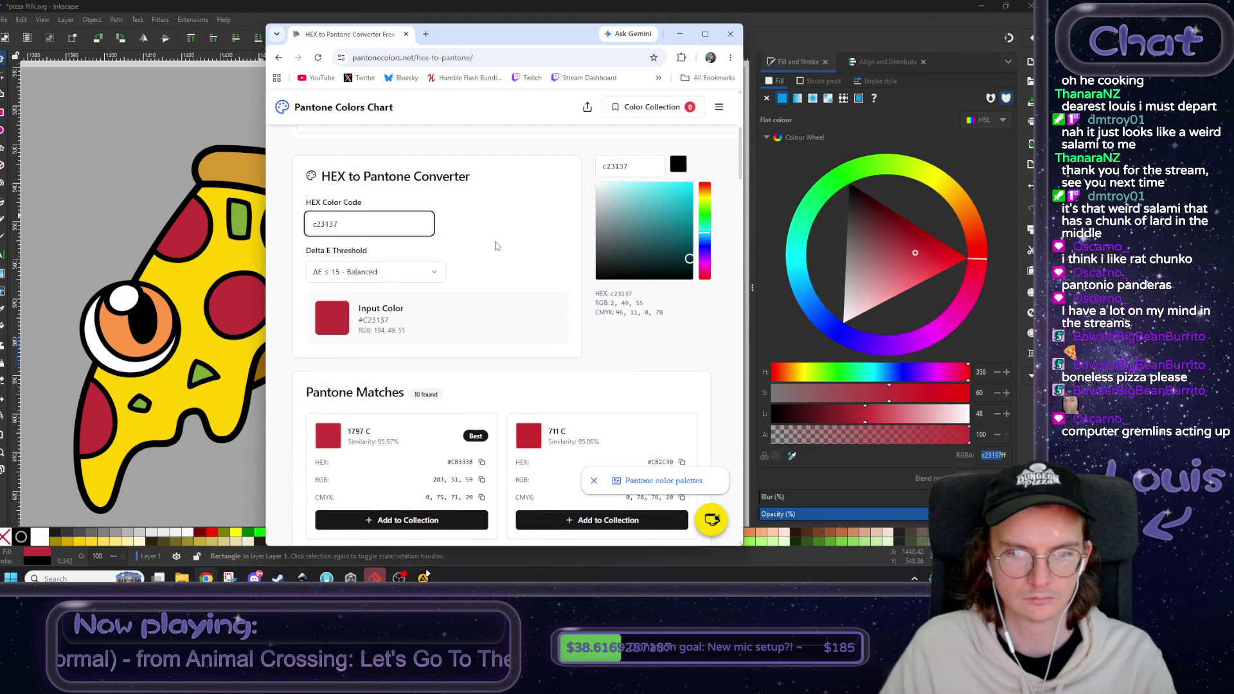
{"action": "scroll", "coordinate": [495, 246], "scroll_direction": "down", "scroll_amount": 2}
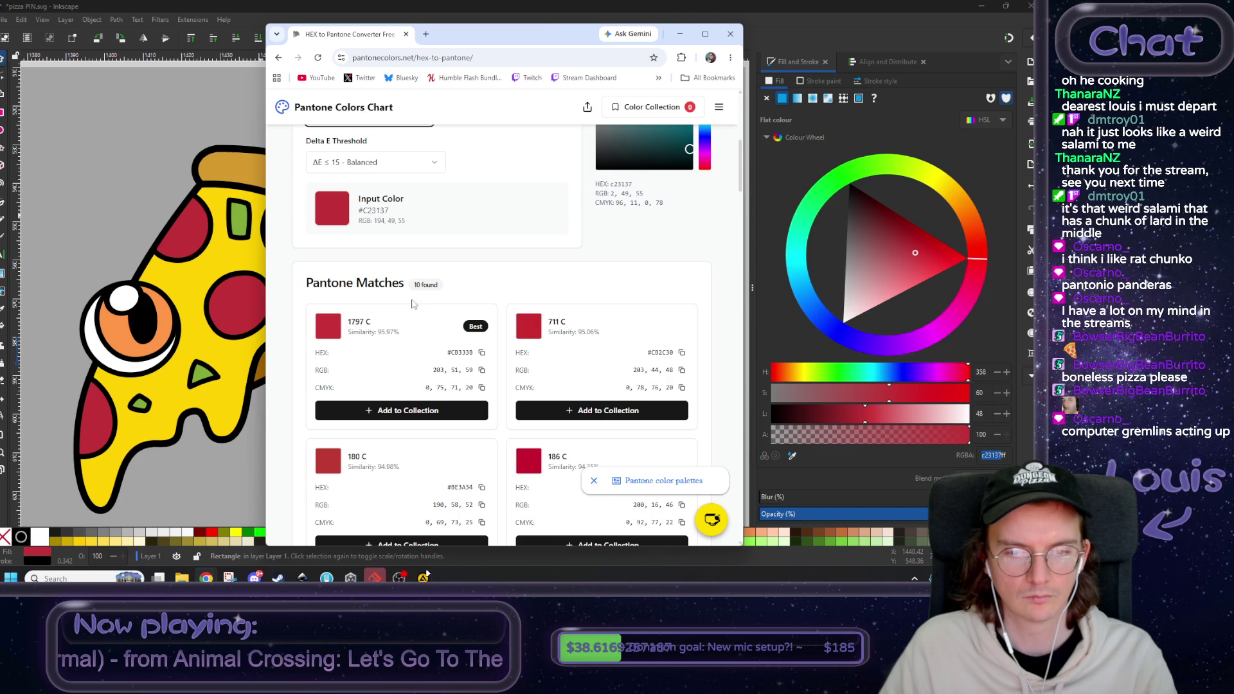
{"action": "scroll", "coordinate": [507, 336], "scroll_direction": "down", "scroll_amount": 2}
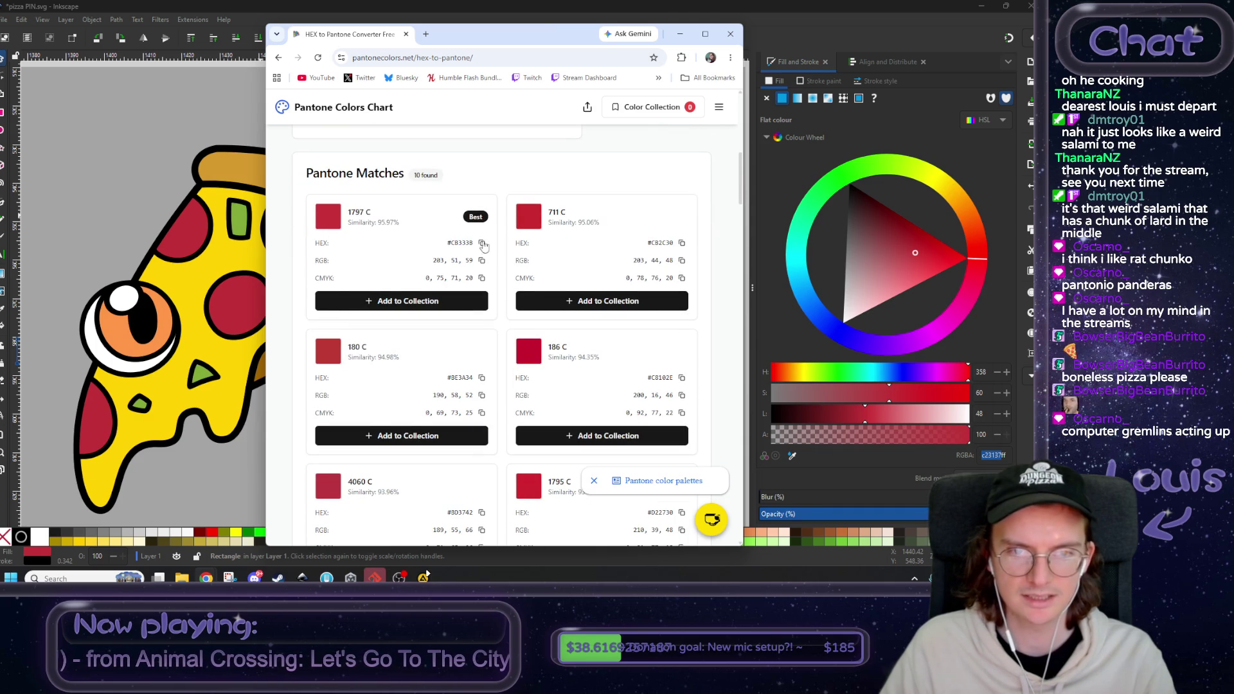
{"action": "scroll", "coordinate": [533, 346], "scroll_direction": "down", "scroll_amount": 1}
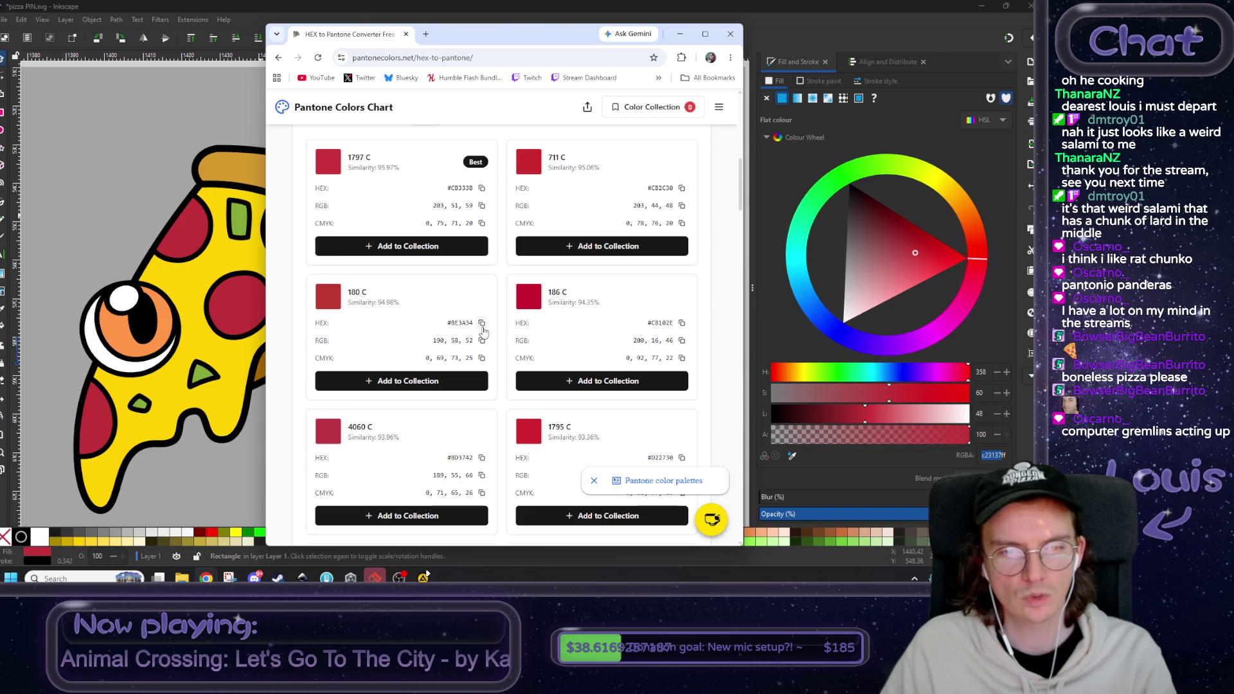
- Set the red swatch to the PANTONE 186 C hex, after first trying 180 C
{"action": "key", "text": "alt+Tab"}
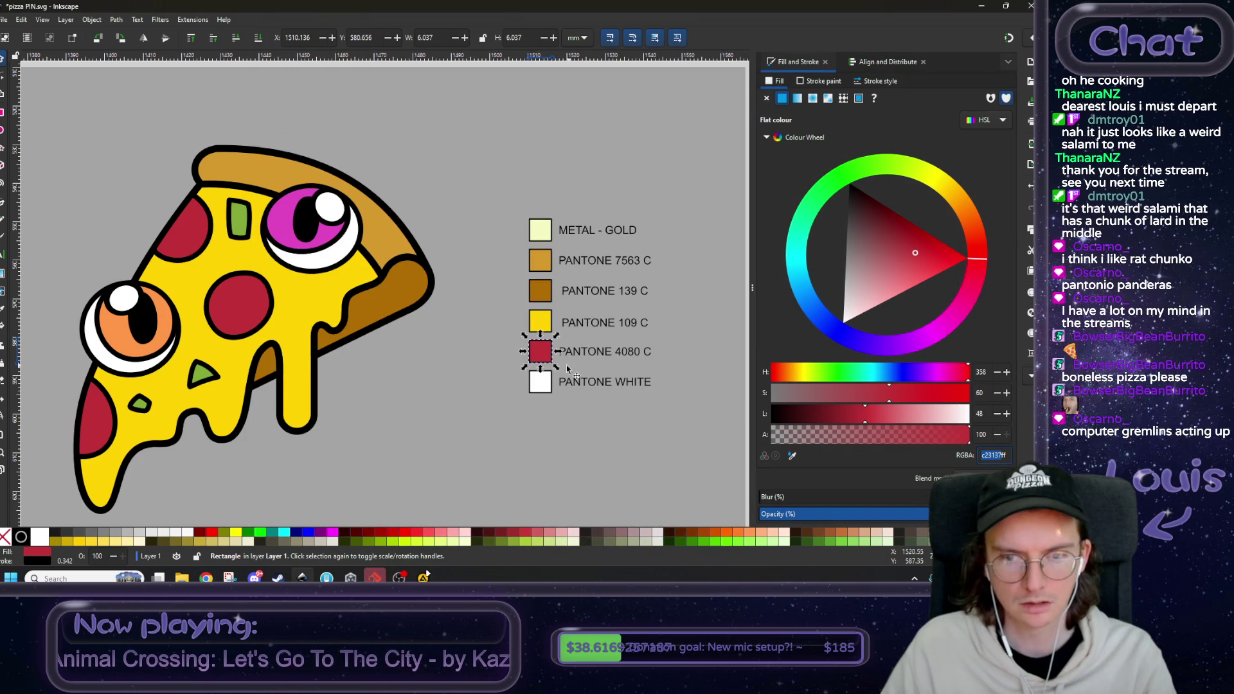
{"action": "type", "text": "BE3A34"}
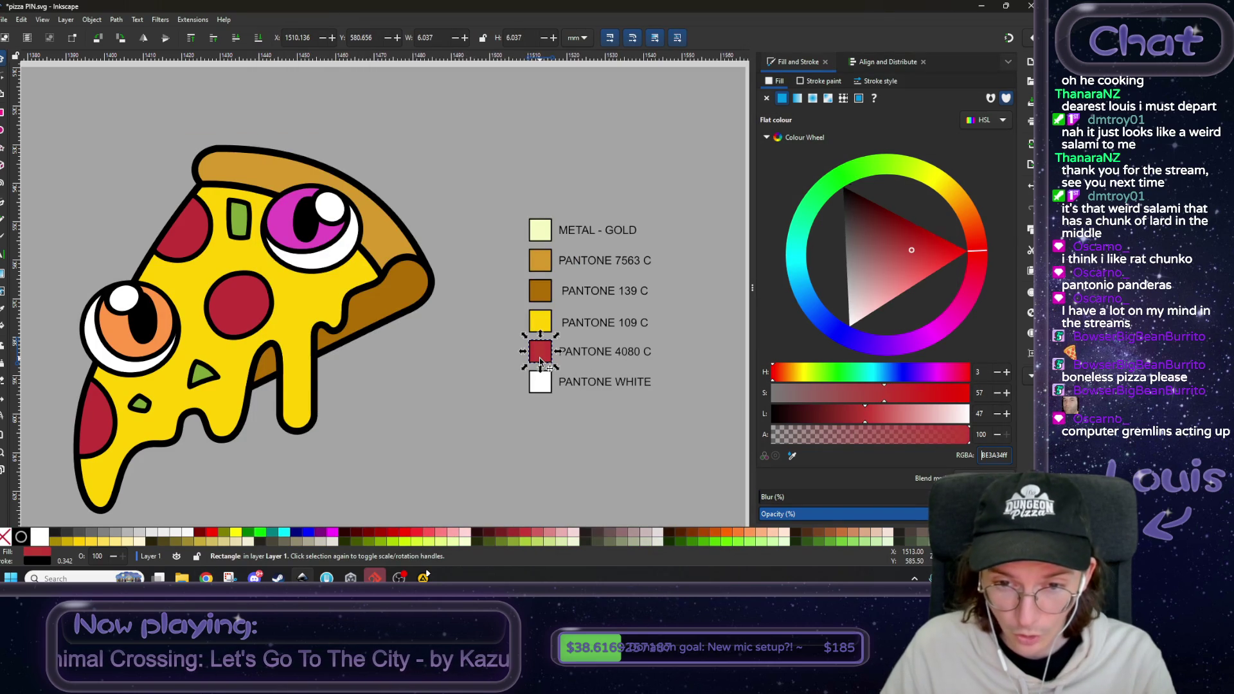
{"action": "key", "text": "alt+Tab"}
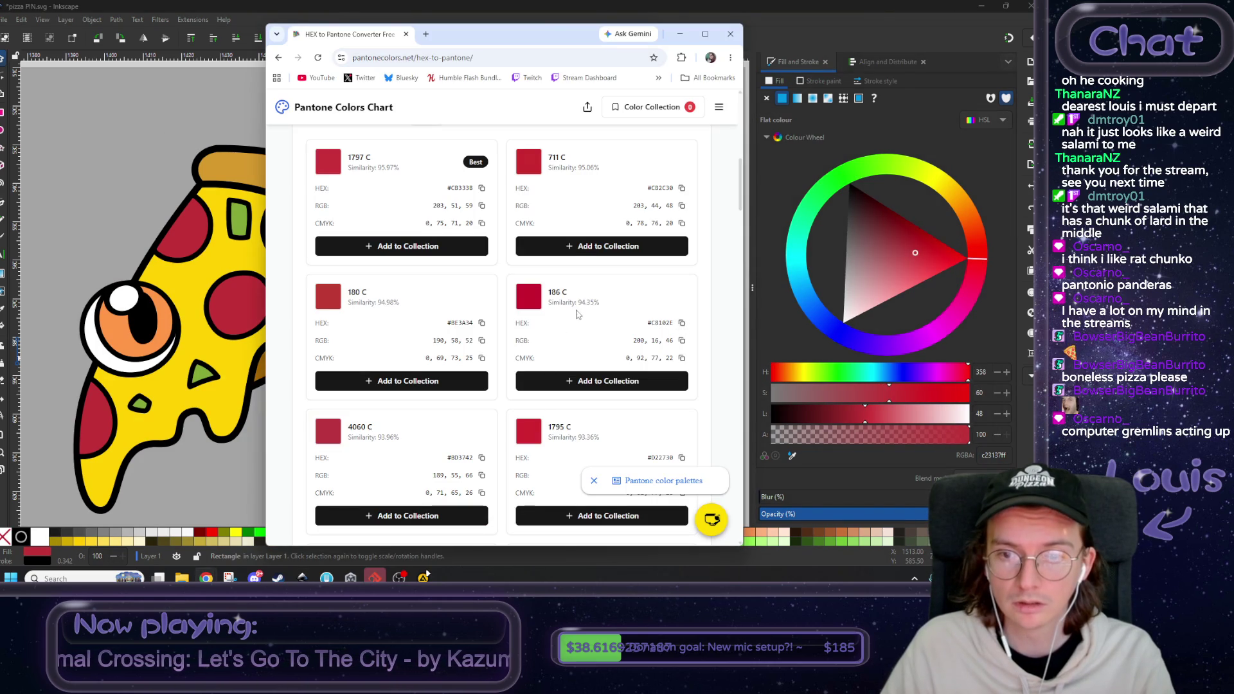
{"action": "key", "text": "alt+Tab"}
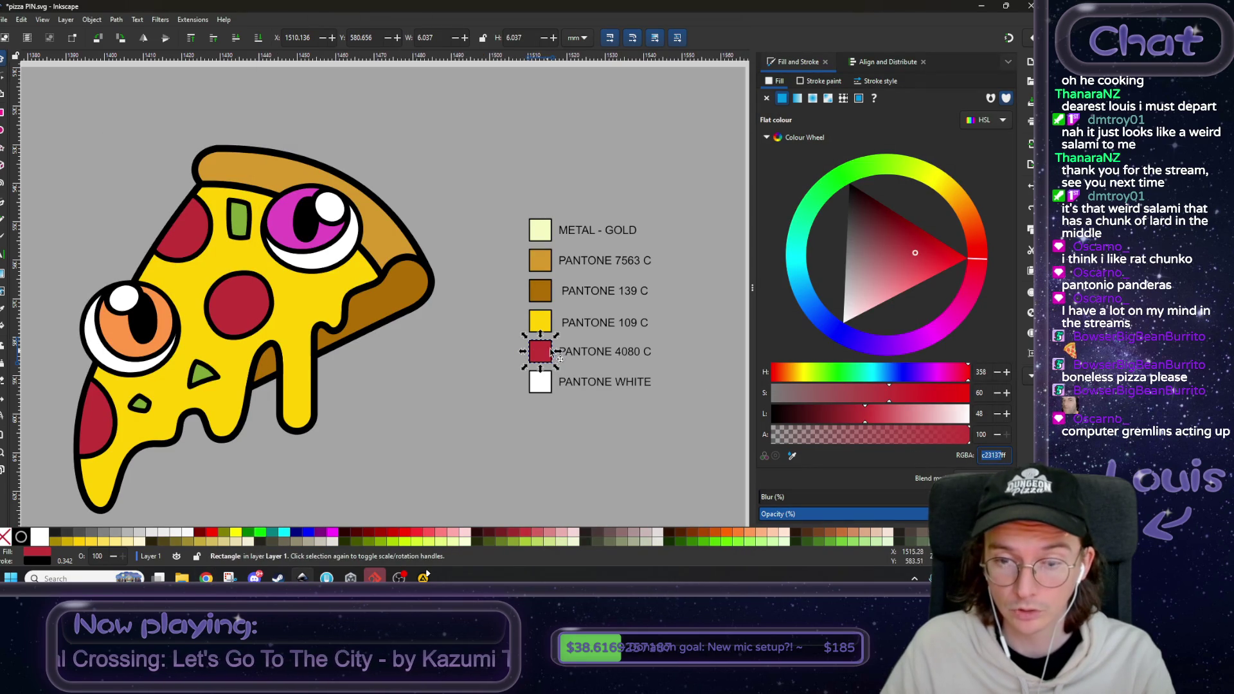
{"action": "type", "text": "C8102E"}
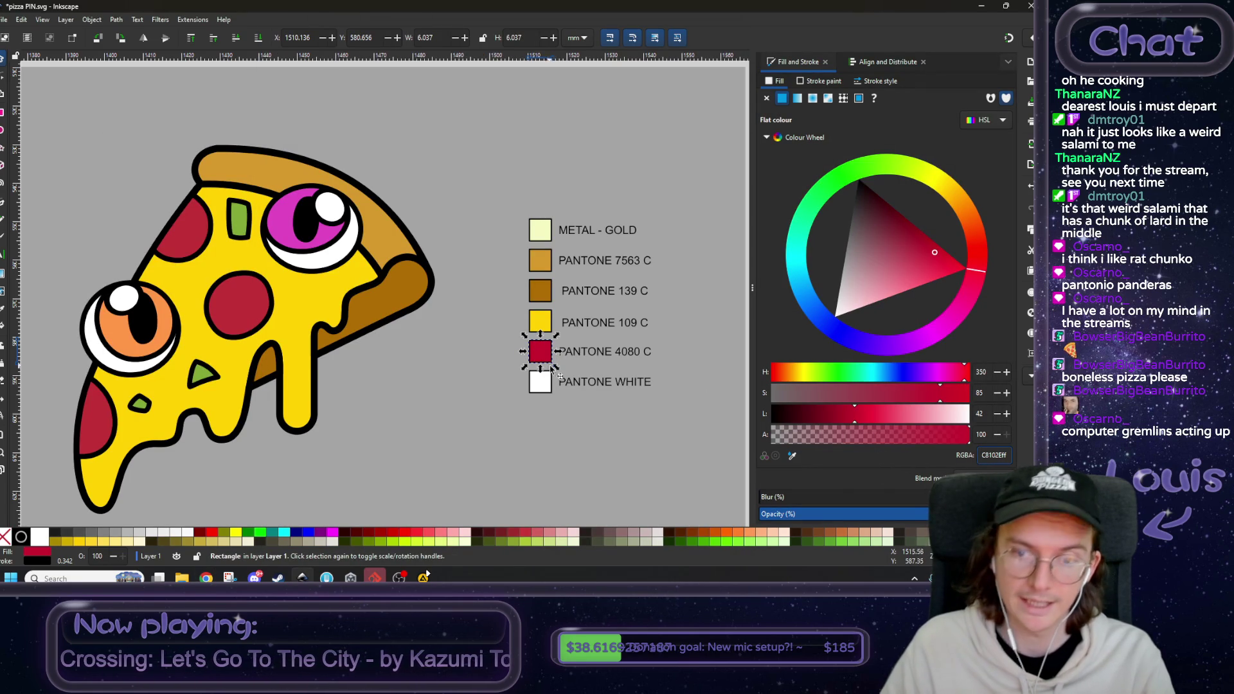
- Change the red swatch label from PANTONE 4080 C to PANTONE 186 C
{"action": "double_click", "coordinate": [617, 351]}
{"action": "left_click_drag", "start_coordinate": [617, 352], "coordinate": [643, 352]}
{"action": "type", "text": "186"}
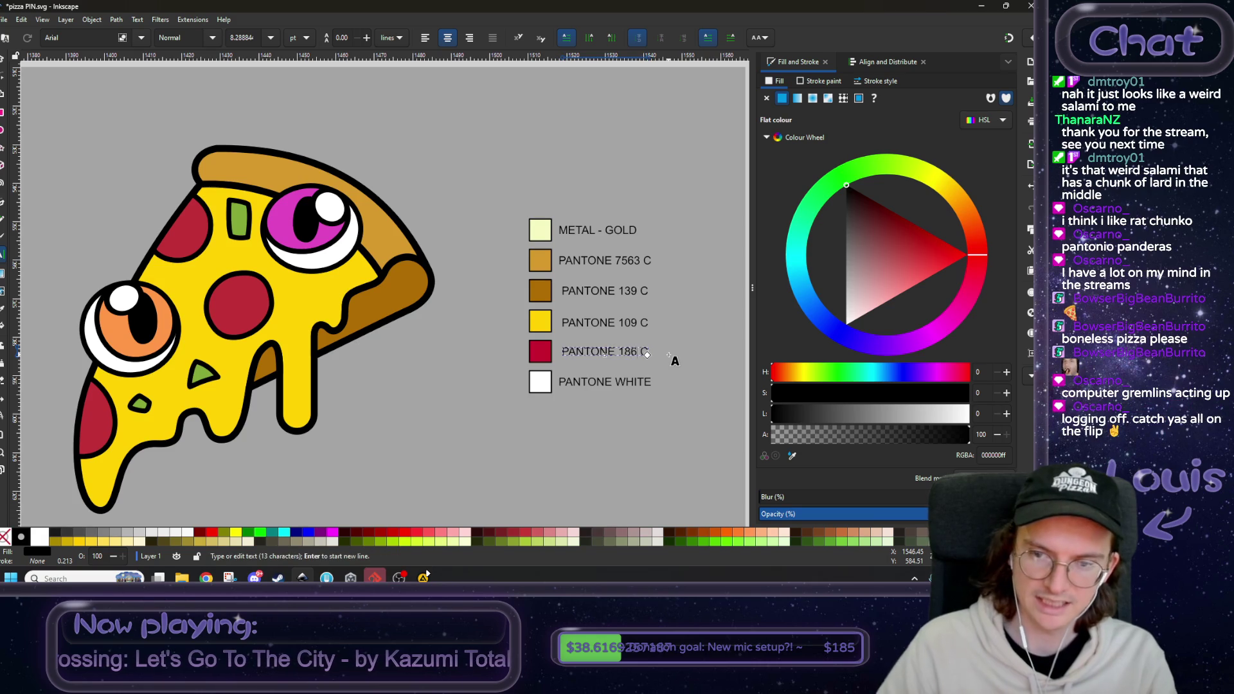
{"action": "key", "text": "alt+Tab"}
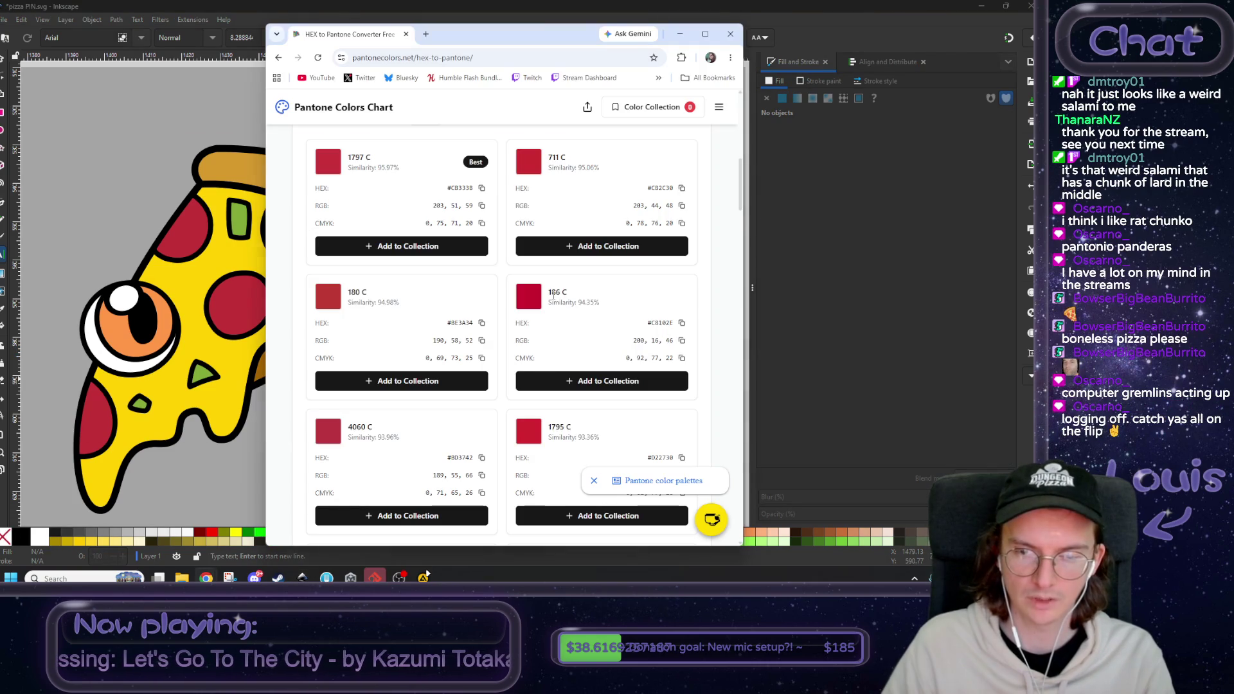
{"action": "key", "text": "alt+Tab"}
- Recolour the three pepperoni slices with the PANTONE 186 C swatch red
{"action": "left_click", "coordinate": [3, 57]}
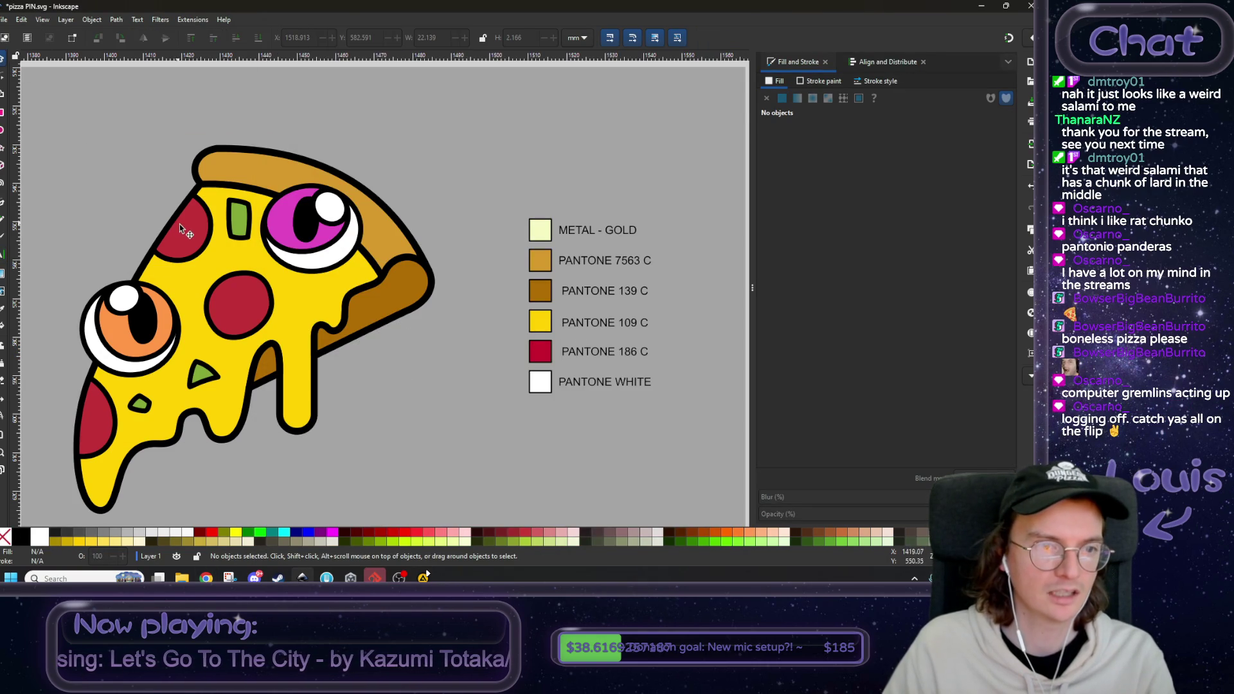
{"action": "left_click", "coordinate": [179, 224]}
{"action": "left_click", "coordinate": [107, 423], "text": "shift"}
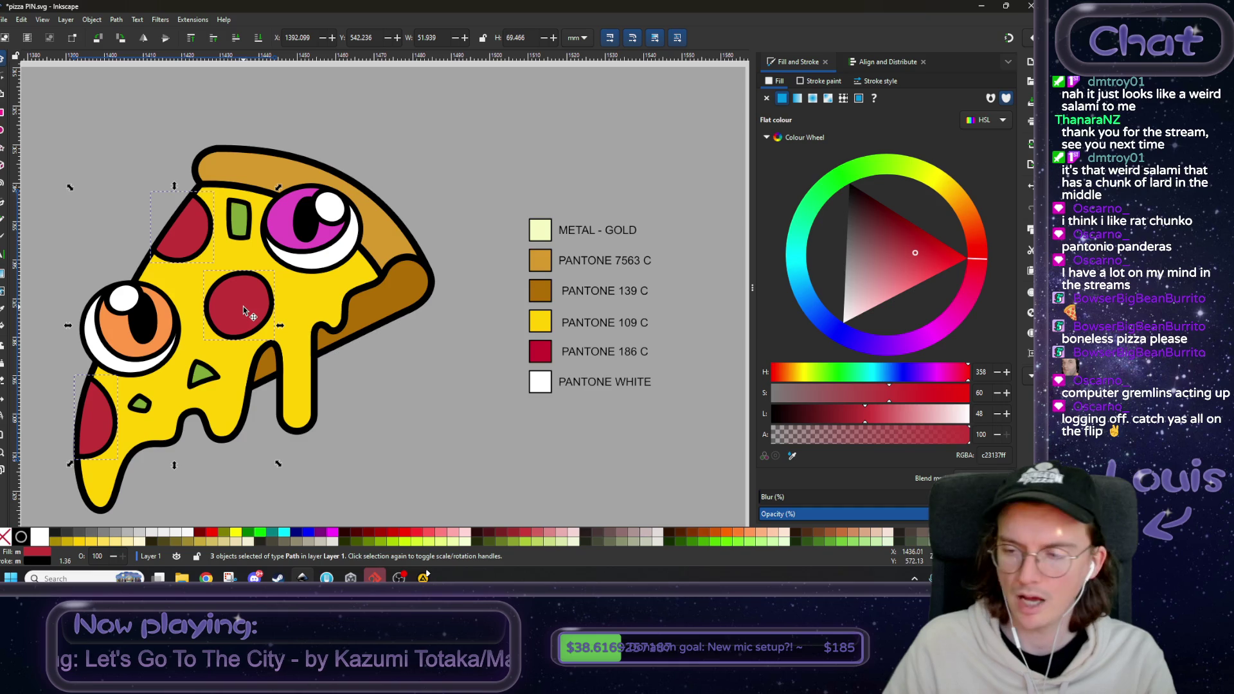
{"action": "left_click", "coordinate": [792, 455]}
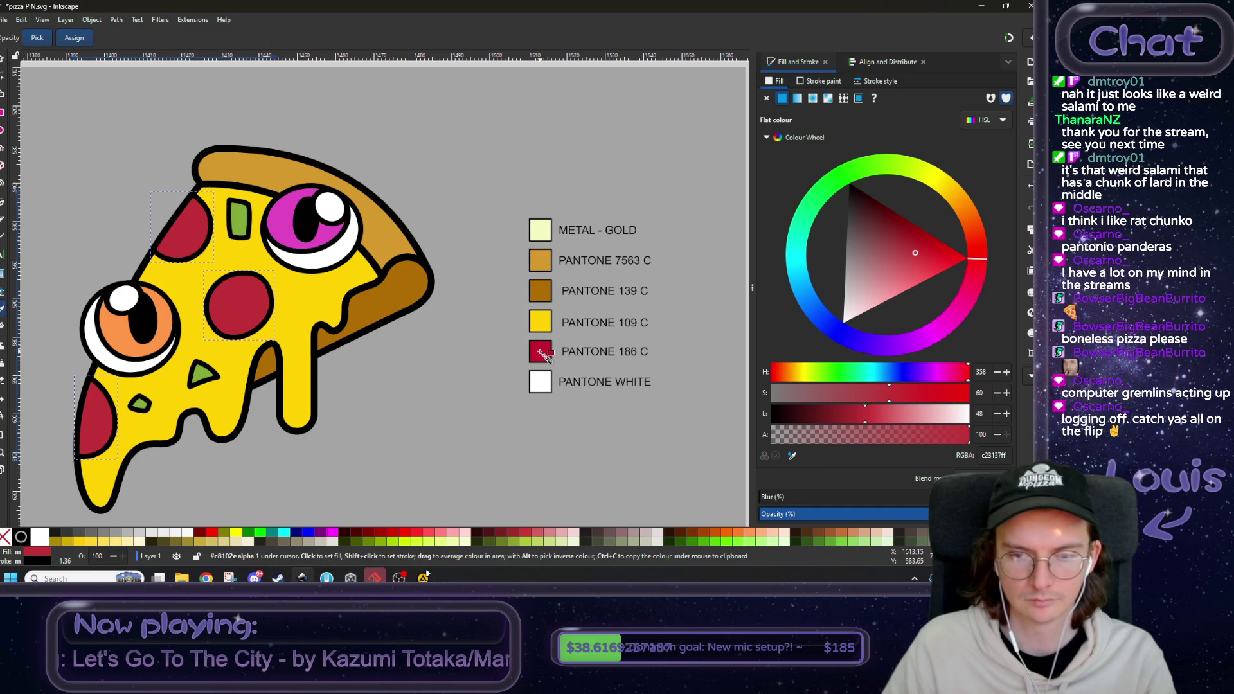
{"action": "left_click", "coordinate": [540, 355]}
{"action": "left_click_drag", "start_coordinate": [370, 354], "coordinate": [521, 368]}
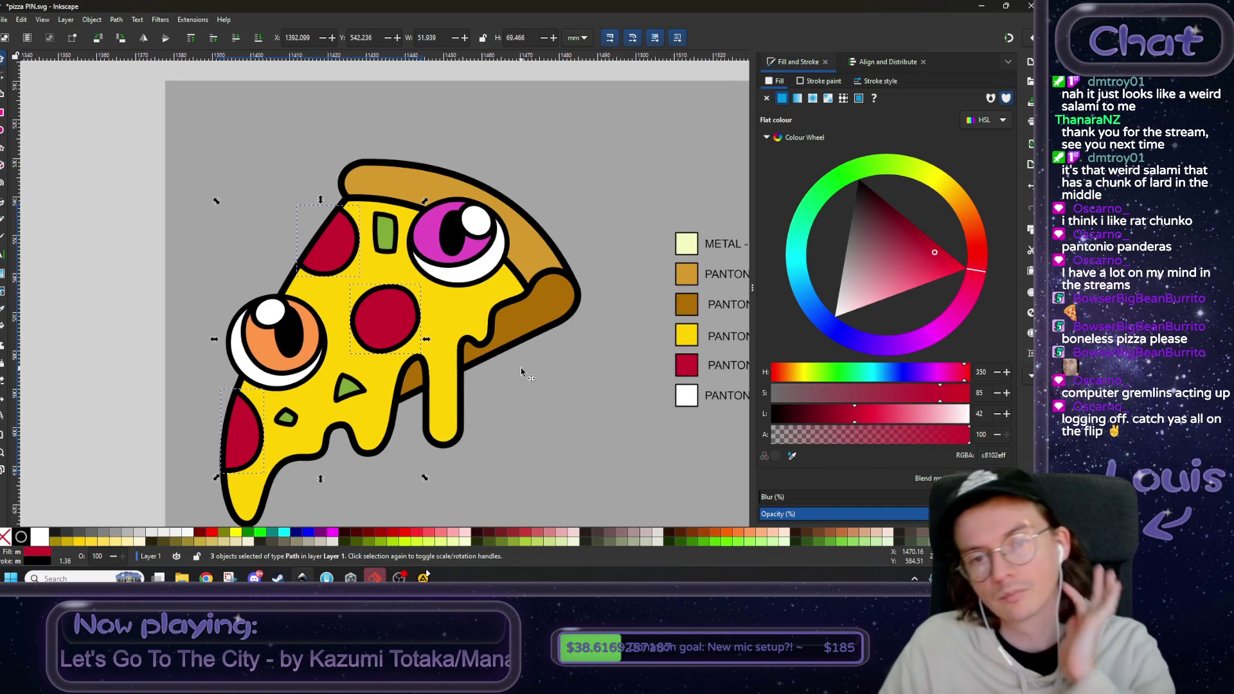
{"action": "left_click_drag", "start_coordinate": [542, 388], "coordinate": [416, 357]}
{"action": "left_click", "coordinate": [571, 372]}
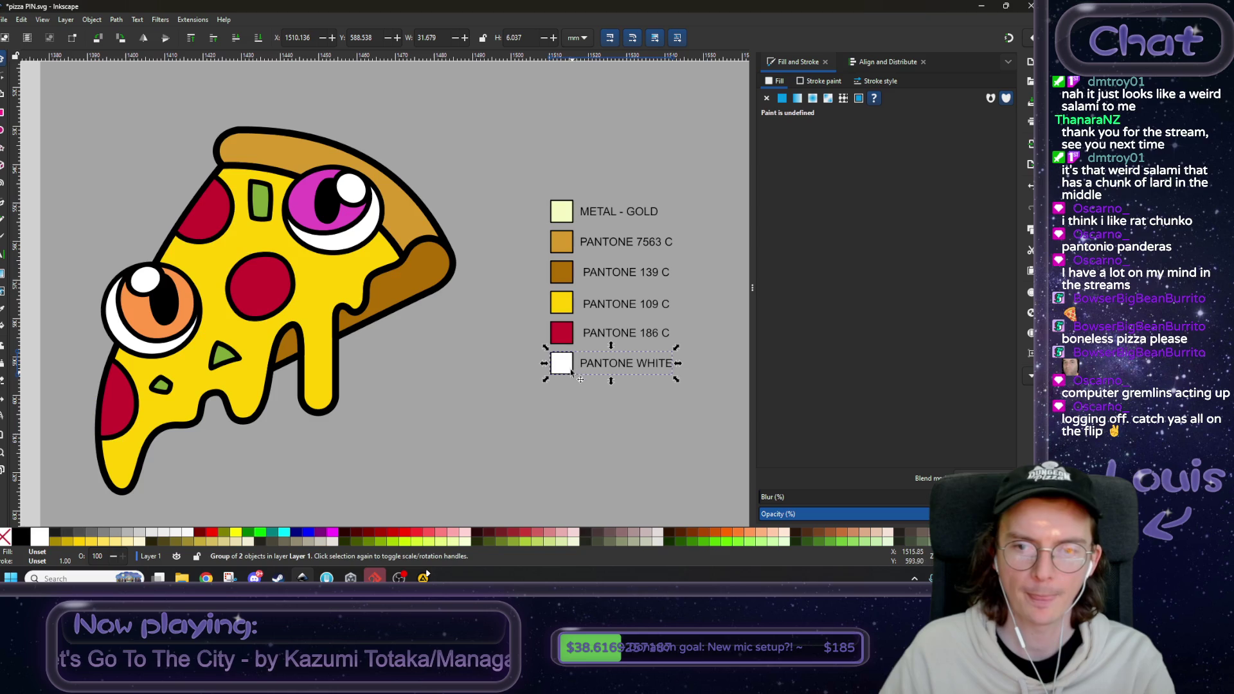
- Move PANTONE WHITE aside and duplicate the PANTONE 186 C row beneath the original
{"action": "mouse_move", "coordinate": [566, 370]}
{"action": "left_mouse_down"}
{"action": "mouse_move", "coordinate": [500, 406]}
{"action": "mouse_move", "coordinate": [394, 365]}
{"action": "left_mouse_up"}
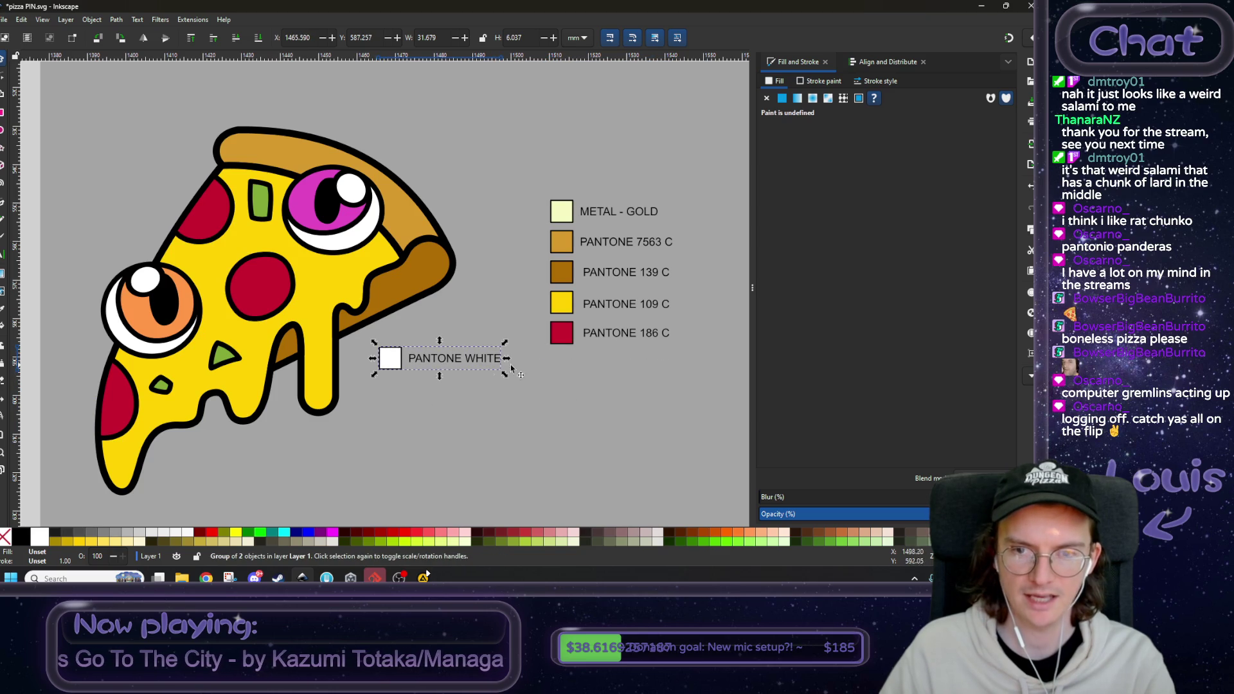
{"action": "left_click", "coordinate": [557, 340]}
{"action": "key", "text": "ctrl+d"}
{"action": "mouse_move", "coordinate": [556, 340]}
{"action": "left_mouse_down"}
{"action": "mouse_move", "coordinate": [576, 356]}
{"action": "mouse_move", "coordinate": [568, 373]}
{"action": "left_mouse_up"}
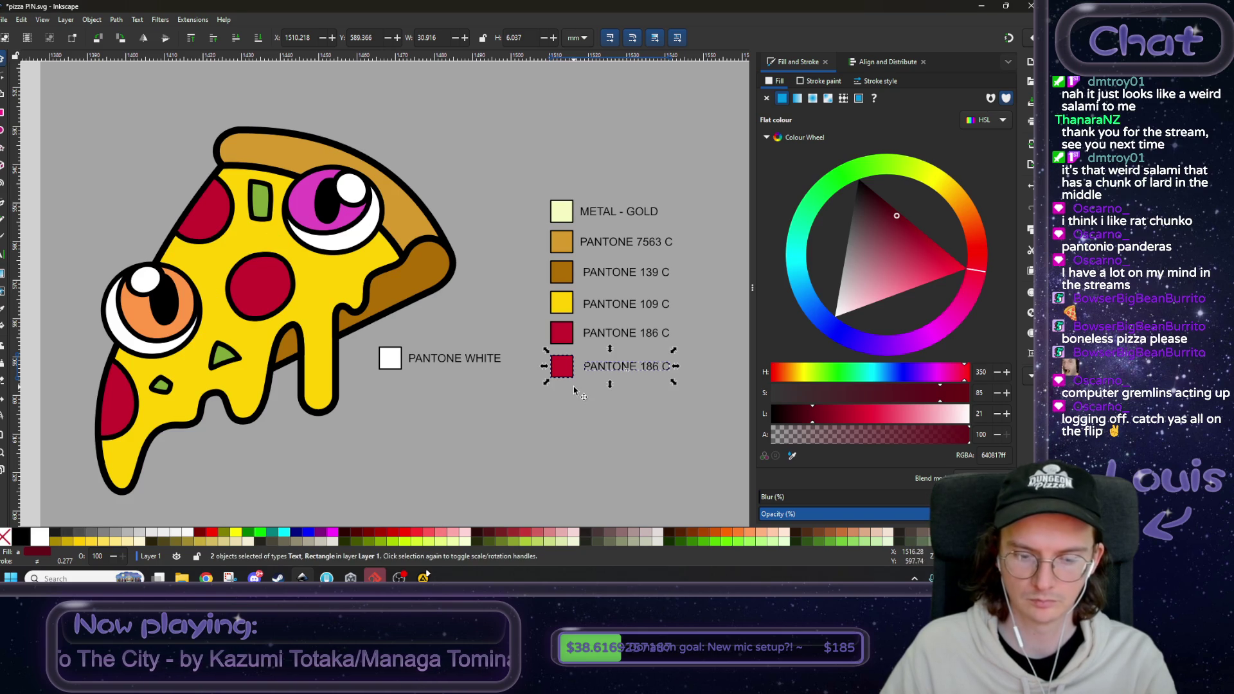
{"action": "mouse_move", "coordinate": [608, 364]}
{"action": "left_mouse_down"}
{"action": "mouse_move", "coordinate": [568, 376]}
{"action": "mouse_move", "coordinate": [540, 448]}
{"action": "mouse_move", "coordinate": [586, 448]}
{"action": "mouse_move", "coordinate": [539, 448]}
{"action": "mouse_move", "coordinate": [570, 431]}
{"action": "left_mouse_up"}
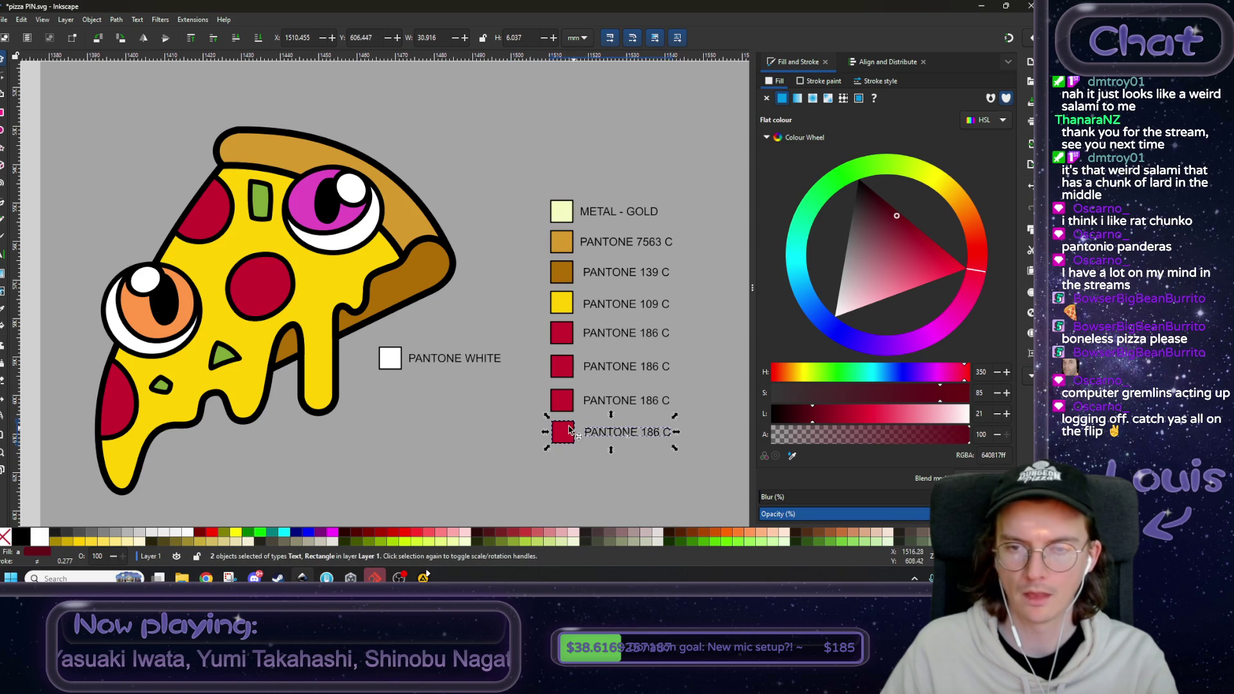
- Move the PANTONE WHITE row below the red PANTONE 186 C swatches
{"action": "scroll", "coordinate": [569, 431], "scroll_direction": "down", "scroll_amount": 2}
{"action": "scroll", "coordinate": [569, 431], "scroll_direction": "right", "scroll_amount": 2}
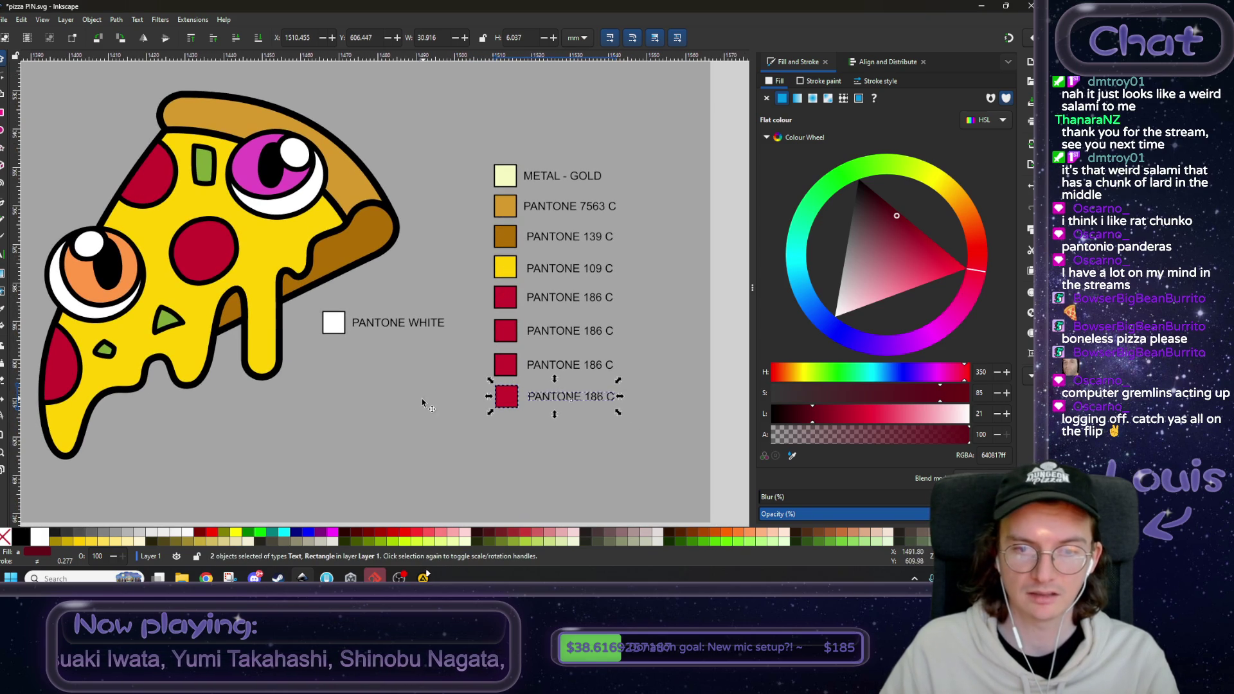
{"action": "scroll", "coordinate": [420, 399], "scroll_direction": "down", "scroll_amount": 1}
{"action": "left_click", "coordinate": [367, 335]}
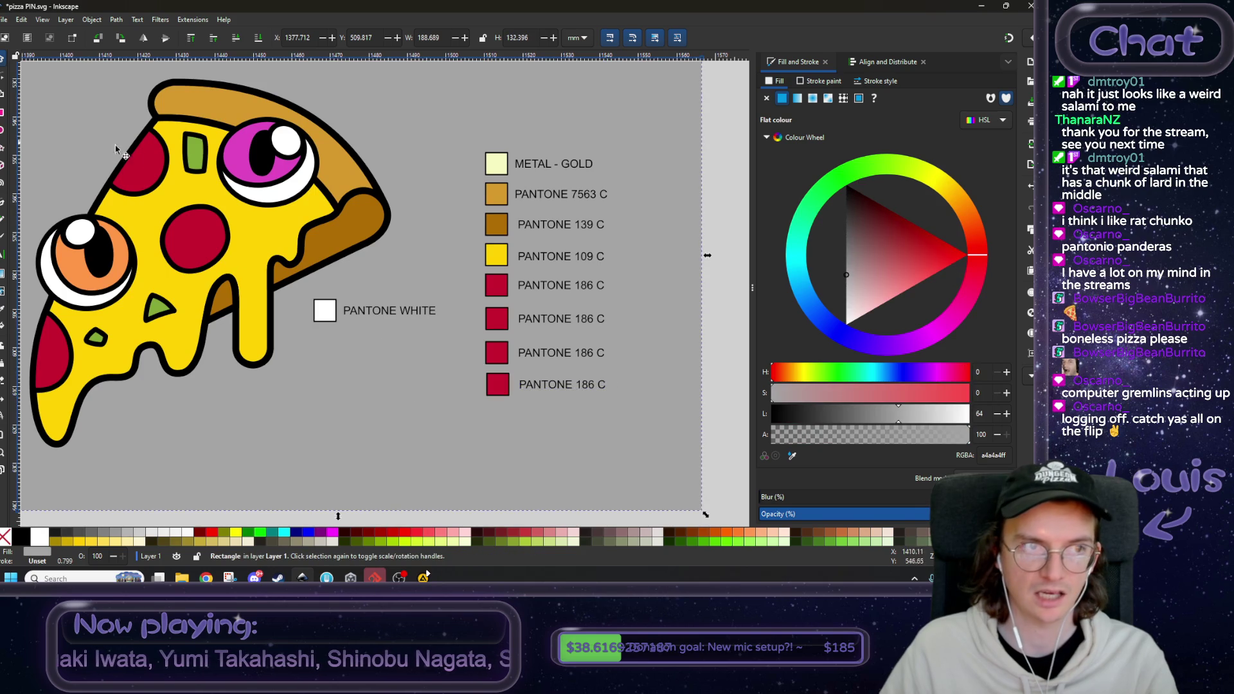
{"action": "left_click", "coordinate": [317, 310]}
{"action": "mouse_move", "coordinate": [317, 310]}
{"action": "left_mouse_down"}
{"action": "mouse_move", "coordinate": [515, 419]}
{"action": "mouse_move", "coordinate": [498, 421]}
{"action": "left_mouse_up"}
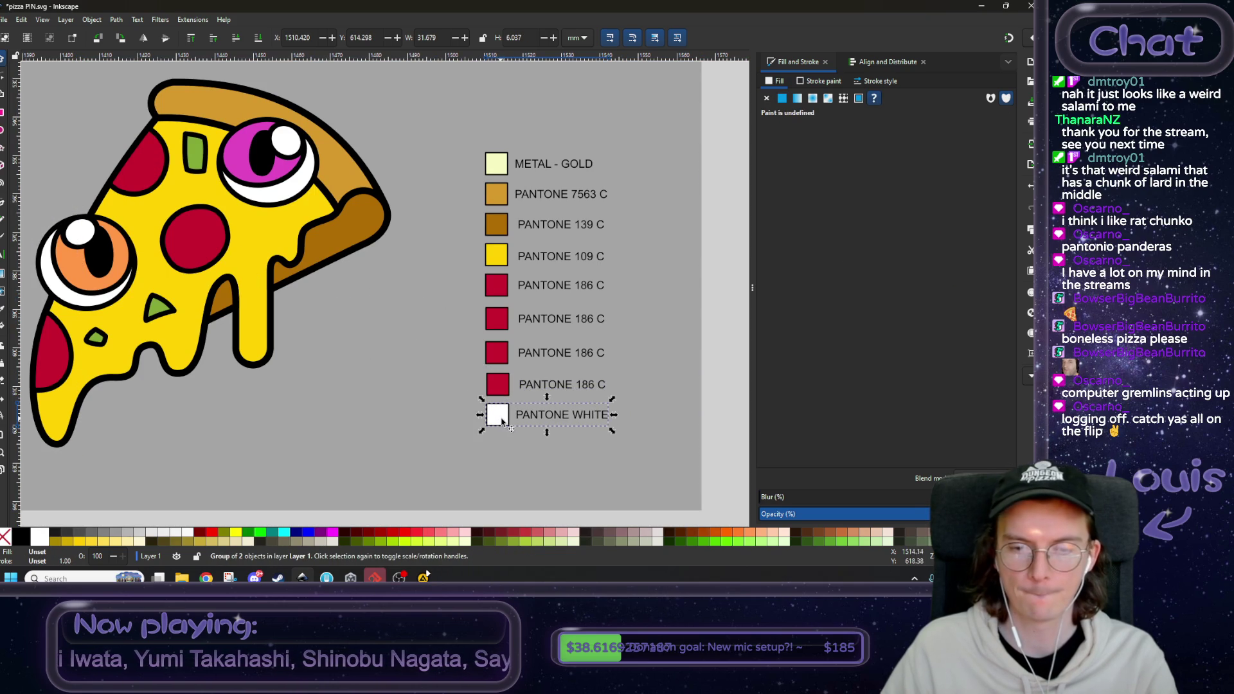
- Align all legend rows, METAL - GOLD through PANTONE WHITE, on their left edges
{"action": "left_click", "coordinate": [512, 407], "text": "shift"}
{"action": "left_click", "coordinate": [510, 374], "text": "shift"}
{"action": "left_click", "coordinate": [515, 342], "text": "shift"}
{"action": "left_click", "coordinate": [514, 308], "text": "shift"}
{"action": "left_click", "coordinate": [513, 280], "text": "shift"}
{"action": "left_click", "coordinate": [516, 251], "text": "shift"}
{"action": "left_click", "coordinate": [517, 220], "text": "shift"}
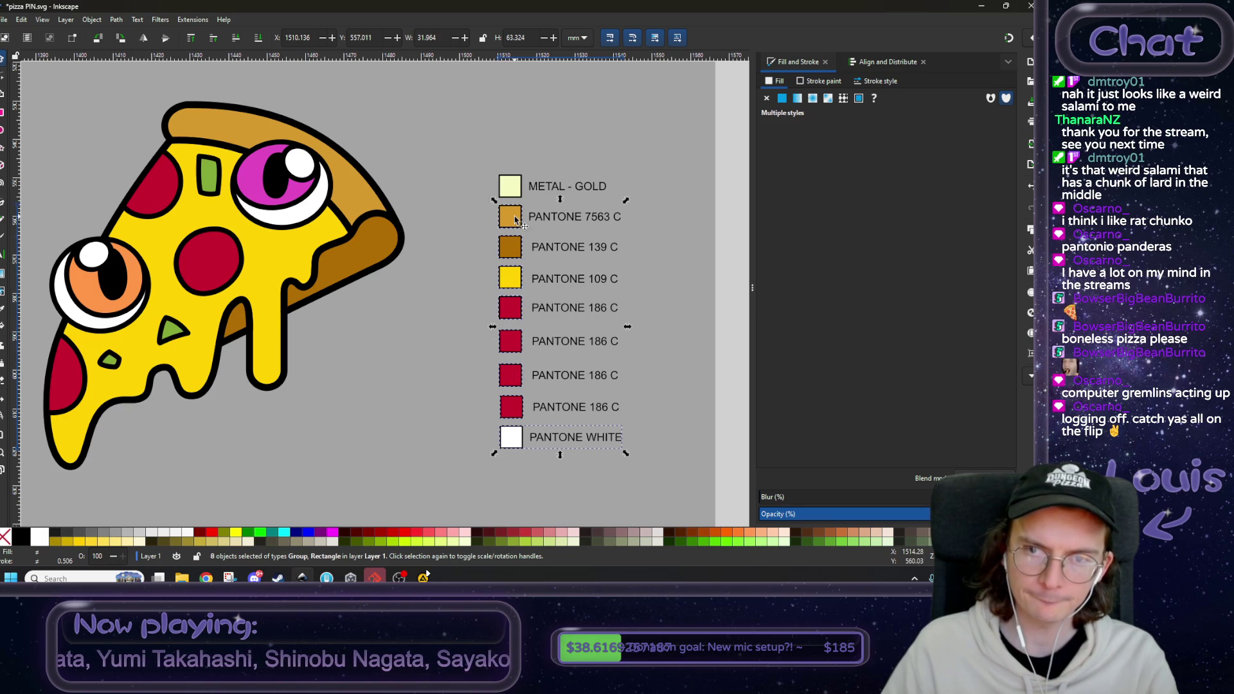
{"action": "left_click", "coordinate": [520, 187], "text": "shift"}
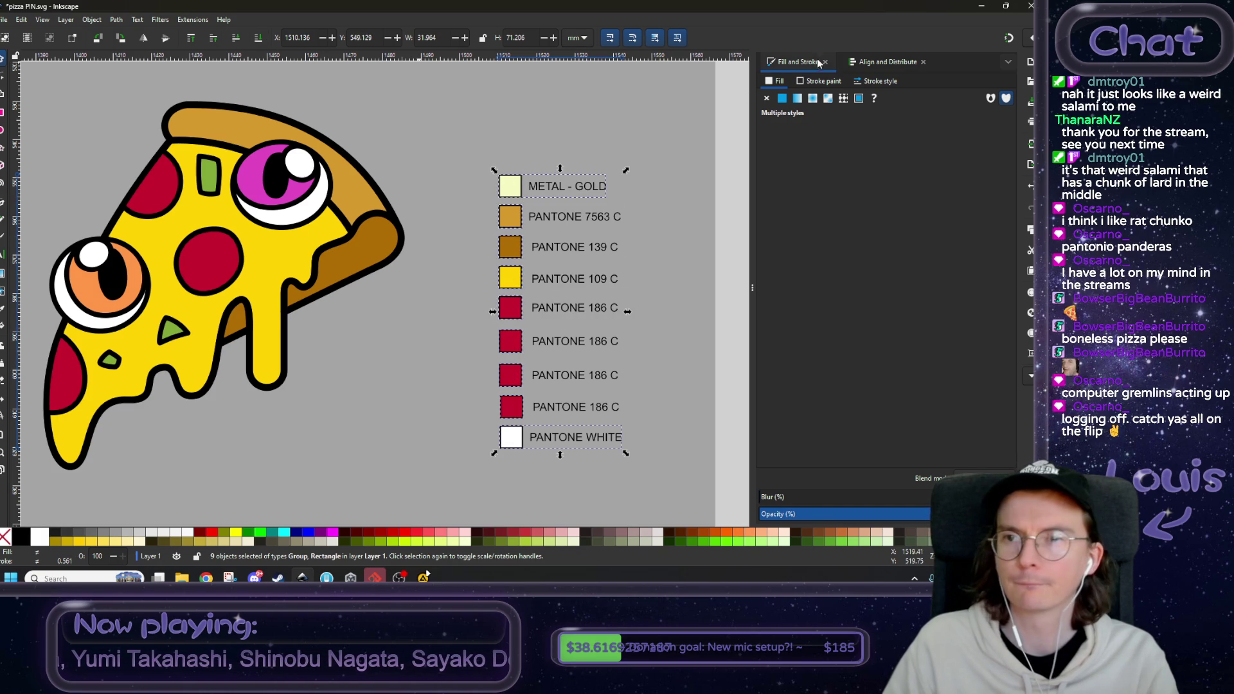
{"action": "left_click", "coordinate": [887, 61]}
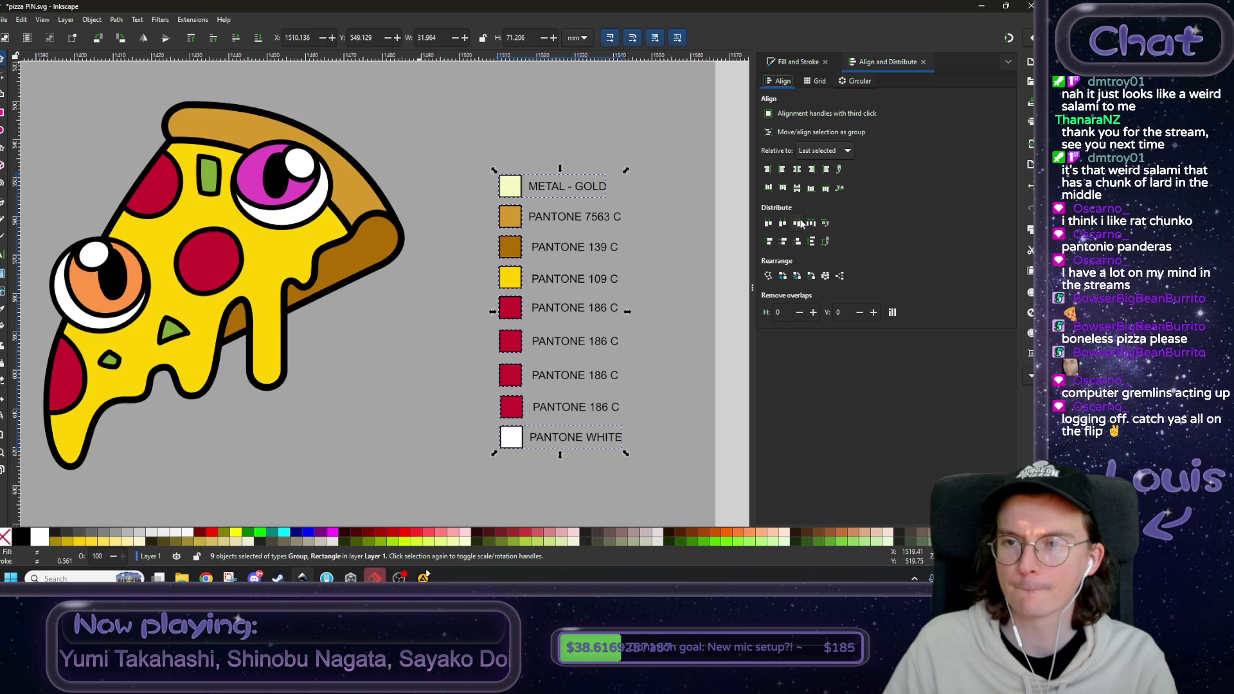
{"action": "left_click", "coordinate": [782, 171]}
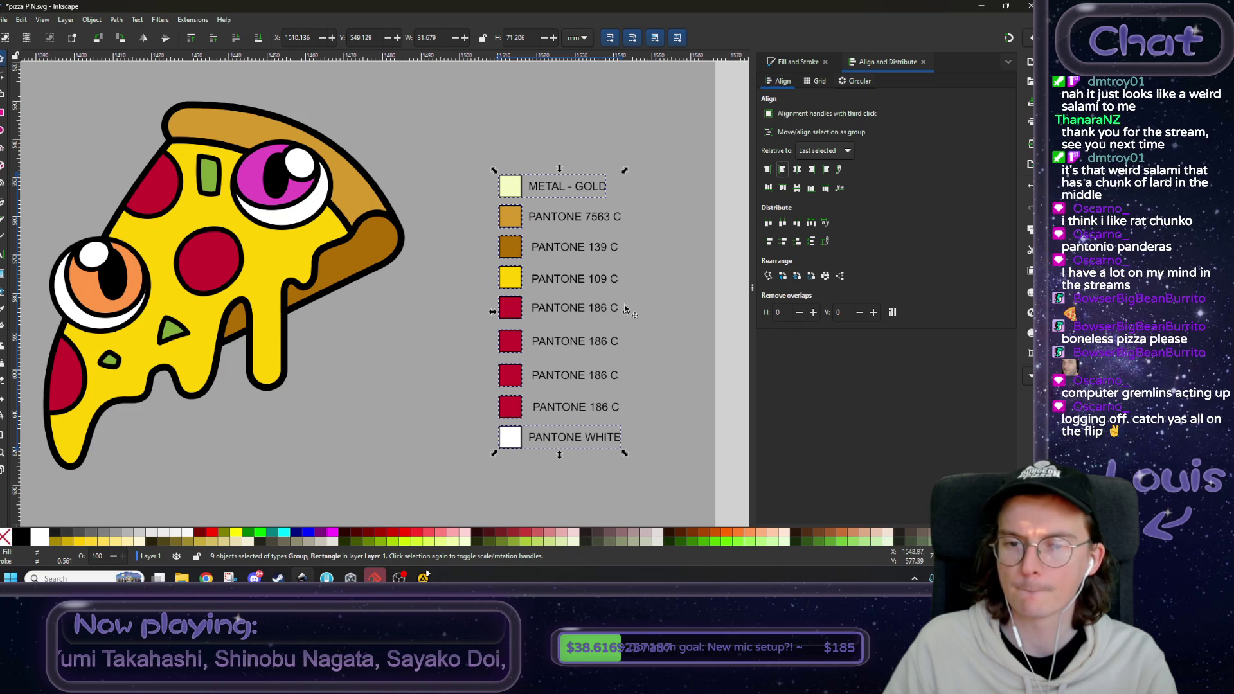
- Ungroup the METAL - GOLD and PANTONE WHITE rows and check all nine labels
{"action": "left_click", "coordinate": [507, 187]}
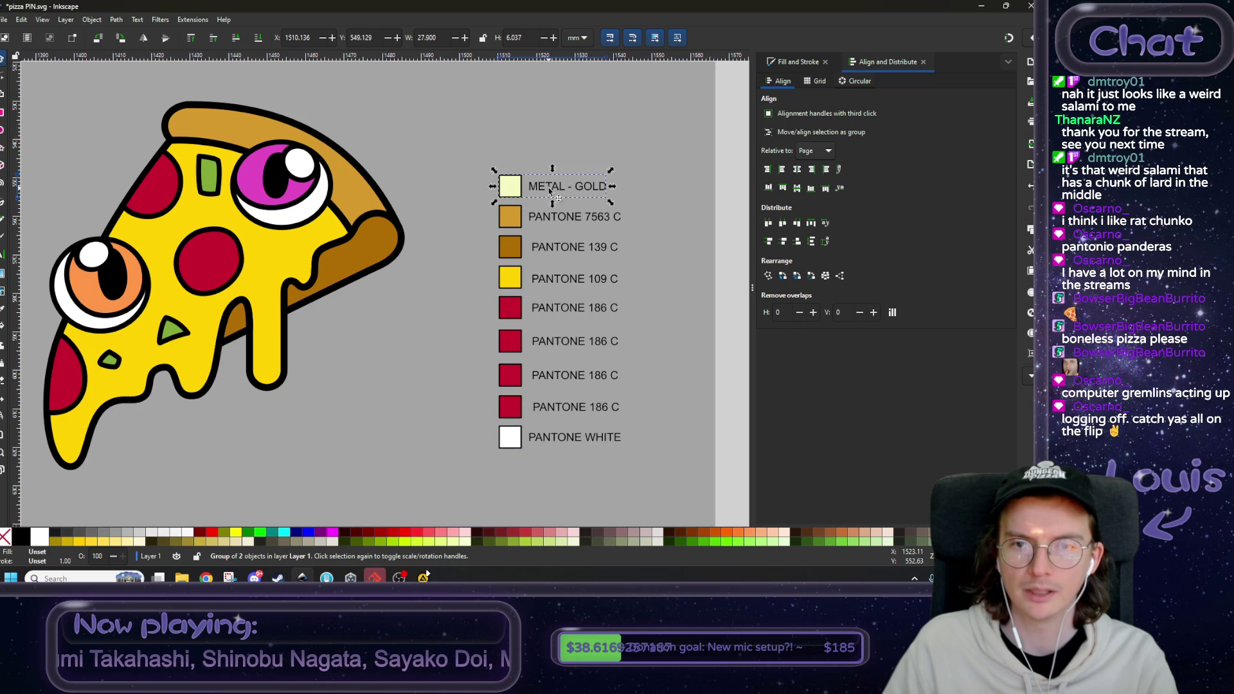
{"action": "right_click", "coordinate": [501, 197]}
{"action": "left_click", "coordinate": [543, 406]}
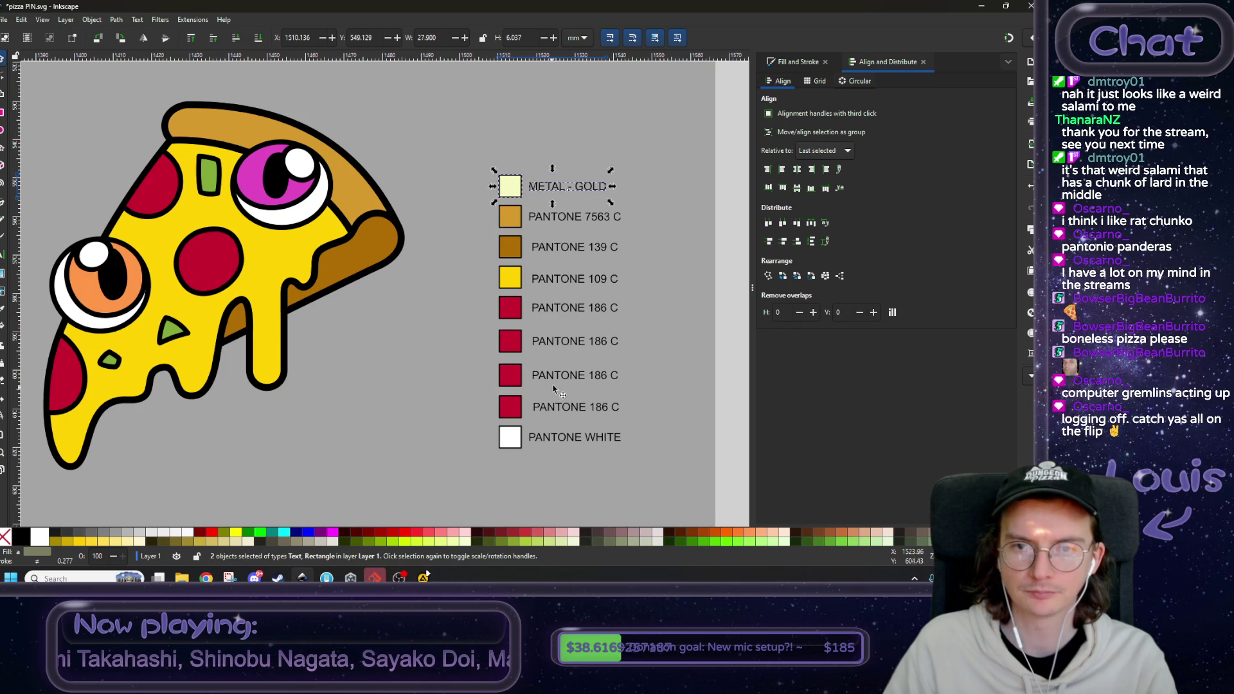
{"action": "left_click", "coordinate": [554, 439]}
{"action": "right_click", "coordinate": [506, 441]}
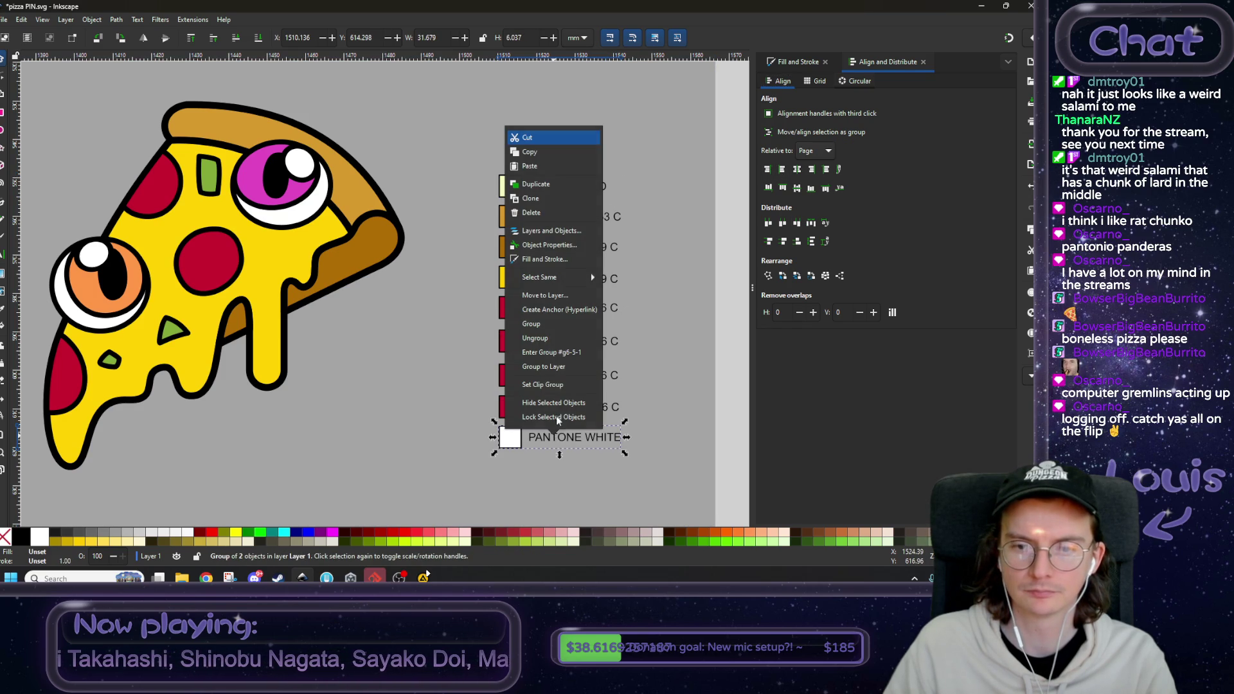
{"action": "left_click", "coordinate": [545, 341]}
{"action": "left_click", "coordinate": [564, 342]}
{"action": "mouse_move", "coordinate": [736, 148]}
{"action": "left_mouse_down"}
{"action": "mouse_move", "coordinate": [524, 411]}
{"action": "mouse_move", "coordinate": [527, 453]}
{"action": "left_mouse_up"}
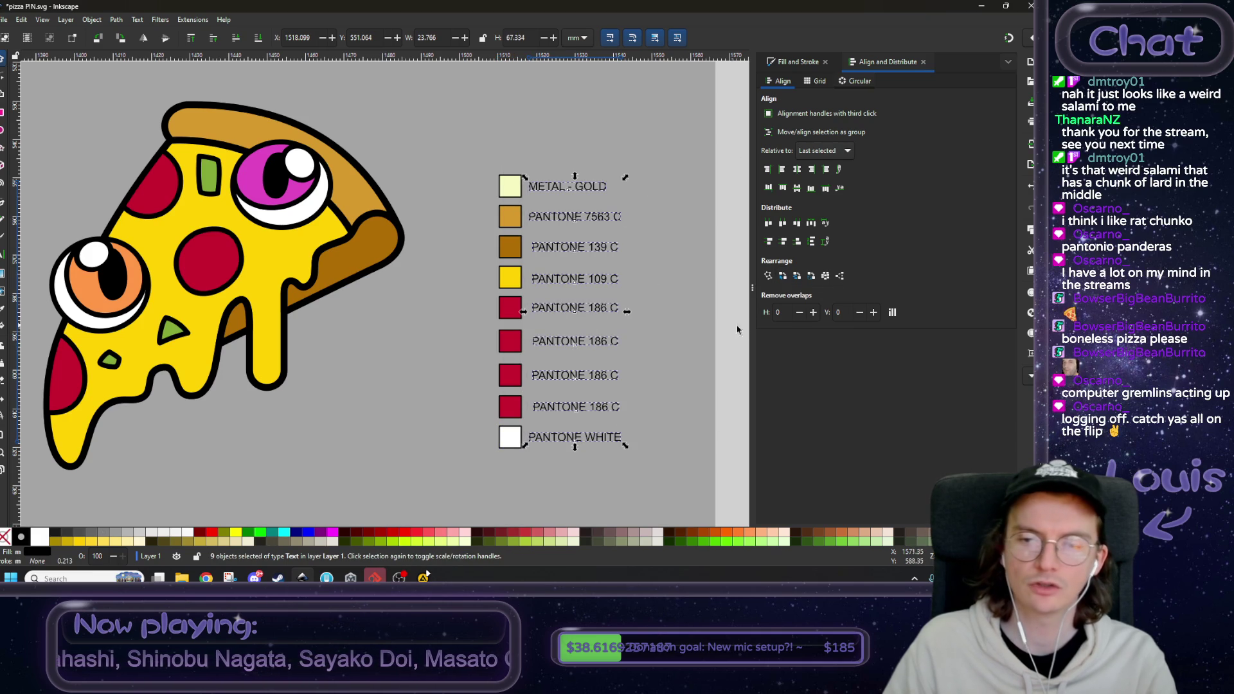
{"action": "left_click", "coordinate": [483, 299]}
- Return to the legend and select the second PANTONE 186 C swatch
{"action": "scroll", "coordinate": [483, 299], "scroll_direction": "down", "scroll_amount": 1}
{"action": "scroll", "coordinate": [483, 299], "scroll_direction": "right", "scroll_amount": 2}
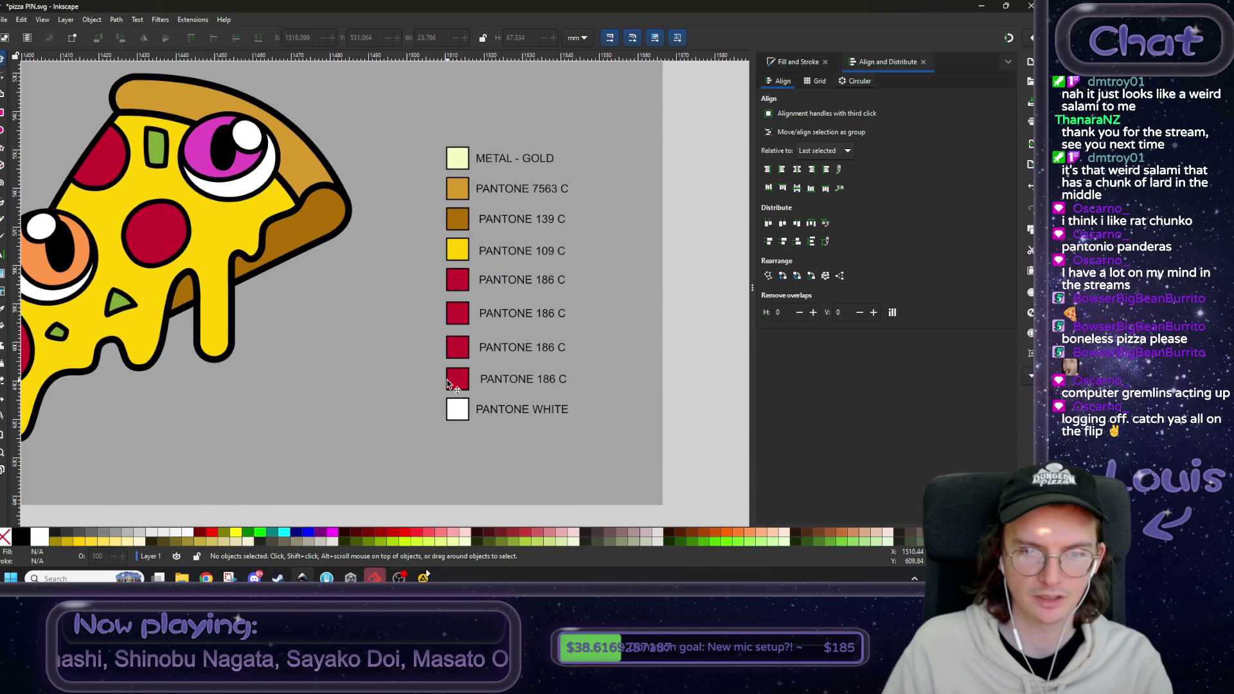
{"action": "scroll", "coordinate": [450, 359], "scroll_direction": "up", "scroll_amount": 2}
{"action": "scroll", "coordinate": [257, 193], "scroll_direction": "left", "scroll_amount": 1}
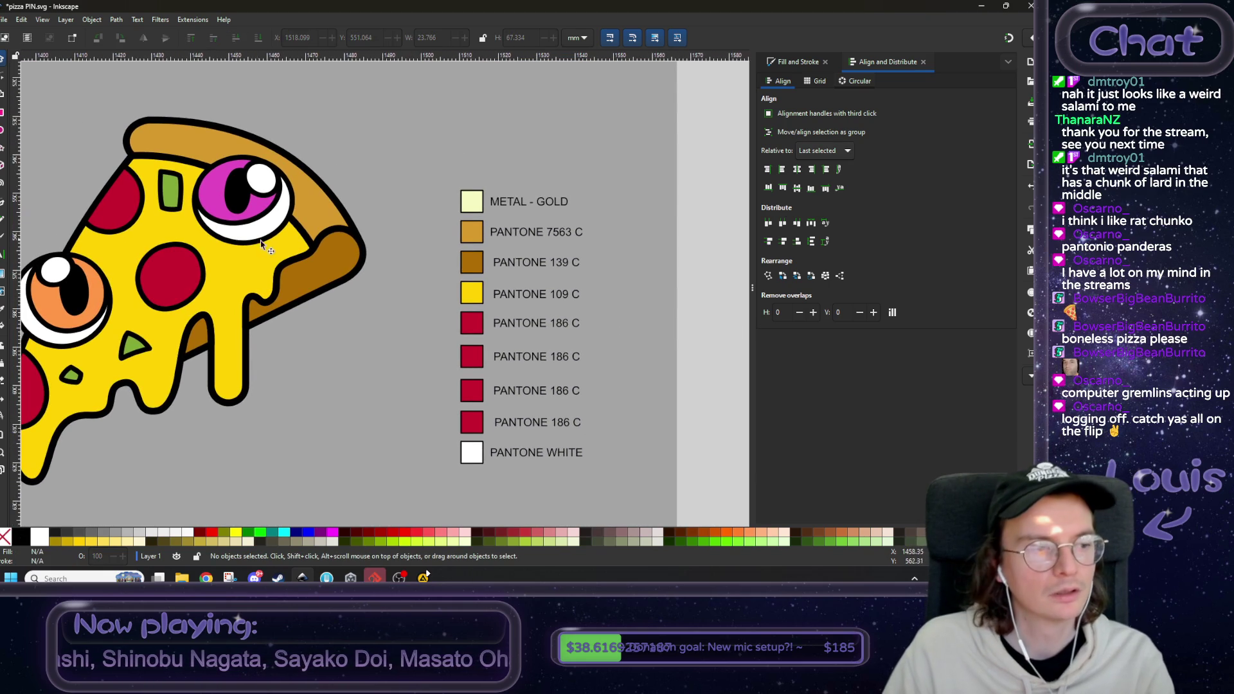
{"action": "scroll", "coordinate": [321, 241], "scroll_direction": "left", "scroll_amount": 2}
{"action": "scroll", "coordinate": [379, 324], "scroll_direction": "left", "scroll_amount": 1}
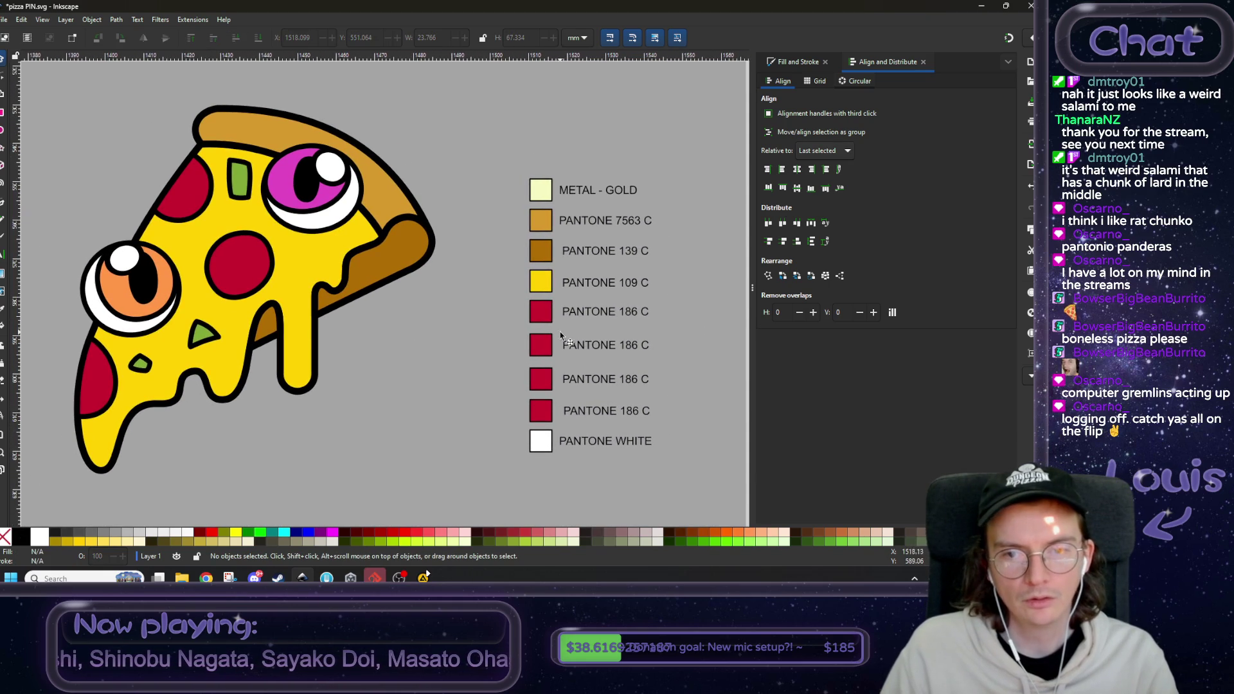
{"action": "left_click", "coordinate": [541, 345]}
- Eyedrop the pickle's green onto the second 186 C swatch, then focus the converter's HEX field
{"action": "key", "text": "ctrl+shift+f"}
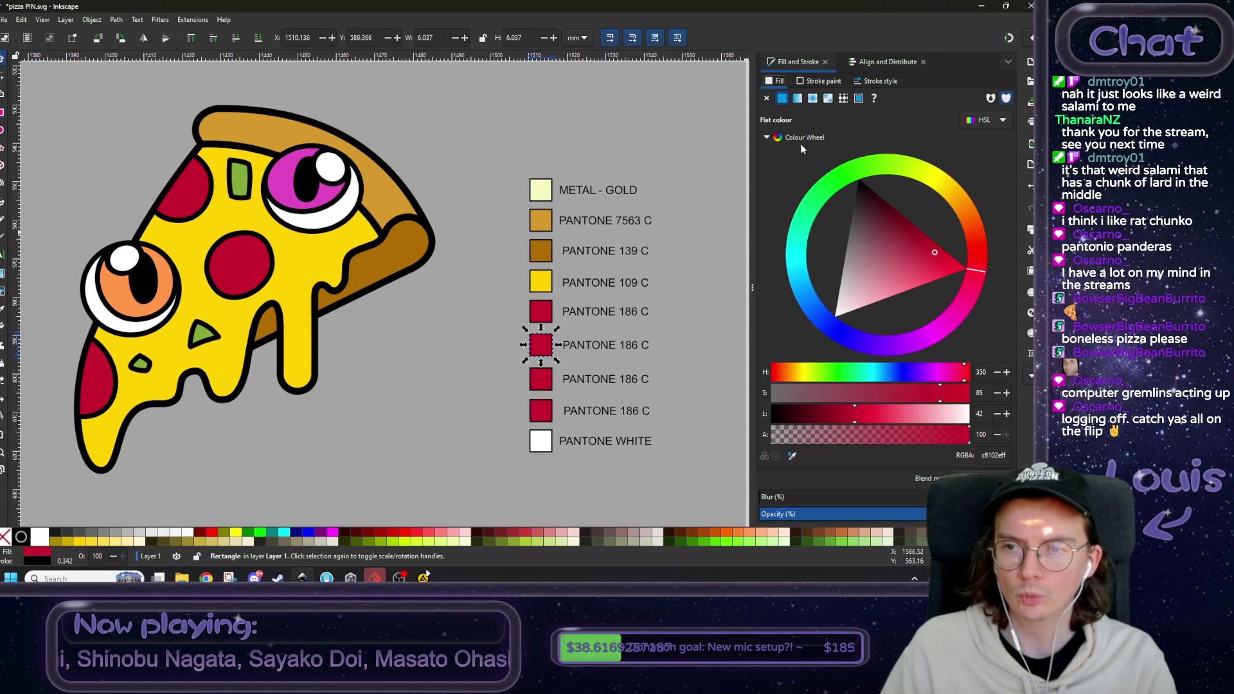
{"action": "key", "text": "d"}
{"action": "left_click", "coordinate": [241, 188]}
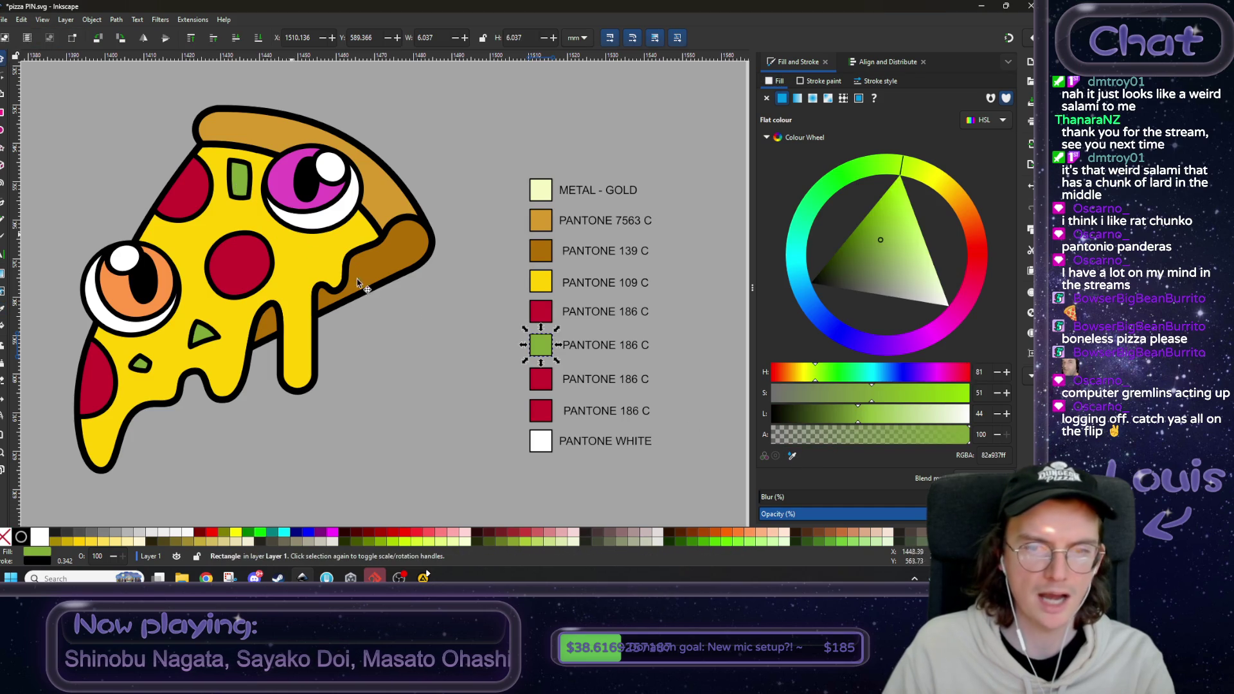
{"action": "key", "text": "s"}
{"action": "scroll", "coordinate": [381, 312], "scroll_direction": "right", "scroll_amount": 2}
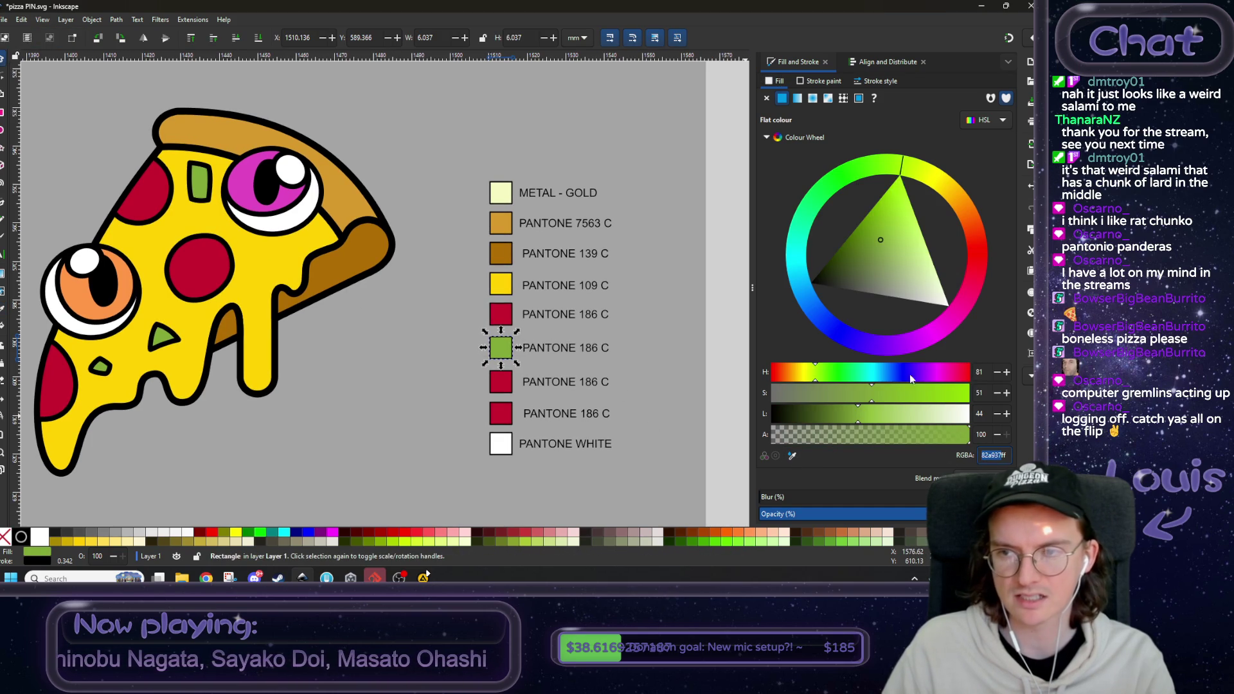
{"action": "key", "text": "alt+Tab"}
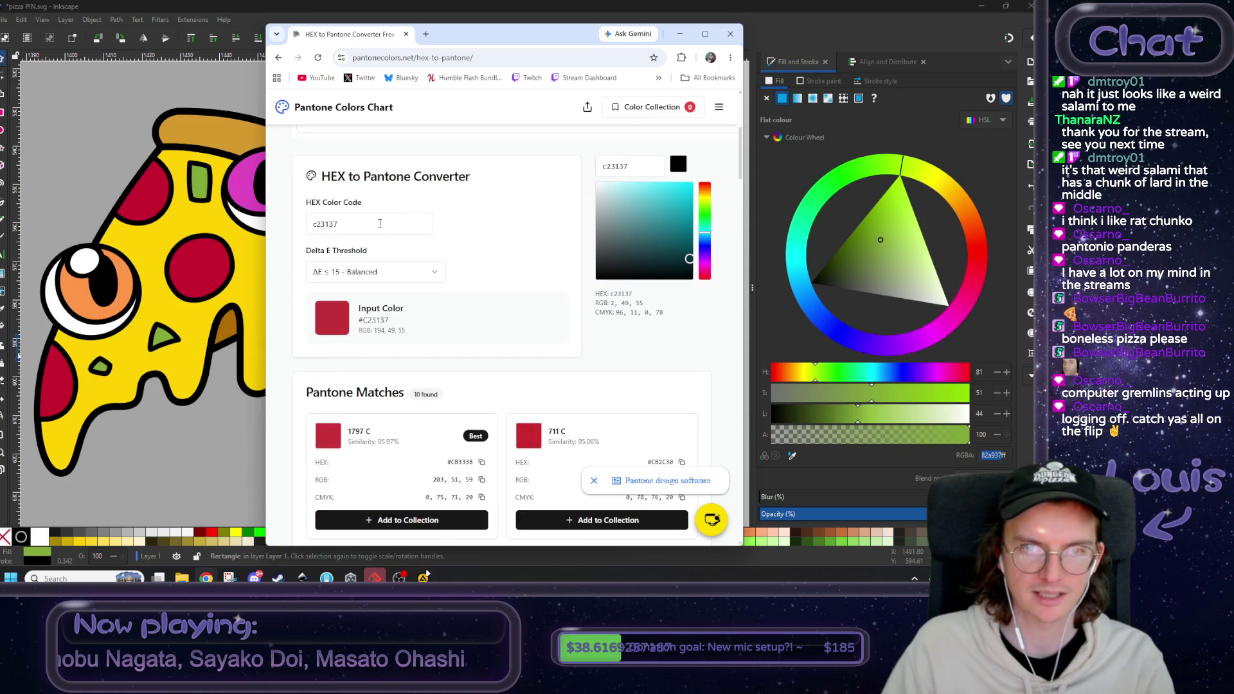
{"action": "left_click", "coordinate": [380, 224]}
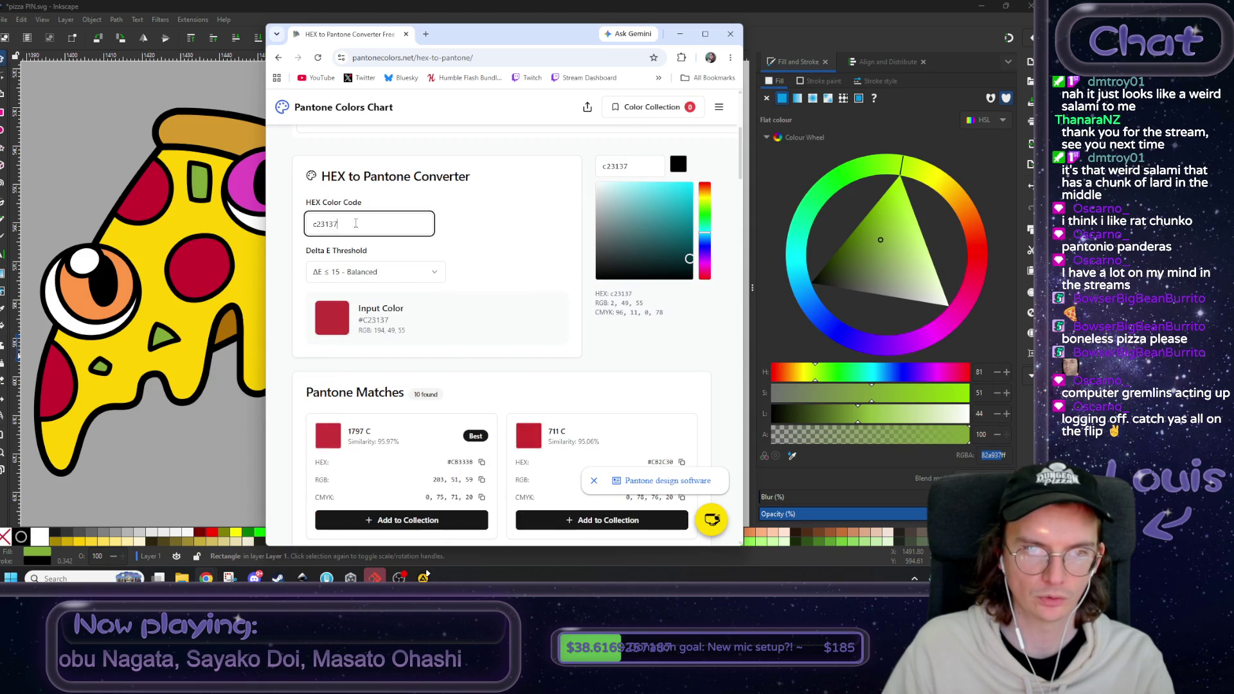